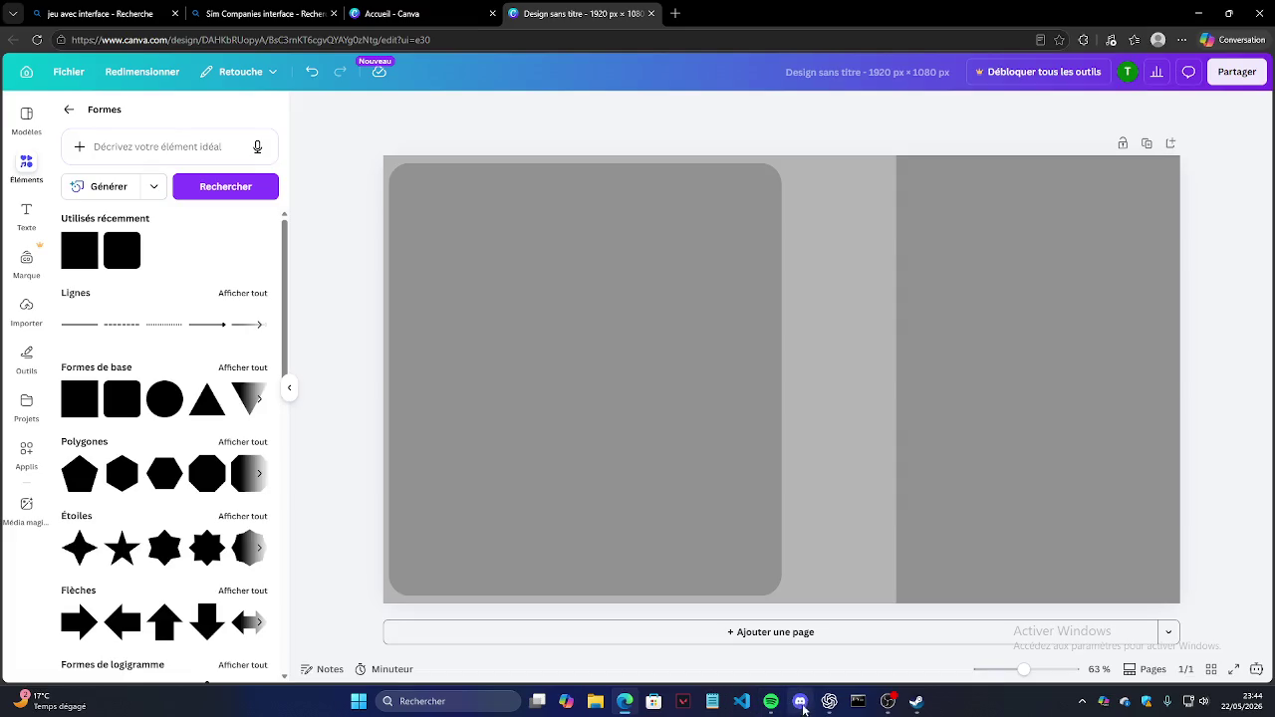
Step: Copy the 242424 menu background colour code from the game design notes
{"action": "left_click", "coordinate": [711, 702]}
{"action": "scroll", "coordinate": [399, 349], "scroll_direction": "up", "scroll_amount": 5}
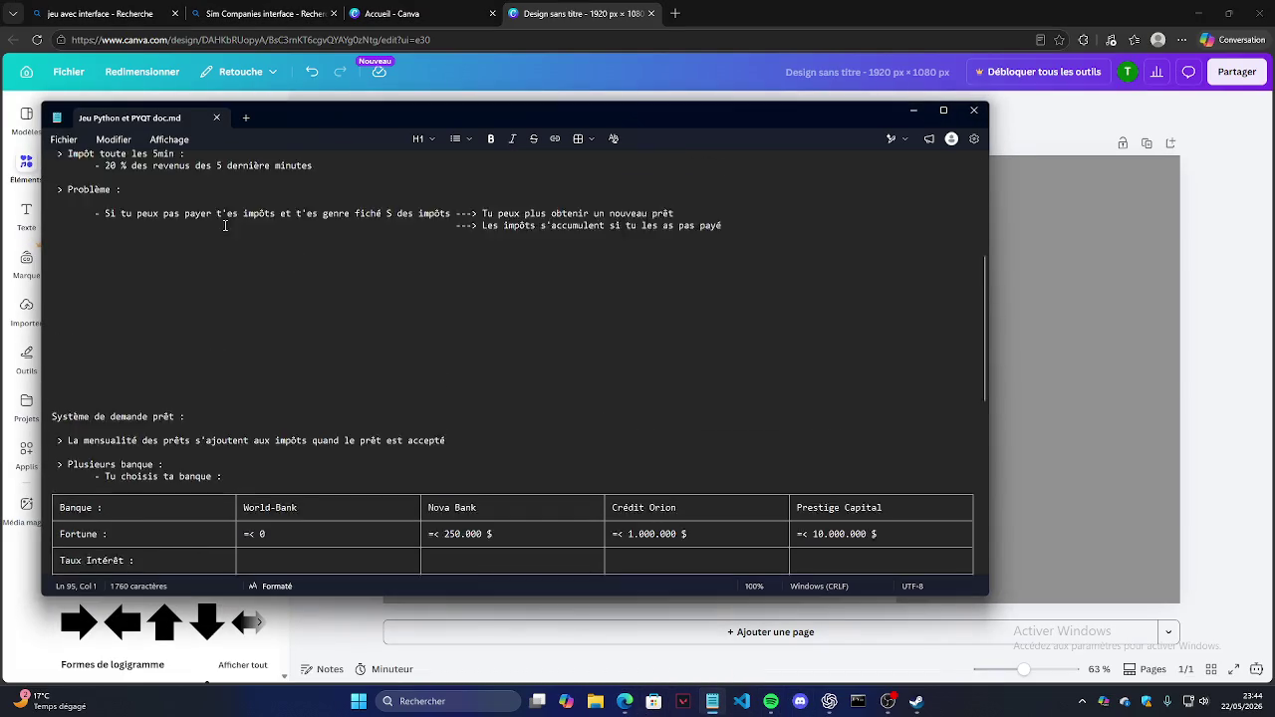
{"action": "scroll", "coordinate": [194, 215], "scroll_direction": "up", "scroll_amount": 2}
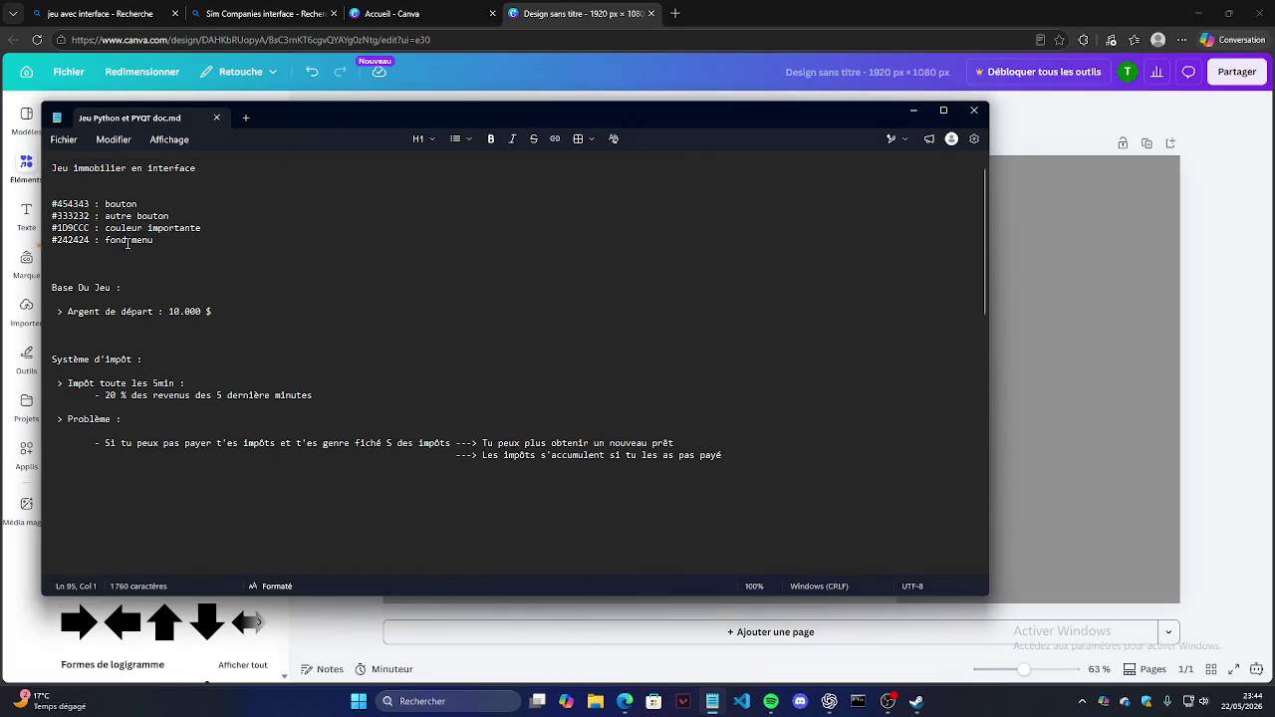
{"action": "double_click", "coordinate": [84, 240]}
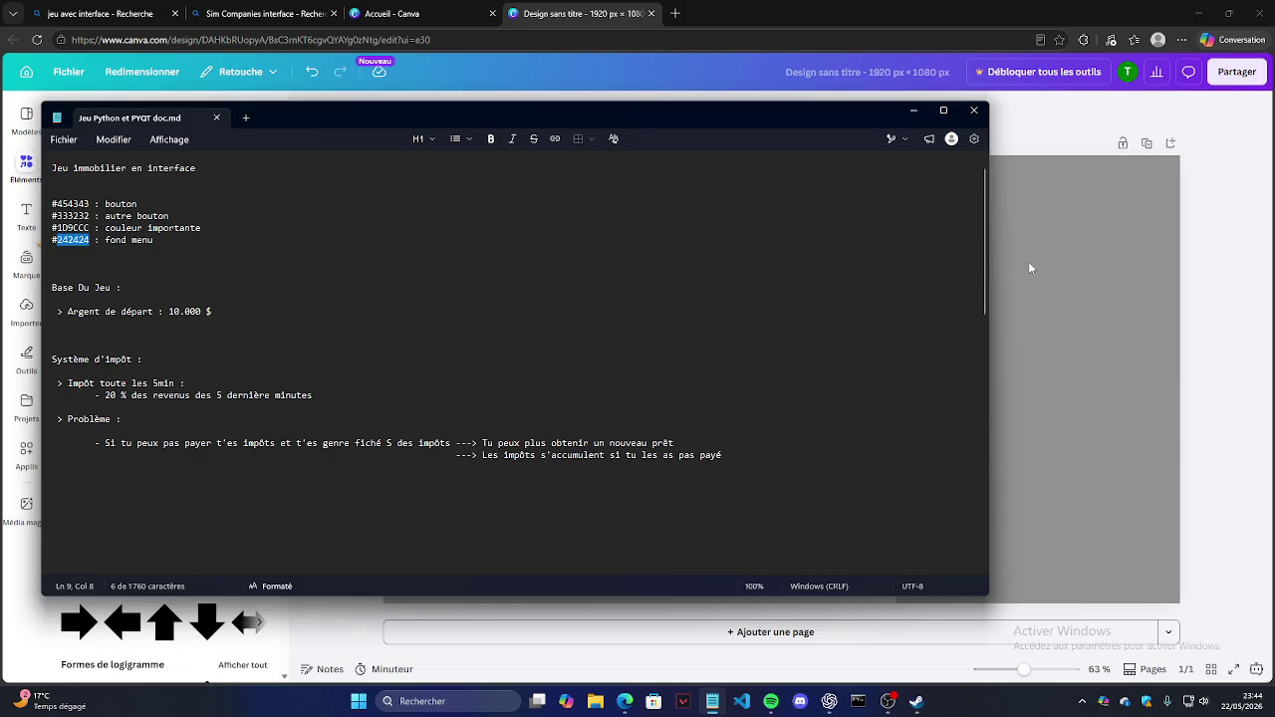
Step: Recolour the right panel to #242424 and widen it leftward to 871 px
{"action": "left_click", "coordinate": [1025, 269]}
{"action": "left_click", "coordinate": [691, 109]}
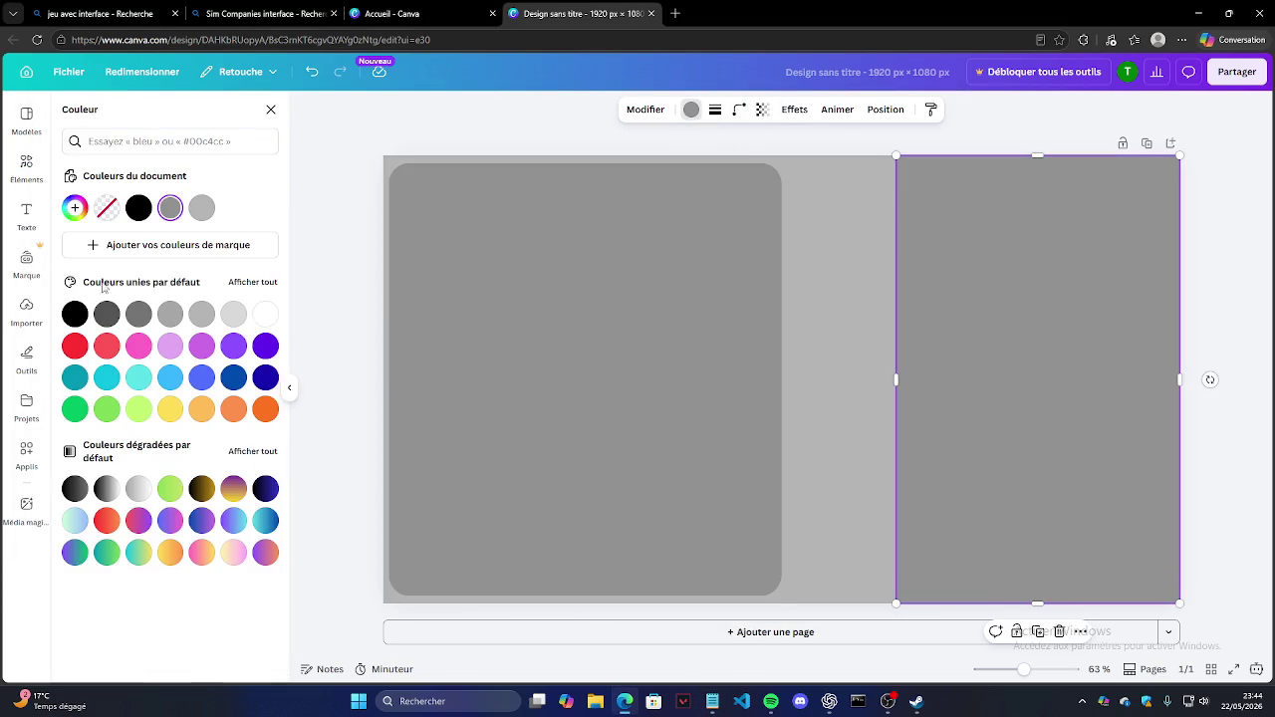
{"action": "left_click", "coordinate": [75, 207]}
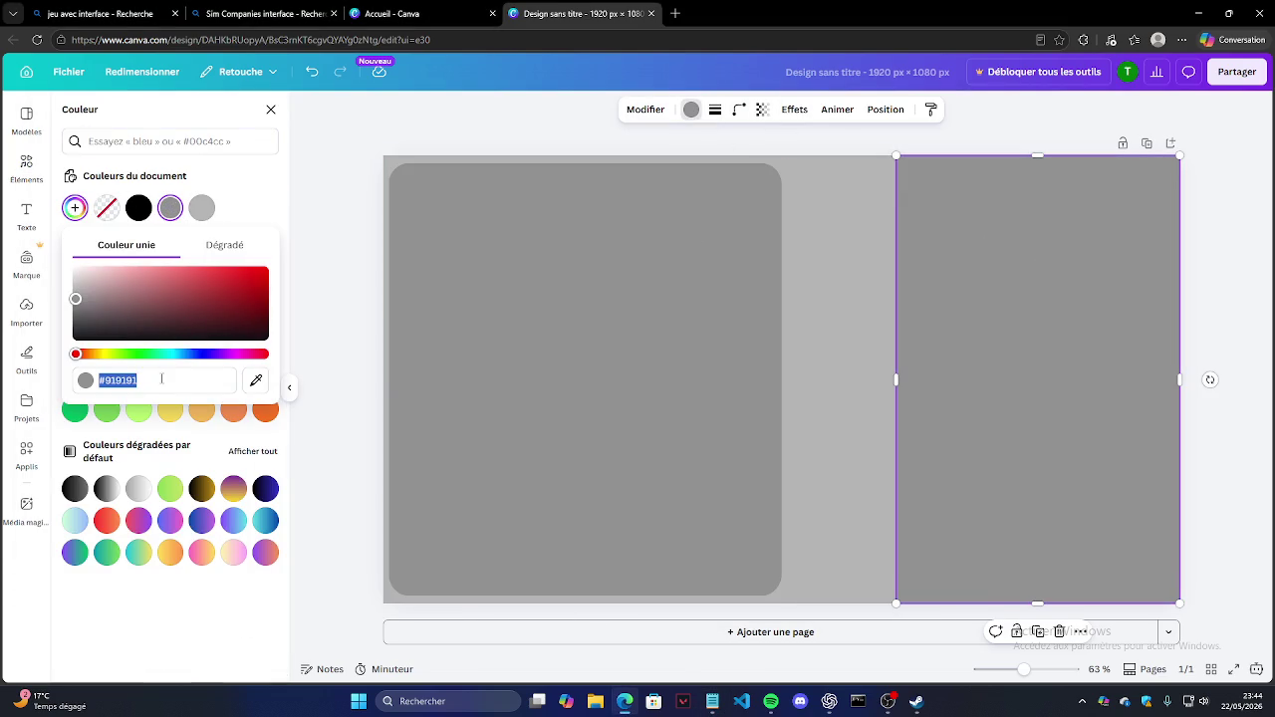
{"action": "type", "text": "#242424"}
{"action": "left_click", "coordinate": [952, 234]}
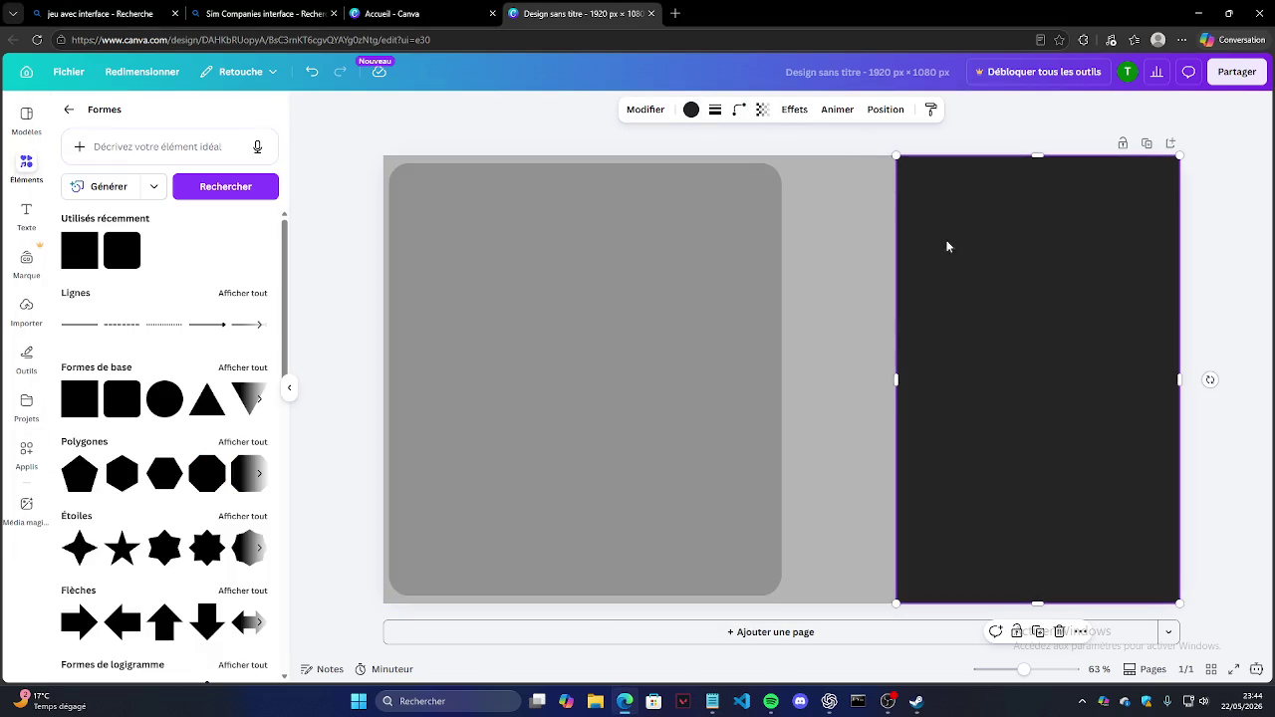
{"action": "left_click_drag", "start_coordinate": [897, 378], "coordinate": [815, 378]}
{"action": "left_click", "coordinate": [1084, 113]}
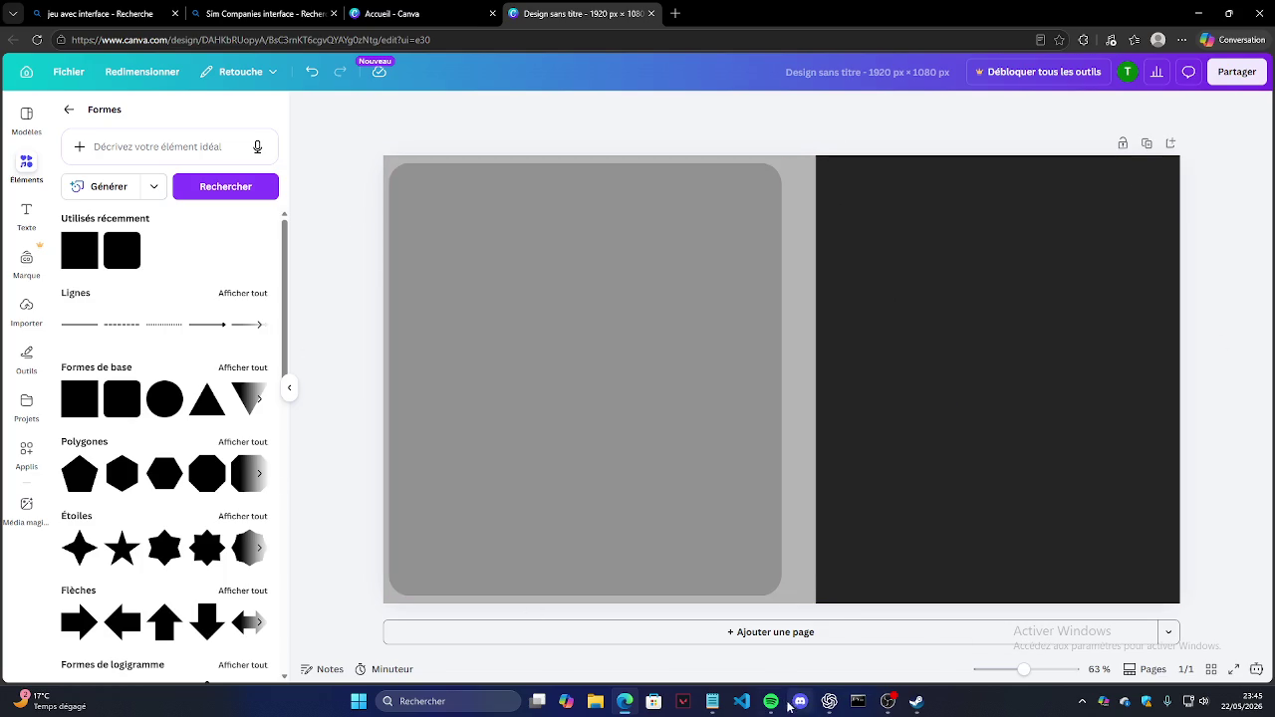
{"action": "mouse_move", "coordinate": [829, 701]}
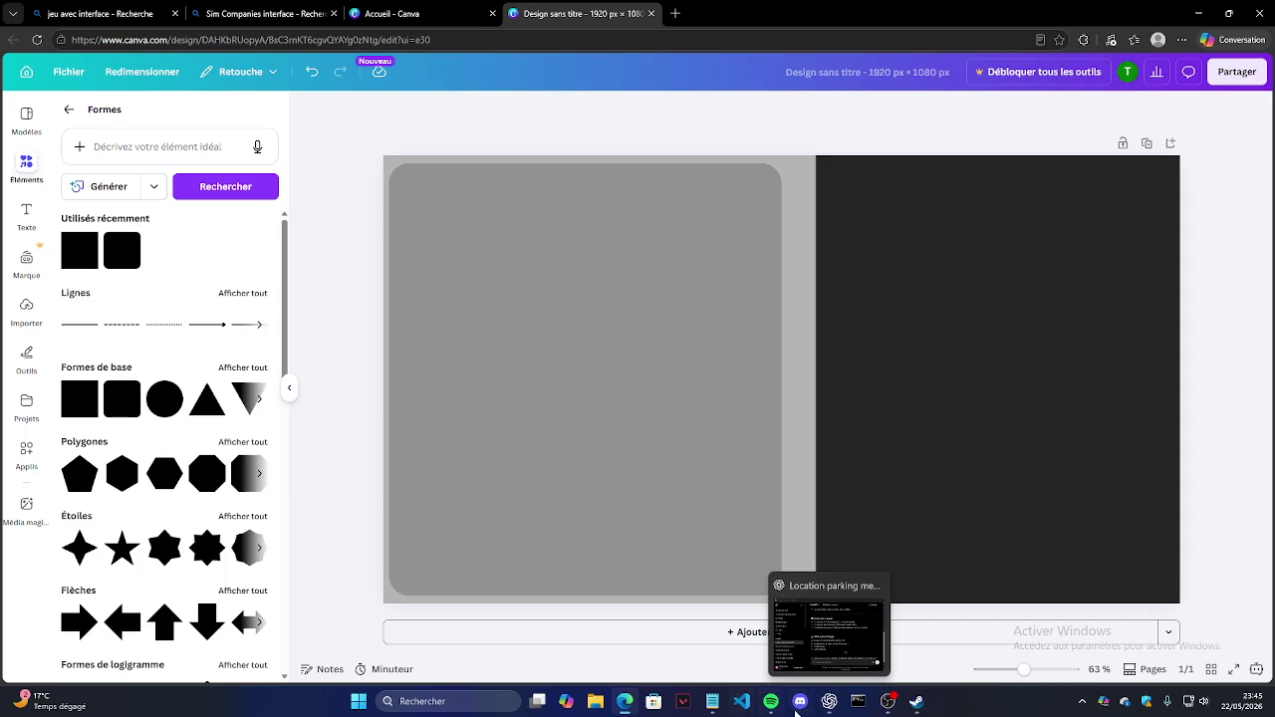
Step: Copy the 1D9CCC code from the notes and drop a new square onto the dark panel
{"action": "left_click", "coordinate": [712, 701]}
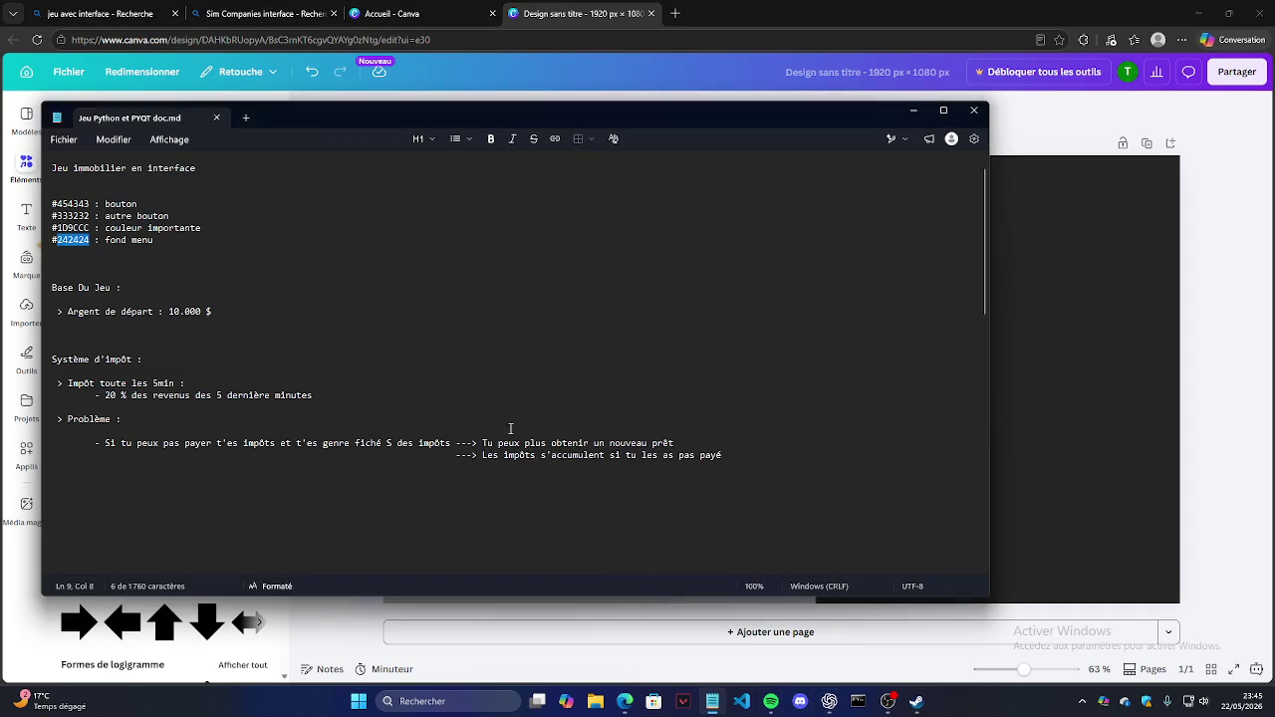
{"action": "double_click", "coordinate": [75, 230]}
{"action": "left_click", "coordinate": [1096, 136]}
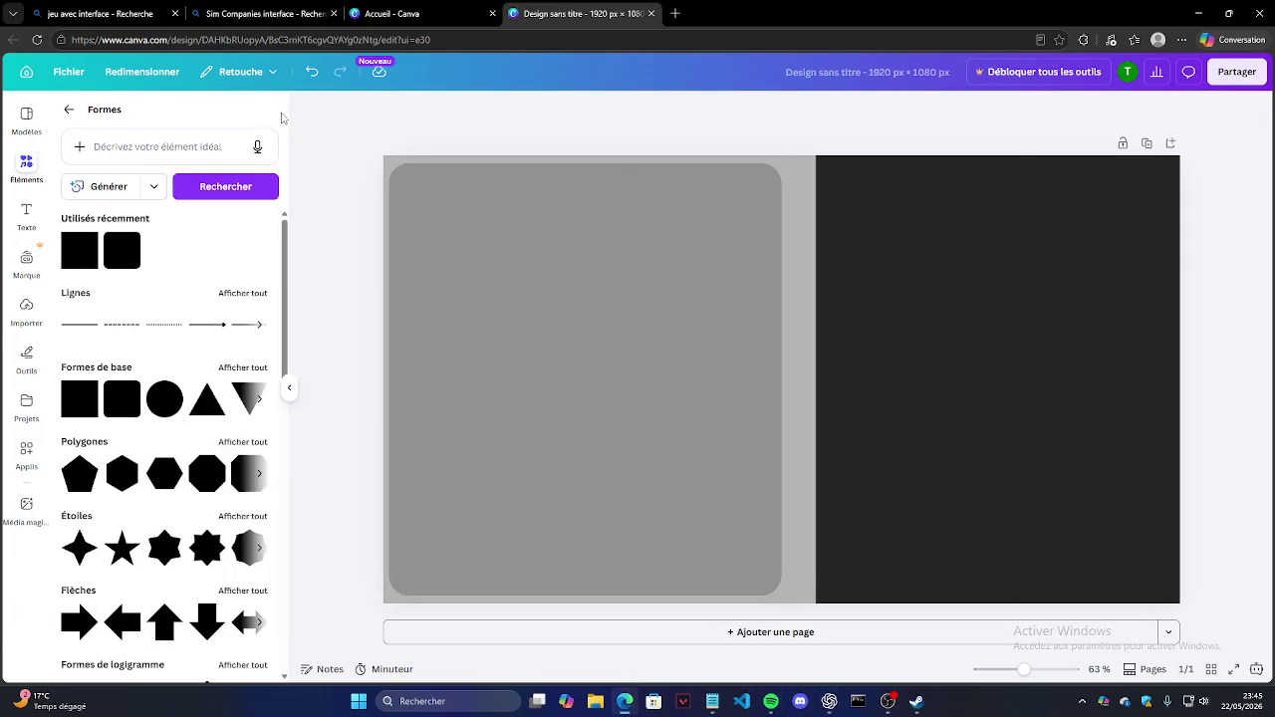
{"action": "mouse_move", "coordinate": [122, 250]}
{"action": "left_mouse_down"}
{"action": "mouse_move", "coordinate": [1143, 336]}
{"action": "mouse_move", "coordinate": [1060, 175]}
{"action": "left_mouse_up"}
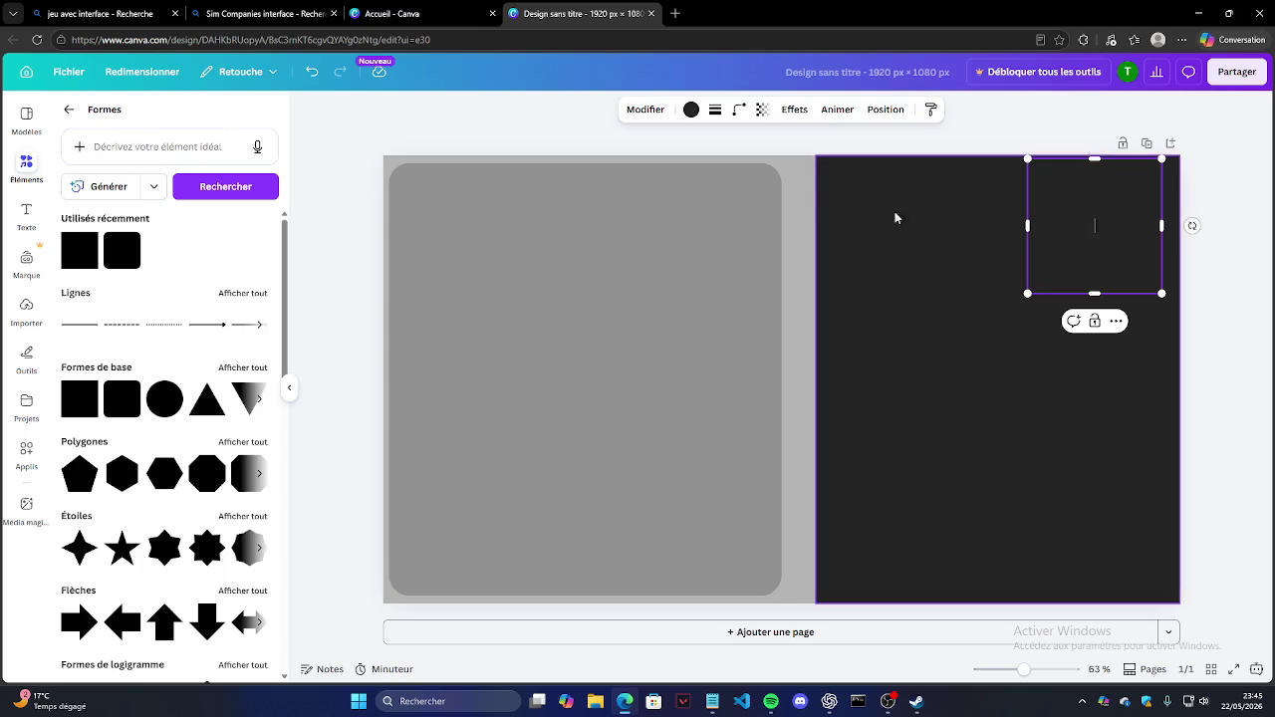
Step: Colour the square blue #25a3d0 and shrink it to a small tile
{"action": "left_click", "coordinate": [690, 109]}
{"action": "left_click", "coordinate": [75, 208]}
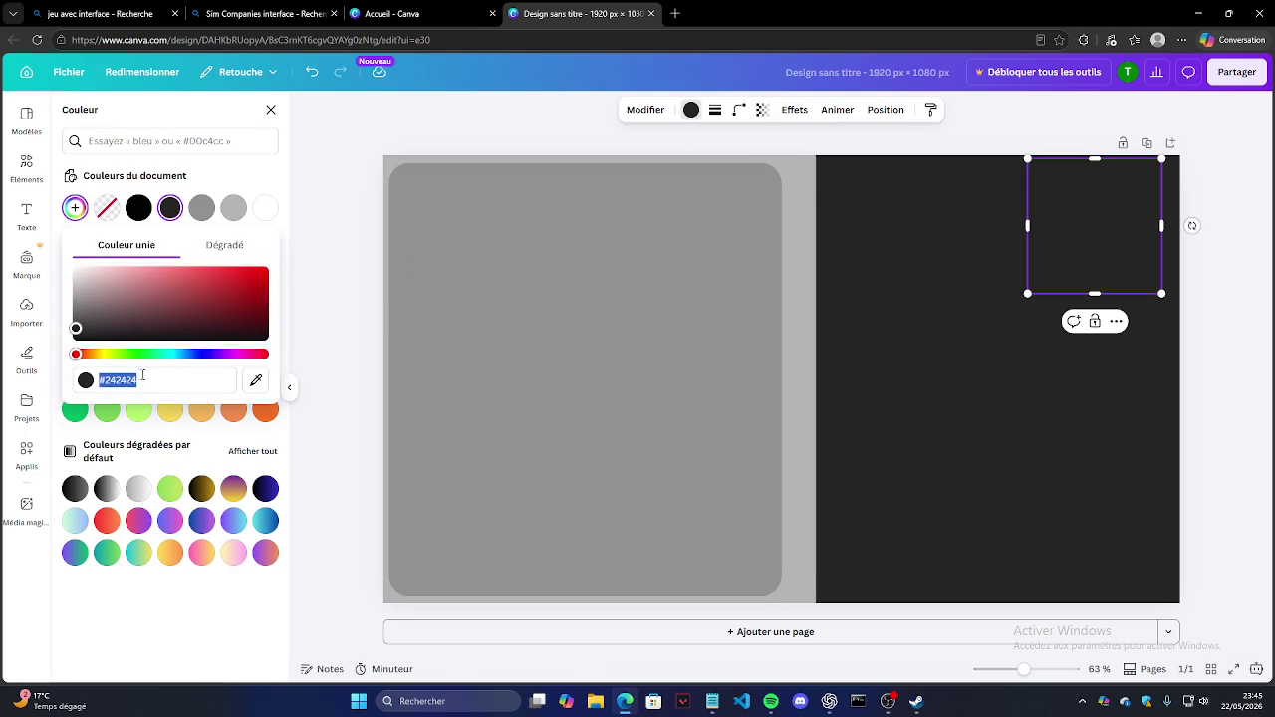
{"action": "type", "text": "25a3d0"}
{"action": "key", "text": "Escape"}
{"action": "mouse_move", "coordinate": [1026, 292]}
{"action": "left_mouse_down"}
{"action": "mouse_move", "coordinate": [1094, 196]}
{"action": "mouse_move", "coordinate": [1133, 190]}
{"action": "left_mouse_up"}
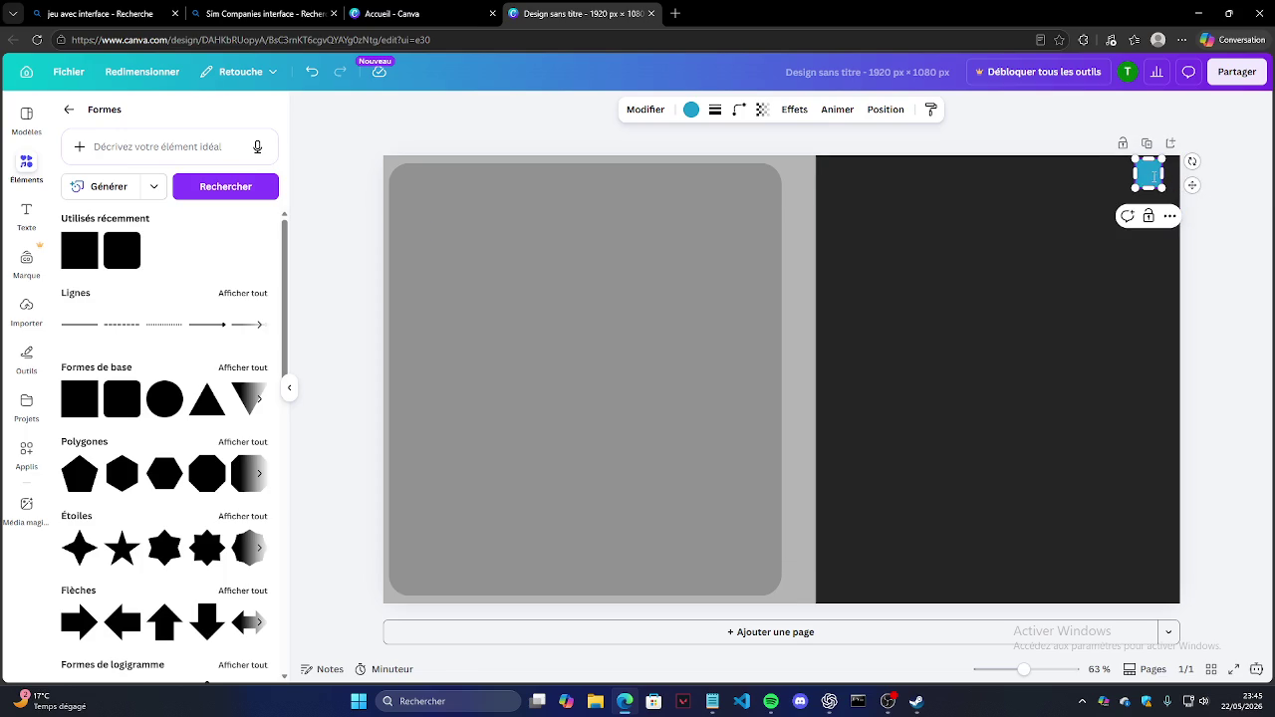
Step: Put an X label in the blue square and move it toward the dark panel's top-right
{"action": "left_click", "coordinate": [645, 111]}
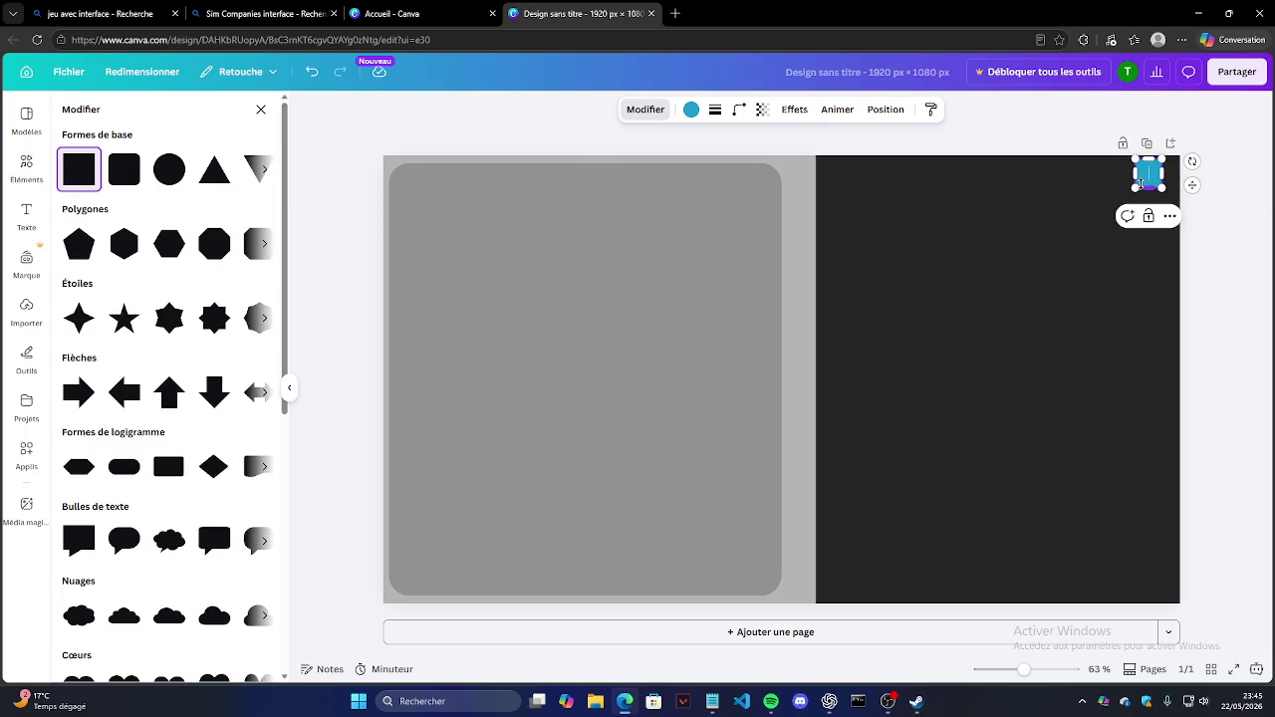
{"action": "type", "text": "X"}
{"action": "key", "text": "Escape"}
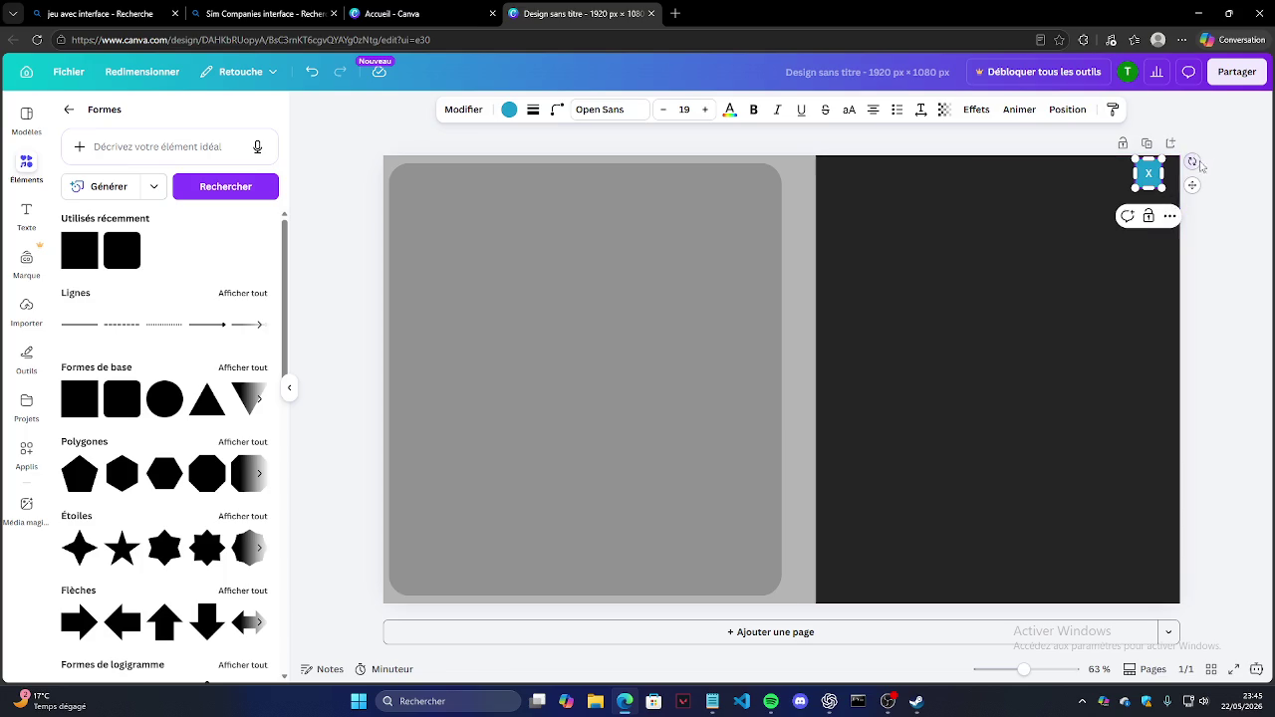
{"action": "left_click", "coordinate": [1153, 177]}
{"action": "left_click_drag", "start_coordinate": [1154, 177], "coordinate": [1171, 172]}
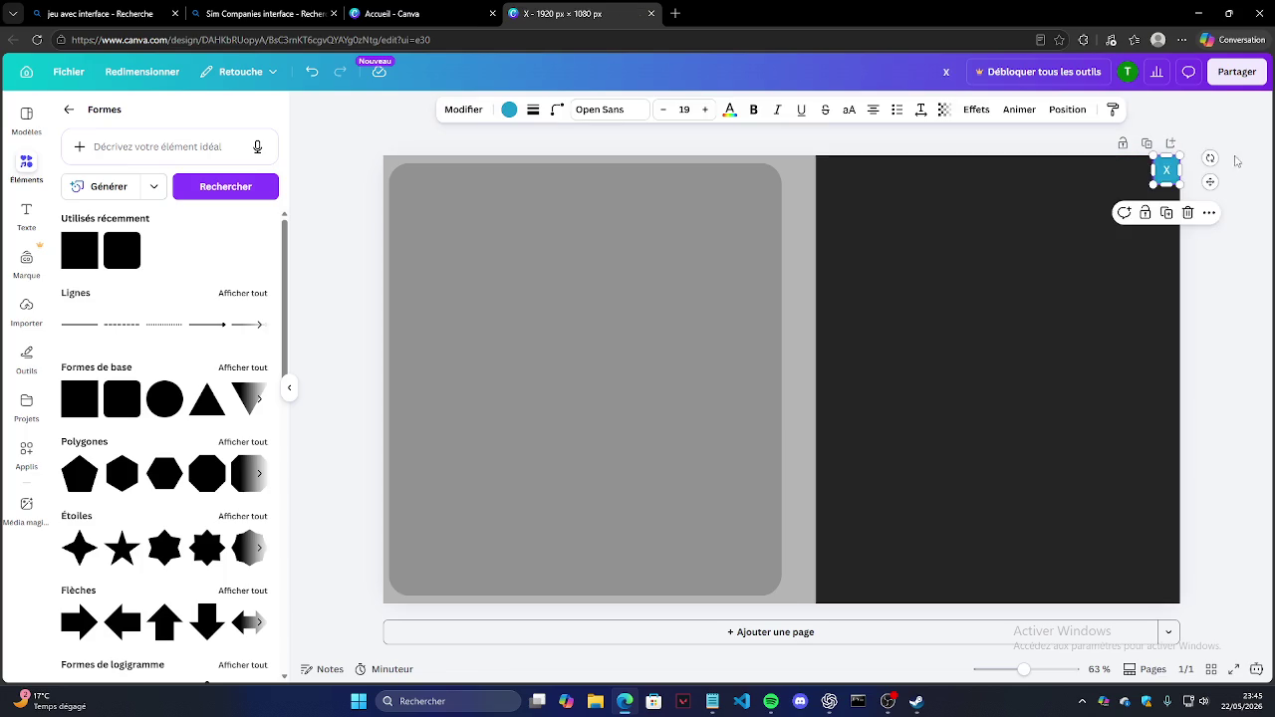
{"action": "key", "text": "Escape"}
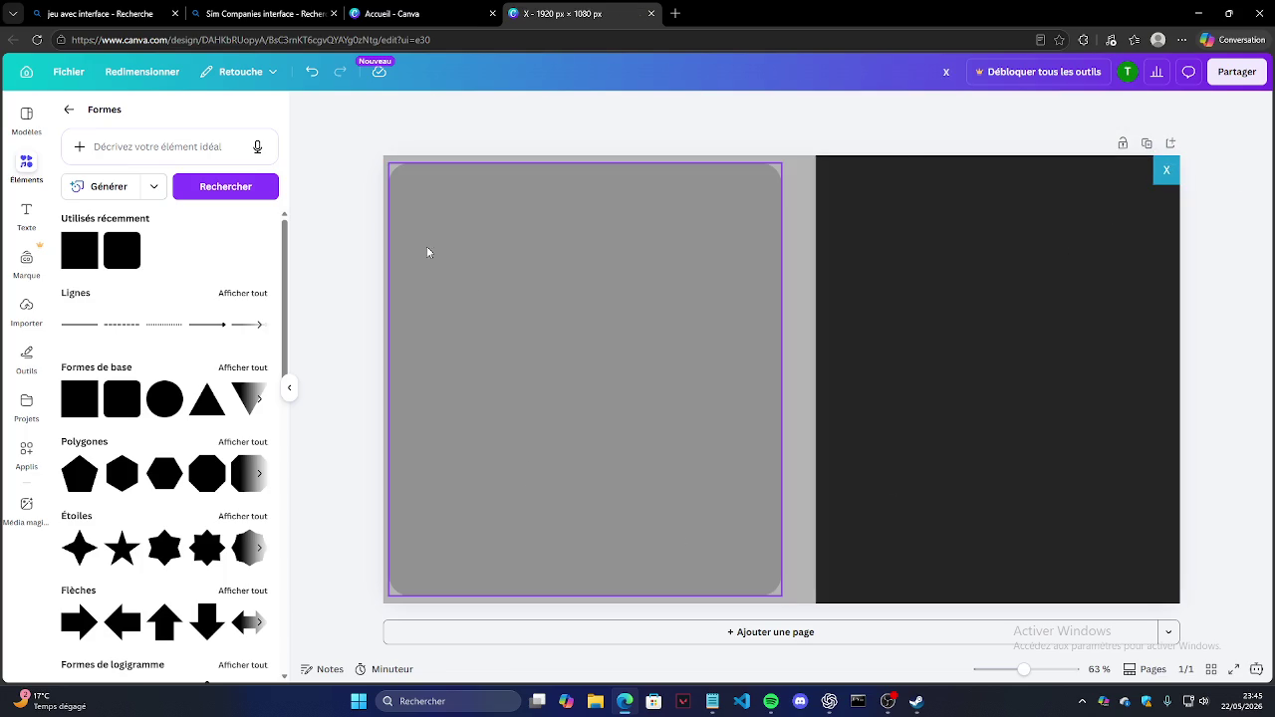
Step: Round the X tile's corners to 12
{"action": "left_click", "coordinate": [1170, 177]}
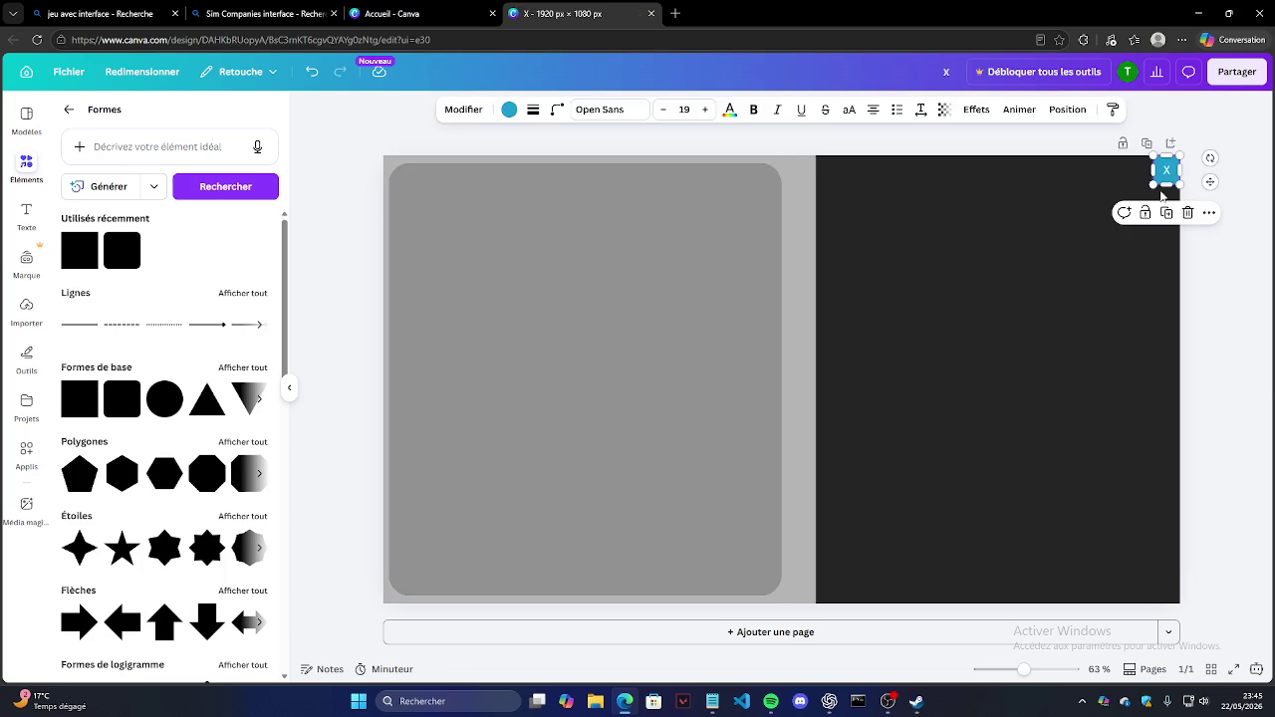
{"action": "left_click", "coordinate": [556, 110]}
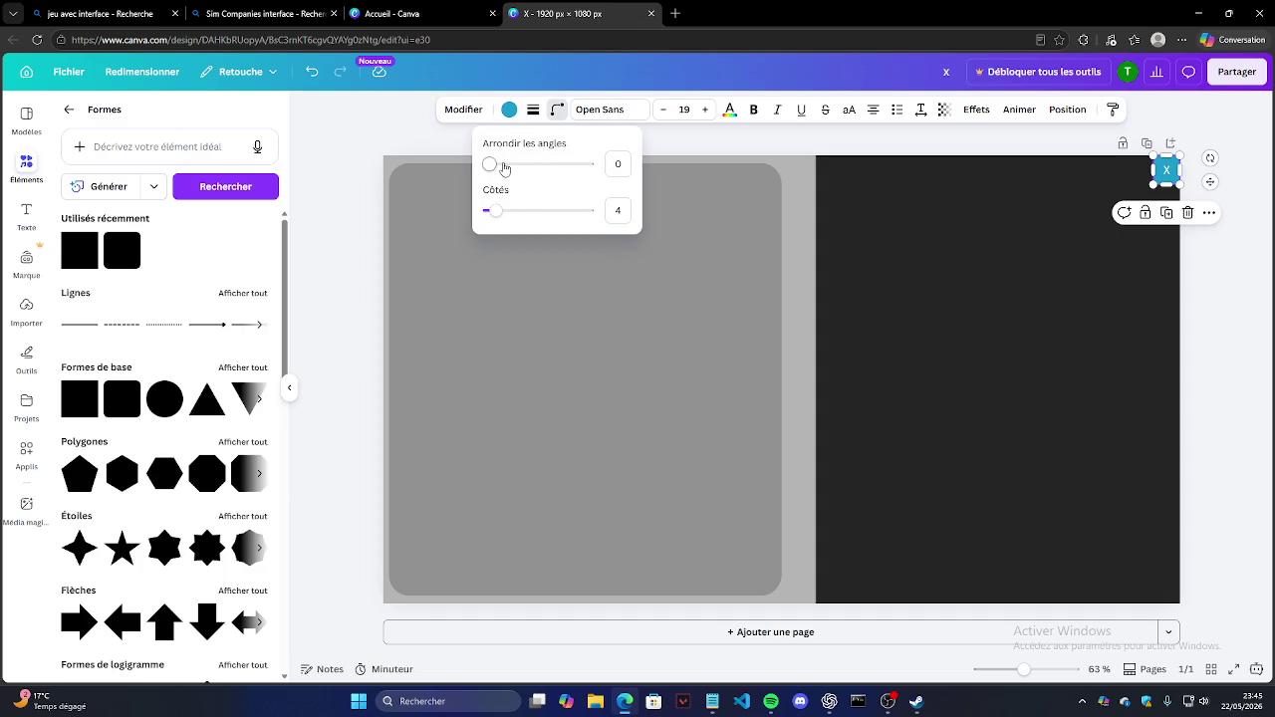
{"action": "left_click_drag", "start_coordinate": [489, 163], "coordinate": [507, 168]}
Step: Nudge the X tile into the dark panel's top-right corner
{"action": "left_click_drag", "start_coordinate": [1166, 177], "coordinate": [1150, 179]}
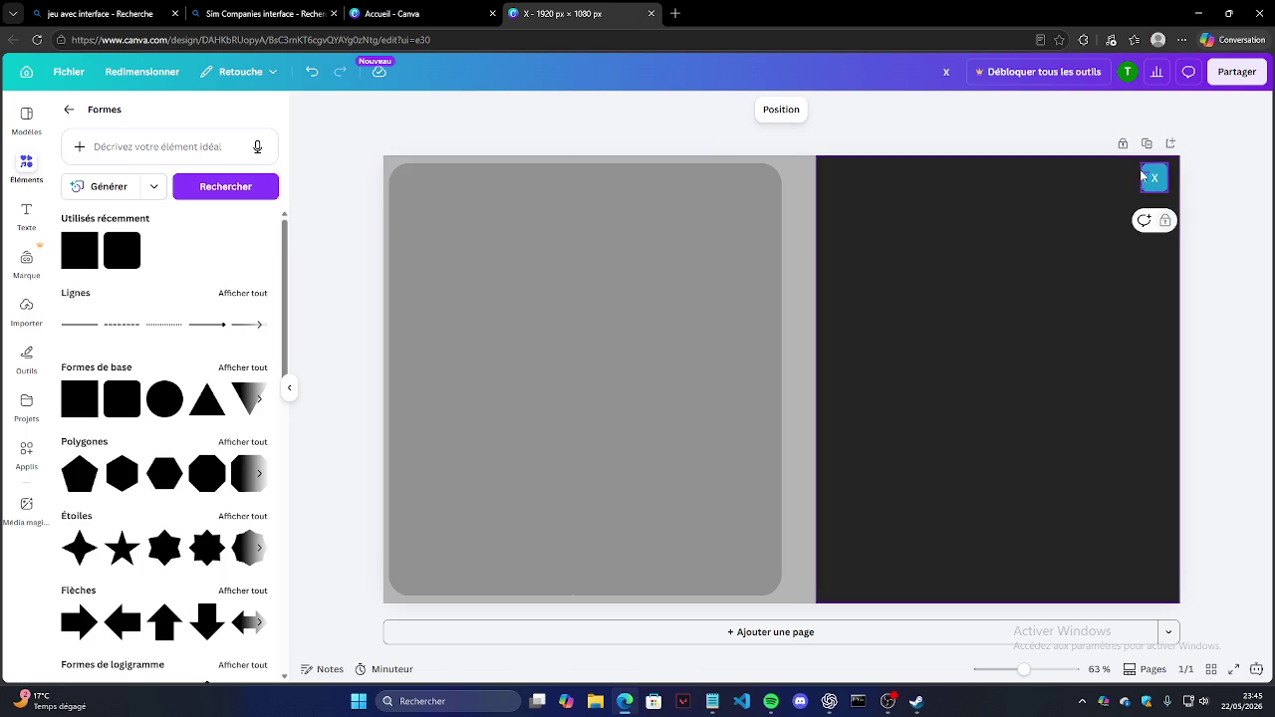
{"action": "mouse_move", "coordinate": [1154, 178]}
{"action": "left_mouse_down"}
{"action": "mouse_move", "coordinate": [1122, 211]}
{"action": "mouse_move", "coordinate": [1152, 177]}
{"action": "left_mouse_up"}
{"action": "left_click", "coordinate": [1151, 182]}
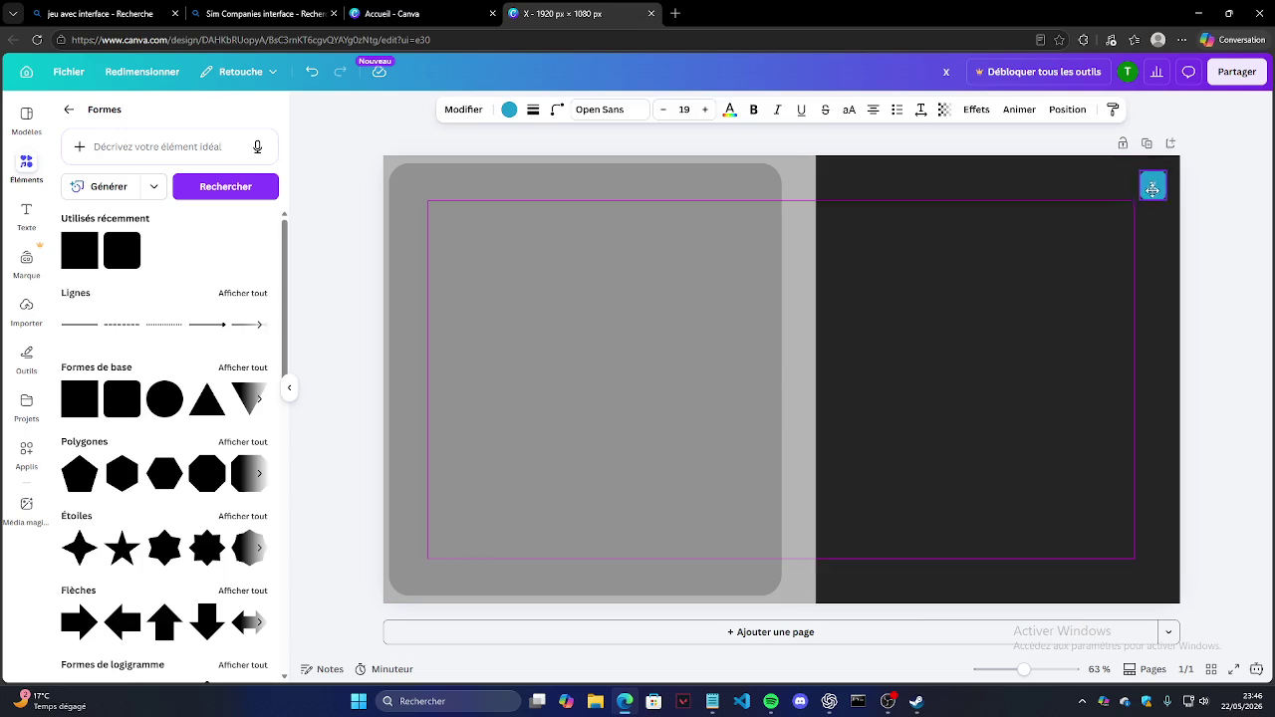
{"action": "left_click_drag", "start_coordinate": [1151, 182], "coordinate": [1156, 177]}
{"action": "left_click", "coordinate": [1222, 209]}
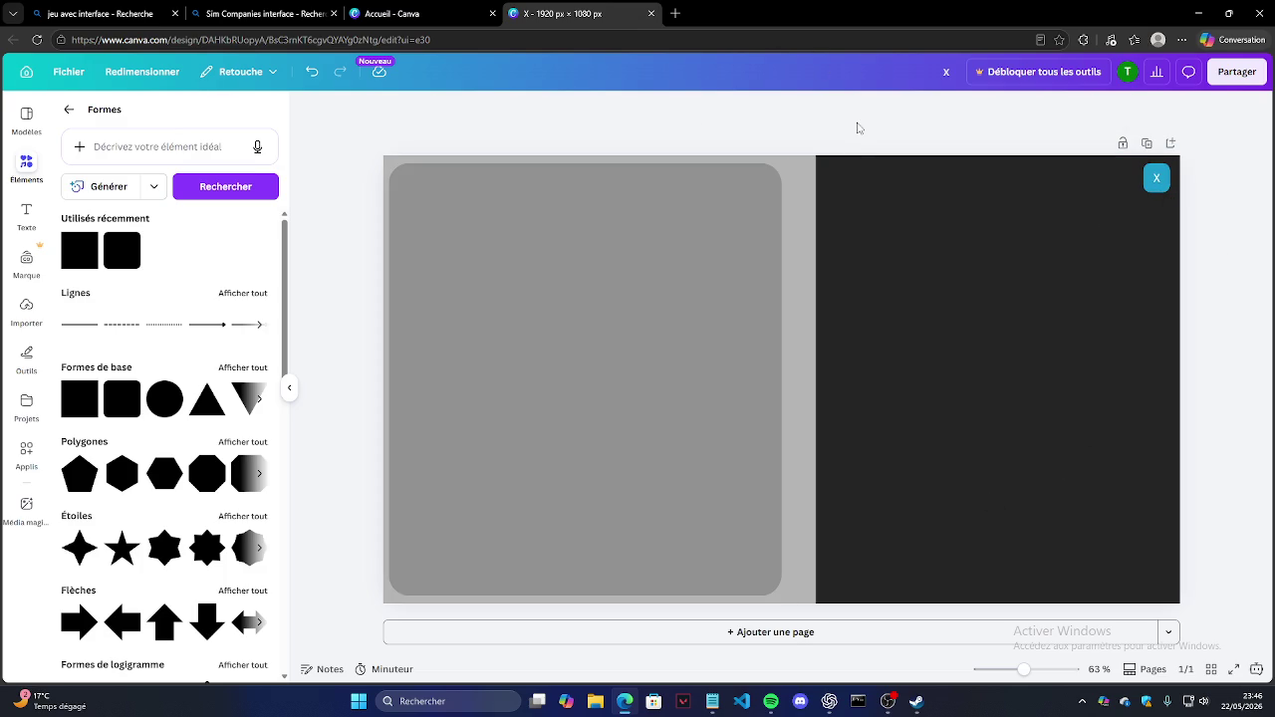
{"action": "left_click_drag", "start_coordinate": [1156, 179], "coordinate": [1162, 176]}
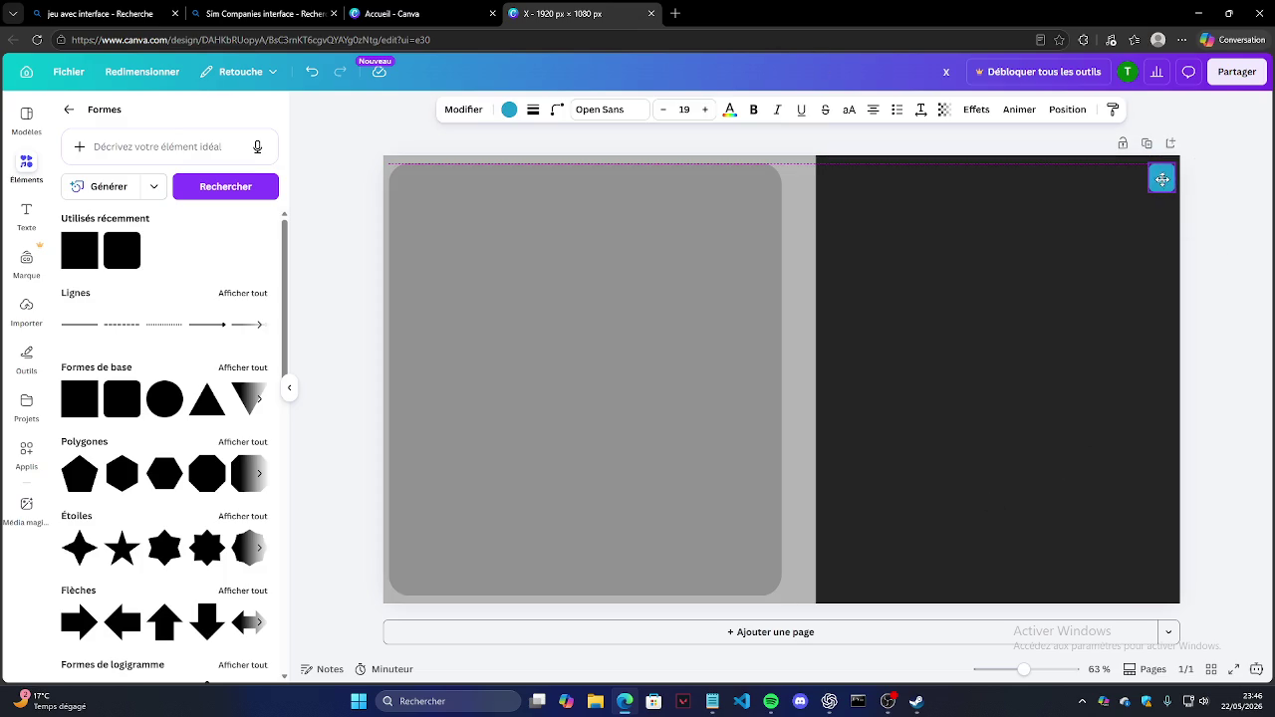
Step: Temporarily lower the grey panel, align the X tile to the page's top edge, then restore the panel
{"action": "left_click_drag", "start_coordinate": [576, 231], "coordinate": [576, 296]}
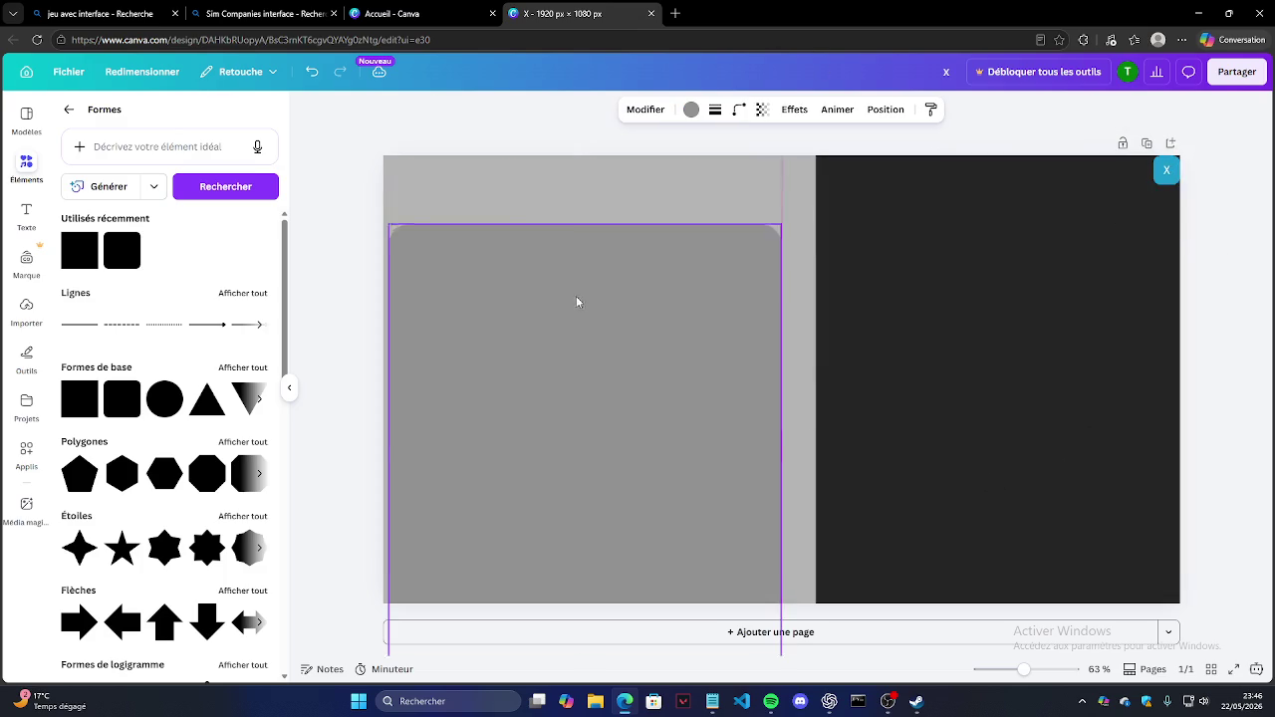
{"action": "left_click", "coordinate": [1158, 174]}
{"action": "left_click_drag", "start_coordinate": [1159, 173], "coordinate": [1159, 170]}
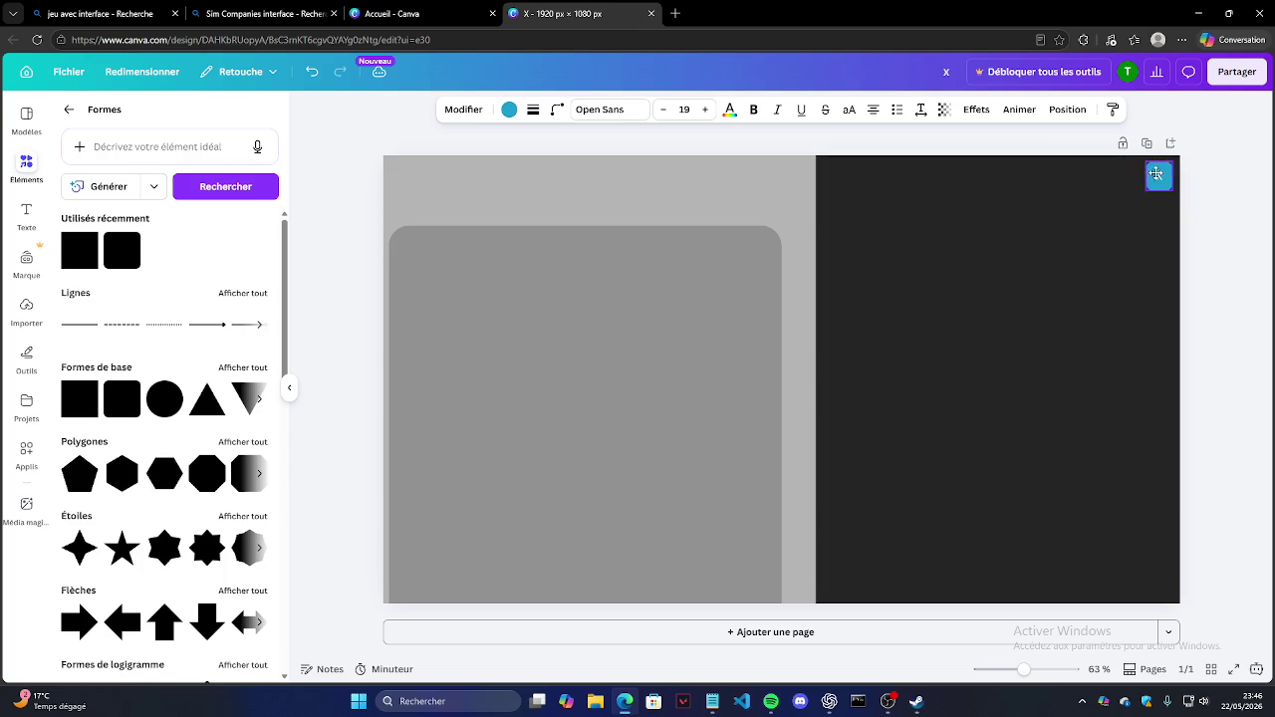
{"action": "left_click_drag", "start_coordinate": [1159, 170], "coordinate": [1160, 174]}
{"action": "left_click", "coordinate": [1234, 184]}
{"action": "left_click_drag", "start_coordinate": [495, 343], "coordinate": [495, 276]}
{"action": "left_click", "coordinate": [801, 368]}
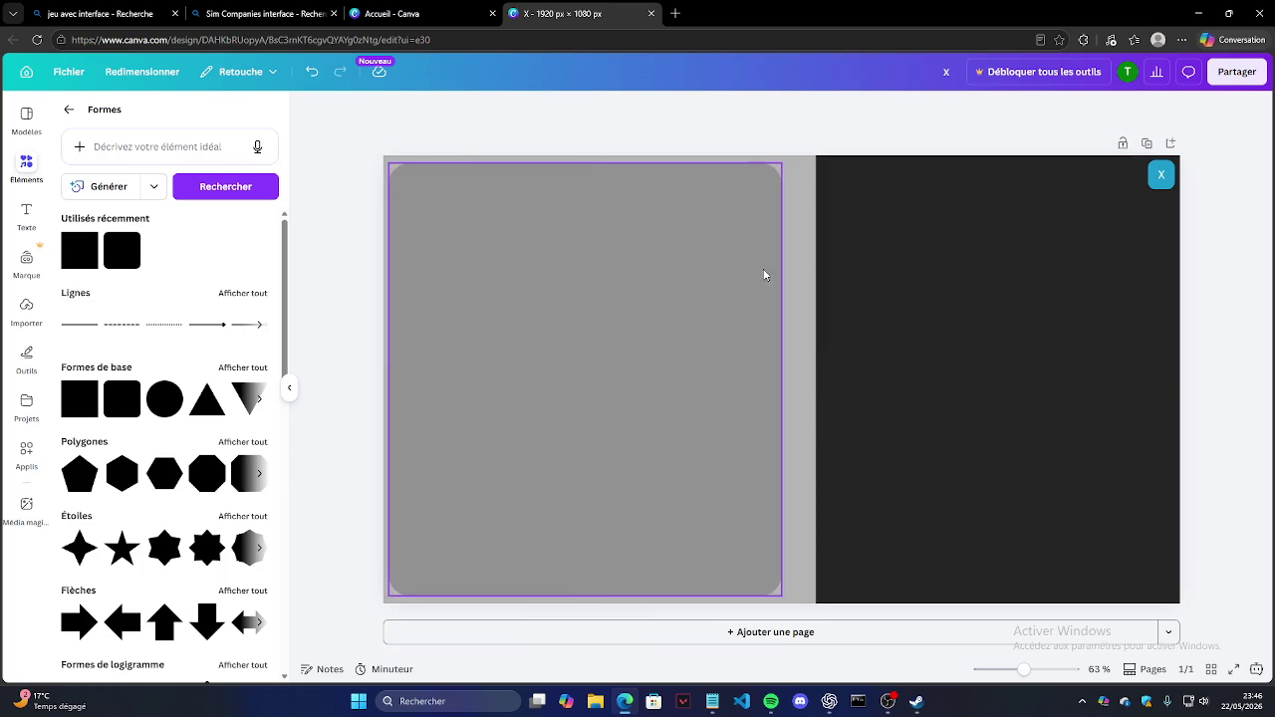
Step: Give the X tile a final slight downward nudge and check its placement
{"action": "left_click_drag", "start_coordinate": [1159, 177], "coordinate": [1158, 181]}
{"action": "left_click", "coordinate": [1222, 141]}
{"action": "left_click", "coordinate": [1160, 179]}
{"action": "left_click", "coordinate": [1204, 308]}
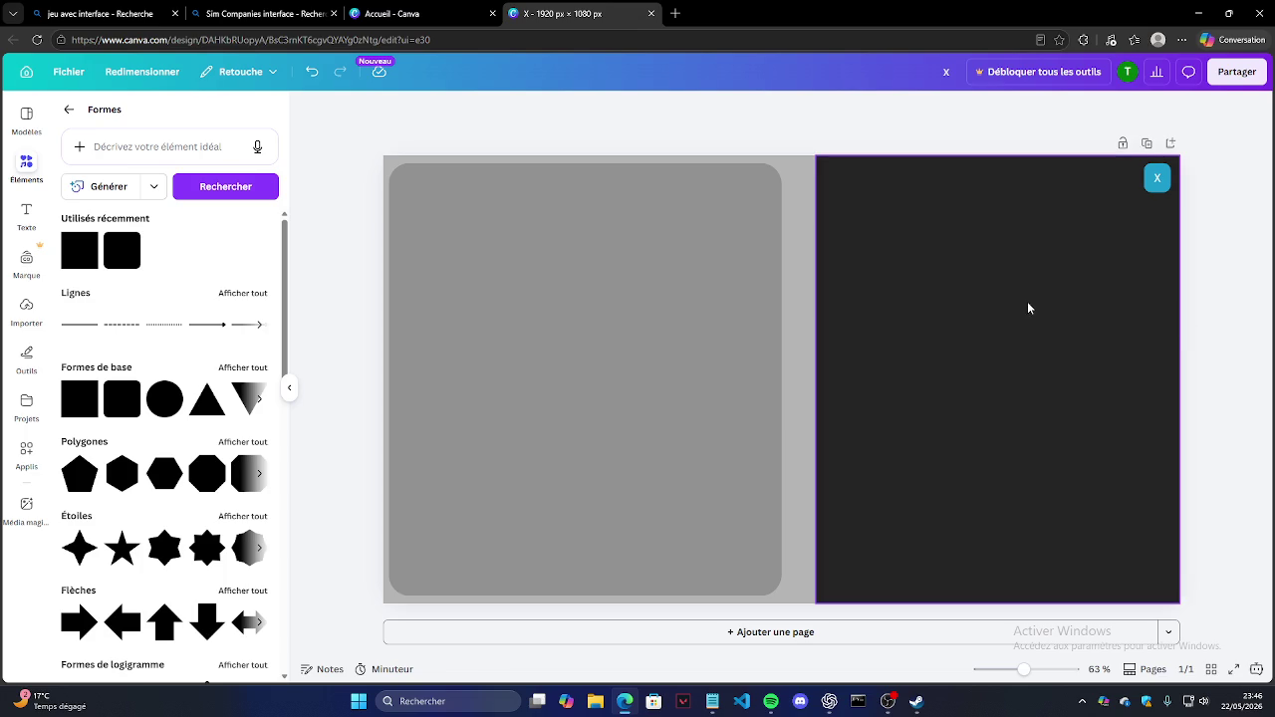
{"action": "left_click", "coordinate": [391, 165]}
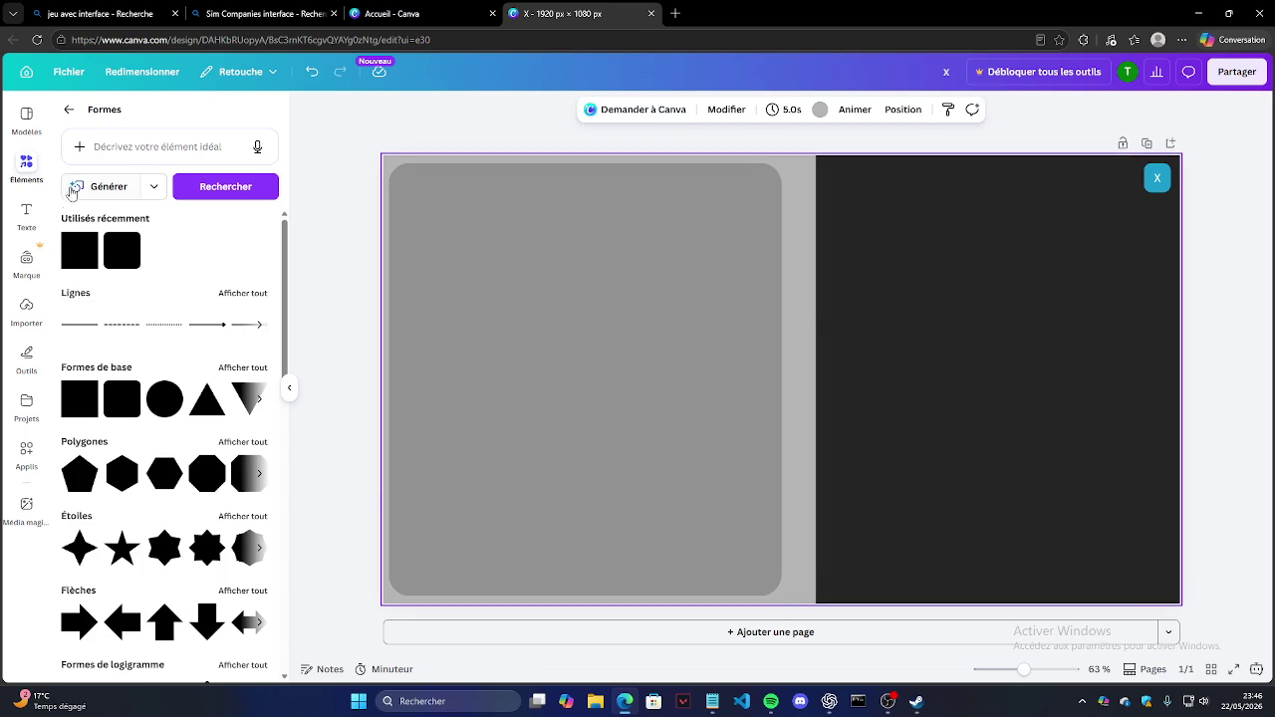
Step: Apply the dark grey-to-black gradient from Tous les dégradés to the page background
{"action": "left_click", "coordinate": [820, 109]}
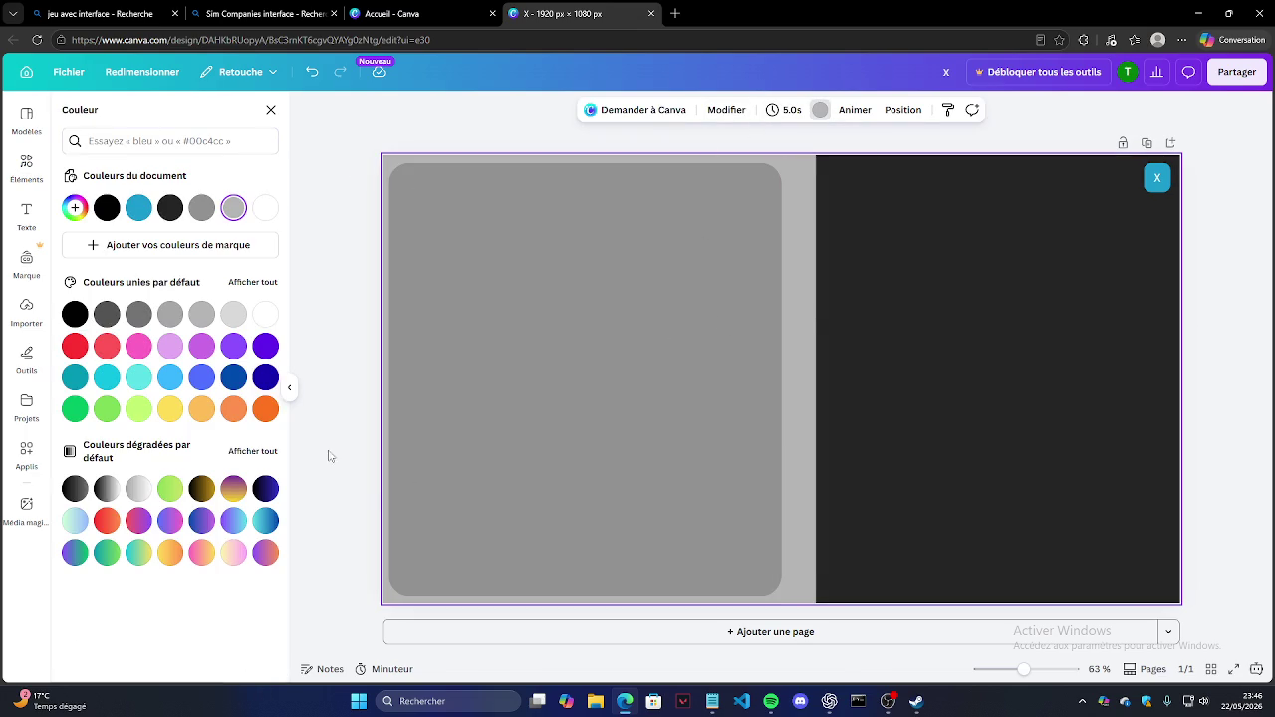
{"action": "left_click", "coordinate": [138, 489]}
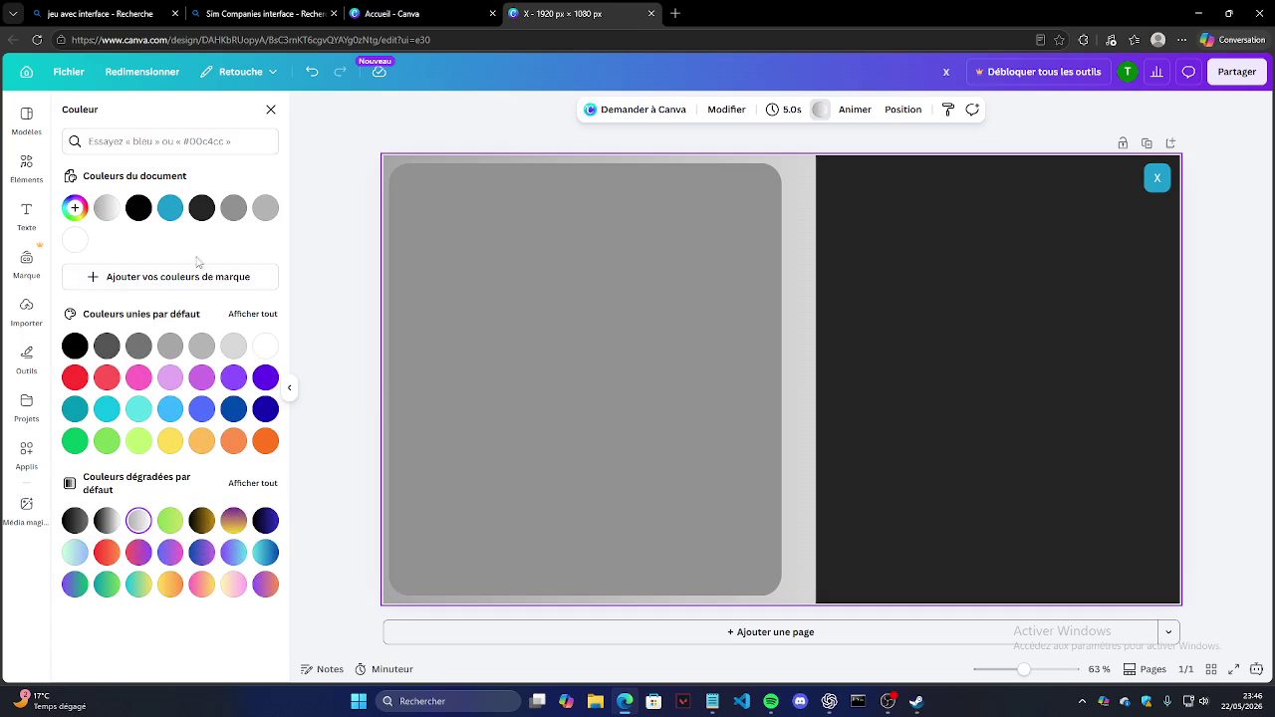
{"action": "left_click", "coordinate": [253, 484]}
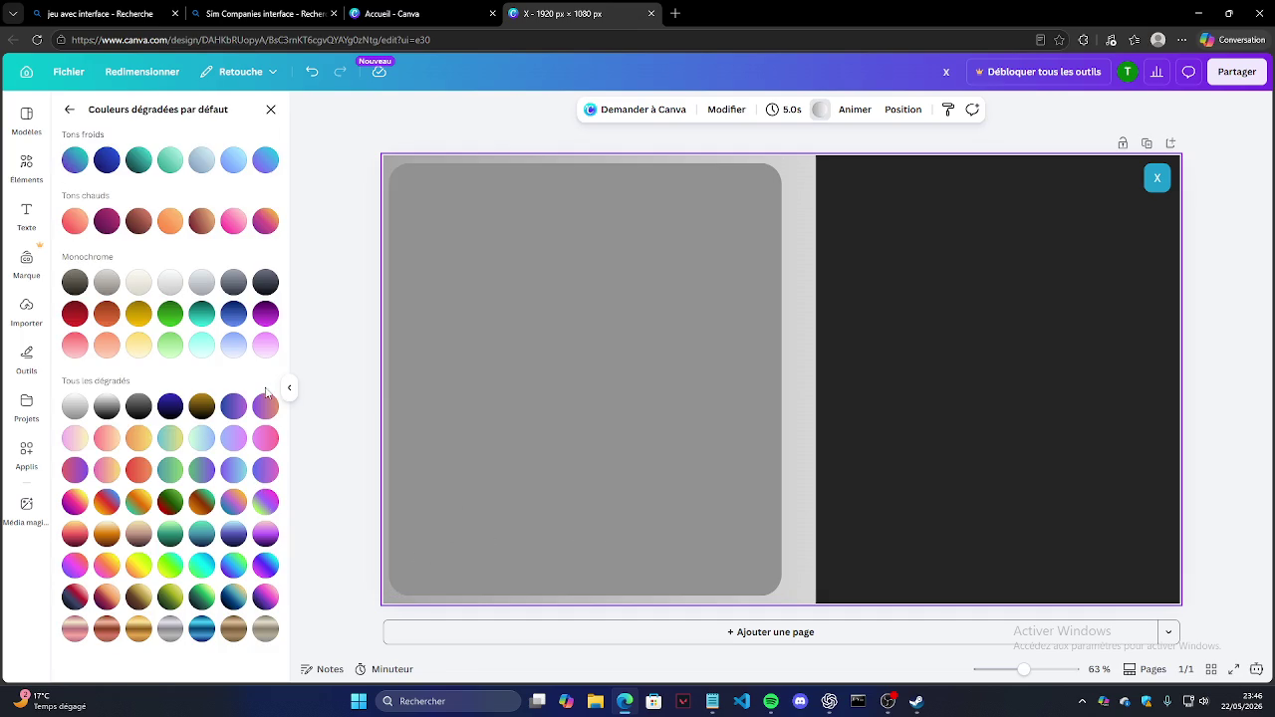
{"action": "left_click", "coordinate": [107, 407]}
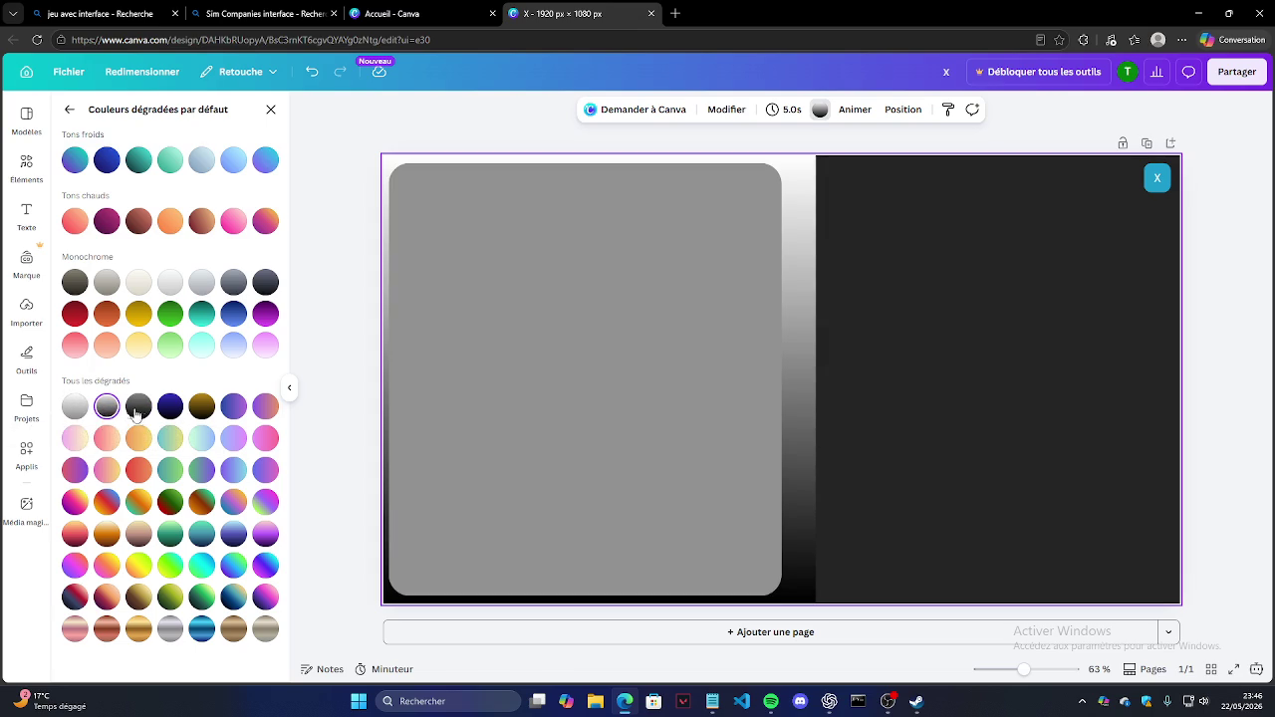
{"action": "left_click", "coordinate": [138, 407]}
{"action": "left_click", "coordinate": [429, 295]}
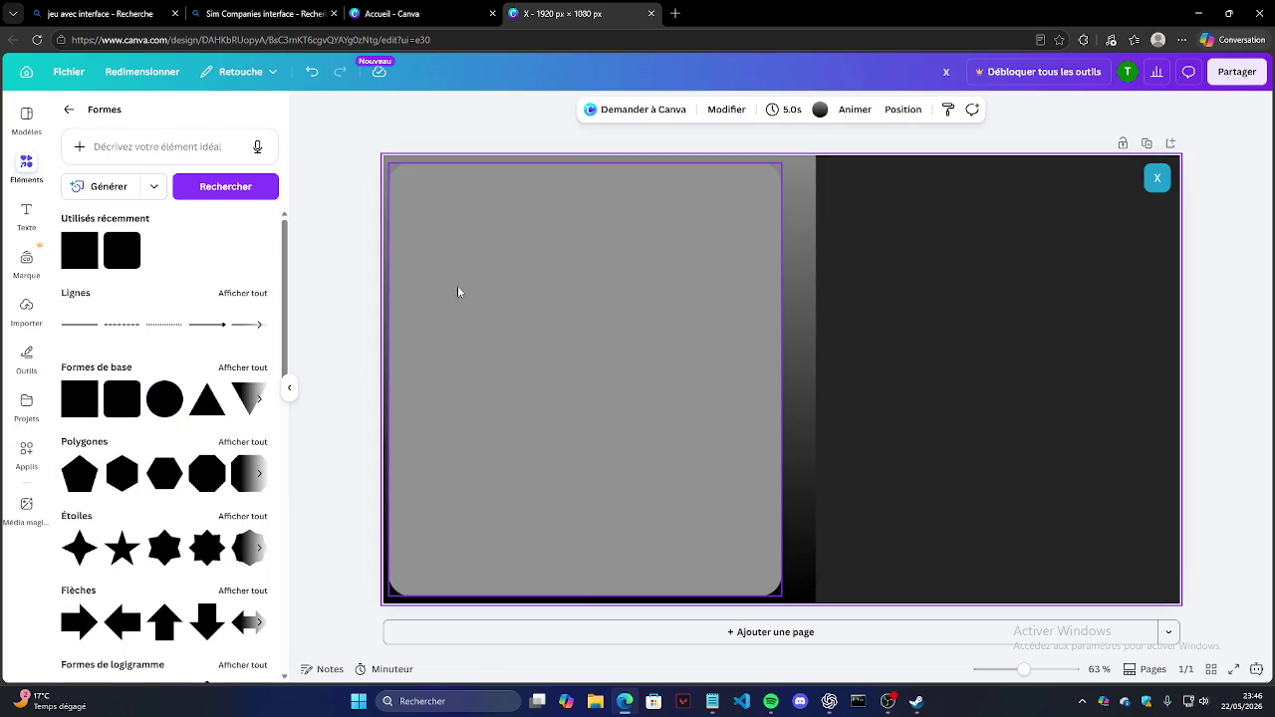
{"action": "left_click", "coordinate": [349, 409]}
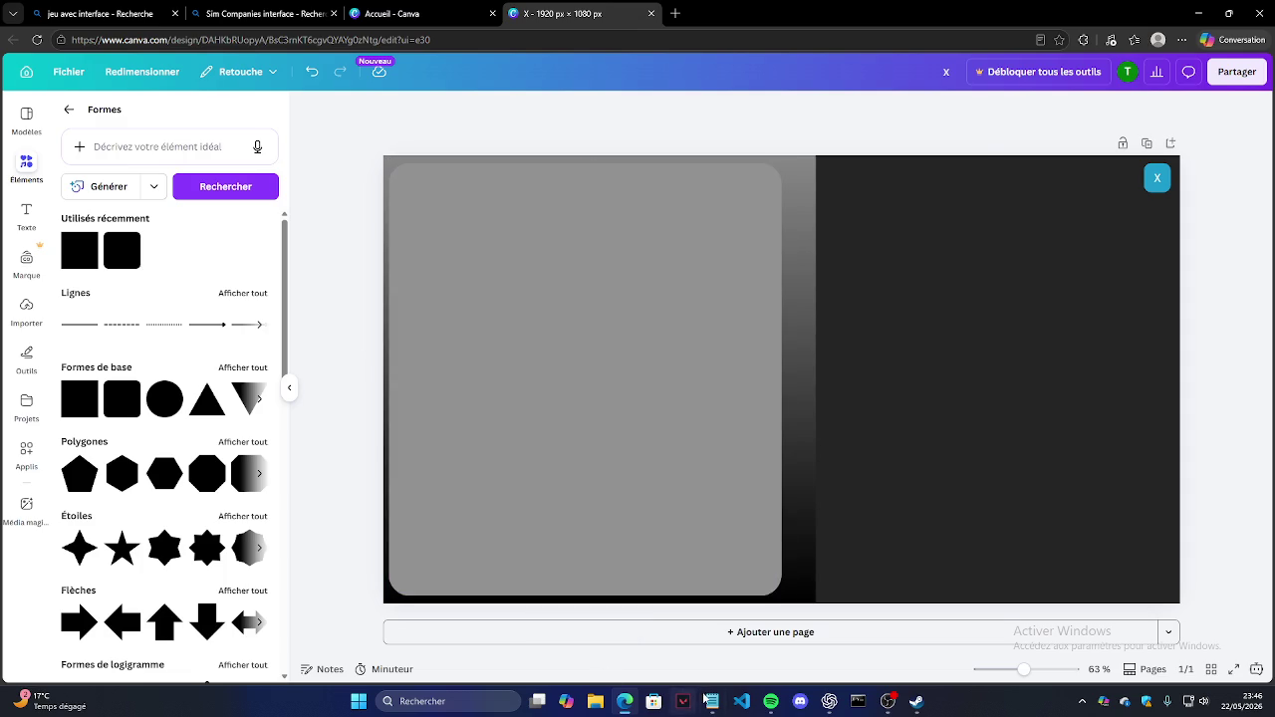
{"action": "left_click", "coordinate": [713, 701]}
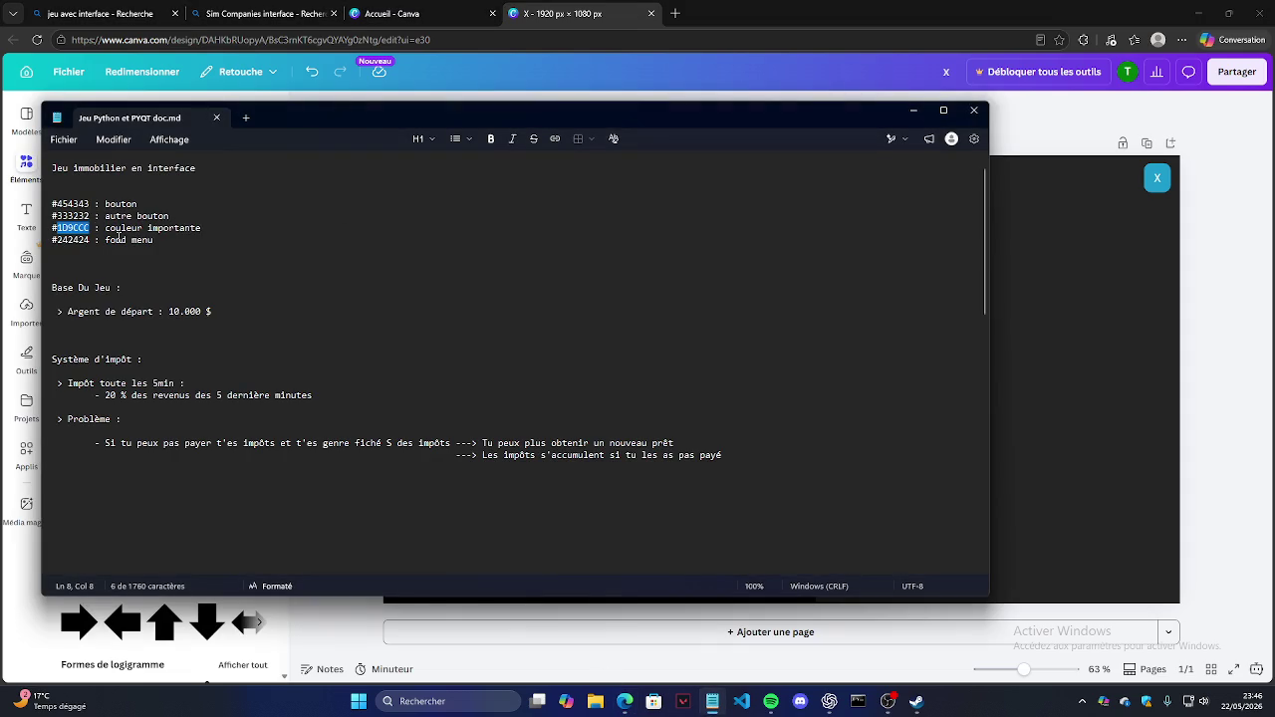
Step: Copy 454343 from the notes and recolour the large rounded panel to that dark grey
{"action": "double_click", "coordinate": [73, 203]}
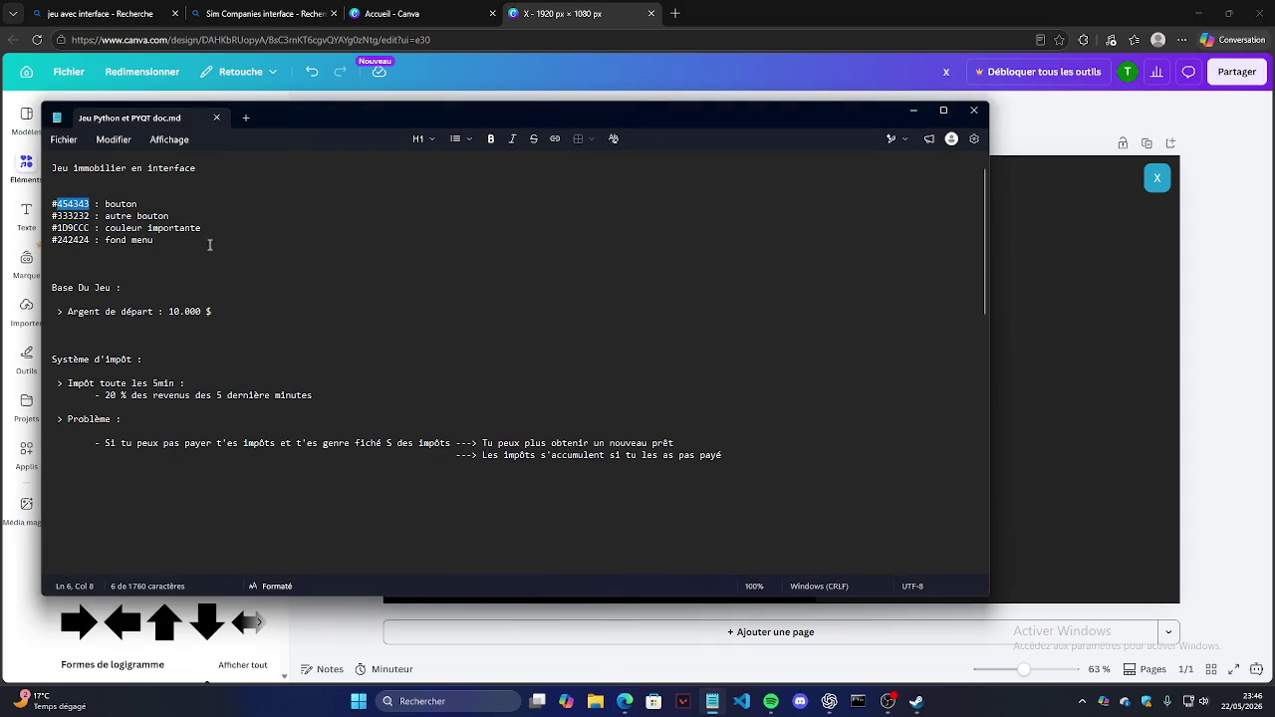
{"action": "left_click", "coordinate": [1026, 130]}
{"action": "left_click", "coordinate": [655, 279]}
{"action": "left_click", "coordinate": [690, 109]}
{"action": "left_click", "coordinate": [74, 208]}
{"action": "type", "text": "#454343"}
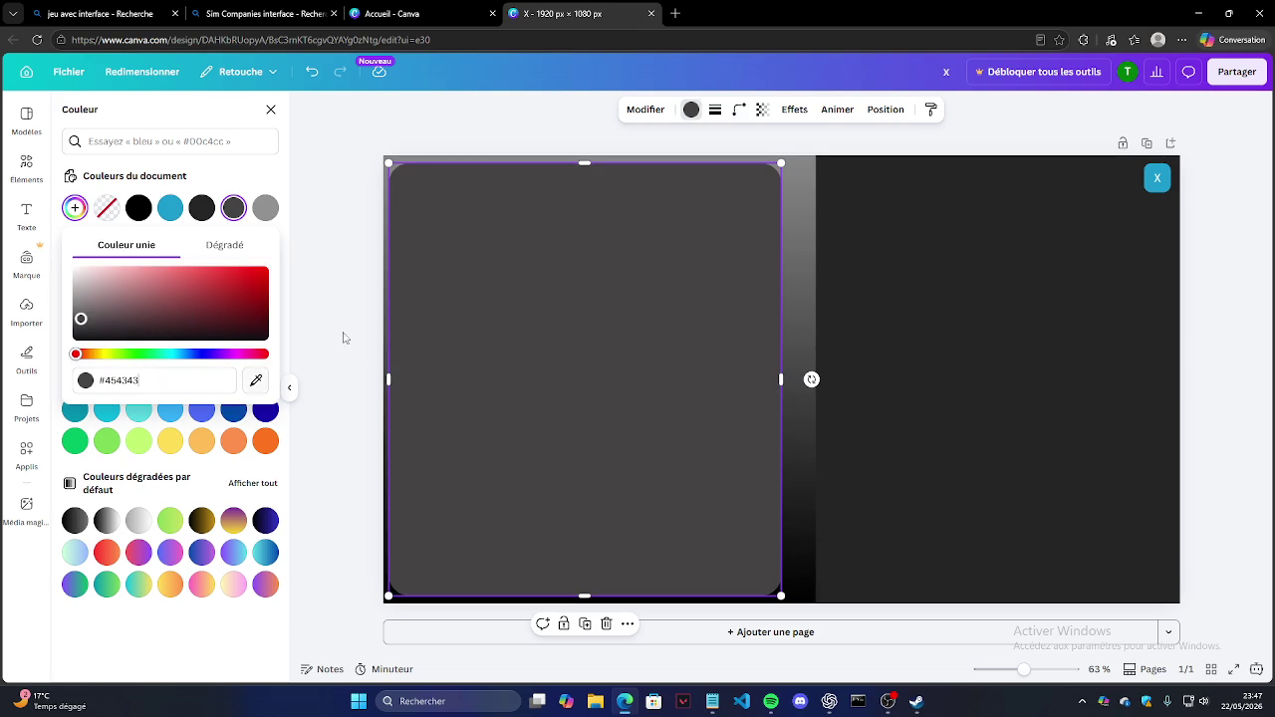
{"action": "key", "text": "Escape"}
{"action": "key", "text": "Escape"}
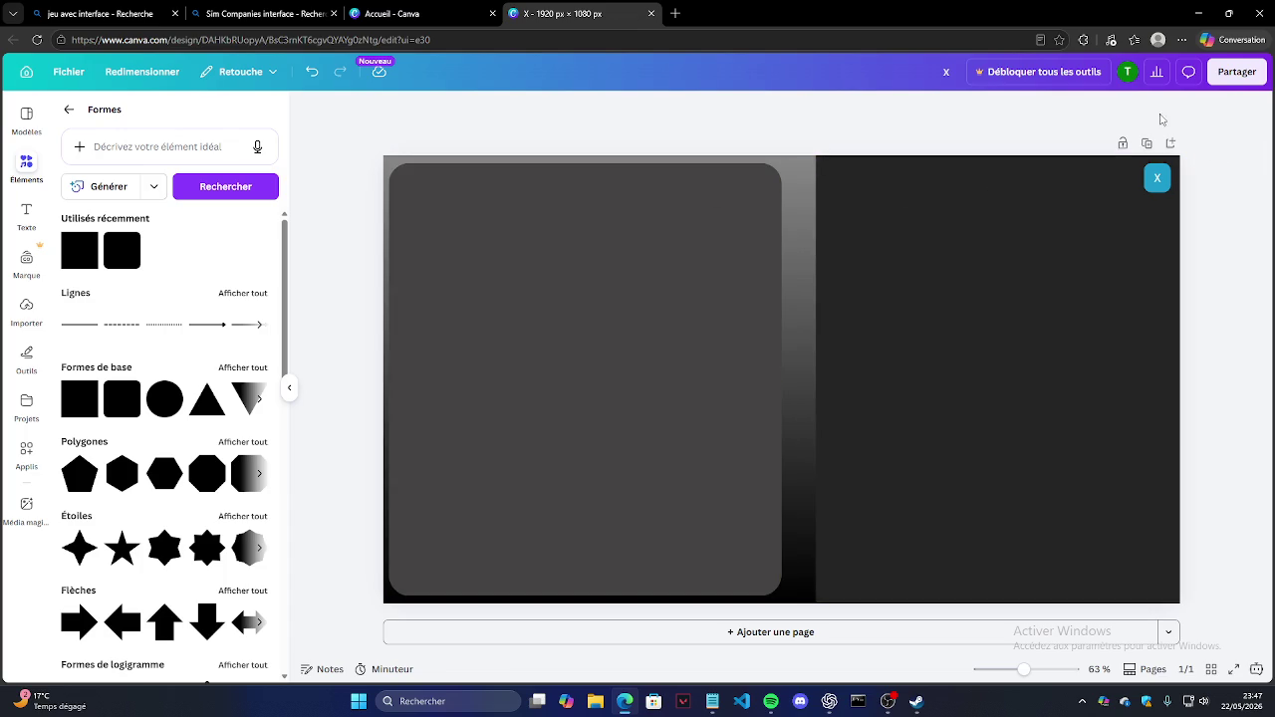
Step: Duplicate the X badge, place the copy just to its left, and delete the copy's X
{"action": "left_click", "coordinate": [1156, 177]}
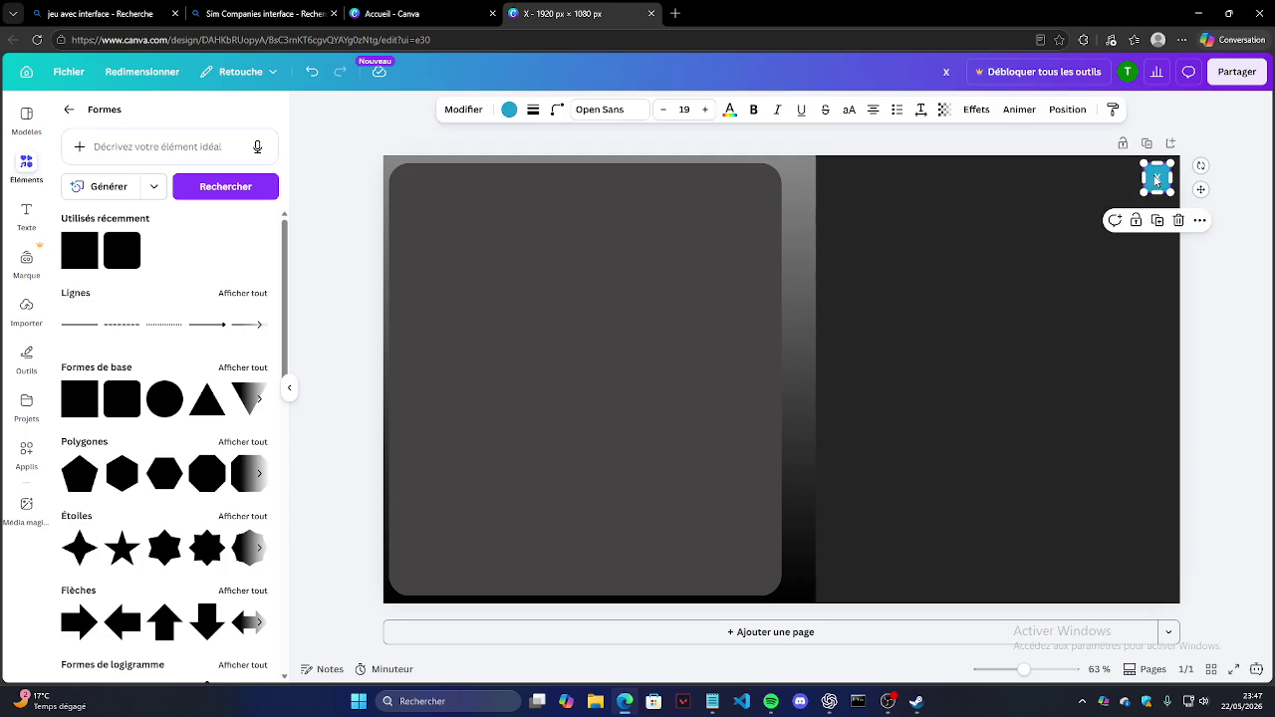
{"action": "left_click", "coordinate": [1157, 221]}
{"action": "left_click_drag", "start_coordinate": [1165, 189], "coordinate": [1123, 177]}
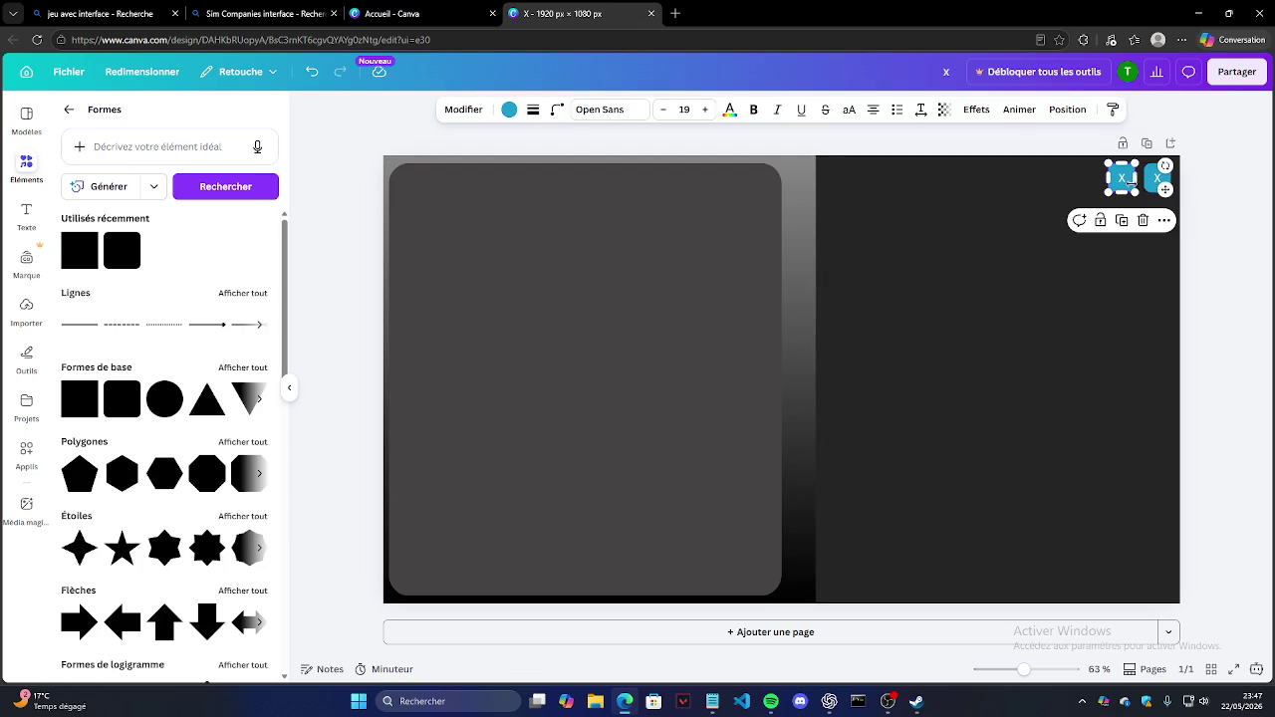
{"action": "left_click", "coordinate": [1124, 179]}
{"action": "key", "text": "BackSpace"}
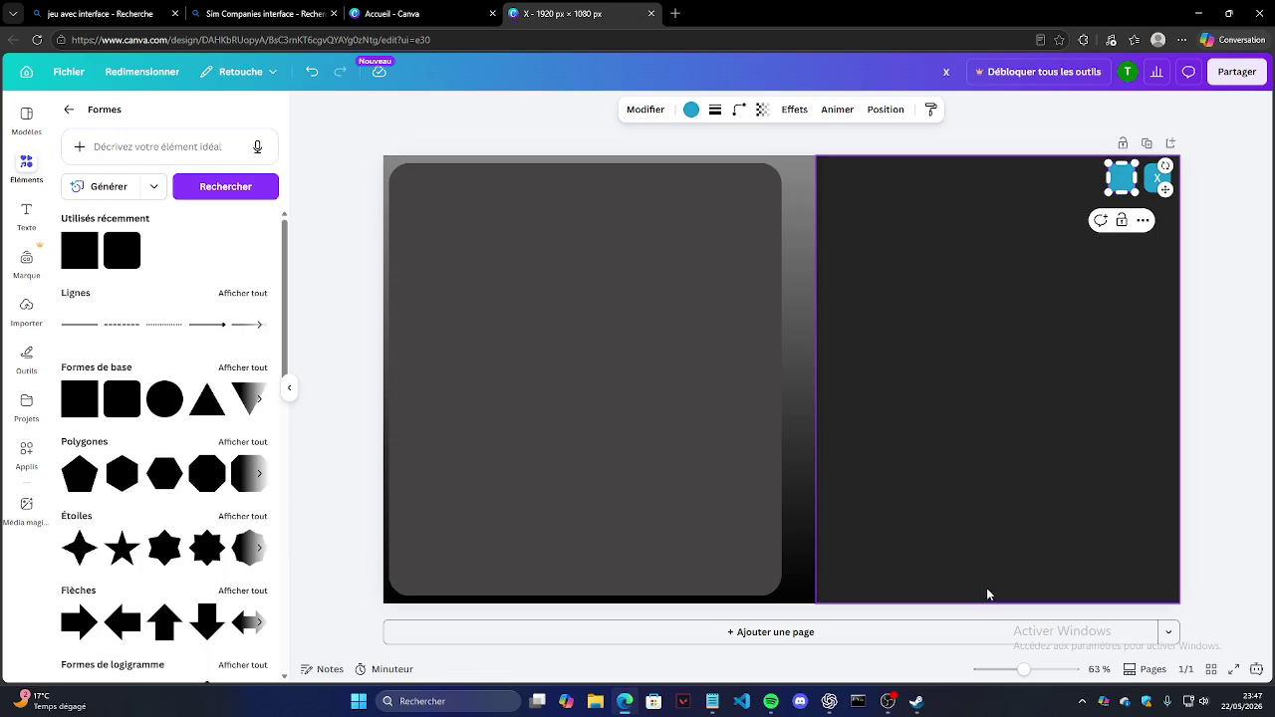
{"action": "left_click", "coordinate": [829, 701]}
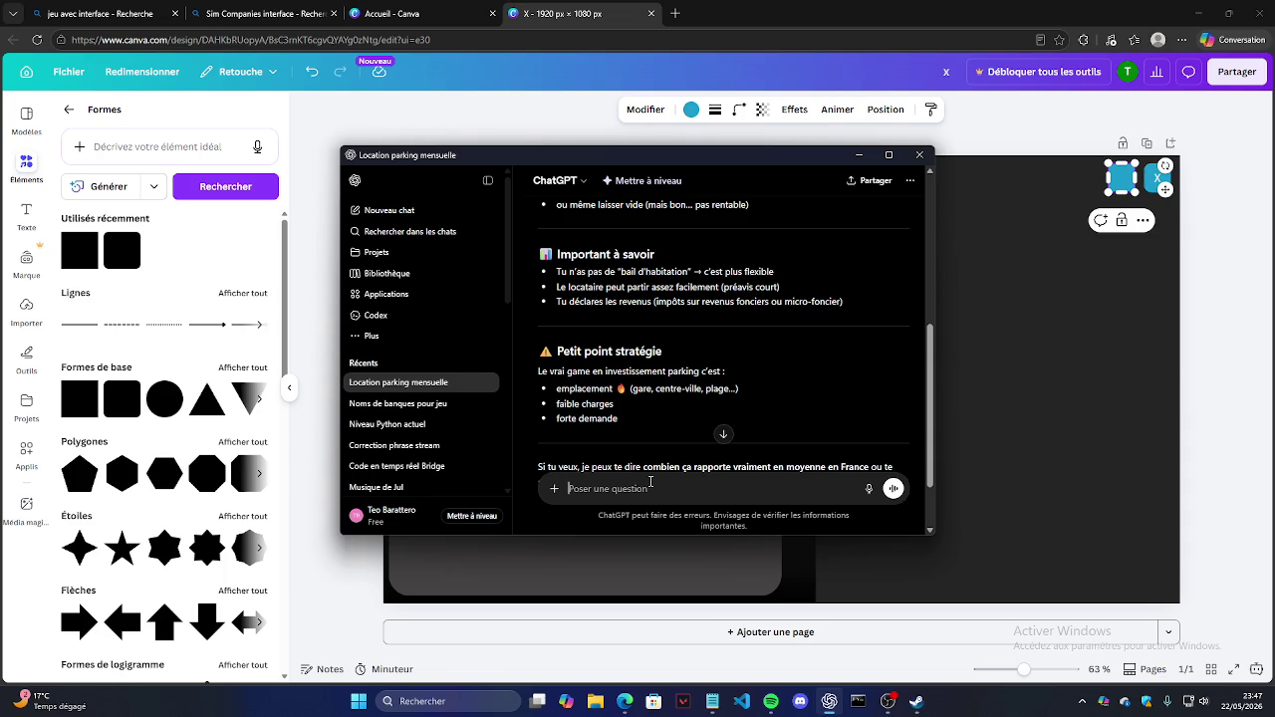
Step: Ask ChatGPT 'emoji ou charactère pour un menu option' and scroll through the suggested symbols
{"action": "type", "text": "c"}
{"action": "key", "text": "BackSpace"}
{"action": "type", "text": "e"}
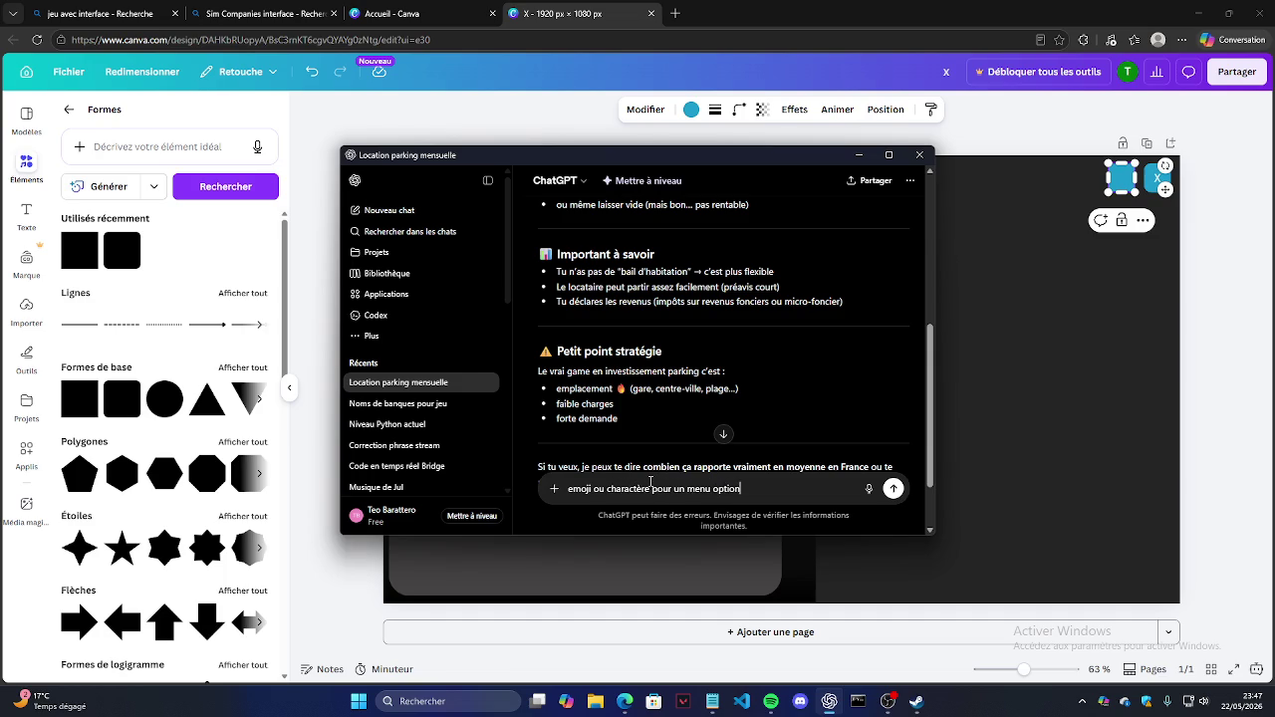
{"action": "key", "text": "Return"}
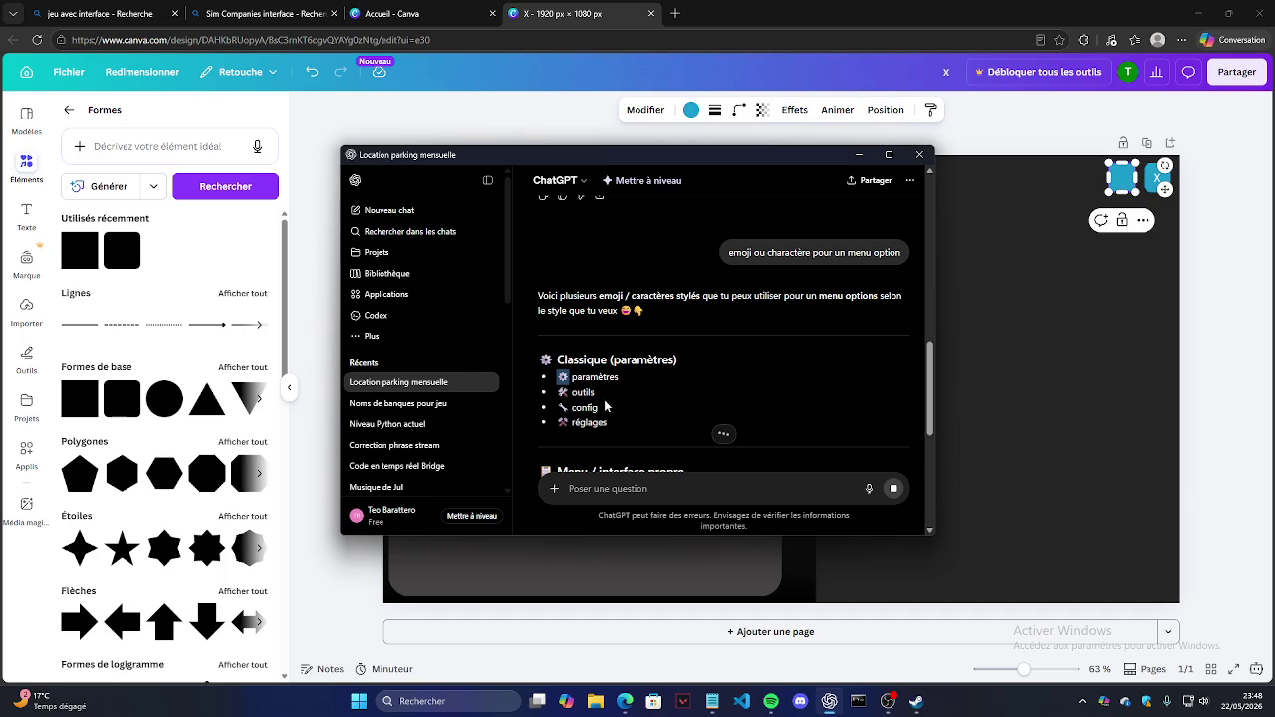
{"action": "scroll", "coordinate": [584, 378], "scroll_direction": "down", "scroll_amount": 1}
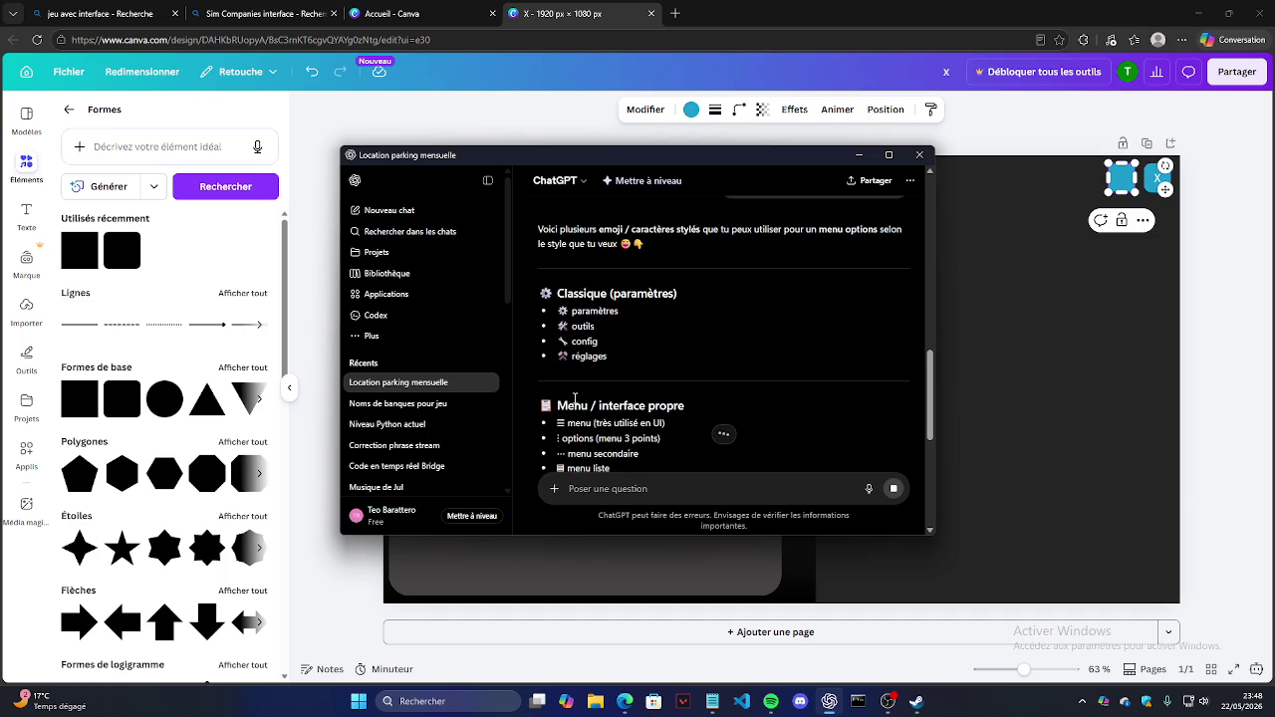
{"action": "scroll", "coordinate": [580, 341], "scroll_direction": "down", "scroll_amount": 1}
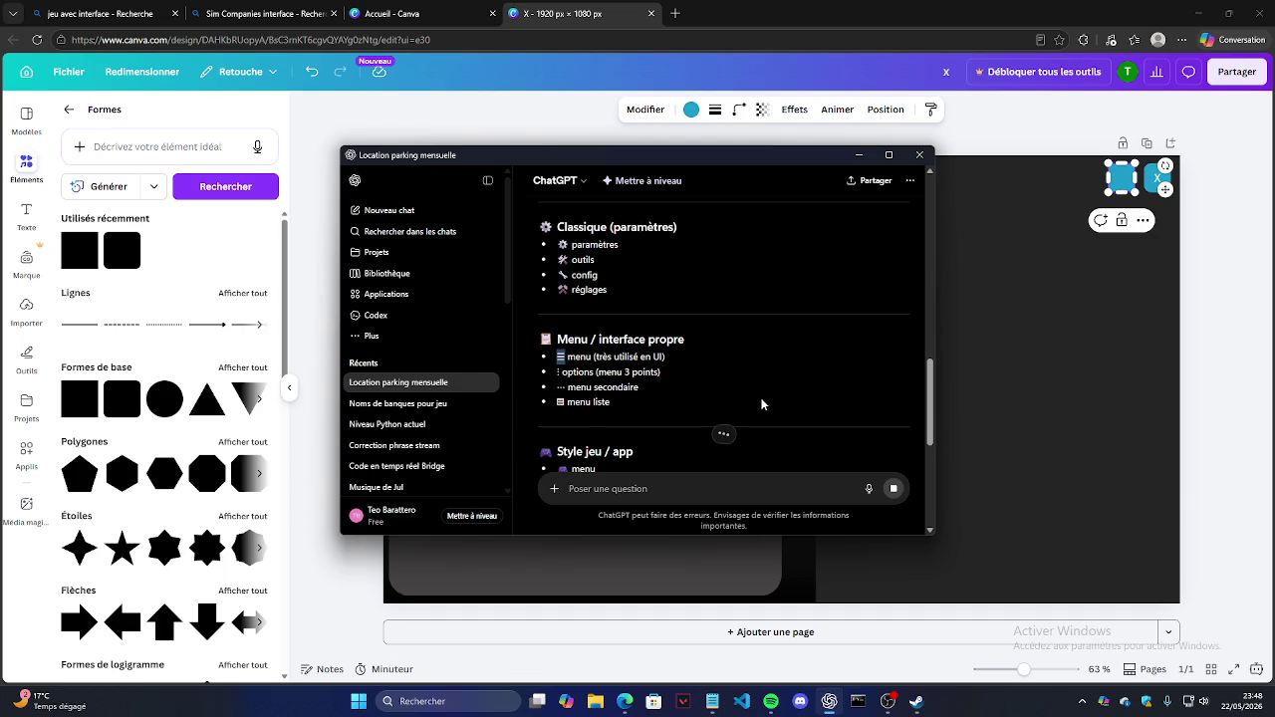
{"action": "left_click", "coordinate": [1054, 343]}
{"action": "left_click", "coordinate": [1122, 179]}
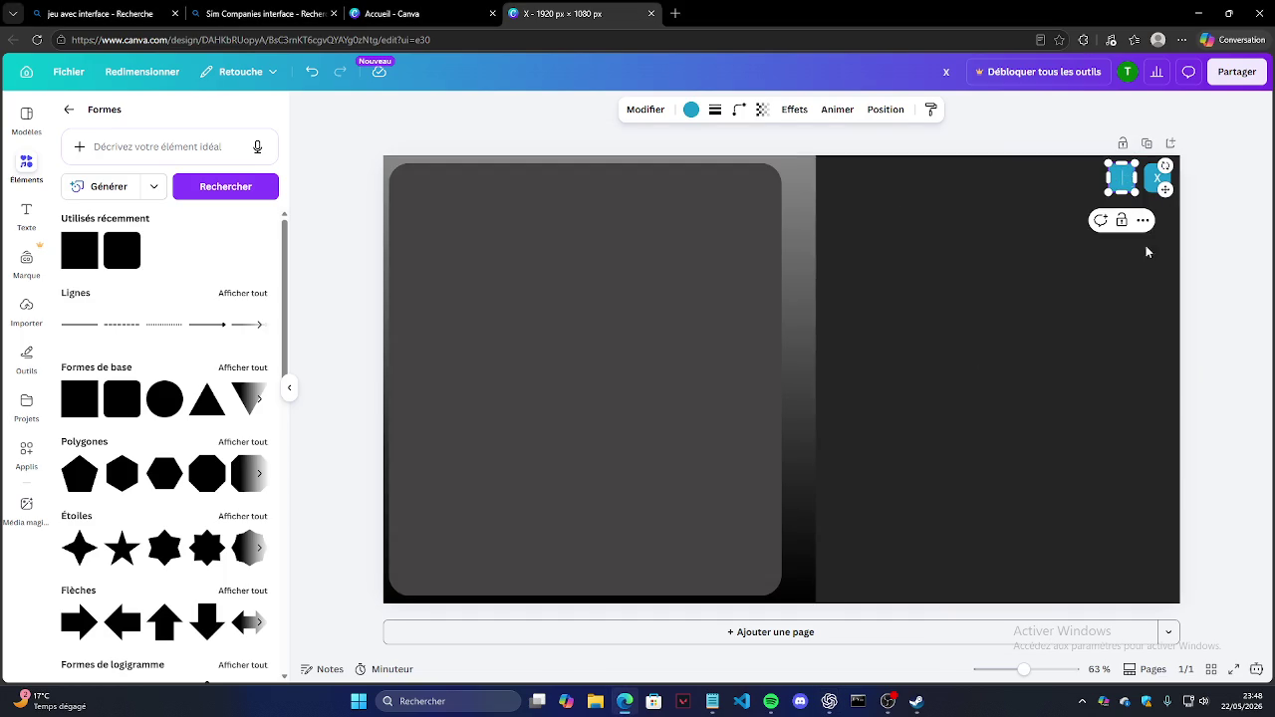
Step: Shift the ≡ tile left, duplicate it, and clear the middle copy's ≡ to leave an empty tile
{"action": "left_click", "coordinate": [1198, 330]}
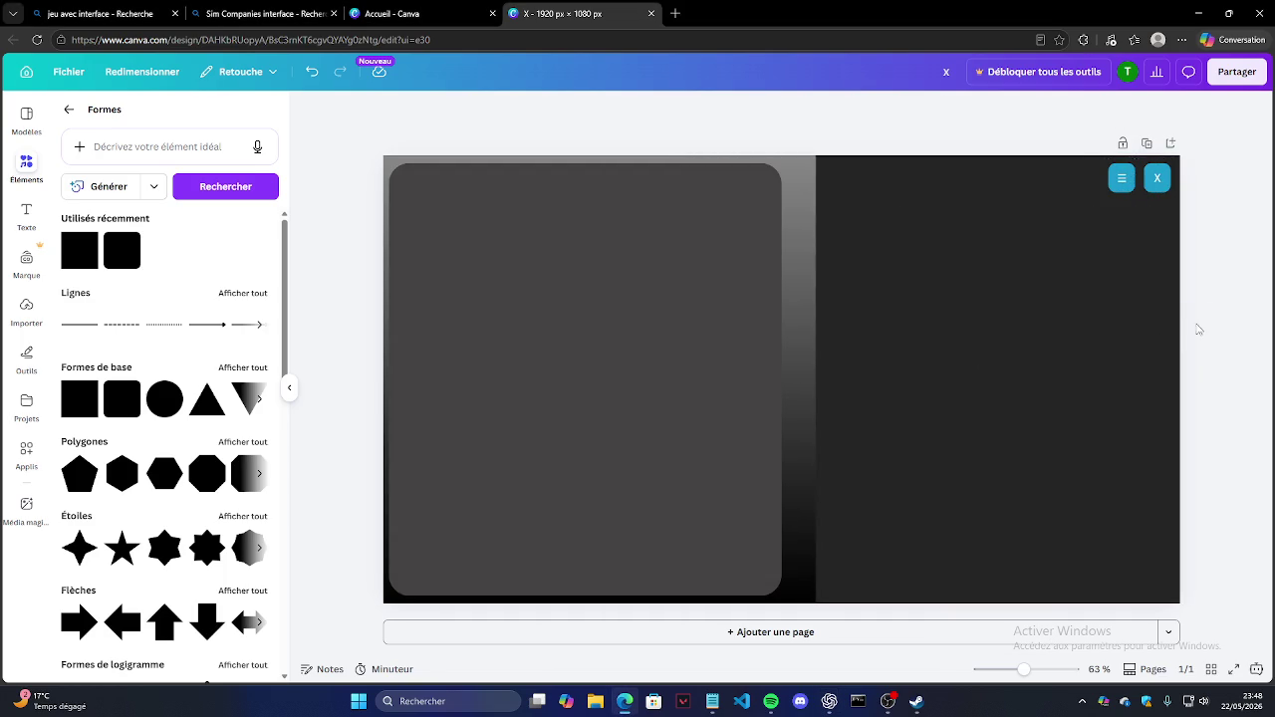
{"action": "left_click", "coordinate": [1121, 178]}
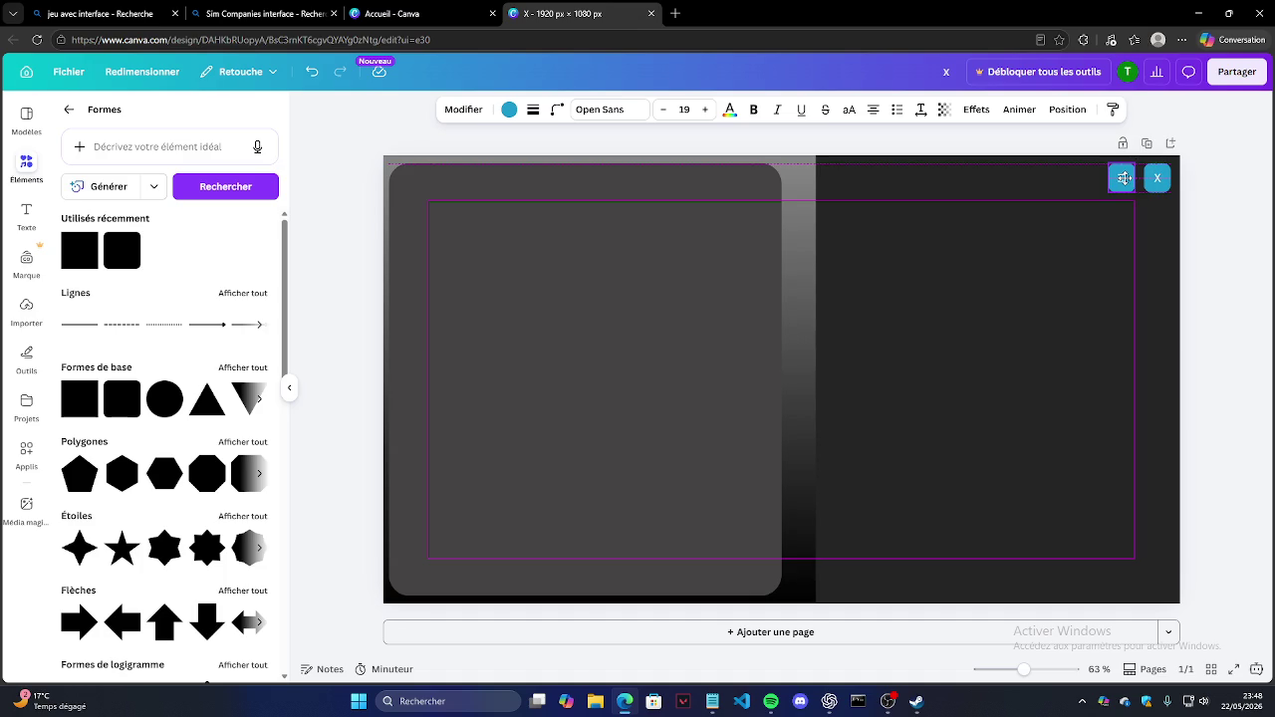
{"action": "left_click_drag", "start_coordinate": [1123, 178], "coordinate": [1099, 181]}
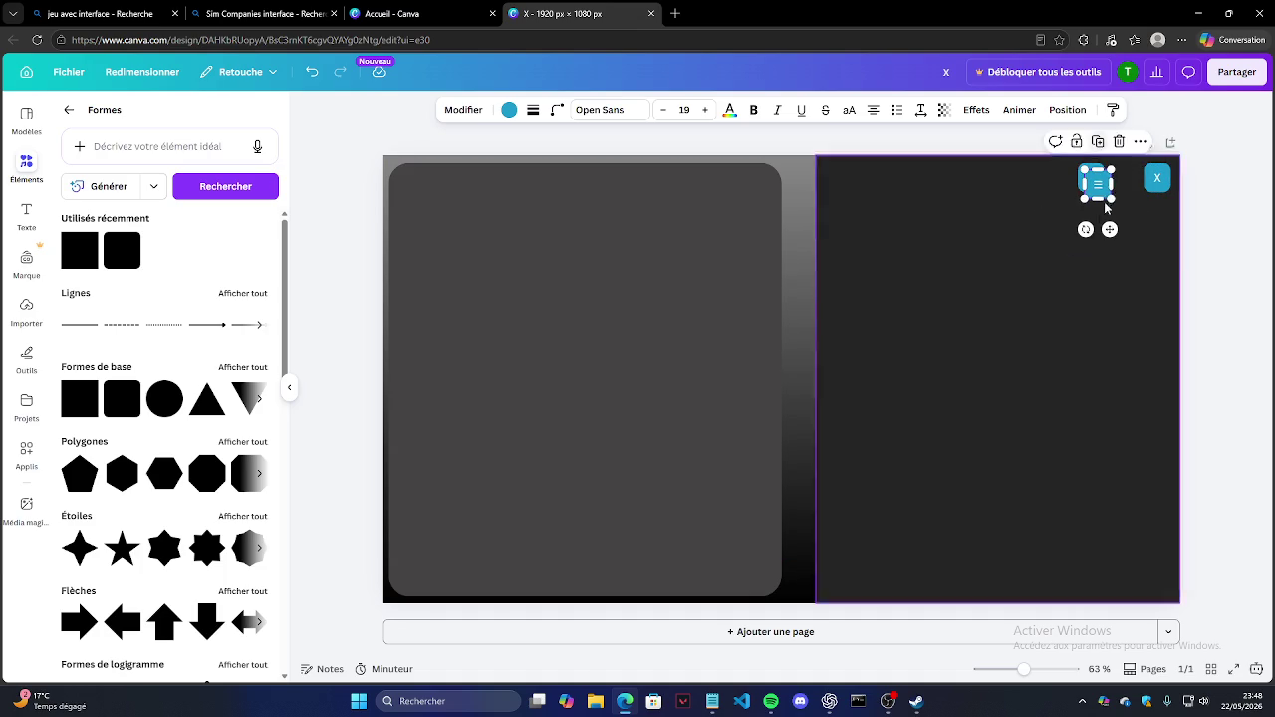
{"action": "left_click", "coordinate": [1098, 141]}
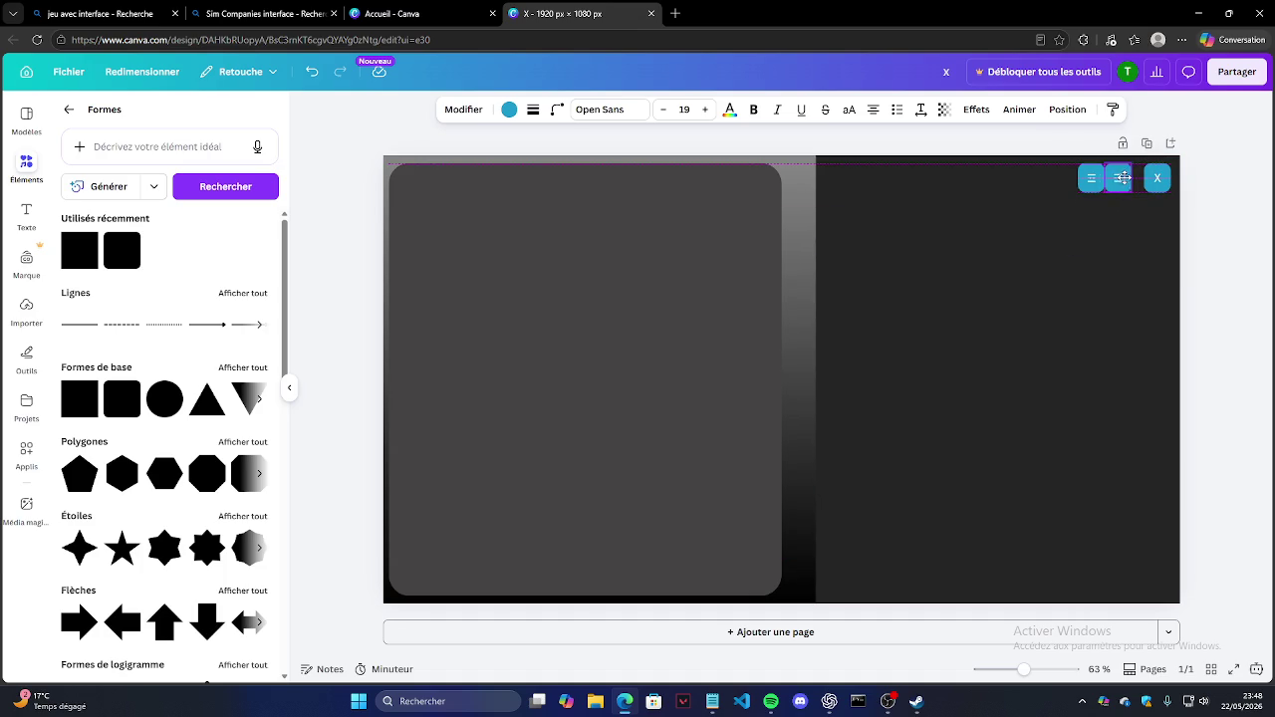
{"action": "left_click", "coordinate": [1239, 227]}
{"action": "left_click", "coordinate": [1127, 181]}
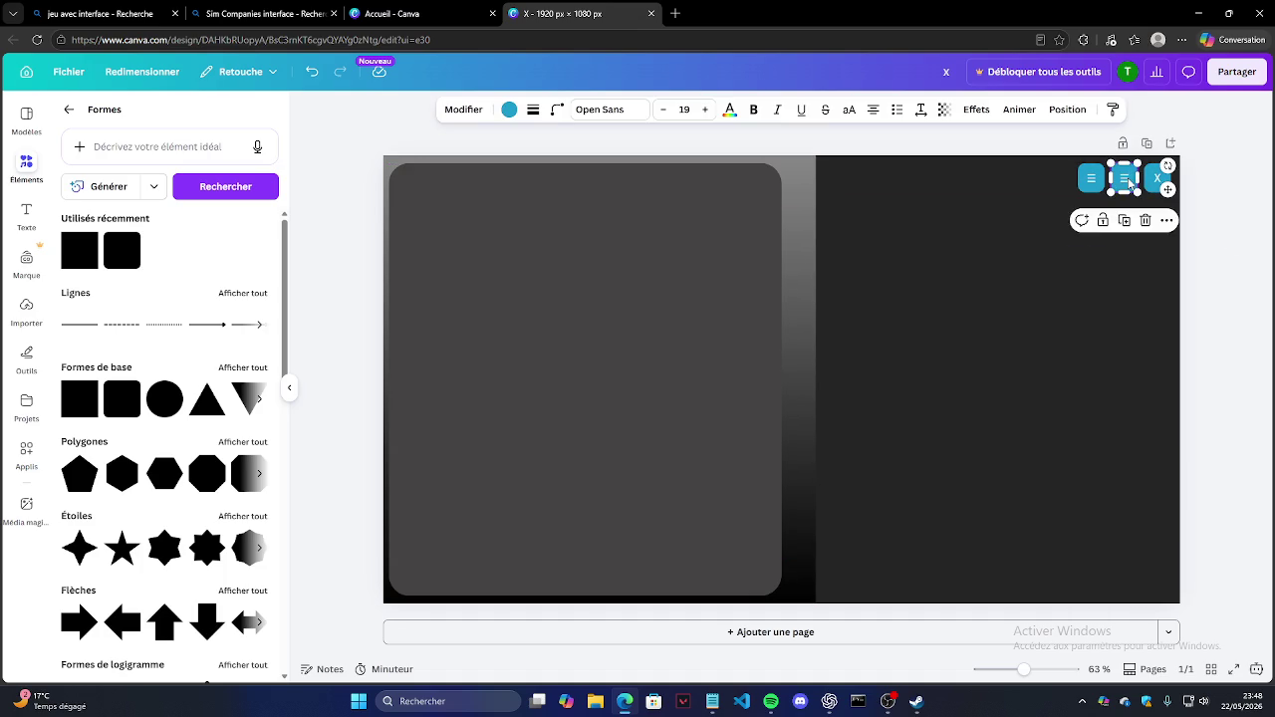
{"action": "key", "text": "Delete"}
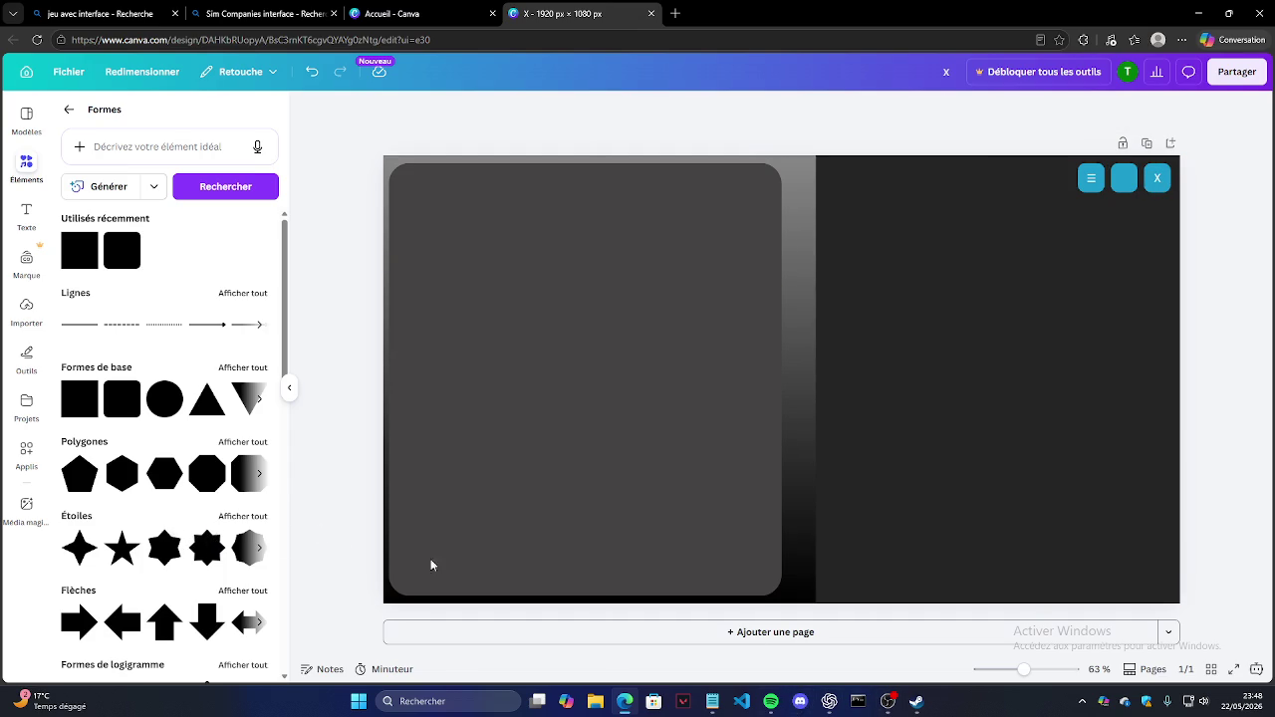
{"action": "left_click", "coordinate": [829, 701]}
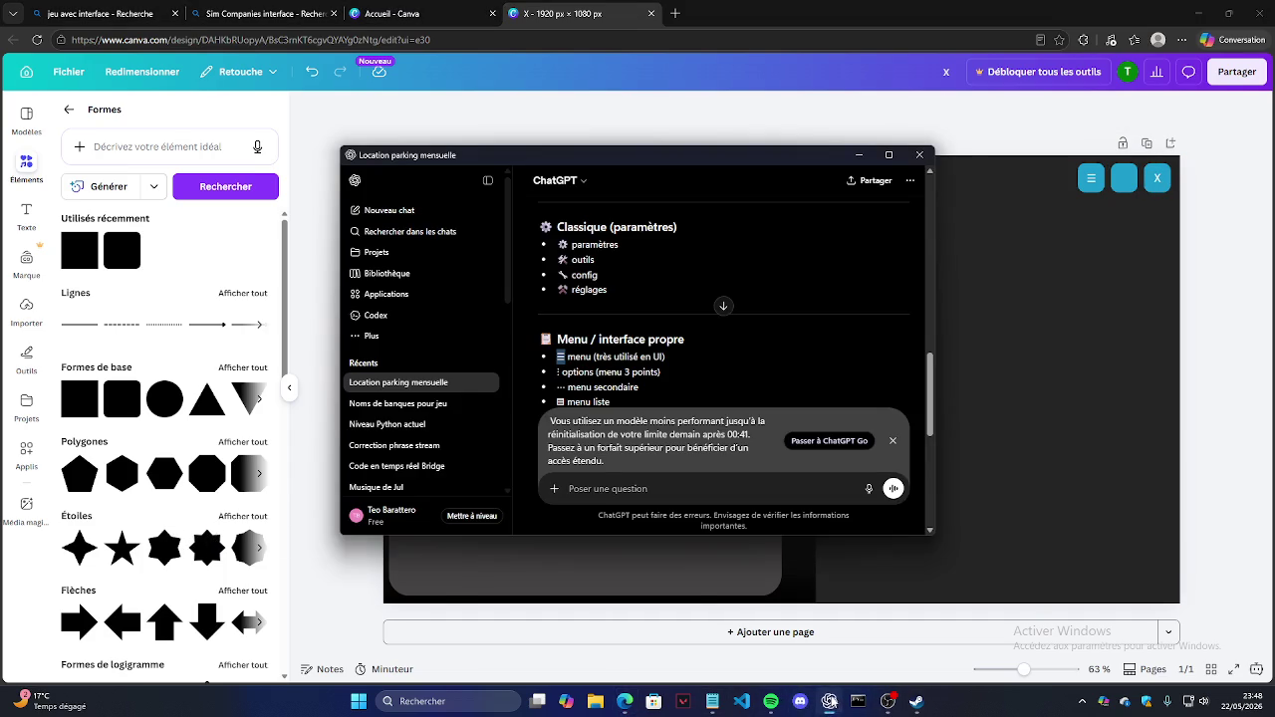
Step: Dismiss the upgrade notice, send ChatGPT the follow-up 'pour pleine écran', then switch to OBS Studio
{"action": "left_click", "coordinate": [892, 440]}
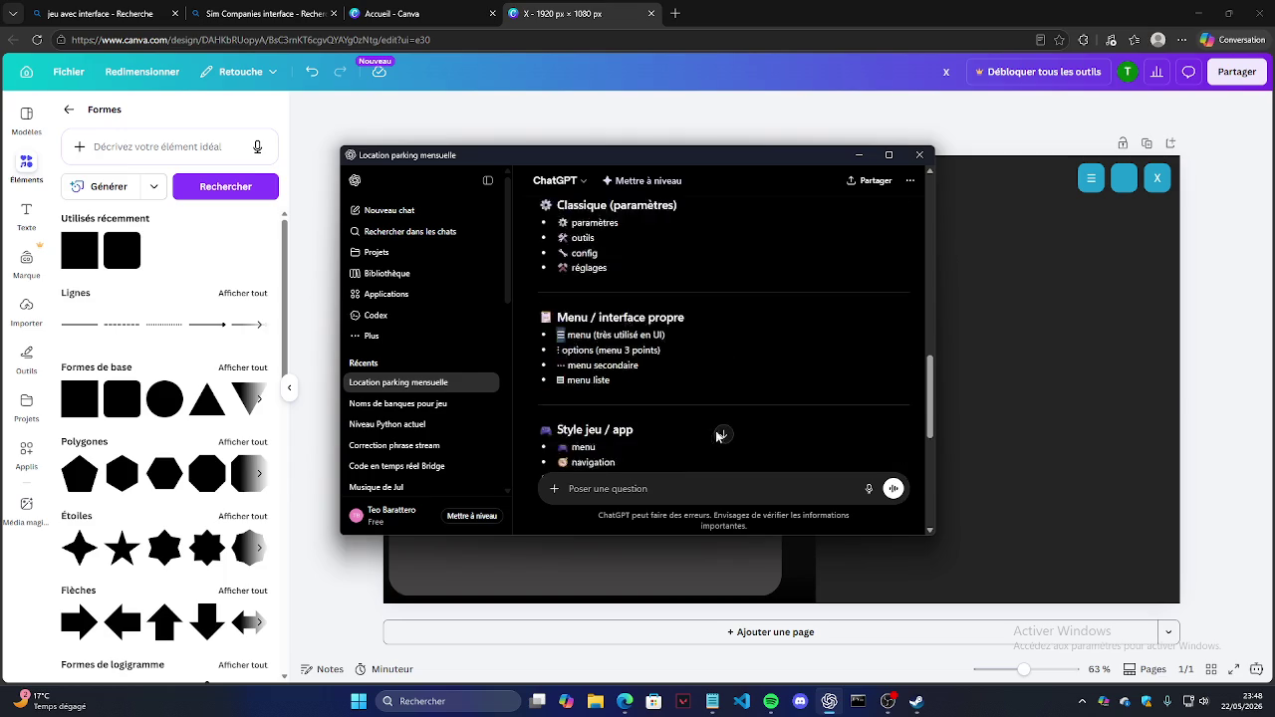
{"action": "left_click", "coordinate": [723, 434]}
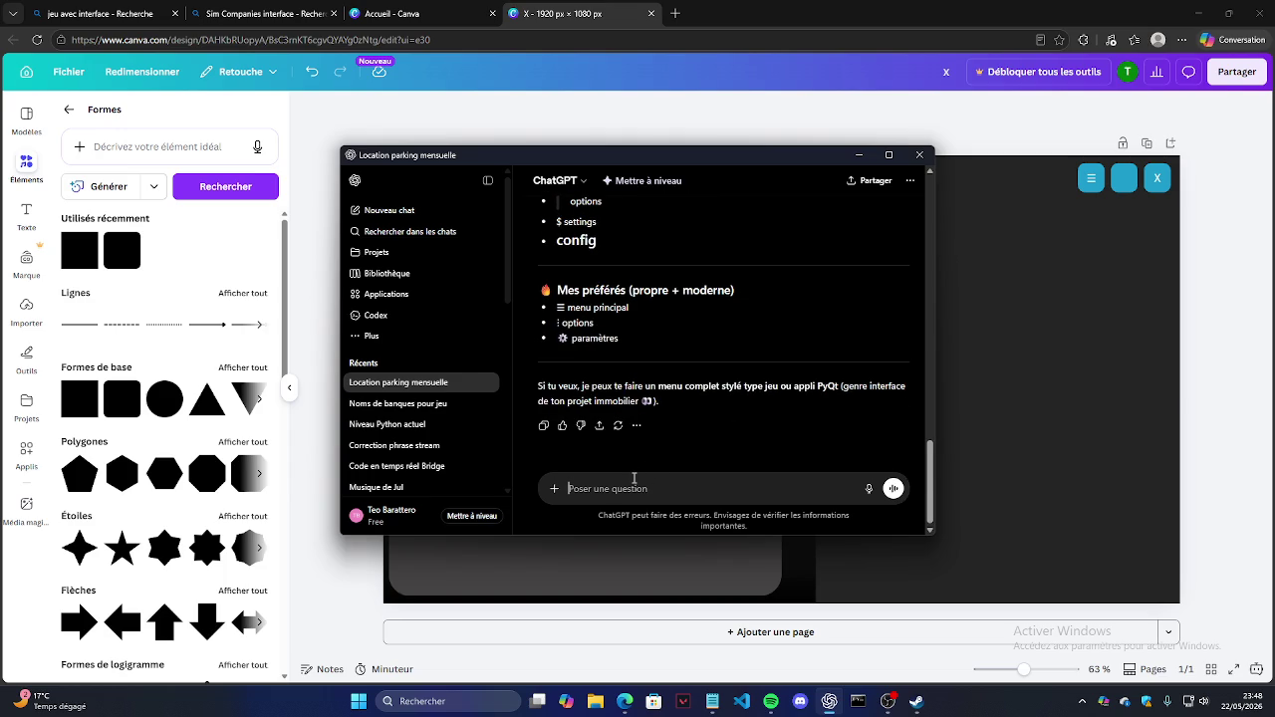
{"action": "type", "text": "pour pleine écran"}
{"action": "key", "text": "Return"}
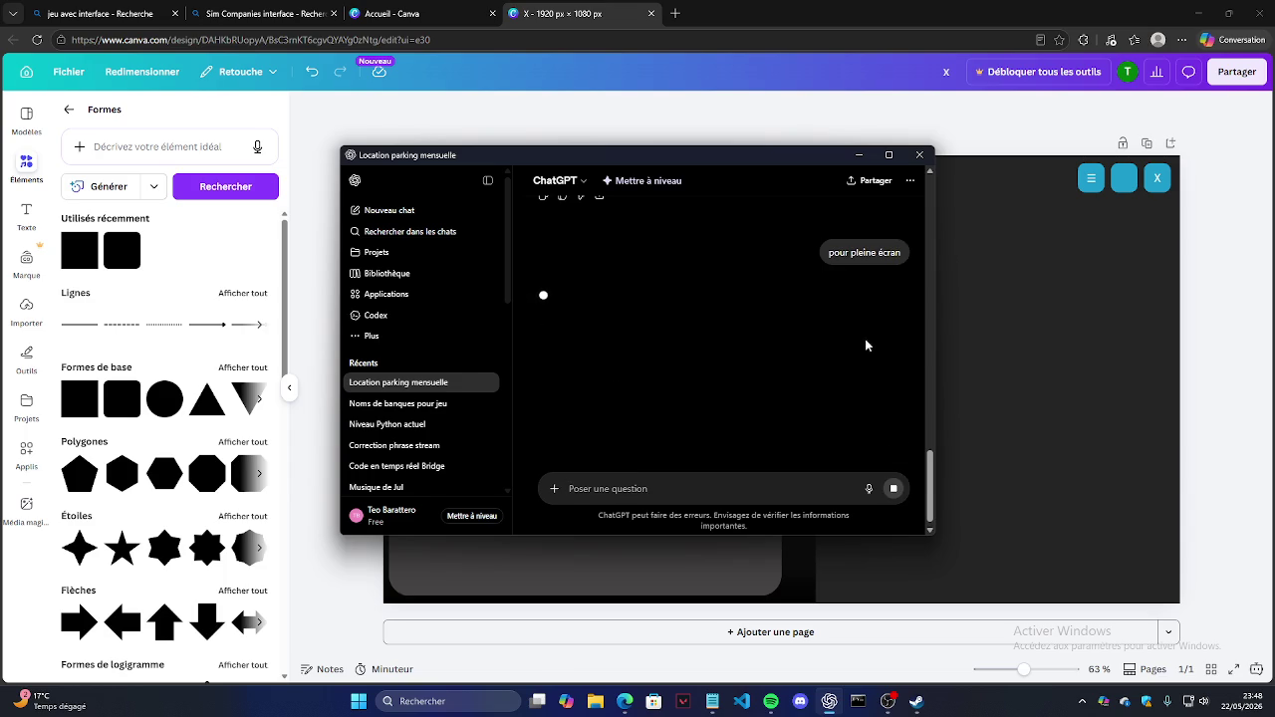
{"action": "left_click", "coordinate": [888, 701]}
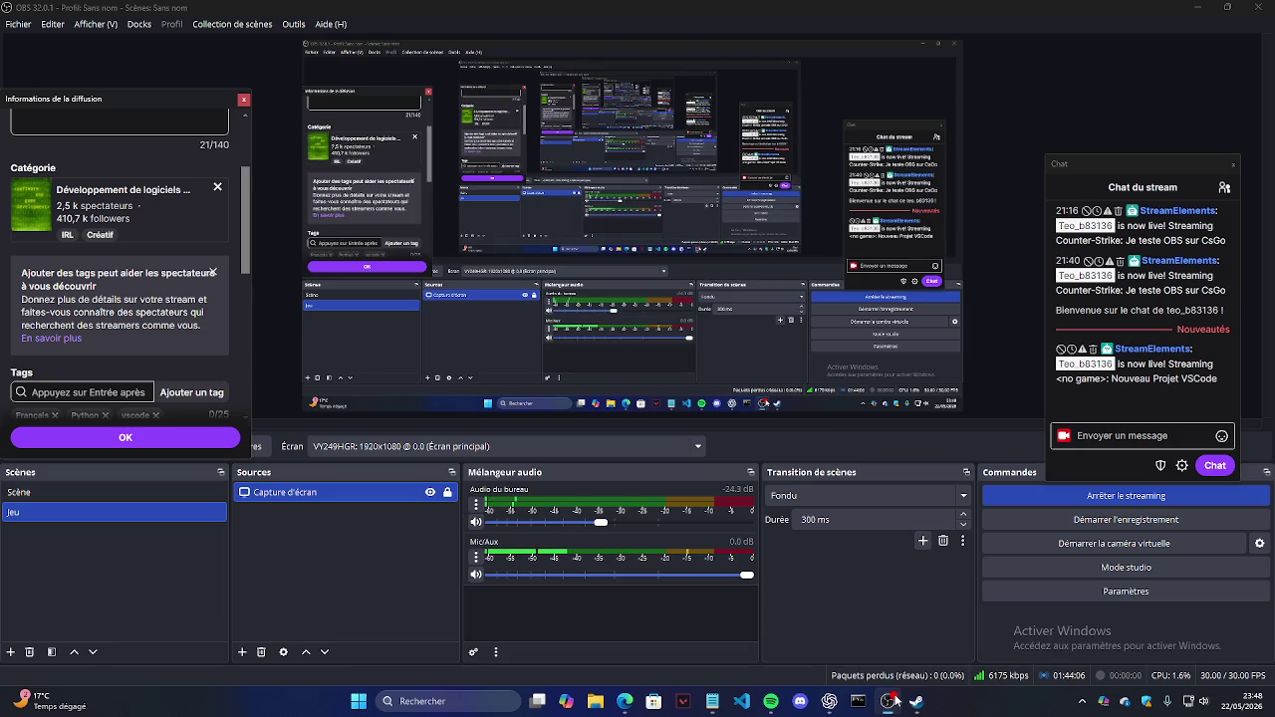
Step: Drag the Chat du stream dock slightly up and minimise OBS Studio
{"action": "left_click_drag", "start_coordinate": [1146, 168], "coordinate": [1142, 139]}
{"action": "mouse_move", "coordinate": [1135, 364]}
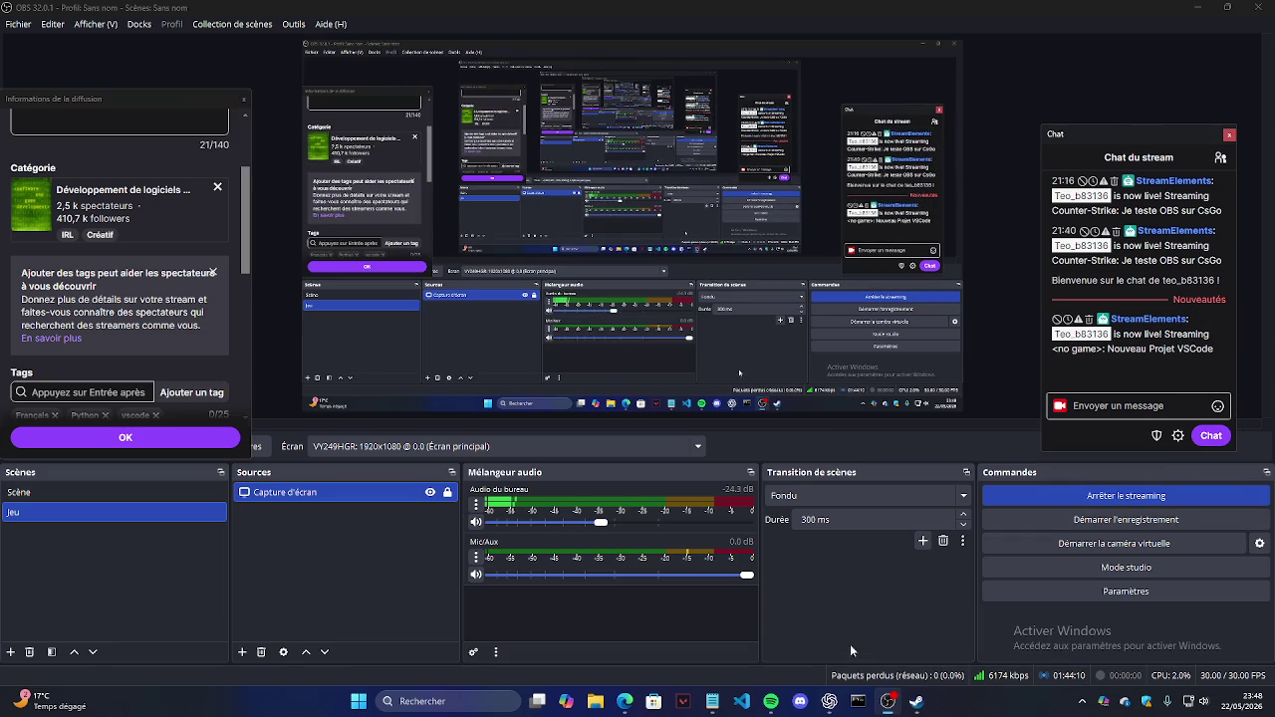
{"action": "left_click", "coordinate": [889, 704]}
{"action": "mouse_move", "coordinate": [711, 701]}
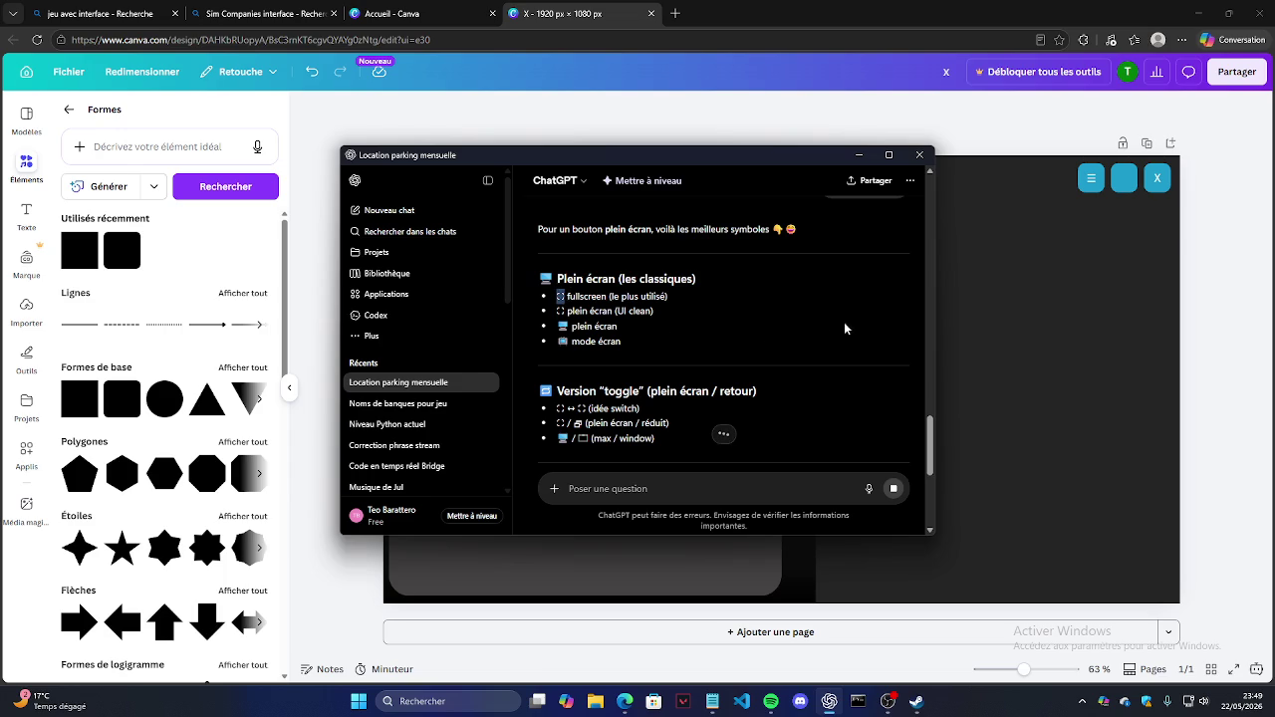
Step: Select the middle blue tile and enlarge its pasted ⛶ symbol
{"action": "left_click", "coordinate": [1123, 177]}
{"action": "left_click", "coordinate": [1049, 347]}
{"action": "left_click", "coordinate": [1123, 177]}
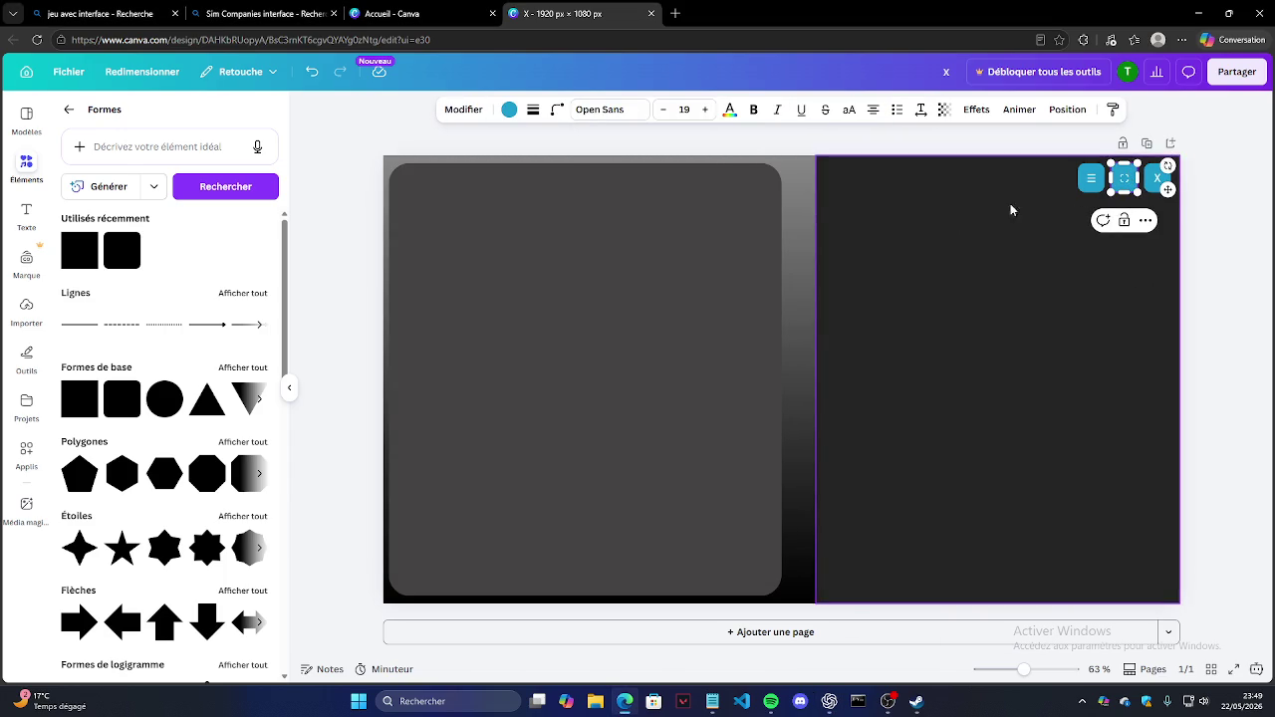
{"action": "triple_click", "coordinate": [706, 110]}
{"action": "left_click", "coordinate": [708, 110]}
Step: Fine-tune the ⛶ symbol's font size back to 28 so it fits the tile
{"action": "left_click", "coordinate": [1124, 337]}
{"action": "left_click", "coordinate": [1117, 189]}
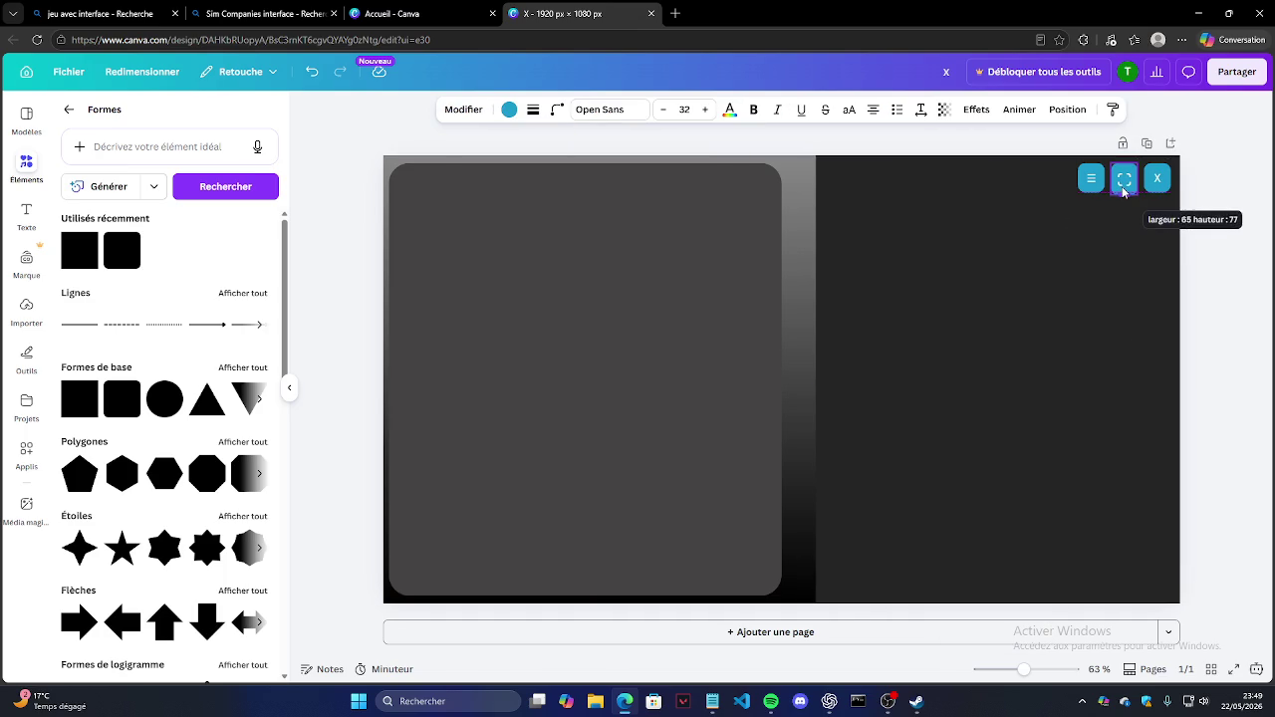
{"action": "left_click", "coordinate": [666, 110]}
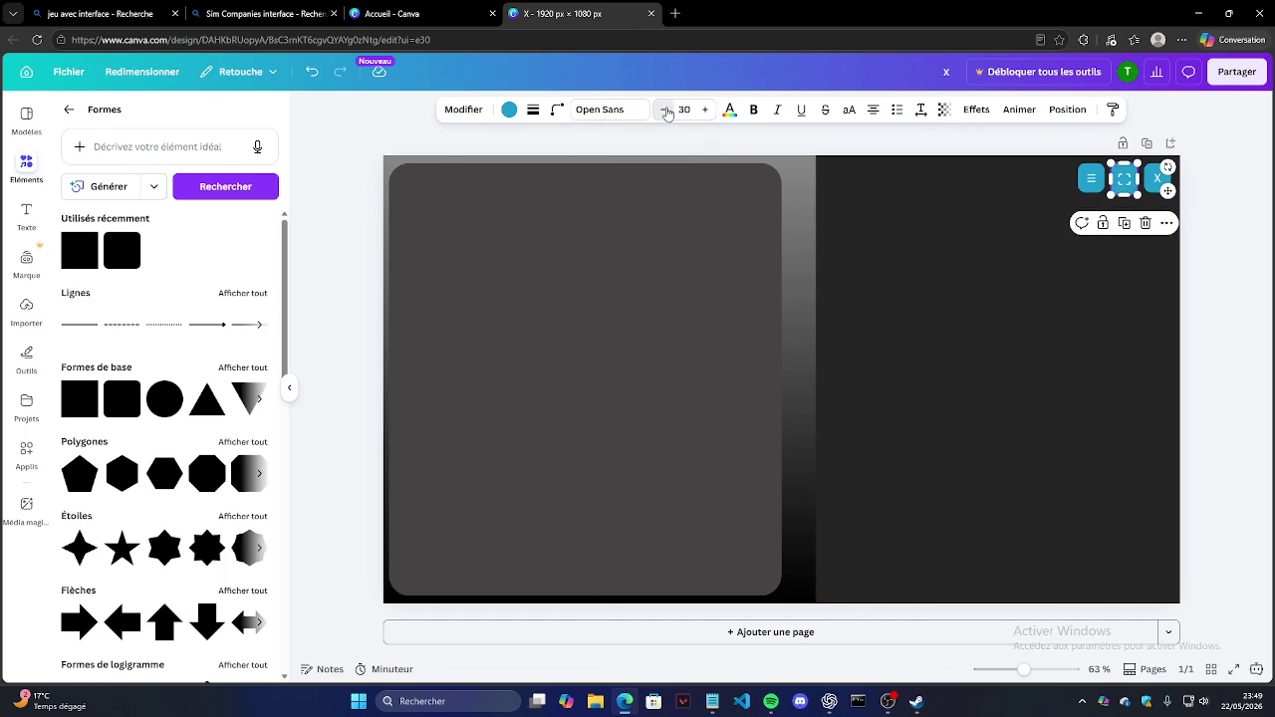
{"action": "left_click", "coordinate": [665, 111]}
{"action": "left_click", "coordinate": [665, 111]}
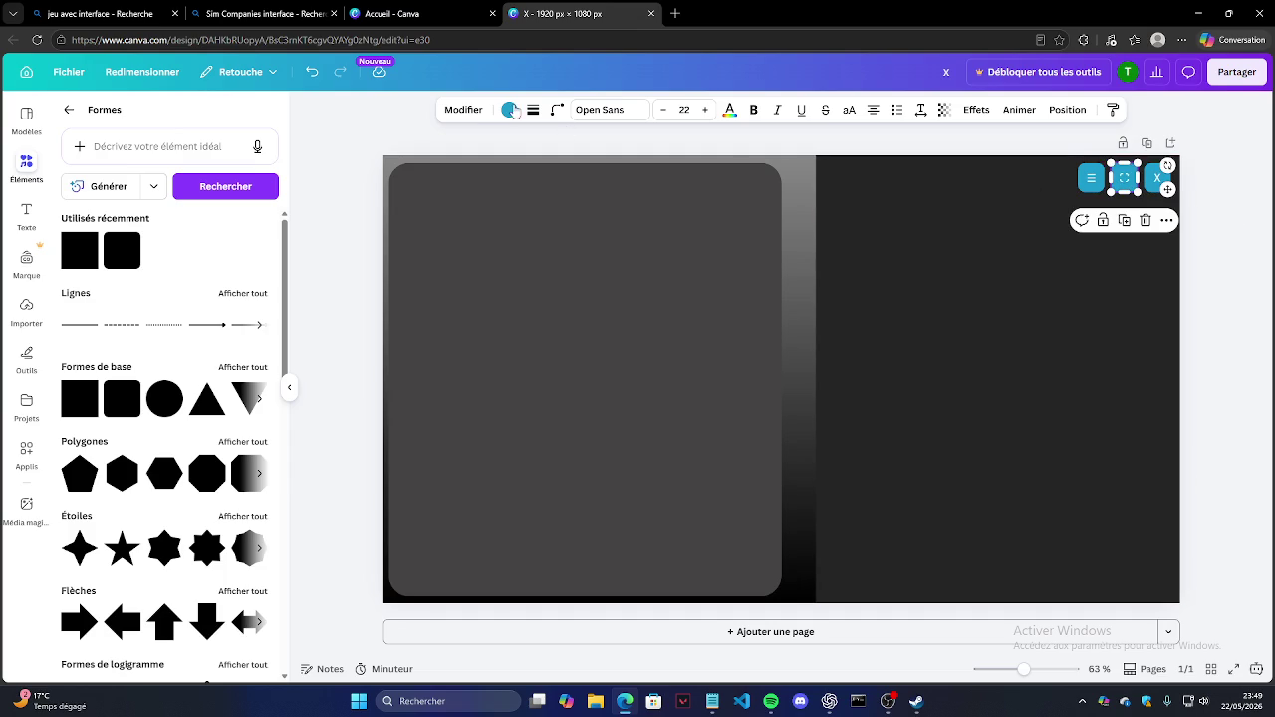
{"action": "left_click", "coordinate": [707, 109]}
{"action": "left_click", "coordinate": [707, 110]}
{"action": "left_click", "coordinate": [663, 114]}
{"action": "left_click", "coordinate": [1122, 265]}
{"action": "left_click", "coordinate": [1215, 255]}
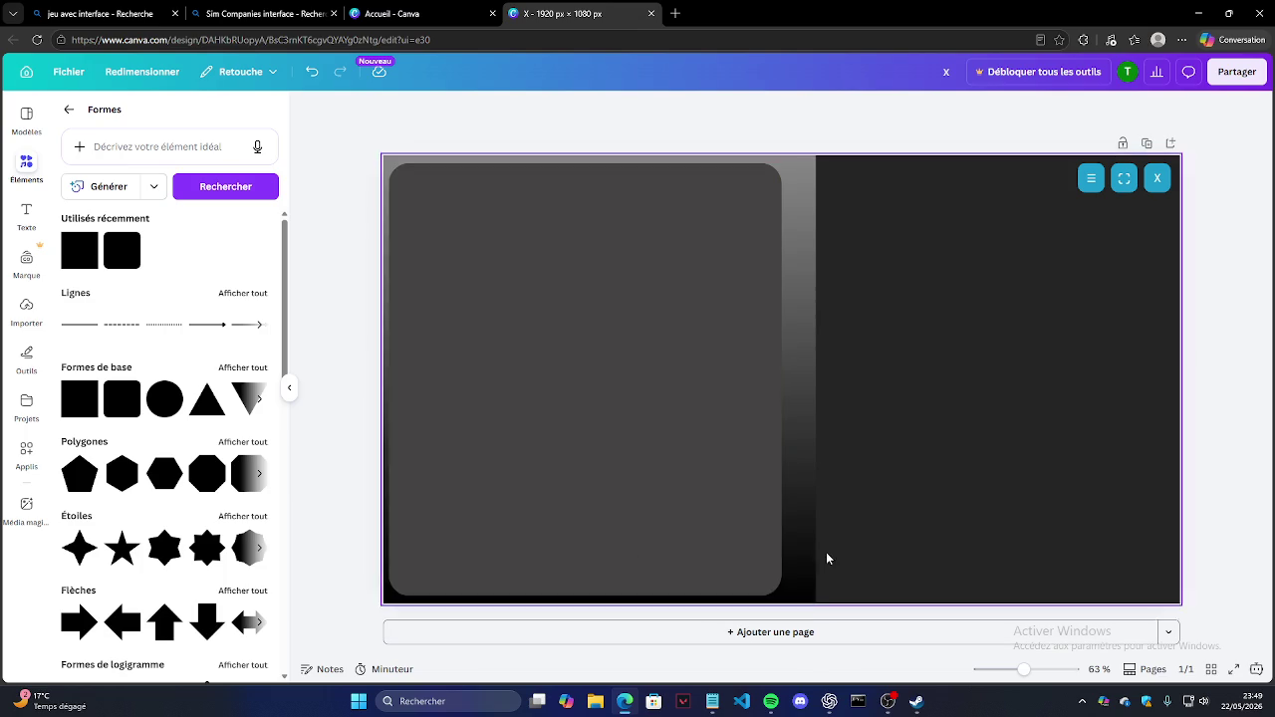
{"action": "left_click", "coordinate": [779, 383]}
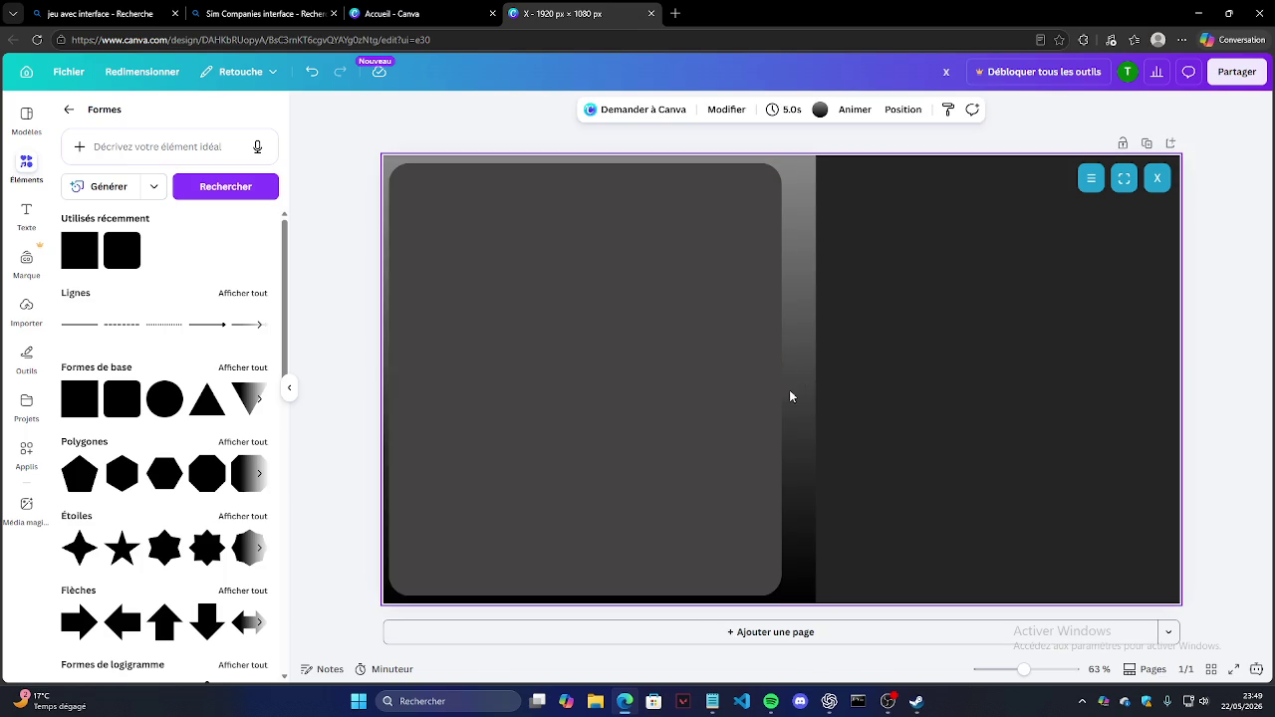
{"action": "left_click", "coordinate": [820, 109]}
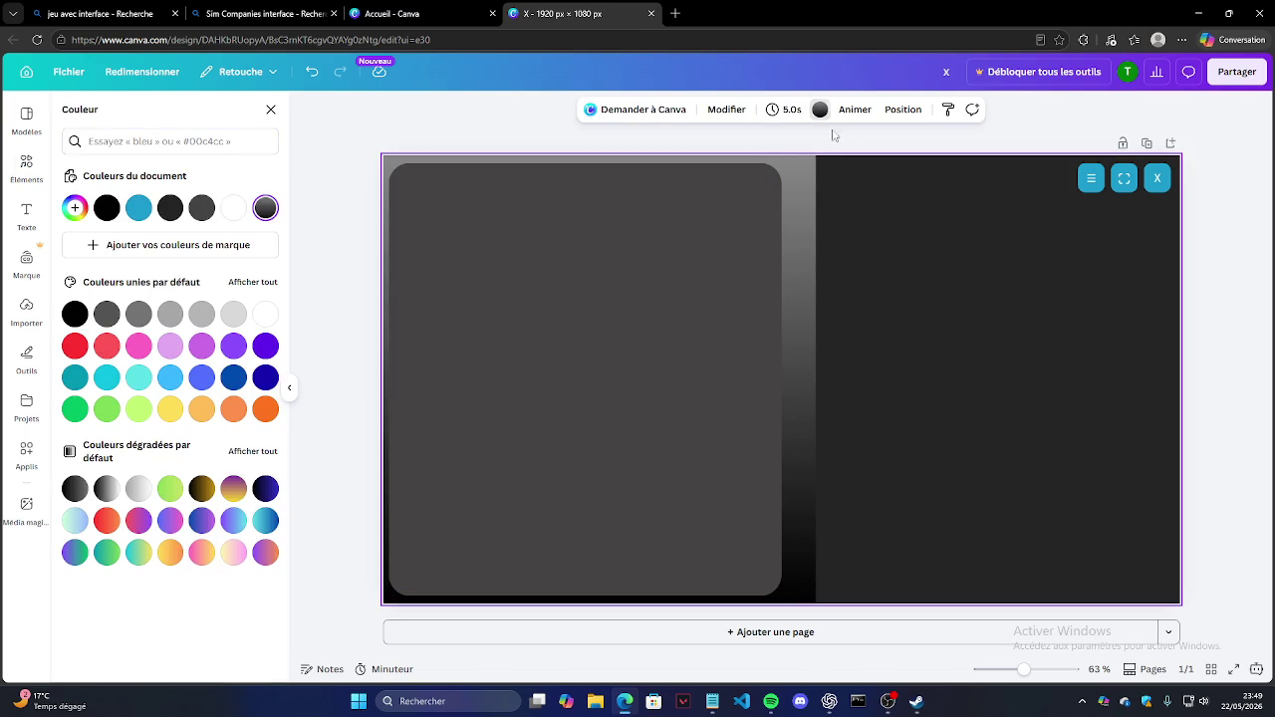
{"action": "left_click", "coordinate": [819, 110]}
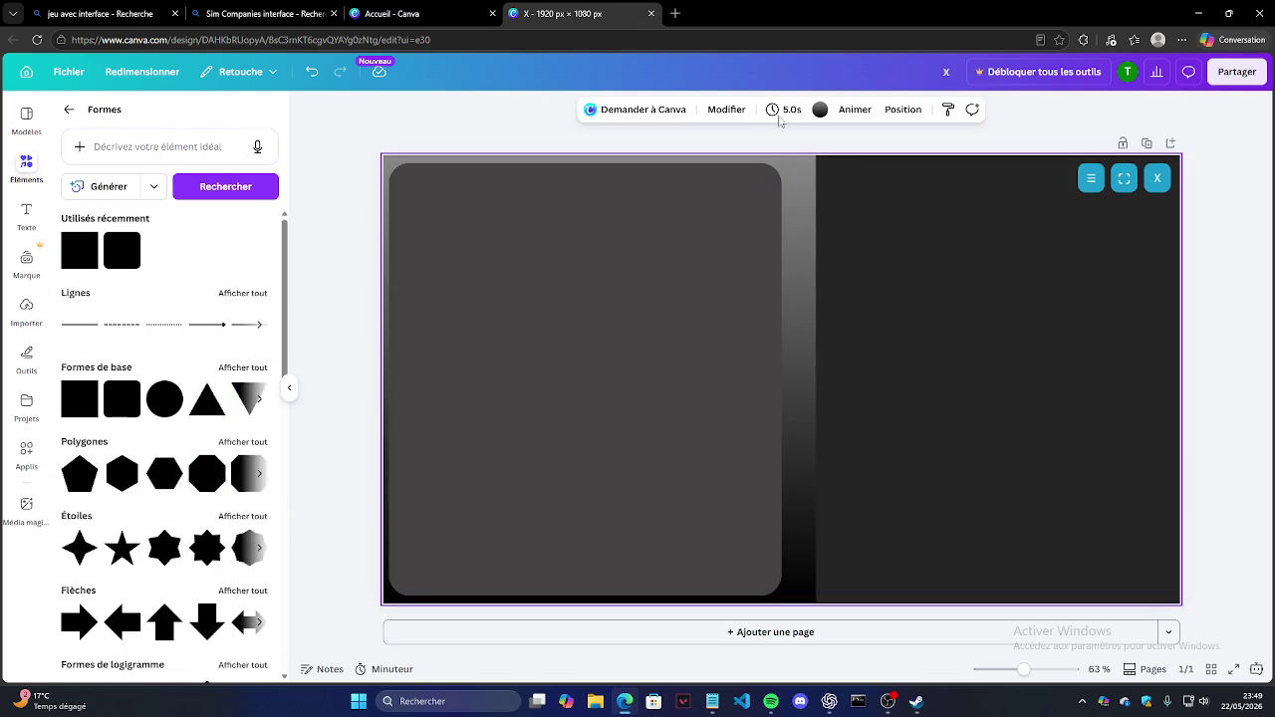
{"action": "left_click", "coordinate": [726, 109]}
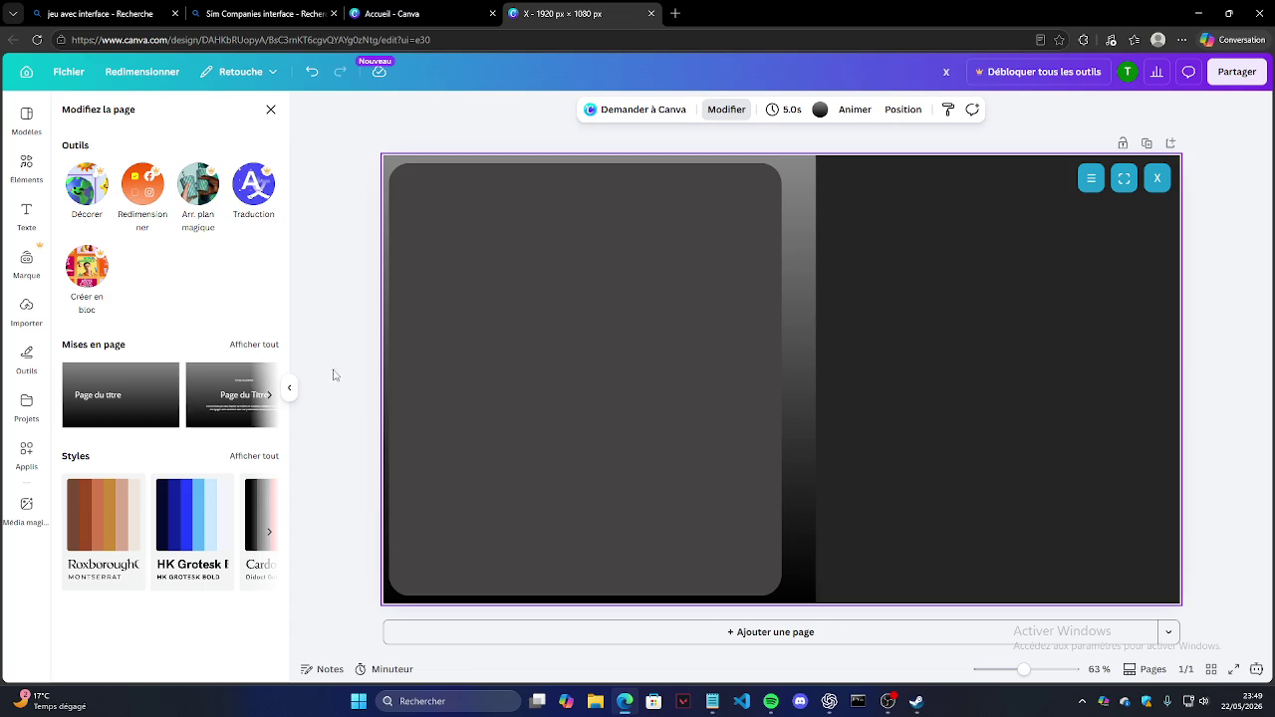
{"action": "left_click", "coordinate": [433, 136]}
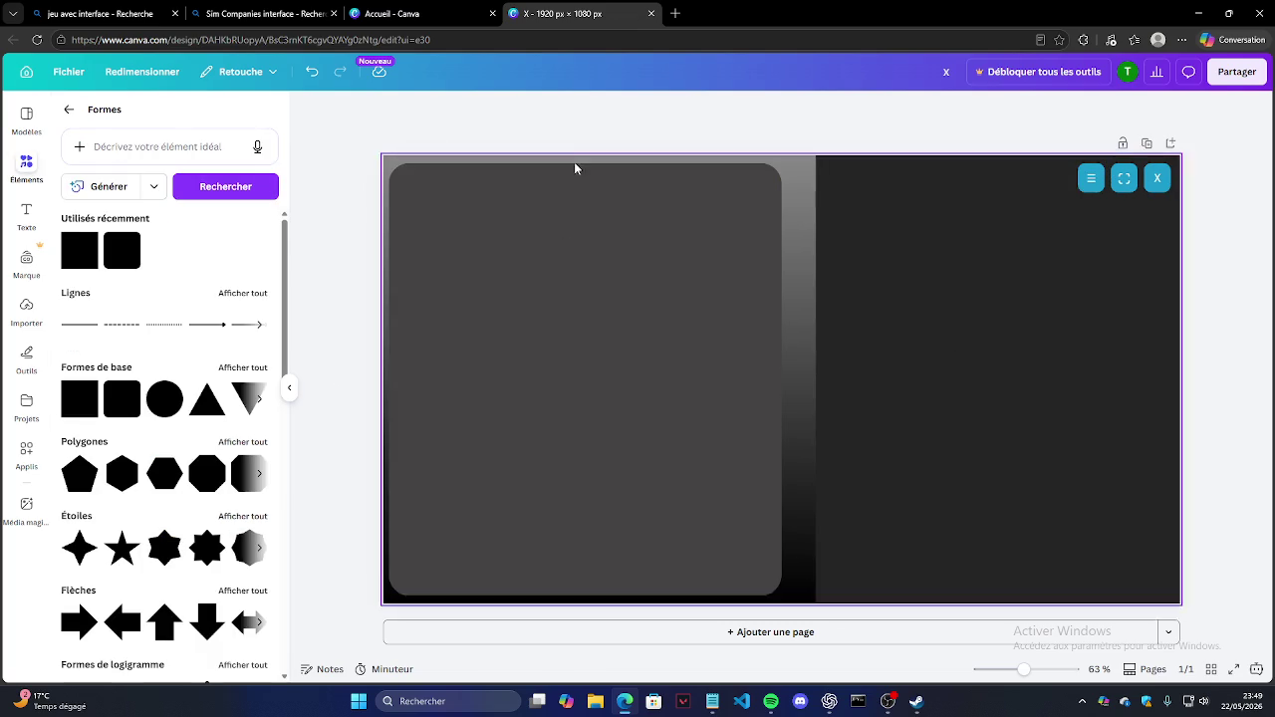
Step: Round the dark right panel's corners to 28
{"action": "left_click", "coordinate": [878, 305]}
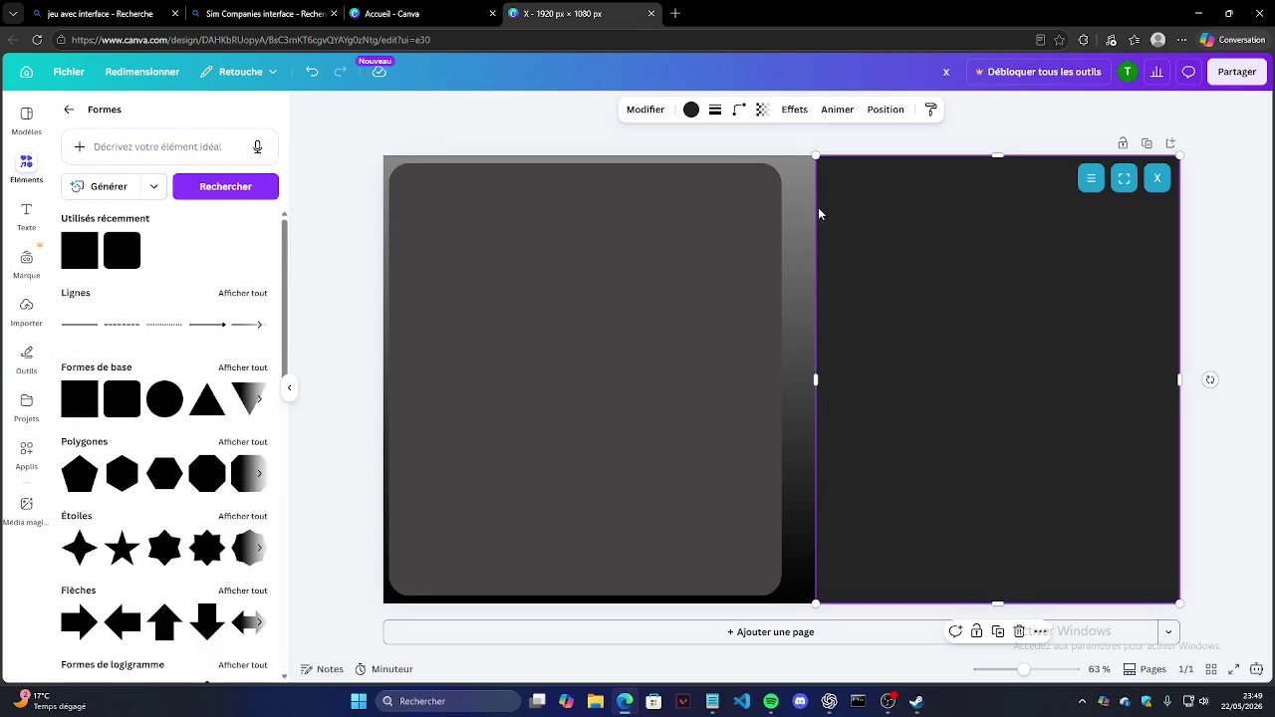
{"action": "left_click", "coordinate": [739, 110]}
{"action": "mouse_move", "coordinate": [668, 164]}
{"action": "left_mouse_down"}
{"action": "mouse_move", "coordinate": [719, 167]}
{"action": "mouse_move", "coordinate": [698, 171]}
{"action": "left_mouse_up"}
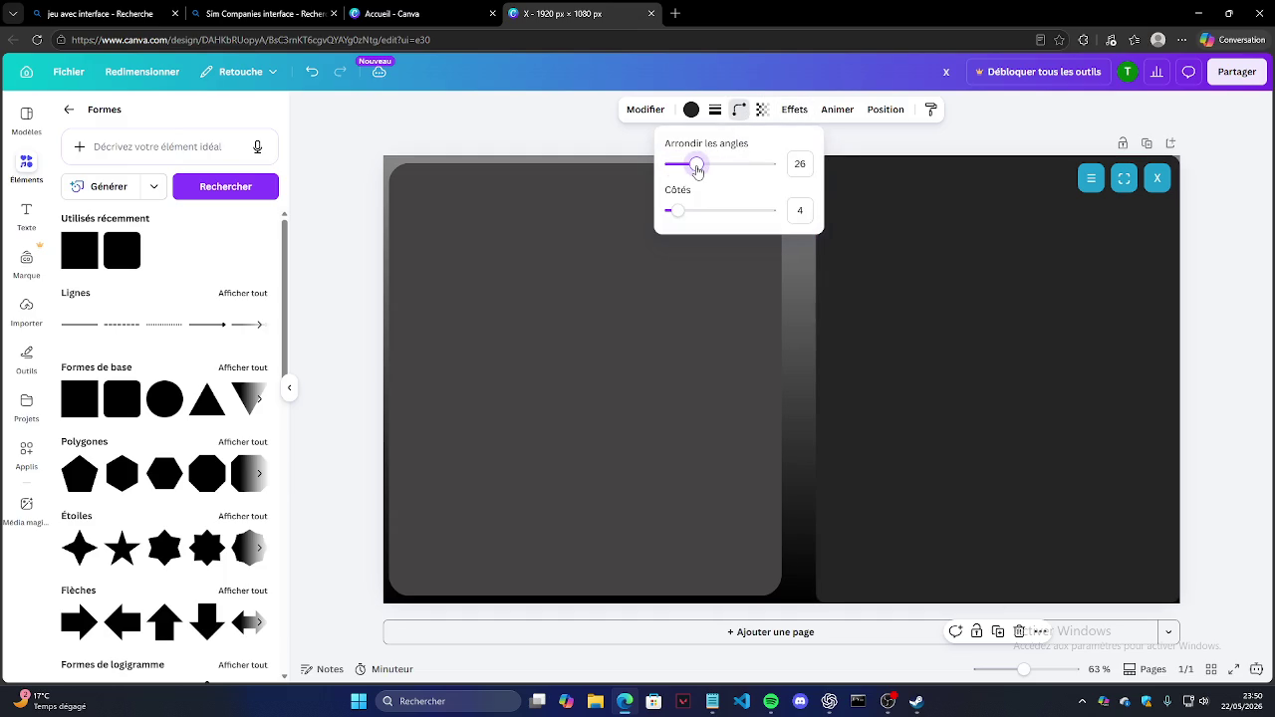
{"action": "left_click", "coordinate": [984, 220]}
Step: Resize the right panel from its left corners to about 858 × 1043 px
{"action": "left_click_drag", "start_coordinate": [819, 157], "coordinate": [824, 162]}
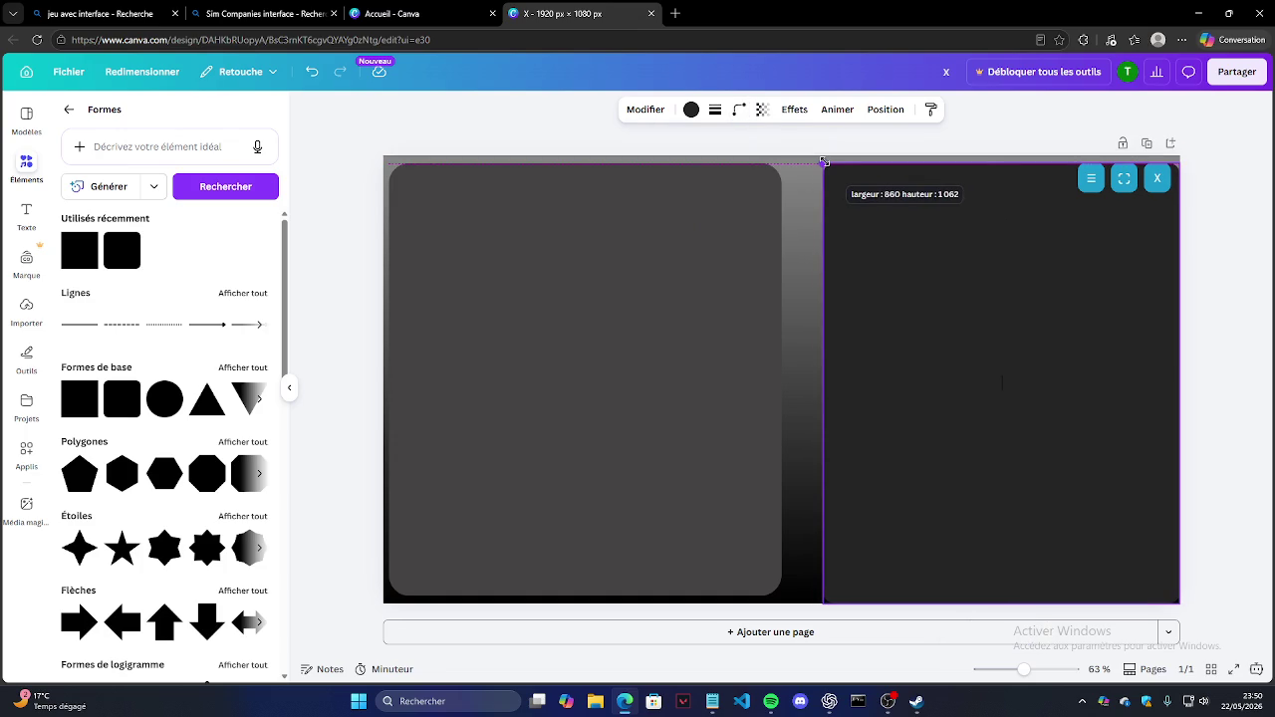
{"action": "left_click_drag", "start_coordinate": [822, 597], "coordinate": [824, 591]}
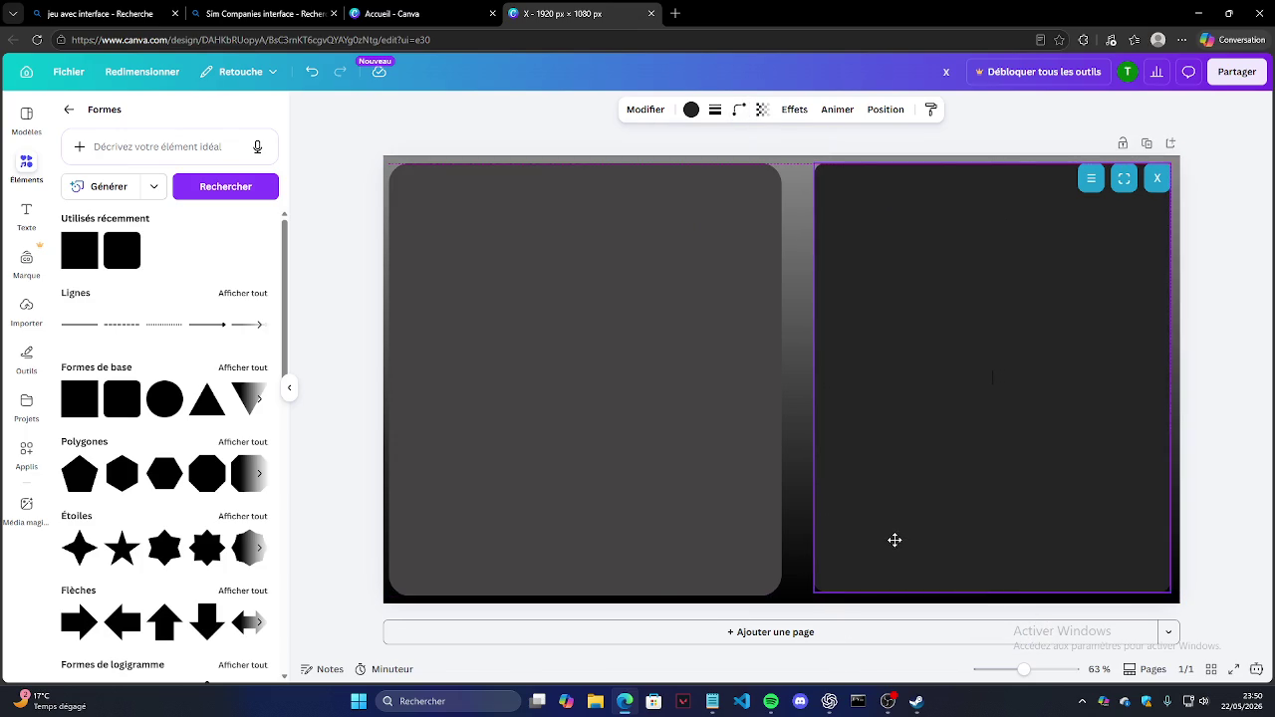
{"action": "left_click", "coordinate": [897, 540]}
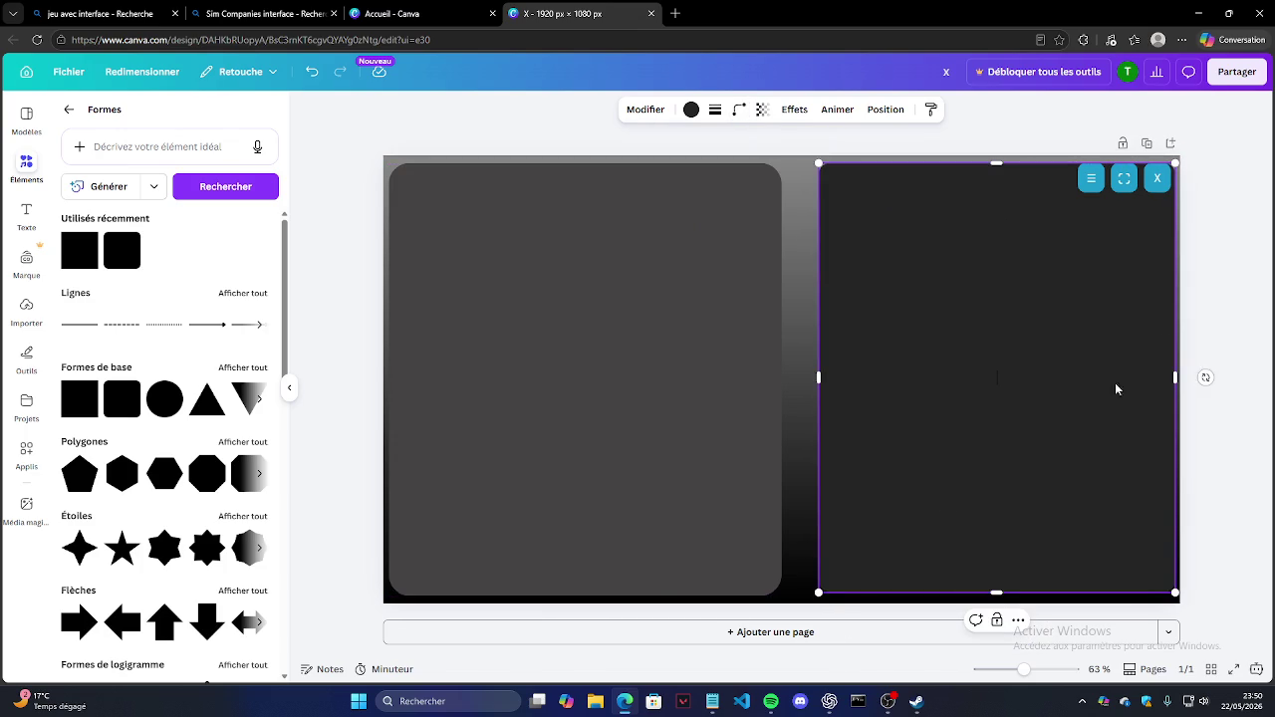
{"action": "left_click", "coordinate": [1244, 285]}
{"action": "left_click", "coordinate": [1158, 184]}
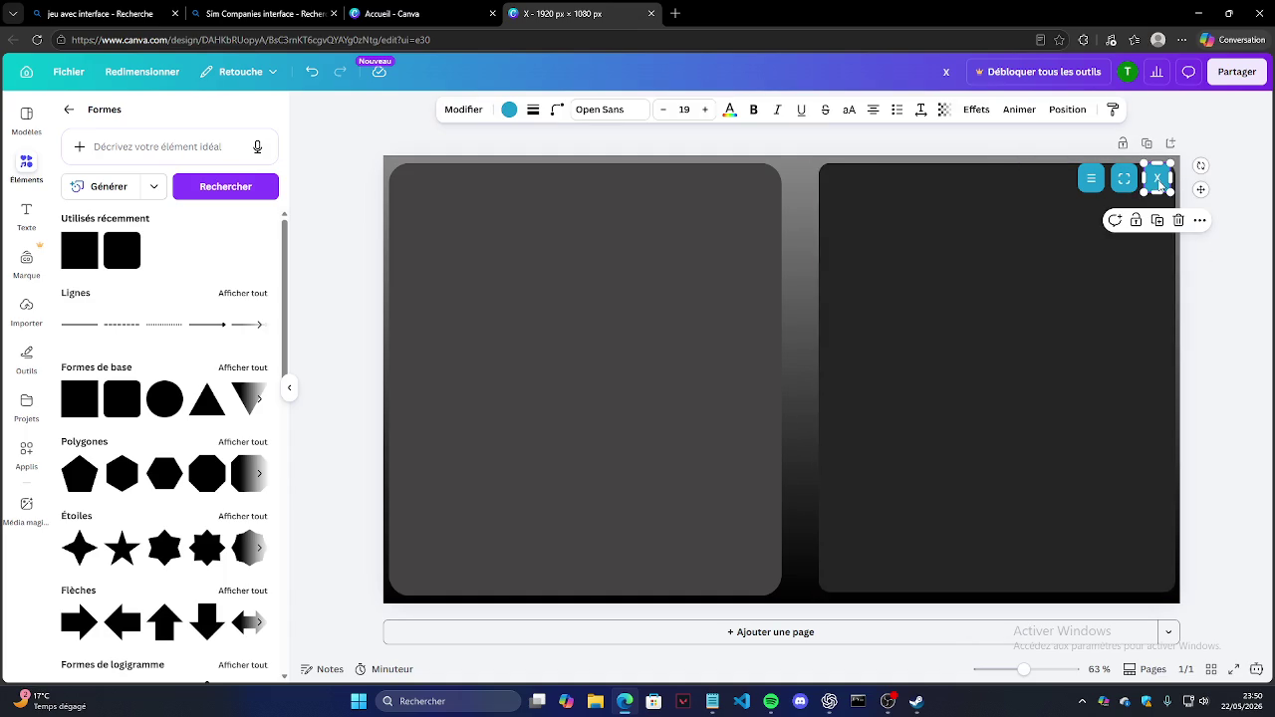
{"action": "left_click", "coordinate": [662, 183]}
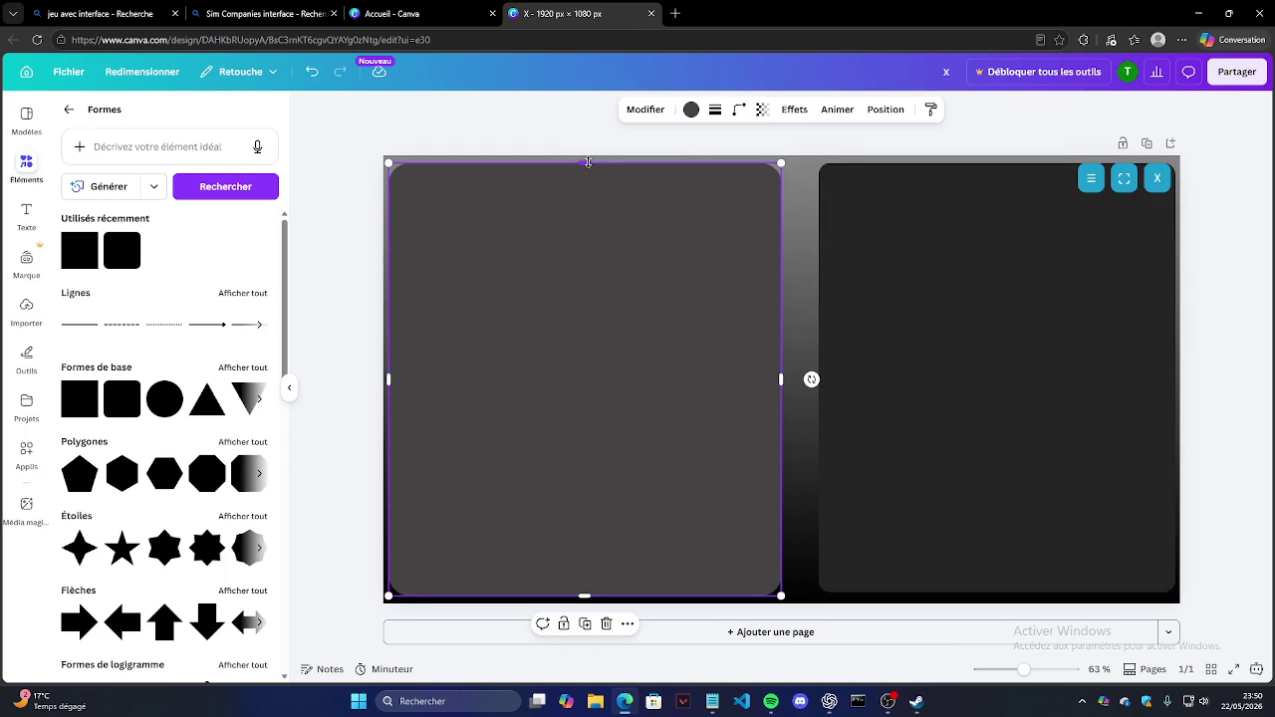
Step: Adjust the top edges of the grey left panel and dark right panel
{"action": "left_click_drag", "start_coordinate": [588, 163], "coordinate": [588, 161]}
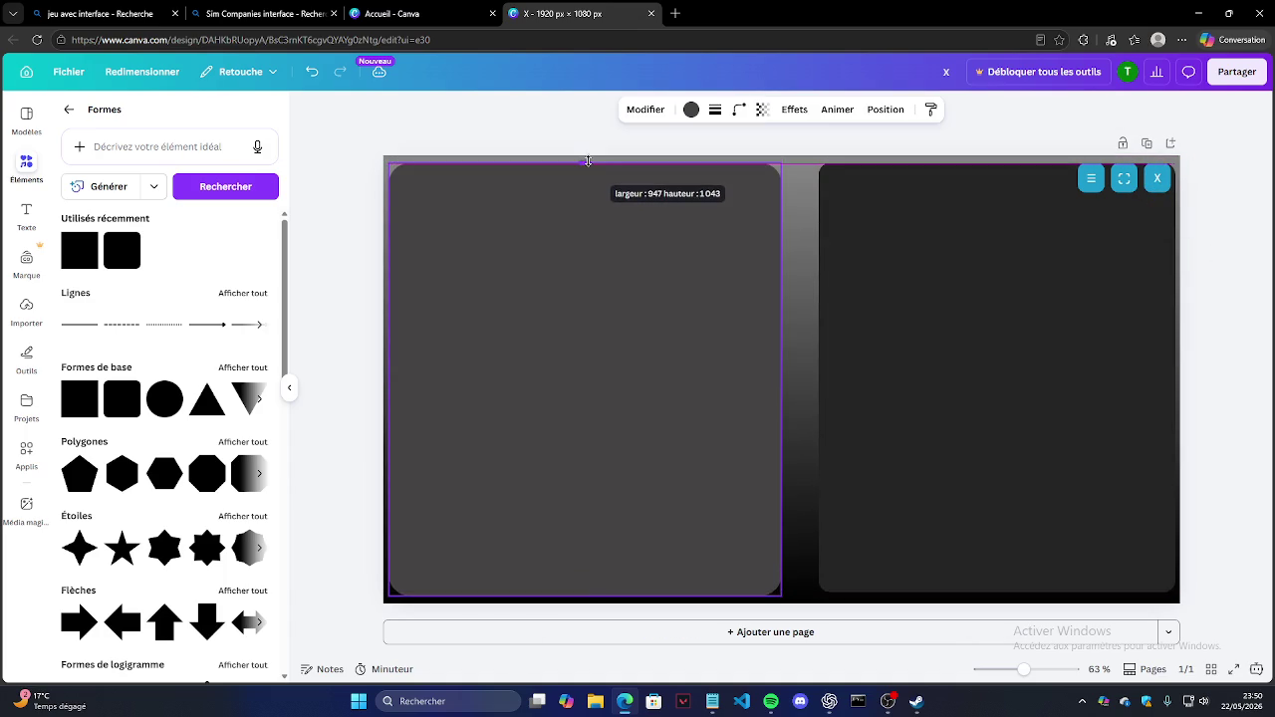
{"action": "left_click", "coordinate": [929, 237]}
{"action": "left_click_drag", "start_coordinate": [984, 161], "coordinate": [985, 186]}
{"action": "left_click", "coordinate": [676, 196]}
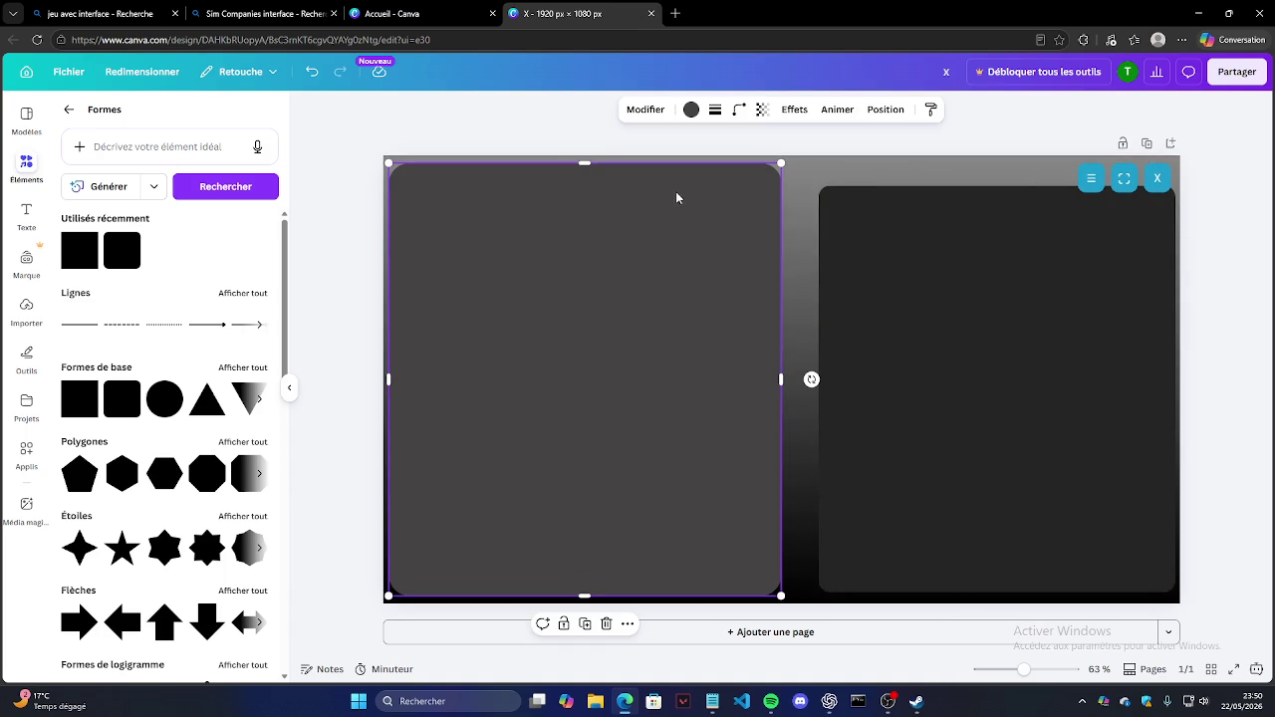
{"action": "left_click_drag", "start_coordinate": [585, 161], "coordinate": [585, 162]}
Step: Move the three blue icons lower inside the right panel
{"action": "left_click", "coordinate": [1132, 183]}
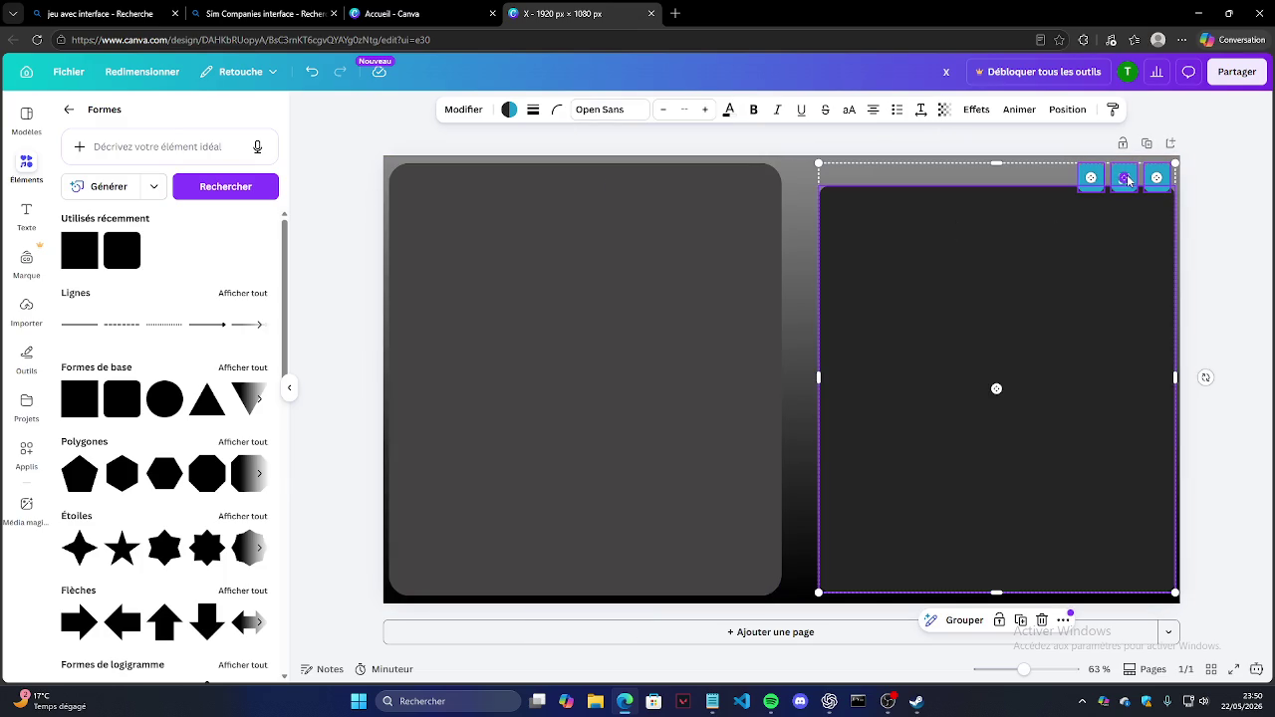
{"action": "left_click_drag", "start_coordinate": [1076, 164], "coordinate": [1117, 179]}
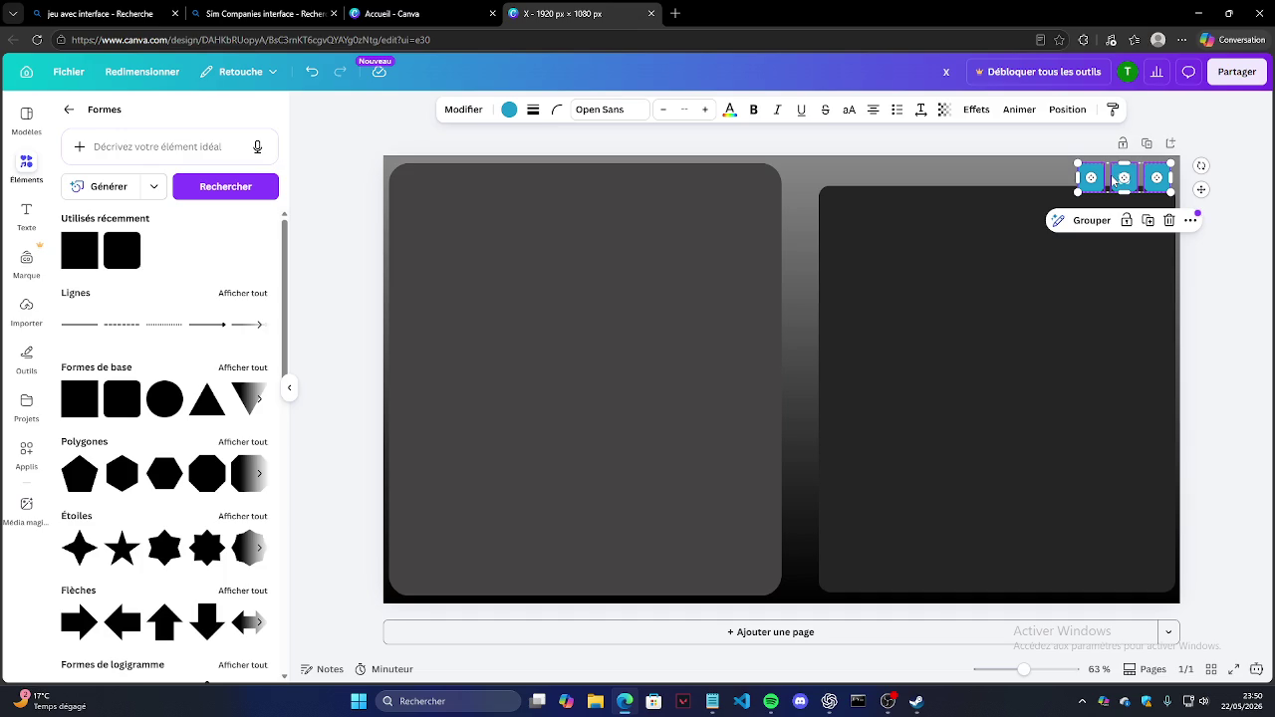
{"action": "left_click_drag", "start_coordinate": [1114, 176], "coordinate": [1109, 221]}
Step: Fine-tune the grey left panel's top and bottom edges to about 947 × 1059 px
{"action": "left_click", "coordinate": [798, 189]}
{"action": "left_click", "coordinate": [628, 177]}
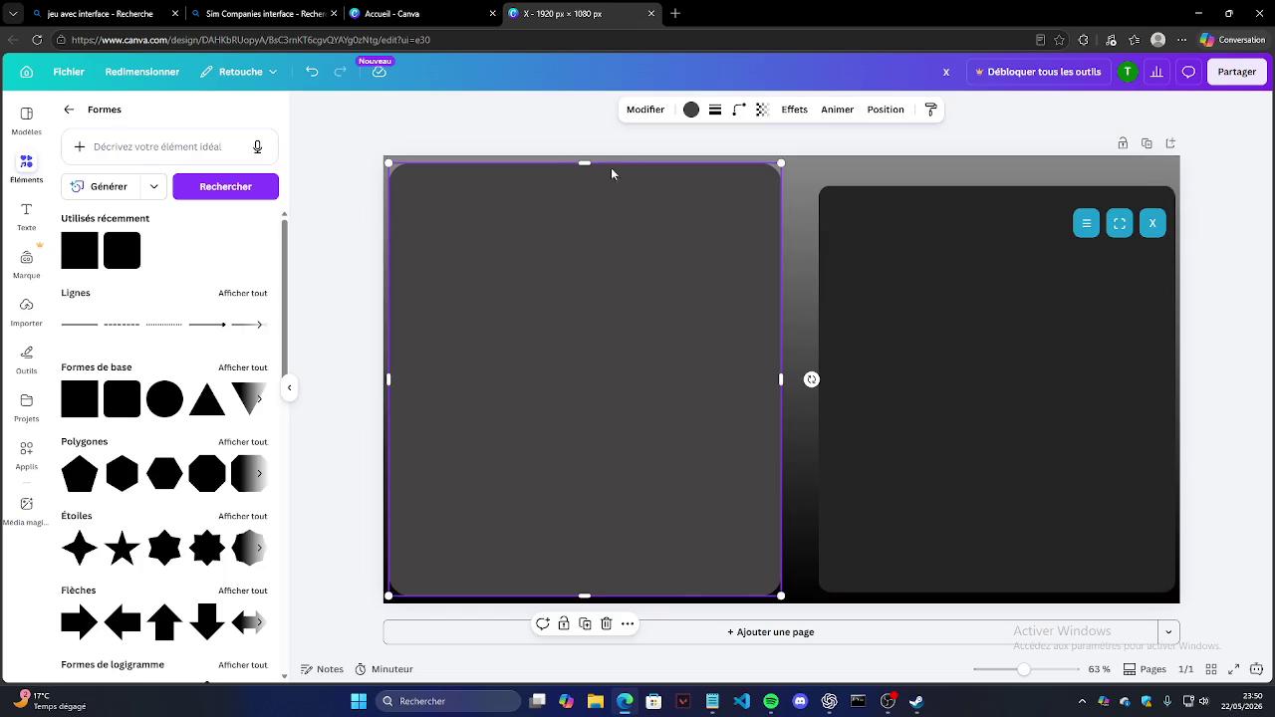
{"action": "left_click_drag", "start_coordinate": [582, 162], "coordinate": [583, 159]}
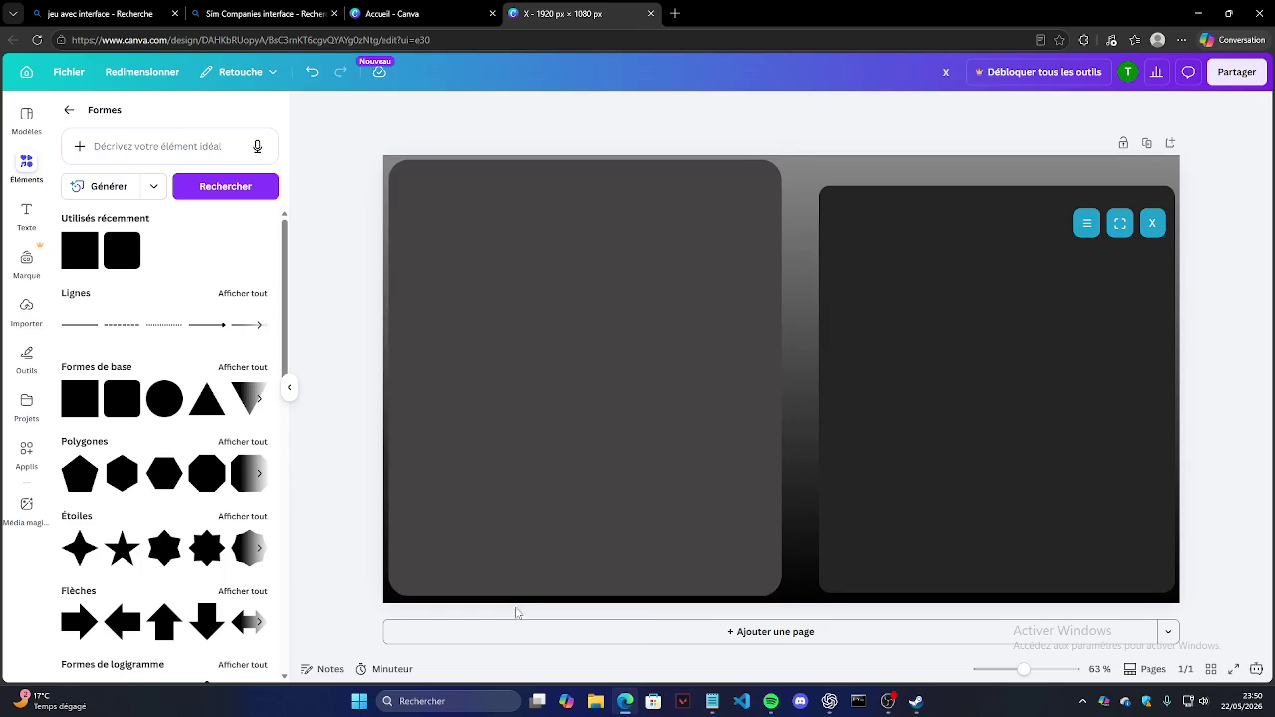
{"action": "left_click", "coordinate": [468, 573]}
{"action": "left_click_drag", "start_coordinate": [586, 598], "coordinate": [585, 599]}
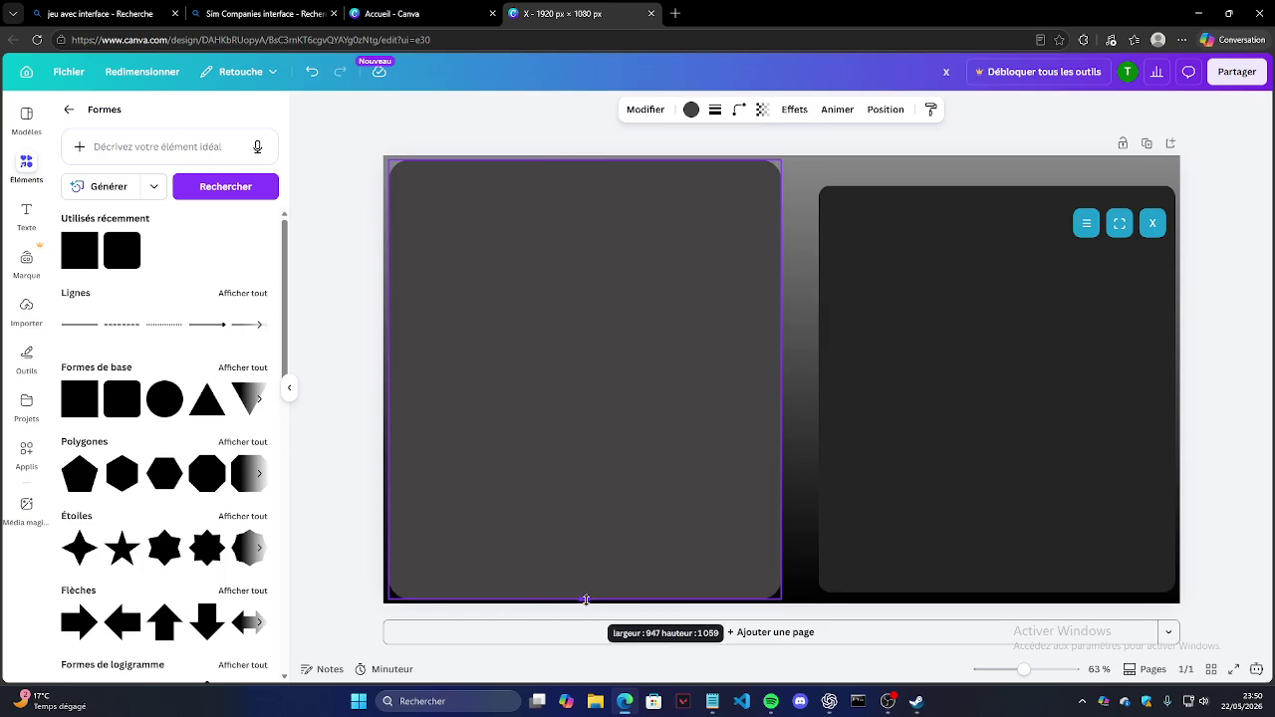
{"action": "left_click", "coordinate": [409, 615]}
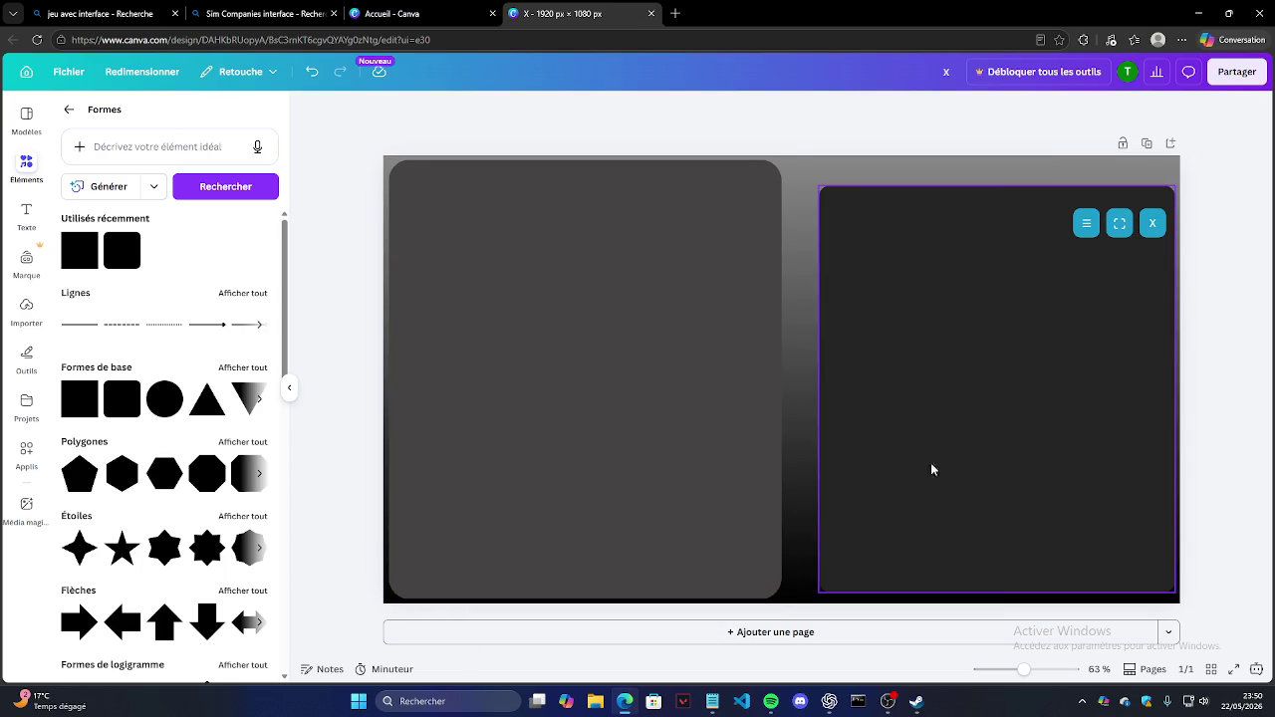
Step: Stretch the right panel to the page top and bottom, about 853 × 1059 px, aligned with the left panel
{"action": "left_click", "coordinate": [949, 295]}
{"action": "left_click_drag", "start_coordinate": [992, 182], "coordinate": [992, 158]}
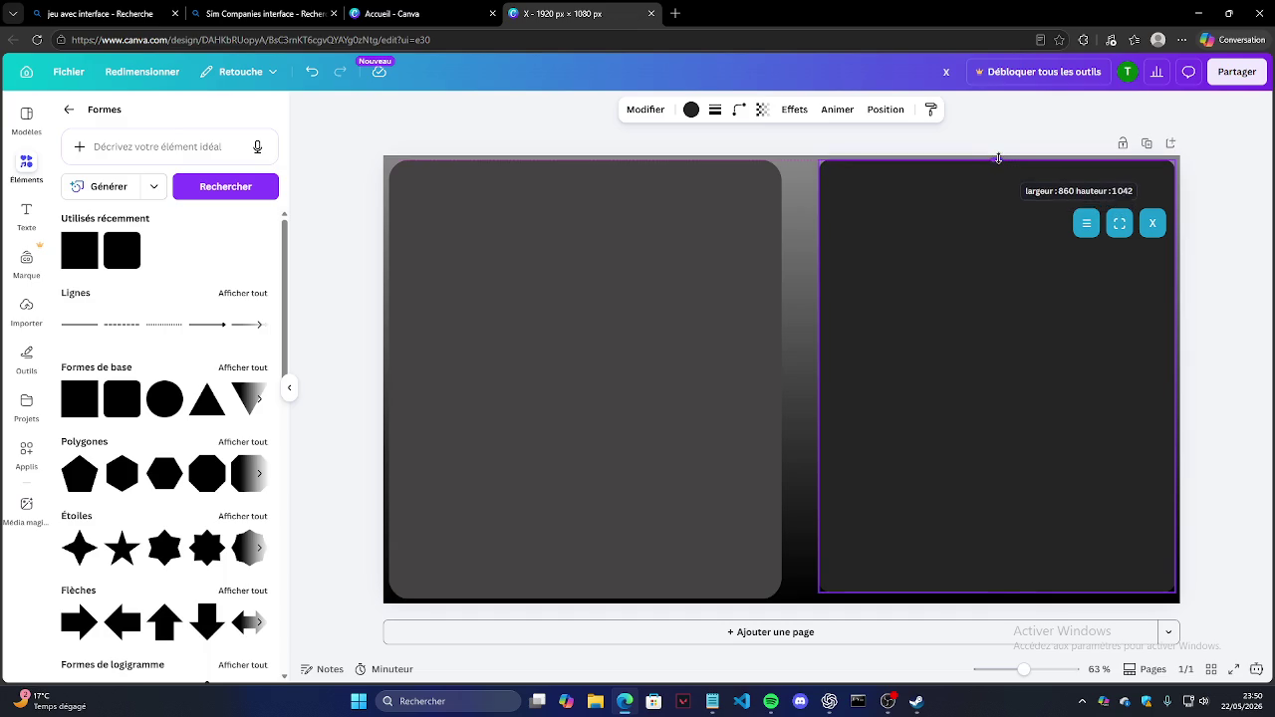
{"action": "key", "text": "Escape"}
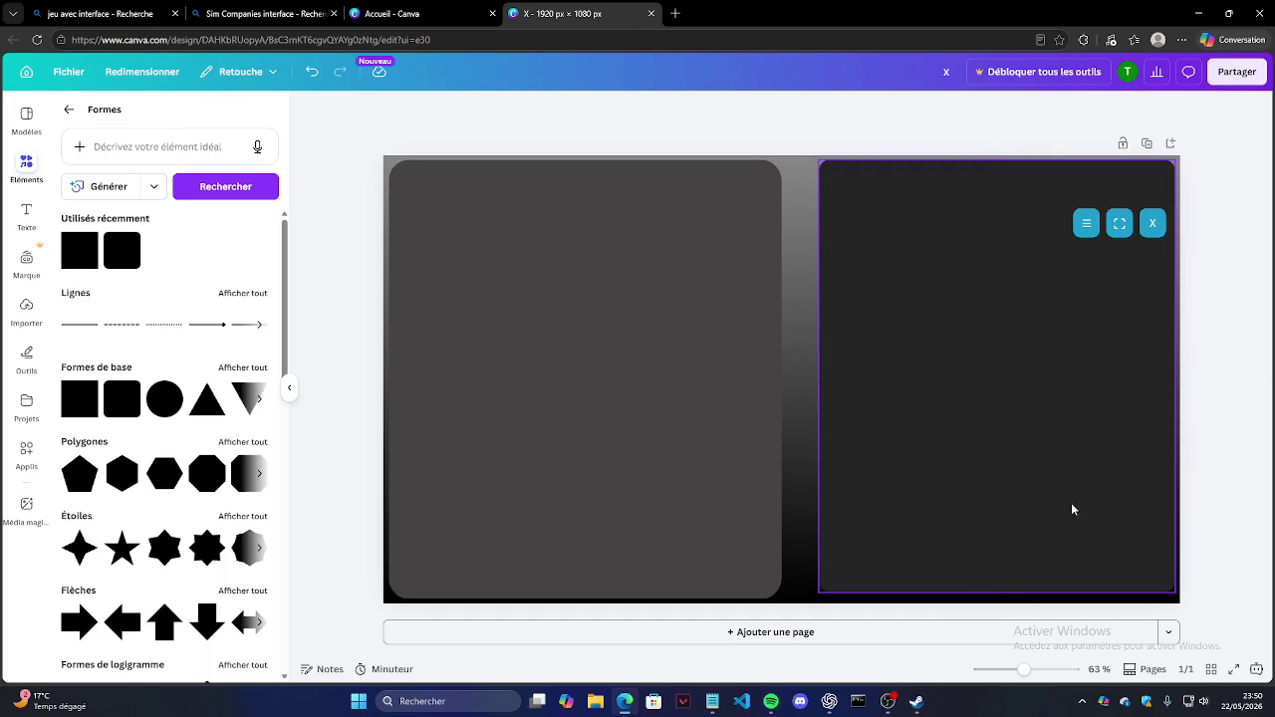
{"action": "left_click", "coordinate": [1071, 502]}
{"action": "left_click_drag", "start_coordinate": [999, 593], "coordinate": [997, 600]}
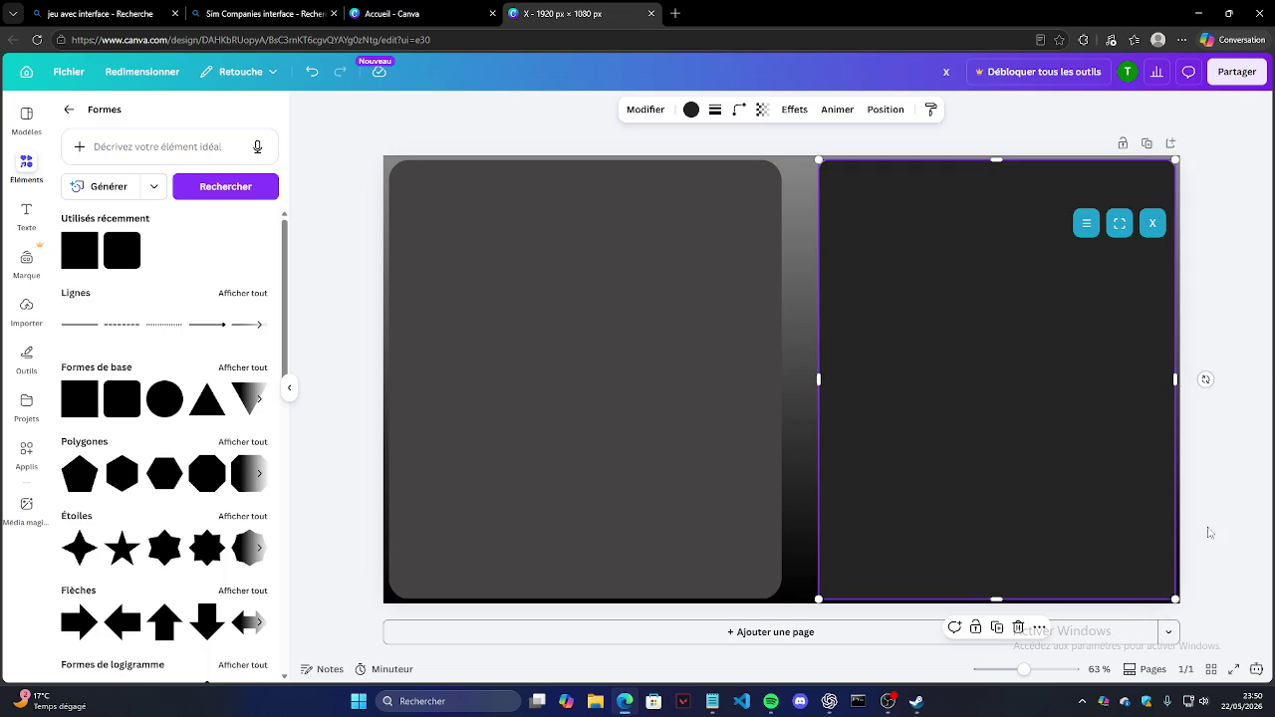
{"action": "left_click_drag", "start_coordinate": [1175, 378], "coordinate": [1173, 379]}
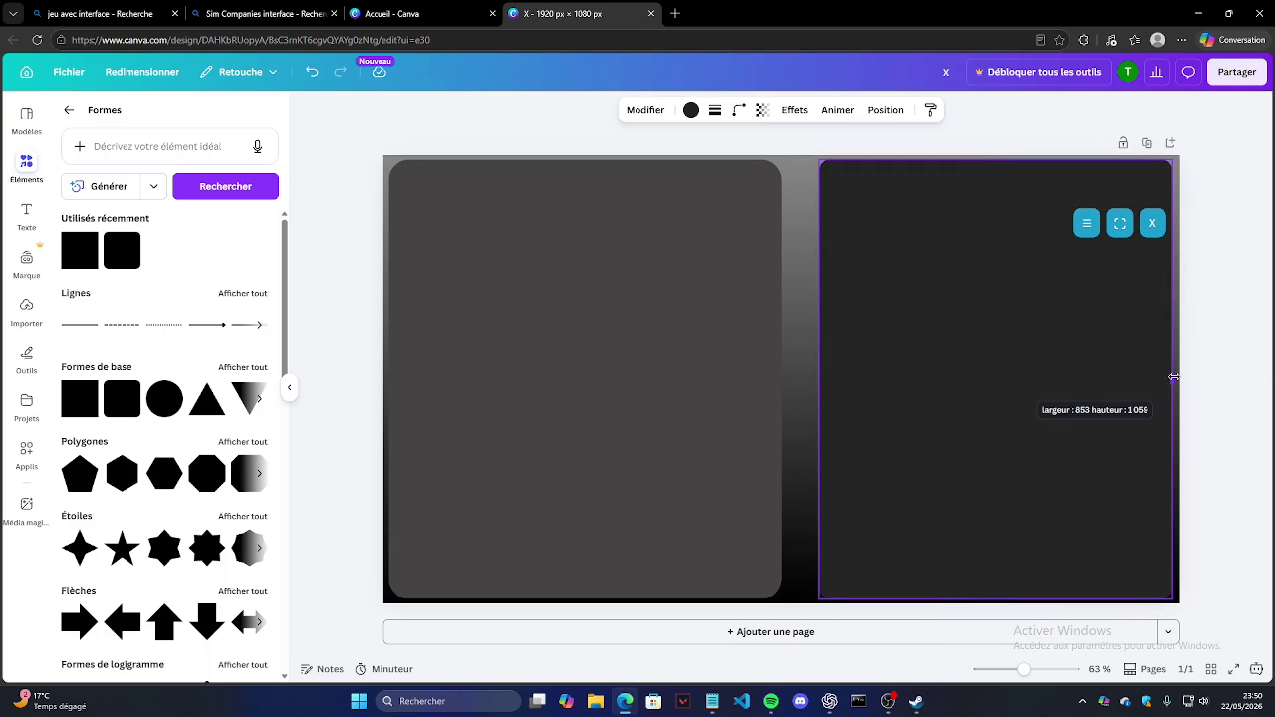
{"action": "key", "text": "Escape"}
{"action": "left_click", "coordinate": [1073, 201]}
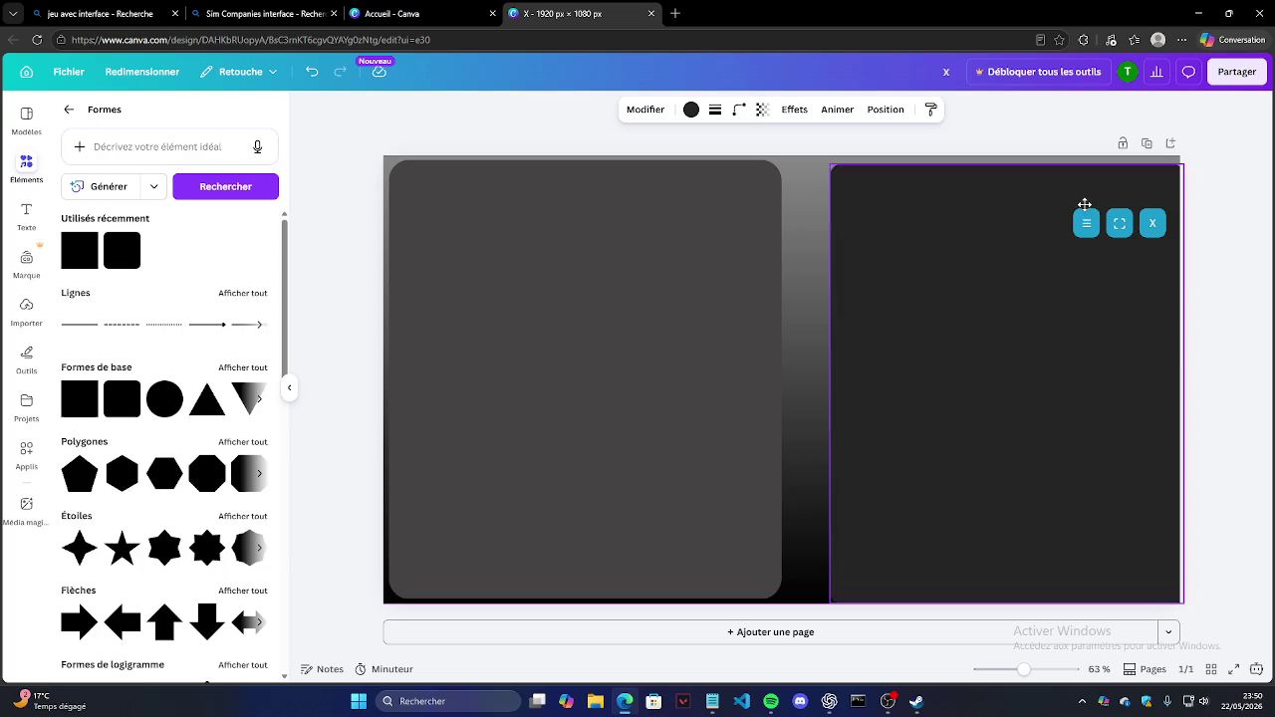
{"action": "left_click_drag", "start_coordinate": [1071, 191], "coordinate": [1070, 193]}
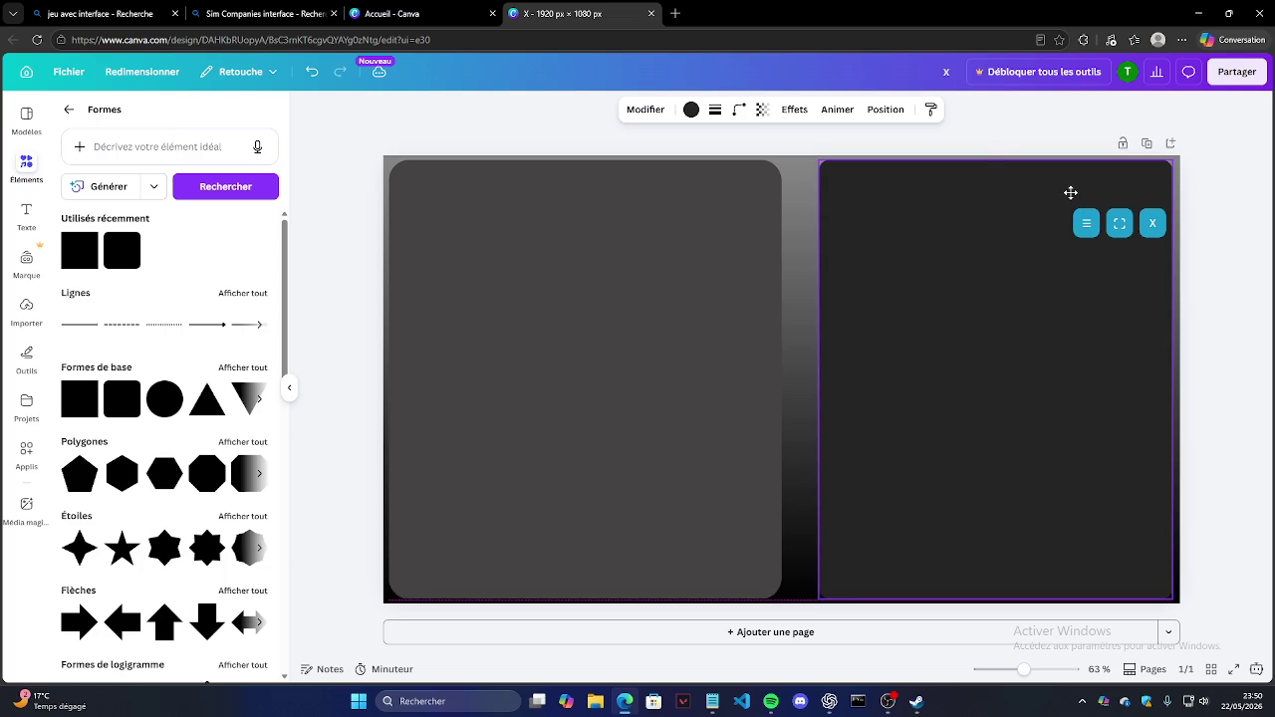
Step: Move the X tile up to the dark panel's top-right corner
{"action": "key", "text": "Escape"}
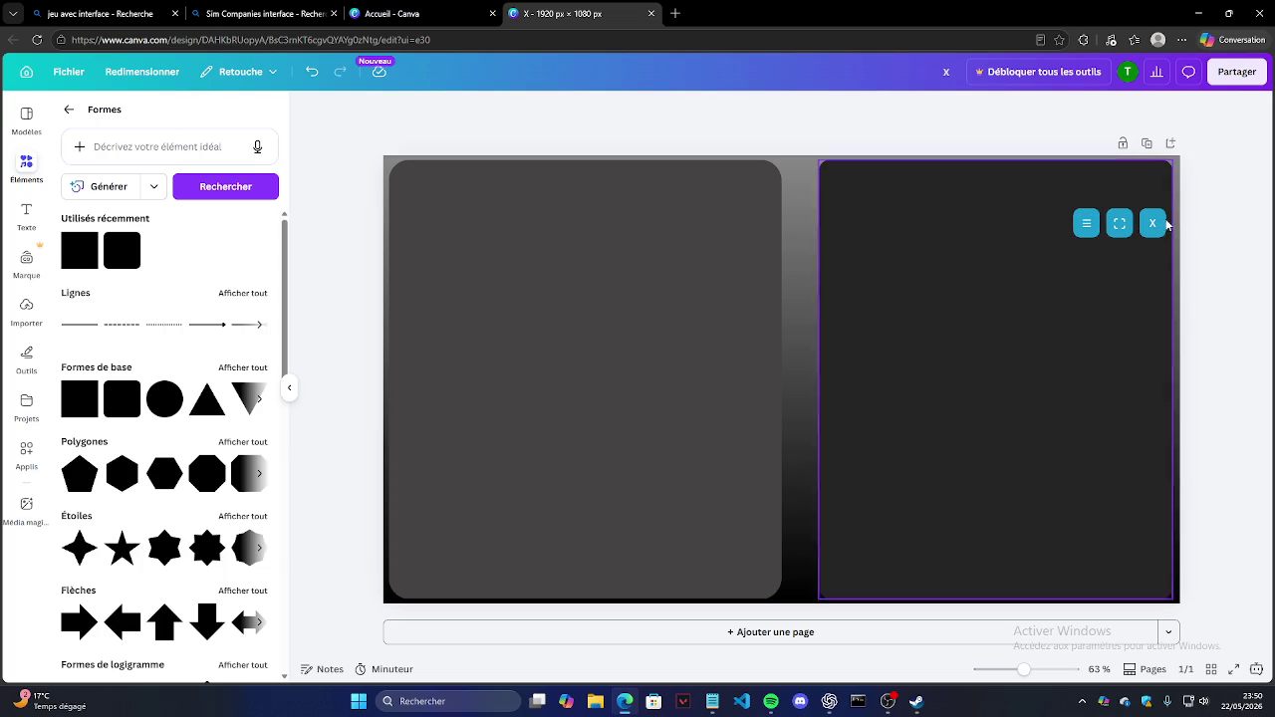
{"action": "left_click", "coordinate": [1153, 224]}
{"action": "left_click", "coordinate": [1122, 221]}
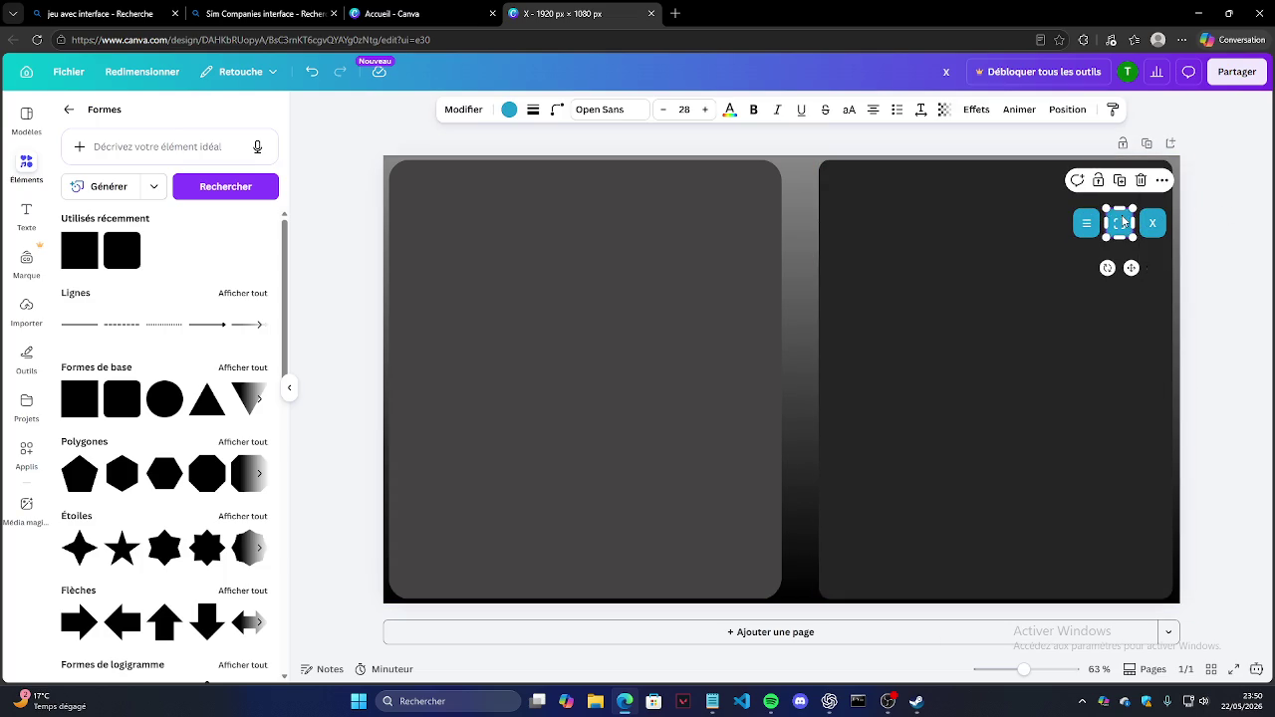
{"action": "left_click", "coordinate": [1152, 223]}
{"action": "left_click_drag", "start_coordinate": [1152, 224], "coordinate": [1151, 176]}
{"action": "key", "text": "Escape"}
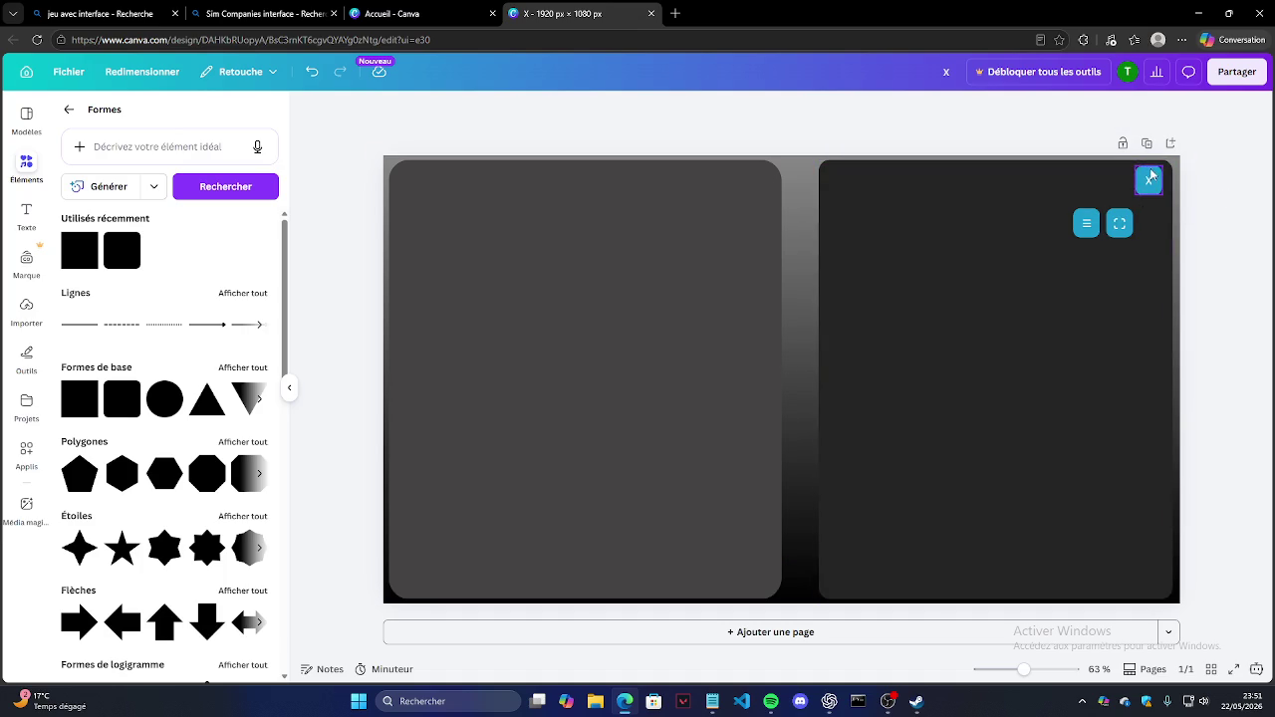
{"action": "left_click", "coordinate": [1150, 174]}
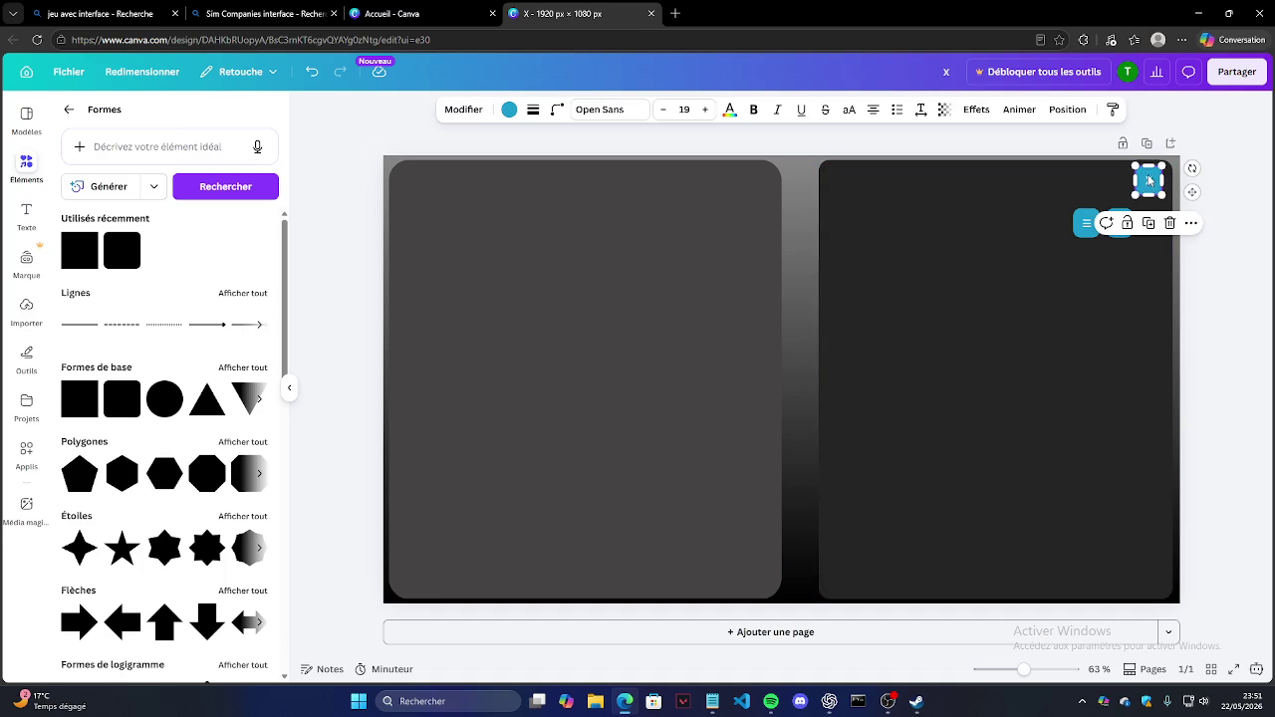
{"action": "left_click_drag", "start_coordinate": [1149, 179], "coordinate": [1153, 179]}
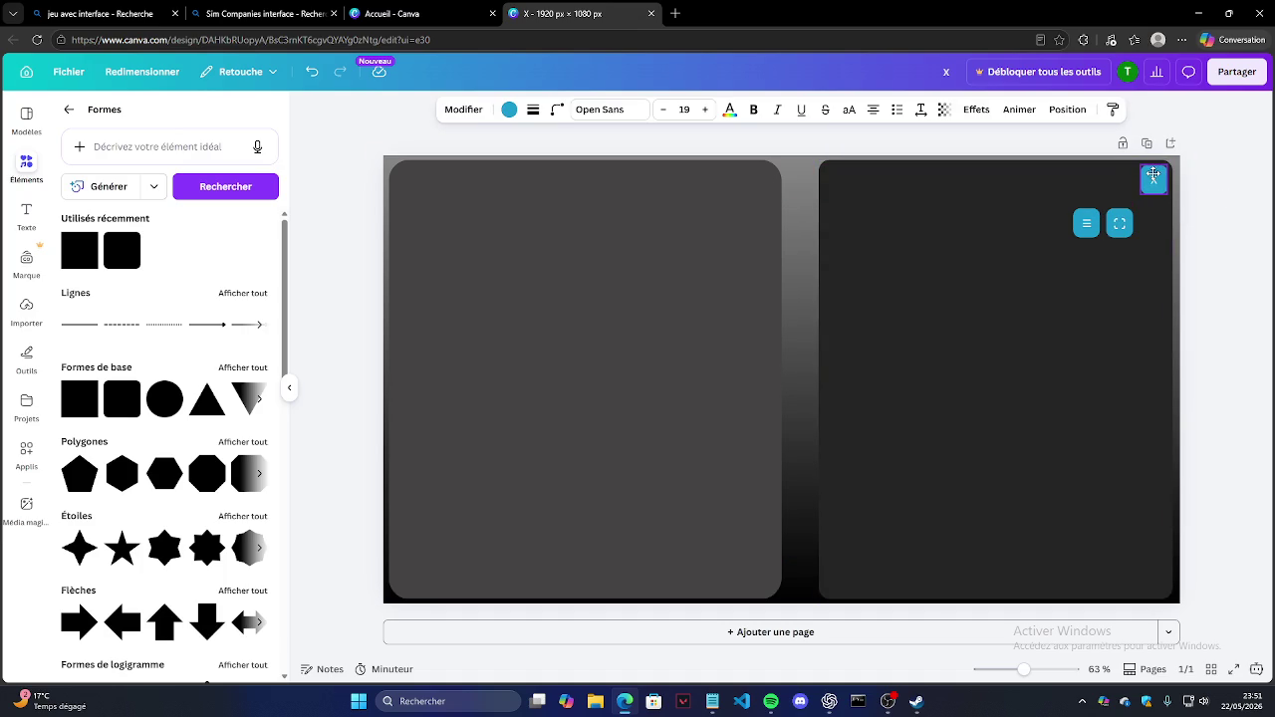
{"action": "left_click", "coordinate": [1235, 176]}
Step: Line the ⛶ and ≡ buttons up beside the X, and drop a new blue square onto the panel
{"action": "left_click_drag", "start_coordinate": [1120, 223], "coordinate": [1123, 177]}
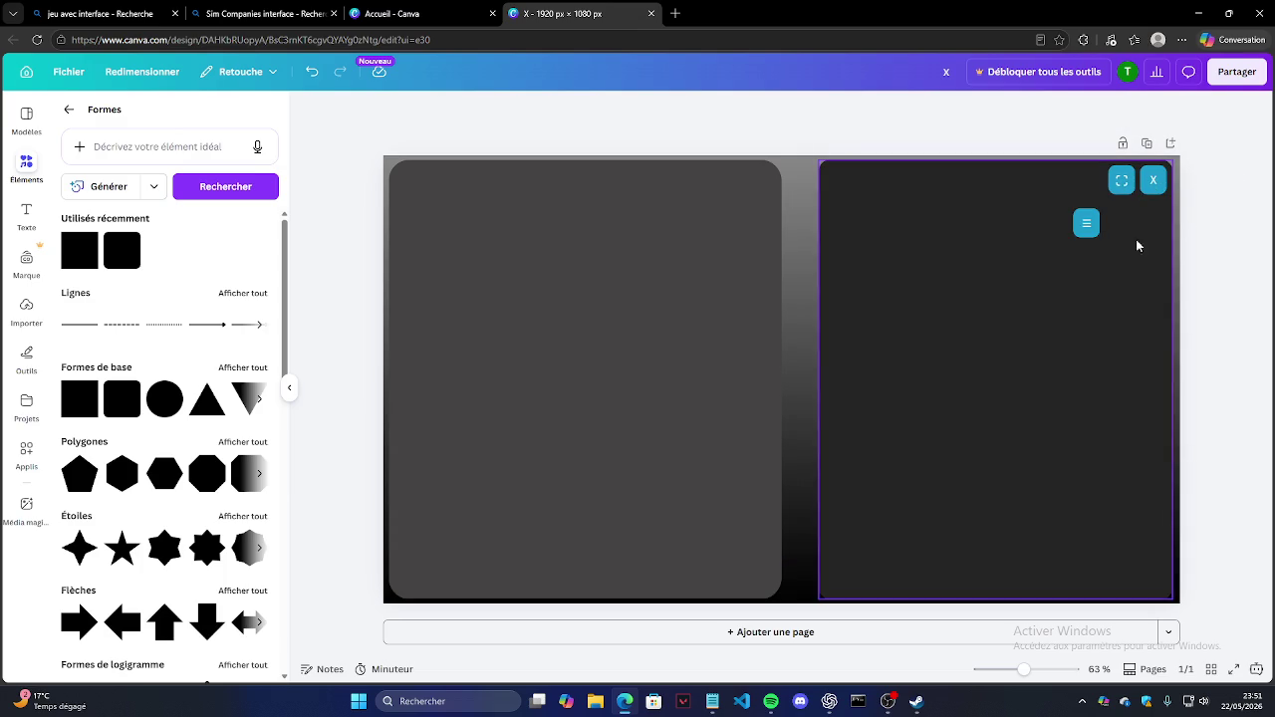
{"action": "left_click_drag", "start_coordinate": [1086, 223], "coordinate": [1089, 181]}
{"action": "key", "text": "Escape"}
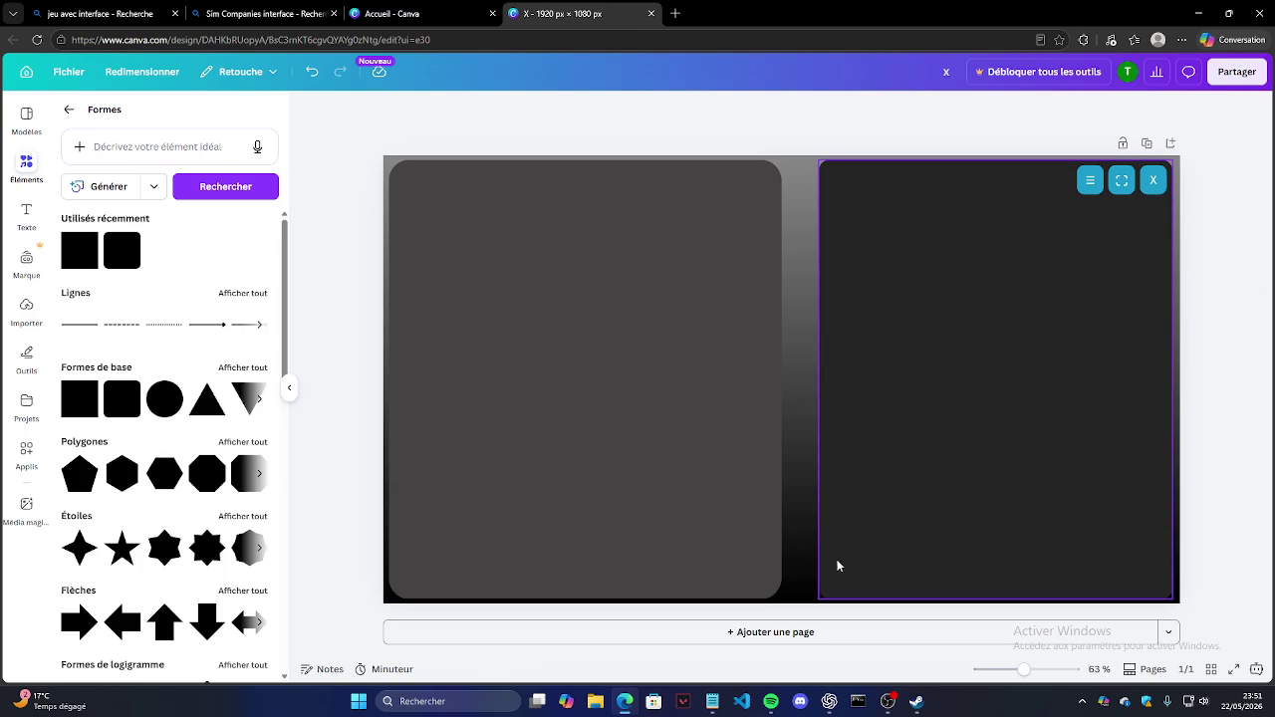
{"action": "left_click_drag", "start_coordinate": [121, 250], "coordinate": [863, 465]}
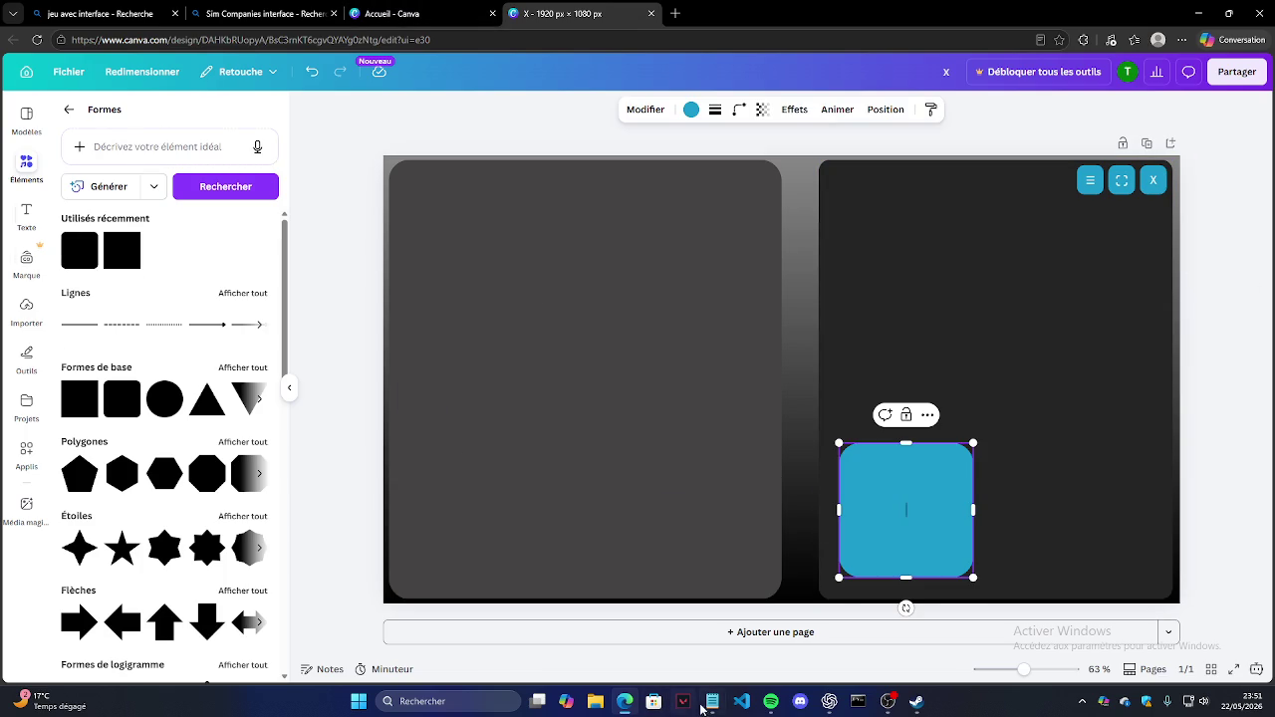
Step: Colour the new square dark grey #333232, copied from the game notes
{"action": "left_click", "coordinate": [712, 701]}
{"action": "double_click", "coordinate": [75, 216]}
{"action": "left_click", "coordinate": [914, 109]}
{"action": "left_click", "coordinate": [905, 495]}
{"action": "left_click", "coordinate": [689, 110]}
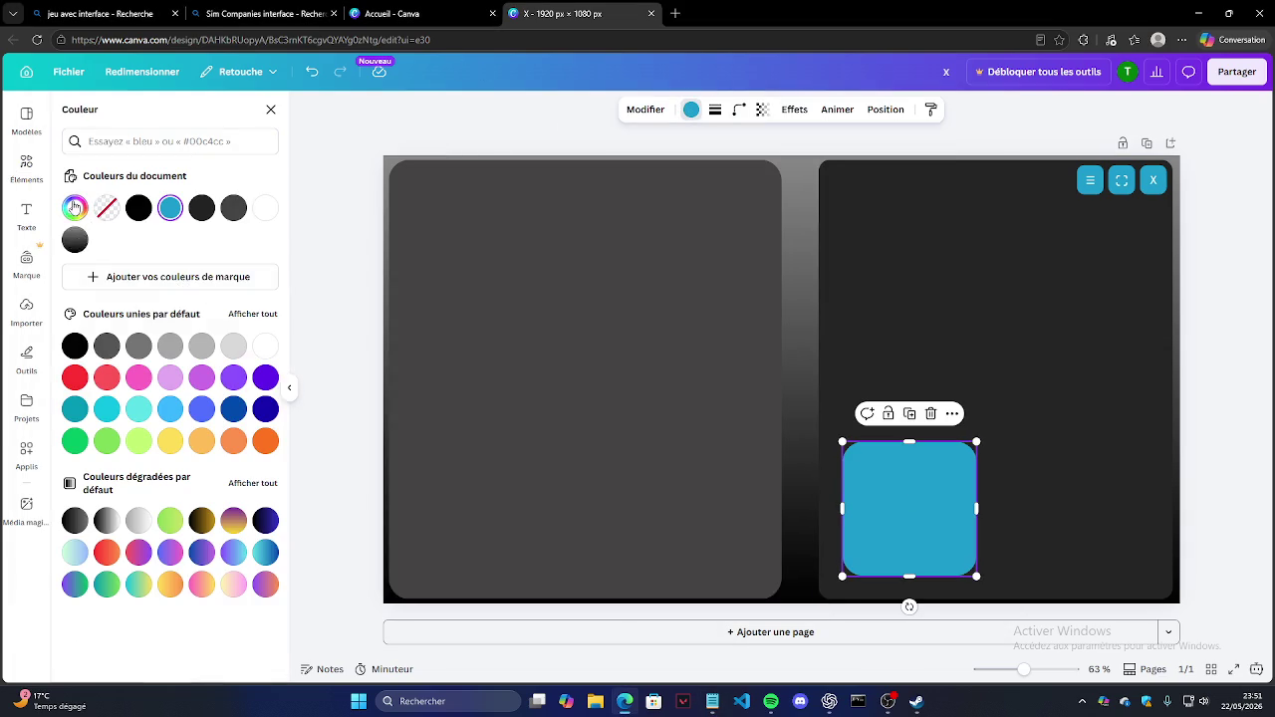
{"action": "left_click", "coordinate": [75, 207]}
{"action": "type", "text": "#333232"}
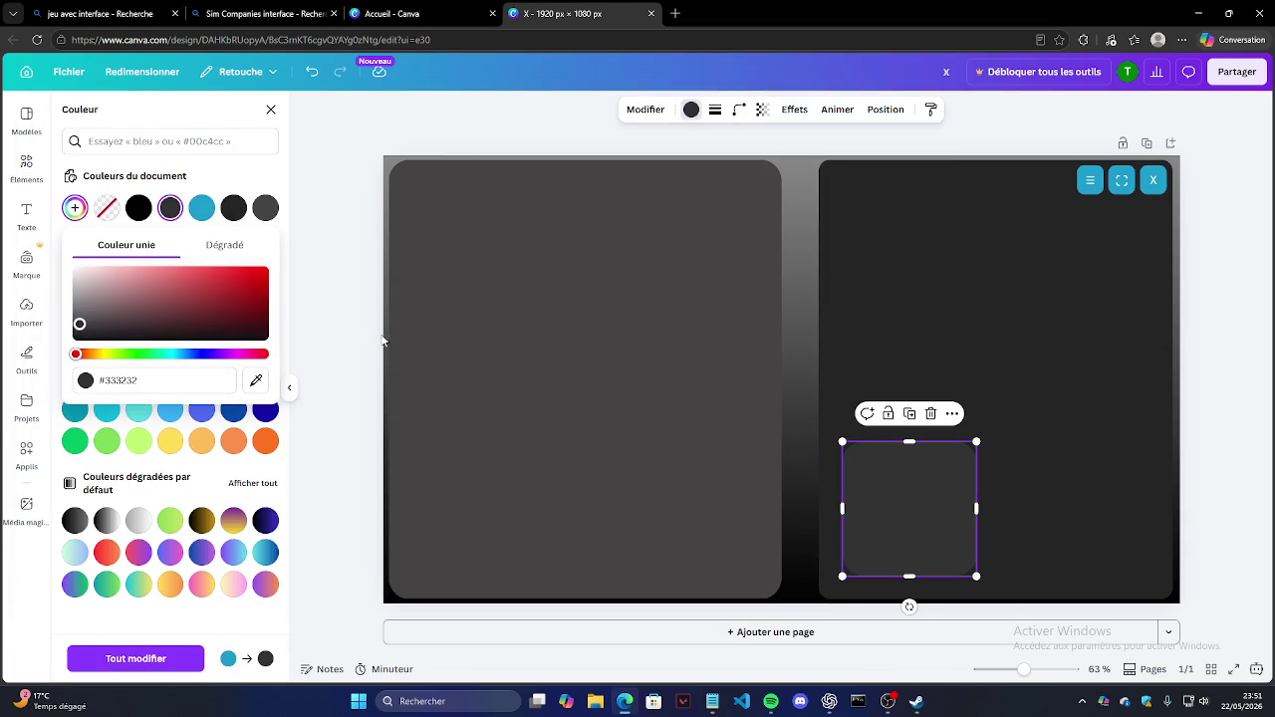
{"action": "key", "text": "Escape"}
Step: Shape the square into a low bar labelled 'Prêt' at the panel bottom, and start a ChatGPT prompt 'bouton'
{"action": "left_click", "coordinate": [893, 455]}
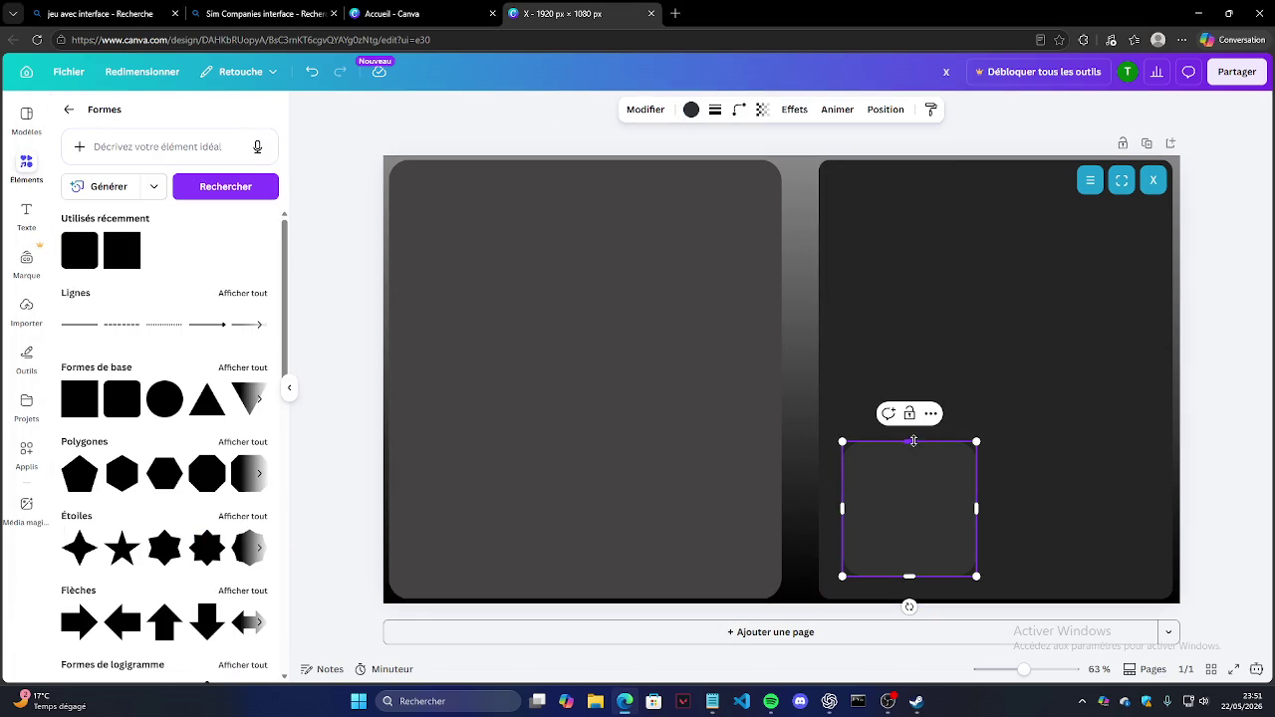
{"action": "left_click_drag", "start_coordinate": [913, 442], "coordinate": [910, 548]}
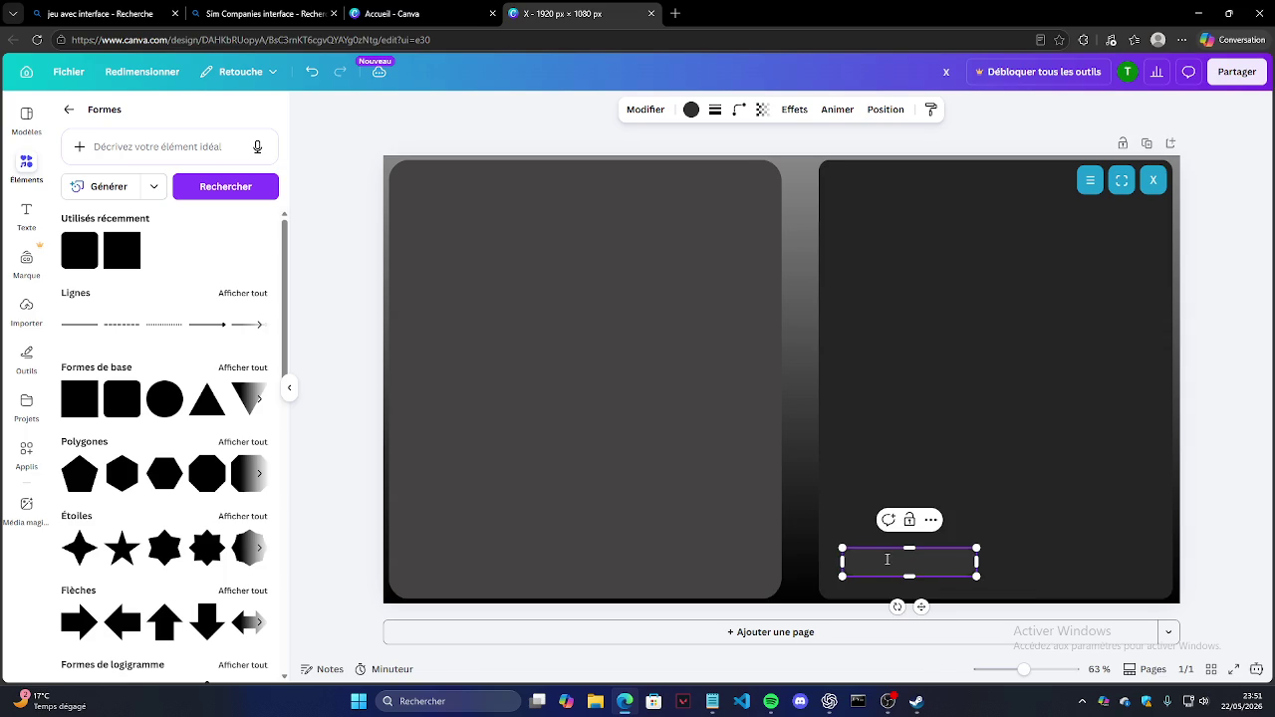
{"action": "left_click_drag", "start_coordinate": [907, 559], "coordinate": [903, 572]}
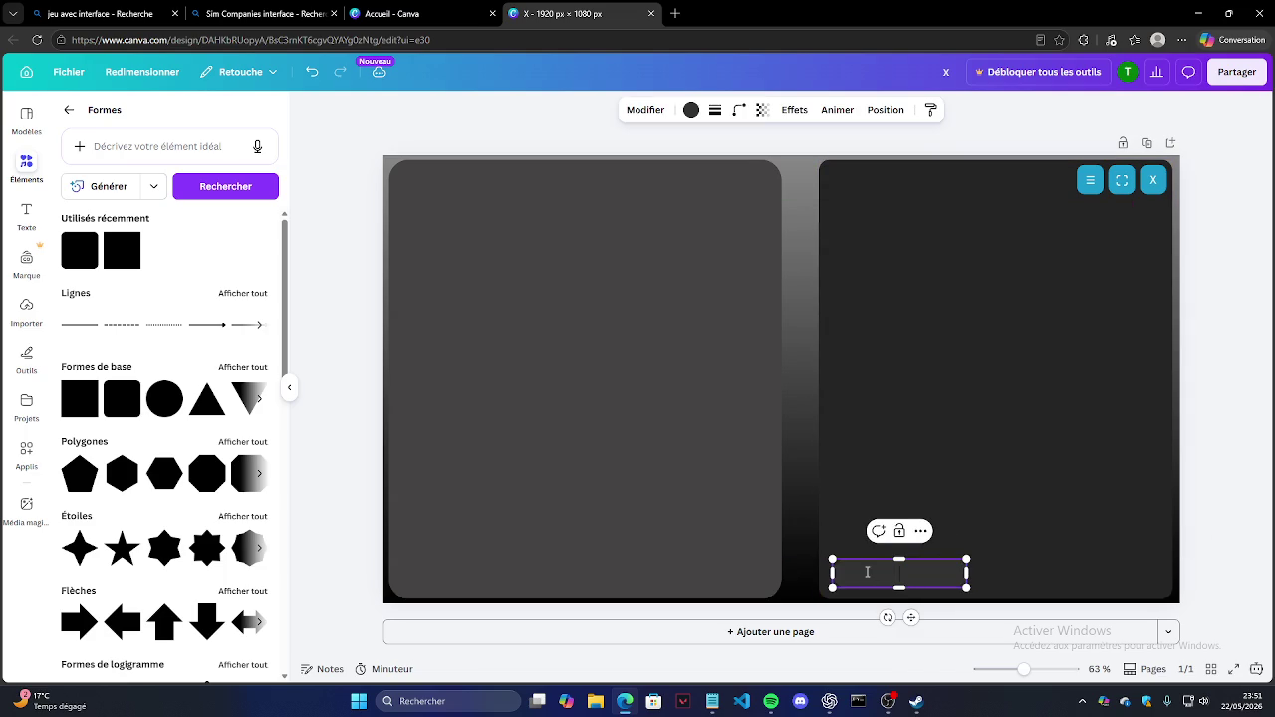
{"action": "type", "text": "Prêt"}
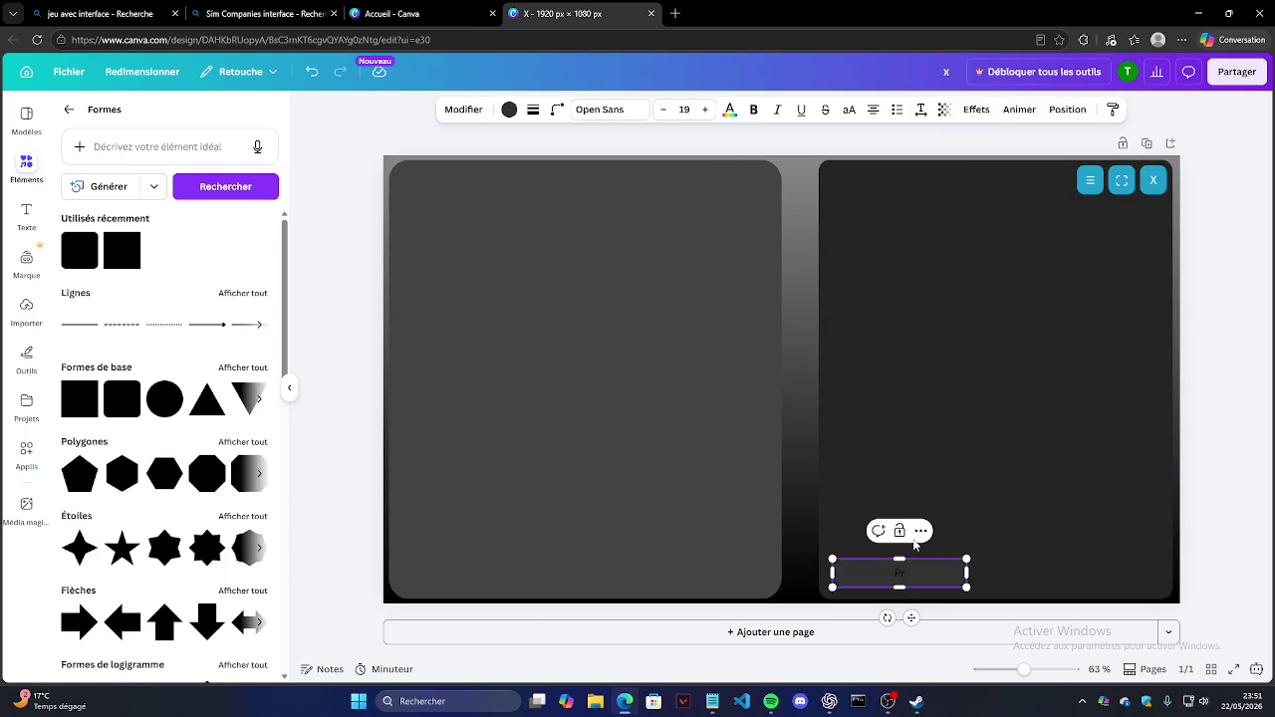
{"action": "left_click", "coordinate": [828, 701]}
{"action": "type", "text": "bouton"}
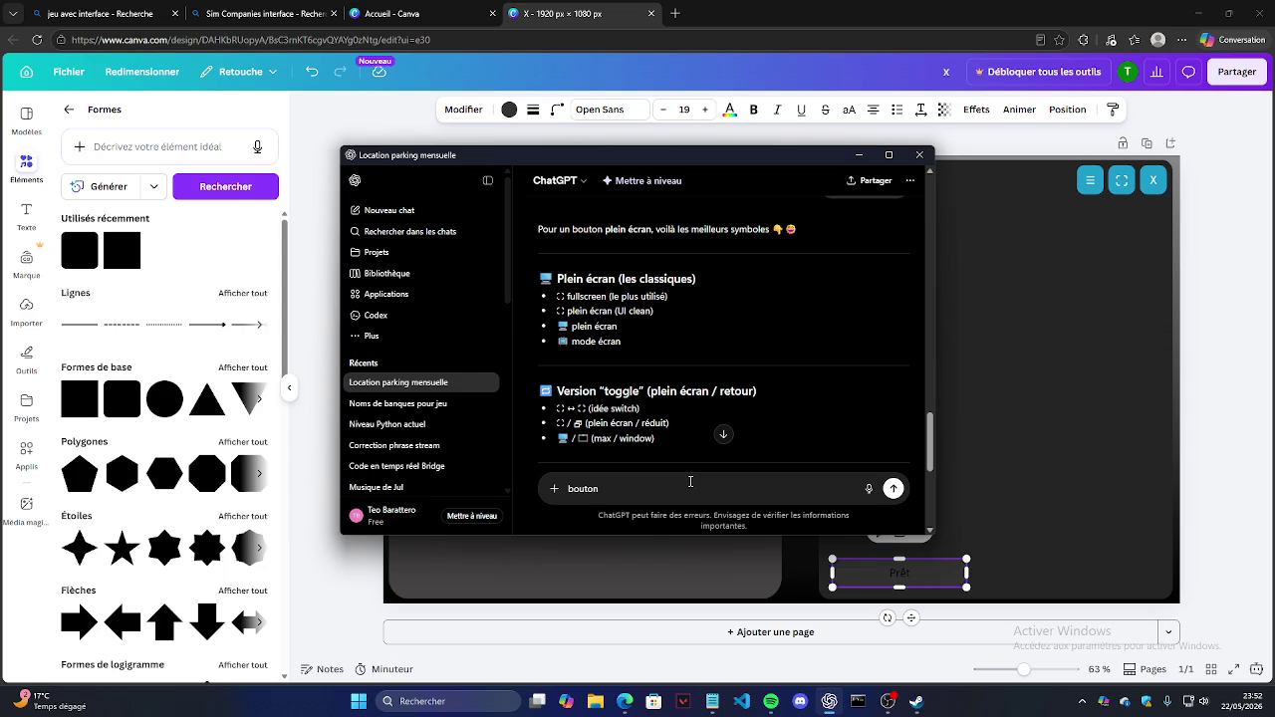
Step: Ask ChatGPT 'comment on dit prêt en…' to translate prêt into English
{"action": "key", "text": "BackSpace"}
{"action": "key", "text": "BackSpace"}
{"action": "key", "text": "BackSpace"}
{"action": "key", "text": "BackSpace"}
{"action": "key", "text": "BackSpace"}
{"action": "key", "text": "BackSpace"}
{"action": "type", "text": "comment on dit prêt "}
{"action": "type", "text": "en"}
{"action": "key", "text": "Return"}
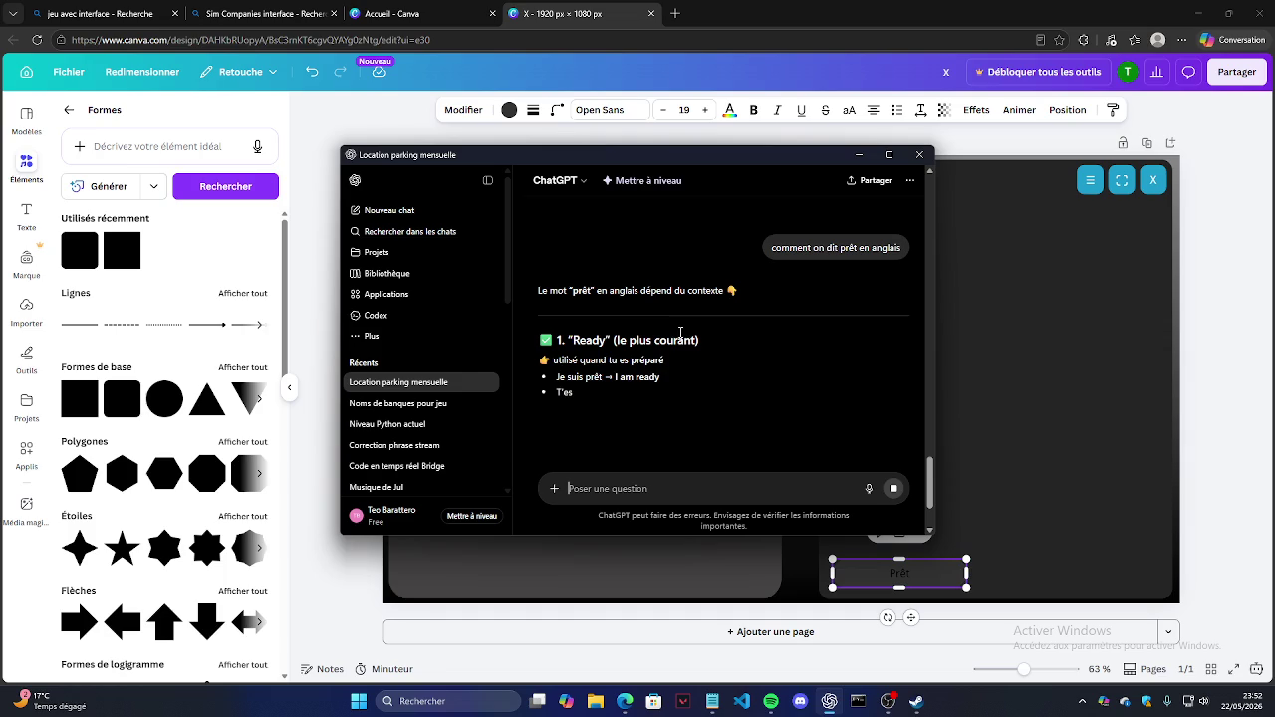
Step: Read ChatGPT's reply and copy the 'bank loan' translation
{"action": "scroll", "coordinate": [608, 361], "scroll_direction": "down", "scroll_amount": 2}
{"action": "scroll", "coordinate": [792, 385], "scroll_direction": "up", "scroll_amount": 5}
{"action": "scroll", "coordinate": [782, 389], "scroll_direction": "down", "scroll_amount": 3}
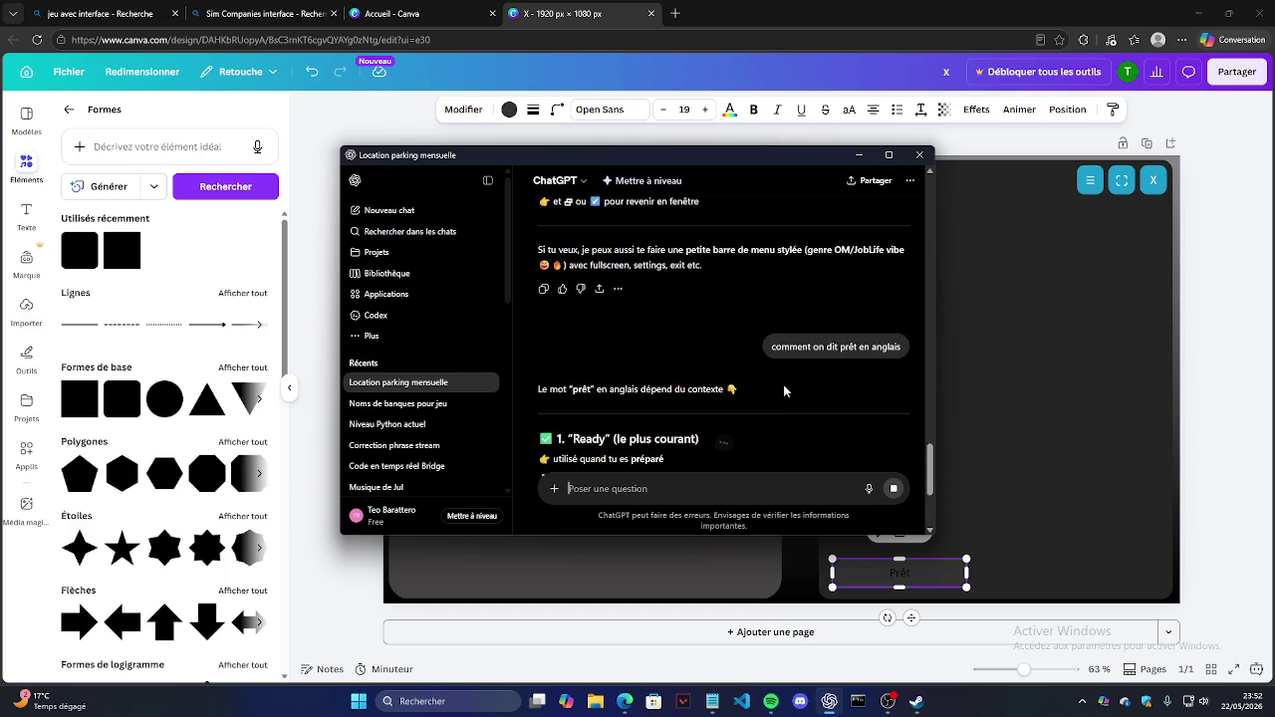
{"action": "scroll", "coordinate": [783, 390], "scroll_direction": "down", "scroll_amount": 3}
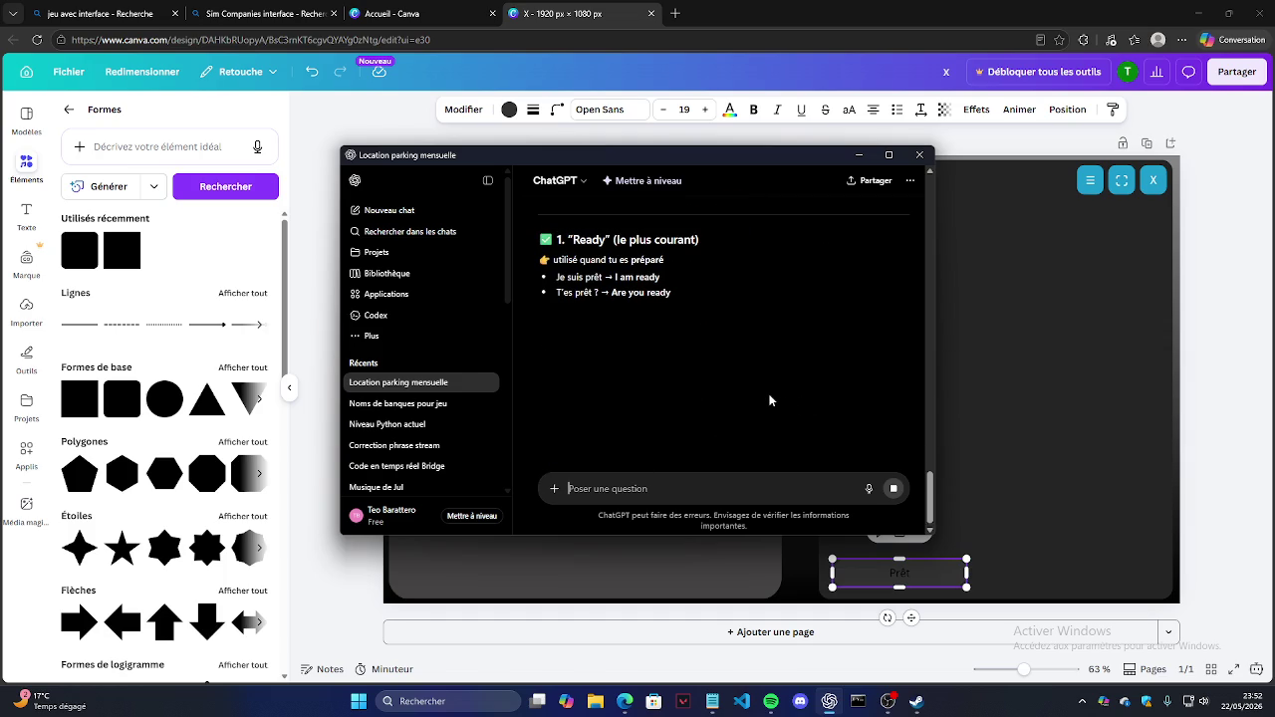
{"action": "scroll", "coordinate": [767, 400], "scroll_direction": "up", "scroll_amount": 4}
{"action": "scroll", "coordinate": [730, 395], "scroll_direction": "down", "scroll_amount": 5}
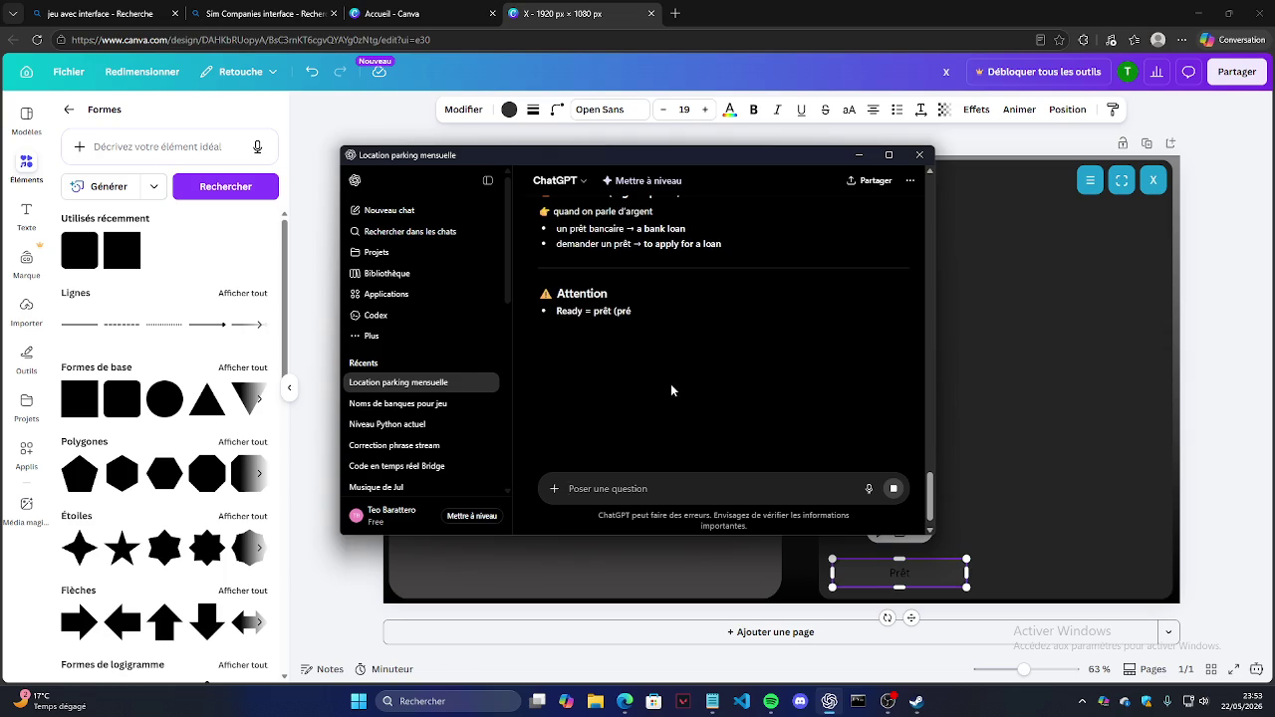
{"action": "scroll", "coordinate": [681, 370], "scroll_direction": "up", "scroll_amount": 2}
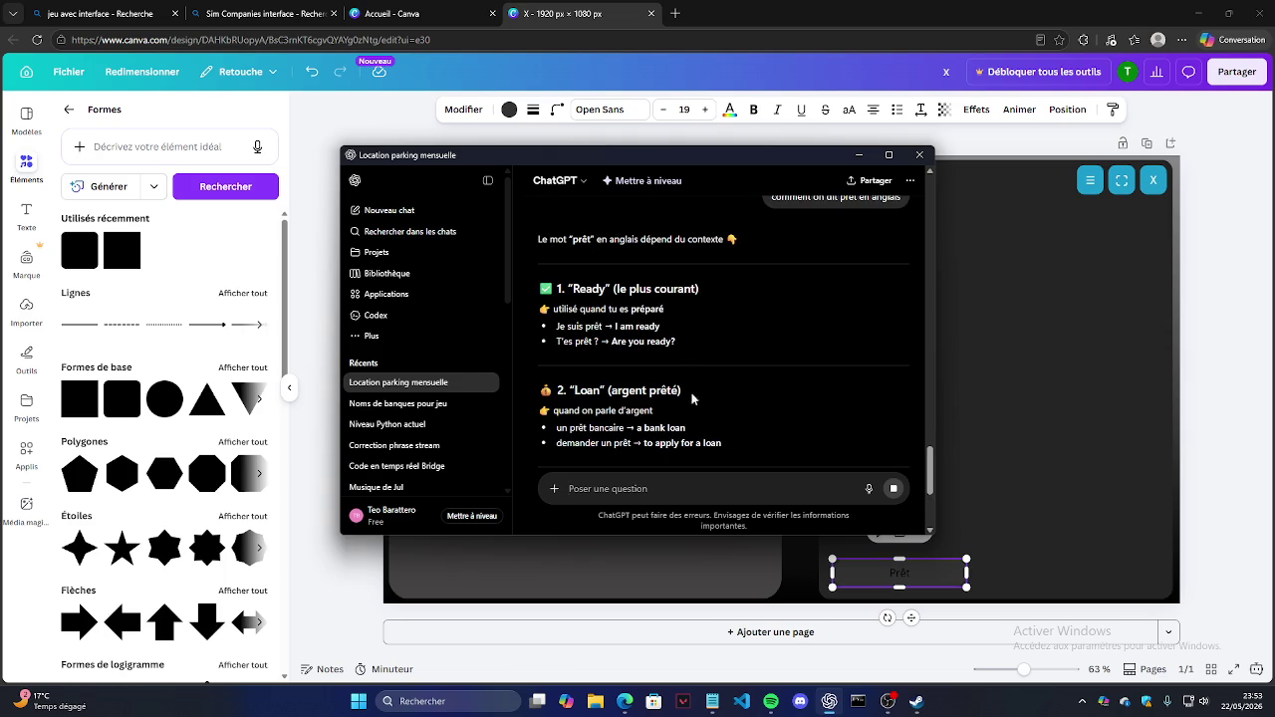
{"action": "left_click_drag", "start_coordinate": [556, 426], "coordinate": [669, 427]}
{"action": "scroll", "coordinate": [695, 429], "scroll_direction": "down", "scroll_amount": 2}
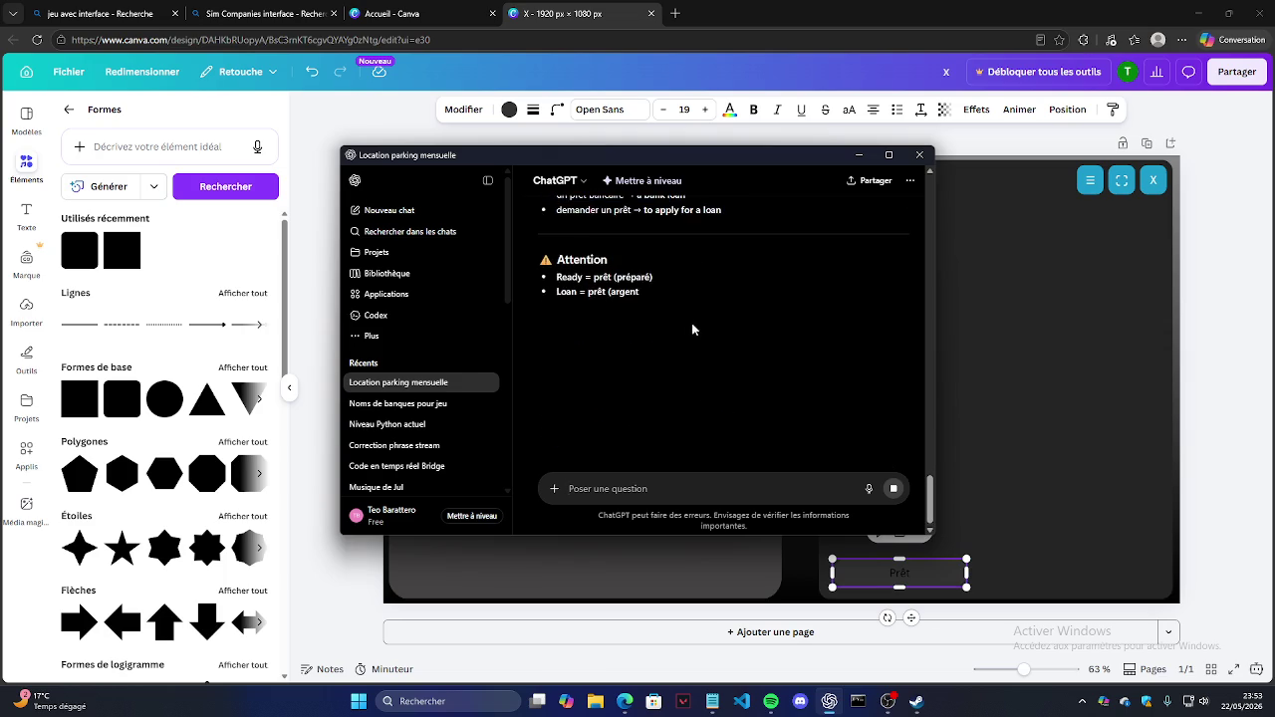
{"action": "scroll", "coordinate": [690, 325], "scroll_direction": "up", "scroll_amount": 1}
{"action": "left_click_drag", "start_coordinate": [556, 261], "coordinate": [686, 261]}
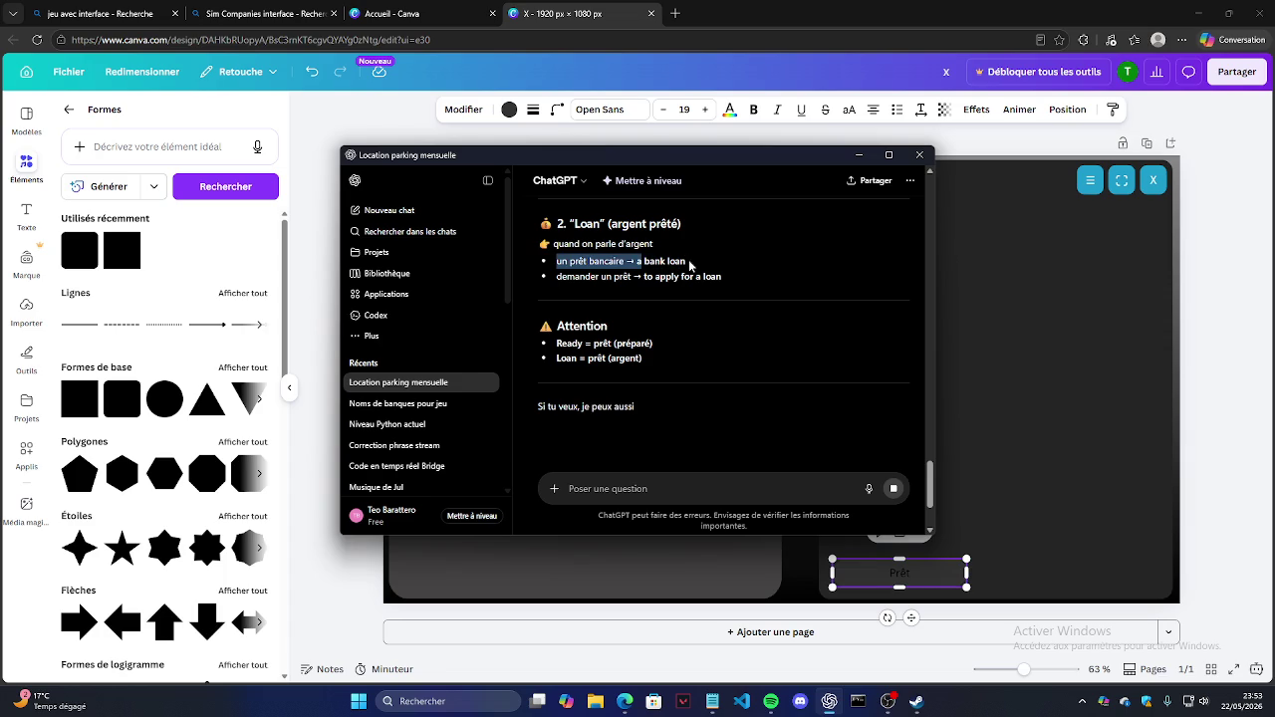
{"action": "left_click", "coordinate": [1074, 363]}
Step: Replace the 'Prêt' label with 'bank loan' in white text
{"action": "double_click", "coordinate": [899, 573]}
{"action": "type", "text": "bank loan"}
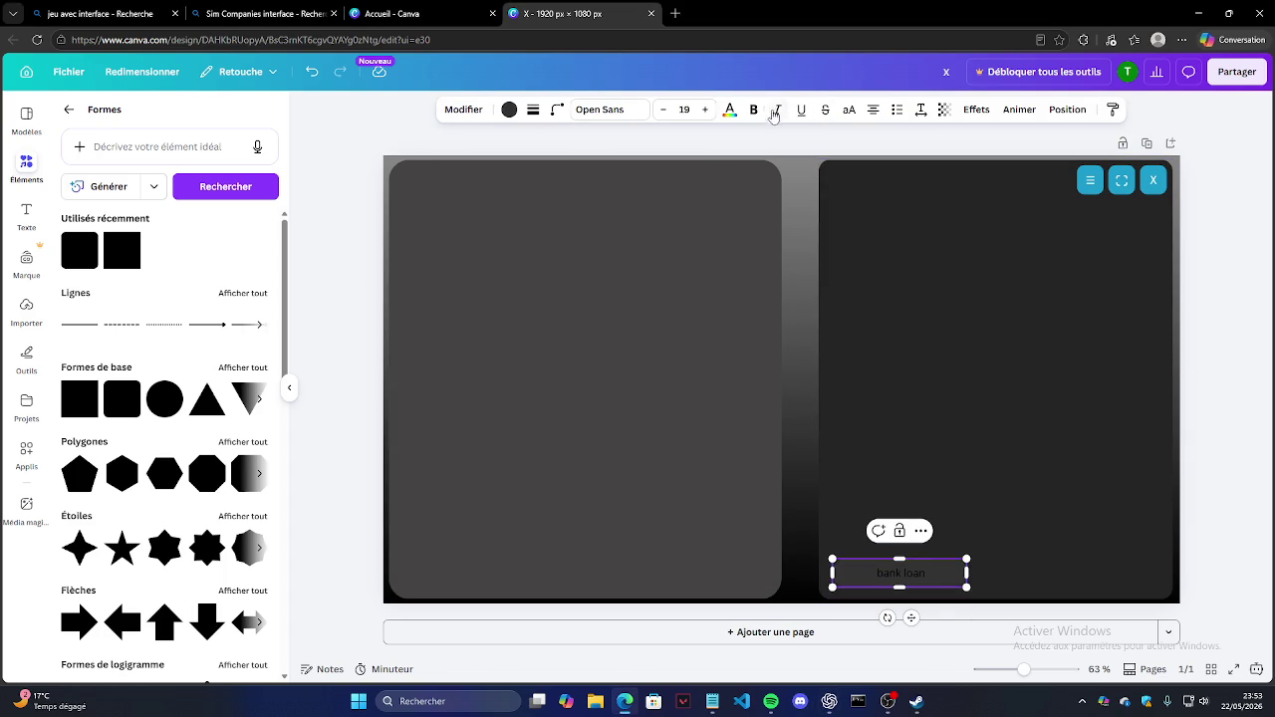
{"action": "left_click", "coordinate": [729, 109]}
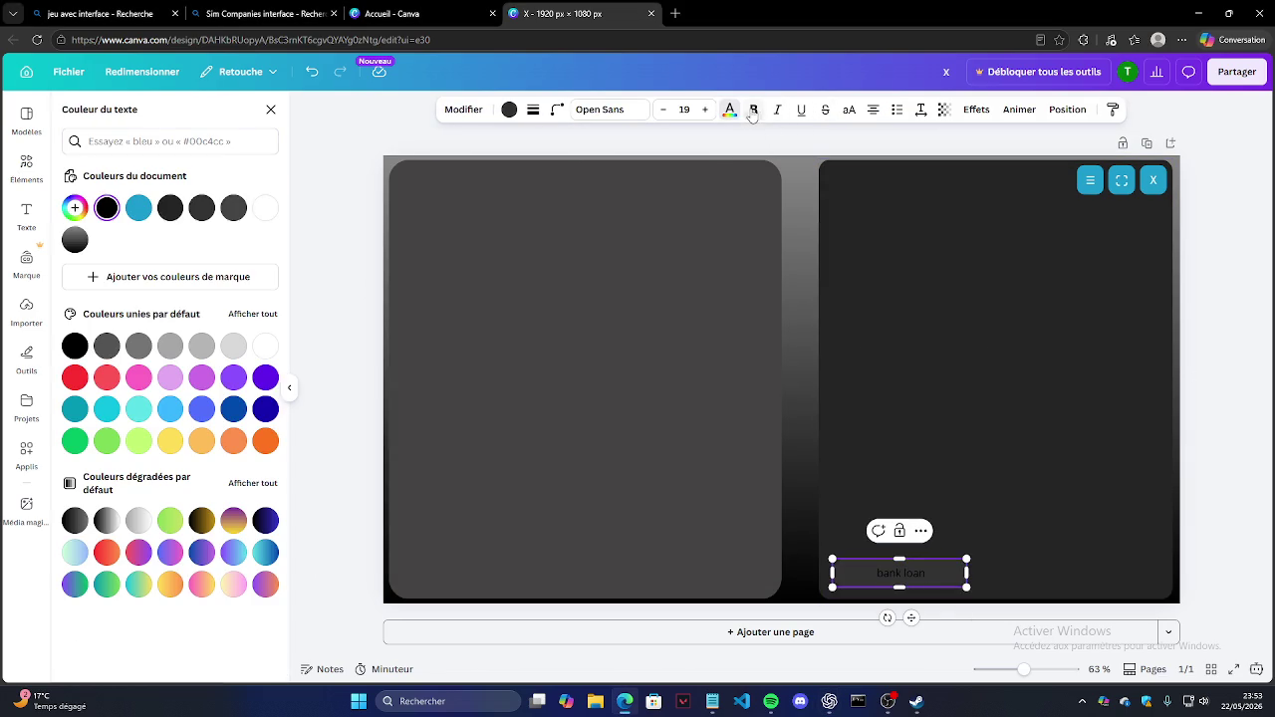
{"action": "left_click", "coordinate": [265, 345]}
{"action": "key", "text": "ctrl+a"}
{"action": "left_click", "coordinate": [265, 346]}
{"action": "left_click", "coordinate": [1106, 533]}
{"action": "left_click", "coordinate": [931, 572]}
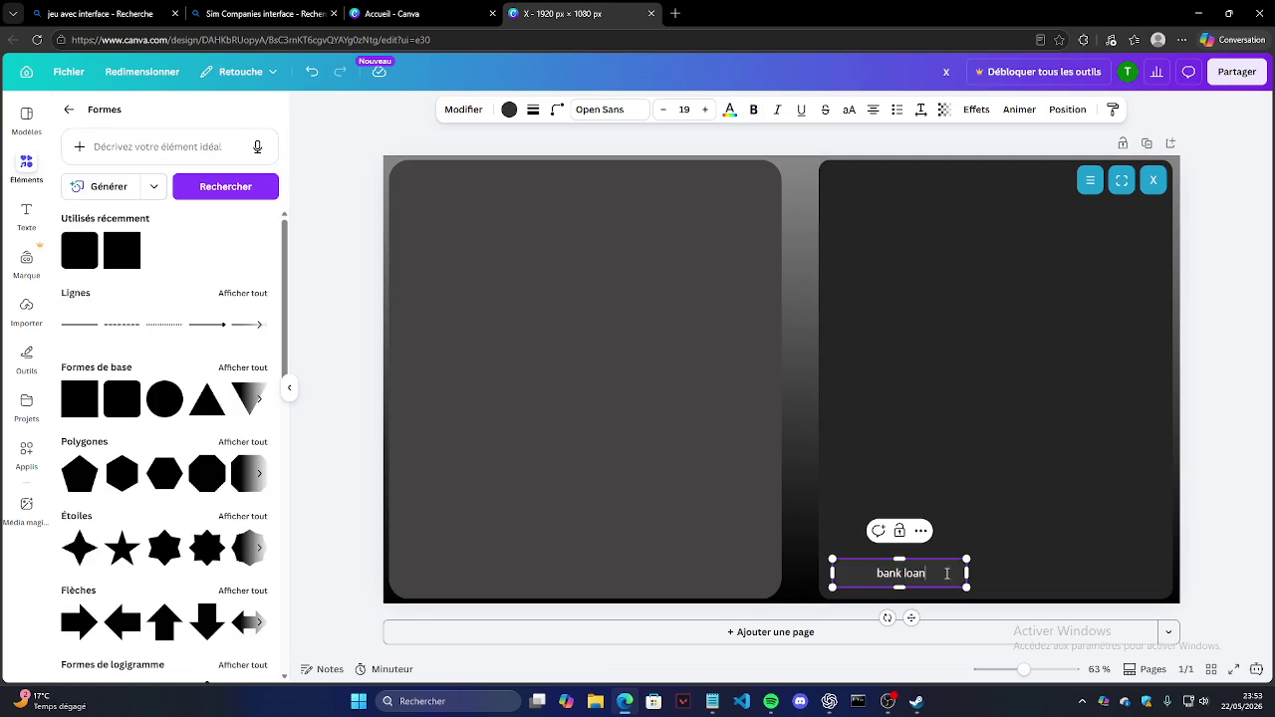
Step: Make the label bold and capitalise it to 'Bank Loan'
{"action": "key", "text": "ctrl+b"}
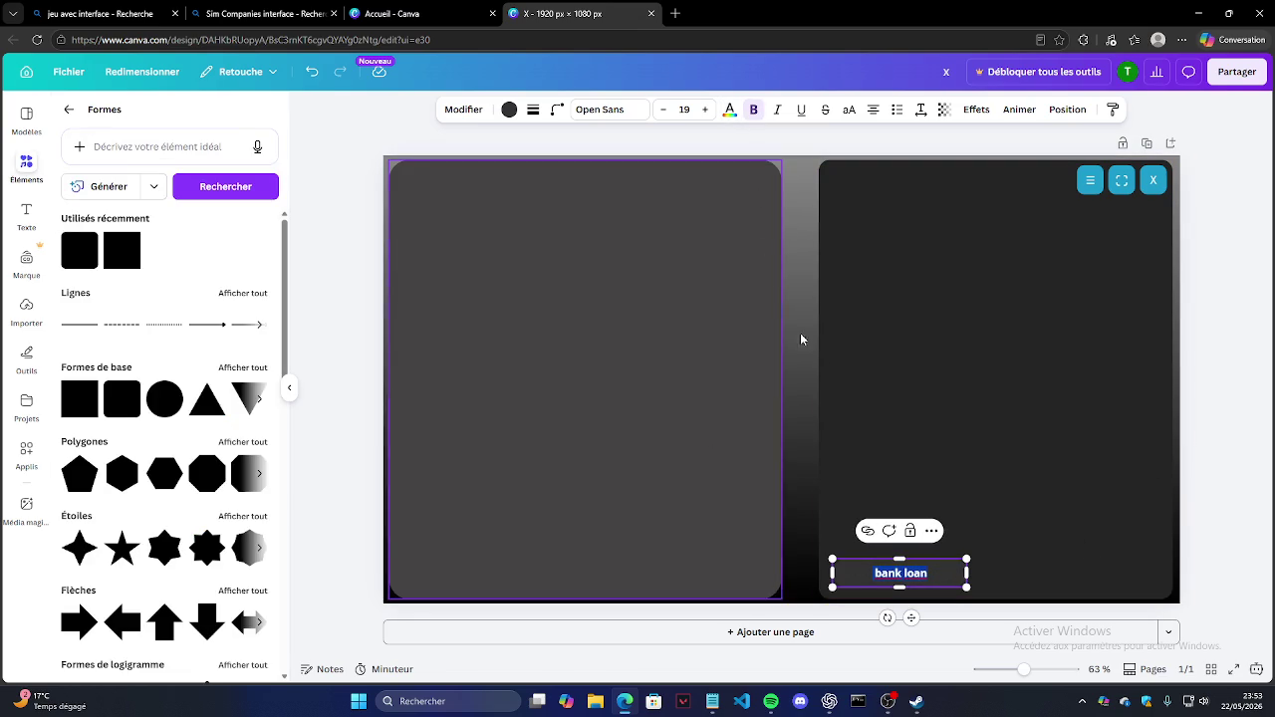
{"action": "left_click", "coordinate": [893, 573]}
{"action": "key", "text": "BackSpace"}
{"action": "type", "text": "B"}
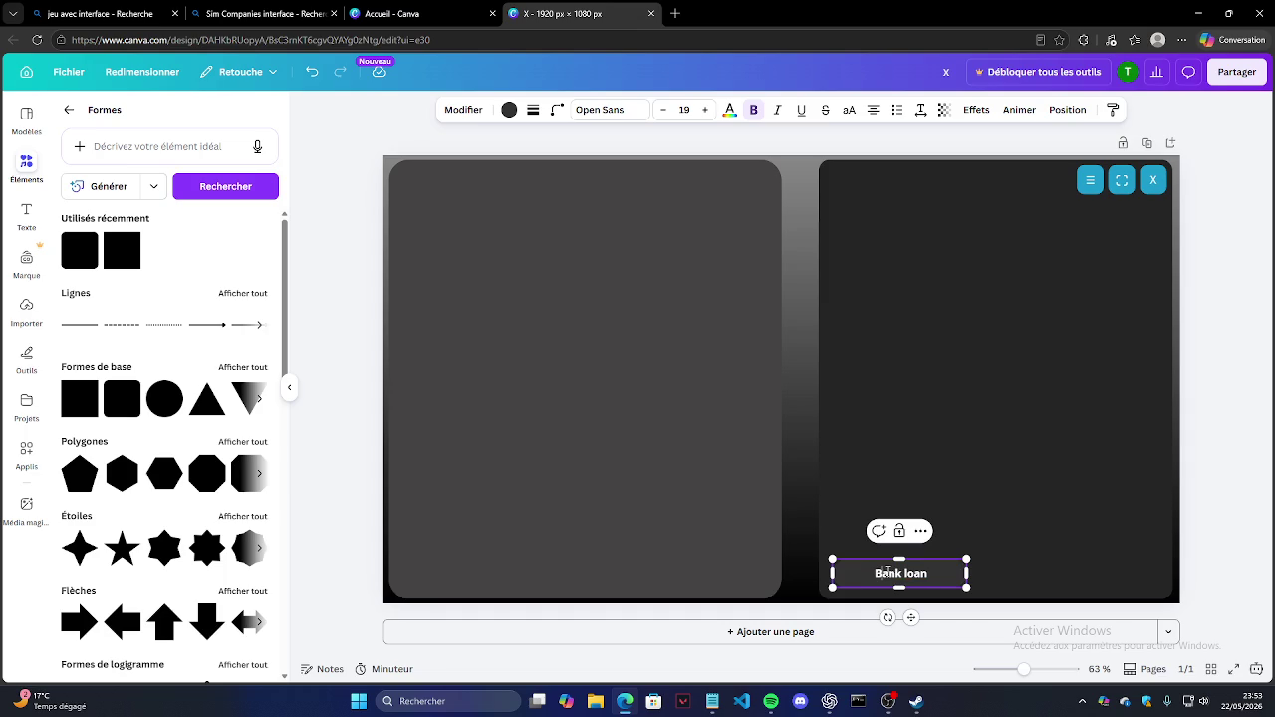
{"action": "key", "text": "BackSpace"}
{"action": "type", "text": "L"}
Step: Enlarge the Bank Loan text to size 22 and narrow its text box
{"action": "left_click_drag", "start_coordinate": [934, 574], "coordinate": [868, 575]}
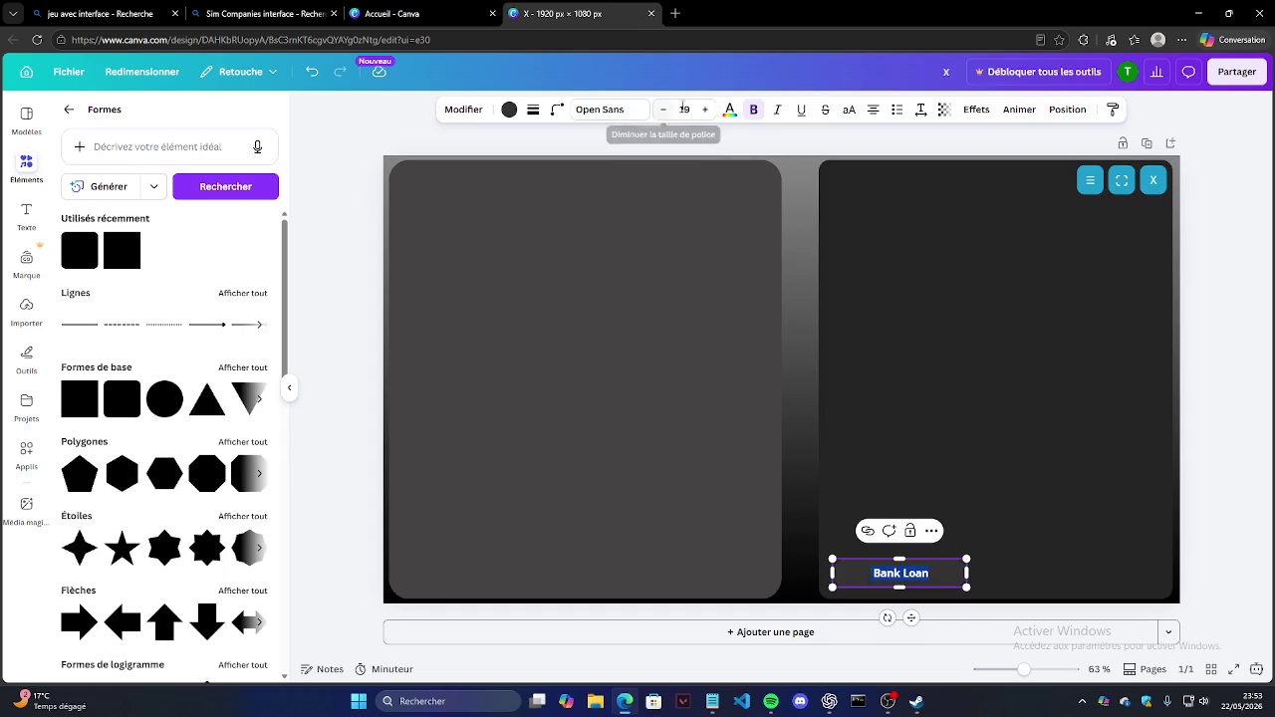
{"action": "left_click", "coordinate": [705, 110]}
{"action": "left_click", "coordinate": [705, 109]}
{"action": "left_click", "coordinate": [705, 110]}
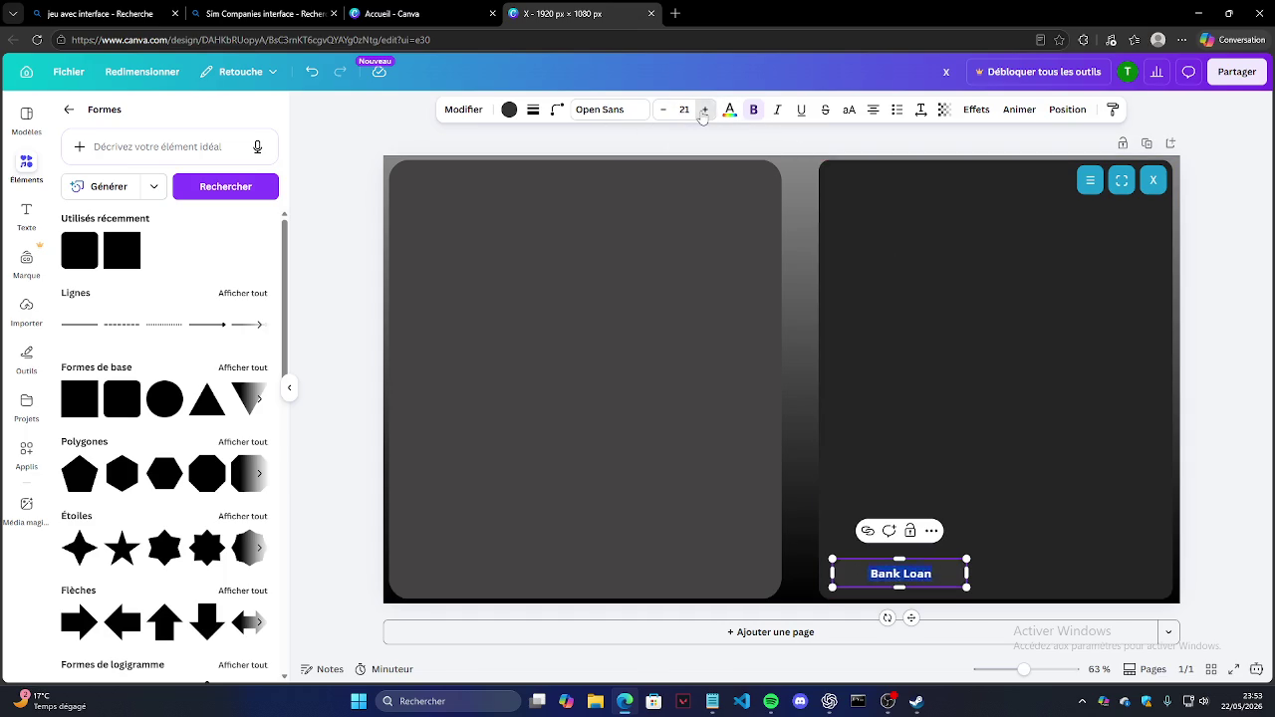
{"action": "left_click_drag", "start_coordinate": [966, 573], "coordinate": [893, 577]}
{"action": "left_click", "coordinate": [936, 584]}
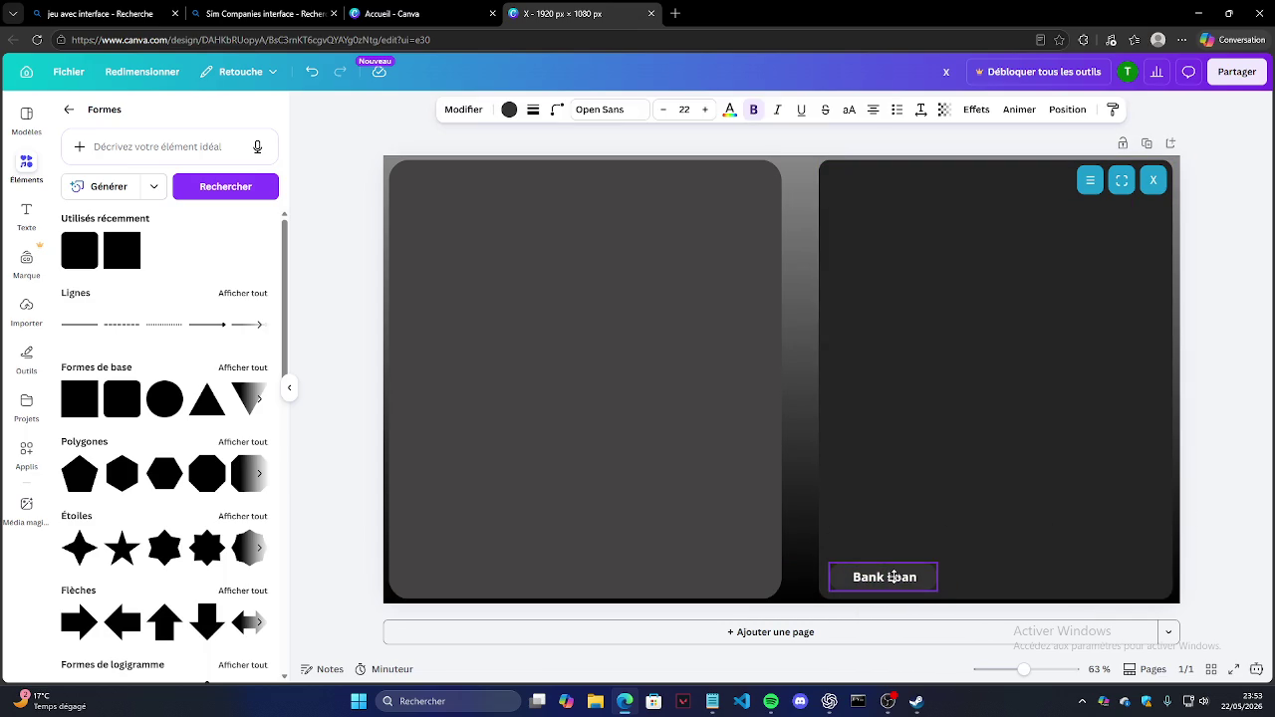
{"action": "left_click", "coordinate": [1221, 476]}
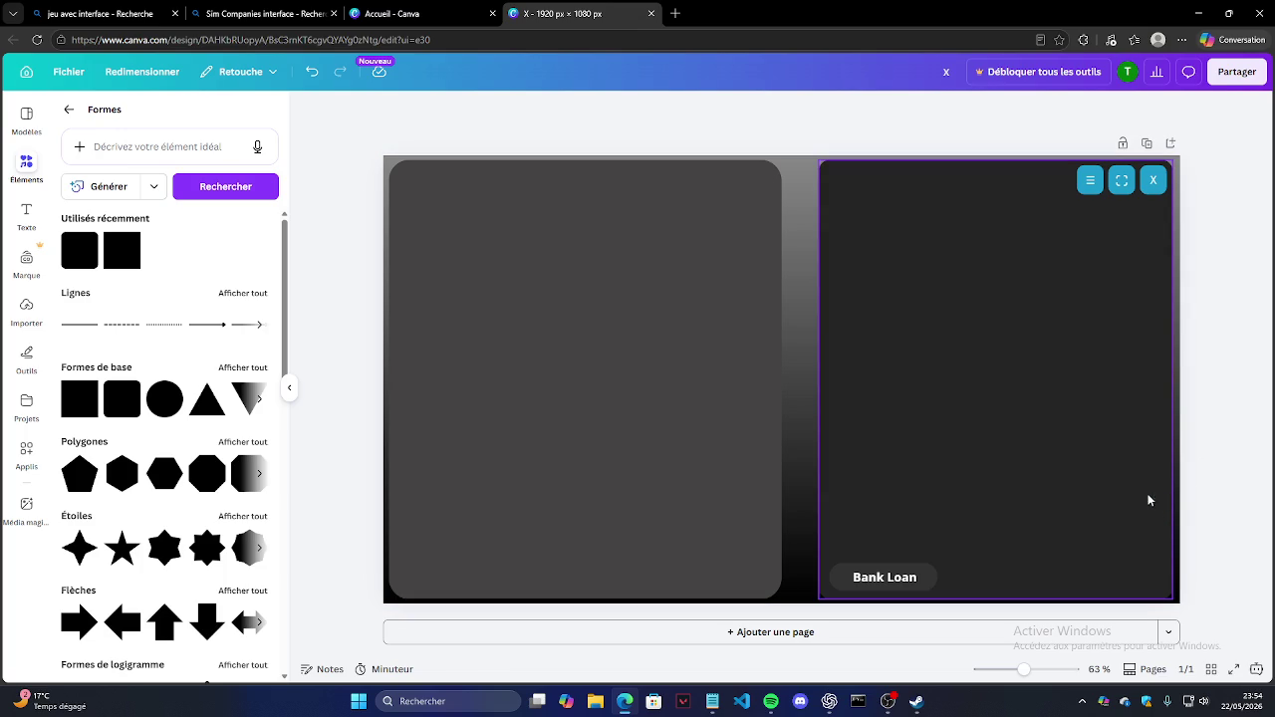
Step: Search Twitch for 'vscode' and open a live stream
{"action": "left_click", "coordinate": [675, 13]}
{"action": "left_click", "coordinate": [597, 147]}
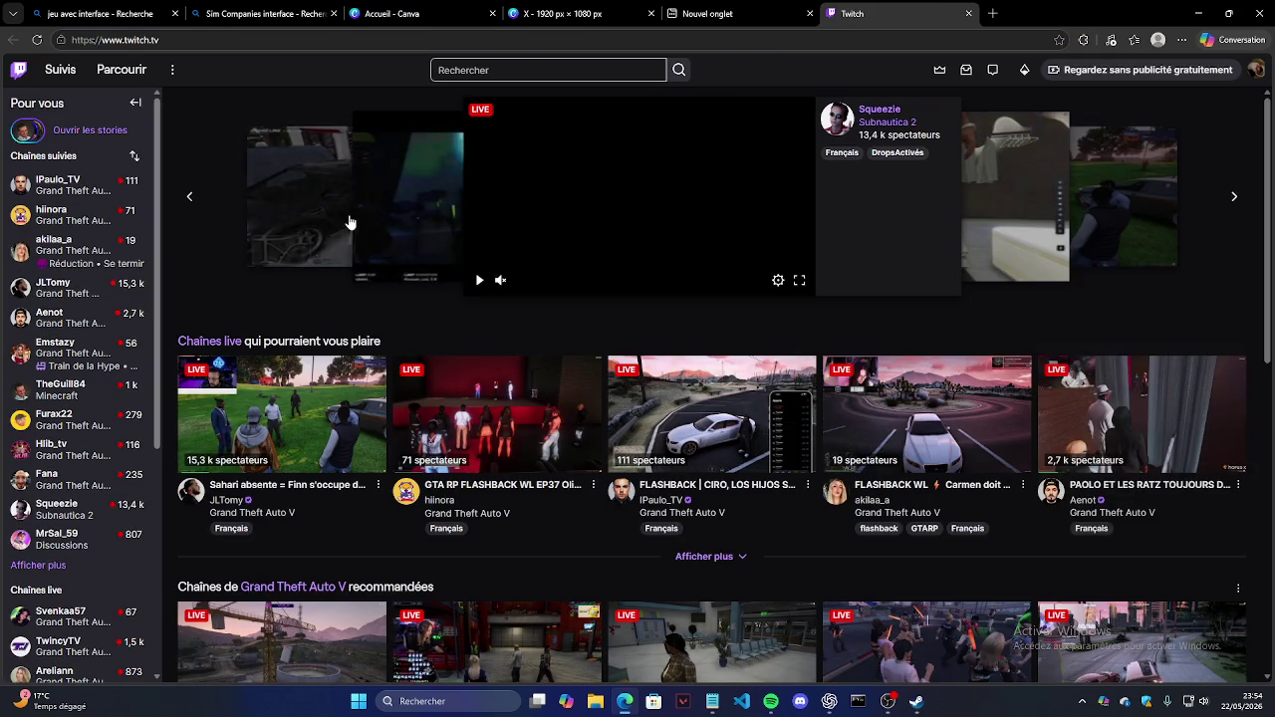
{"action": "left_click", "coordinate": [544, 68]}
{"action": "type", "text": "vscode"}
{"action": "key", "text": "Return"}
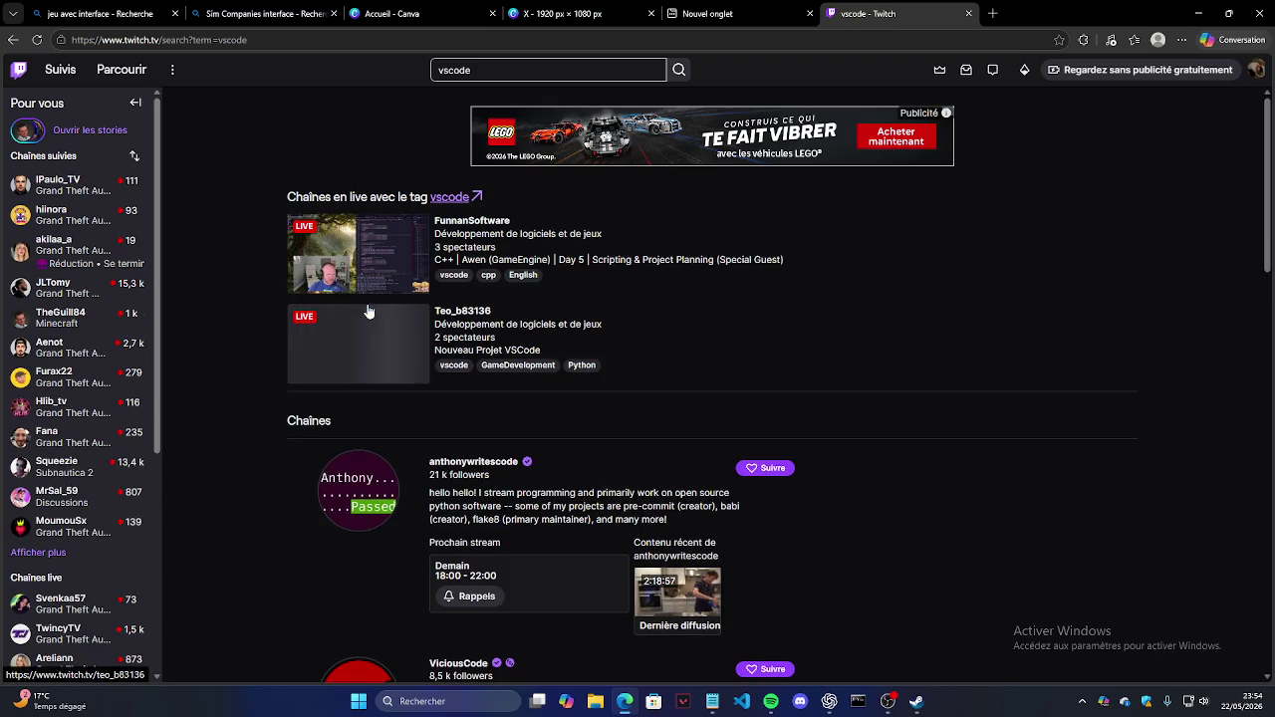
{"action": "left_click", "coordinate": [387, 346]}
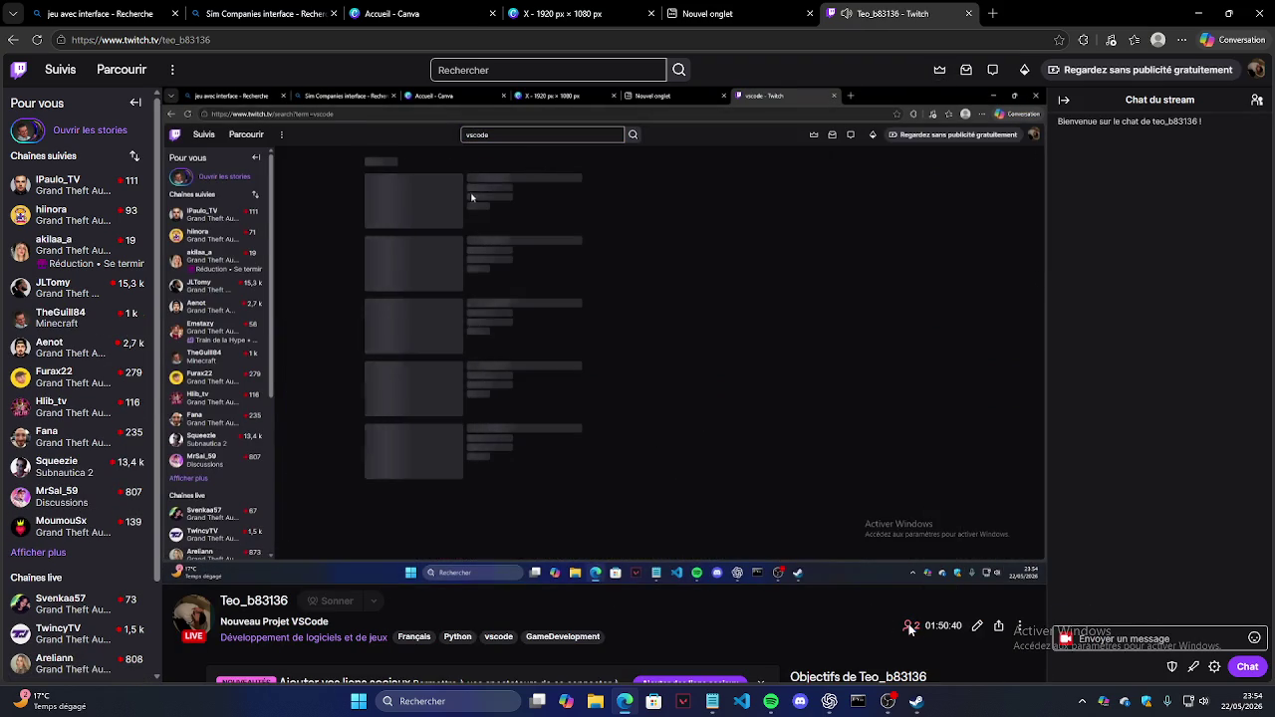
Step: Close the Twitch and empty tabs and return to the Canva game interface design
{"action": "left_click", "coordinate": [969, 13]}
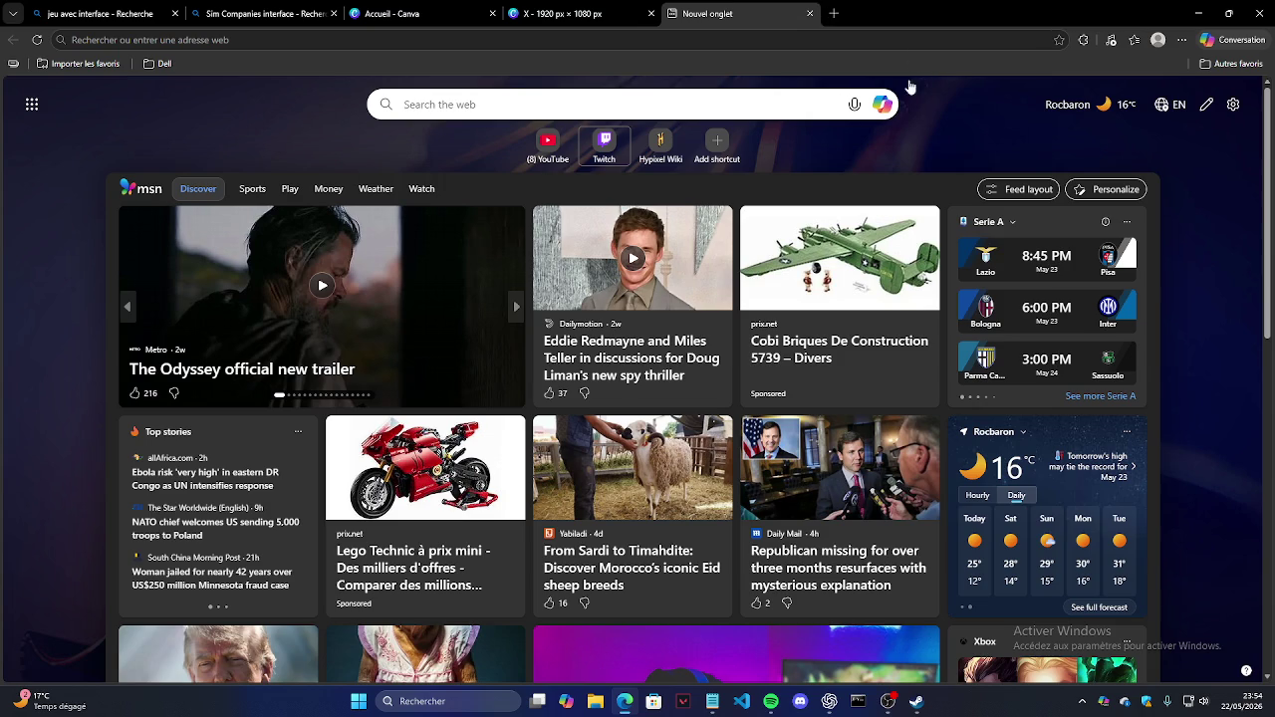
{"action": "left_click", "coordinate": [711, 703]}
{"action": "mouse_move", "coordinate": [829, 701]}
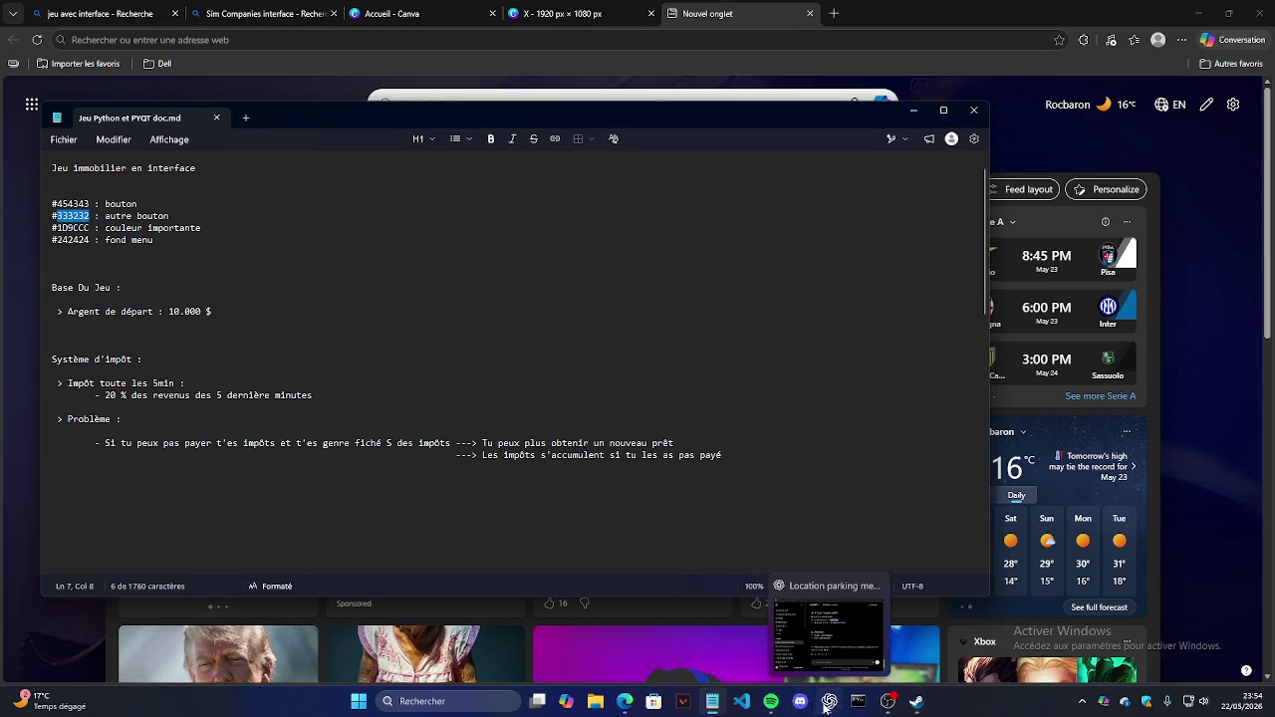
{"action": "left_click", "coordinate": [419, 13]}
{"action": "left_click", "coordinate": [809, 13]}
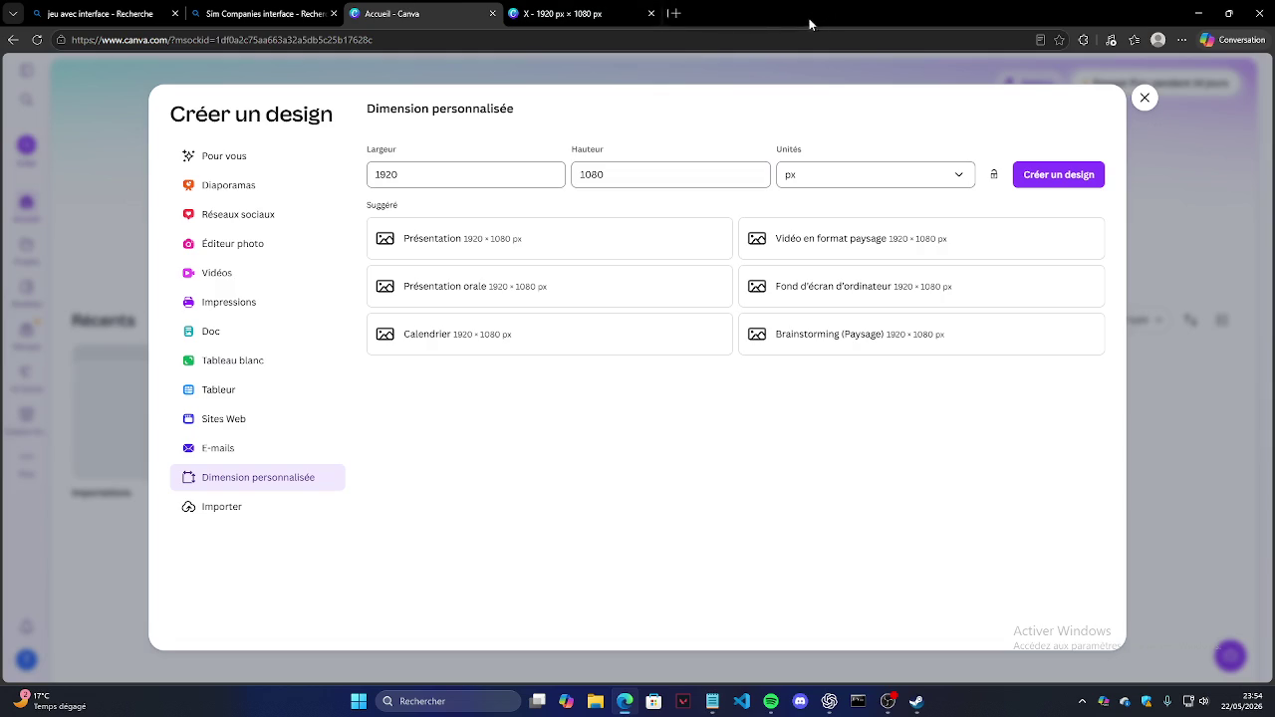
{"action": "left_click", "coordinate": [578, 13]}
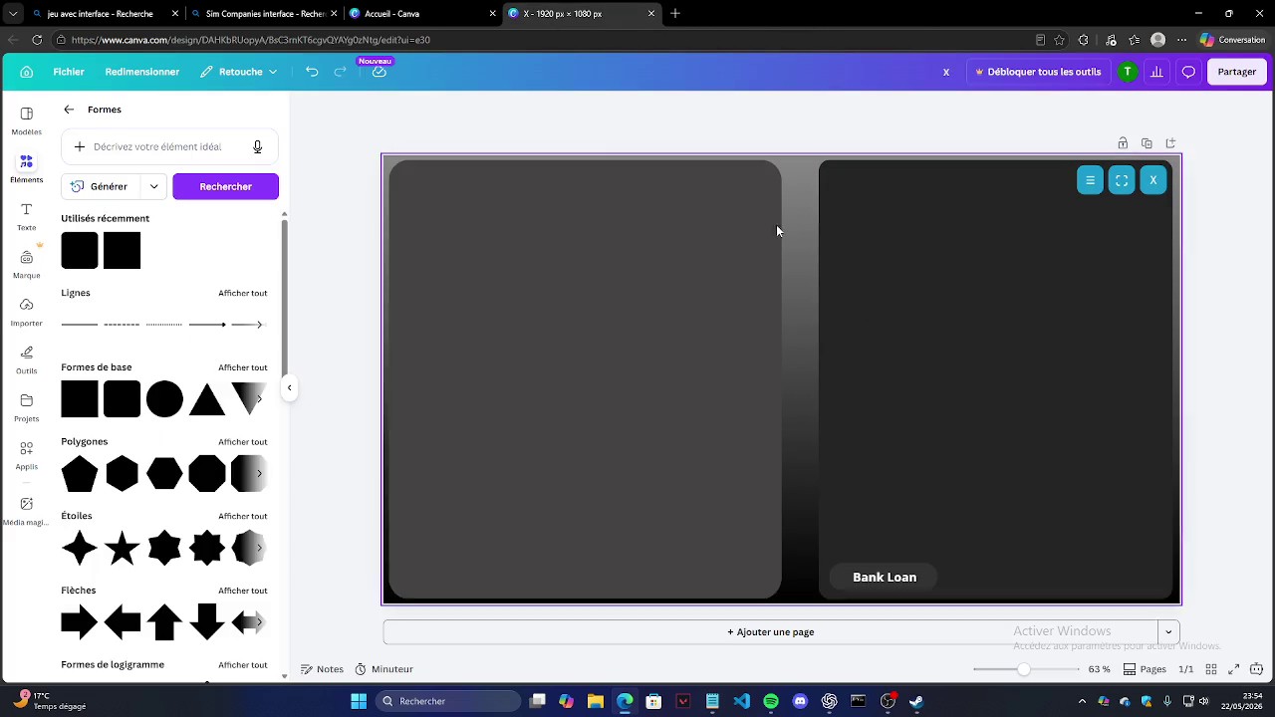
Step: Save the design and select the whole Bank Loan label text
{"action": "left_click", "coordinate": [69, 72]}
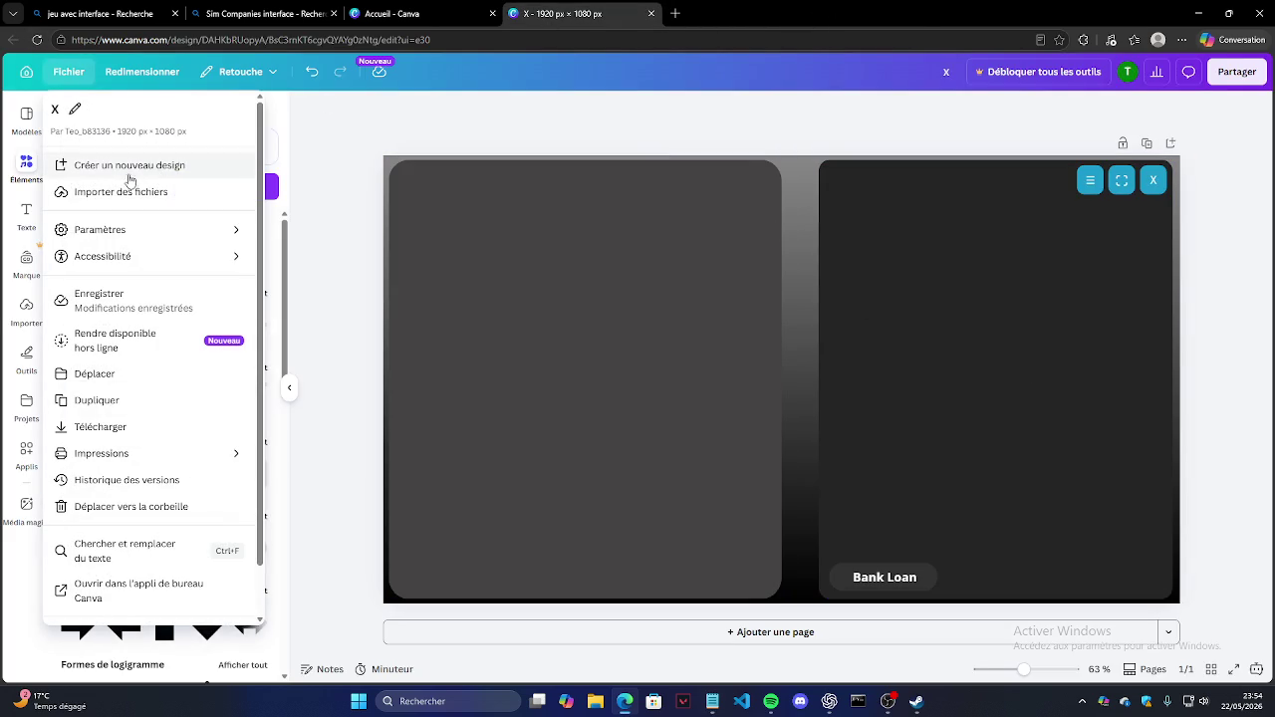
{"action": "left_click", "coordinate": [184, 303]}
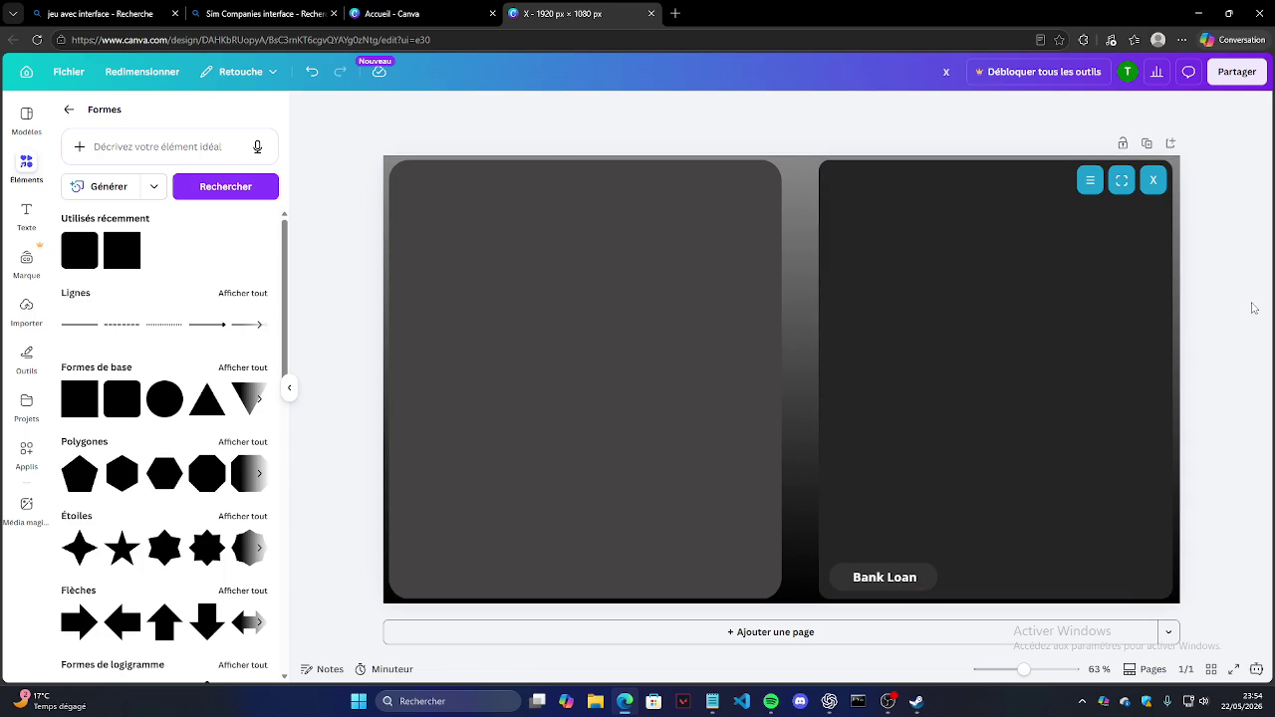
{"action": "left_click", "coordinate": [883, 576]}
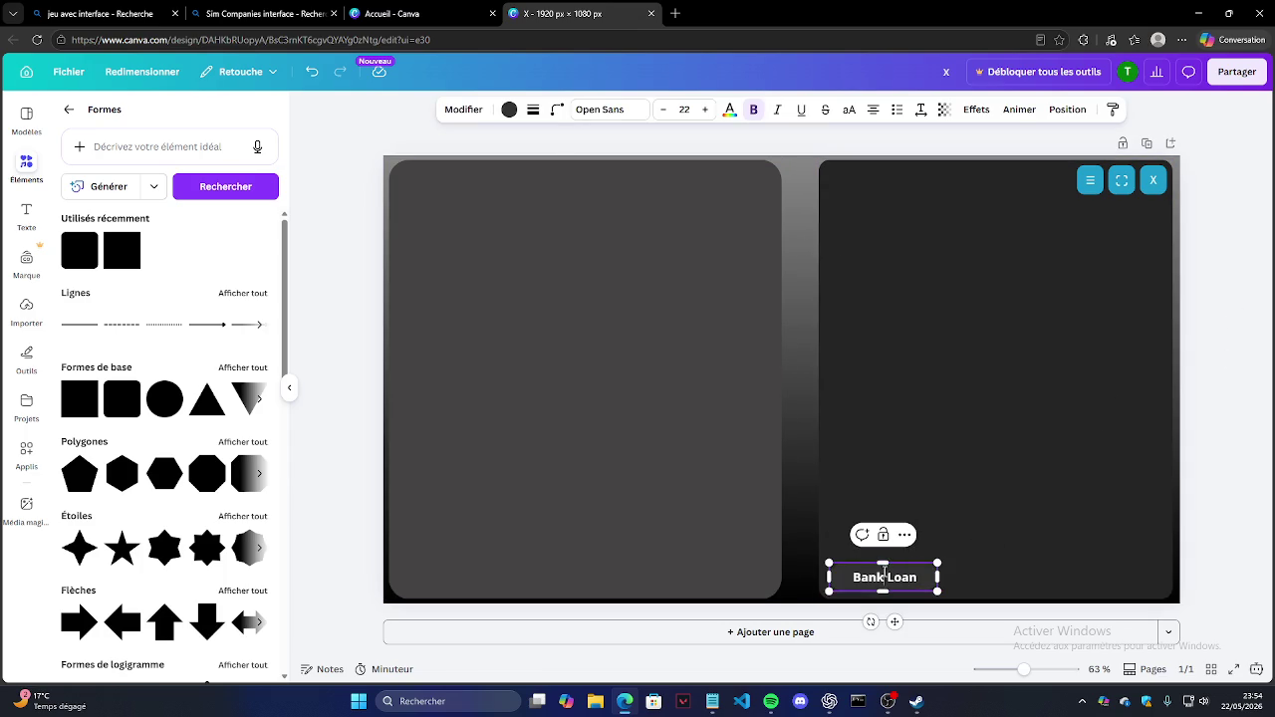
{"action": "triple_click", "coordinate": [920, 577]}
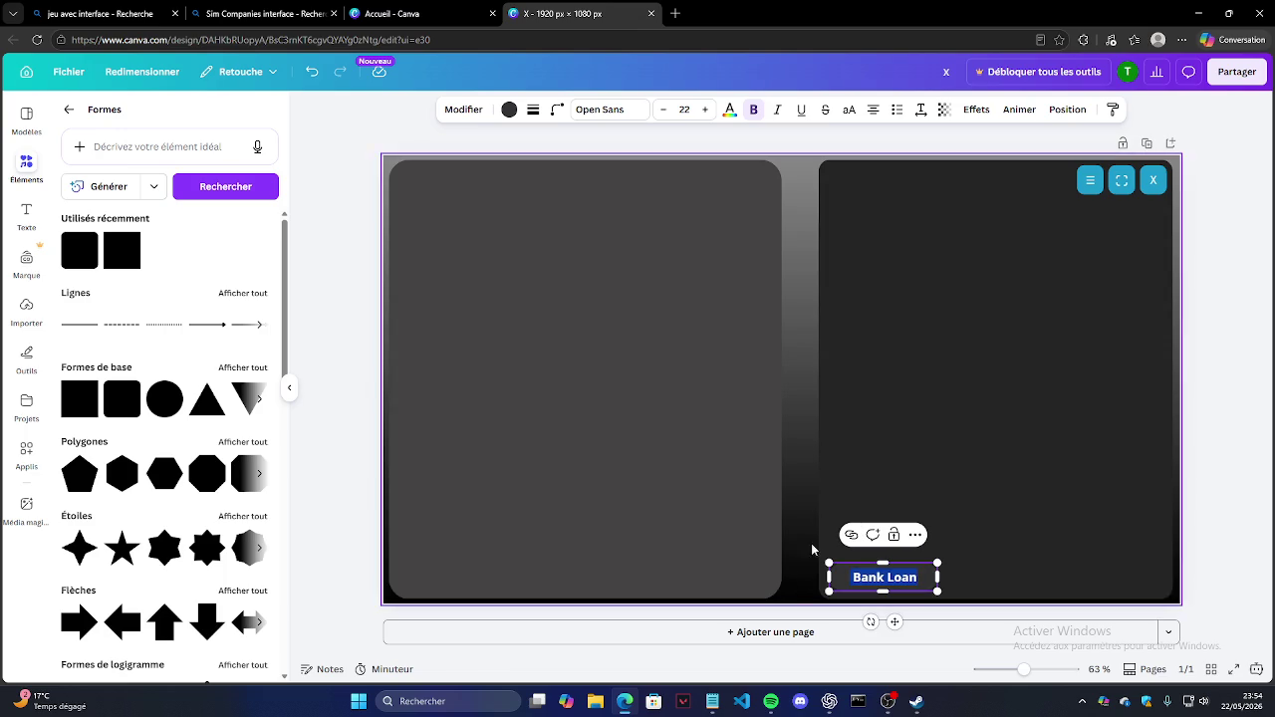
Step: Try Arimo and Anton on the Bank Loan label, then settle on Poppins
{"action": "left_click", "coordinate": [605, 112]}
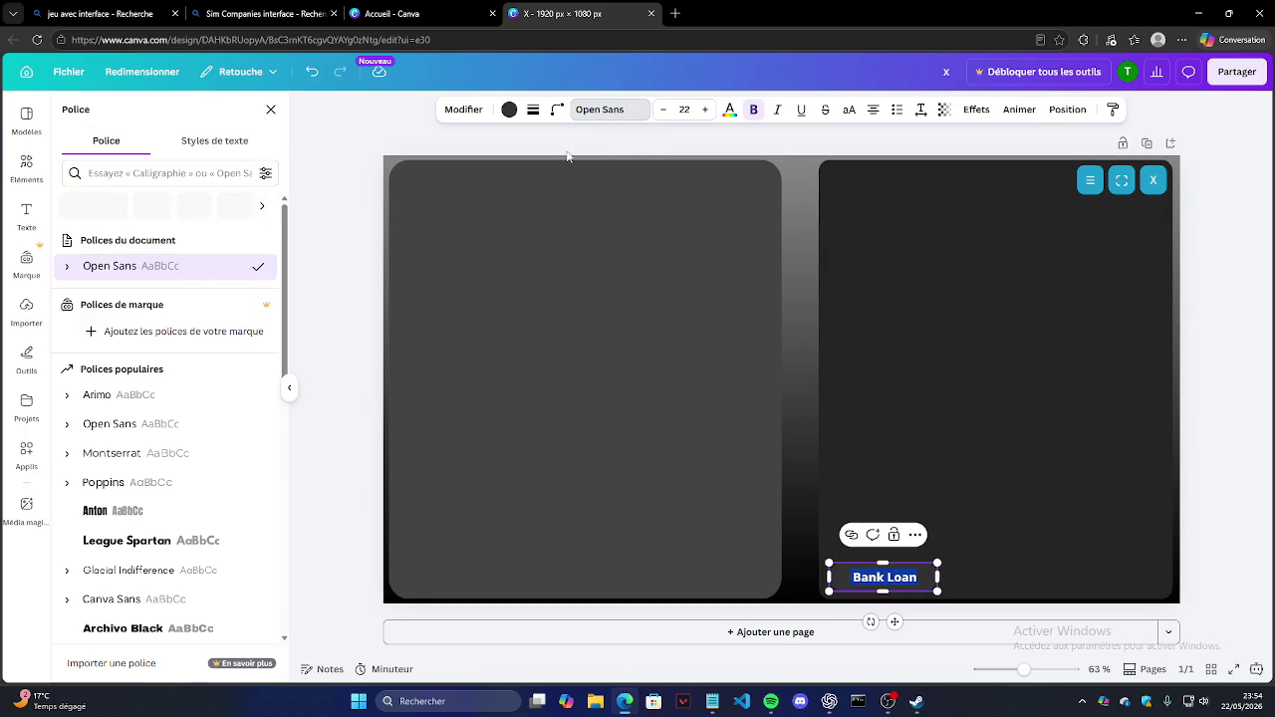
{"action": "left_click", "coordinate": [167, 404]}
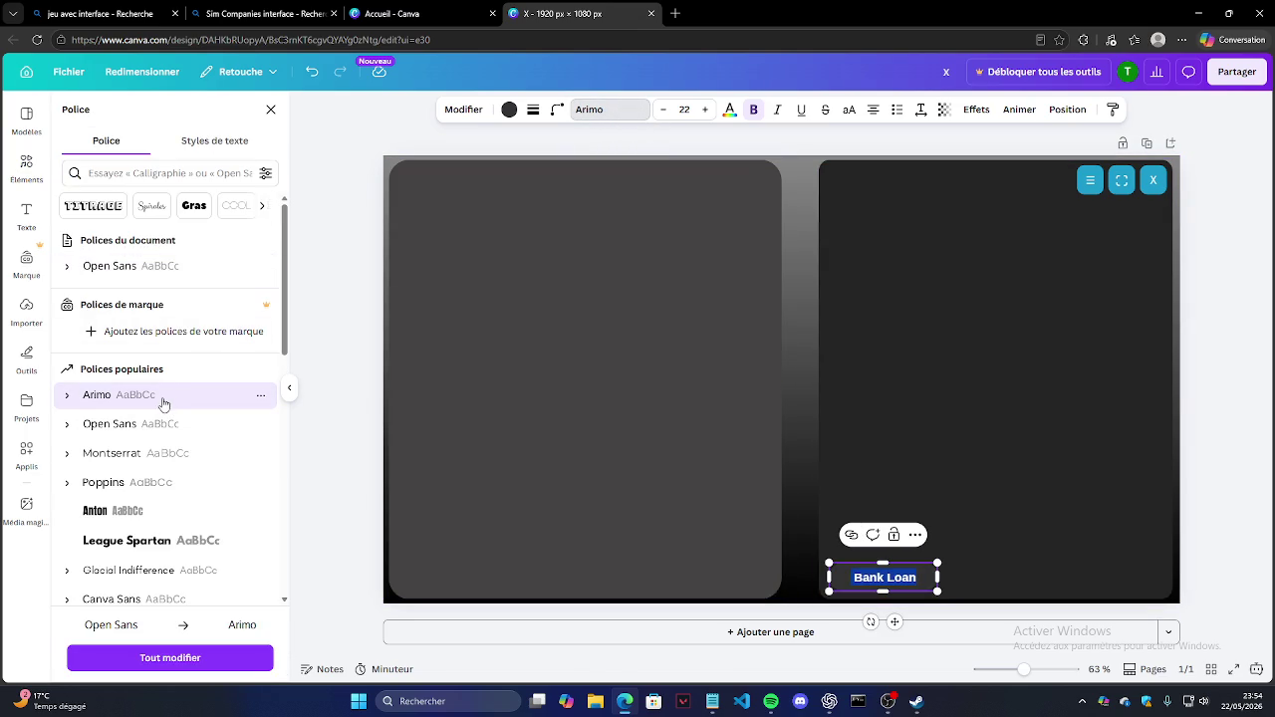
{"action": "left_click", "coordinate": [160, 510]}
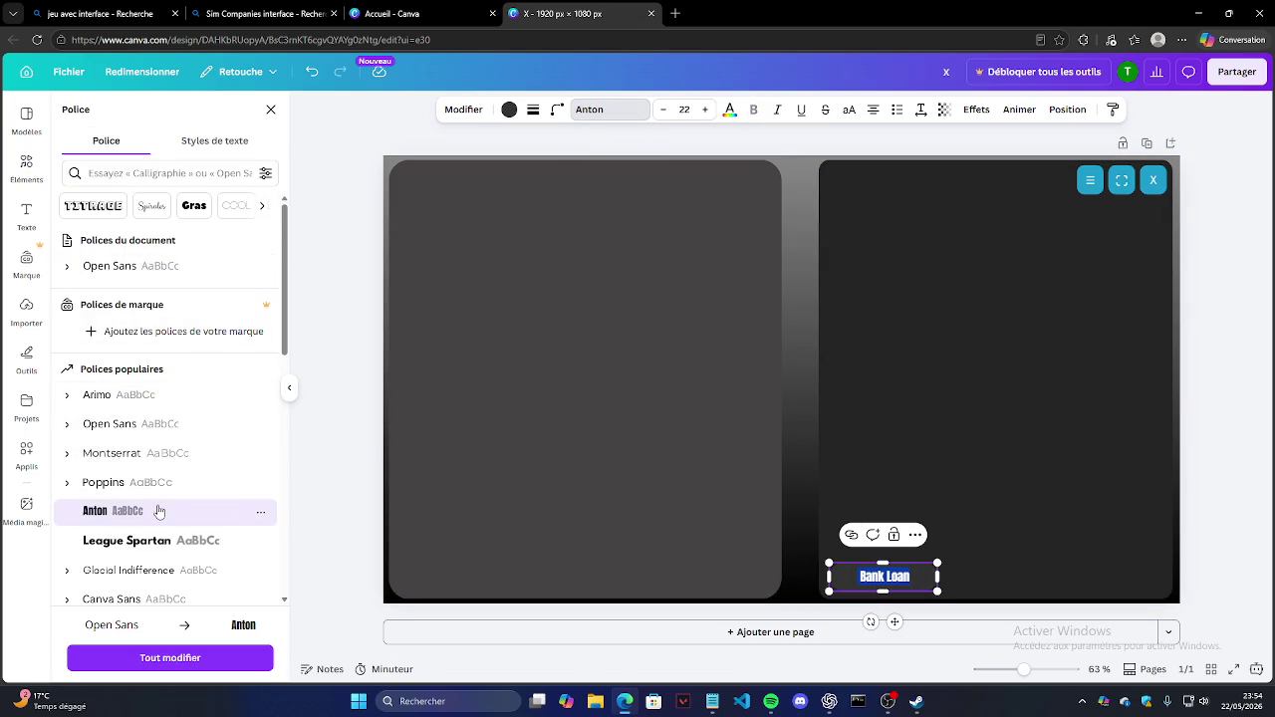
{"action": "left_click", "coordinate": [166, 490]}
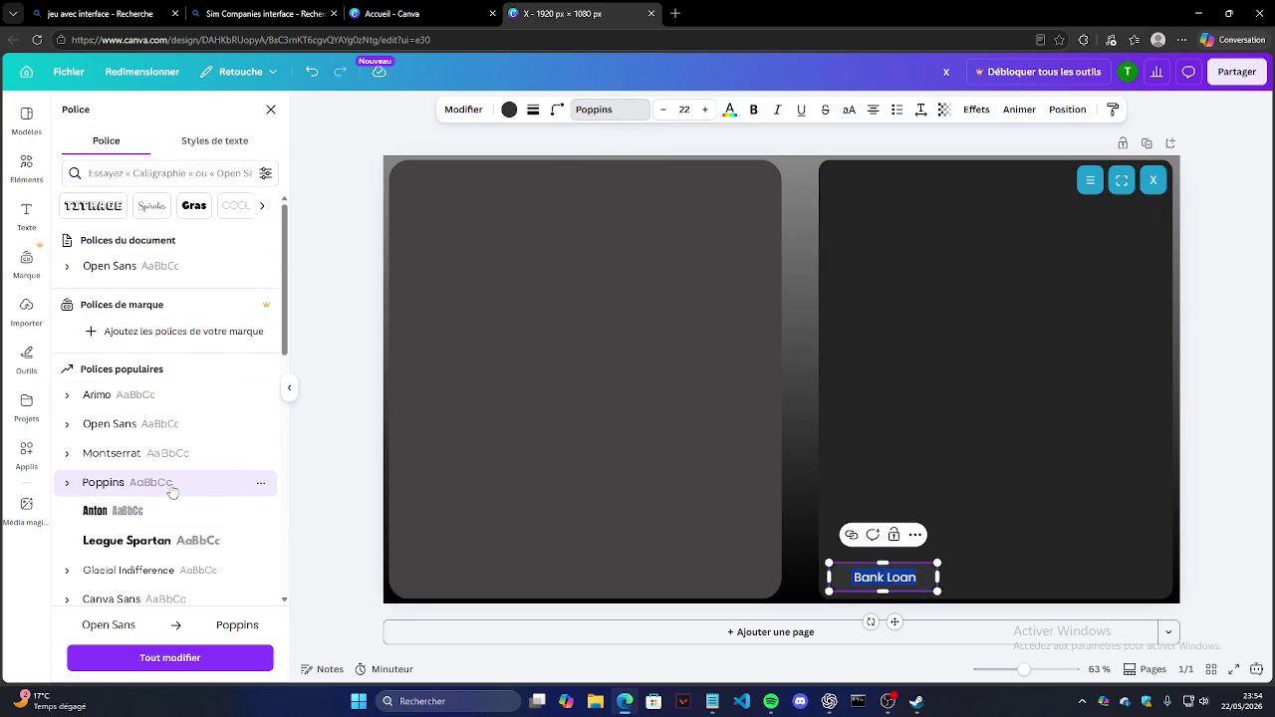
Step: Verify the Bank Loan label now uses Poppins and clear the selection
{"action": "left_click", "coordinate": [1235, 526]}
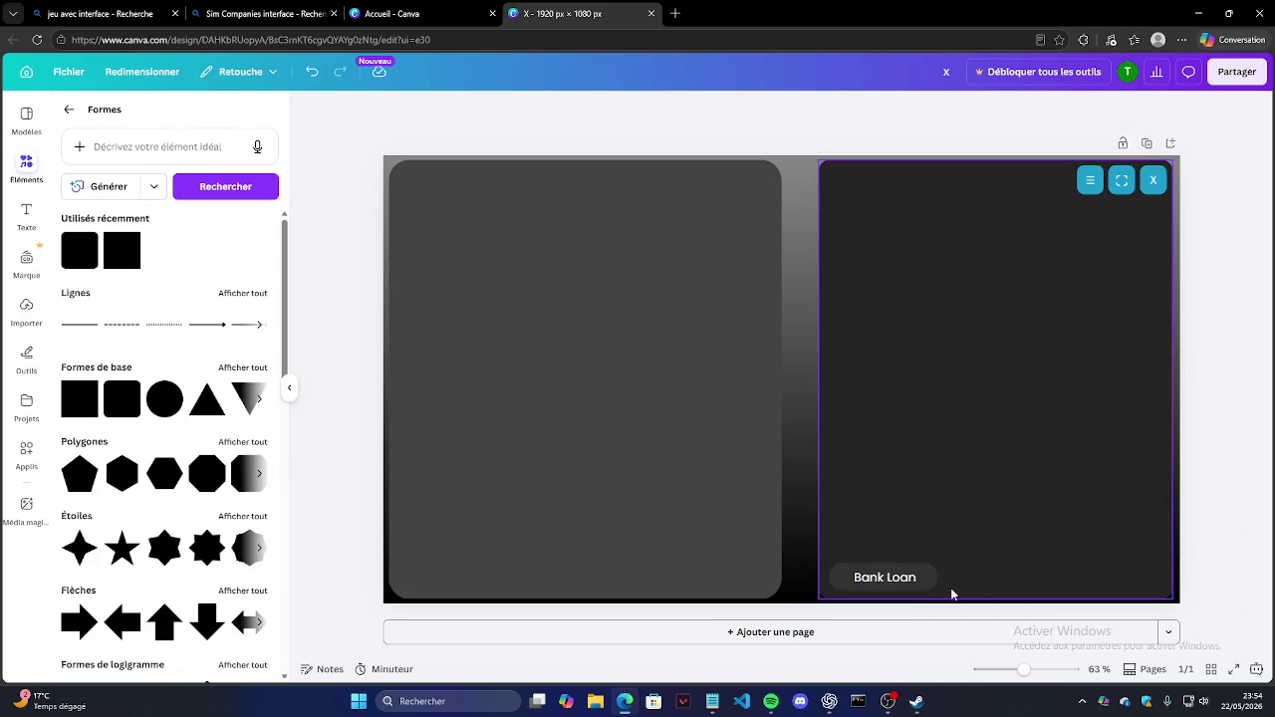
{"action": "left_click", "coordinate": [924, 584]}
{"action": "left_click_drag", "start_coordinate": [916, 577], "coordinate": [852, 578]}
{"action": "left_click", "coordinate": [609, 110]}
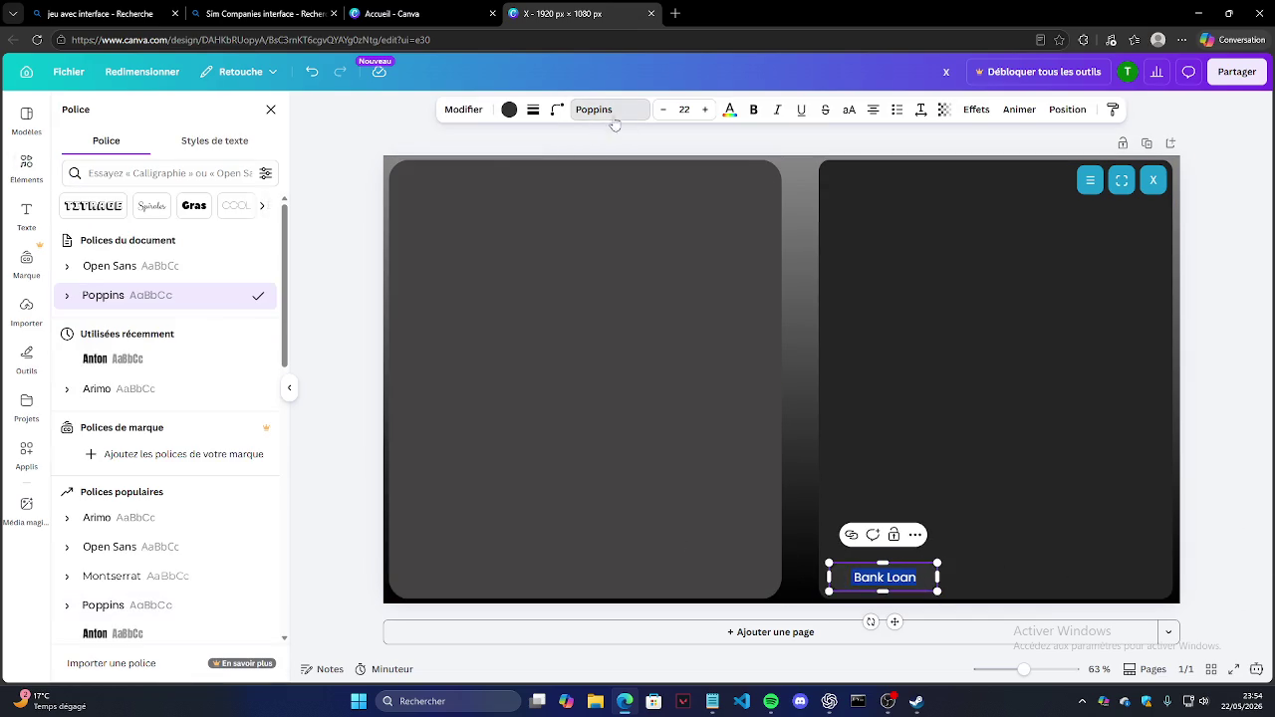
{"action": "key", "text": "Escape"}
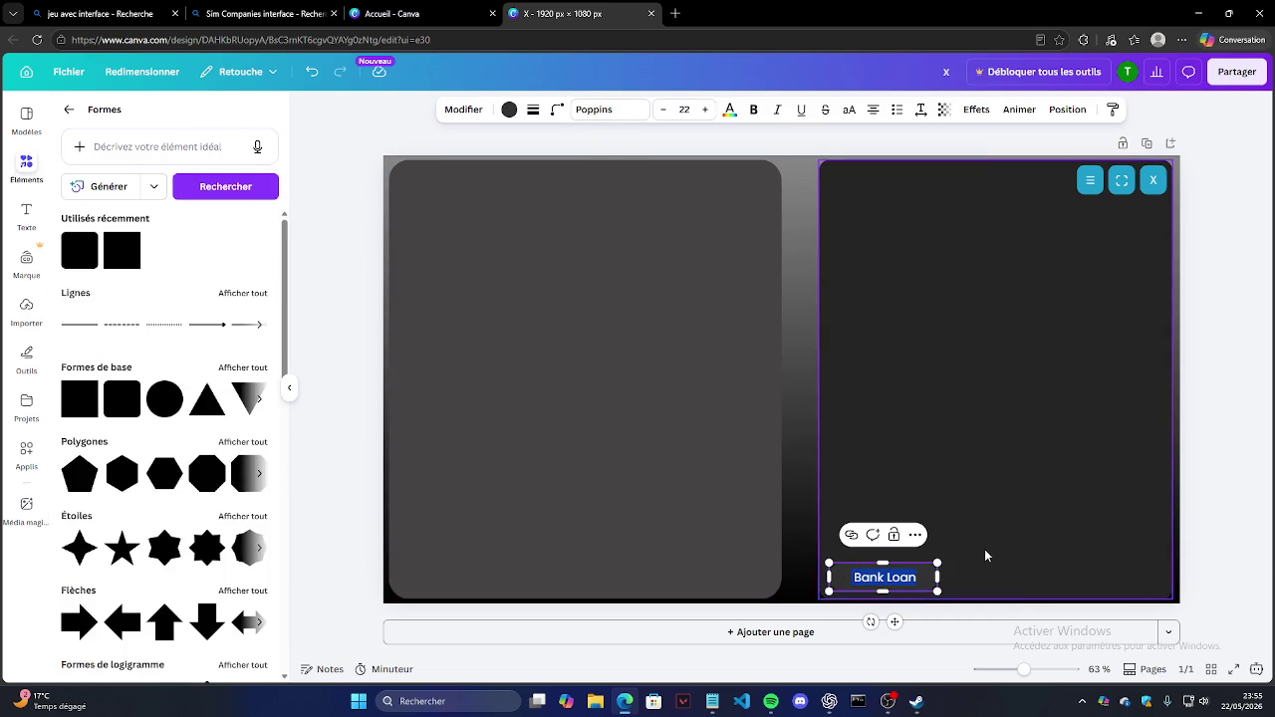
{"action": "left_click", "coordinate": [1035, 577]}
{"action": "key", "text": "Escape"}
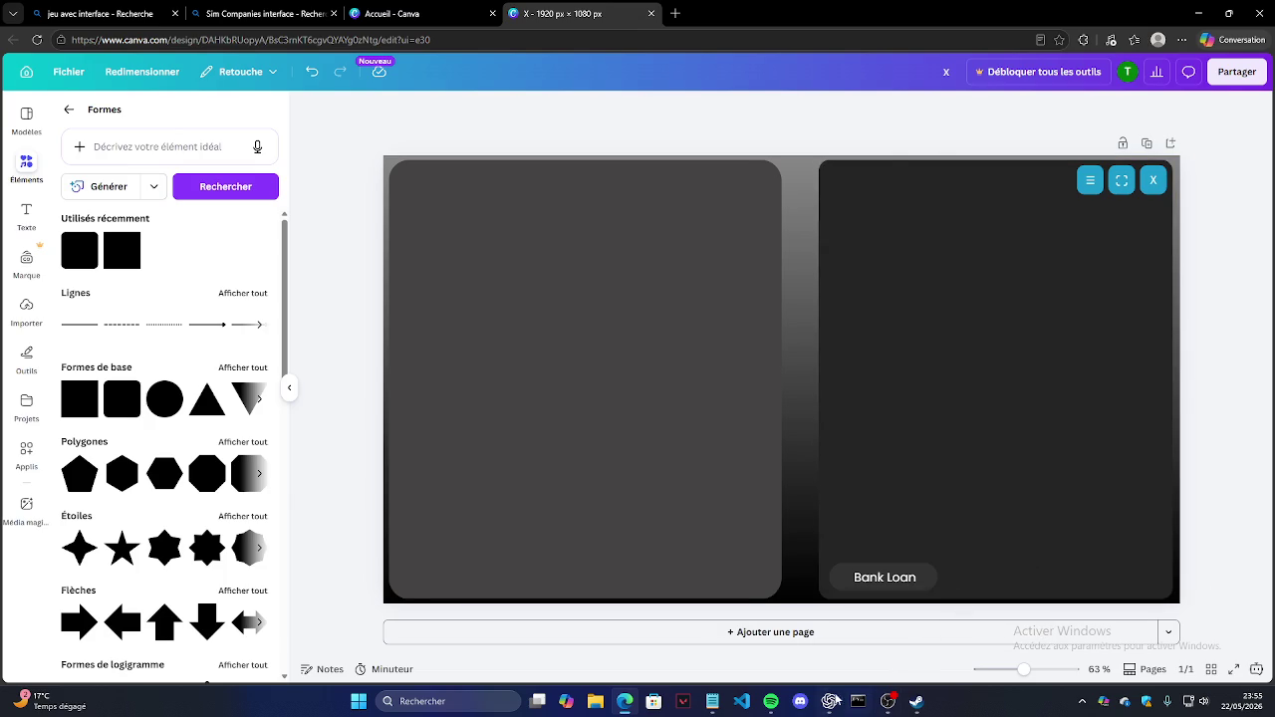
{"action": "left_click", "coordinate": [834, 701]}
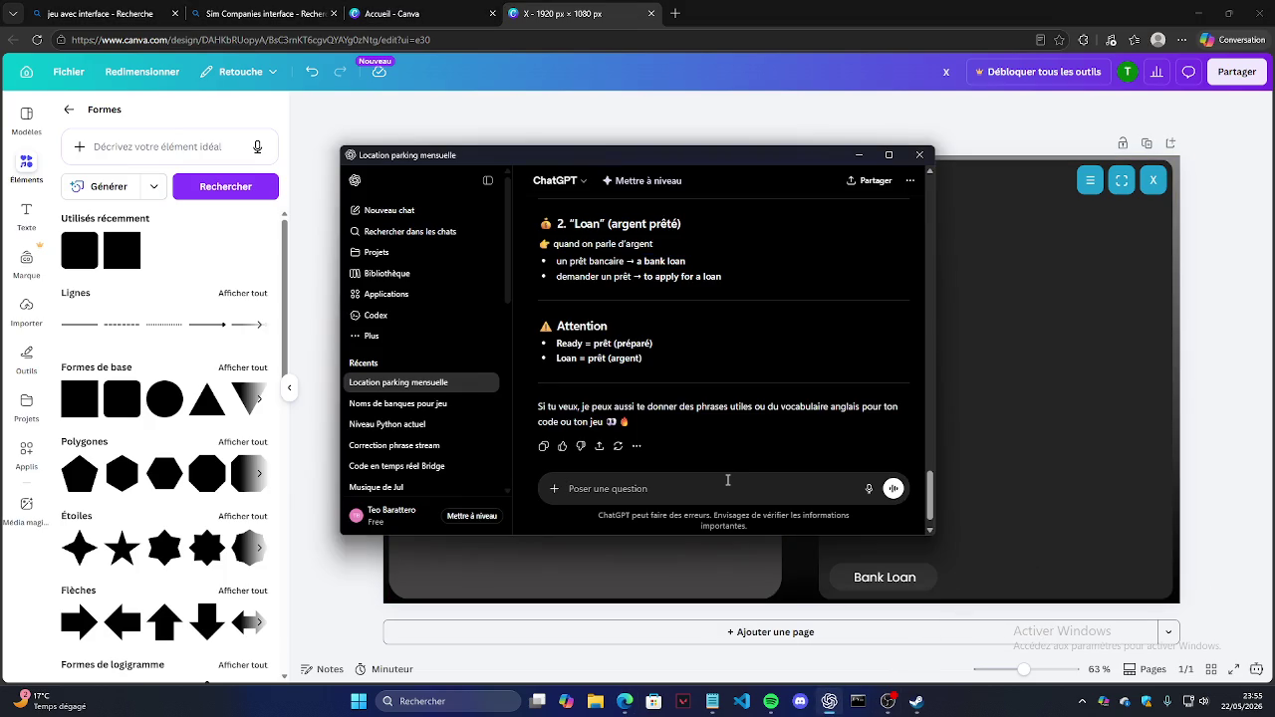
Step: Ask ChatGPT 'le style poppins on peut en pyqt ?' and scroll to the setStyleSheet example
{"action": "type", "text": "le style poppins on peut en pyq"}
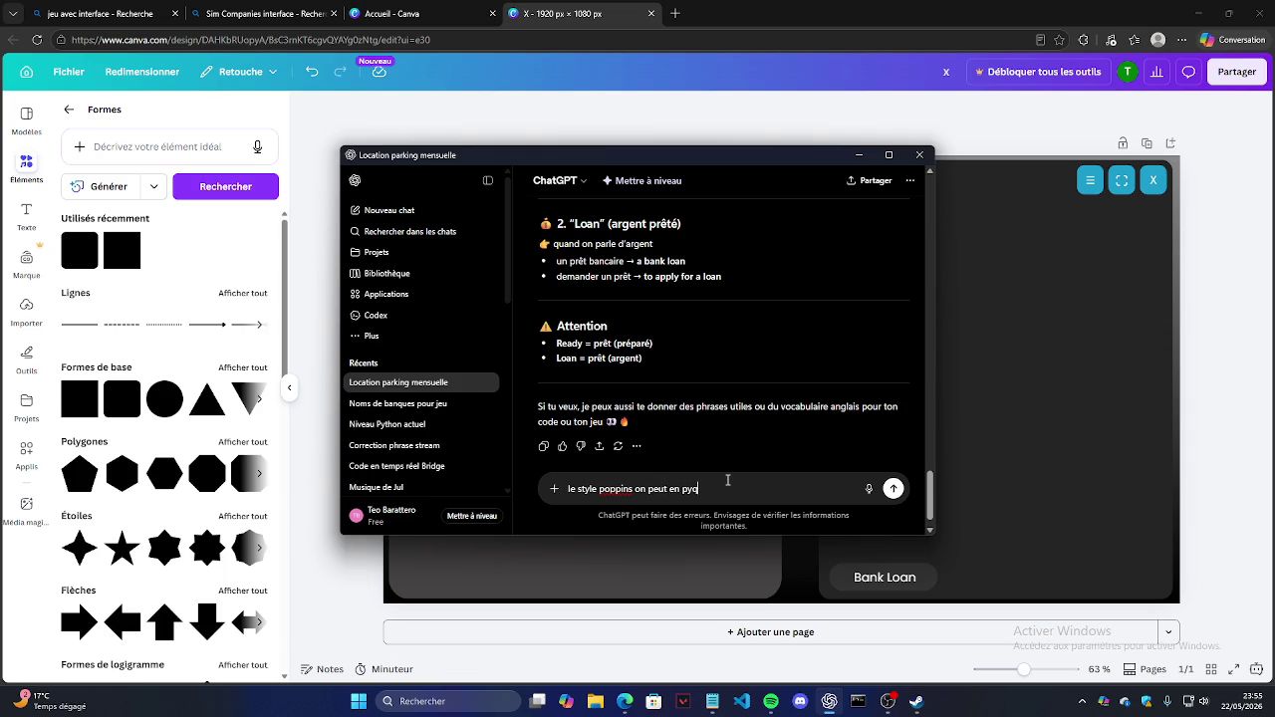
{"action": "type", "text": "?"}
{"action": "key", "text": "Return"}
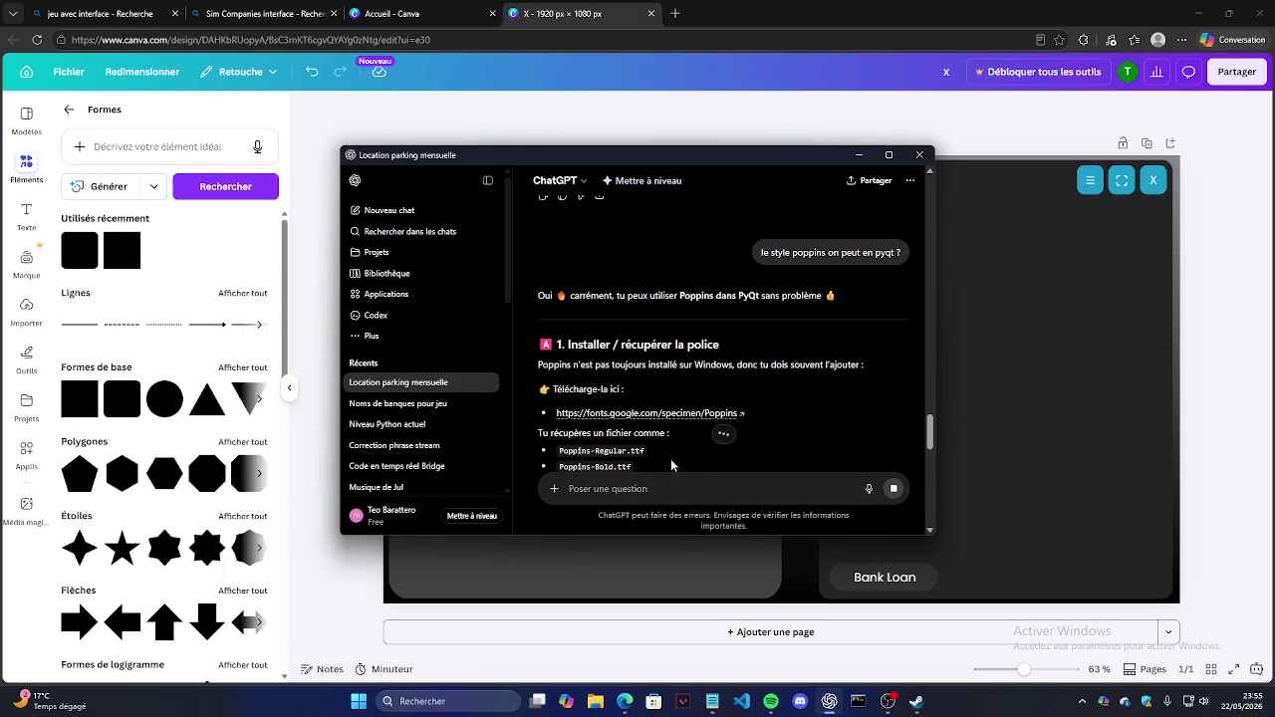
{"action": "scroll", "coordinate": [661, 428], "scroll_direction": "down", "scroll_amount": 1}
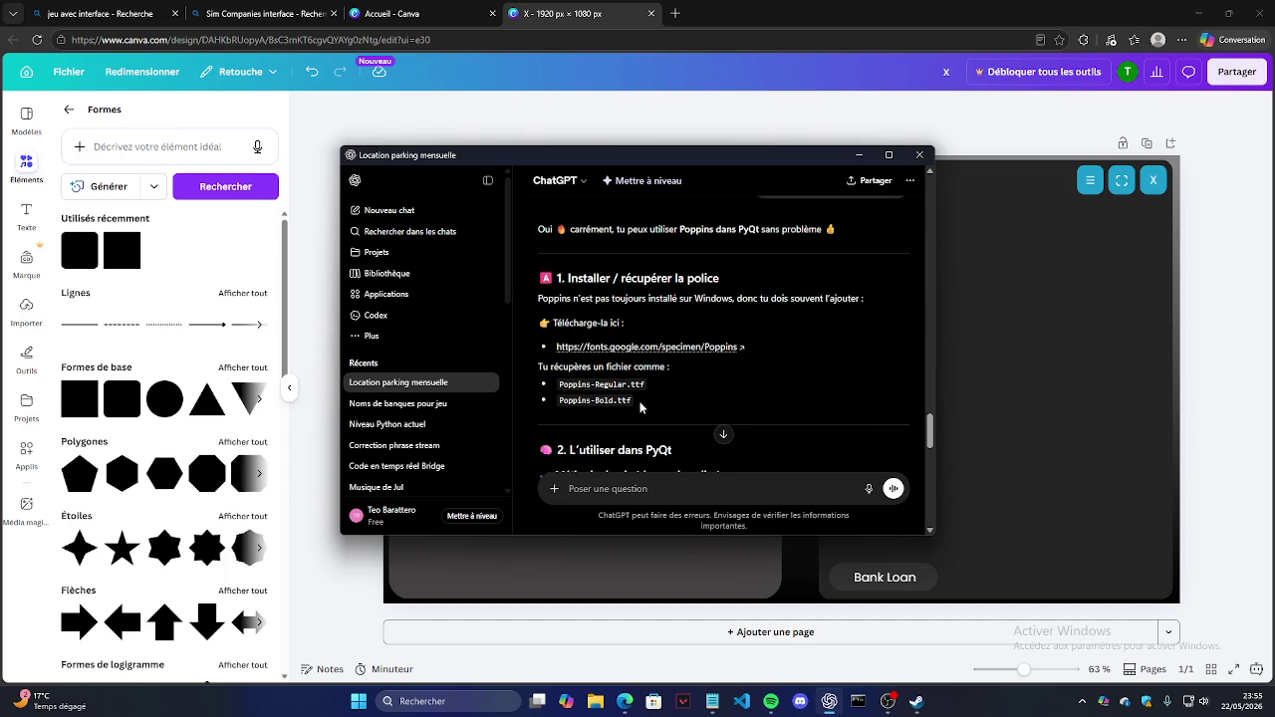
{"action": "scroll", "coordinate": [647, 406], "scroll_direction": "down", "scroll_amount": 1}
{"action": "scroll", "coordinate": [718, 400], "scroll_direction": "down", "scroll_amount": 3}
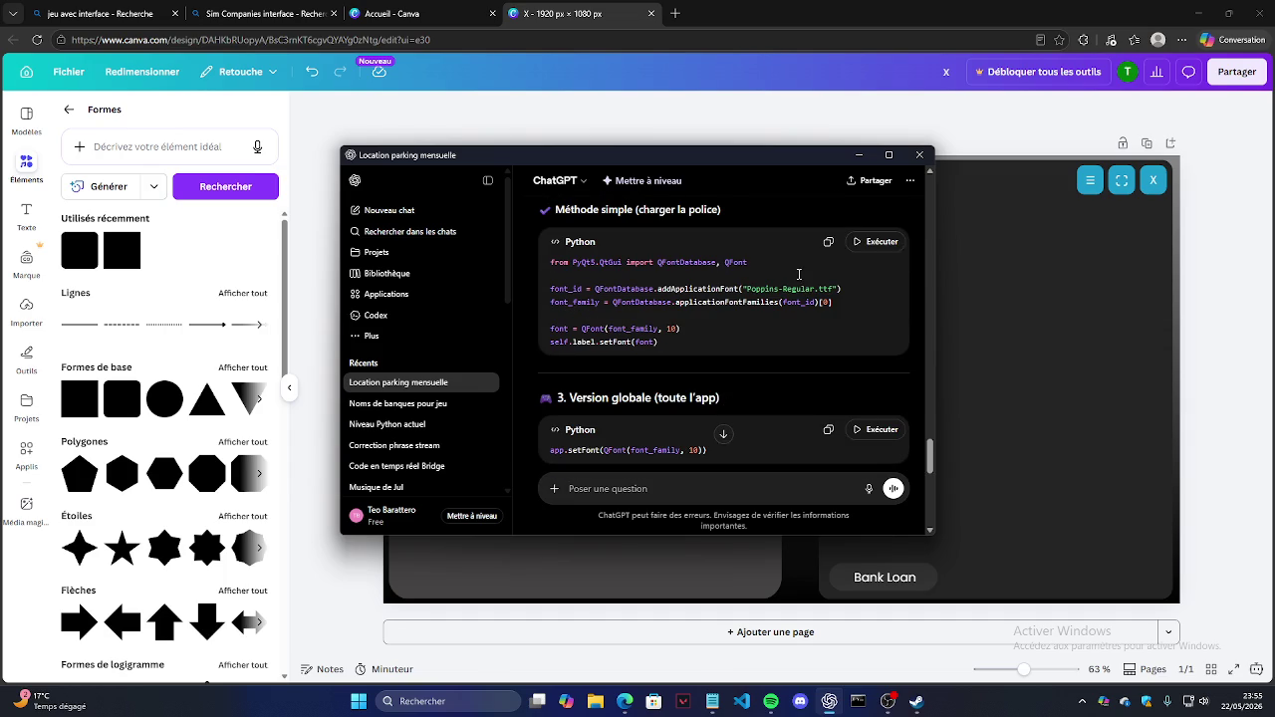
{"action": "scroll", "coordinate": [812, 264], "scroll_direction": "down", "scroll_amount": 2}
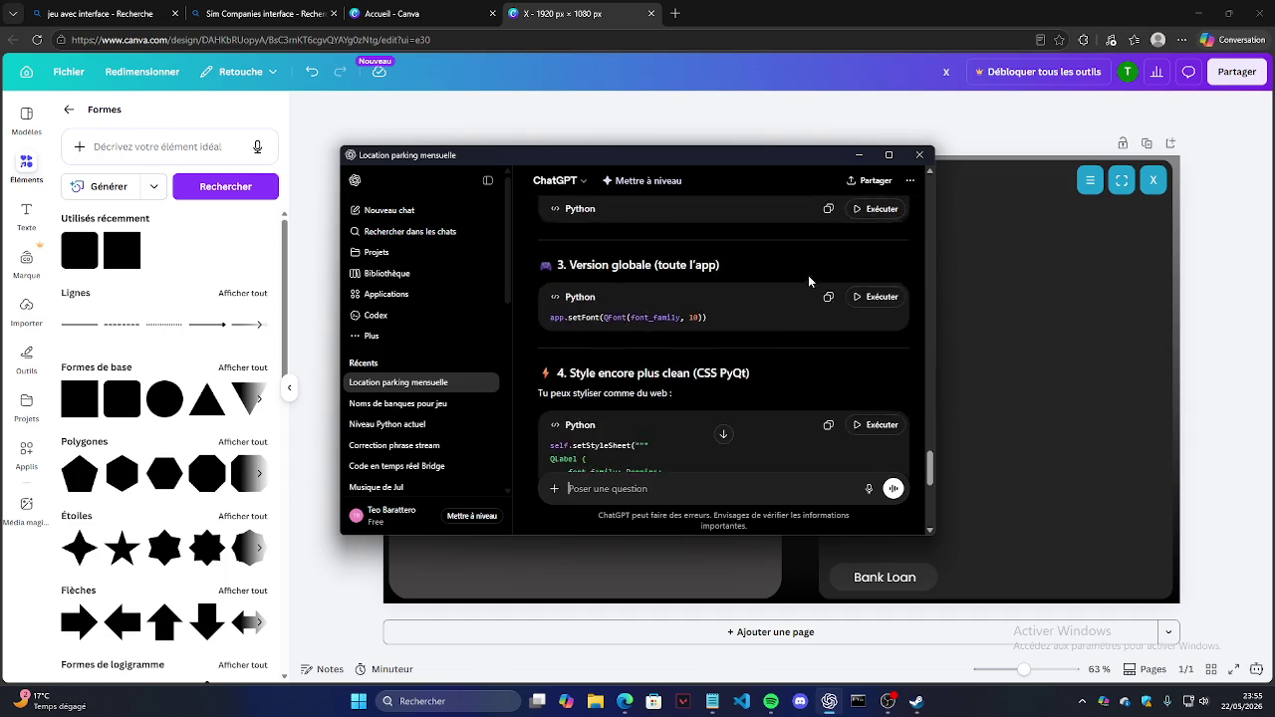
{"action": "scroll", "coordinate": [792, 285], "scroll_direction": "down", "scroll_amount": 3}
{"action": "scroll", "coordinate": [787, 299], "scroll_direction": "down", "scroll_amount": 3}
{"action": "scroll", "coordinate": [776, 319], "scroll_direction": "down", "scroll_amount": 3}
{"action": "scroll", "coordinate": [777, 358], "scroll_direction": "up", "scroll_amount": 2}
{"action": "scroll", "coordinate": [785, 417], "scroll_direction": "up", "scroll_amount": 1}
{"action": "scroll", "coordinate": [782, 418], "scroll_direction": "up", "scroll_amount": 2}
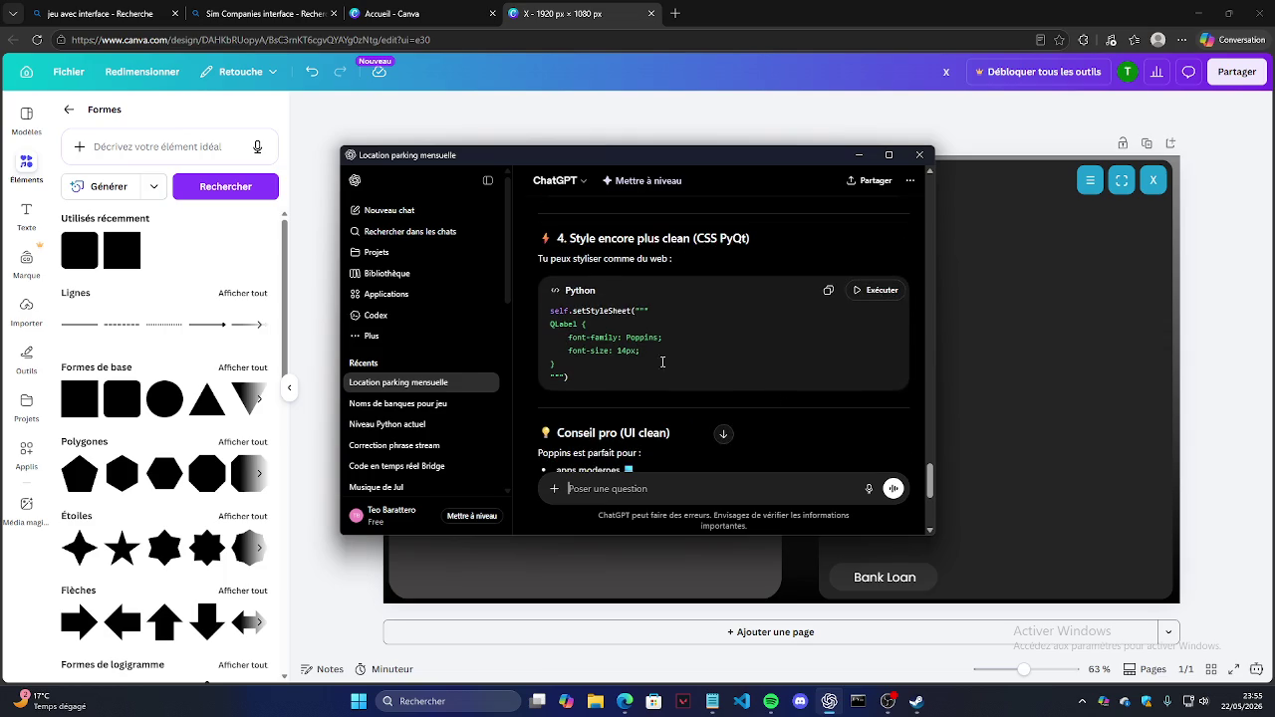
Step: Review the stylesheet code in the reply, highlighting the Poppins font name
{"action": "left_click_drag", "start_coordinate": [608, 375], "coordinate": [554, 324]}
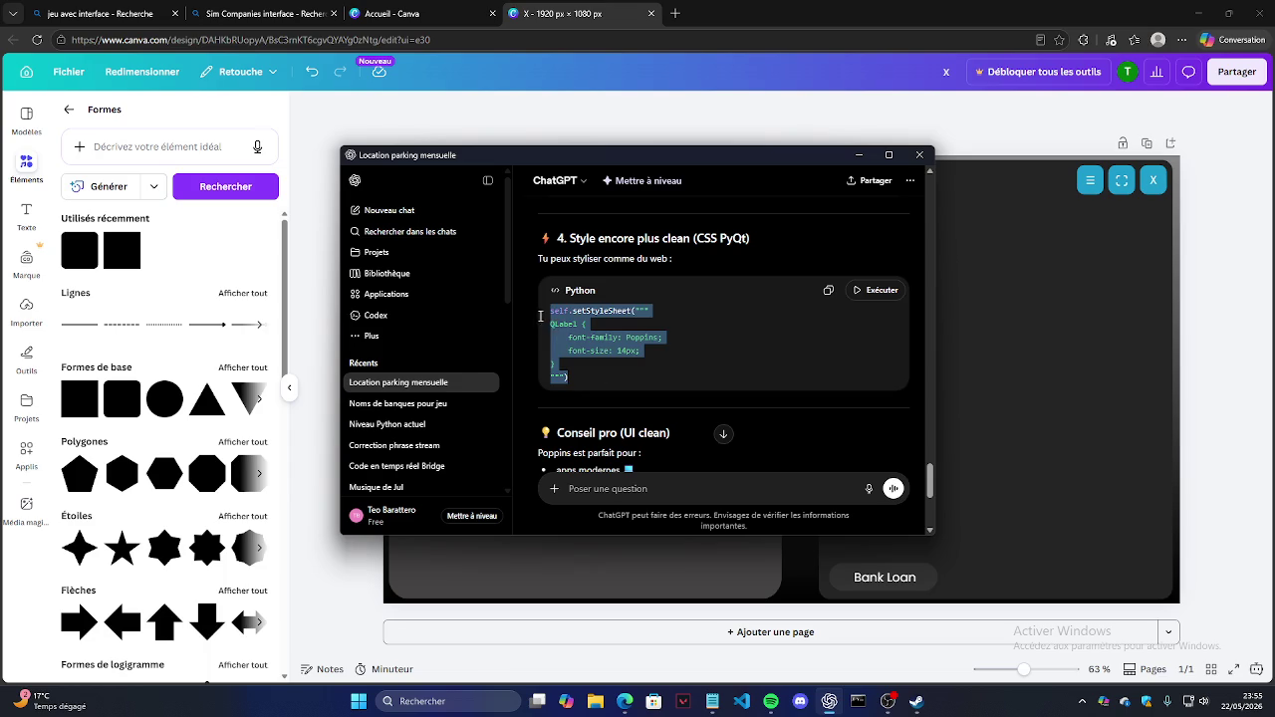
{"action": "left_click", "coordinate": [674, 335]}
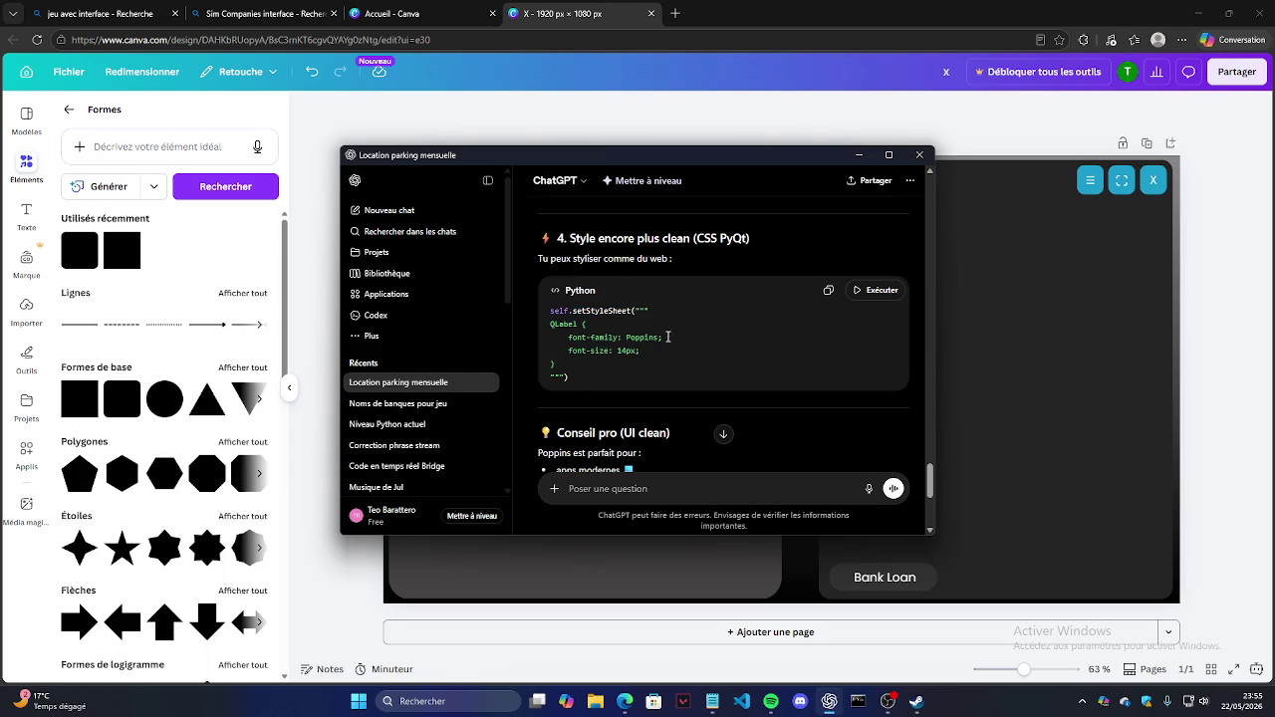
{"action": "double_click", "coordinate": [639, 336]}
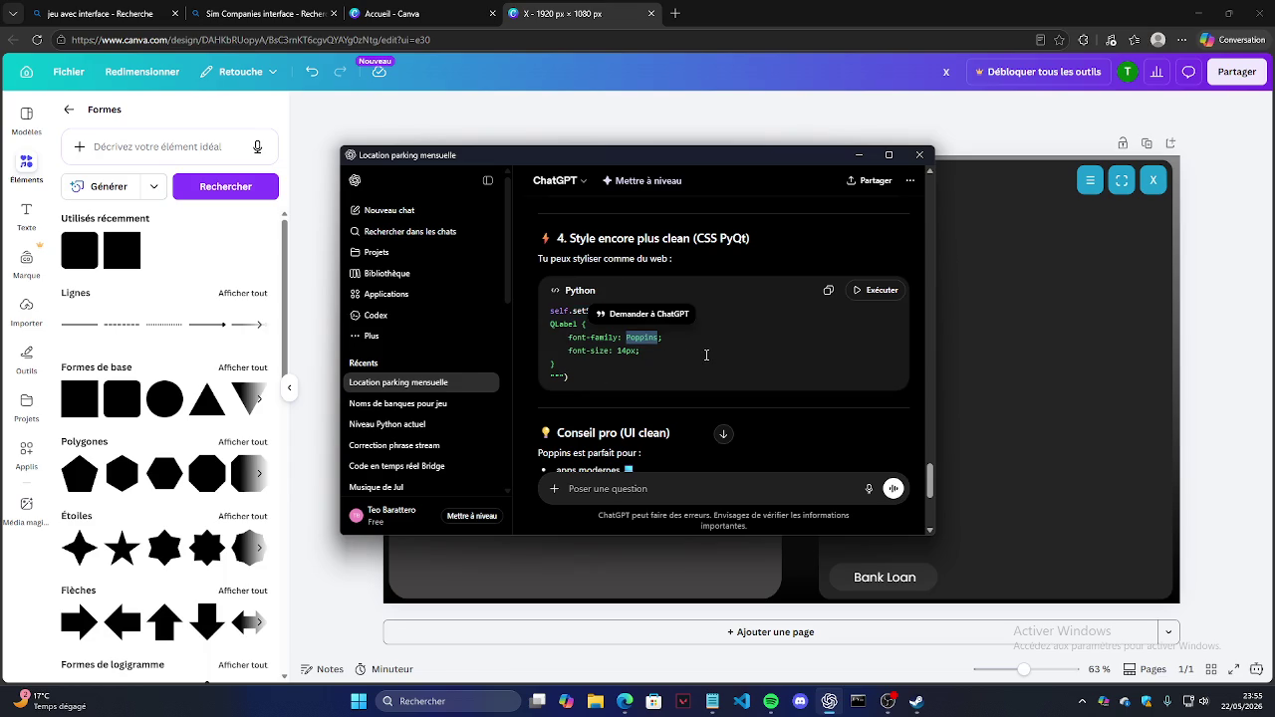
{"action": "left_click", "coordinate": [706, 355]}
{"action": "left_click", "coordinate": [741, 701]}
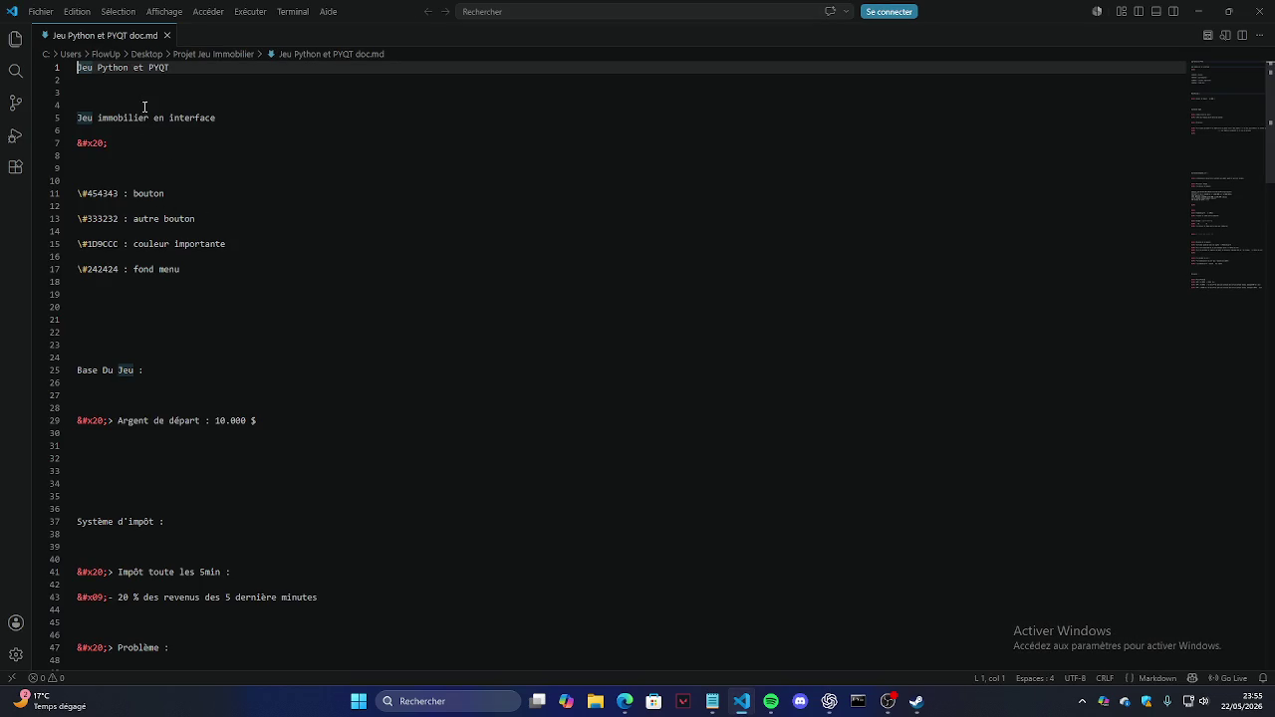
Step: Close the doc.md notes and open ps.py from Bureau > Puff_Simulator
{"action": "left_click", "coordinate": [166, 35]}
{"action": "left_click", "coordinate": [41, 11]}
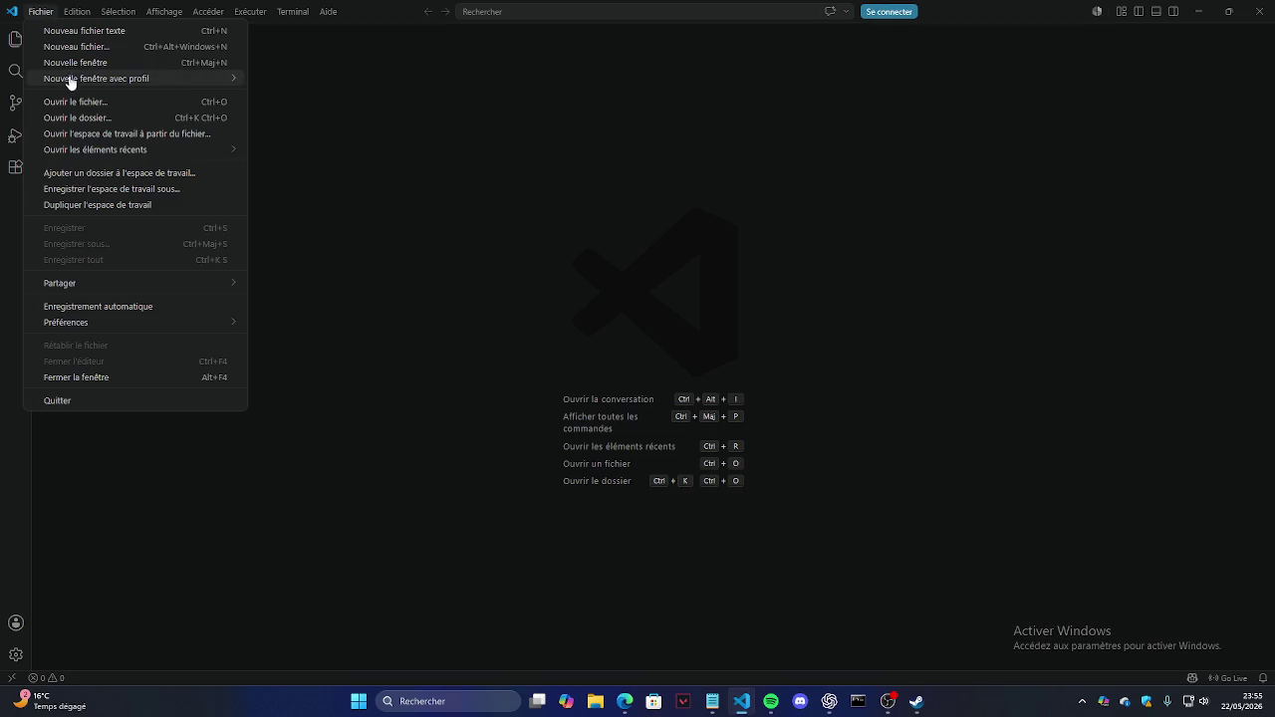
{"action": "left_click", "coordinate": [65, 101]}
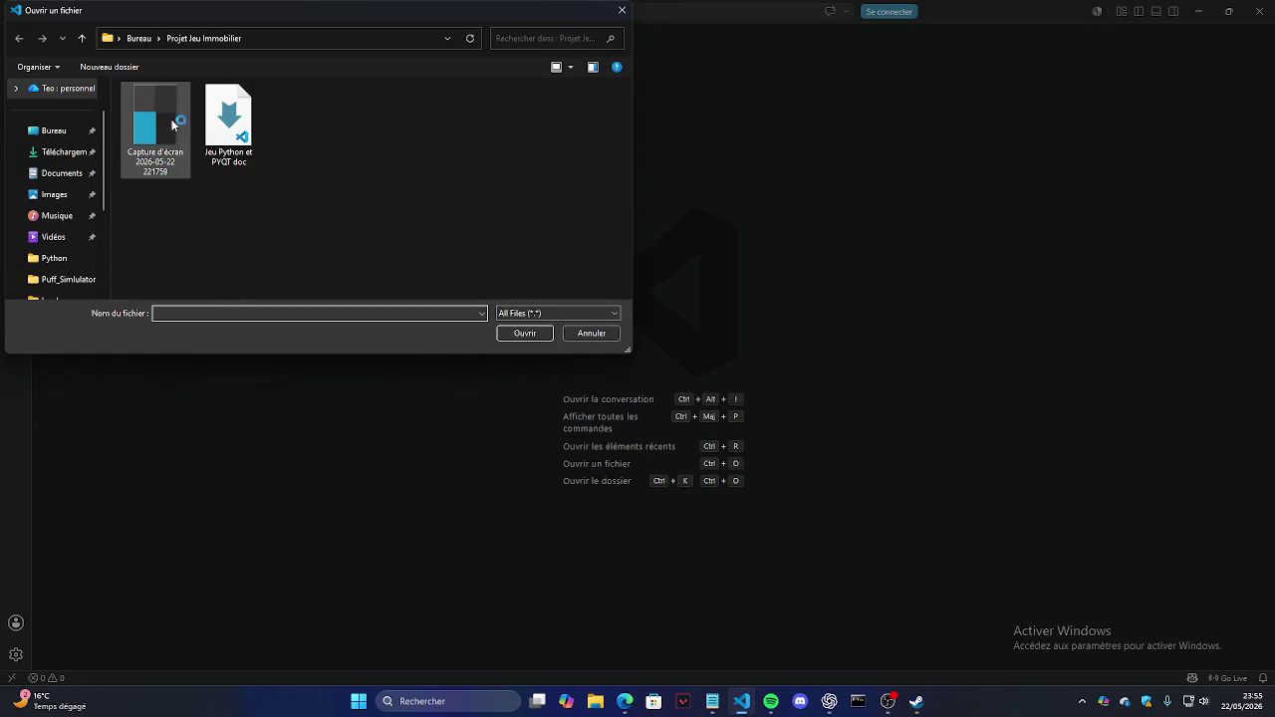
{"action": "left_click", "coordinate": [43, 131]}
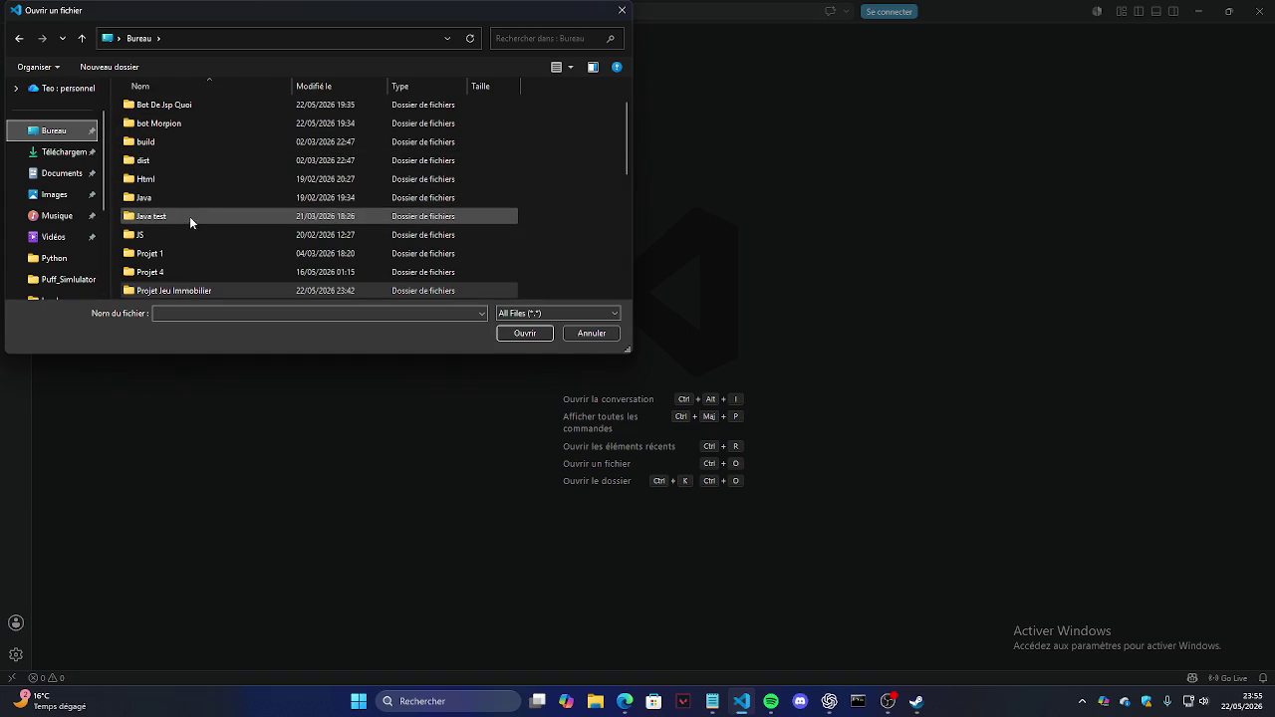
{"action": "scroll", "coordinate": [190, 219], "scroll_direction": "down", "scroll_amount": 2}
{"action": "left_click", "coordinate": [209, 180]}
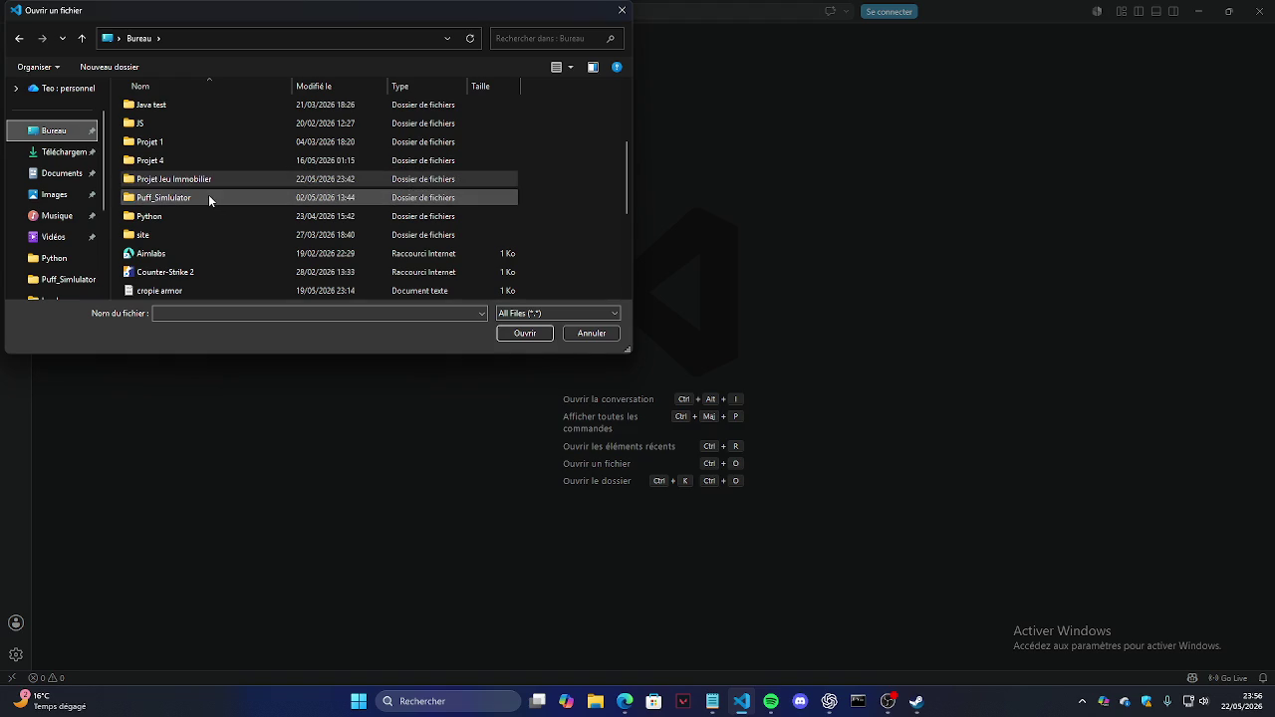
{"action": "double_click", "coordinate": [208, 197]}
{"action": "double_click", "coordinate": [215, 107]}
{"action": "left_click", "coordinate": [303, 231]}
{"action": "scroll", "coordinate": [297, 293], "scroll_direction": "down", "scroll_amount": 3}
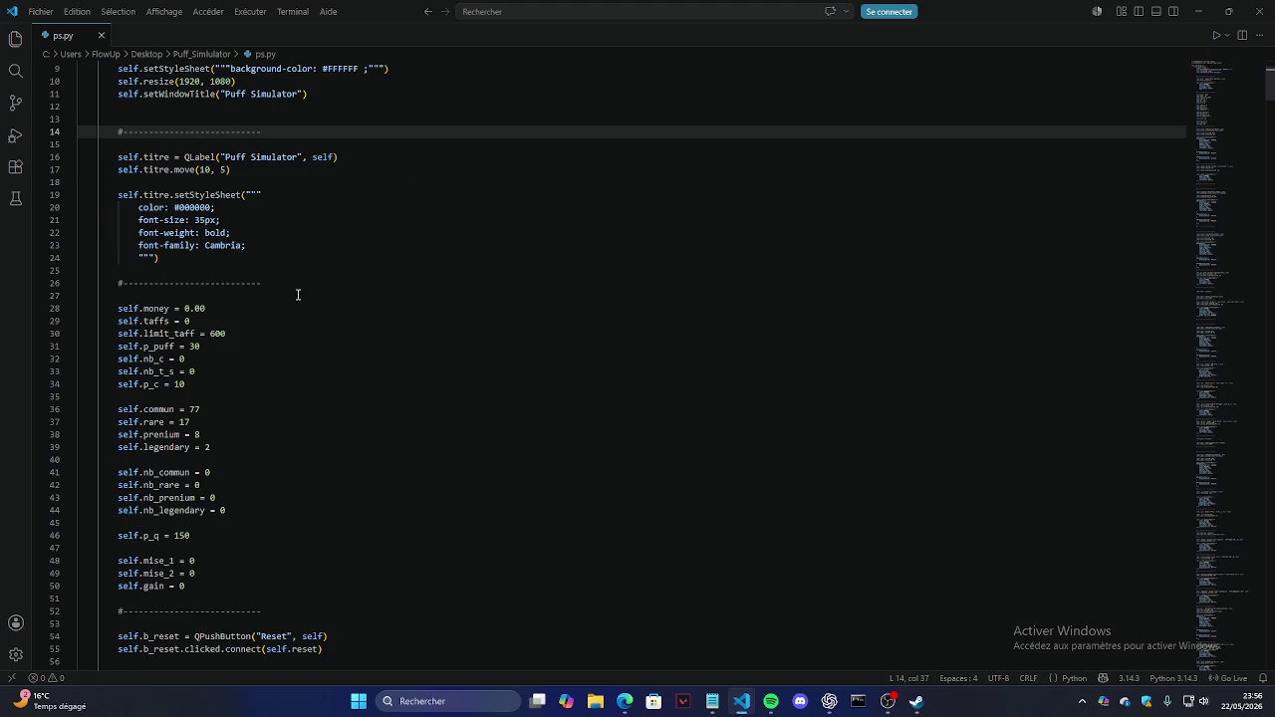
Step: Replace Cambria with Poppins in the title's font-family line in ps.py
{"action": "left_click", "coordinate": [266, 246]}
{"action": "key", "text": "Return"}
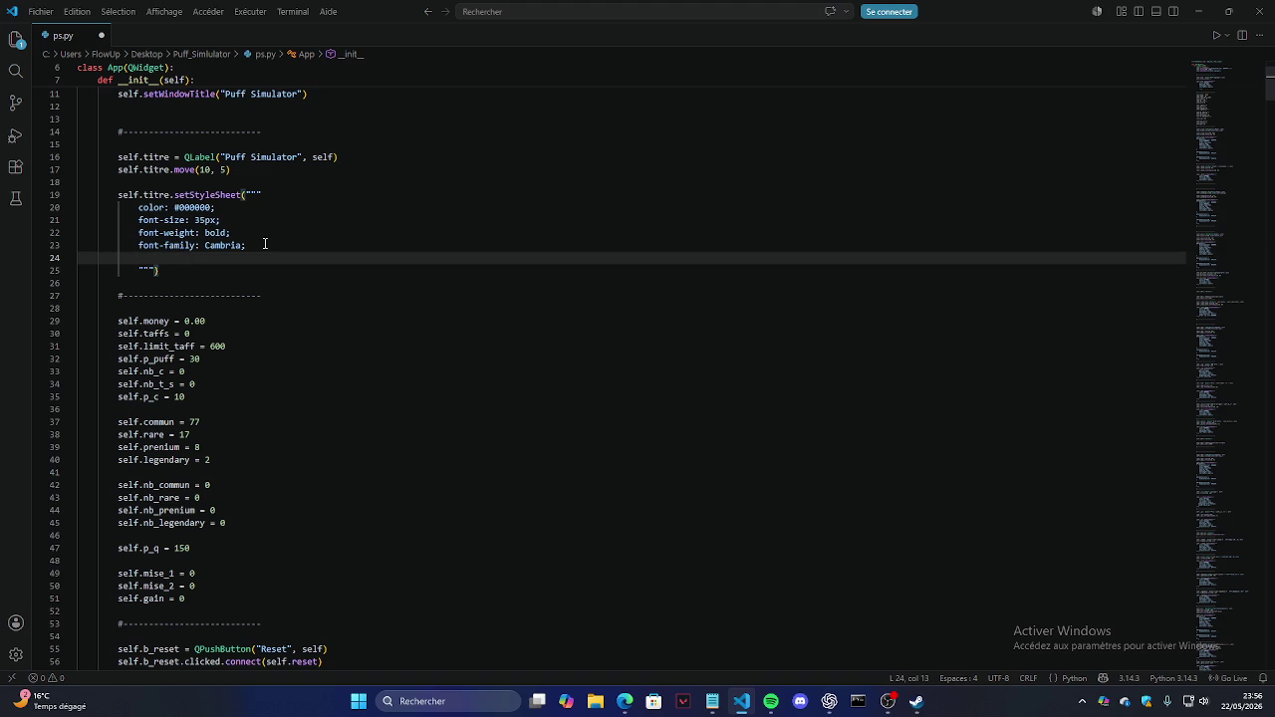
{"action": "double_click", "coordinate": [221, 245]}
{"action": "type", "text": "Poppins"}
{"action": "left_click", "coordinate": [387, 273]}
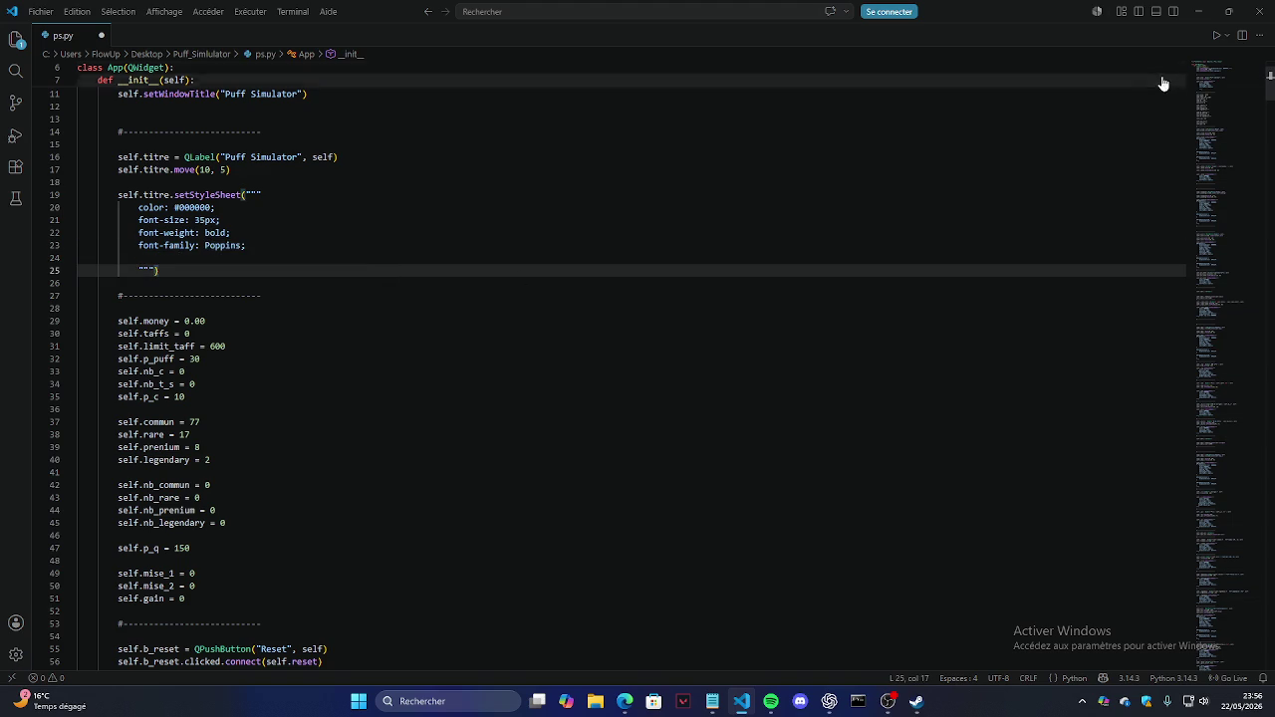
Step: Run the app to compare the Cambria and Poppins titles, then relaunch with Poppins
{"action": "left_click", "coordinate": [1214, 36]}
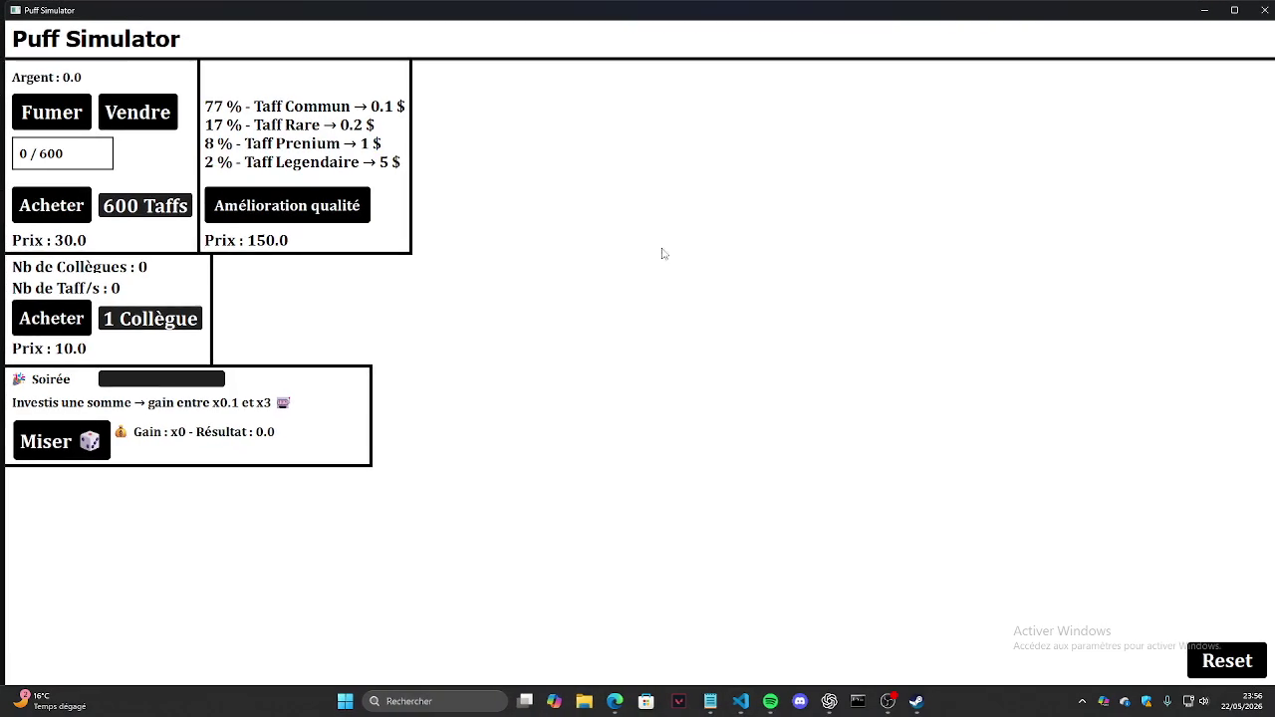
{"action": "left_click", "coordinate": [1262, 10]}
{"action": "key", "text": "ctrl+z"}
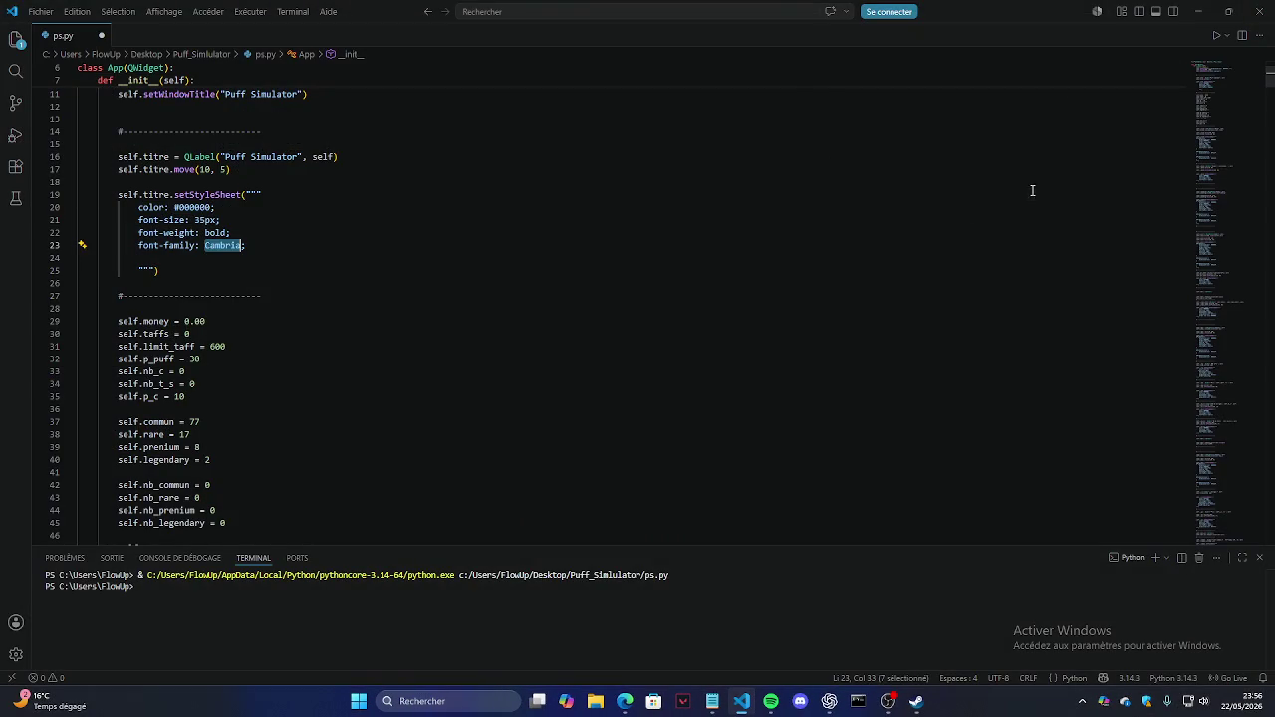
{"action": "left_click", "coordinate": [1030, 192]}
{"action": "left_click", "coordinate": [1216, 35]}
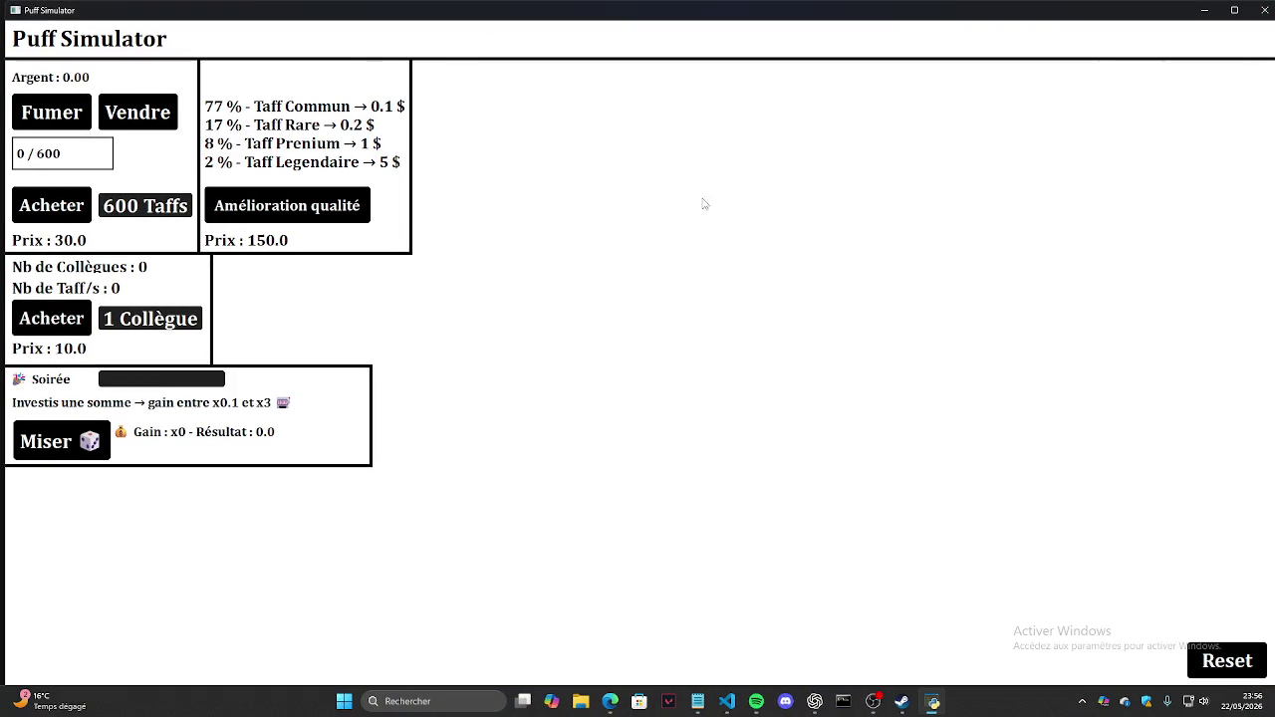
{"action": "left_click", "coordinate": [1263, 10]}
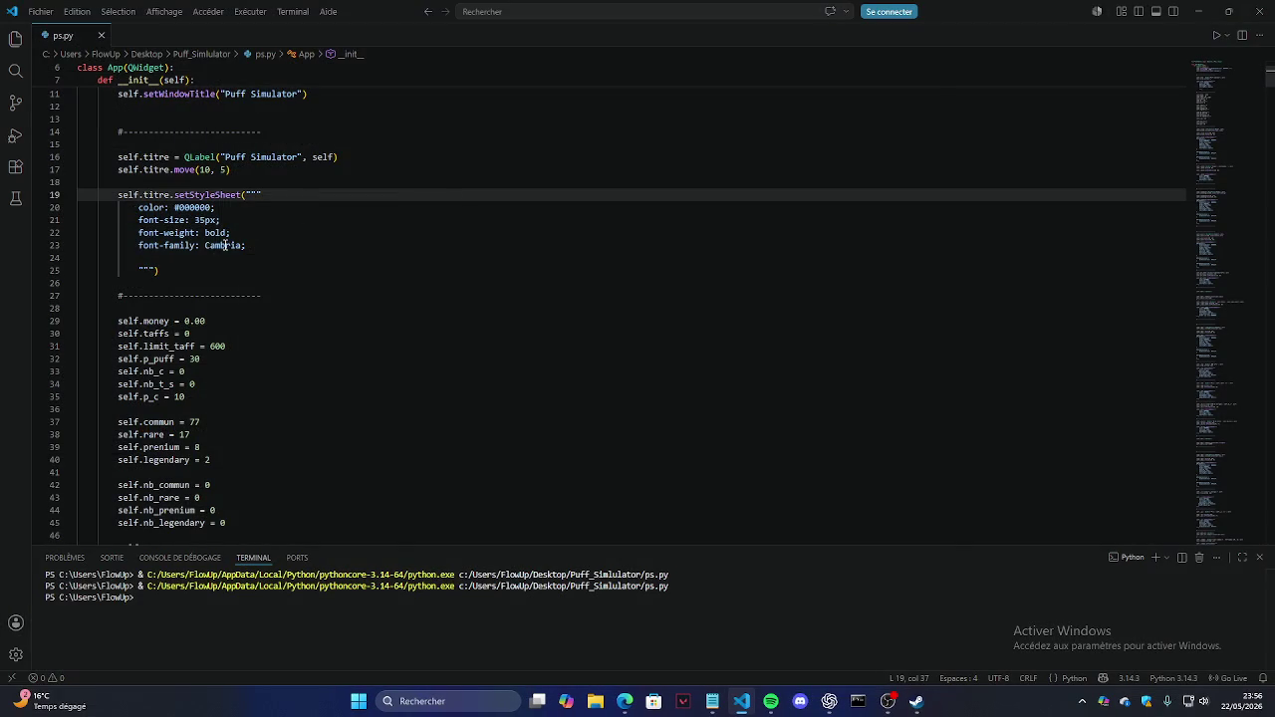
{"action": "key", "text": "ctrl+y"}
{"action": "left_click", "coordinate": [757, 207]}
{"action": "left_click", "coordinate": [1216, 35]}
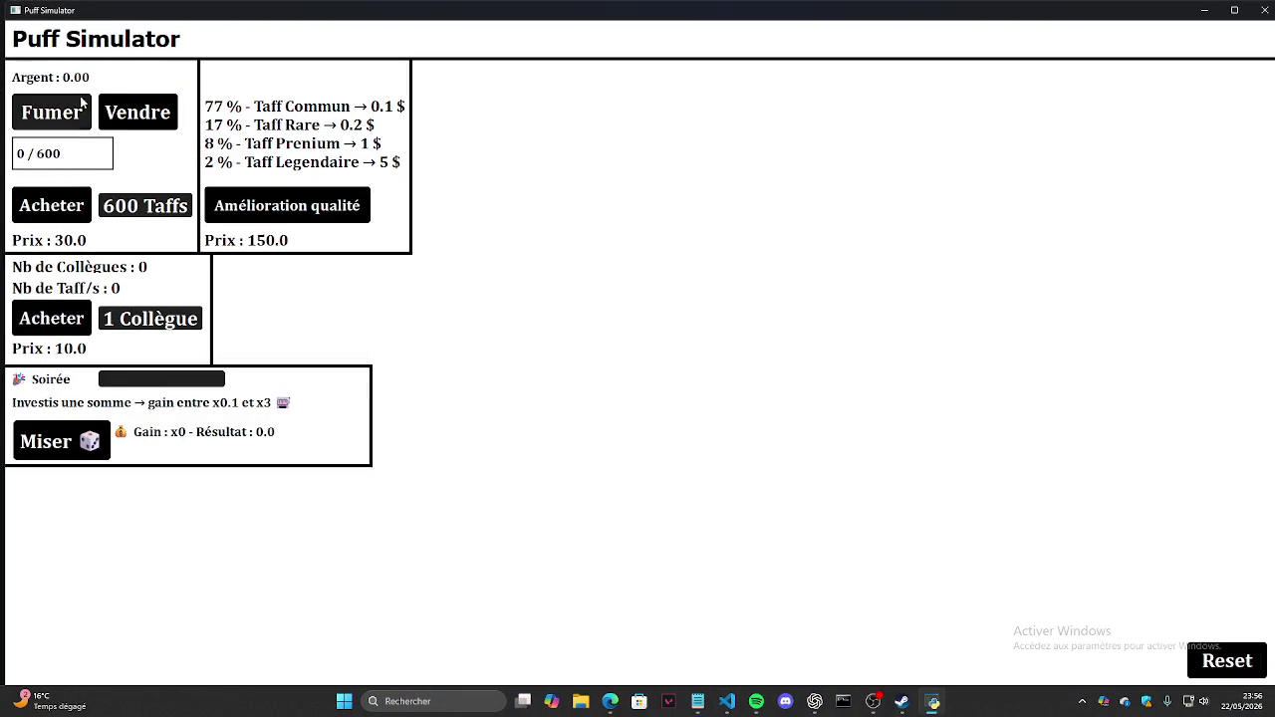
{"action": "left_click", "coordinate": [72, 122]}
Step: Smoke several puffs and sell them twice in Puff Simulator
{"action": "triple_click", "coordinate": [72, 122]}
{"action": "left_click", "coordinate": [138, 113]}
{"action": "left_click", "coordinate": [56, 117]}
{"action": "triple_click", "coordinate": [50, 120]}
{"action": "left_click", "coordinate": [137, 113]}
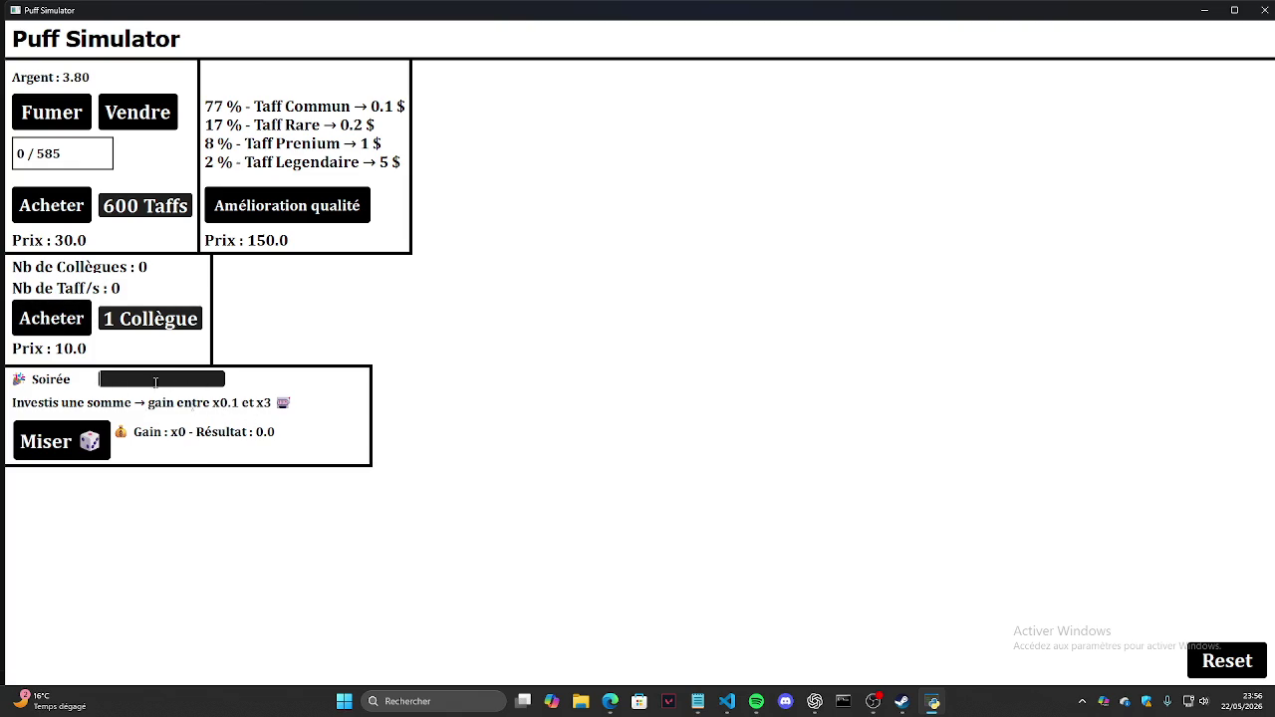
Step: Bet 1 at the Soirée repeatedly
{"action": "type", "text": "1"}
{"action": "left_click", "coordinate": [59, 441]}
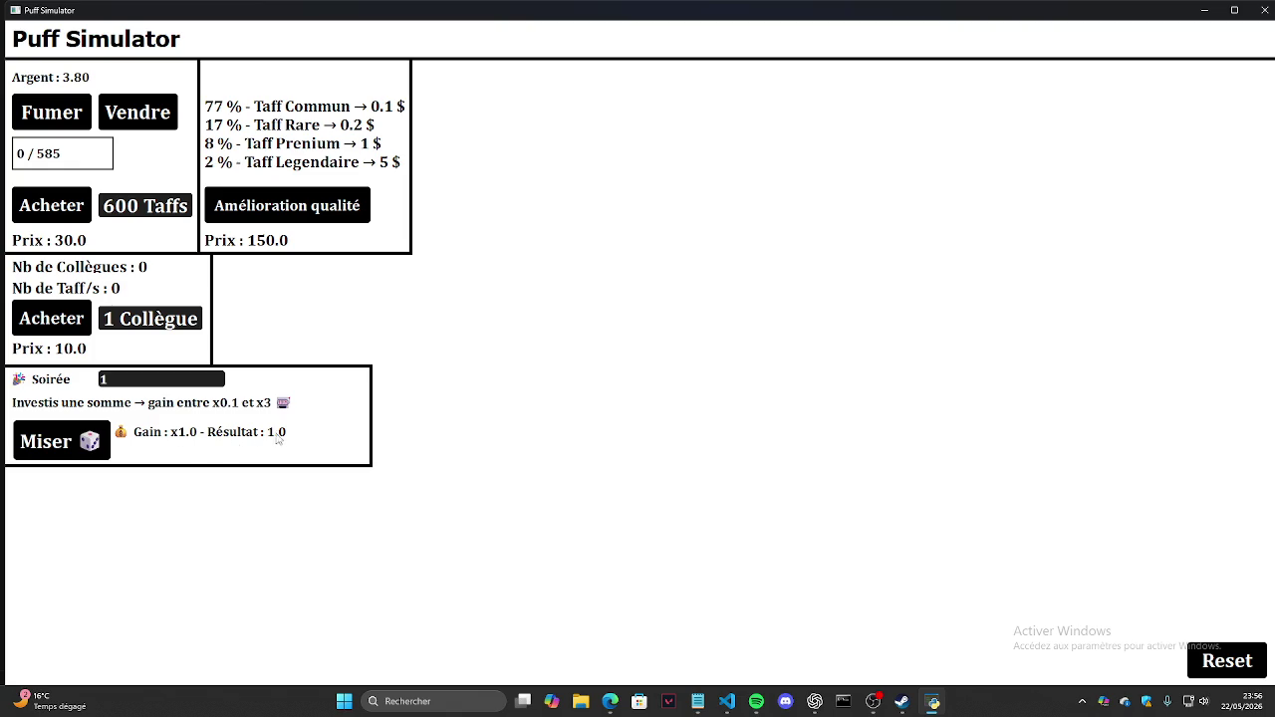
{"action": "left_click", "coordinate": [106, 441]}
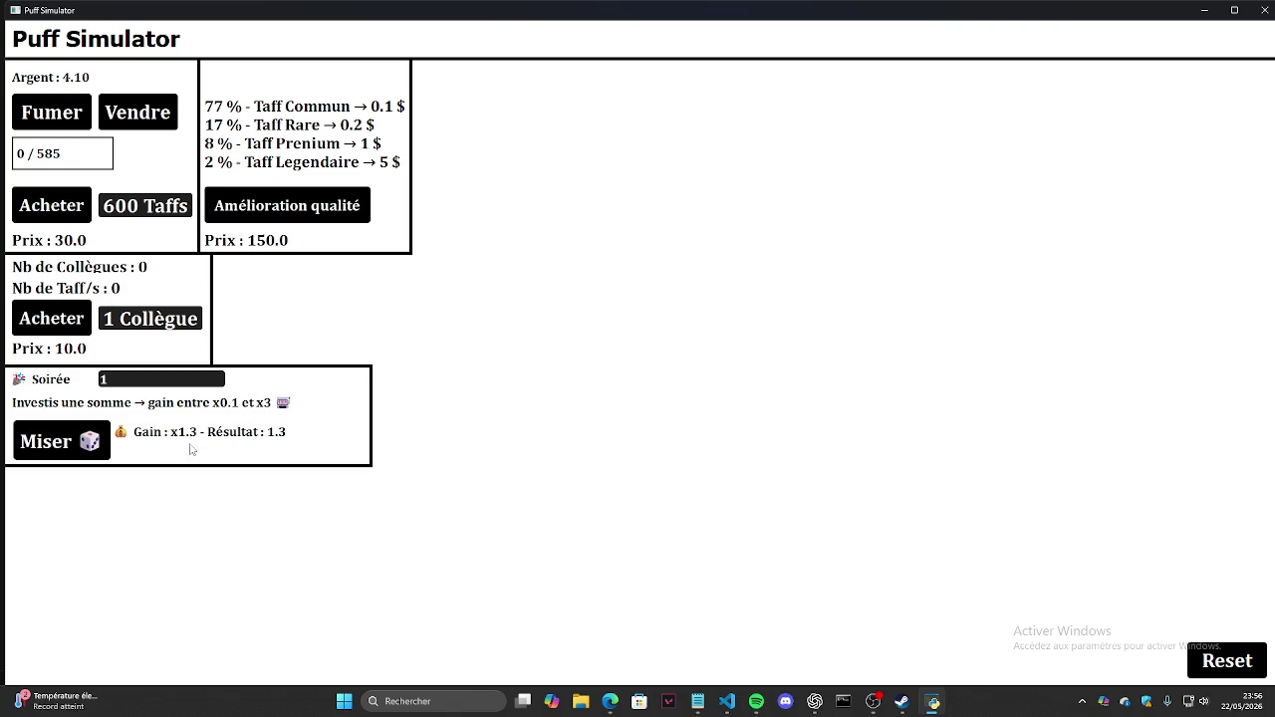
{"action": "left_click", "coordinate": [87, 451]}
{"action": "left_click", "coordinate": [83, 448]}
{"action": "left_click", "coordinate": [79, 450]}
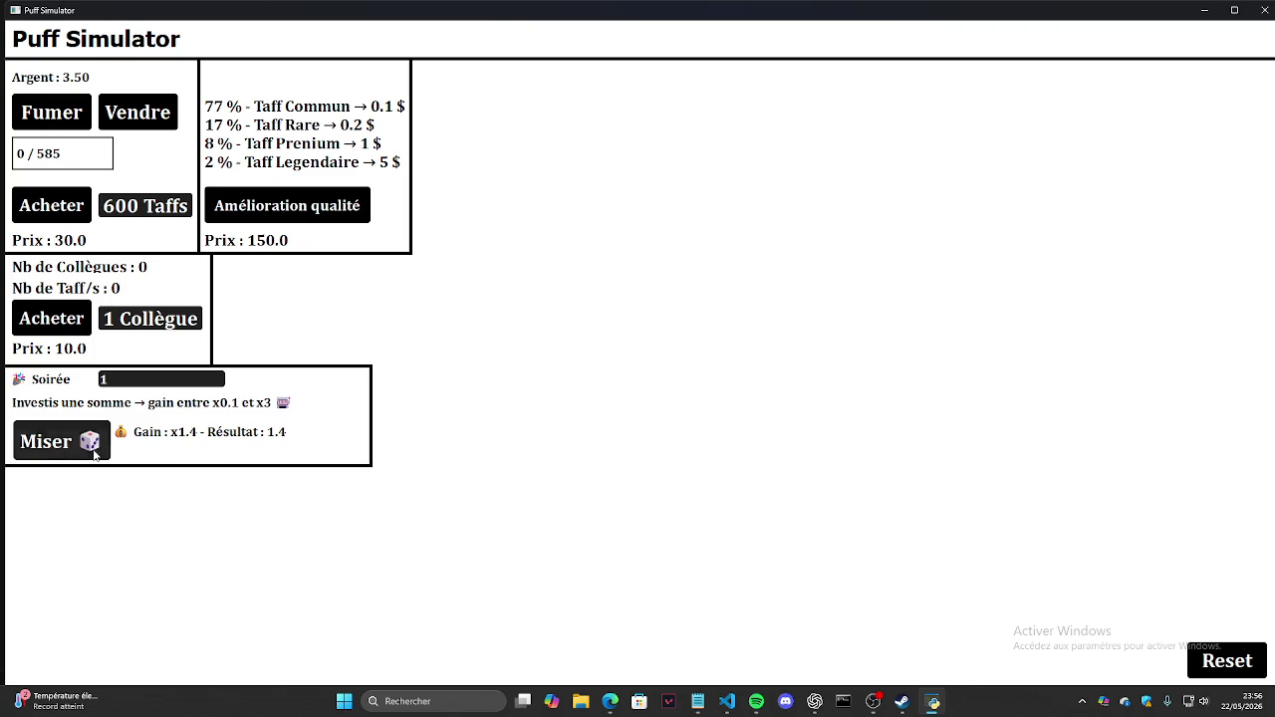
{"action": "left_click", "coordinate": [78, 452]}
{"action": "left_click", "coordinate": [76, 454]}
{"action": "left_click", "coordinate": [76, 449]}
{"action": "left_click", "coordinate": [75, 447]}
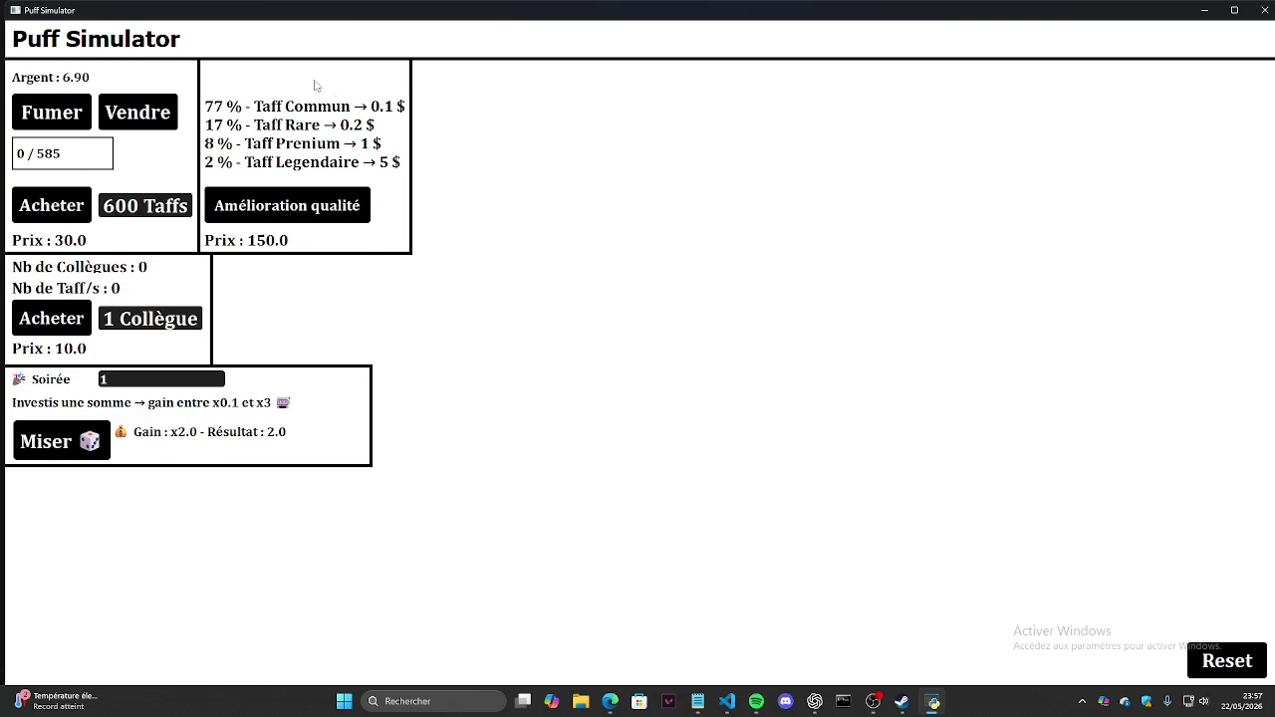
Step: Smoke more puffs, move the game window aside to view the code, then bring it back
{"action": "left_click", "coordinate": [78, 120]}
{"action": "triple_click", "coordinate": [80, 114]}
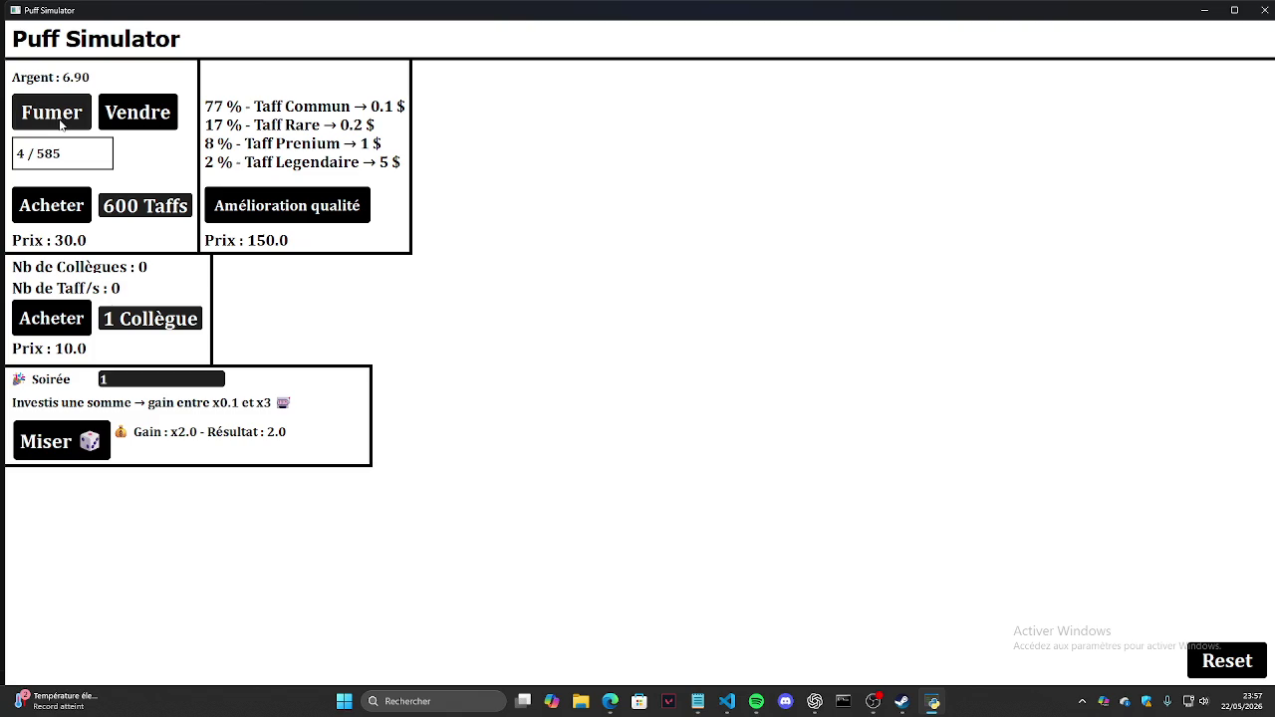
{"action": "double_click", "coordinate": [80, 113]}
{"action": "left_click_drag", "start_coordinate": [261, 4], "coordinate": [697, 155]}
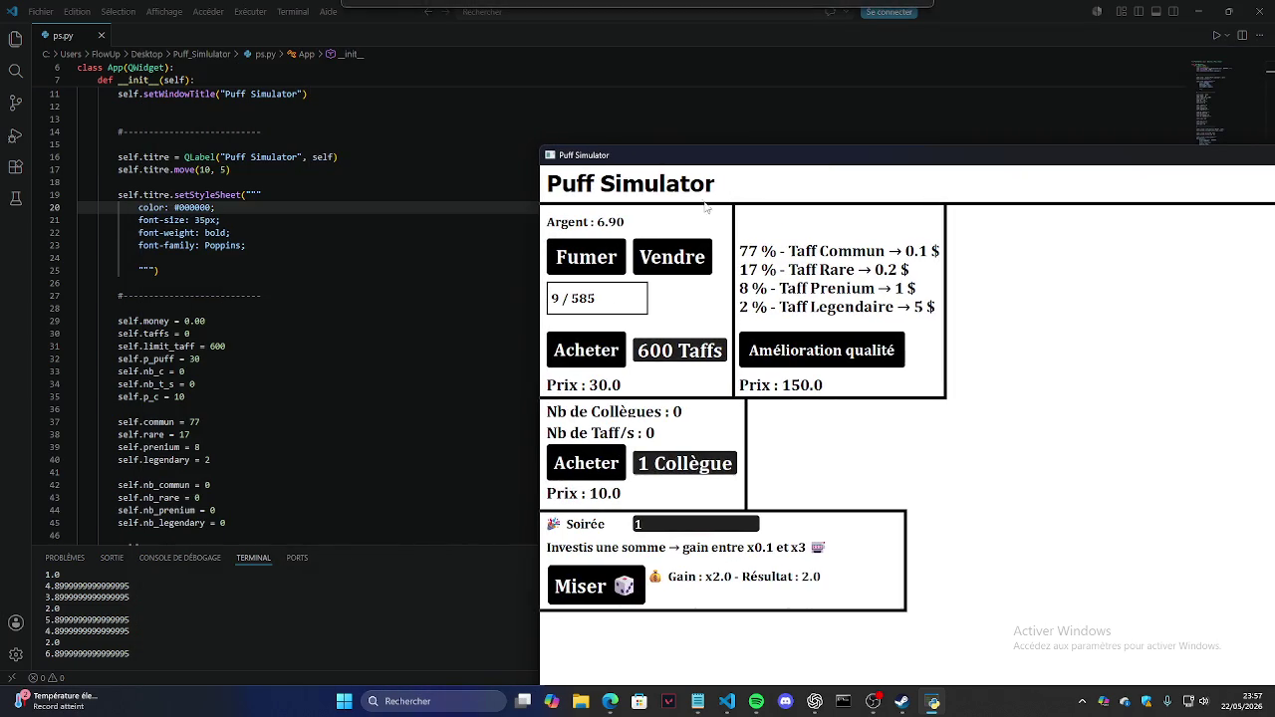
{"action": "left_click", "coordinate": [671, 257]}
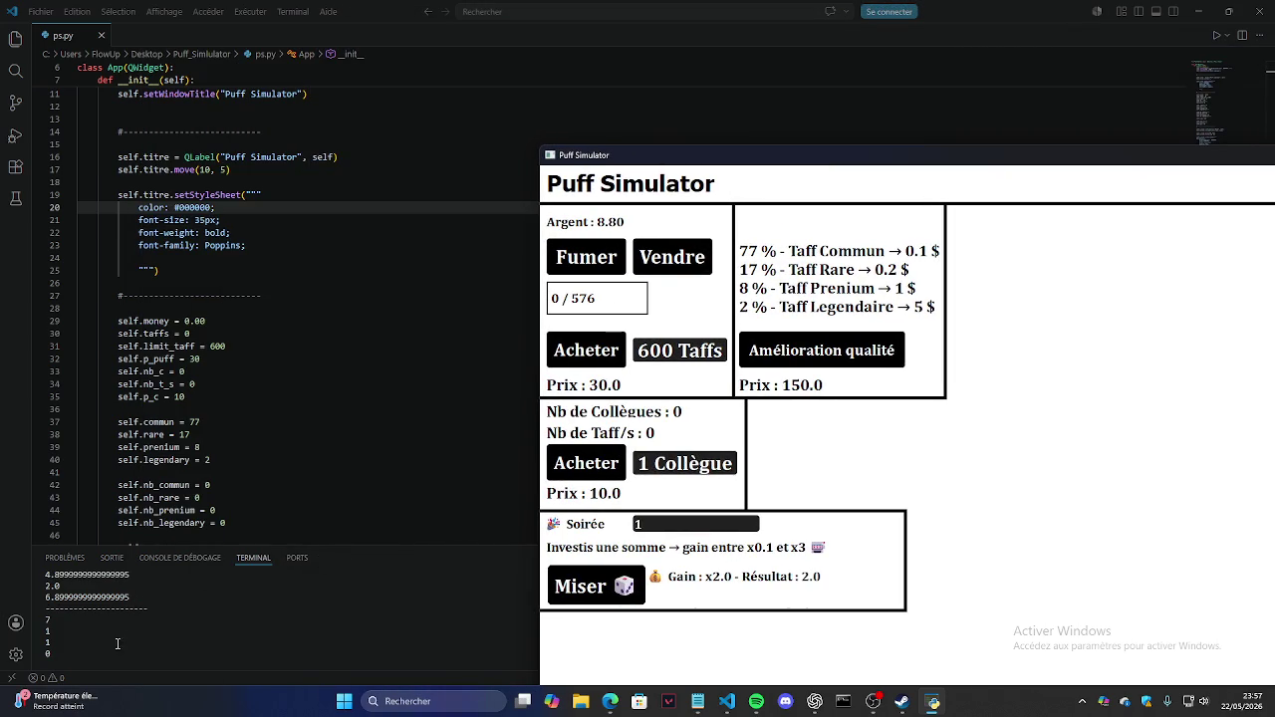
{"action": "left_click", "coordinate": [63, 626]}
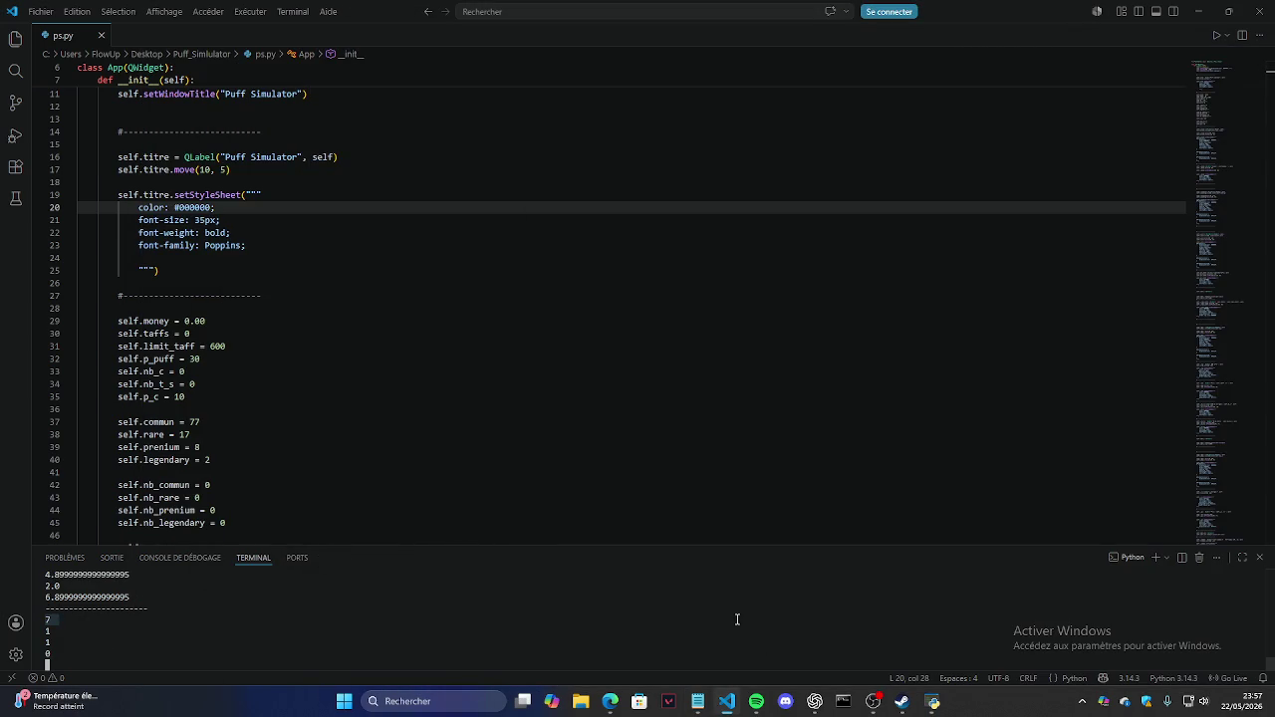
{"action": "left_click", "coordinate": [931, 702]}
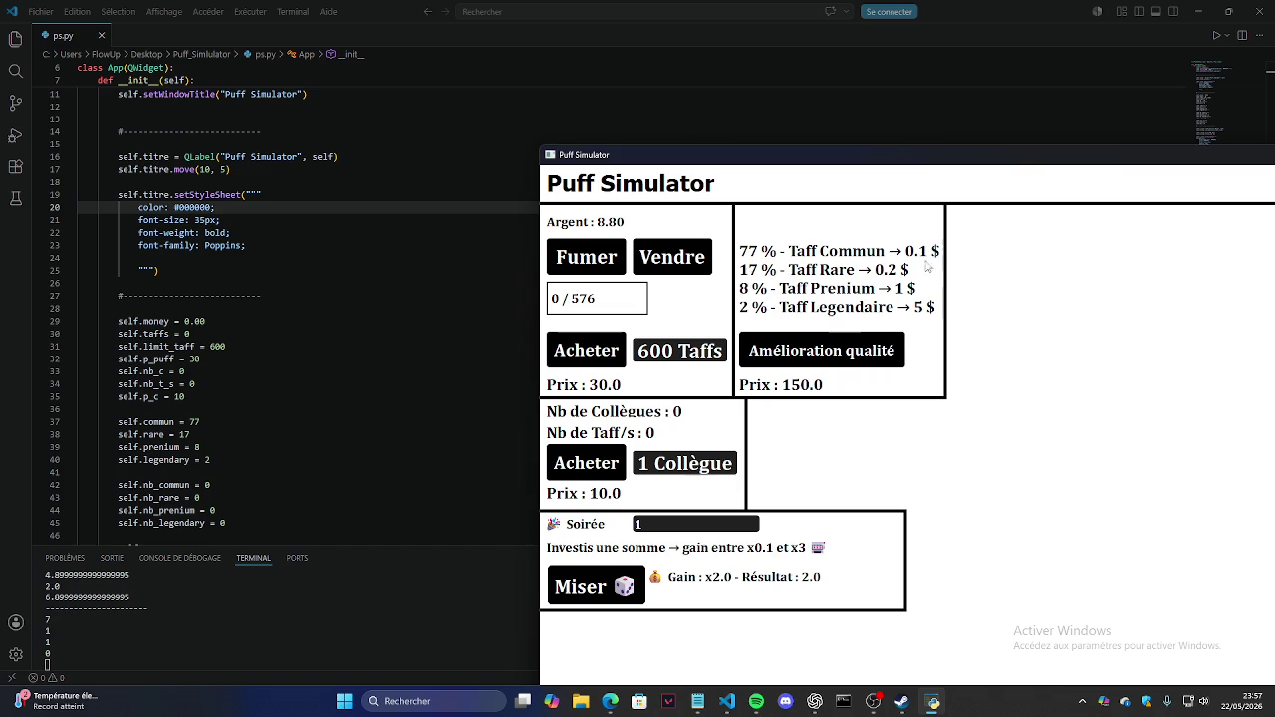
Step: Keep smoking puffs and selling them in several rounds
{"action": "left_click", "coordinate": [599, 259]}
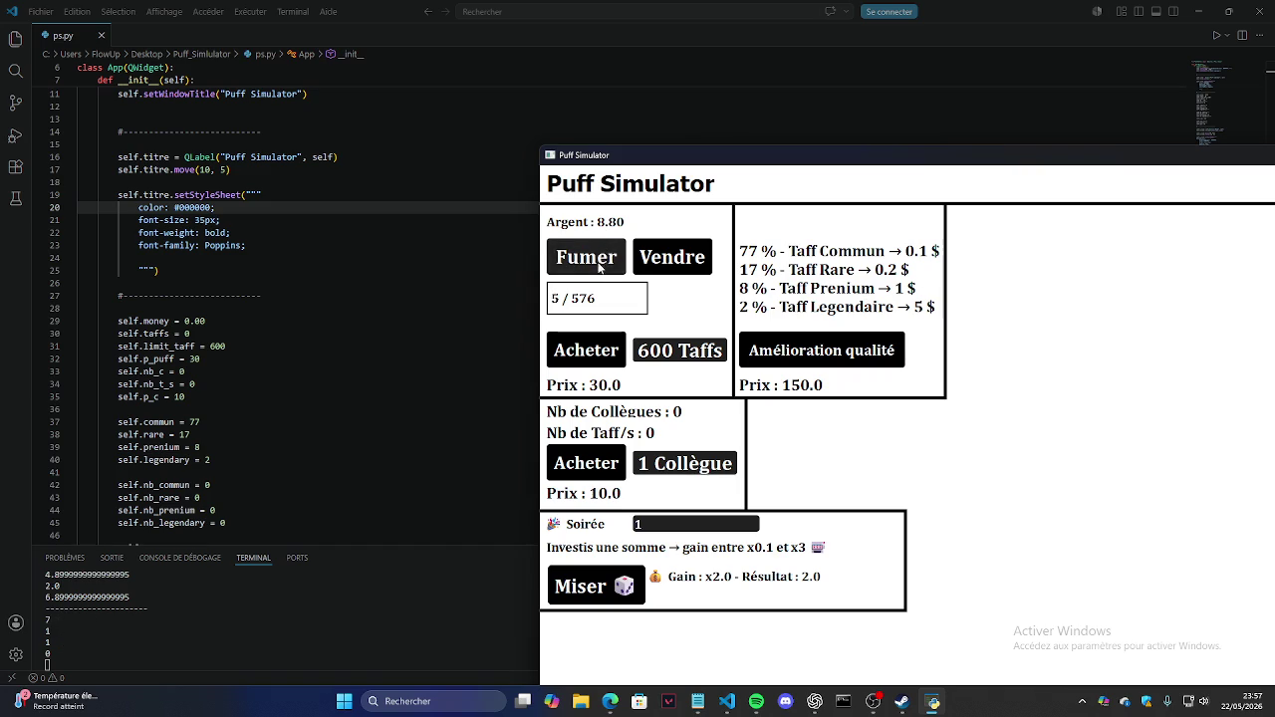
{"action": "left_click", "coordinate": [603, 267]}
{"action": "left_click", "coordinate": [598, 264]}
{"action": "left_click", "coordinate": [593, 261]}
{"action": "left_click", "coordinate": [596, 265]}
{"action": "left_click", "coordinate": [672, 257]}
{"action": "left_click", "coordinate": [597, 261]}
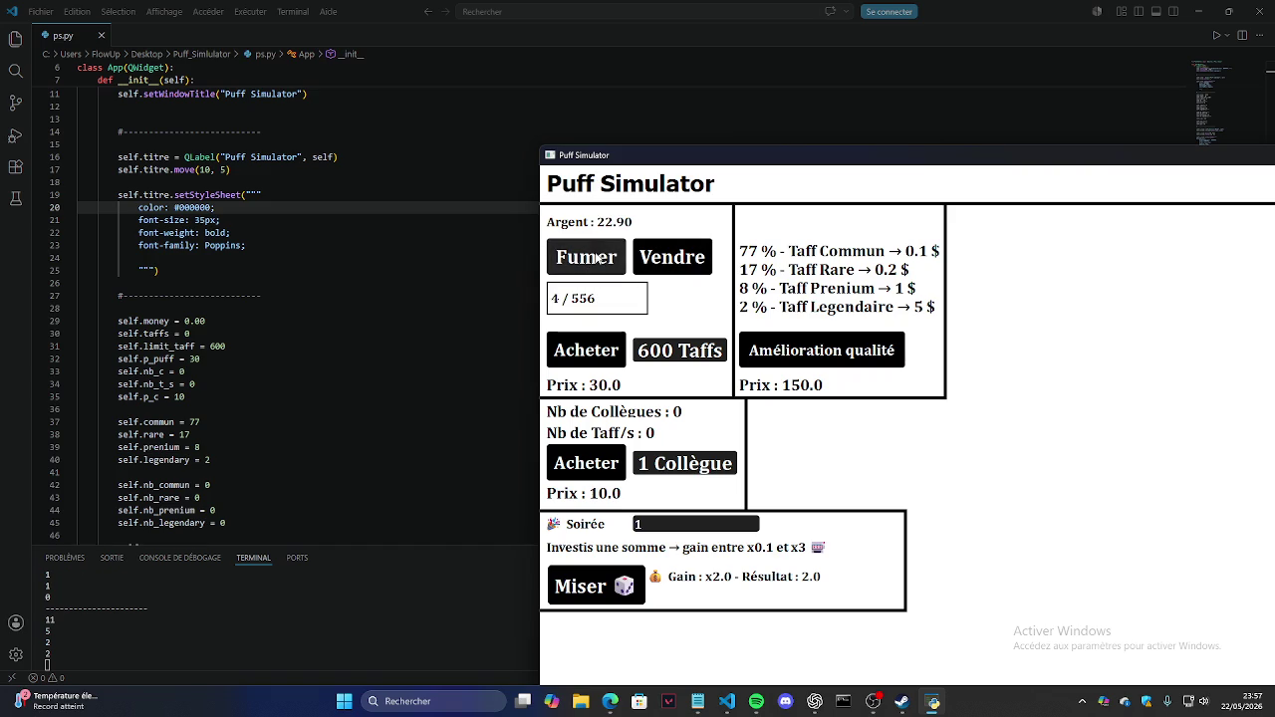
{"action": "left_click", "coordinate": [598, 261]}
{"action": "left_click", "coordinate": [600, 260]}
{"action": "left_click", "coordinate": [602, 259]}
{"action": "left_click", "coordinate": [602, 259]}
{"action": "left_click", "coordinate": [601, 259]}
{"action": "left_click", "coordinate": [672, 257]}
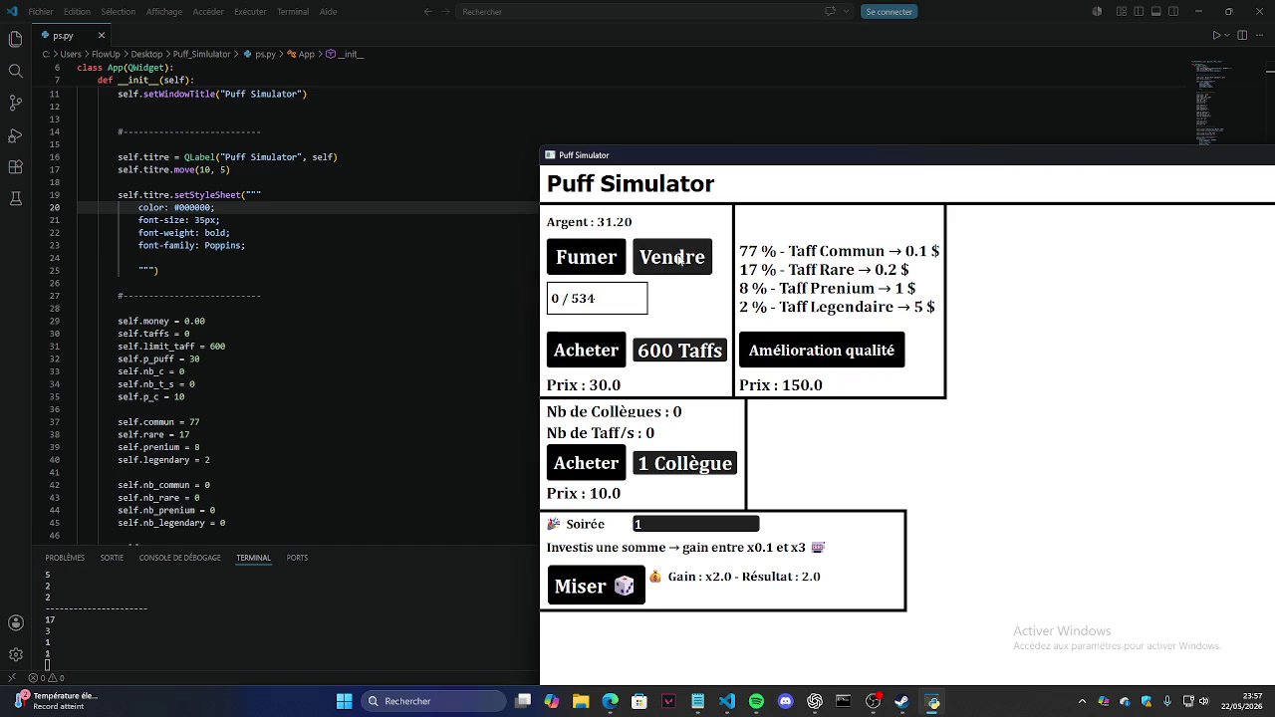
Step: Bet 10 at the Soirée twice, then close the game and VS Code to return to Canva
{"action": "type", "text": "0"}
{"action": "left_click", "coordinate": [614, 596]}
{"action": "left_click", "coordinate": [615, 595]}
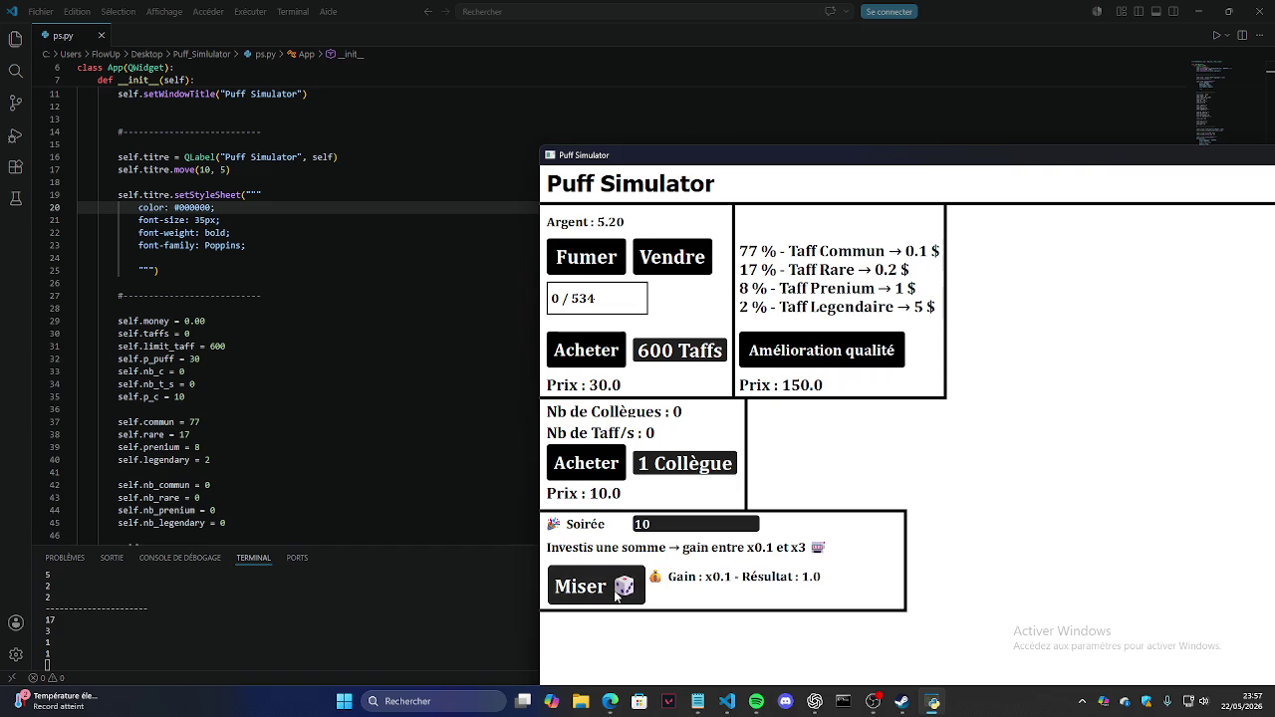
{"action": "left_click_drag", "start_coordinate": [994, 157], "coordinate": [1051, 149]}
{"action": "left_click", "coordinate": [1161, 146]}
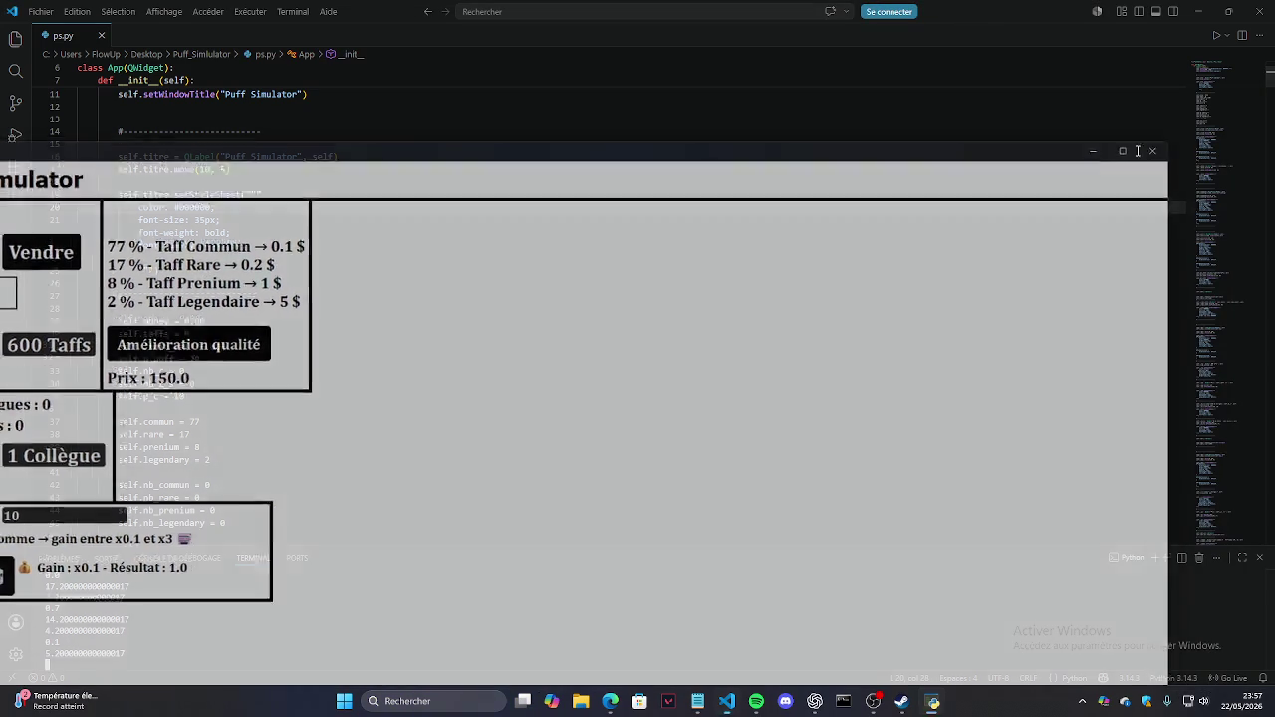
{"action": "left_click", "coordinate": [1229, 11]}
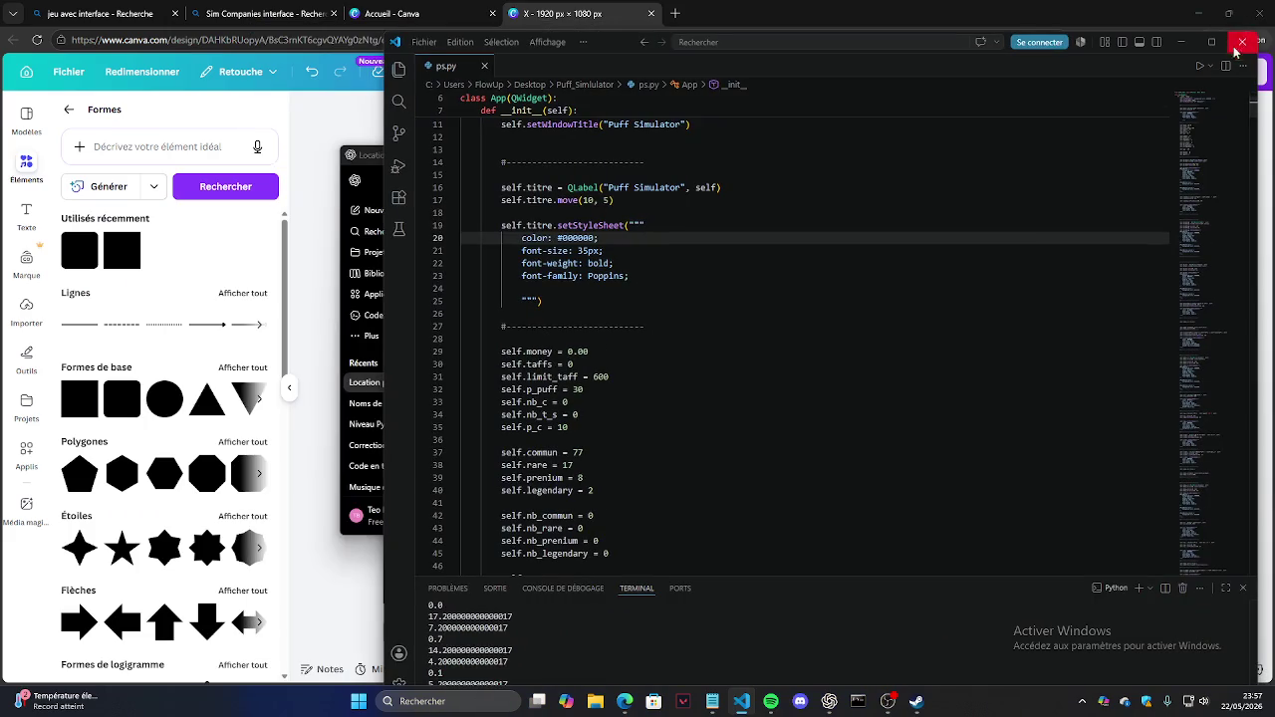
{"action": "left_click", "coordinate": [1242, 42]}
{"action": "left_click", "coordinate": [375, 140]}
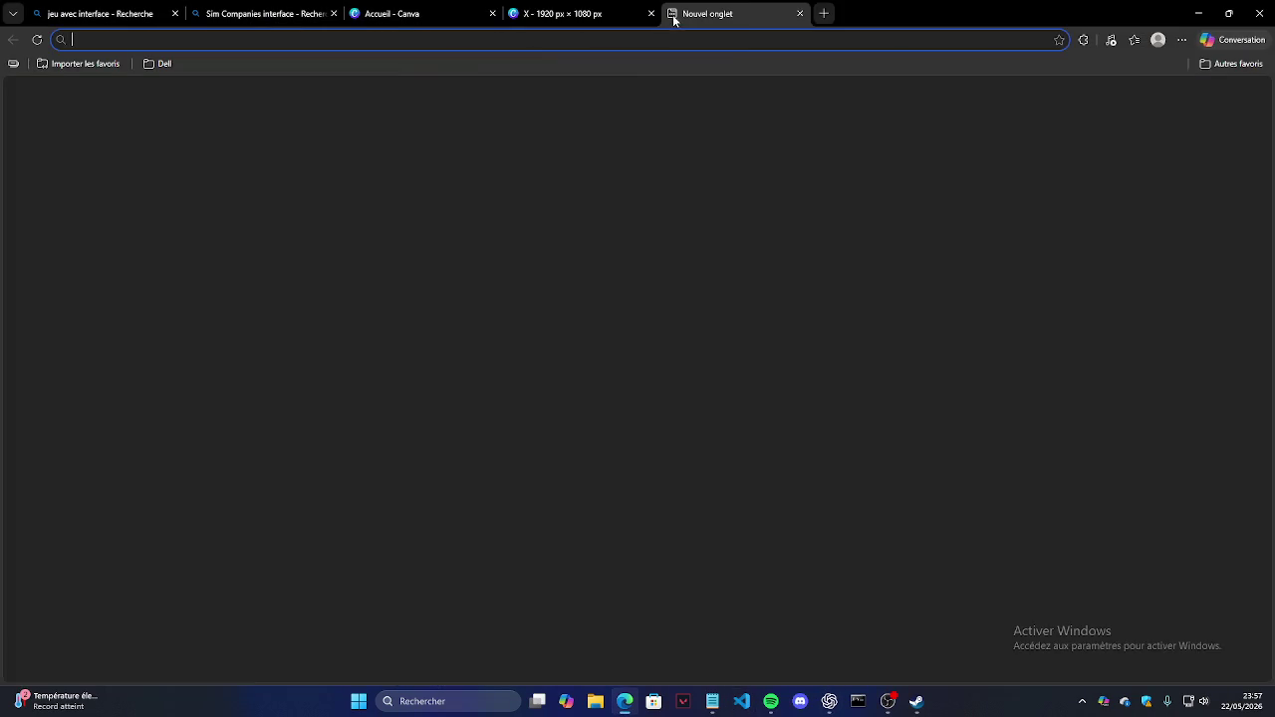
{"action": "left_click", "coordinate": [674, 13]}
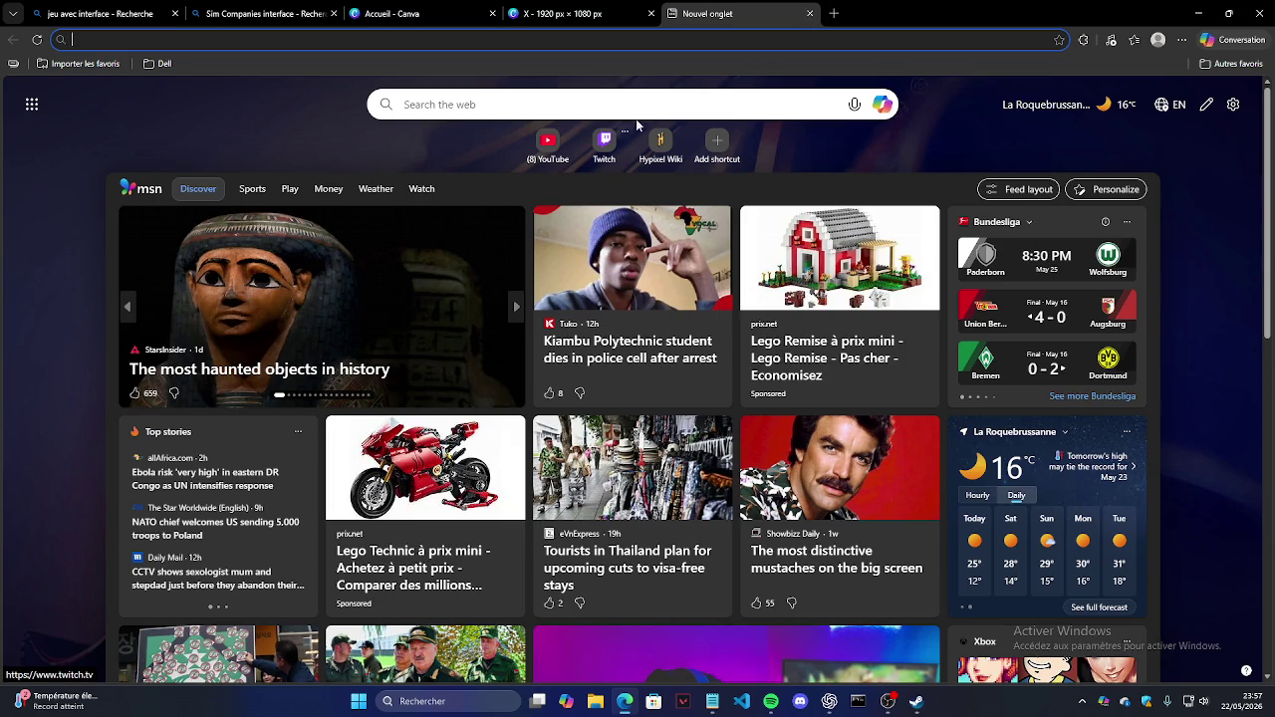
{"action": "left_click", "coordinate": [810, 13]}
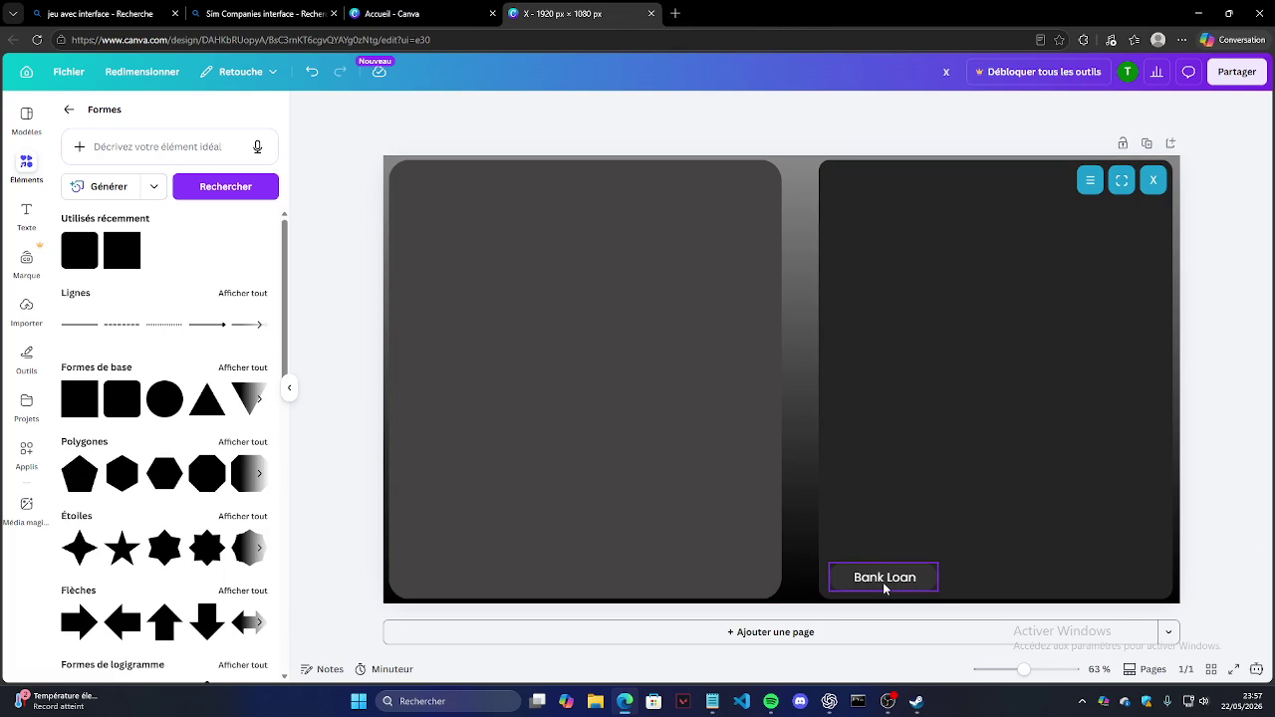
{"action": "left_click", "coordinate": [882, 581]}
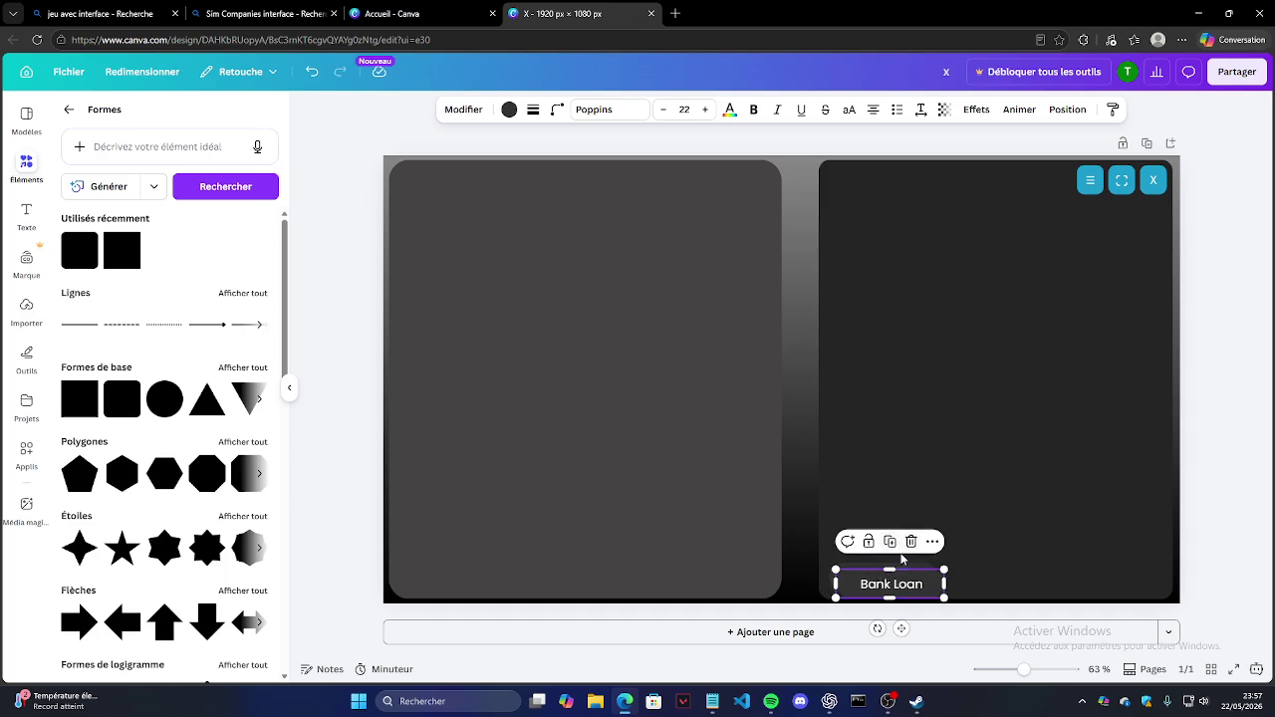
Step: Duplicate the Bank Loan pill and place the copy beside the original at the panel bottom
{"action": "mouse_move", "coordinate": [882, 582]}
{"action": "left_mouse_down"}
{"action": "mouse_move", "coordinate": [996, 581]}
{"action": "mouse_move", "coordinate": [990, 526]}
{"action": "left_mouse_up"}
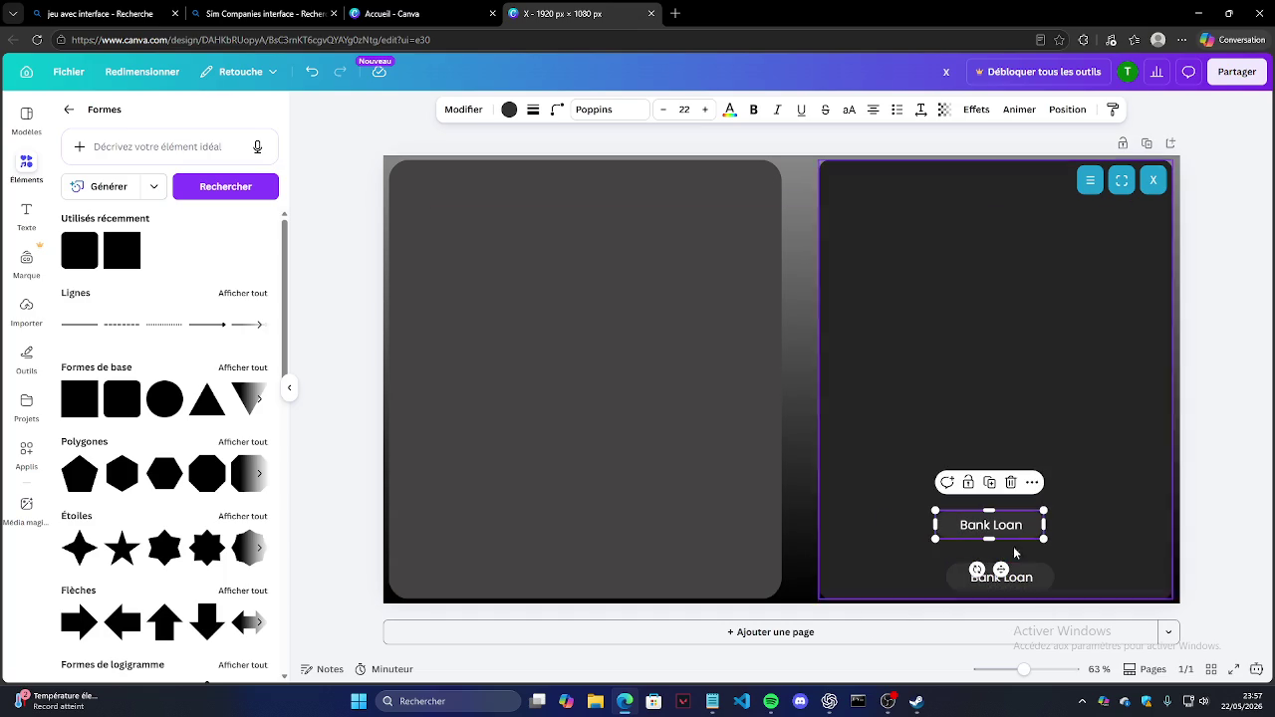
{"action": "key", "text": "ctrl+z"}
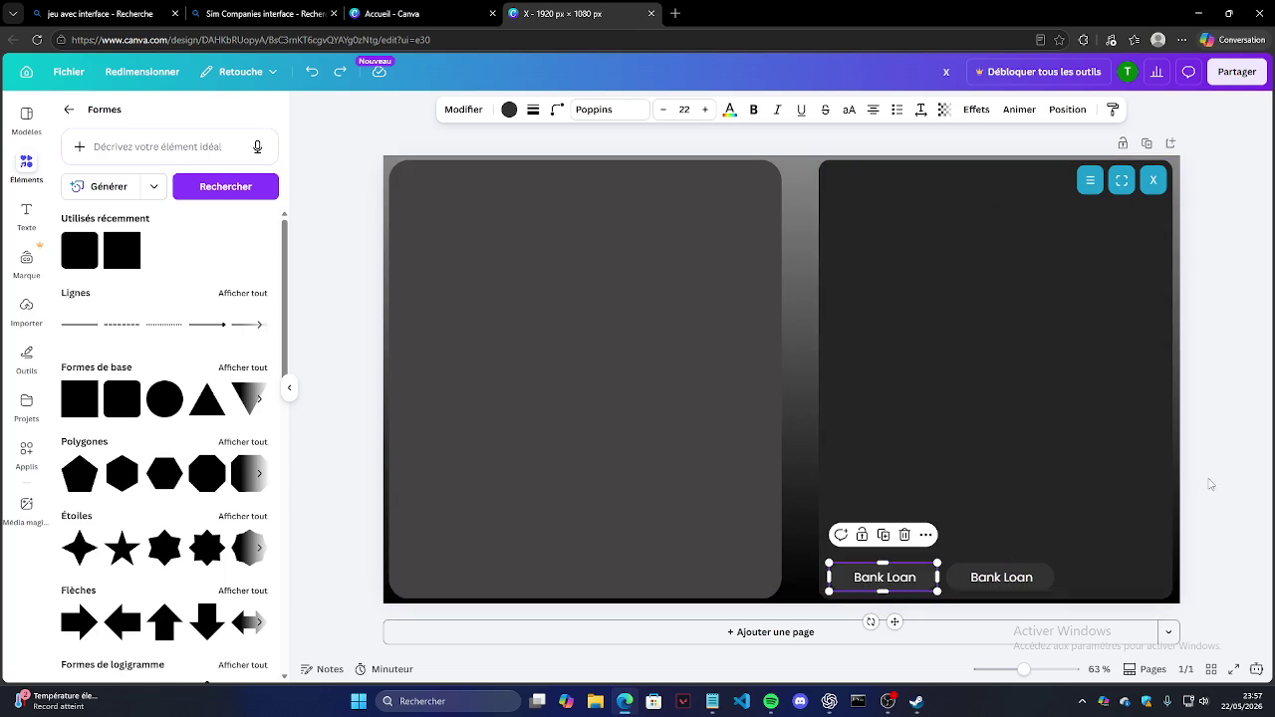
{"action": "left_click_drag", "start_coordinate": [1012, 584], "coordinate": [1000, 576]}
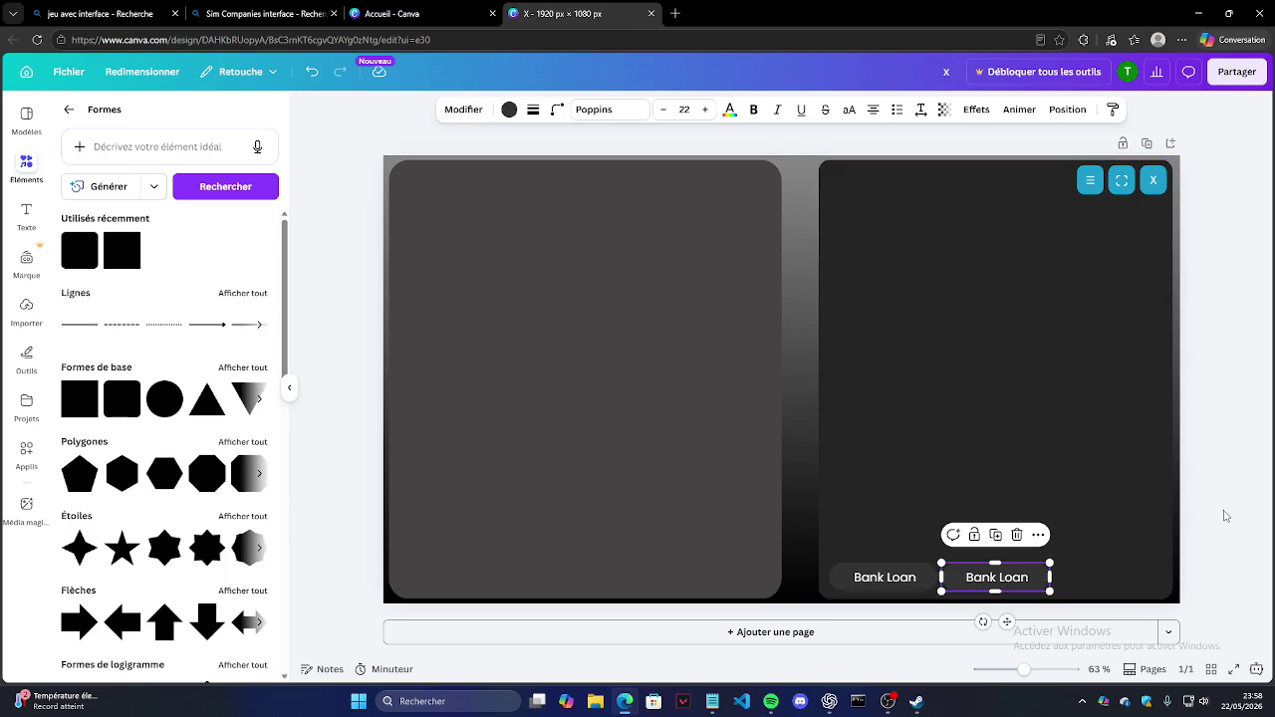
{"action": "left_click", "coordinate": [1076, 611]}
{"action": "left_click", "coordinate": [892, 582]}
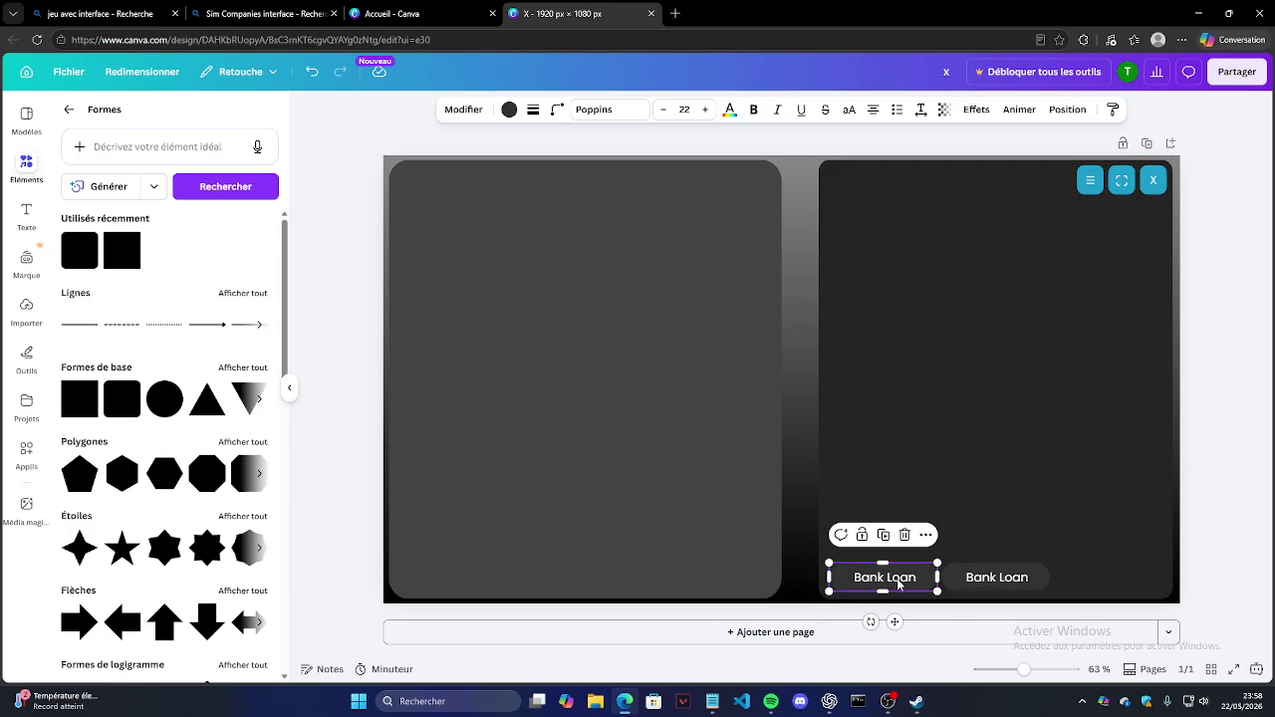
{"action": "left_click", "coordinate": [975, 578]}
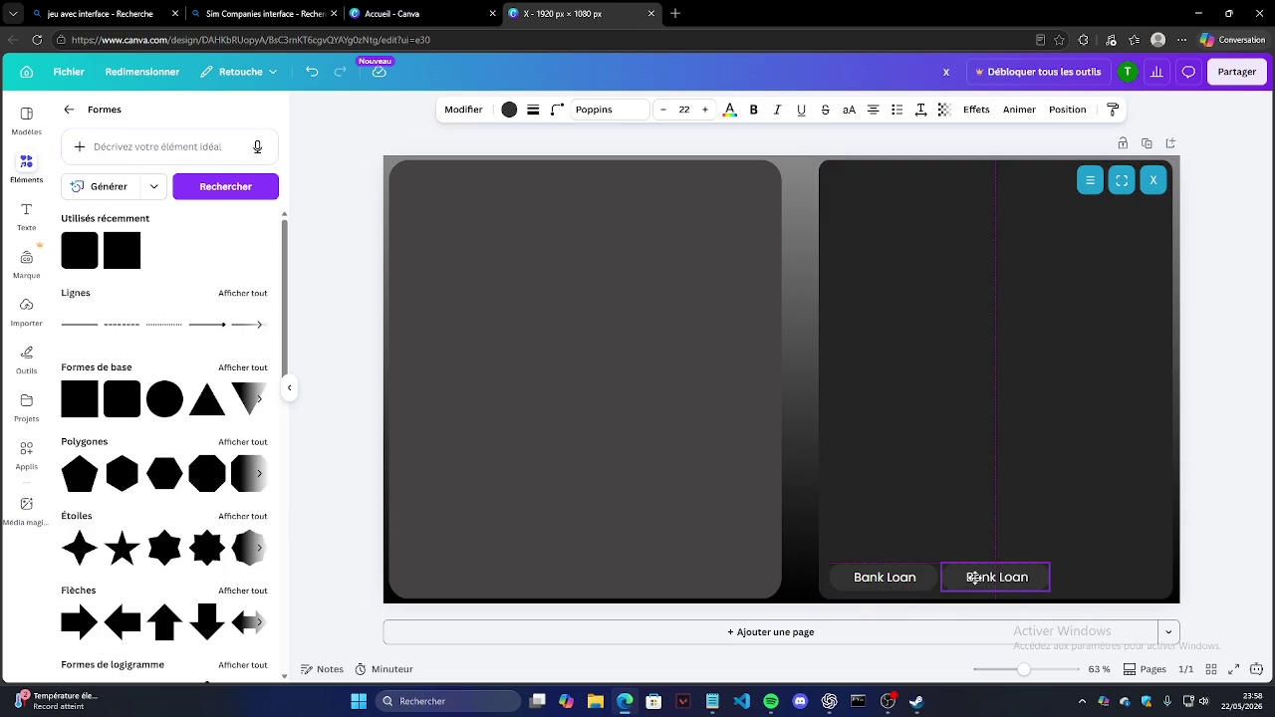
{"action": "left_click_drag", "start_coordinate": [976, 578], "coordinate": [981, 577]}
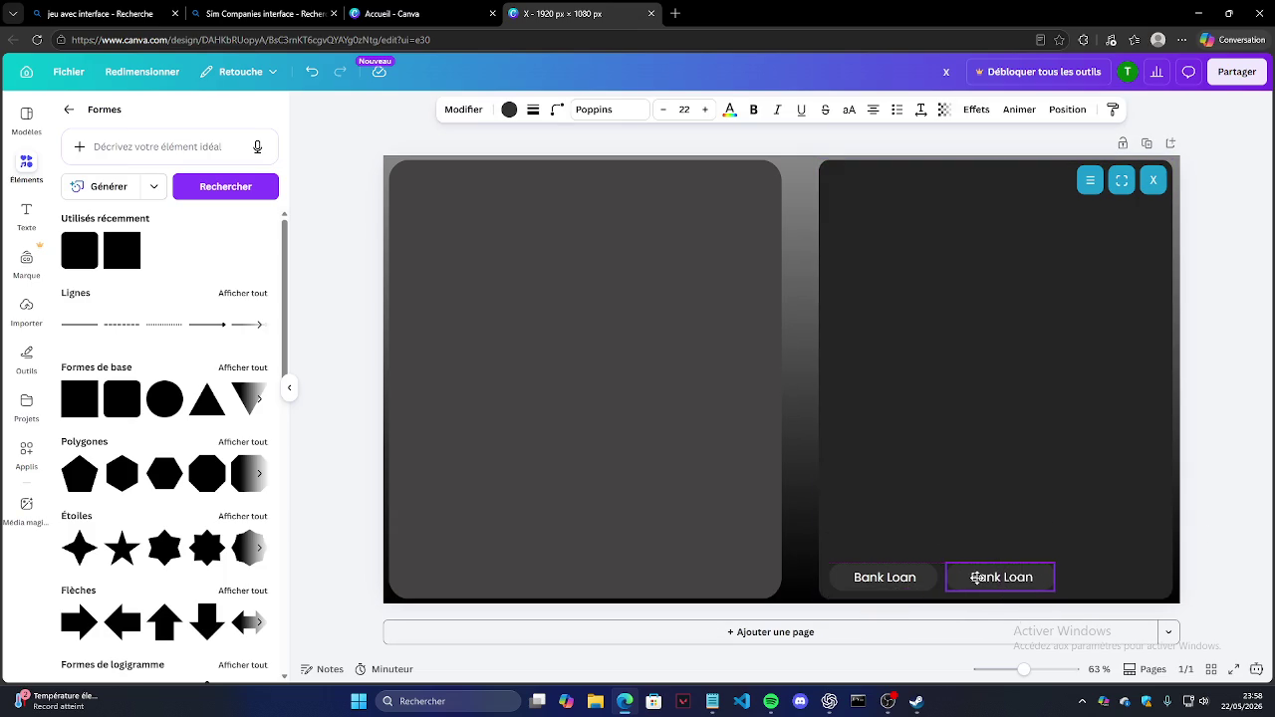
Step: Replace the left pill's text with 'Buy'
{"action": "left_click", "coordinate": [916, 578]}
{"action": "double_click", "coordinate": [885, 584]}
{"action": "key", "text": "BackSpace"}
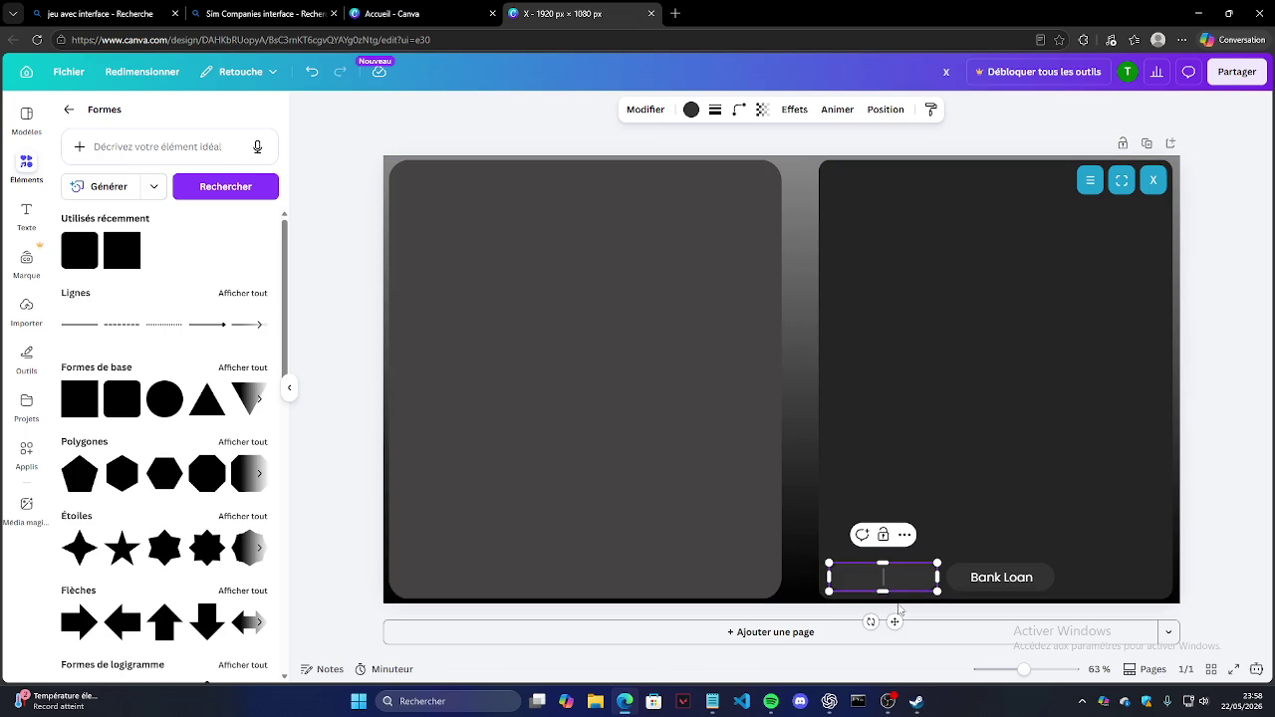
{"action": "type", "text": "Buy"}
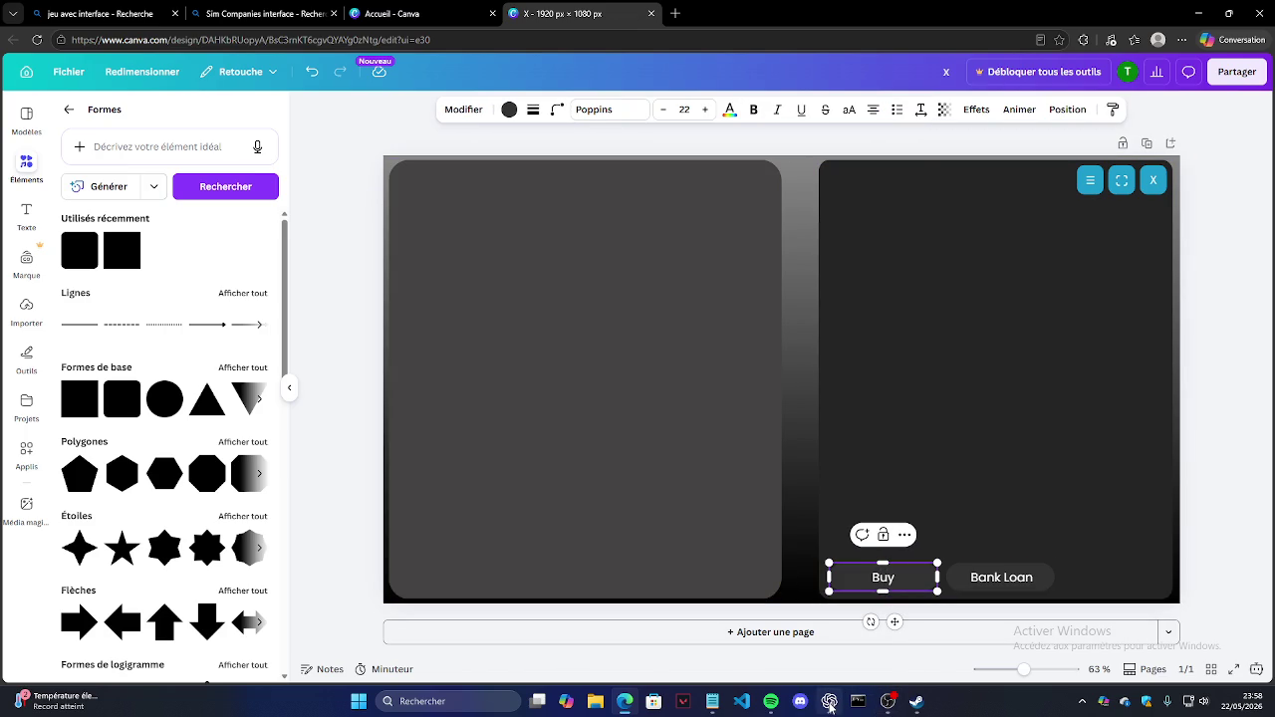
{"action": "left_click", "coordinate": [828, 702]}
Step: Get ChatGPT's English for 'bâtiment' and paste 'Building' after Buy in the pill
{"action": "type", "text": "batiment"}
{"action": "key", "text": "Return"}
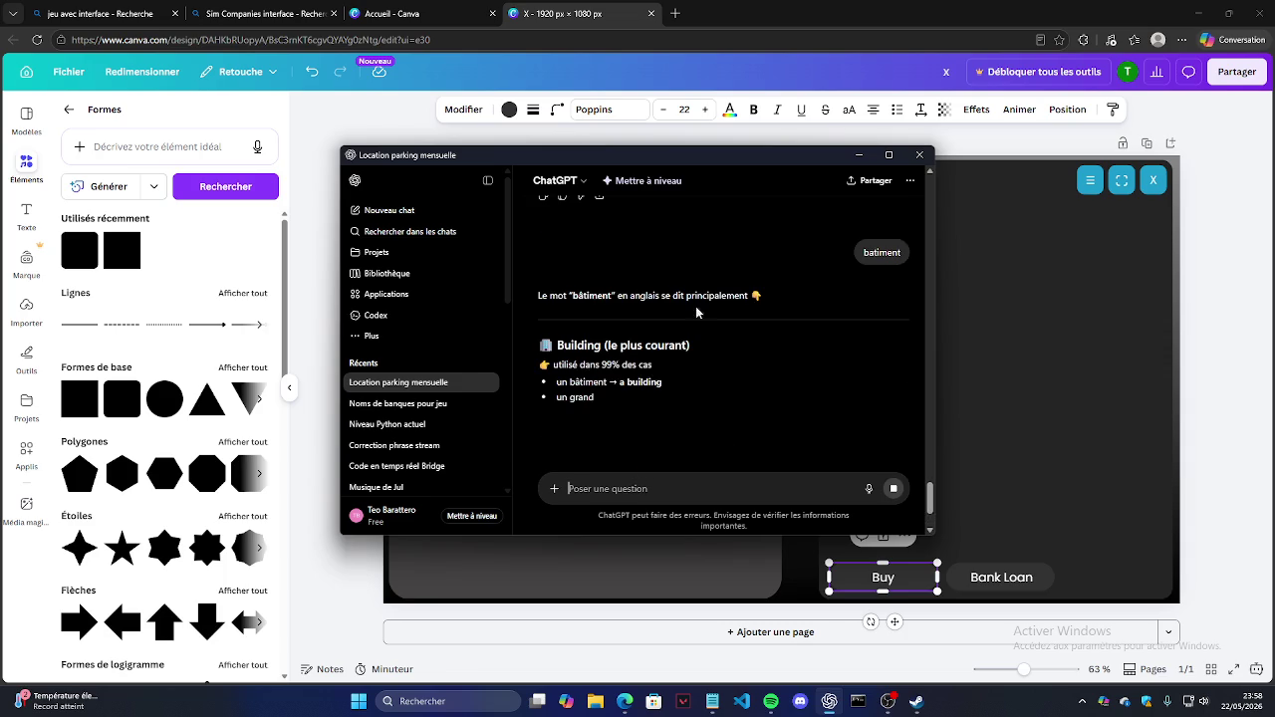
{"action": "double_click", "coordinate": [573, 342]}
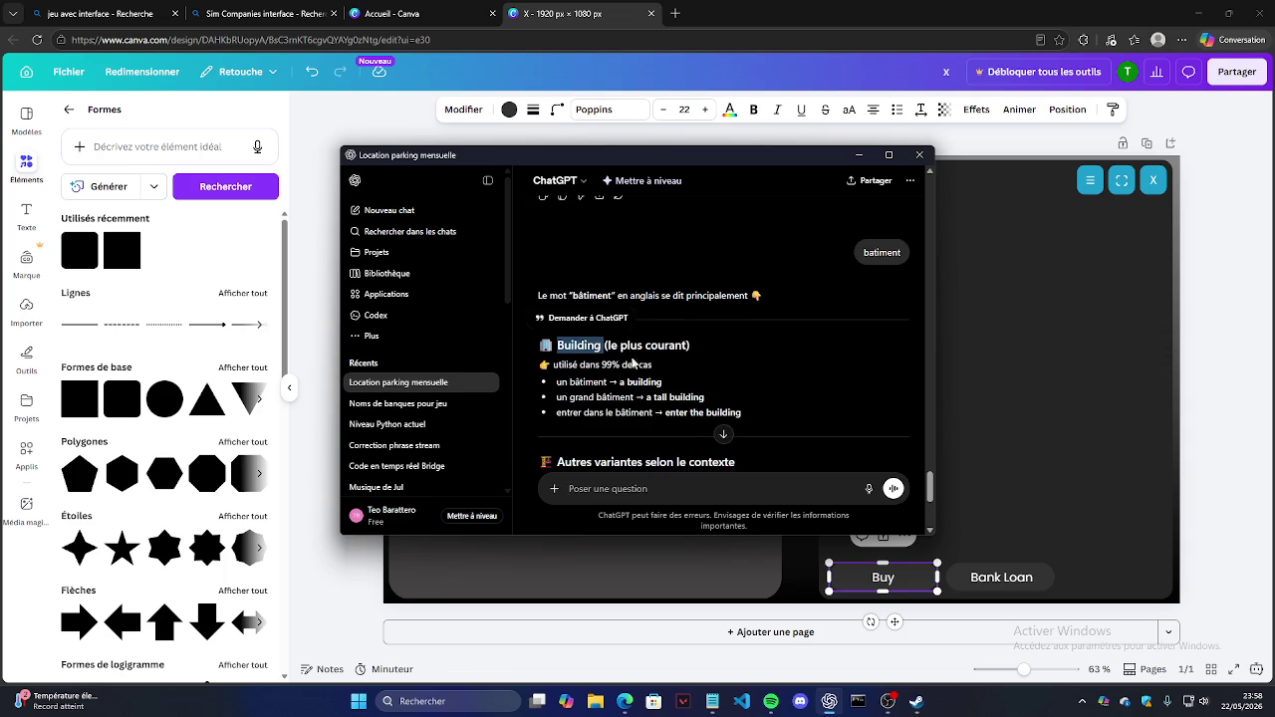
{"action": "left_click", "coordinate": [740, 400]}
{"action": "scroll", "coordinate": [717, 389], "scroll_direction": "down", "scroll_amount": 2}
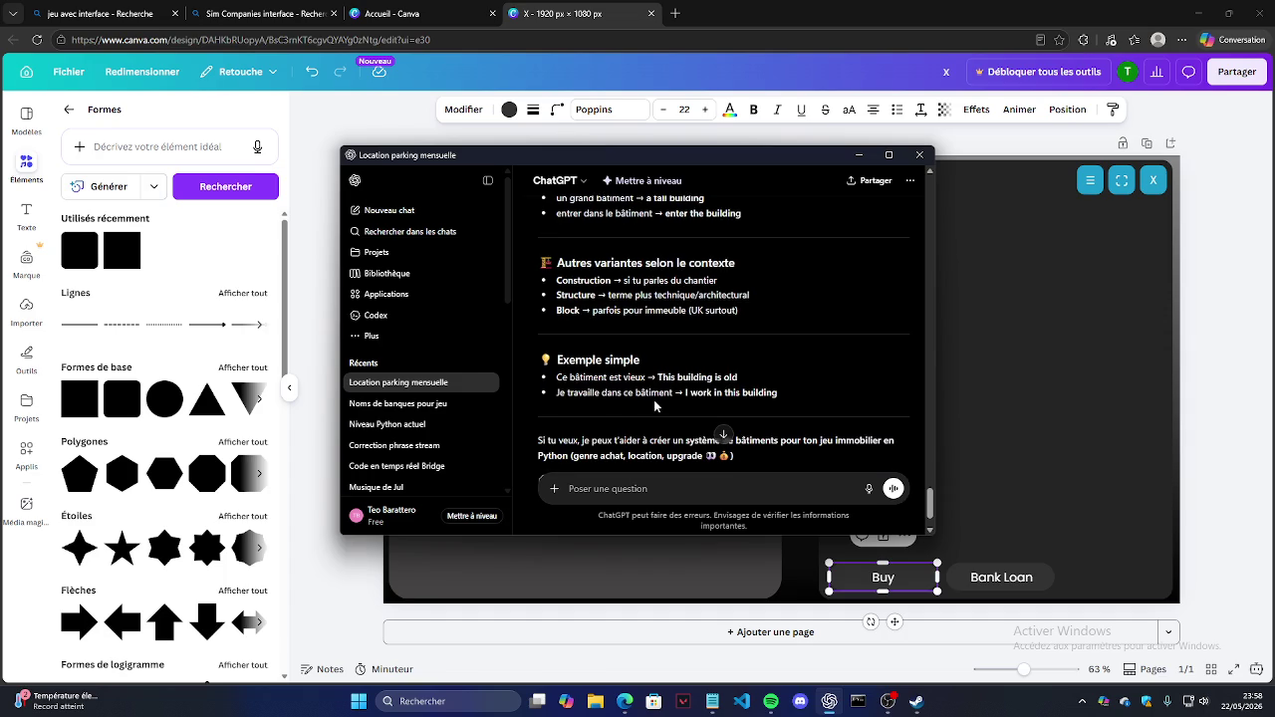
{"action": "scroll", "coordinate": [651, 399], "scroll_direction": "up", "scroll_amount": 1}
{"action": "double_click", "coordinate": [583, 280]}
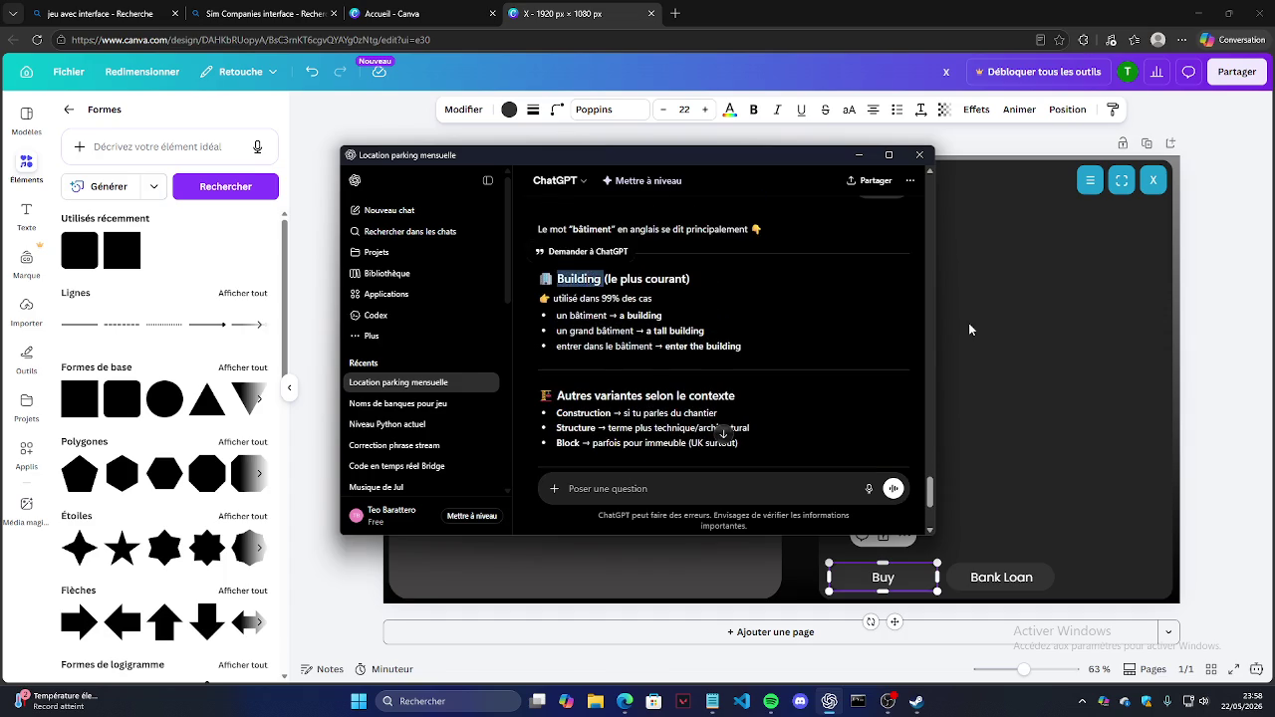
{"action": "key", "text": "ctrl+c"}
{"action": "left_click", "coordinate": [924, 609]}
{"action": "key", "text": "ctrl+v"}
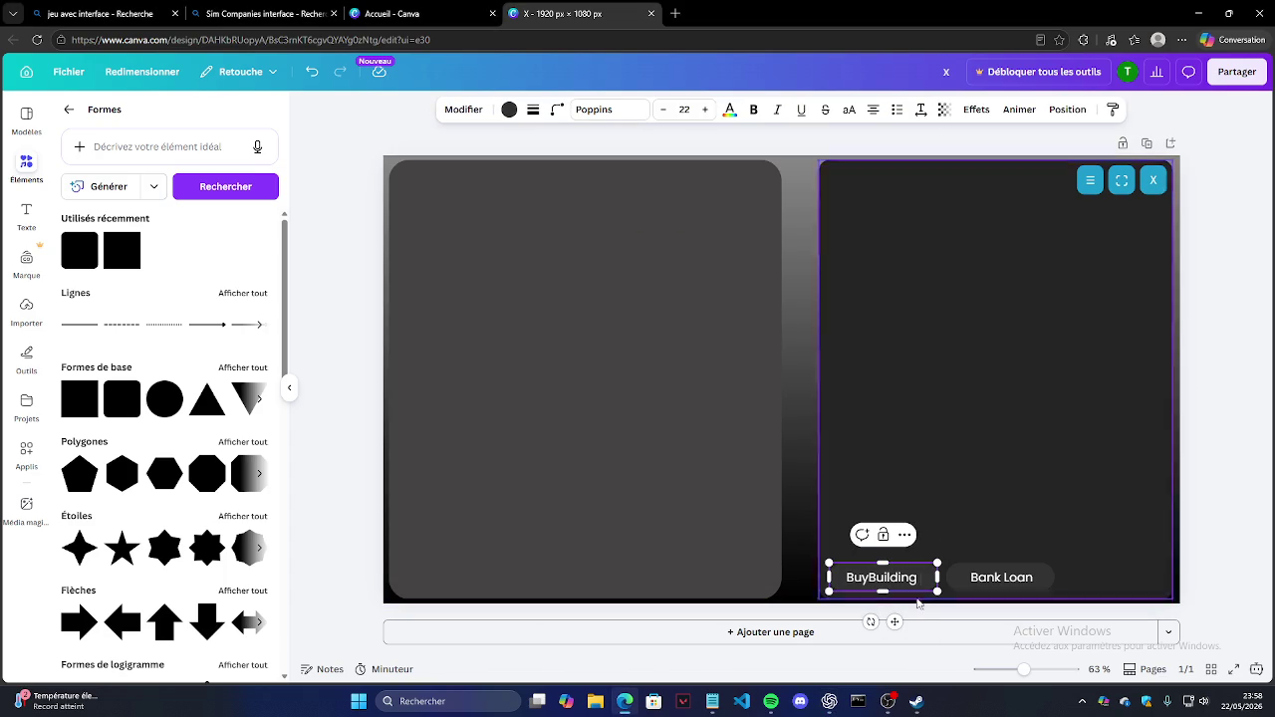
Step: Add a space to make 'Buy Building' and nudge Bank Loan slightly left to align
{"action": "left_click", "coordinate": [869, 578]}
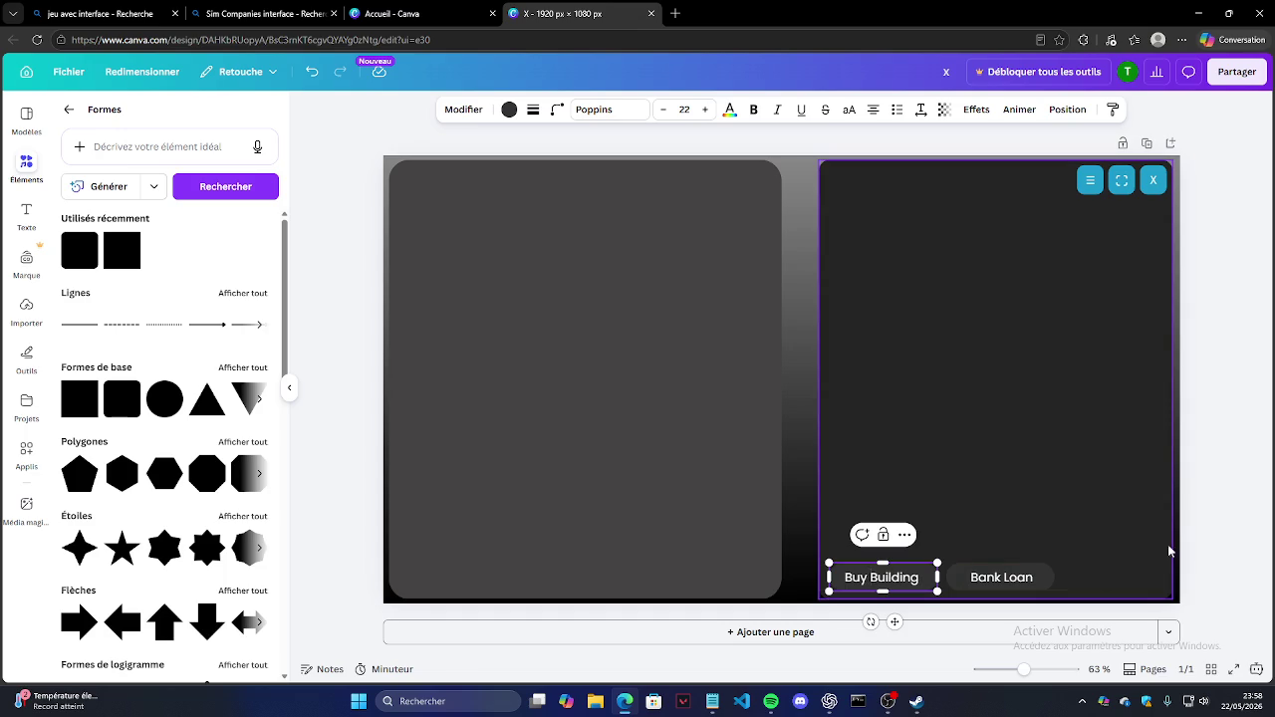
{"action": "left_click", "coordinate": [1203, 542]}
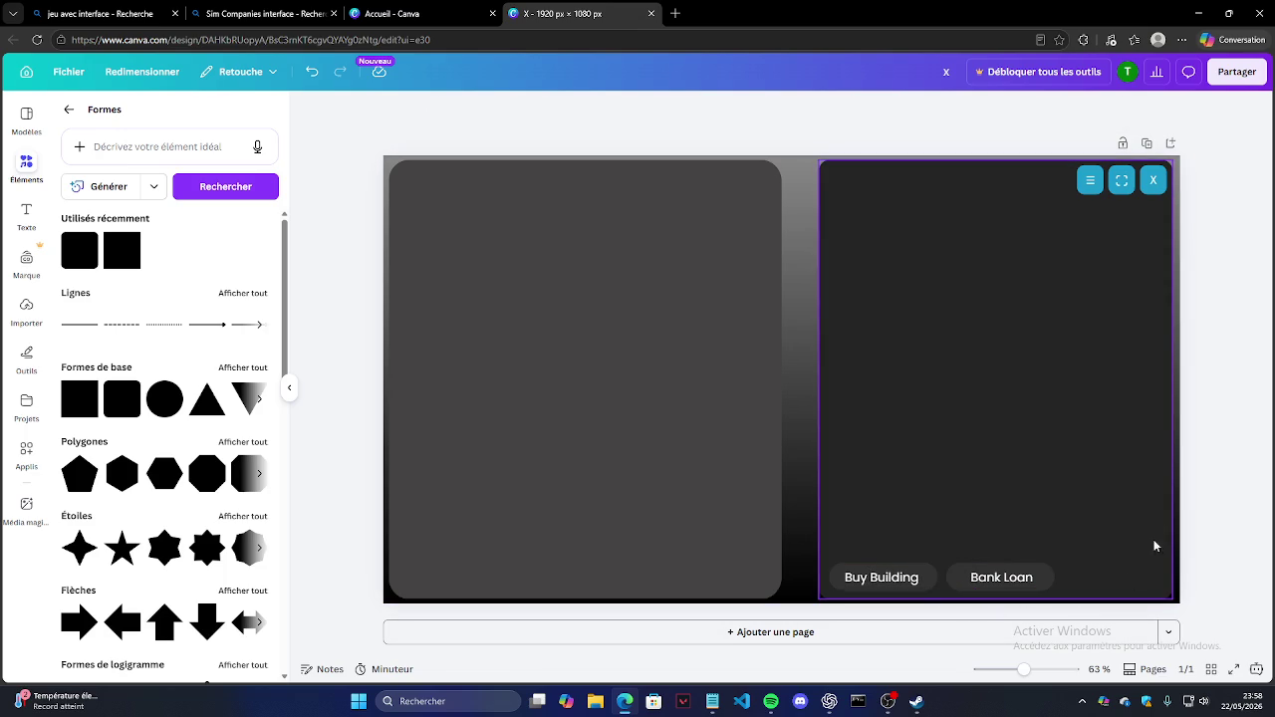
{"action": "left_click", "coordinate": [987, 578]}
{"action": "left_click_drag", "start_coordinate": [987, 577], "coordinate": [983, 576]}
{"action": "key", "text": "Escape"}
{"action": "left_click", "coordinate": [388, 75]}
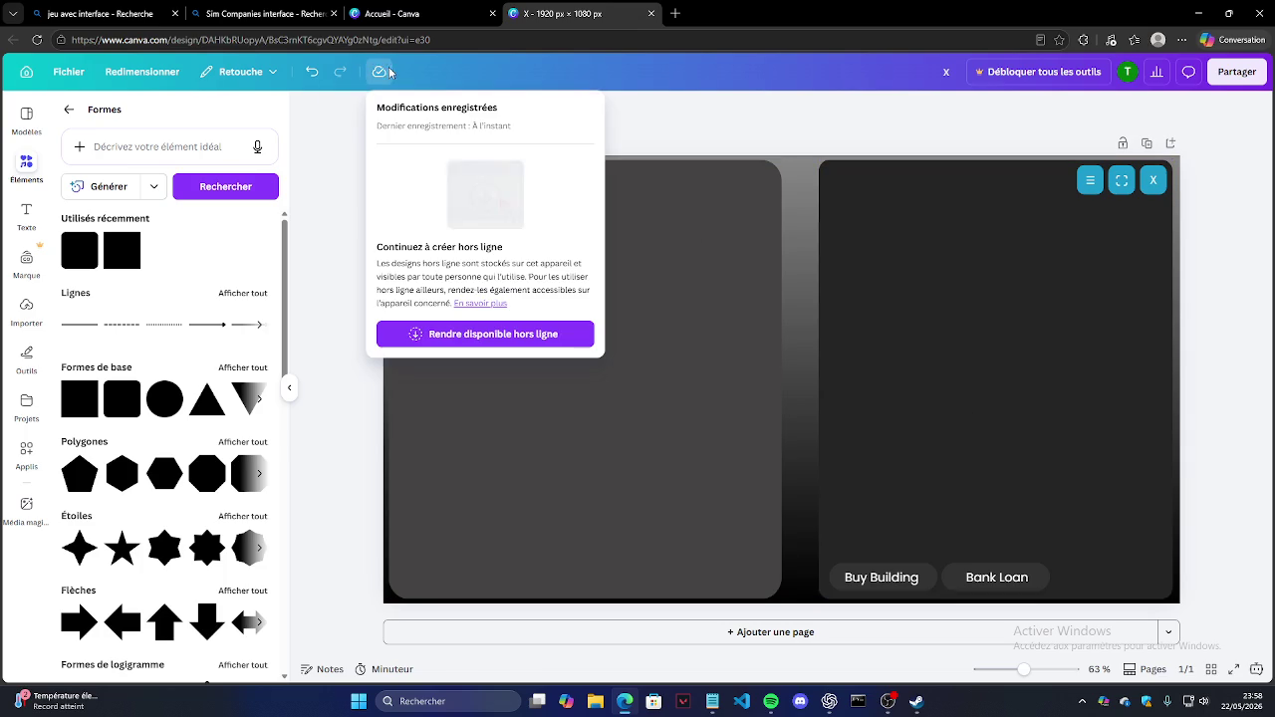
Step: Dismiss the save-status notice, glance at the Fichier menu and Spotify, then return to Canva
{"action": "left_click", "coordinate": [466, 70]}
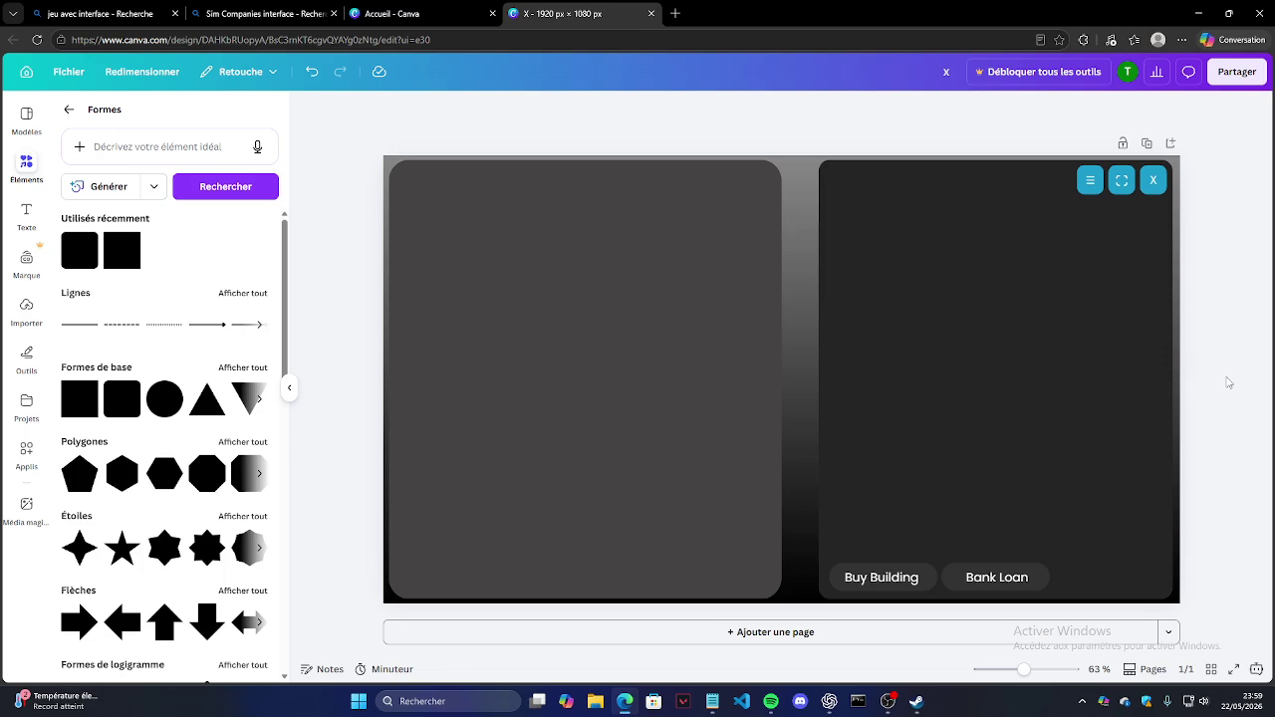
{"action": "left_click", "coordinate": [66, 72]}
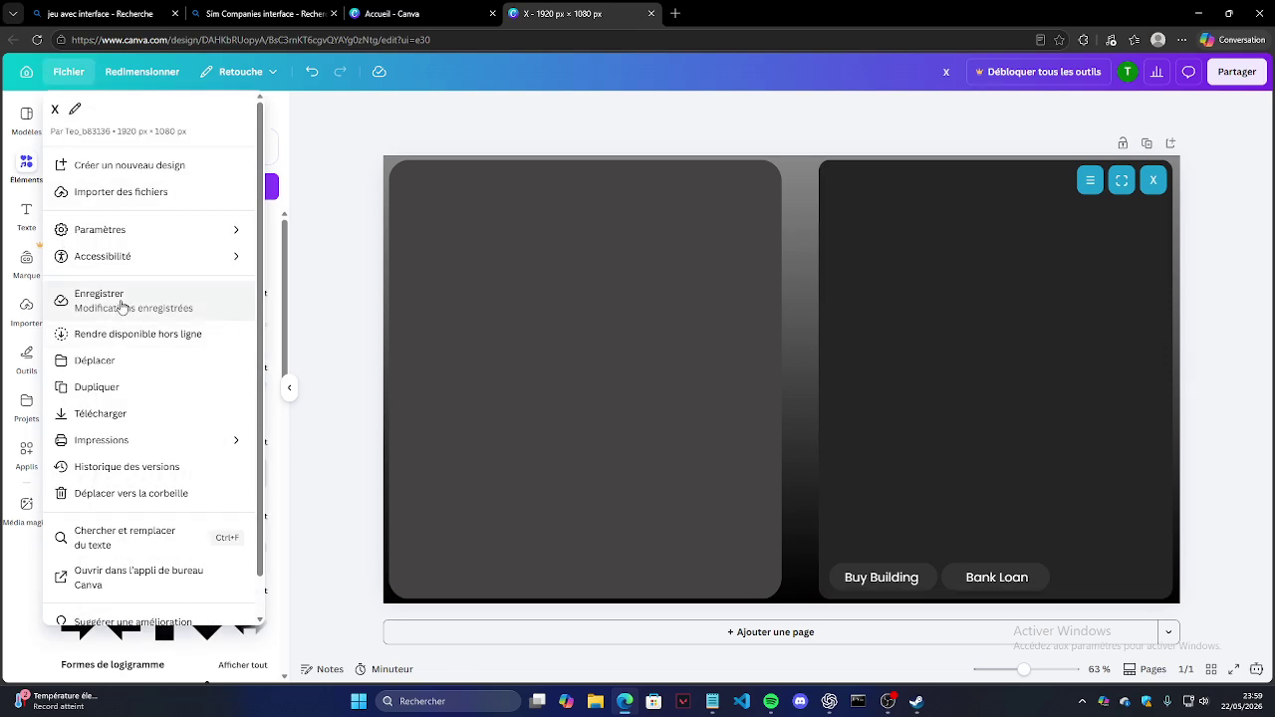
{"action": "left_click", "coordinate": [121, 304]}
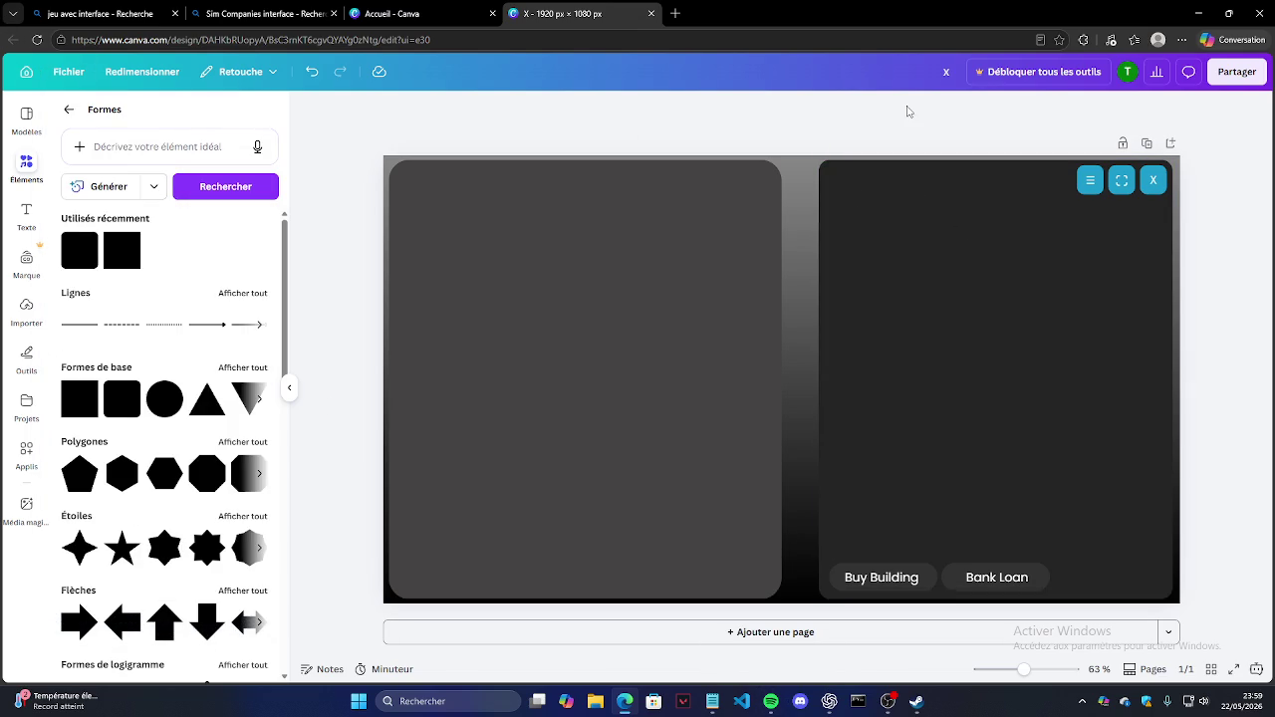
{"action": "left_click", "coordinate": [772, 705]}
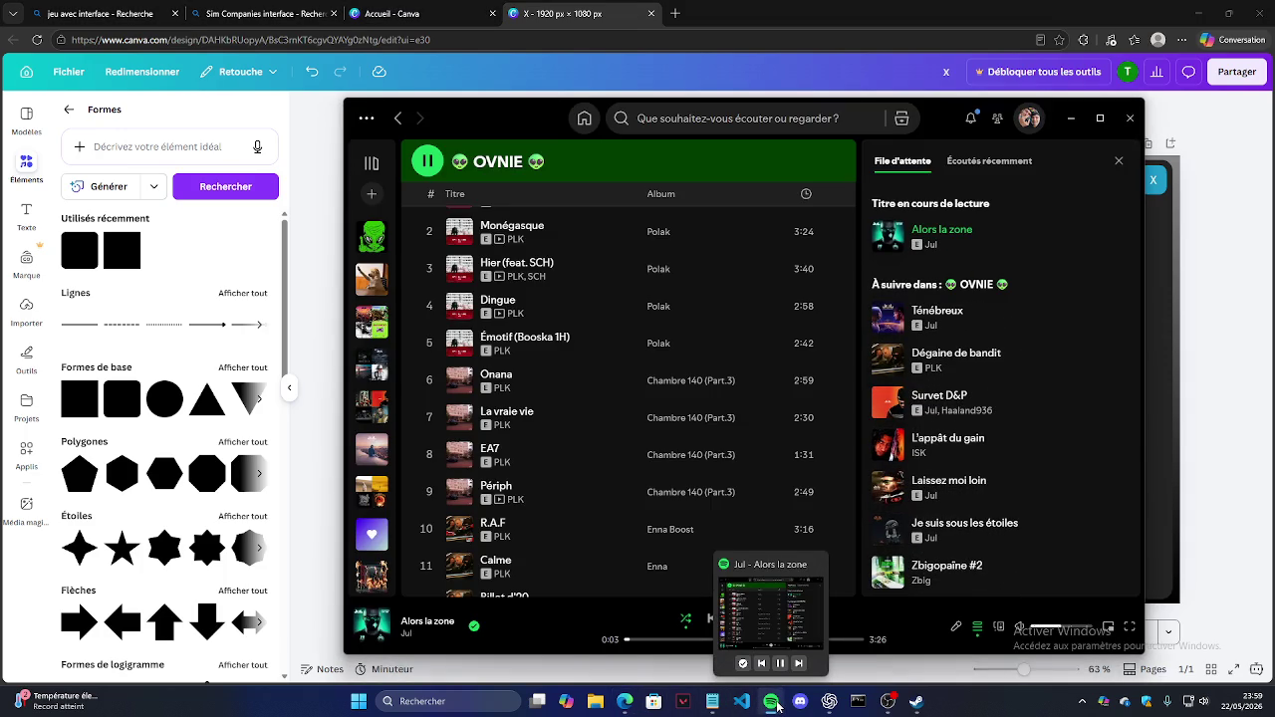
{"action": "left_click", "coordinate": [1229, 315]}
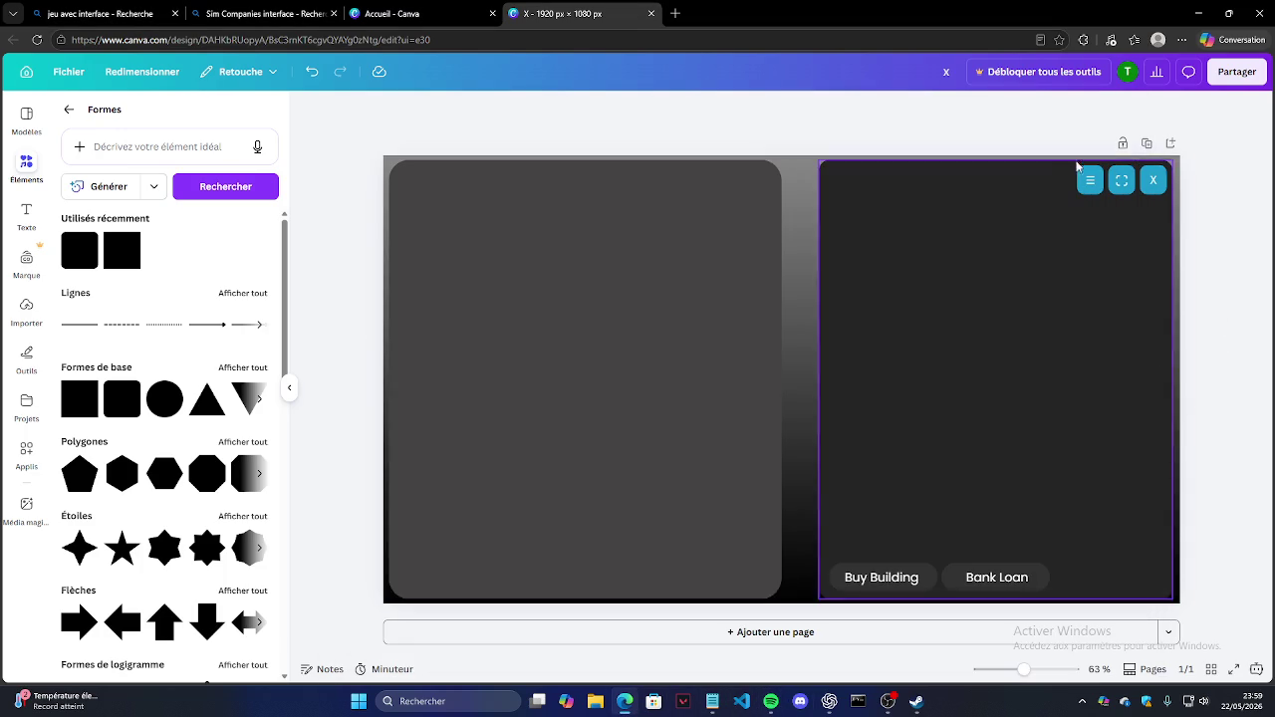
Step: Add and delete a blank page, then drag a rounded square onto the left panel's top-left
{"action": "left_click", "coordinate": [1171, 144]}
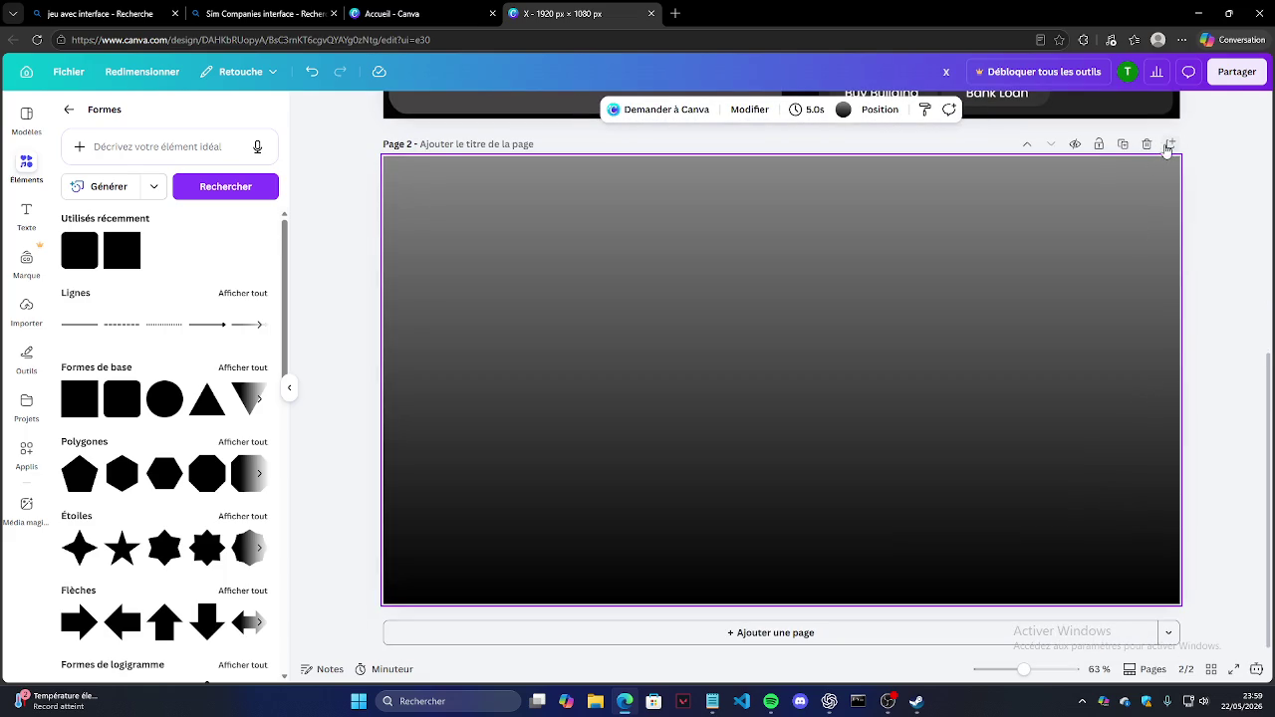
{"action": "left_click", "coordinate": [1146, 144]}
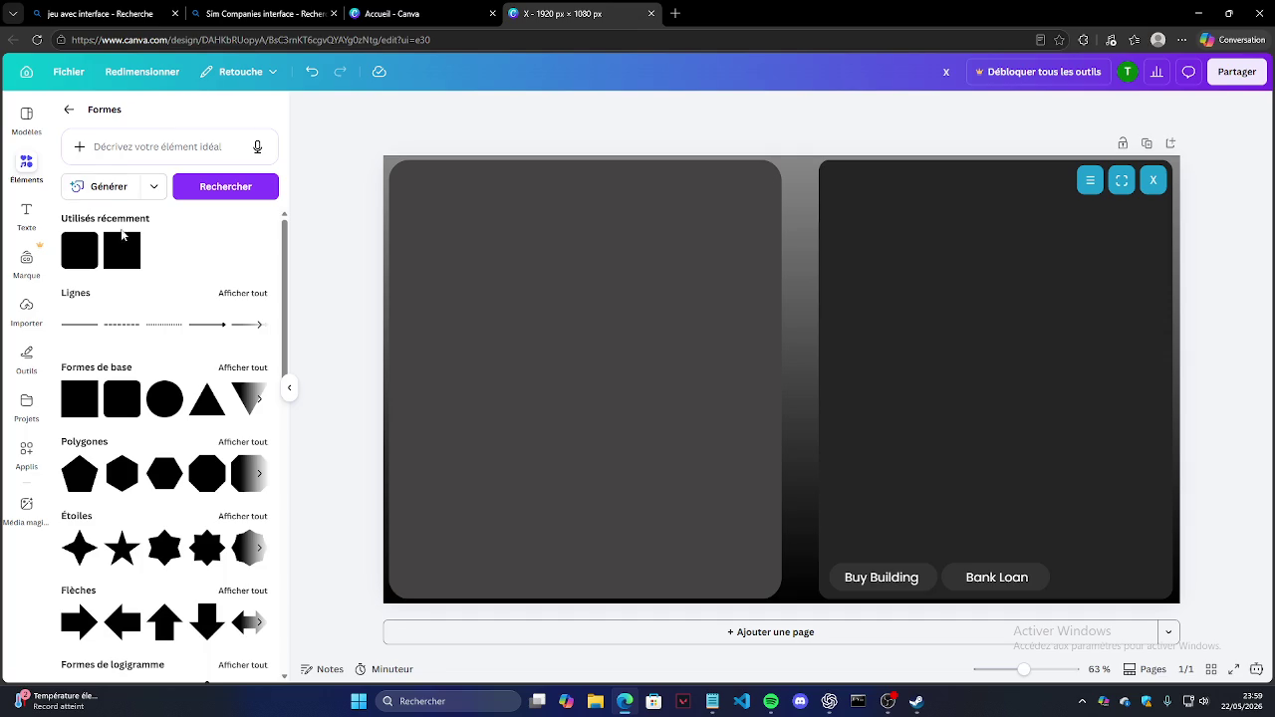
{"action": "mouse_move", "coordinate": [121, 251]}
{"action": "left_click_drag", "start_coordinate": [123, 266], "coordinate": [452, 215]}
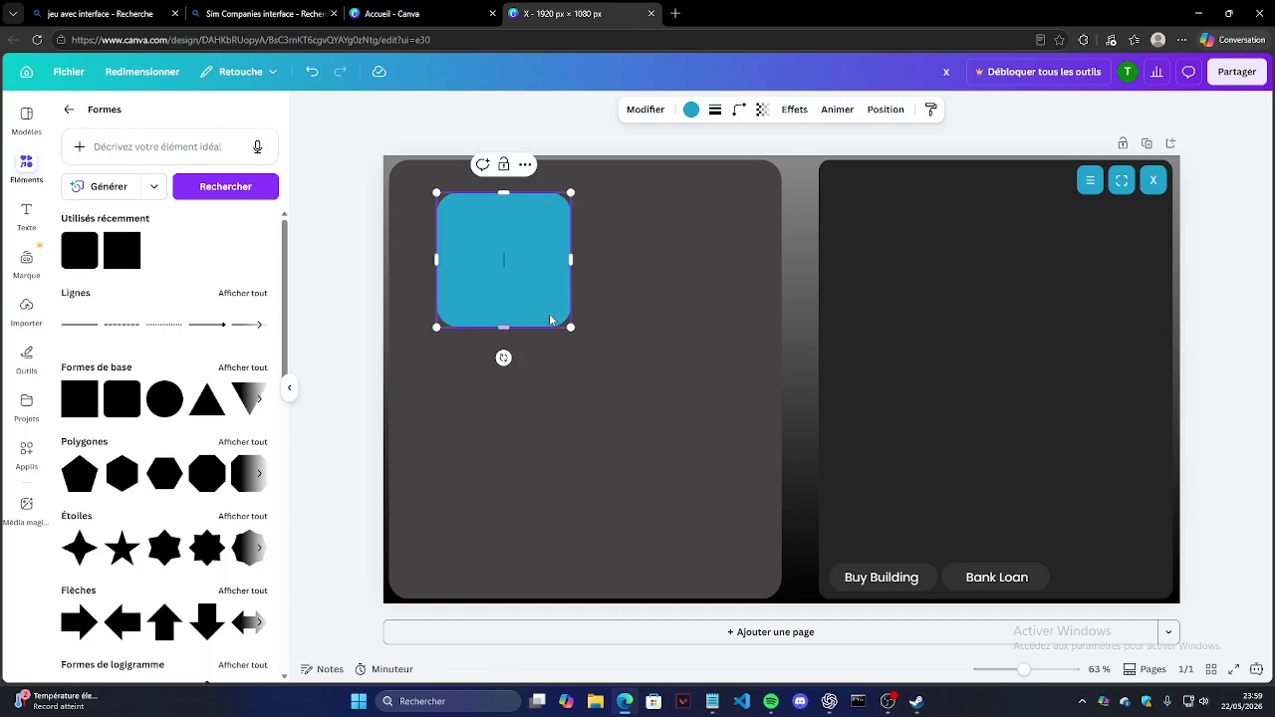
Step: Shrink the square into a small tile with less-rounded corners and a cobalt-blue fill
{"action": "left_click_drag", "start_coordinate": [569, 329], "coordinate": [478, 251]}
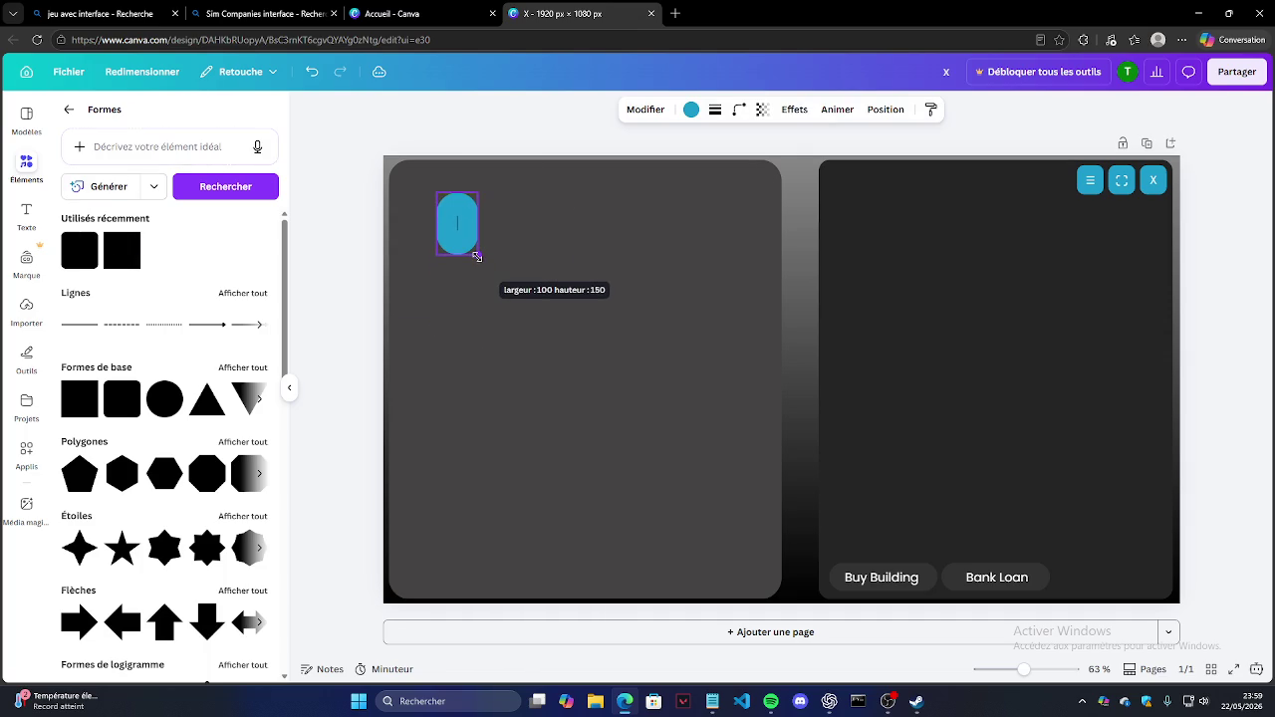
{"action": "left_click", "coordinate": [738, 109]}
{"action": "left_click_drag", "start_coordinate": [721, 164], "coordinate": [683, 166]}
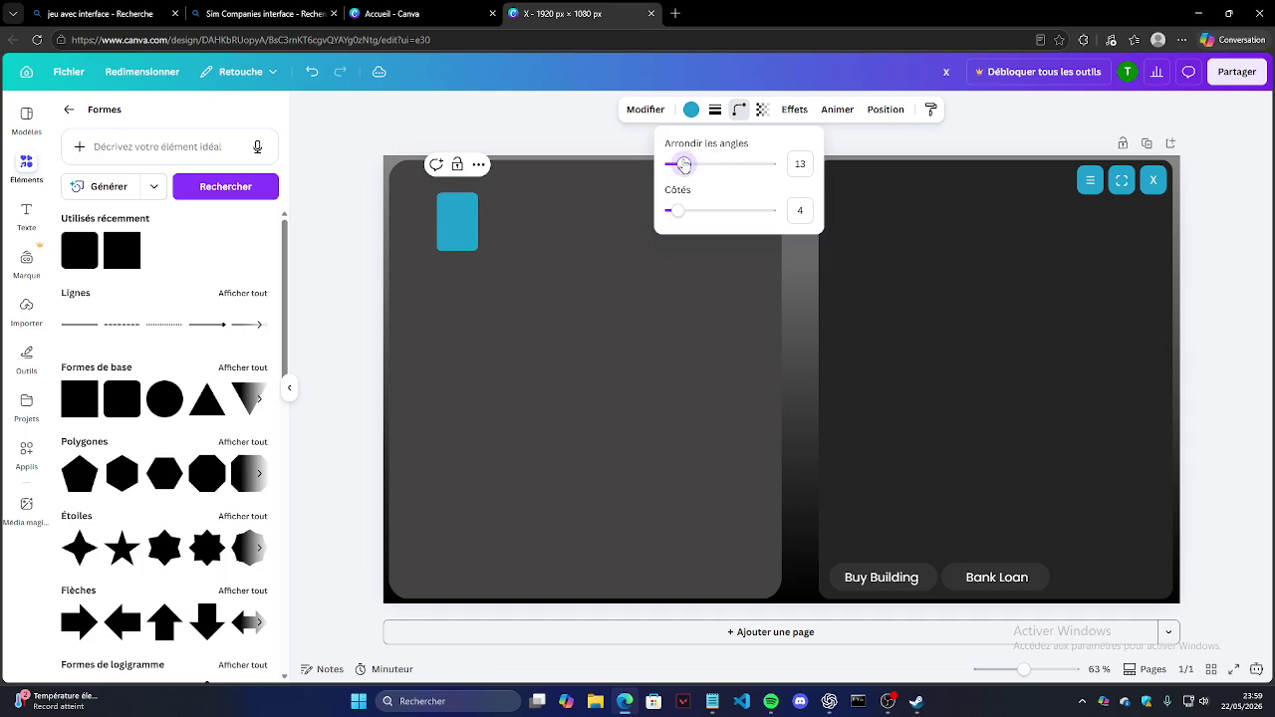
{"action": "left_click", "coordinate": [691, 109]}
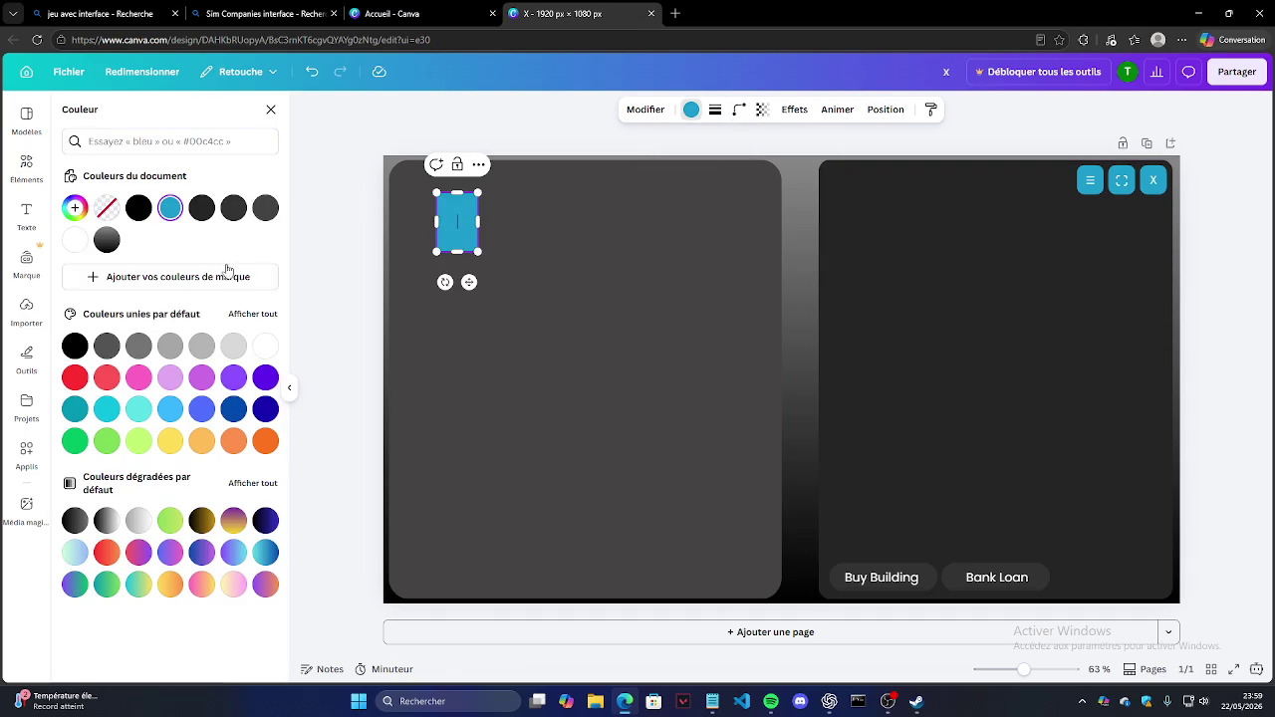
{"action": "left_click", "coordinate": [264, 409]}
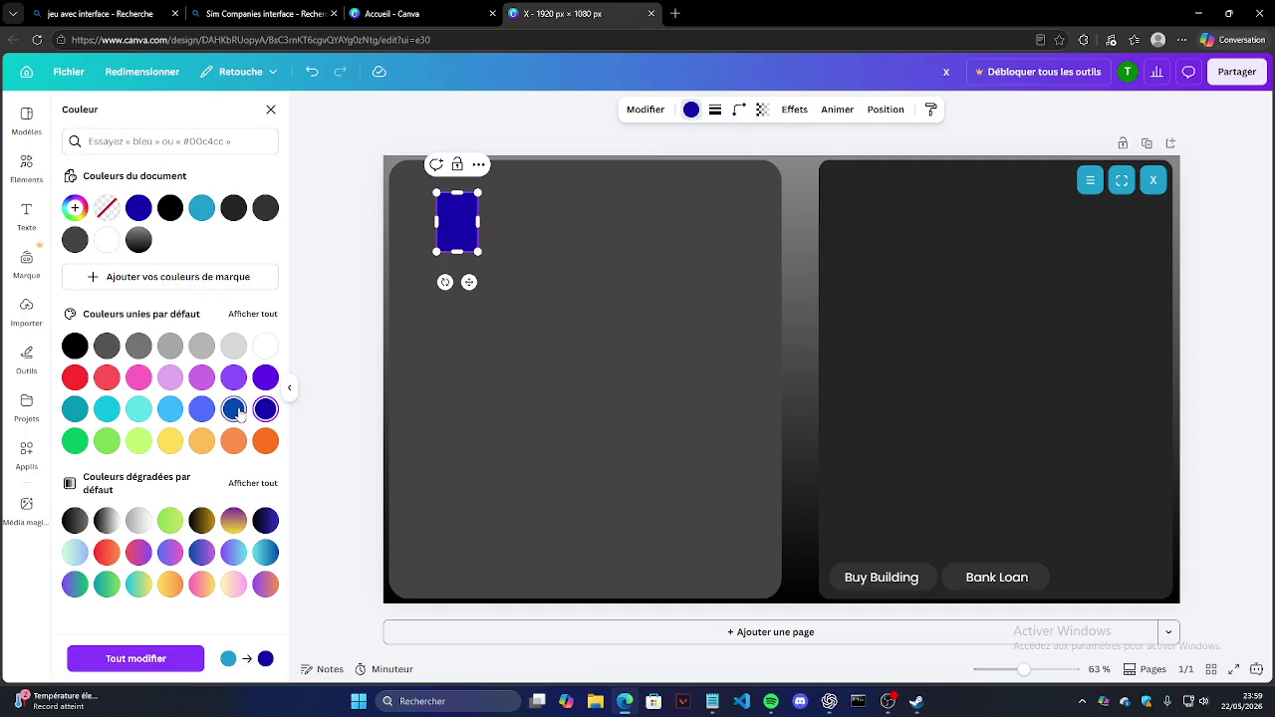
{"action": "left_click", "coordinate": [235, 410]}
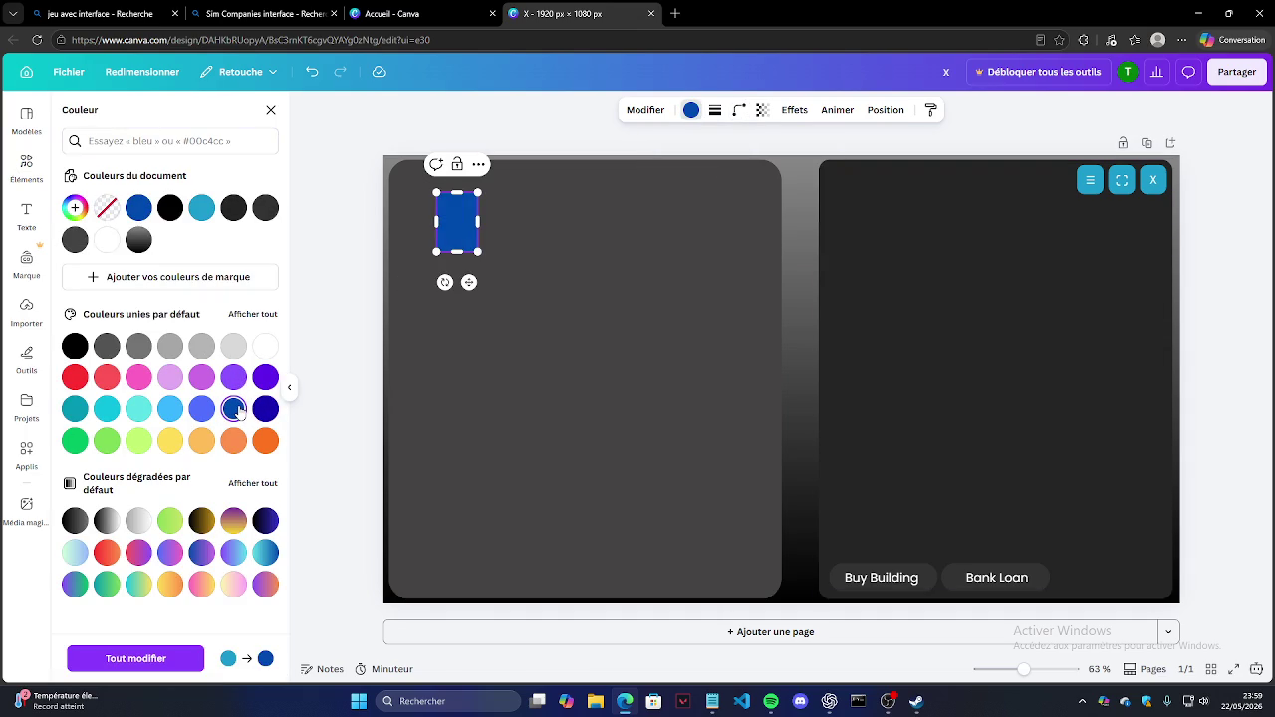
Step: Add a white bold 'P' at size 42 on the tile and nudge it toward the top-left
{"action": "double_click", "coordinate": [473, 240]}
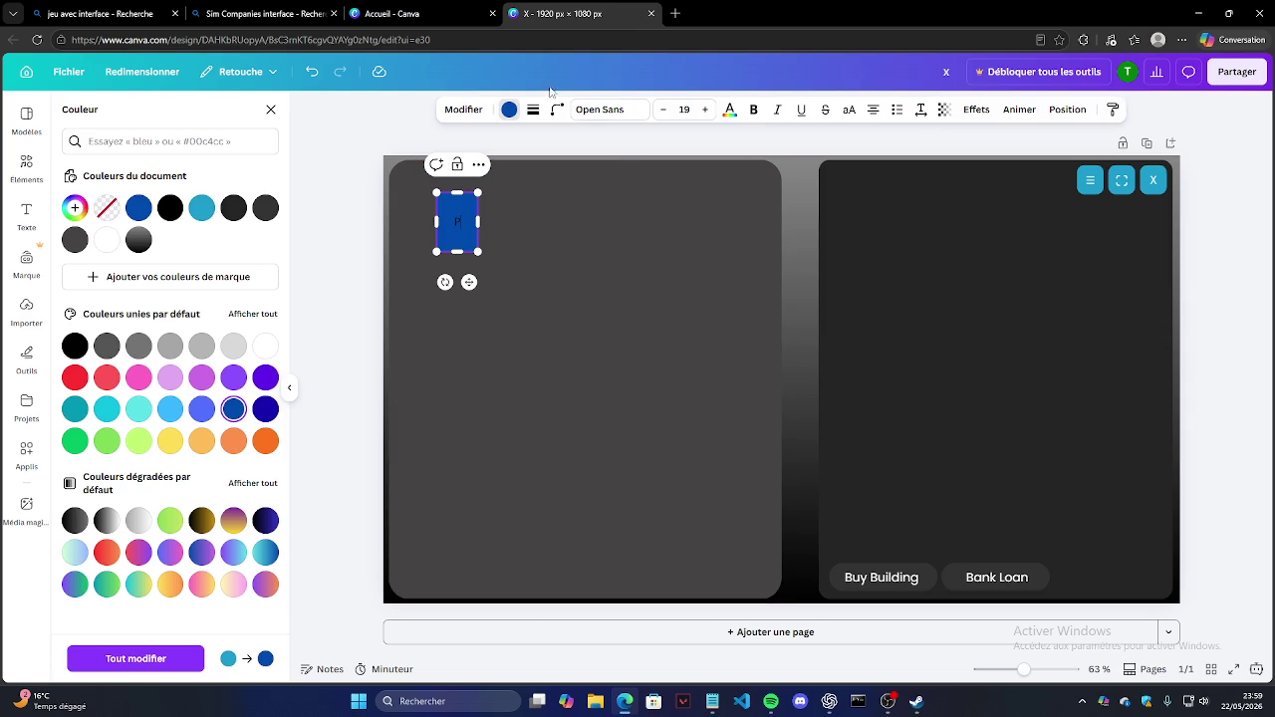
{"action": "left_click", "coordinate": [509, 109]}
{"action": "left_click", "coordinate": [483, 223]}
{"action": "left_click", "coordinate": [731, 110]}
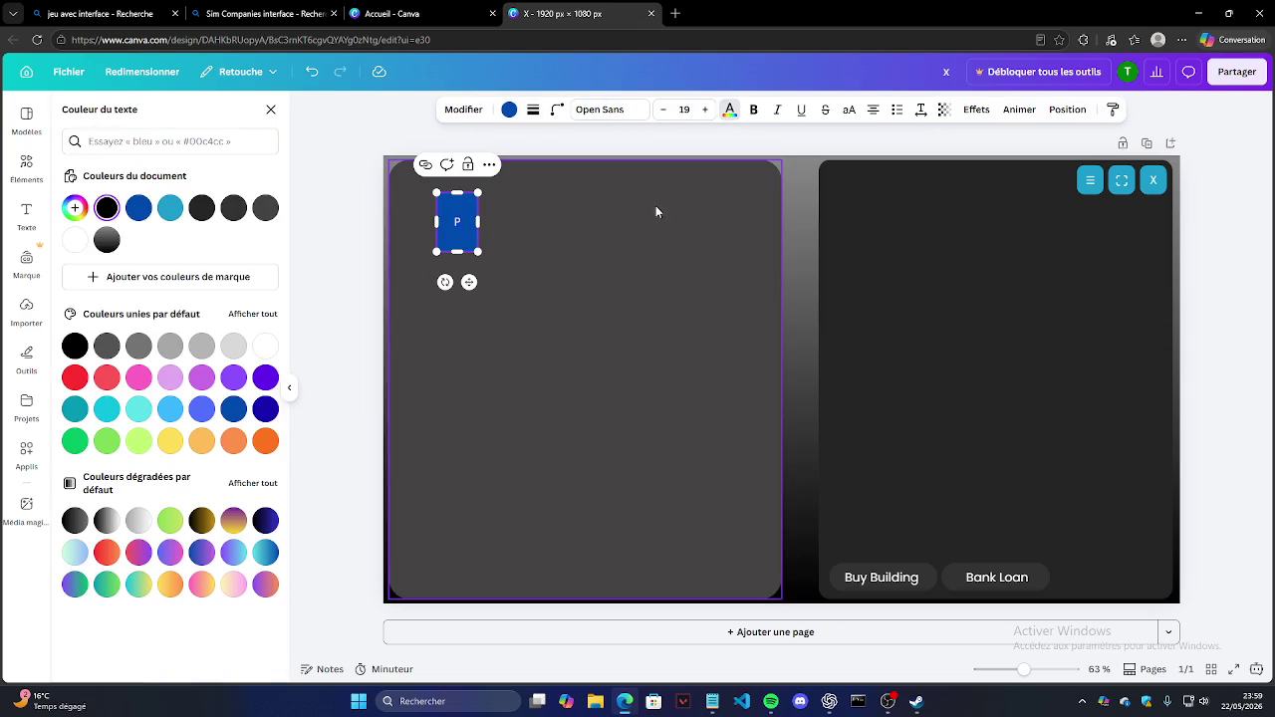
{"action": "left_click", "coordinate": [754, 109]}
{"action": "left_click", "coordinate": [704, 109]}
{"action": "left_click", "coordinate": [704, 110]}
{"action": "left_click", "coordinate": [705, 112]}
{"action": "left_click", "coordinate": [704, 111]}
{"action": "left_click", "coordinate": [704, 110]}
{"action": "left_click_drag", "start_coordinate": [450, 227], "coordinate": [429, 214]}
{"action": "left_click", "coordinate": [370, 132]}
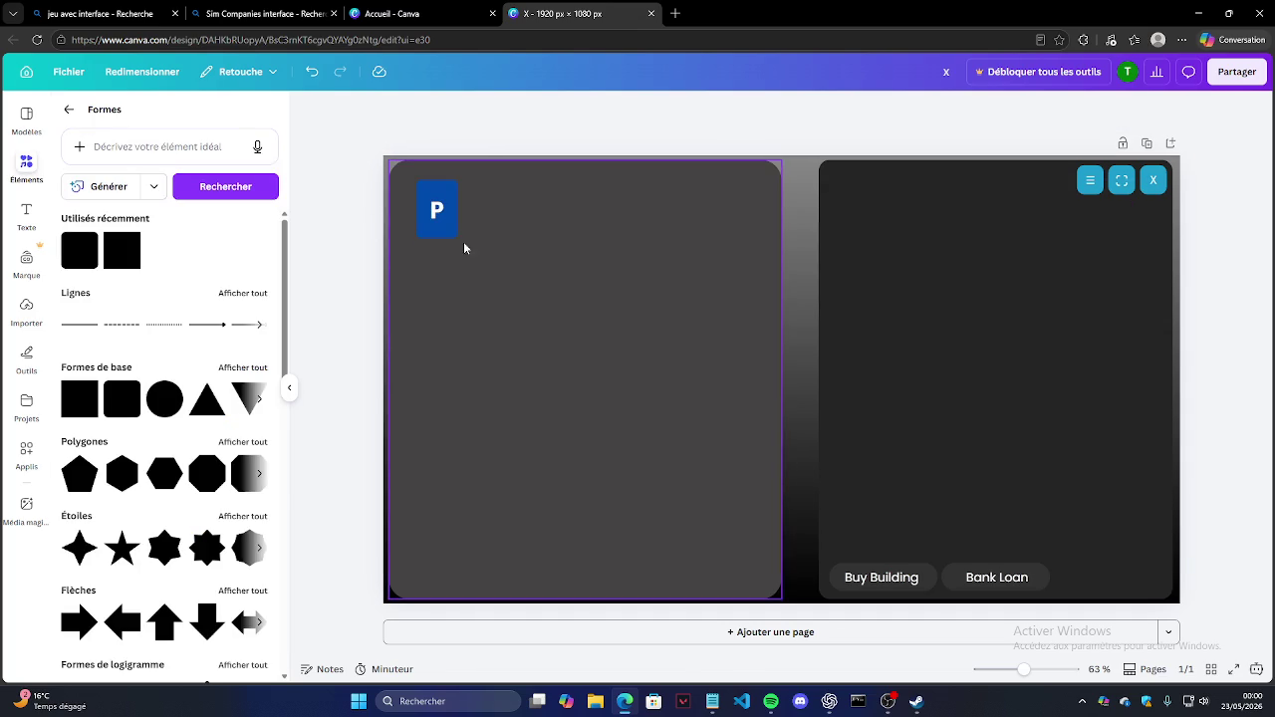
{"action": "left_click", "coordinate": [438, 209]}
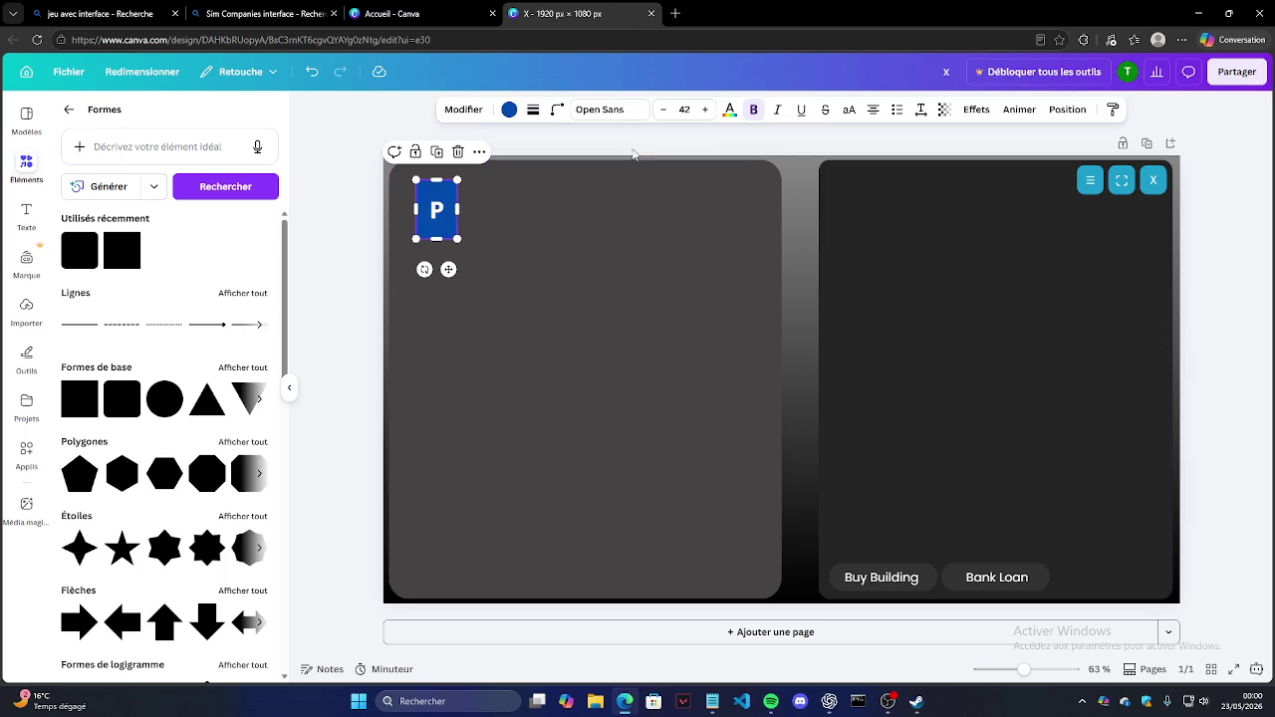
Step: Preview the P tile's alternative shapes and border style options, leaving them unchanged
{"action": "left_click", "coordinate": [463, 112]}
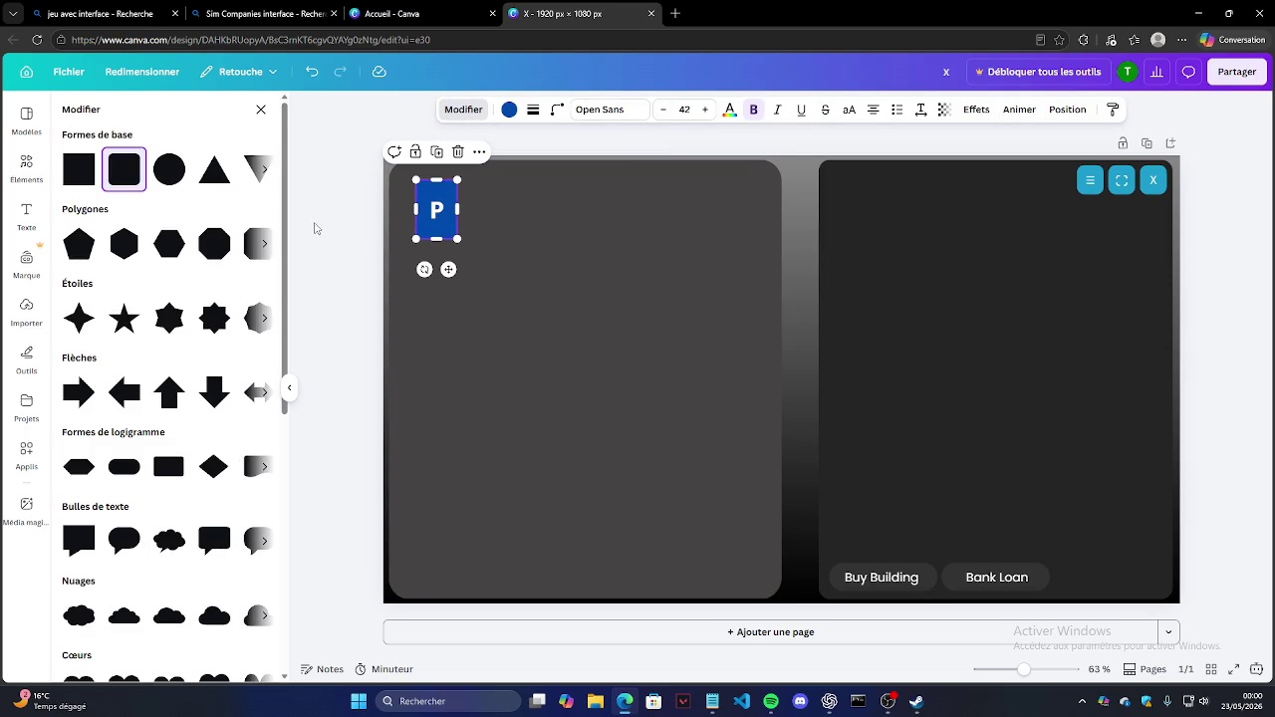
{"action": "left_click", "coordinate": [534, 110]}
{"action": "left_click", "coordinate": [534, 112]}
Step: Duplicate the blue P tile, position the copy over the original, and fill it light grey
{"action": "left_click", "coordinate": [439, 154]}
{"action": "mouse_move", "coordinate": [447, 204]}
{"action": "left_mouse_down"}
{"action": "mouse_move", "coordinate": [436, 194]}
{"action": "mouse_move", "coordinate": [461, 243]}
{"action": "left_mouse_up"}
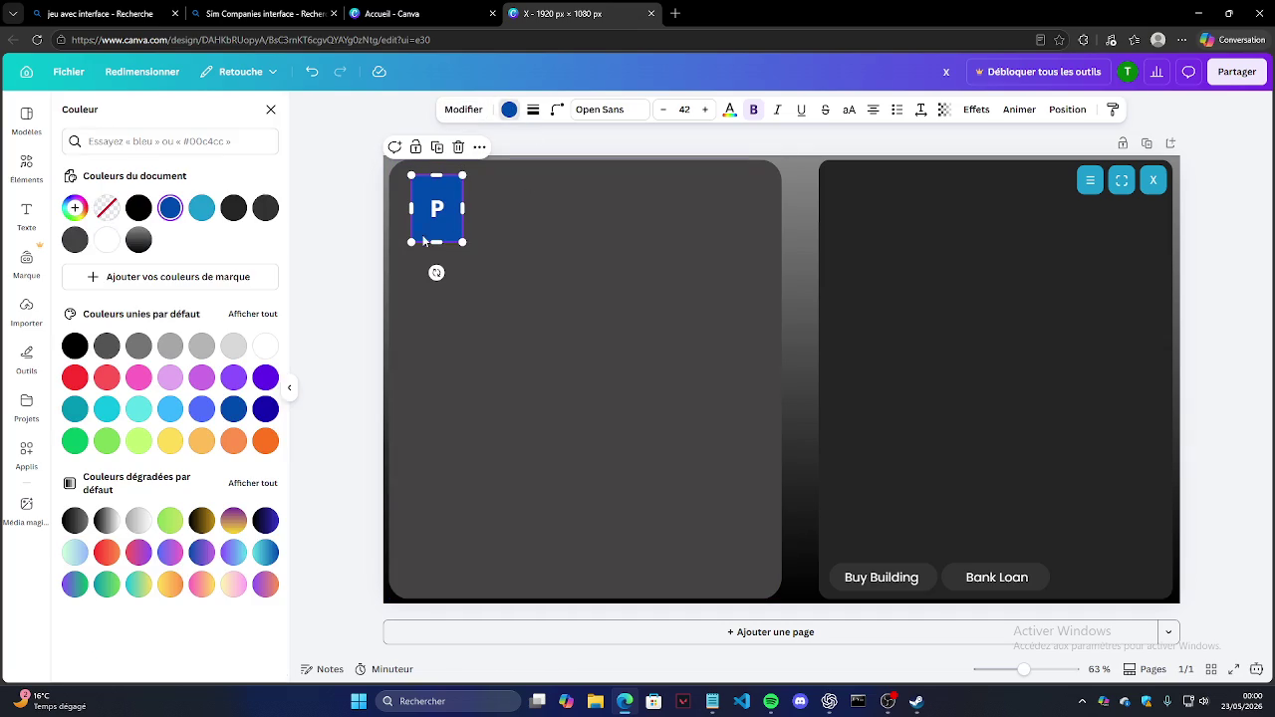
{"action": "left_click", "coordinate": [233, 346]}
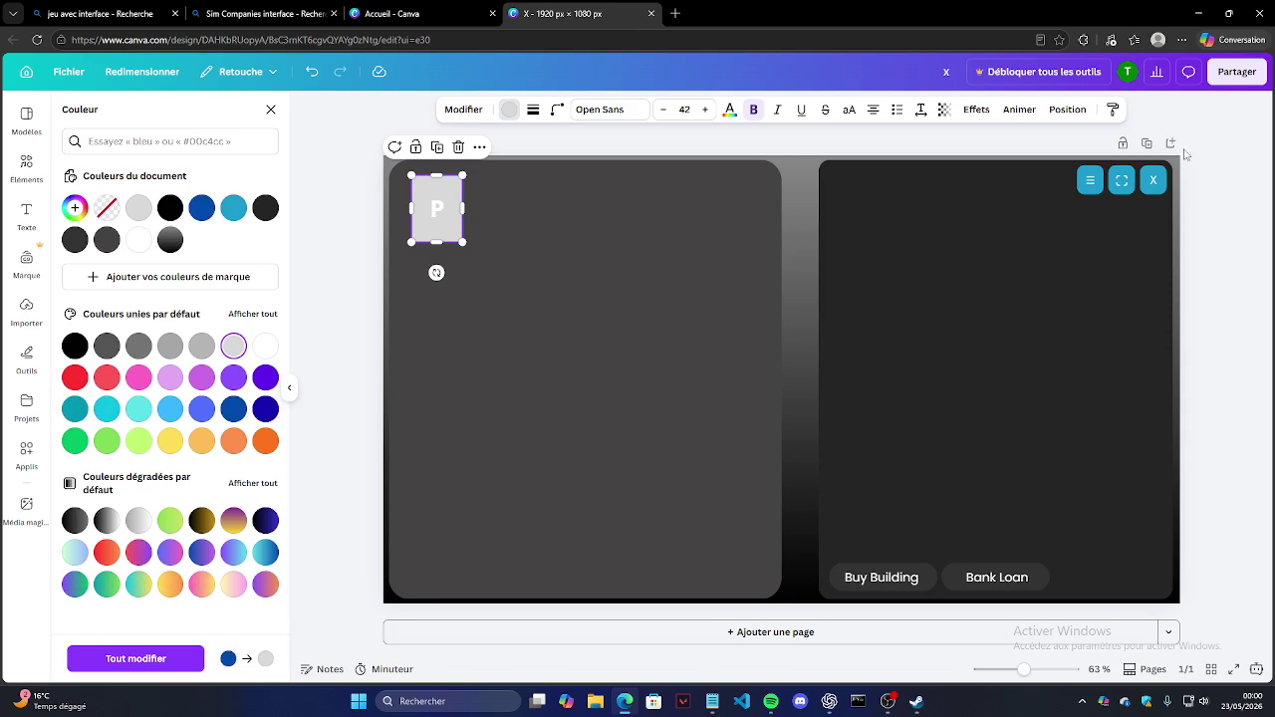
Step: Send the P badge back a layer, shrink it to about 113×153 px and nudge it right
{"action": "left_click", "coordinate": [1066, 110]}
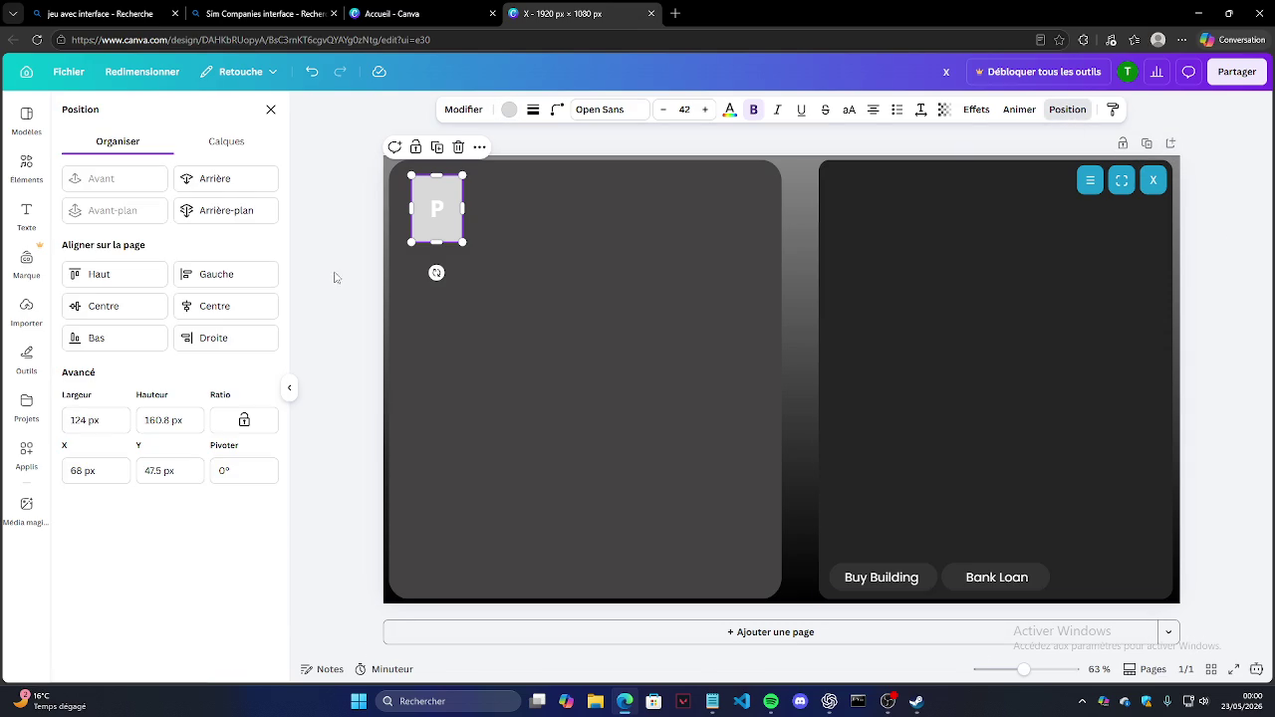
{"action": "left_click", "coordinate": [245, 189]}
{"action": "left_click_drag", "start_coordinate": [409, 174], "coordinate": [415, 179]}
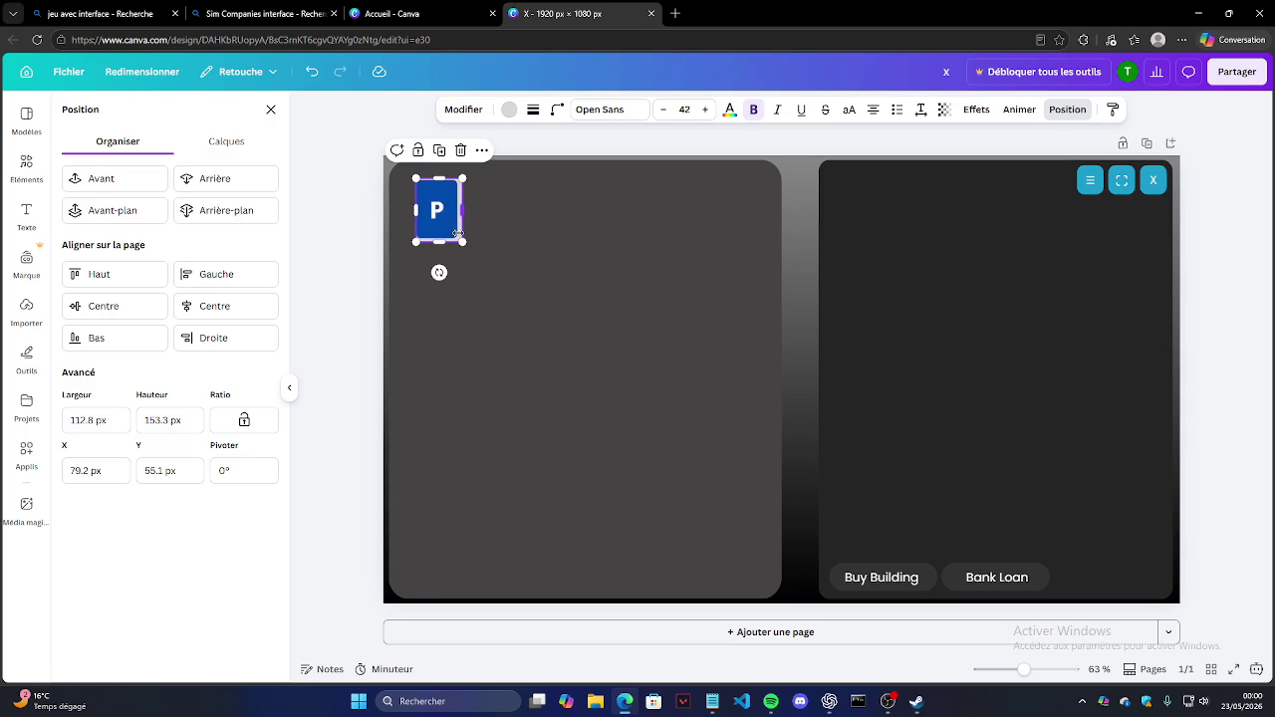
{"action": "left_click", "coordinate": [149, 181]}
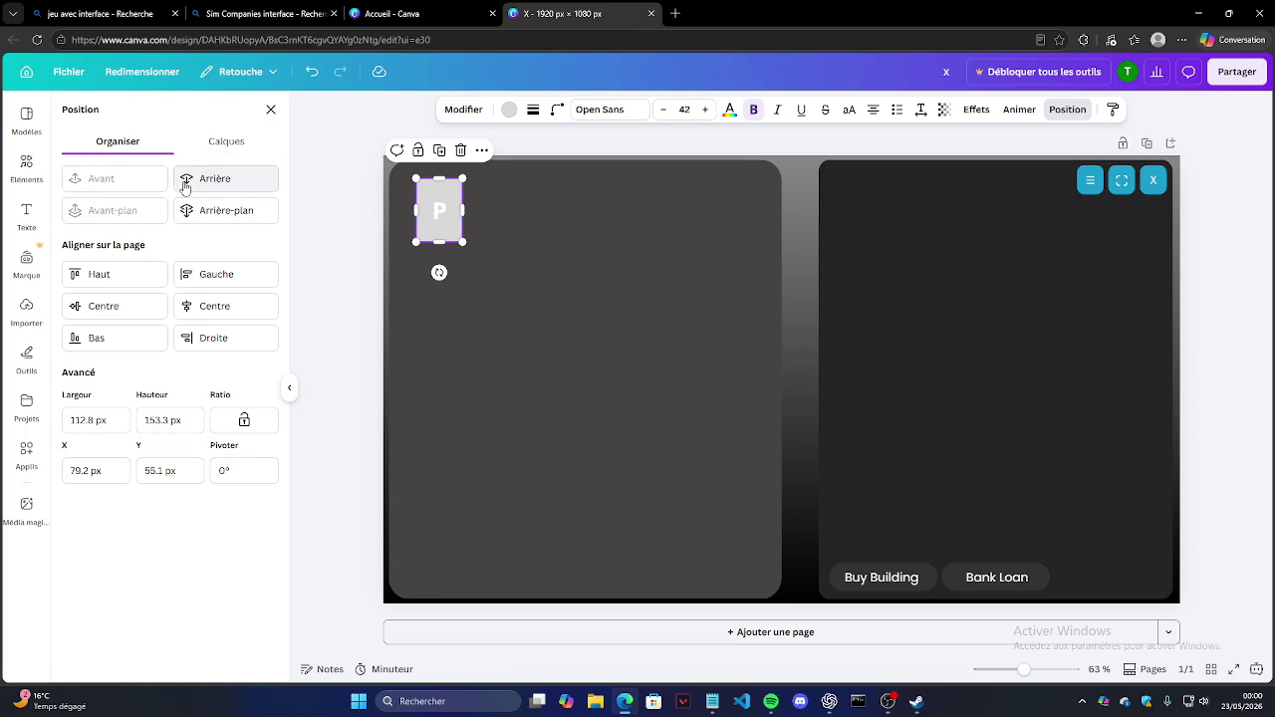
{"action": "left_click", "coordinate": [209, 178]}
{"action": "left_click", "coordinate": [428, 207]}
{"action": "left_click_drag", "start_coordinate": [432, 209], "coordinate": [433, 201]}
{"action": "left_click", "coordinate": [350, 179]}
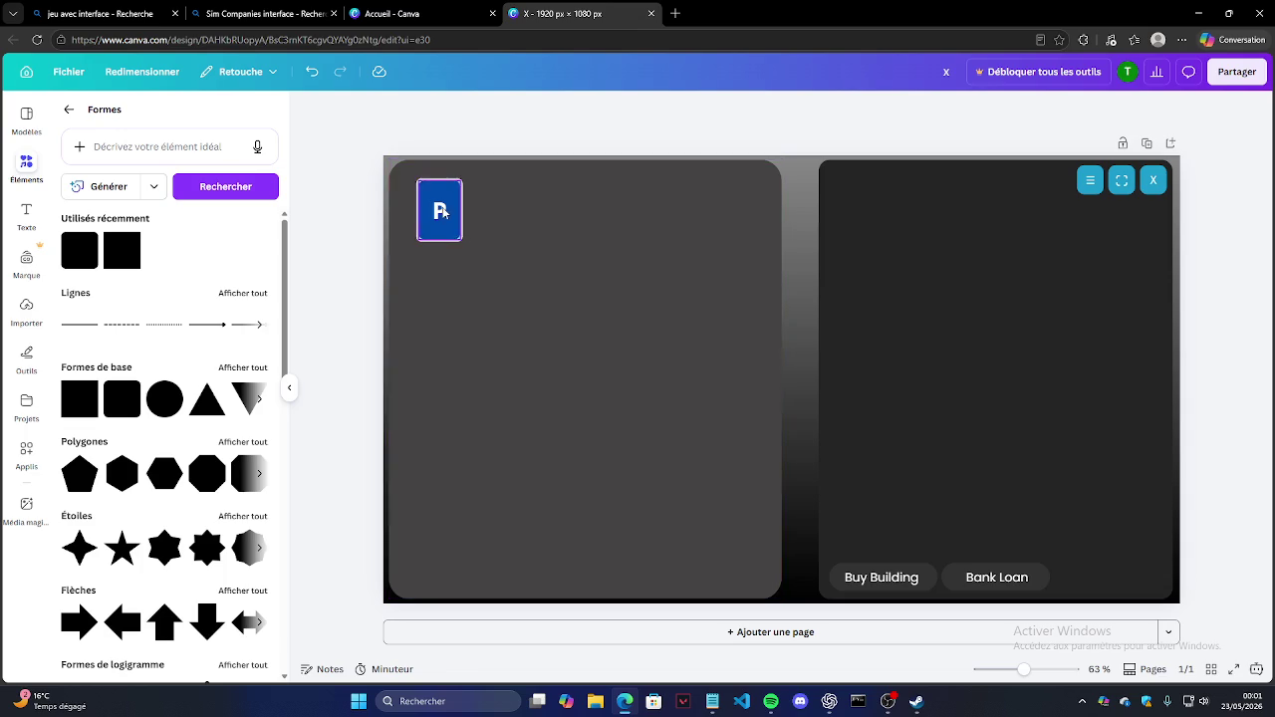
Step: Select the P badge, then the left panel background card
{"action": "left_click", "coordinate": [431, 203]}
{"action": "left_click", "coordinate": [443, 209]}
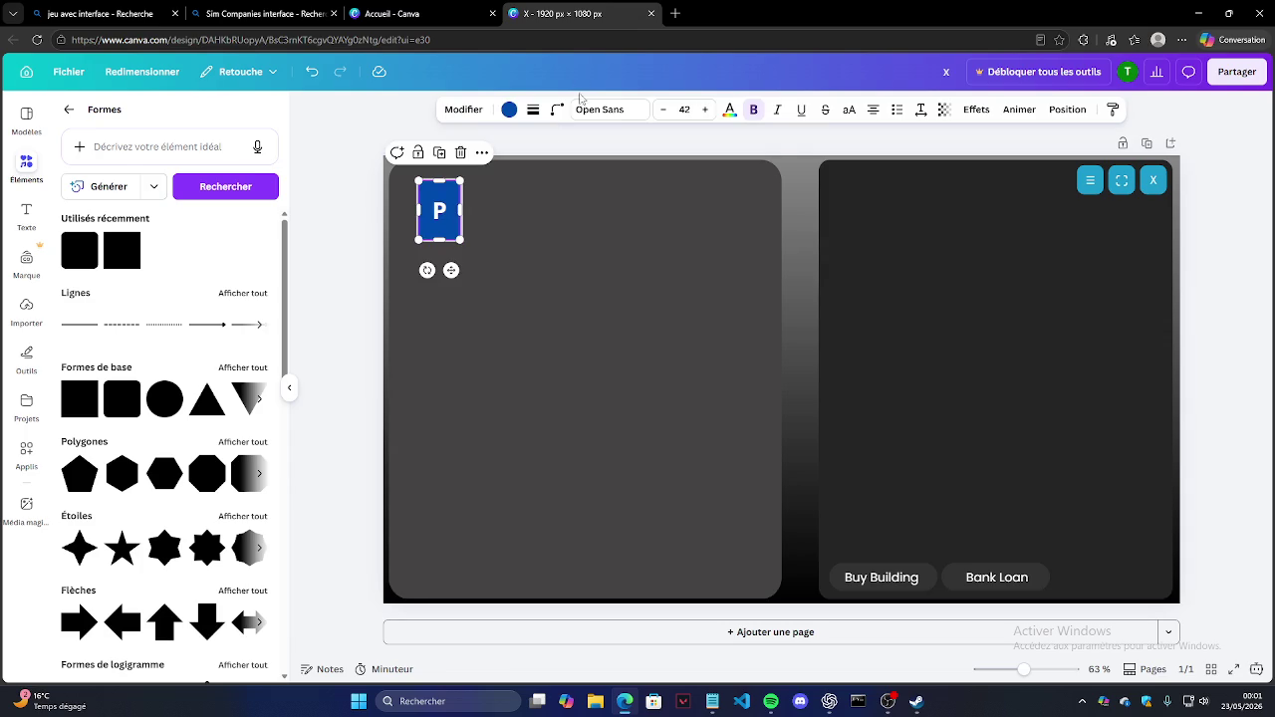
{"action": "left_click", "coordinate": [578, 146]}
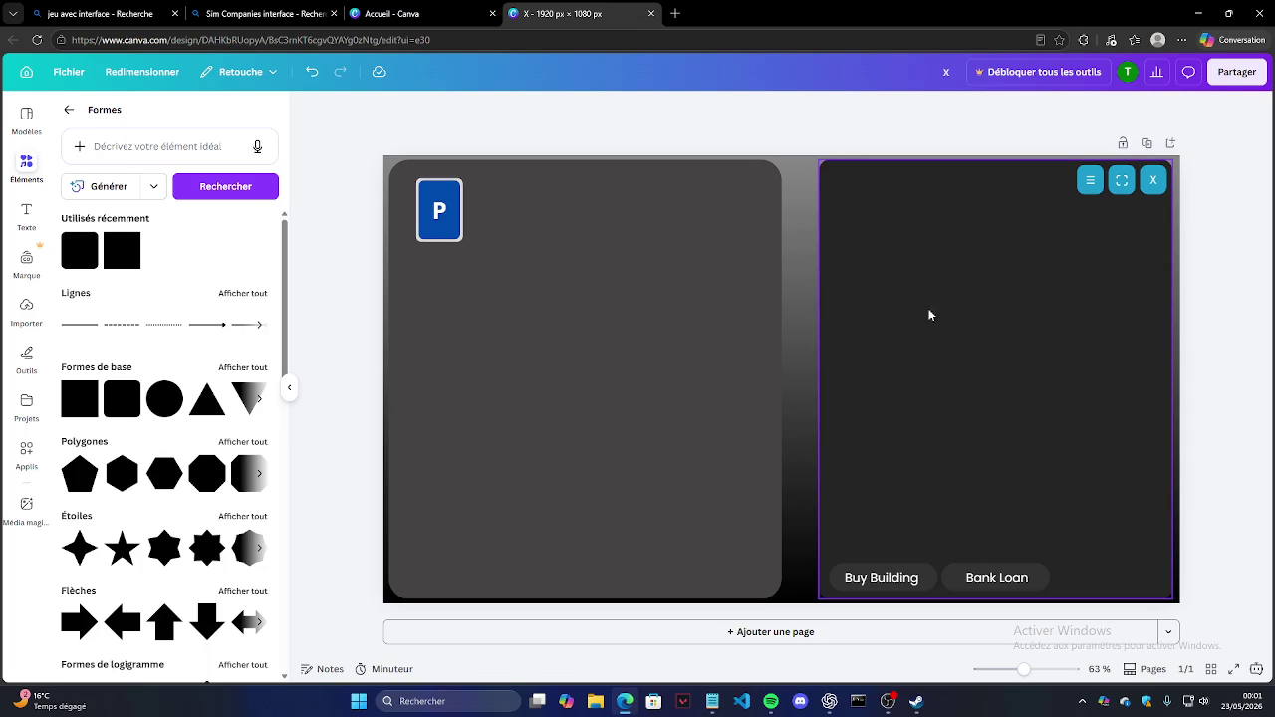
{"action": "left_click", "coordinate": [401, 266]}
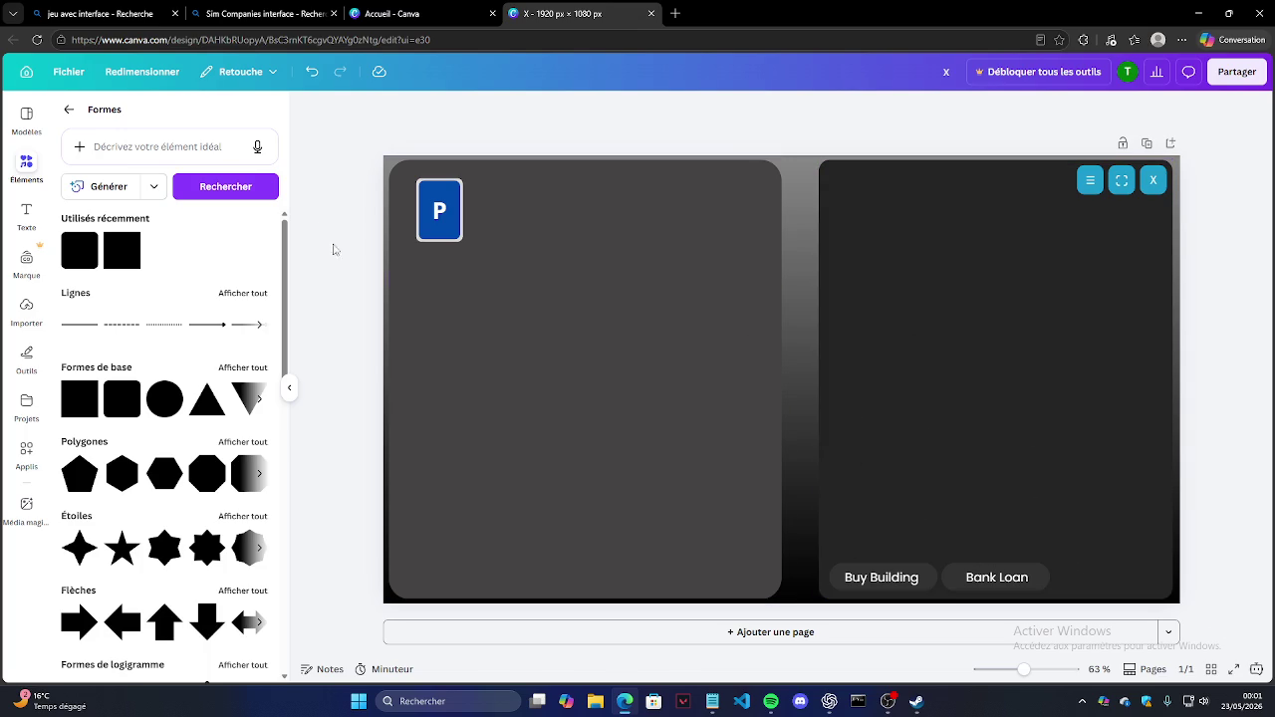
{"action": "left_click", "coordinate": [26, 211]}
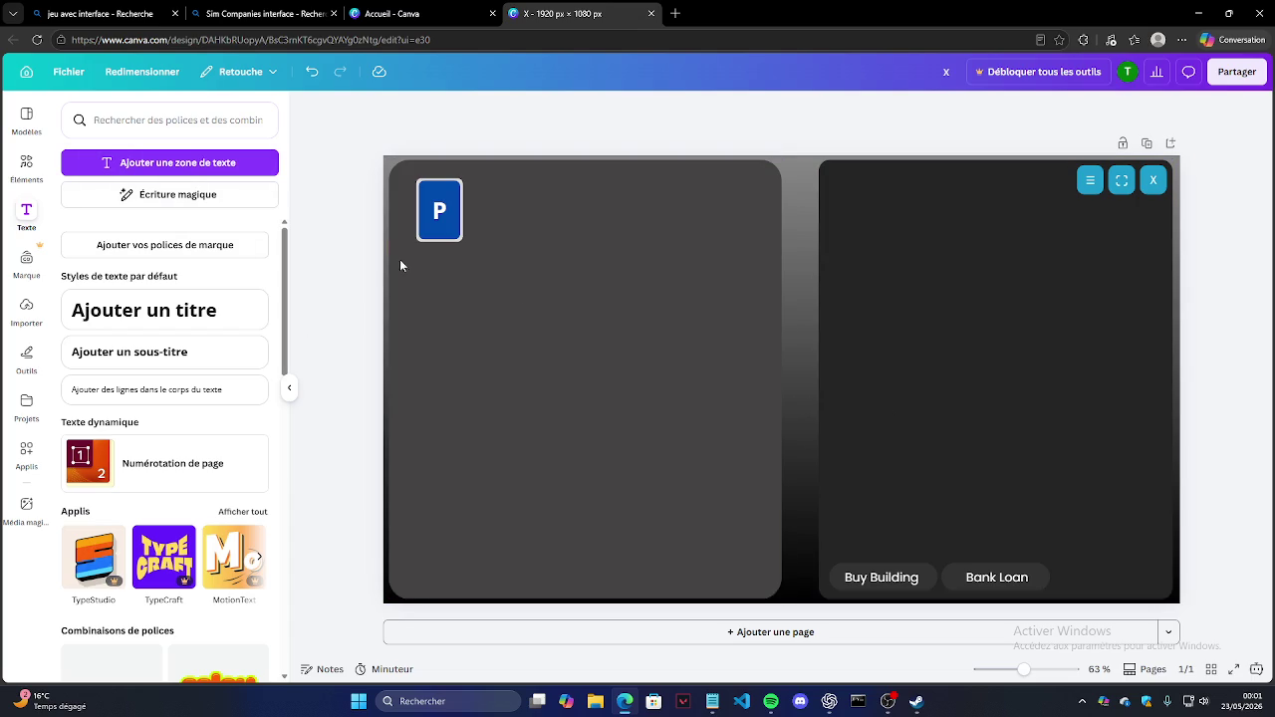
{"action": "left_click", "coordinate": [743, 375]}
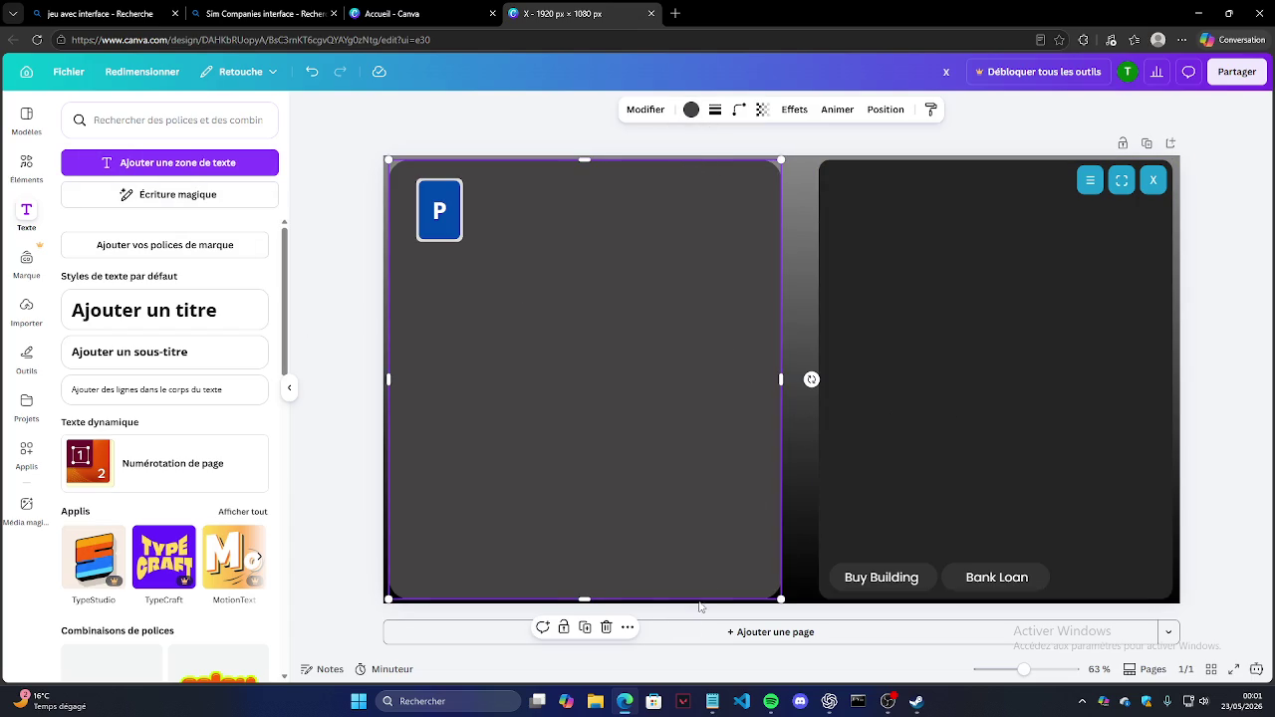
{"action": "left_click", "coordinate": [594, 701]}
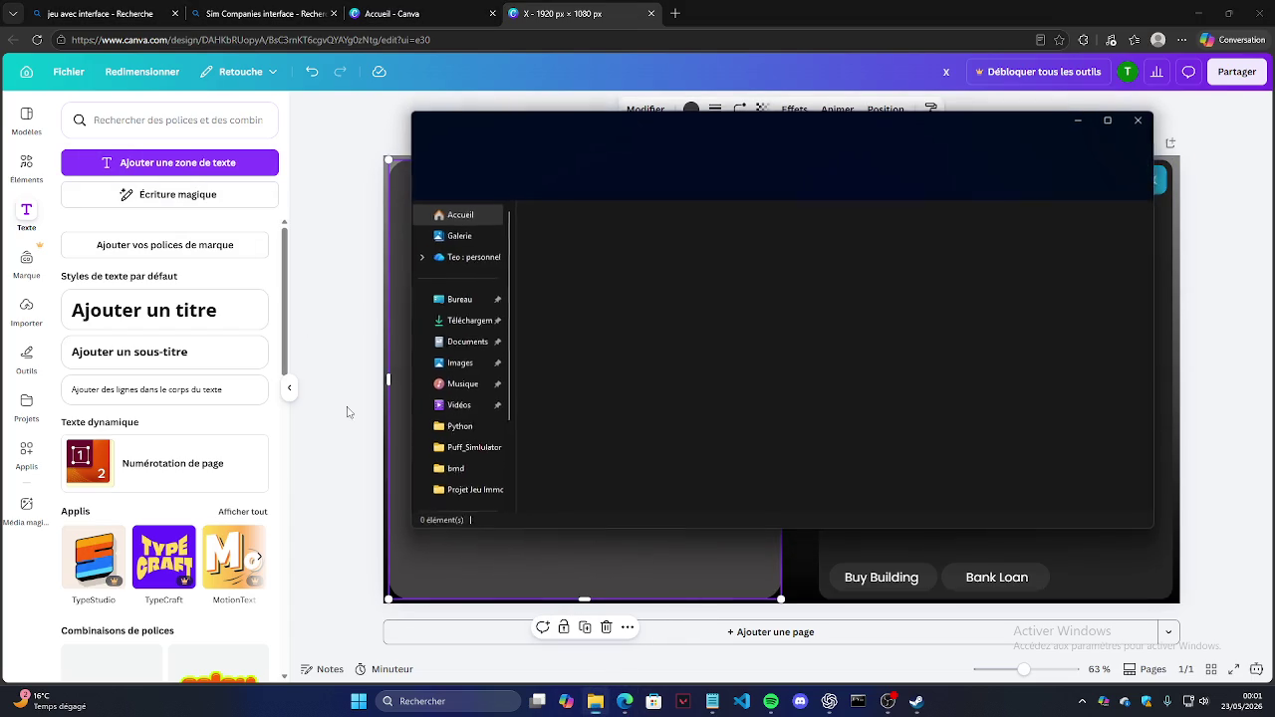
{"action": "left_click", "coordinate": [476, 302]}
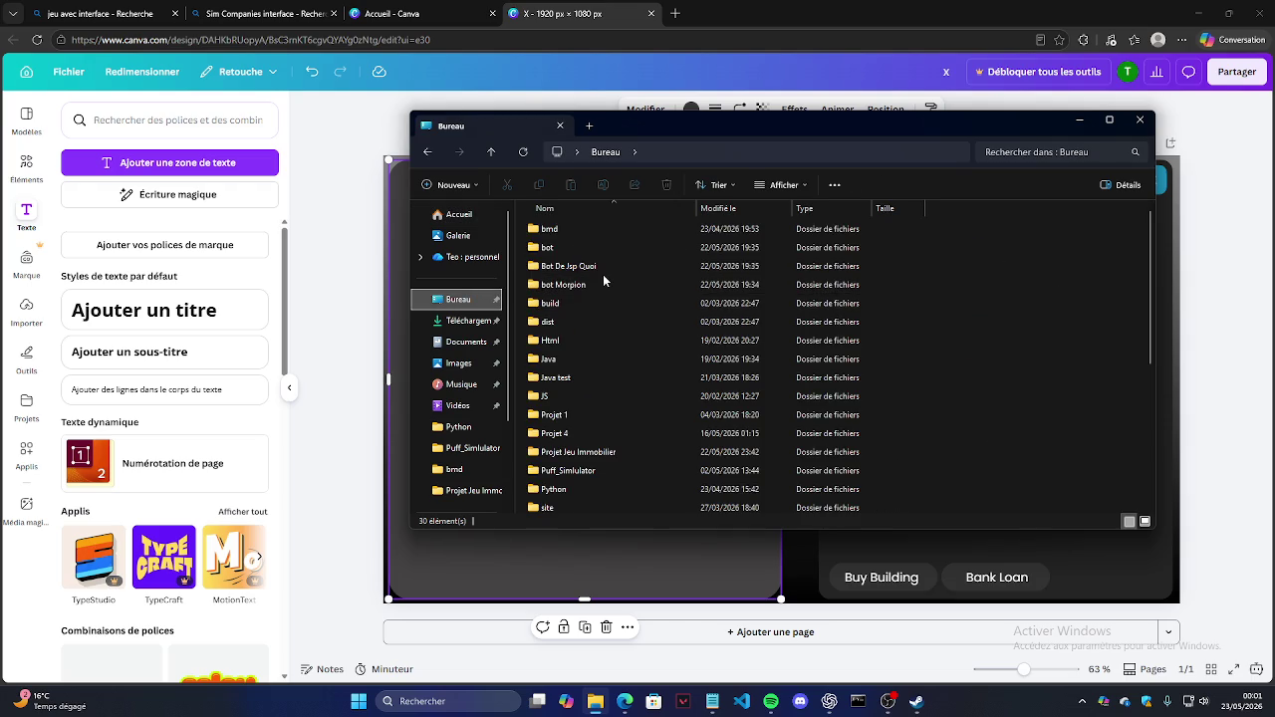
{"action": "double_click", "coordinate": [605, 451]}
{"action": "double_click", "coordinate": [553, 239]}
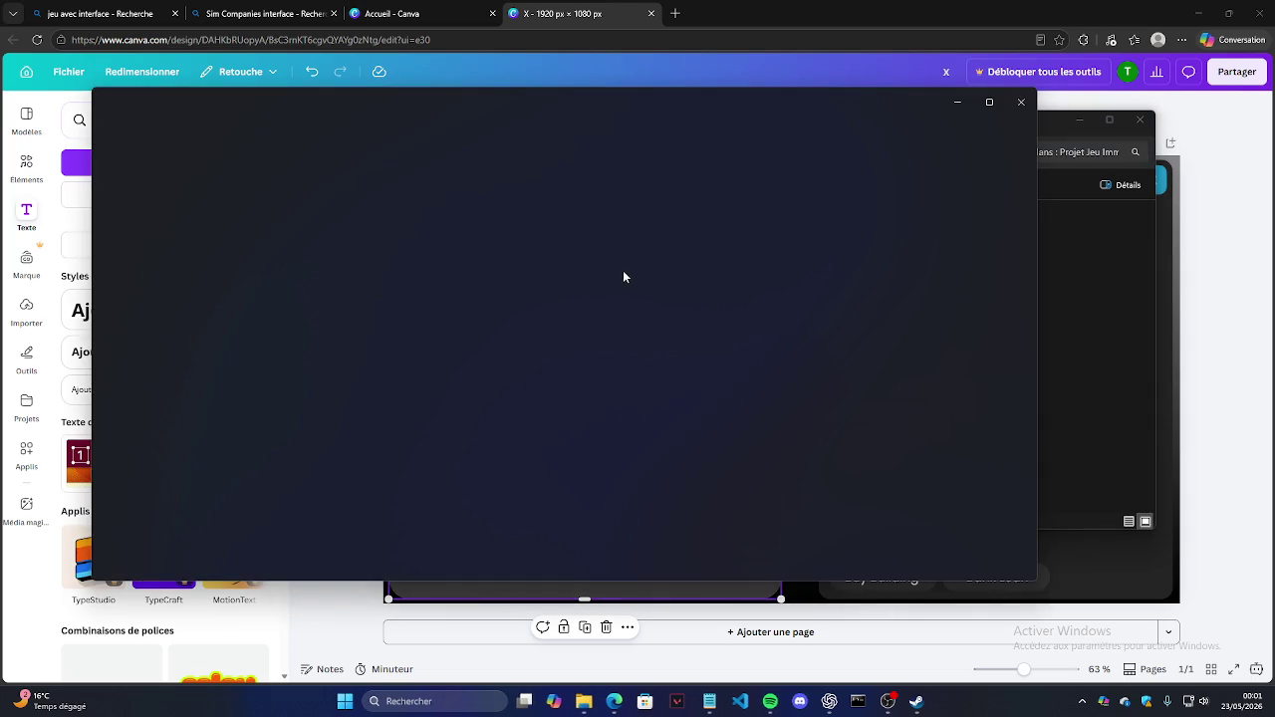
{"action": "left_click", "coordinate": [1088, 120]}
{"action": "left_click_drag", "start_coordinate": [692, 121], "coordinate": [706, 278]}
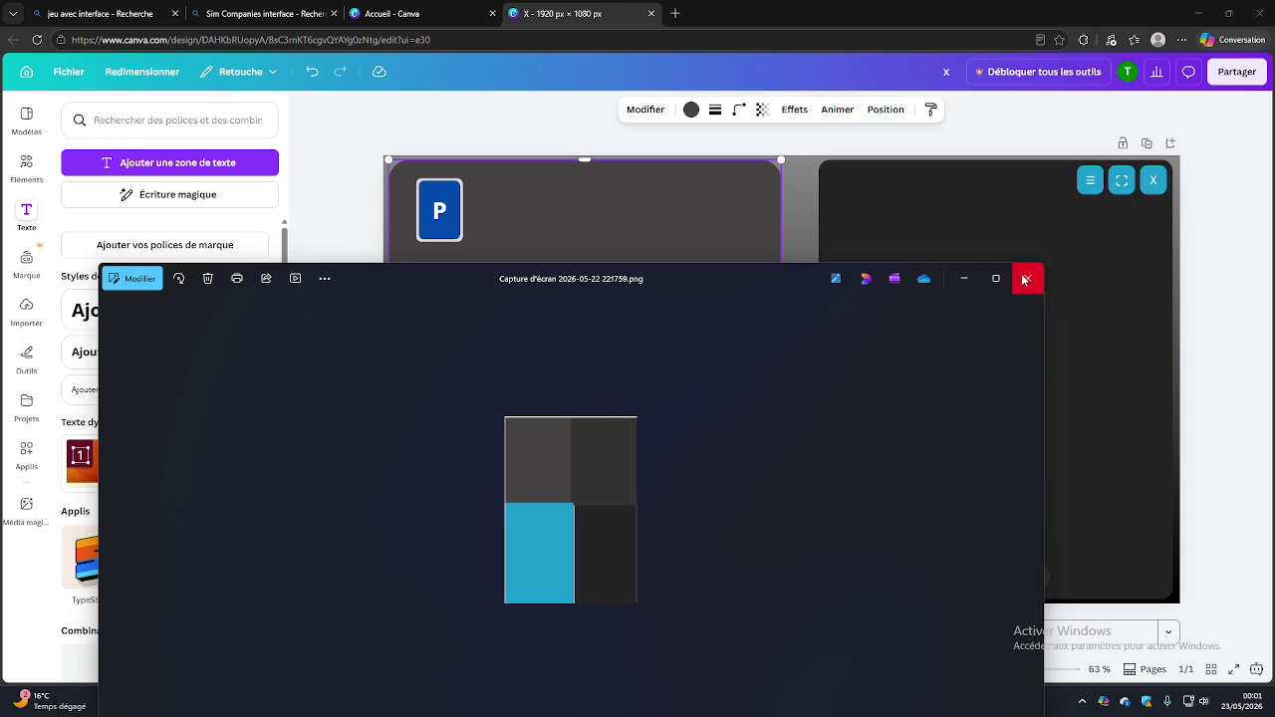
{"action": "left_click", "coordinate": [1026, 279]}
{"action": "left_click", "coordinate": [690, 109]}
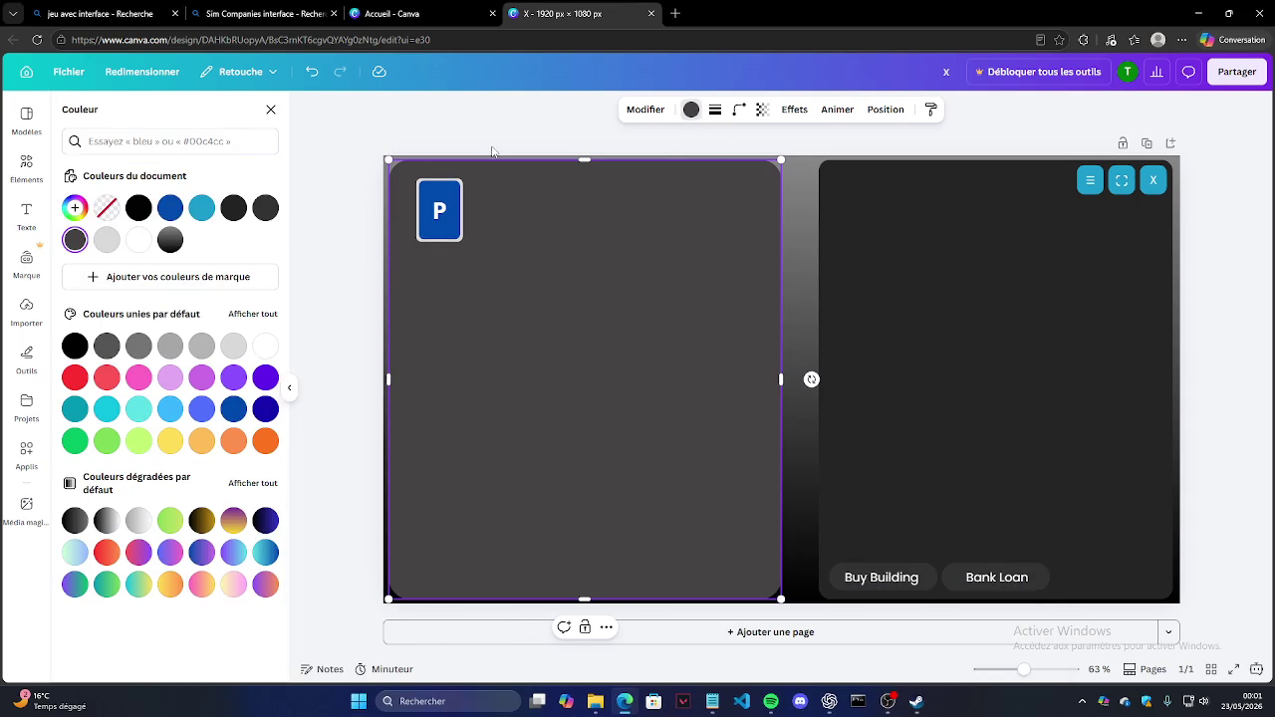
Step: Drag a rounded square from Shapes onto the right panel and enlarge it
{"action": "key", "text": "Escape"}
{"action": "left_click", "coordinate": [27, 117]}
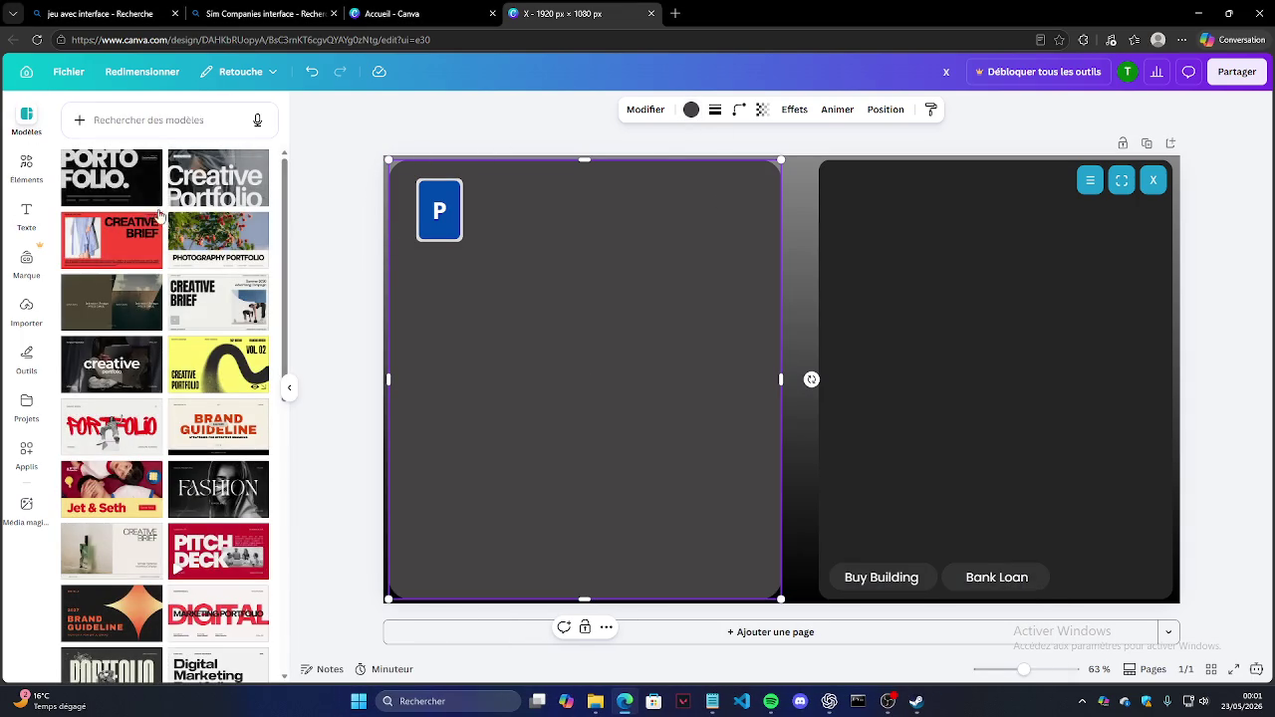
{"action": "left_click", "coordinate": [27, 167]}
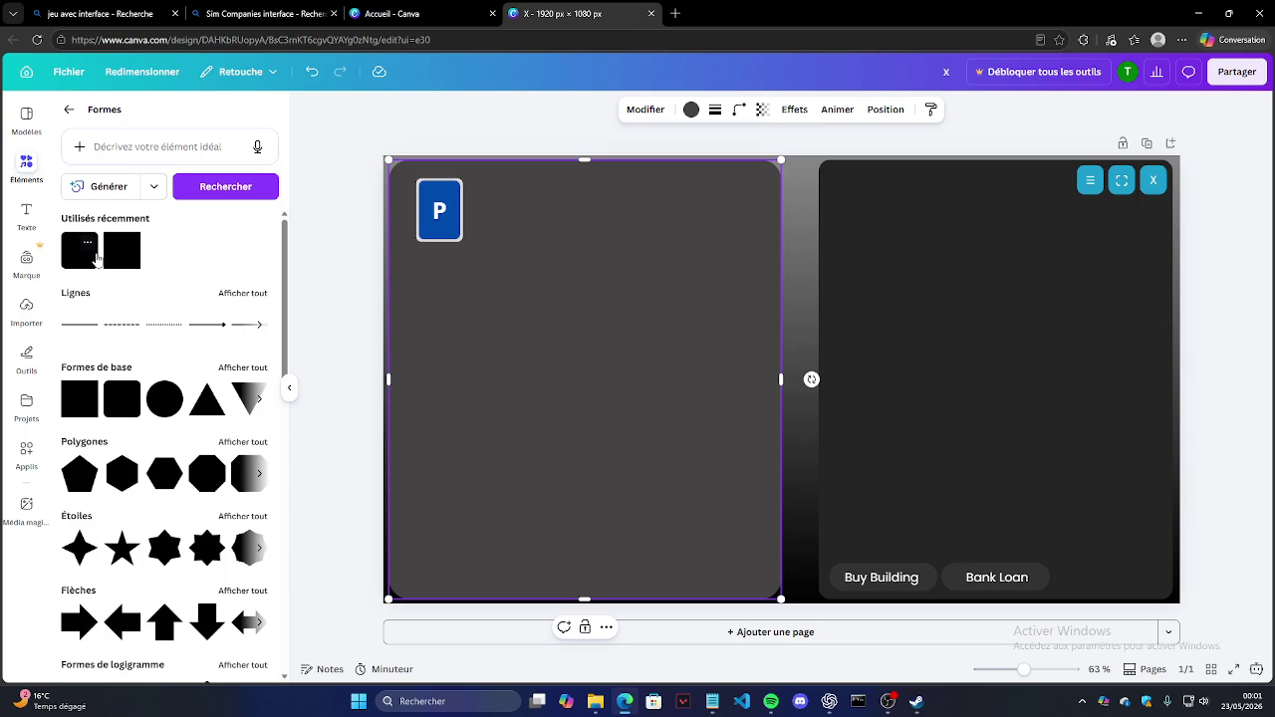
{"action": "mouse_move", "coordinate": [89, 262]}
{"action": "left_mouse_down"}
{"action": "mouse_move", "coordinate": [890, 449]}
{"action": "mouse_move", "coordinate": [867, 408]}
{"action": "mouse_move", "coordinate": [898, 478]}
{"action": "left_mouse_up"}
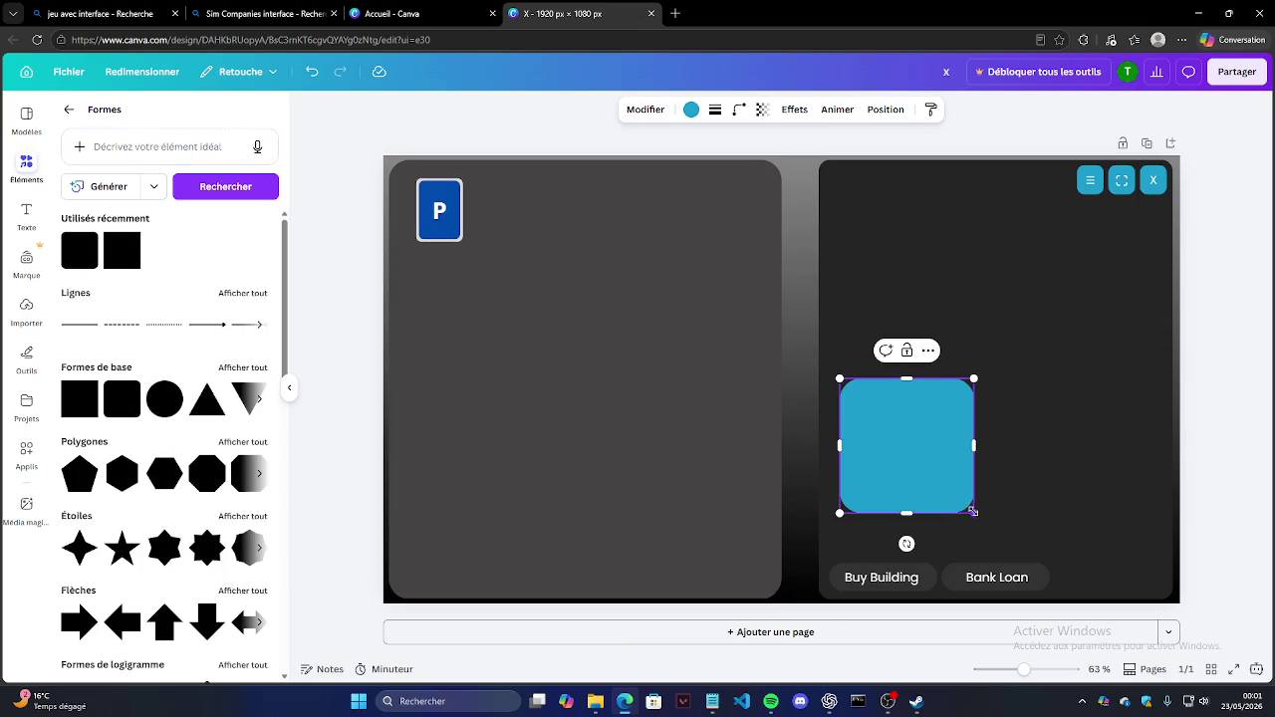
{"action": "left_click_drag", "start_coordinate": [973, 511], "coordinate": [1002, 530]}
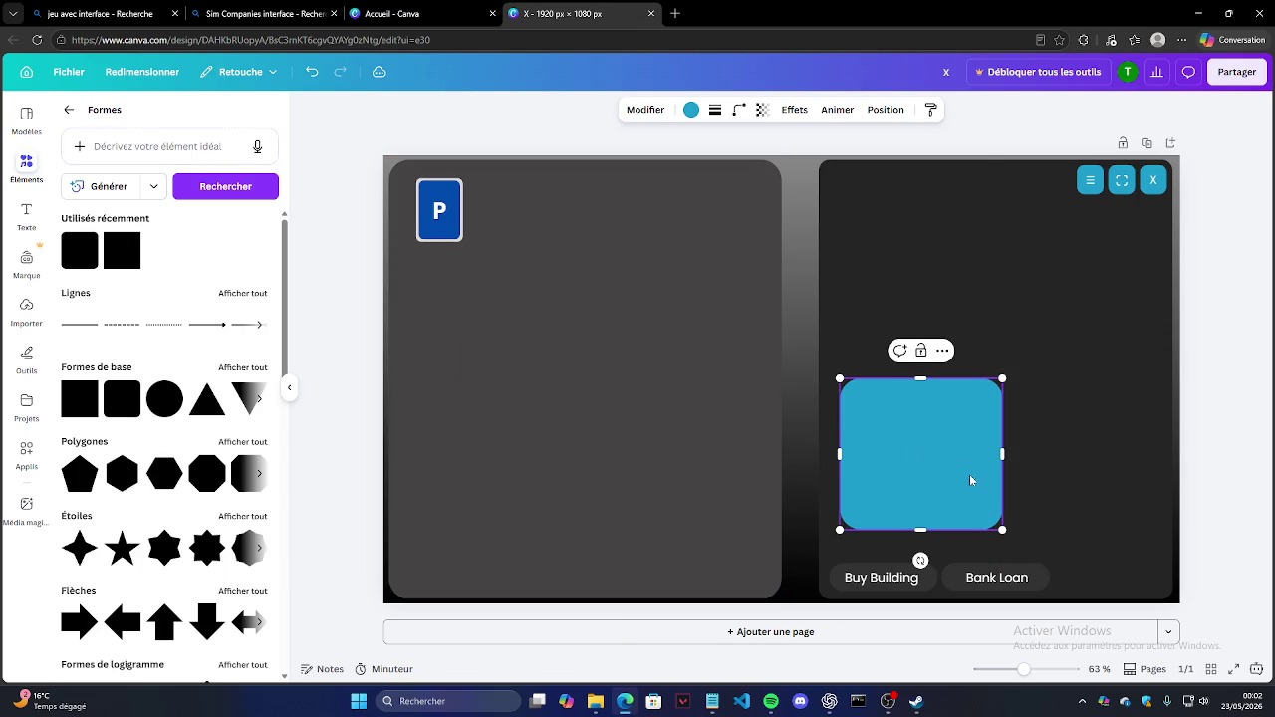
Step: Colour the rounded square #333232 using the code from the project notes
{"action": "left_click", "coordinate": [713, 702]}
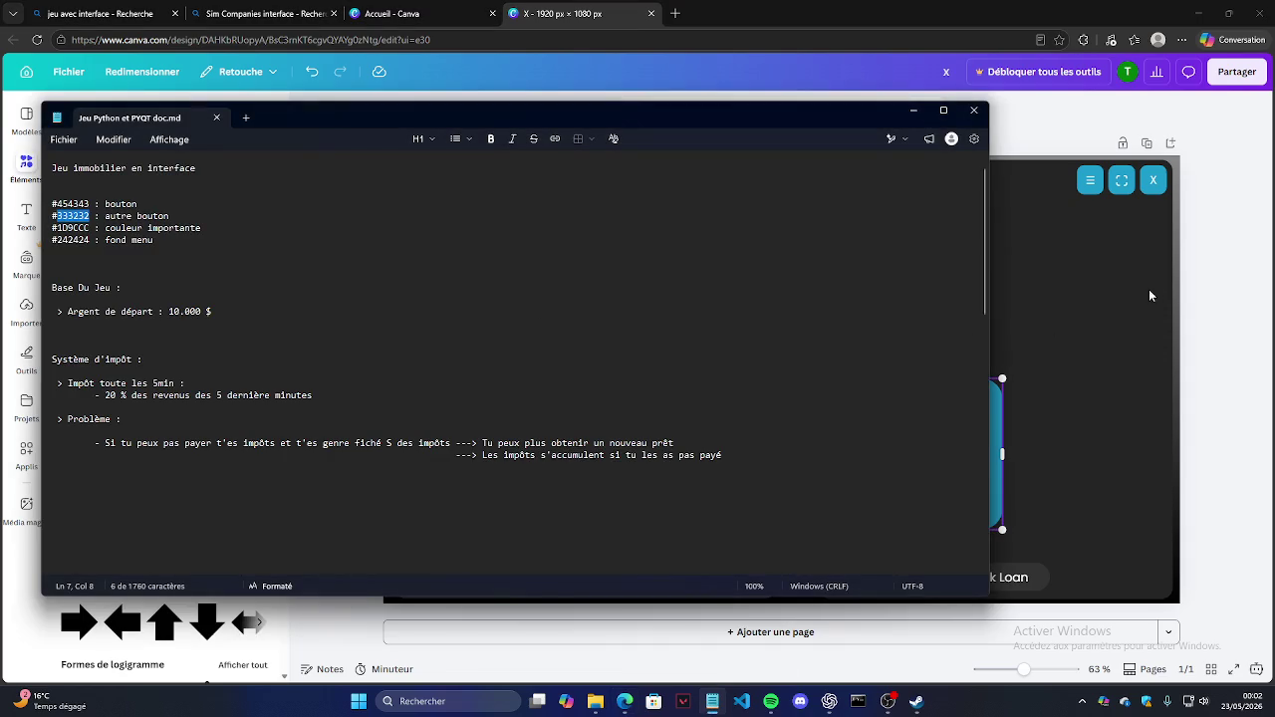
{"action": "left_click", "coordinate": [1090, 280]}
{"action": "left_click", "coordinate": [897, 427]}
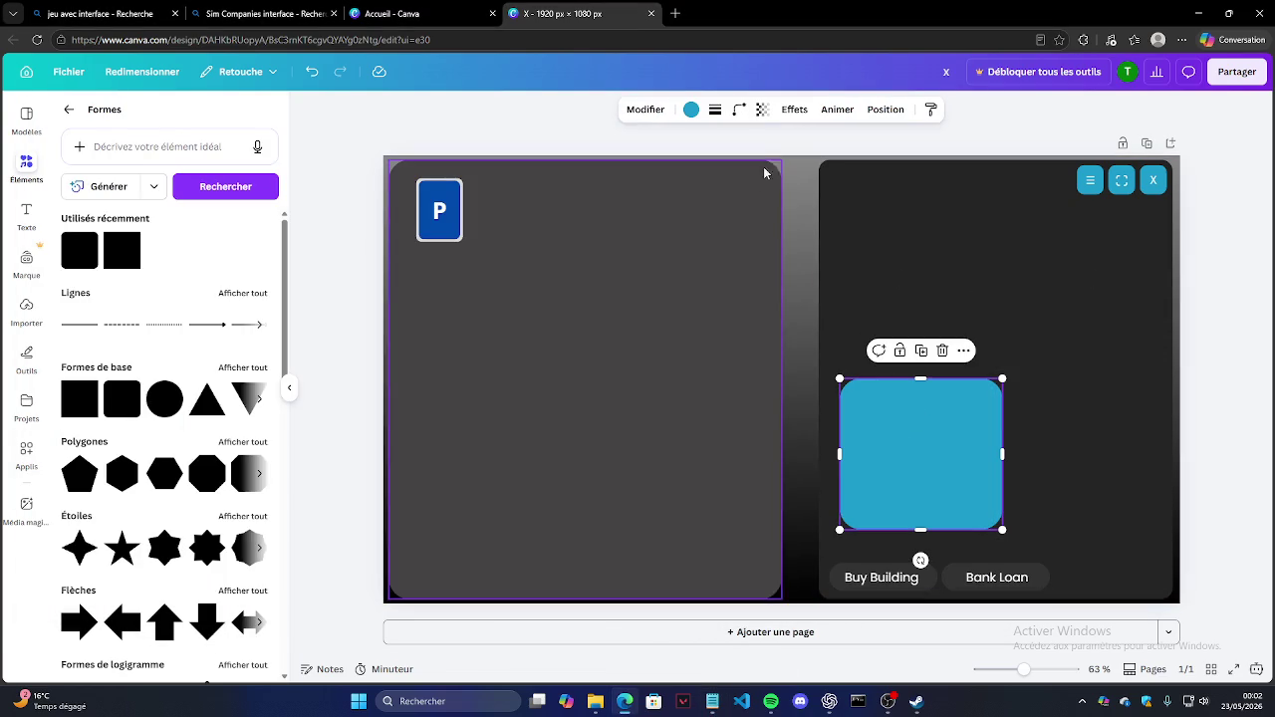
{"action": "left_click", "coordinate": [691, 111]}
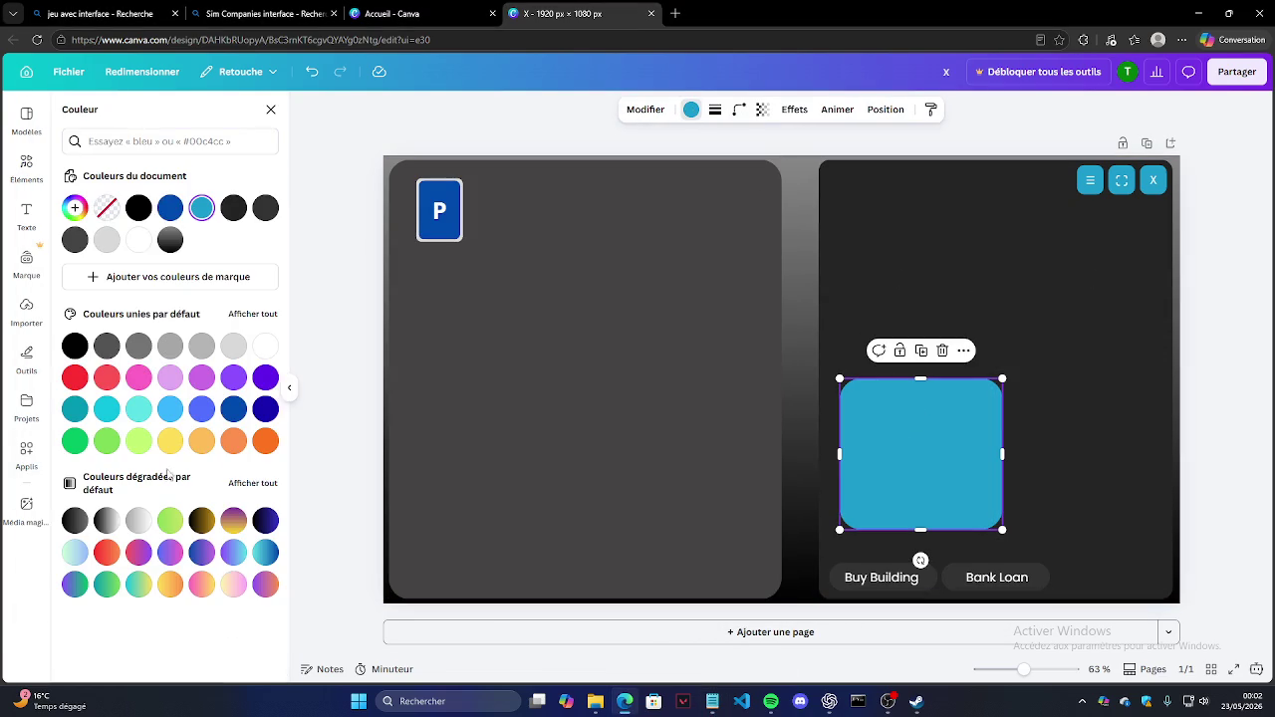
{"action": "left_click", "coordinate": [75, 207]}
{"action": "type", "text": "#333232"}
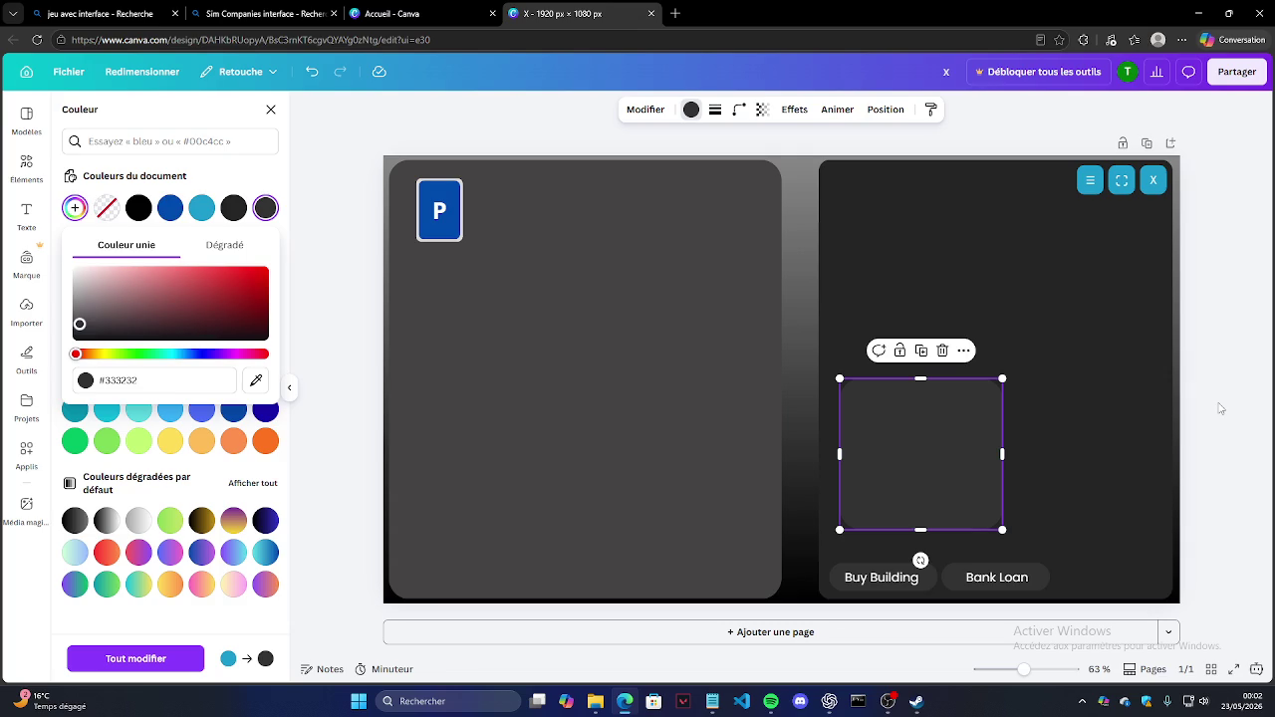
{"action": "left_click", "coordinate": [1221, 409]}
Step: Move and widen the dark box to sit centred above the Buy Building and Bank Loan buttons
{"action": "left_click_drag", "start_coordinate": [913, 475], "coordinate": [910, 494]}
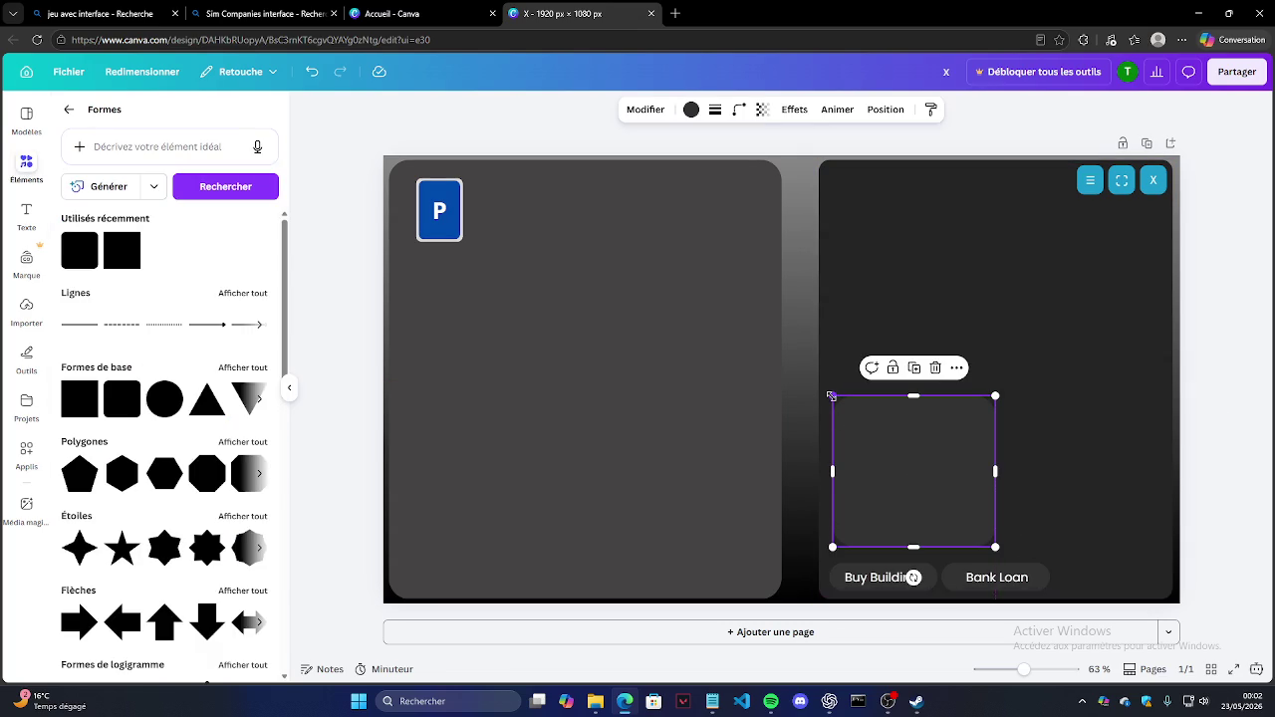
{"action": "left_click_drag", "start_coordinate": [997, 548], "coordinate": [1046, 546]}
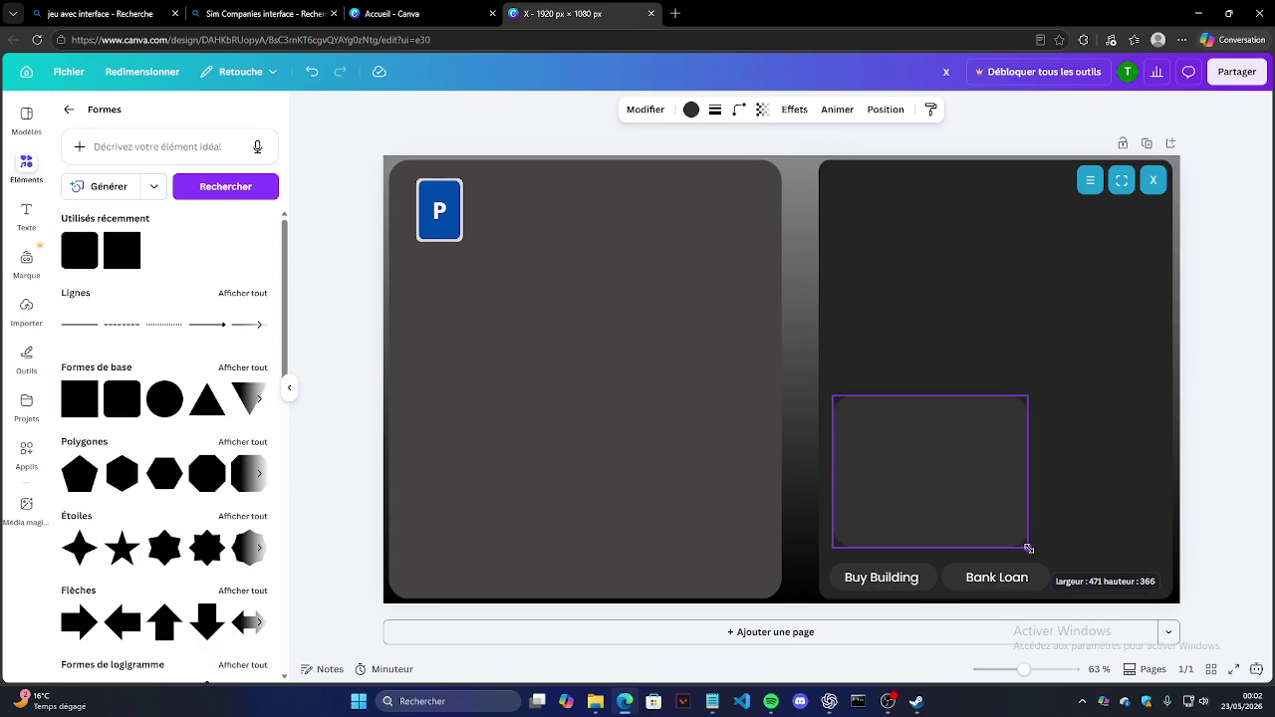
{"action": "left_click_drag", "start_coordinate": [993, 478], "coordinate": [995, 478]}
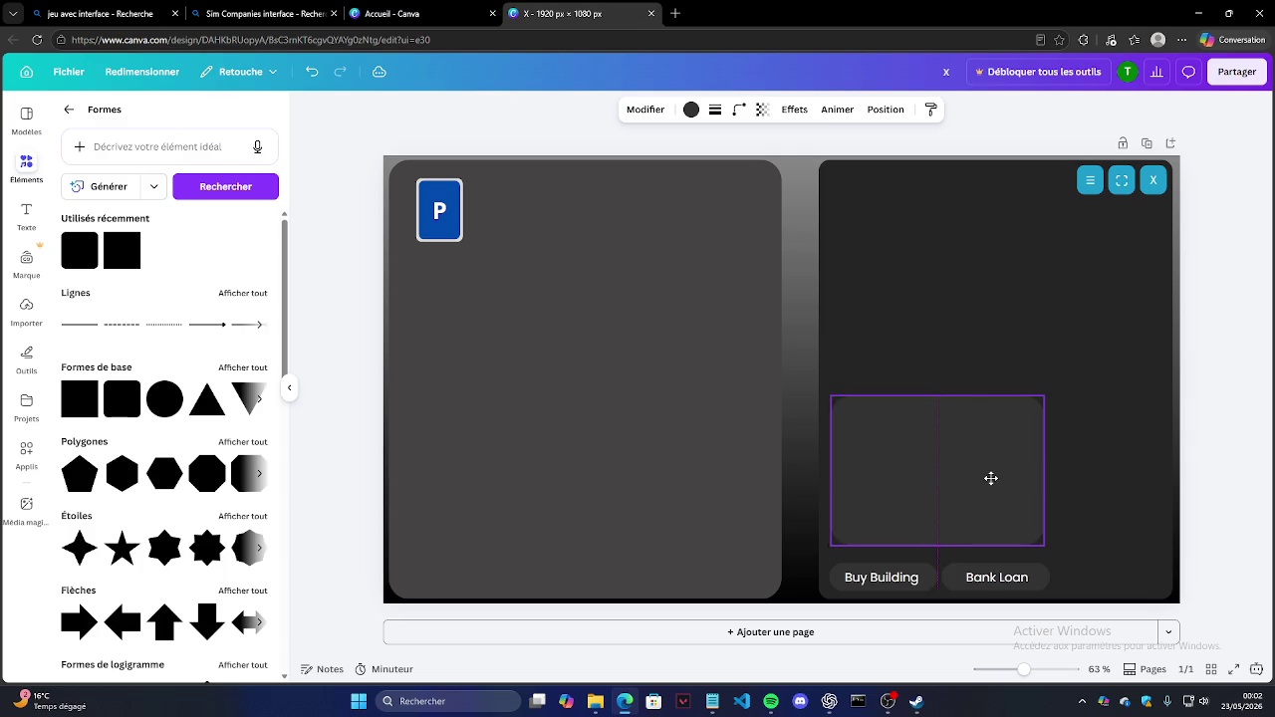
{"action": "left_click", "coordinate": [1231, 453]}
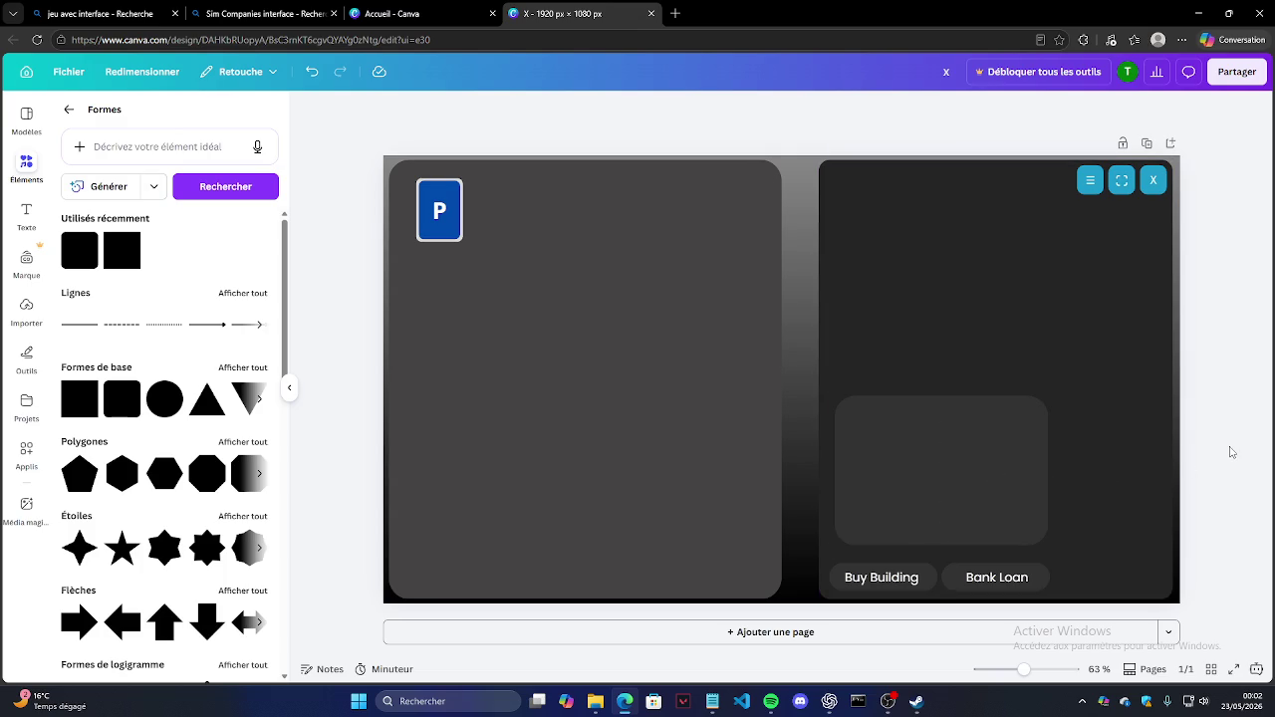
{"action": "left_click", "coordinate": [961, 448]}
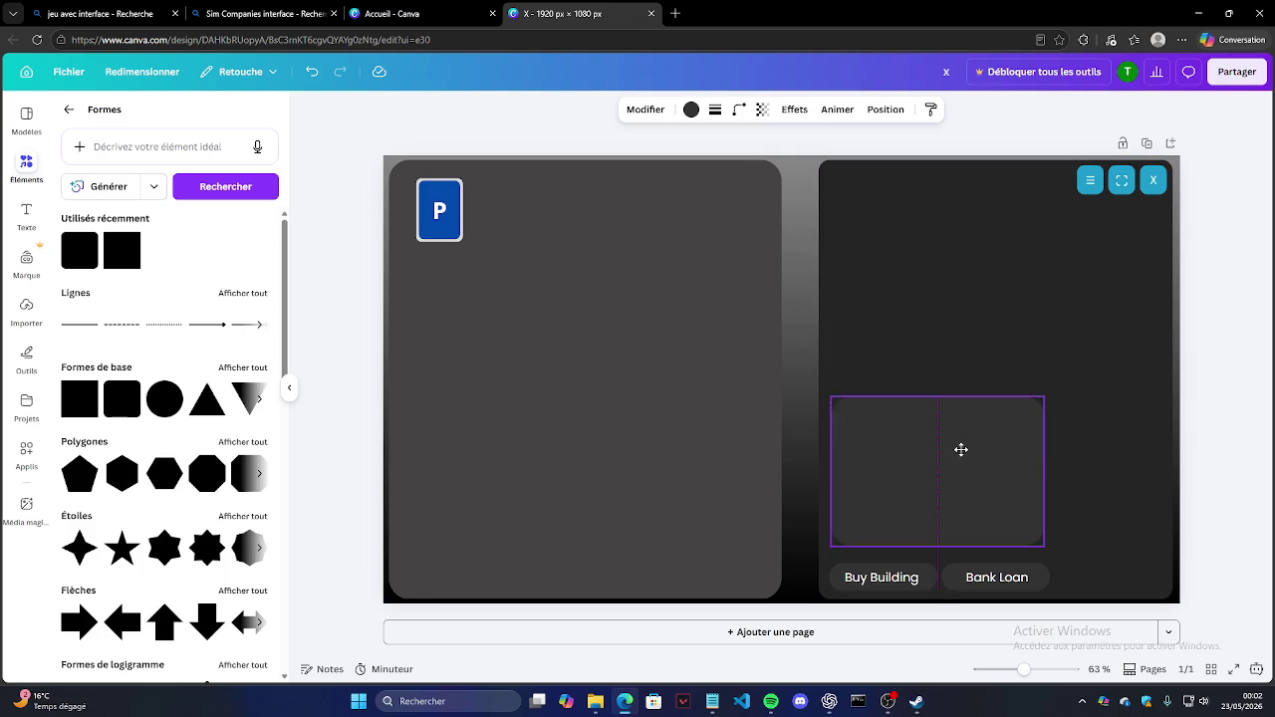
{"action": "left_click_drag", "start_coordinate": [837, 426], "coordinate": [843, 426]}
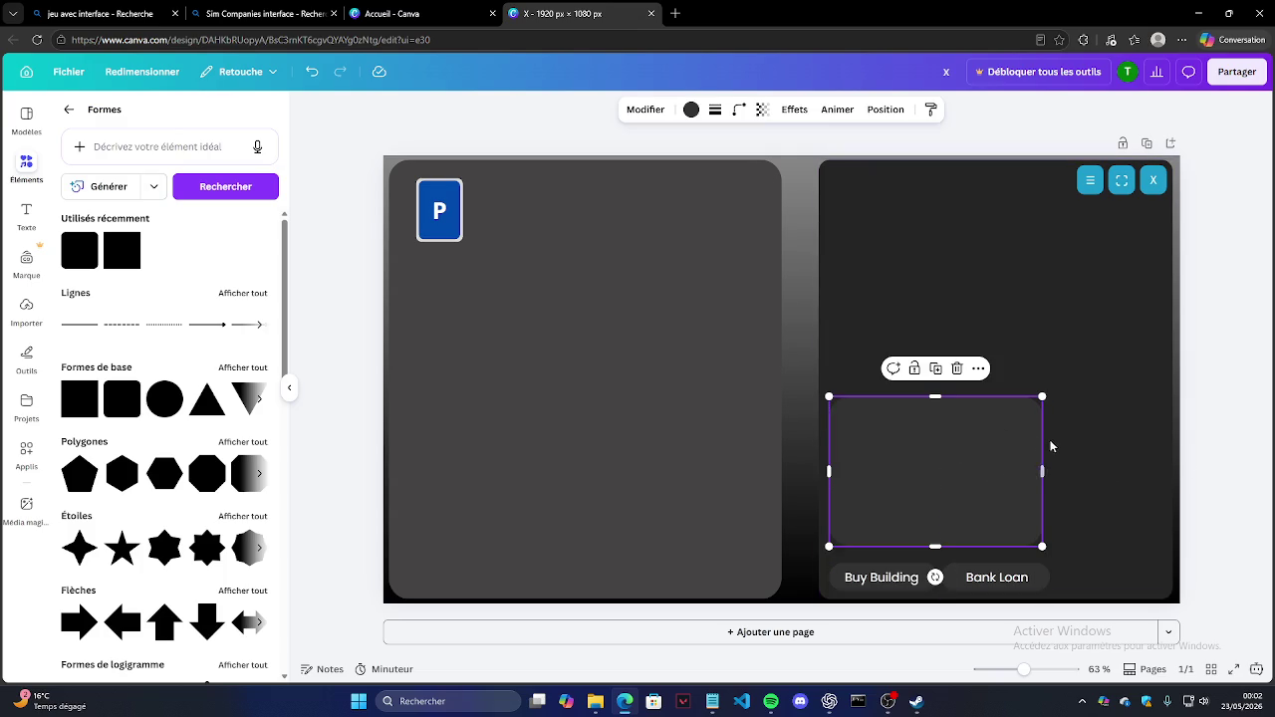
{"action": "left_click_drag", "start_coordinate": [1038, 467], "coordinate": [1048, 467]}
{"action": "left_click", "coordinate": [1227, 418]}
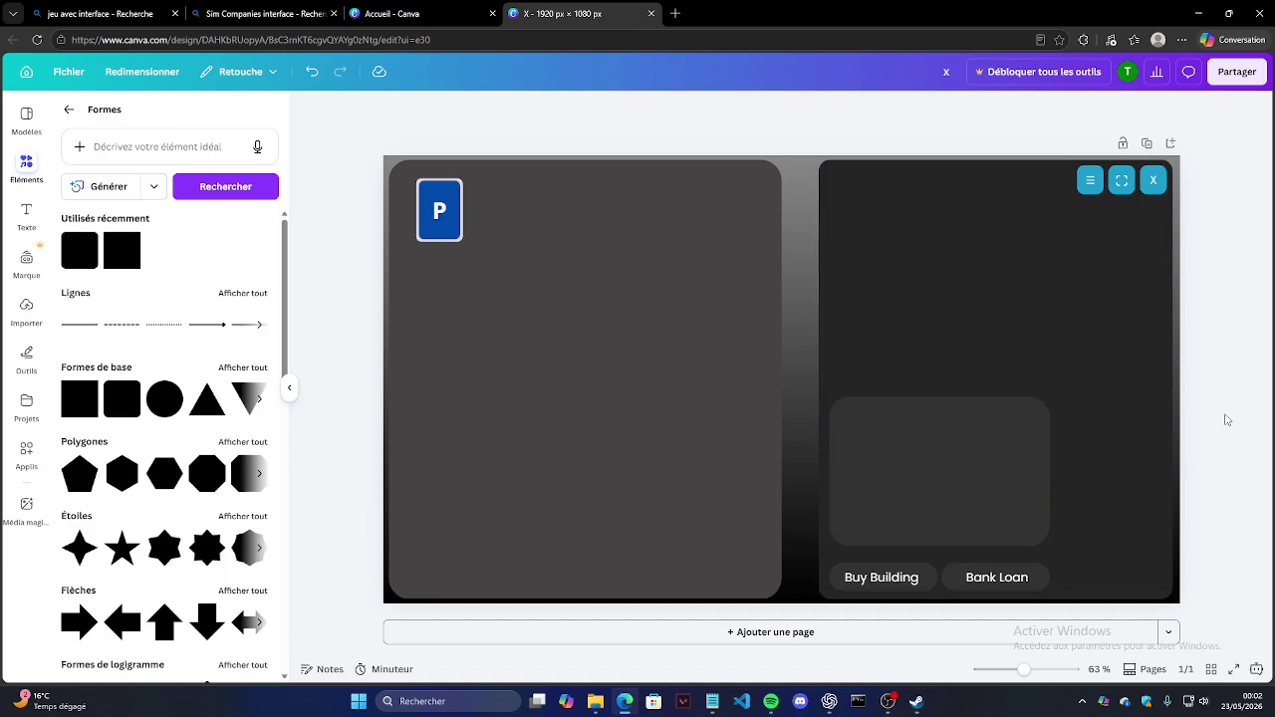
{"action": "left_click", "coordinate": [1001, 453]}
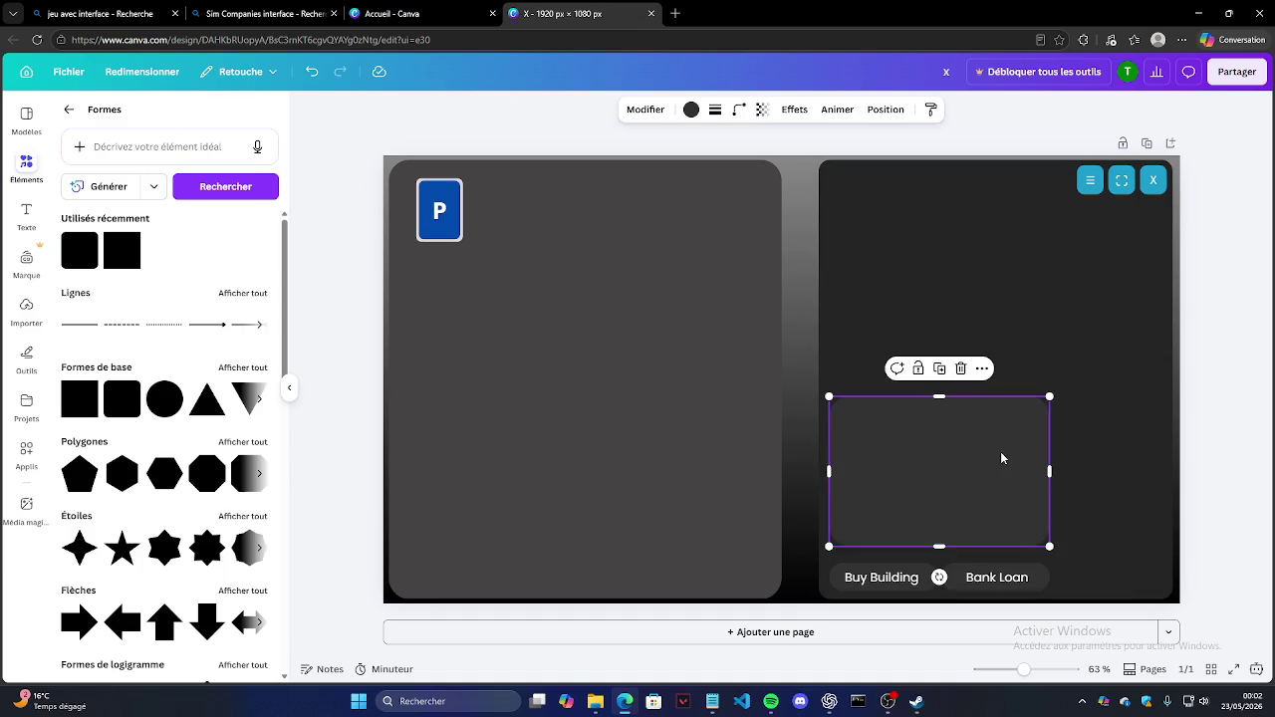
Step: Round the grey box's corners with the corner-rounding slider
{"action": "left_click", "coordinate": [739, 109]}
{"action": "left_click_drag", "start_coordinate": [717, 167], "coordinate": [705, 170]}
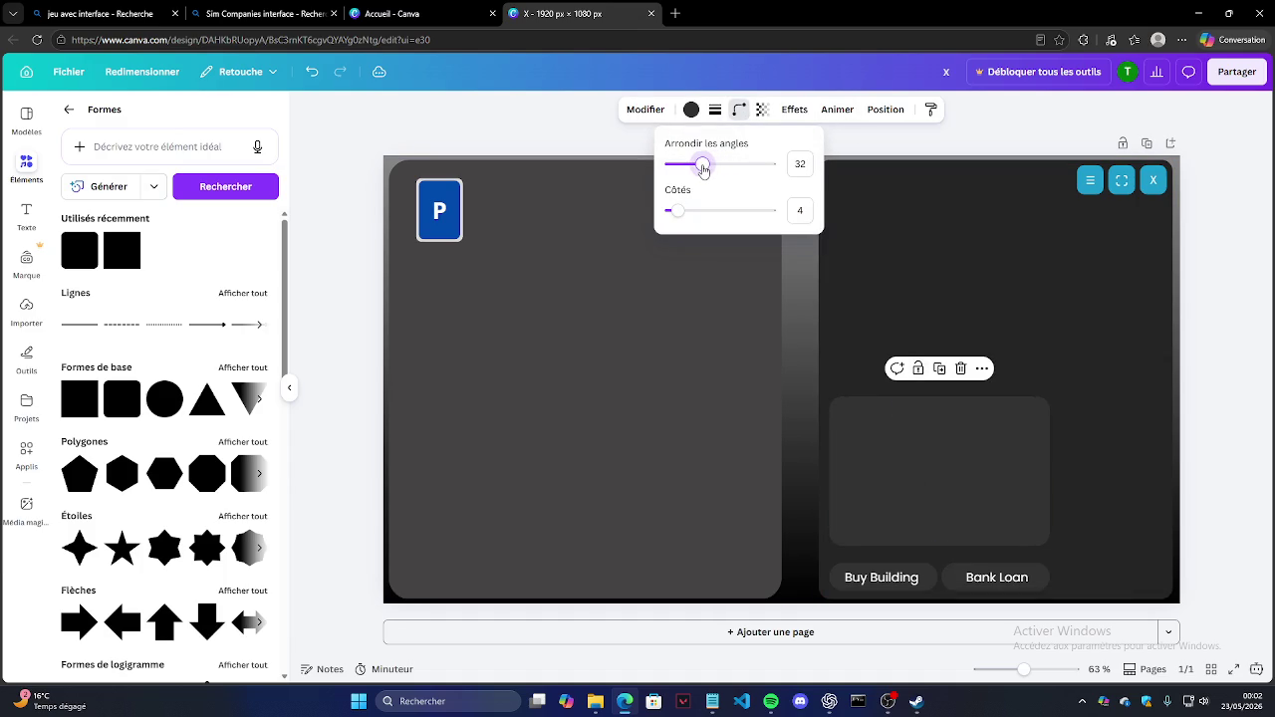
{"action": "left_click", "coordinate": [1226, 258]}
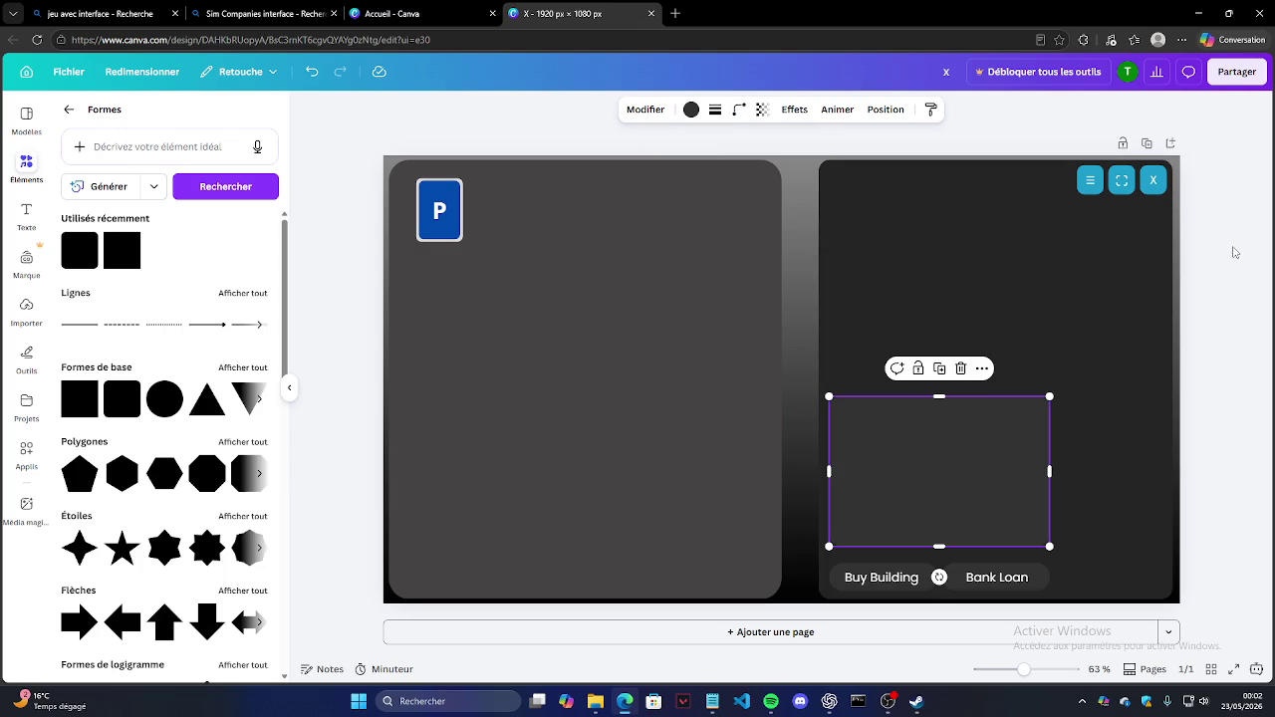
{"action": "left_click", "coordinate": [1231, 251]}
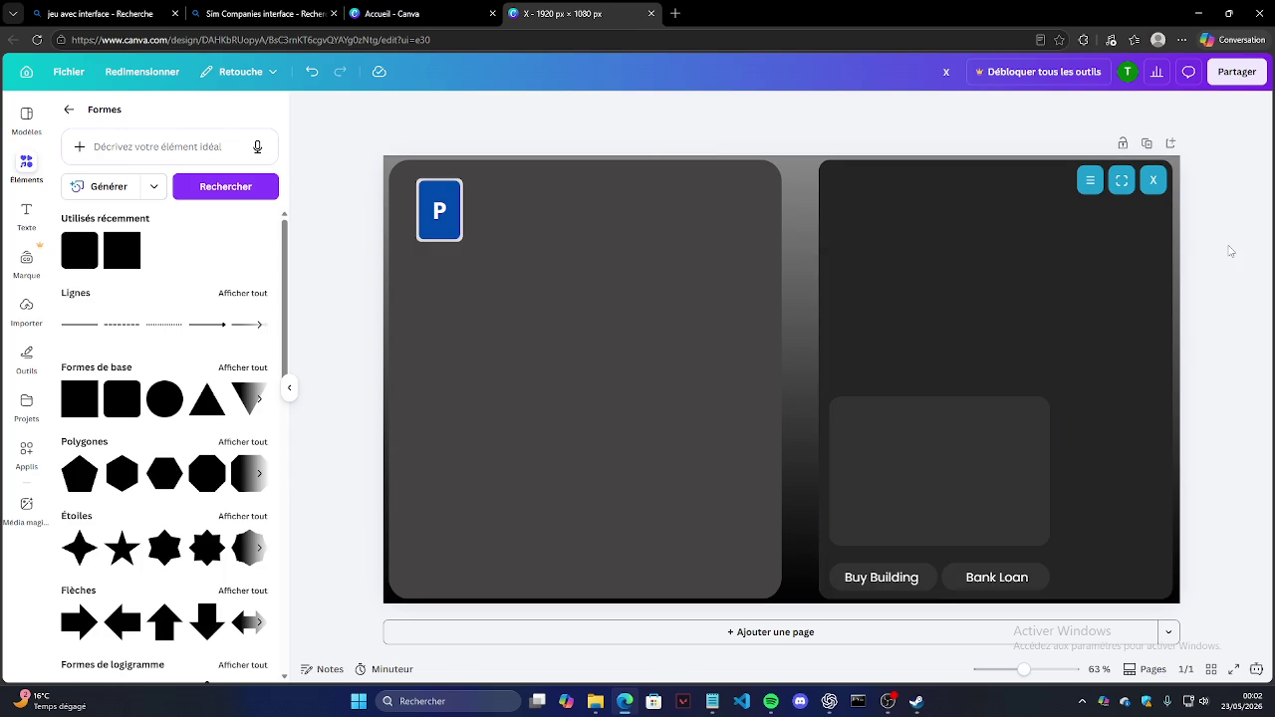
Step: Inspect the left and right panels by selecting and deselecting them in turn
{"action": "left_click", "coordinate": [416, 180]}
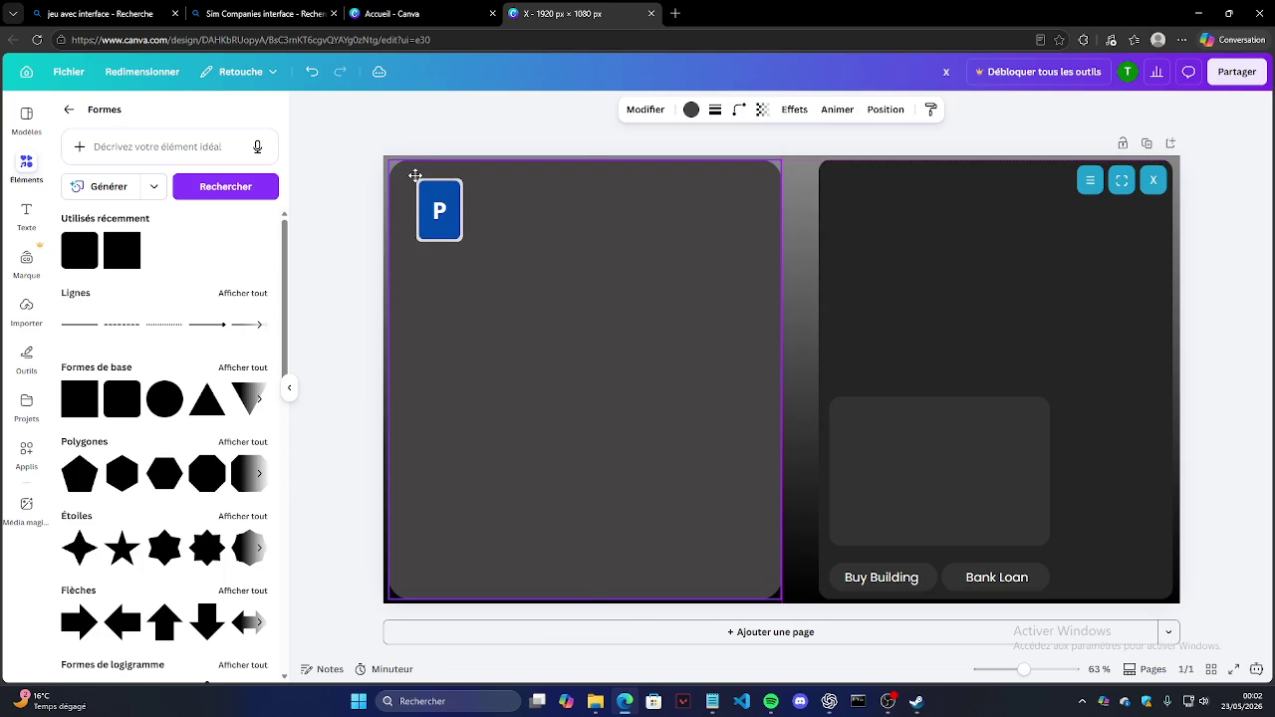
{"action": "left_click", "coordinate": [354, 160]}
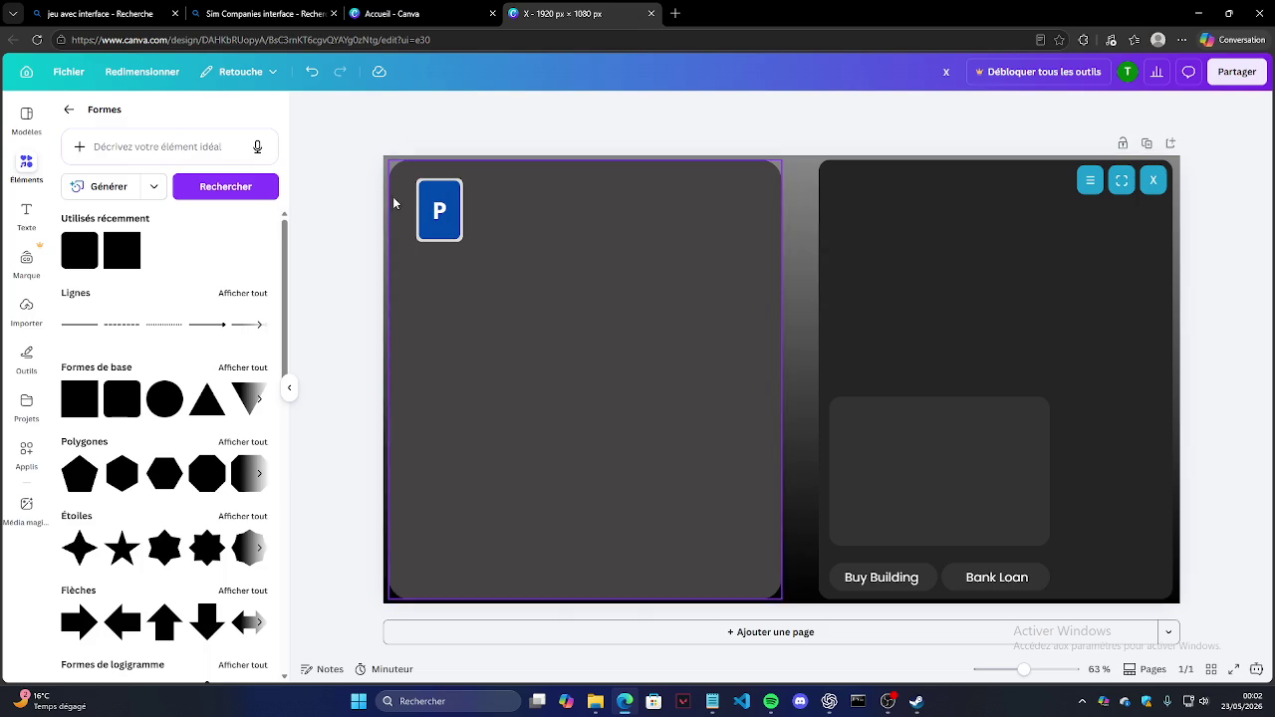
{"action": "left_click", "coordinate": [482, 180]}
{"action": "left_click", "coordinate": [1013, 191]}
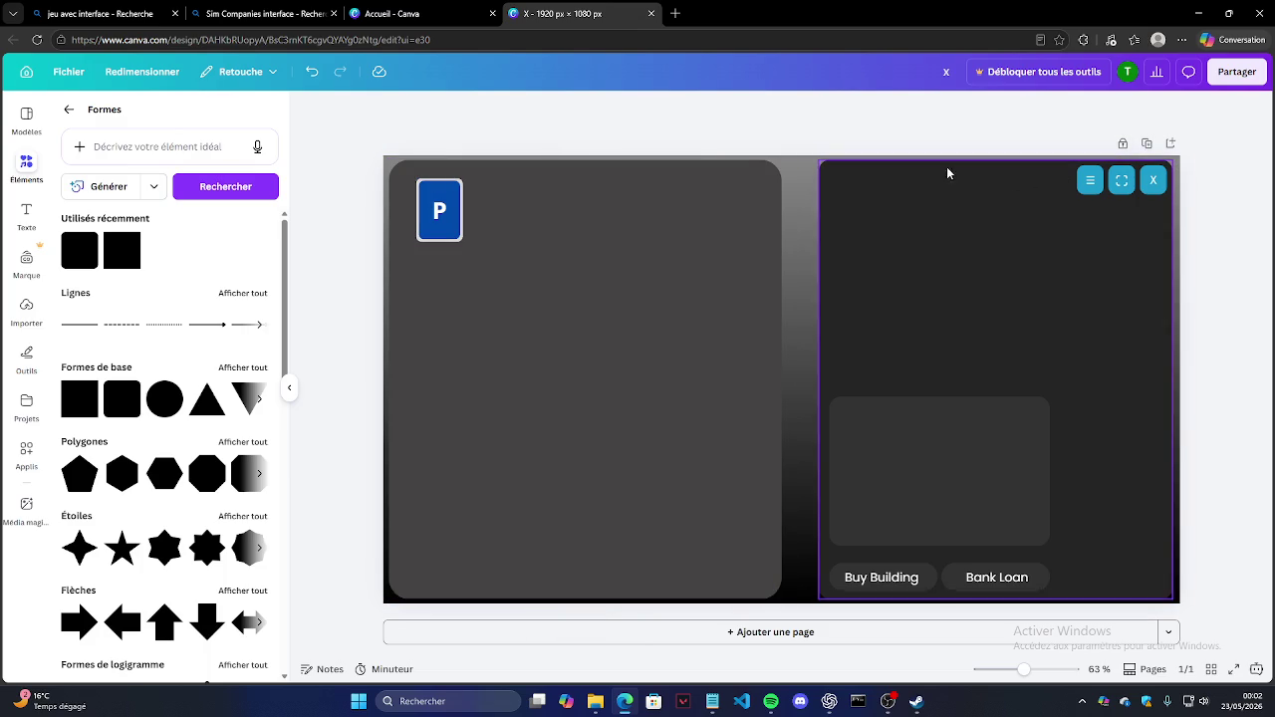
{"action": "left_click", "coordinate": [628, 216]}
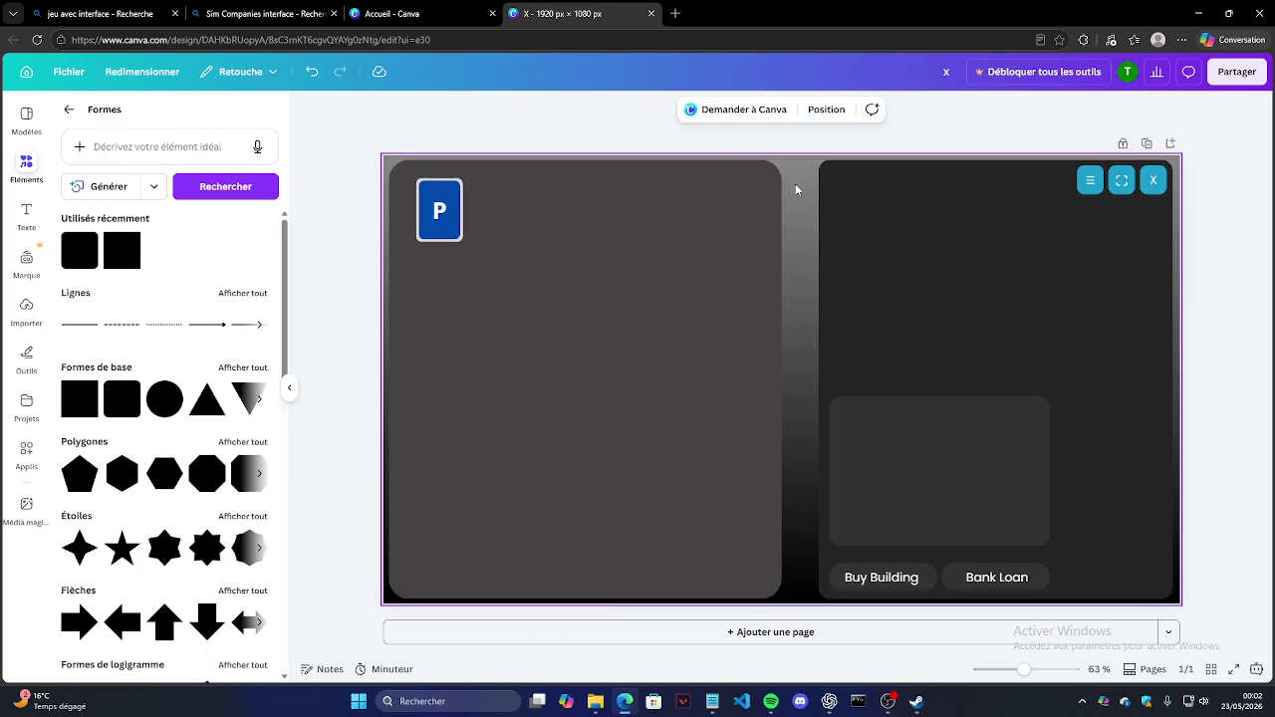
{"action": "left_click", "coordinate": [886, 188]}
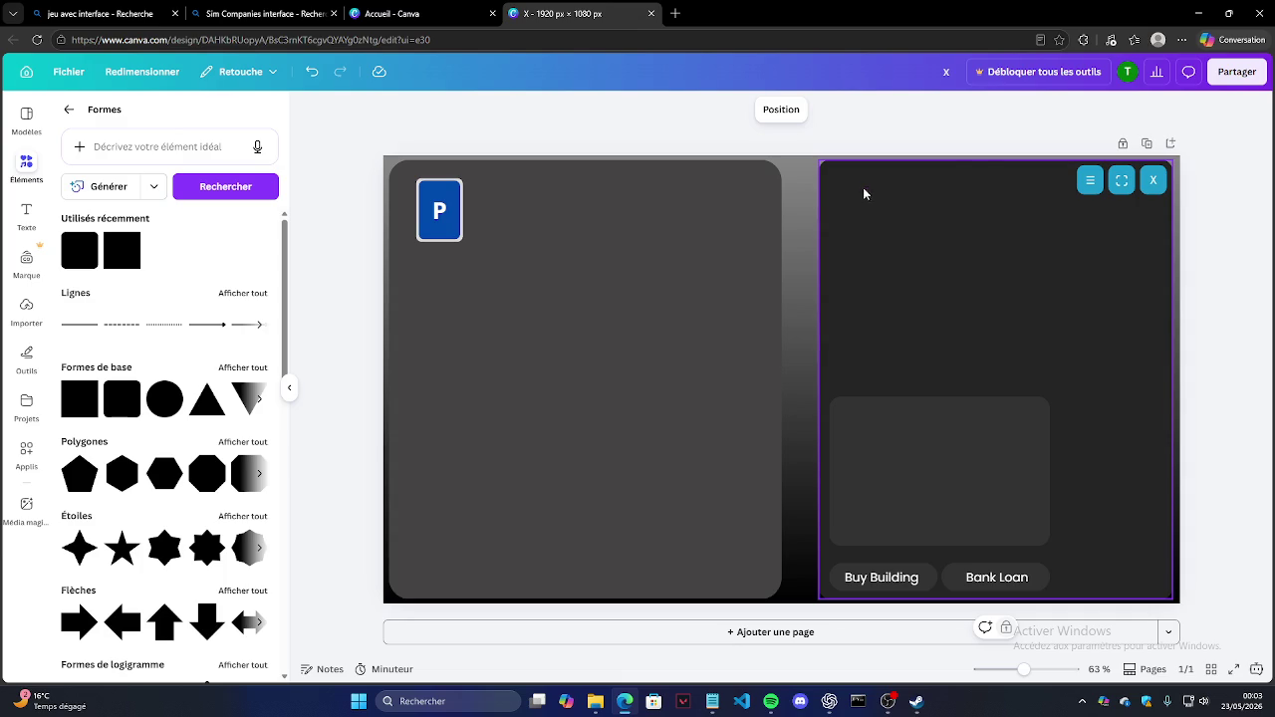
{"action": "left_click", "coordinate": [456, 230]}
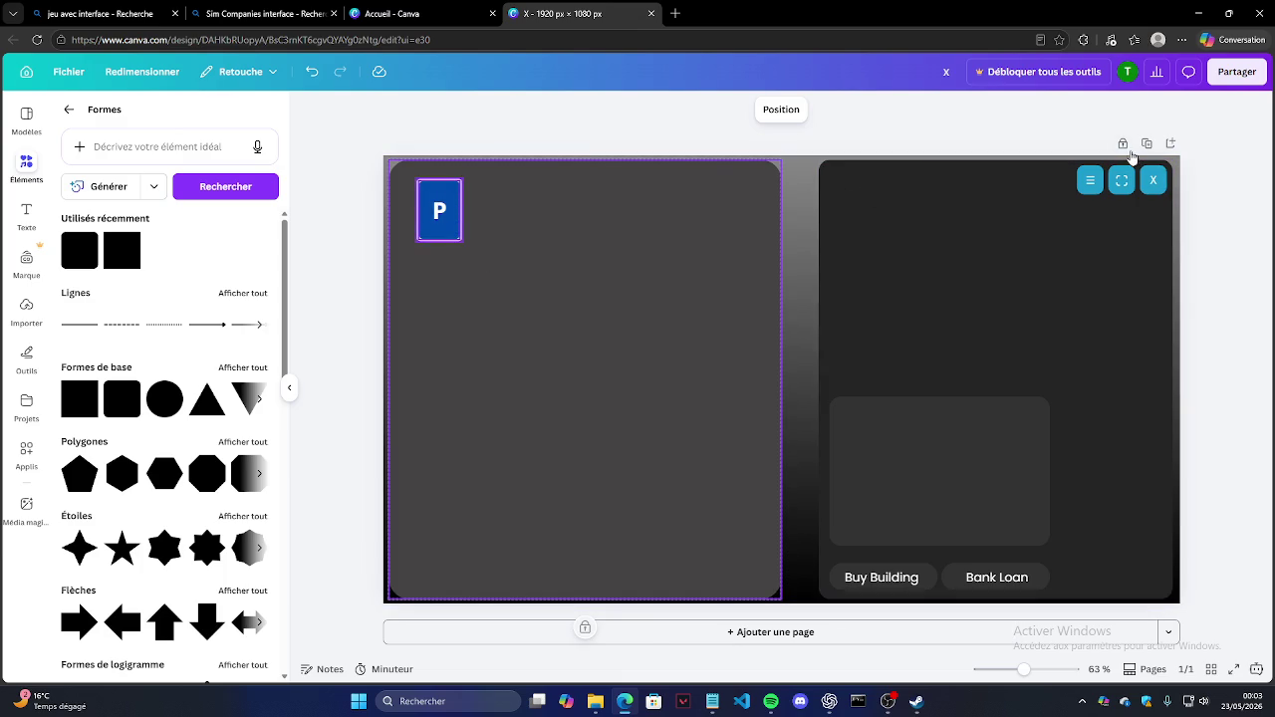
{"action": "left_click", "coordinate": [864, 149]}
Step: Select the left dark panel, then nudge the blue P badge slightly left
{"action": "left_click", "coordinate": [726, 203]}
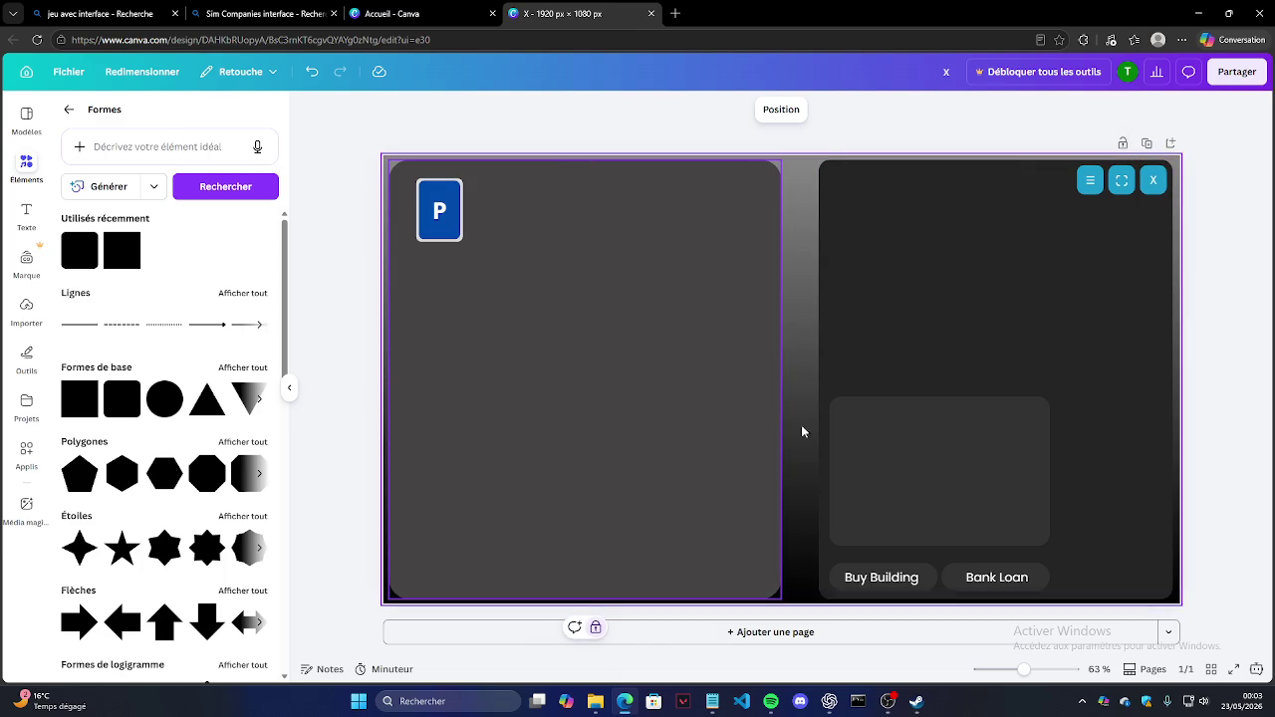
{"action": "left_click", "coordinate": [799, 186]}
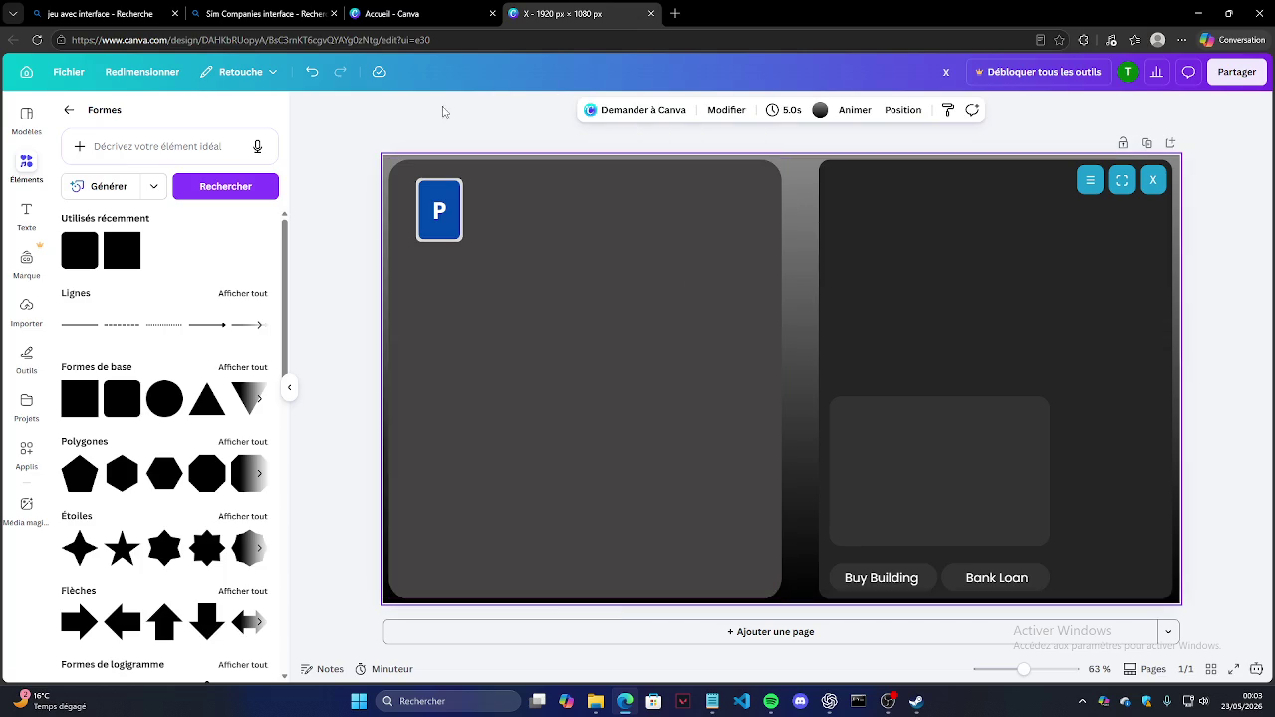
{"action": "left_click", "coordinate": [430, 198]}
{"action": "left_click_drag", "start_coordinate": [429, 199], "coordinate": [424, 199]}
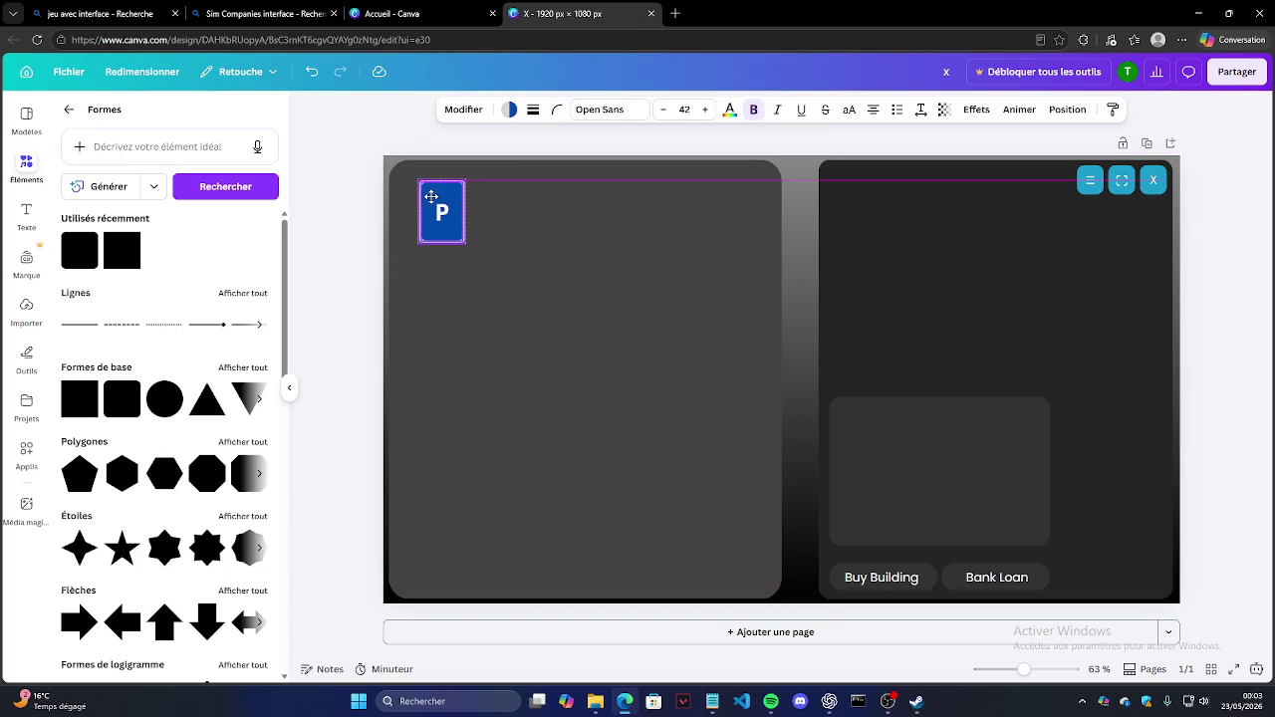
{"action": "key", "text": "Escape"}
Step: Check the right panel's grey box, Buy Building and Bank Loan labels, and menu and close icons
{"action": "left_click", "coordinate": [862, 202]}
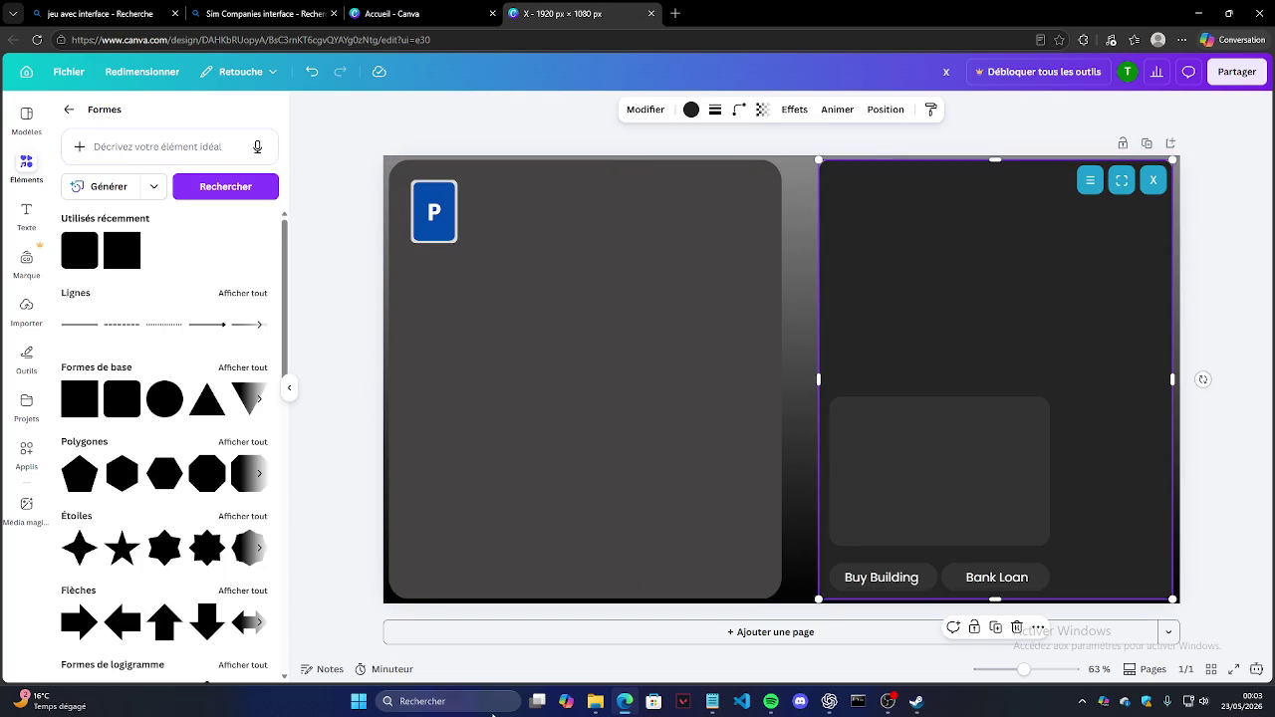
{"action": "left_click", "coordinate": [964, 490]}
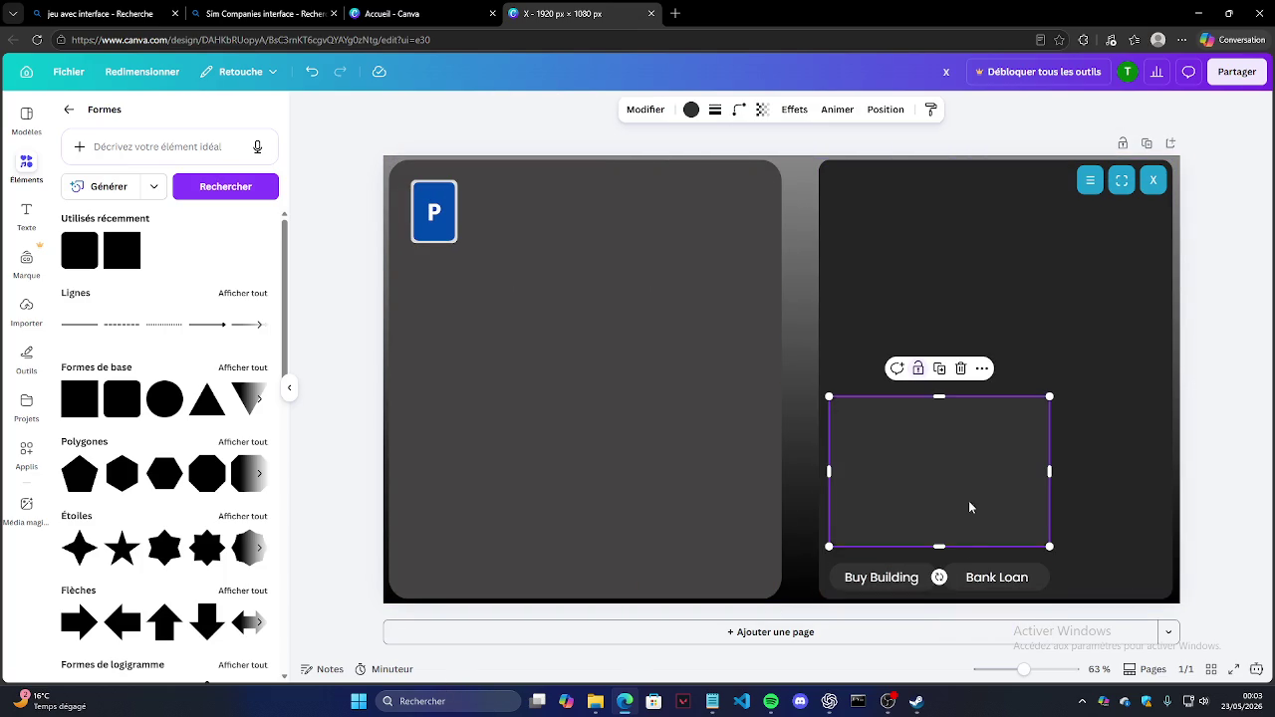
{"action": "left_click", "coordinate": [902, 580]}
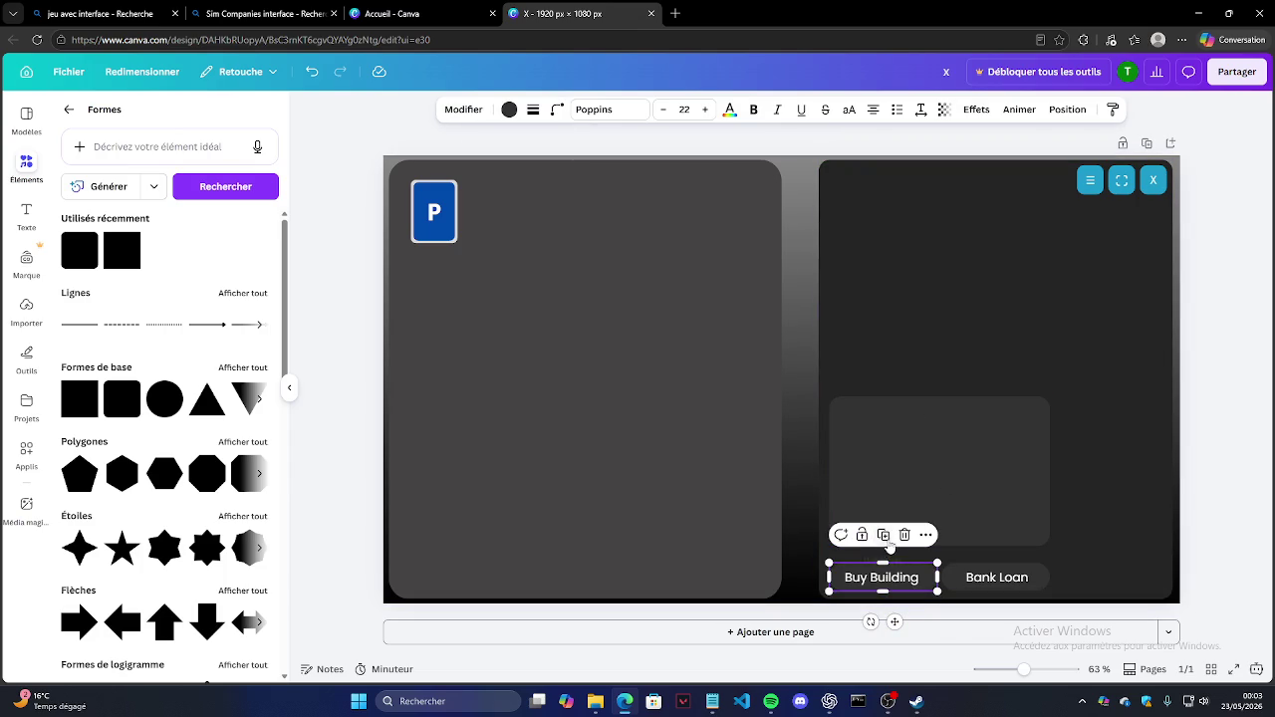
{"action": "left_click", "coordinate": [973, 580]}
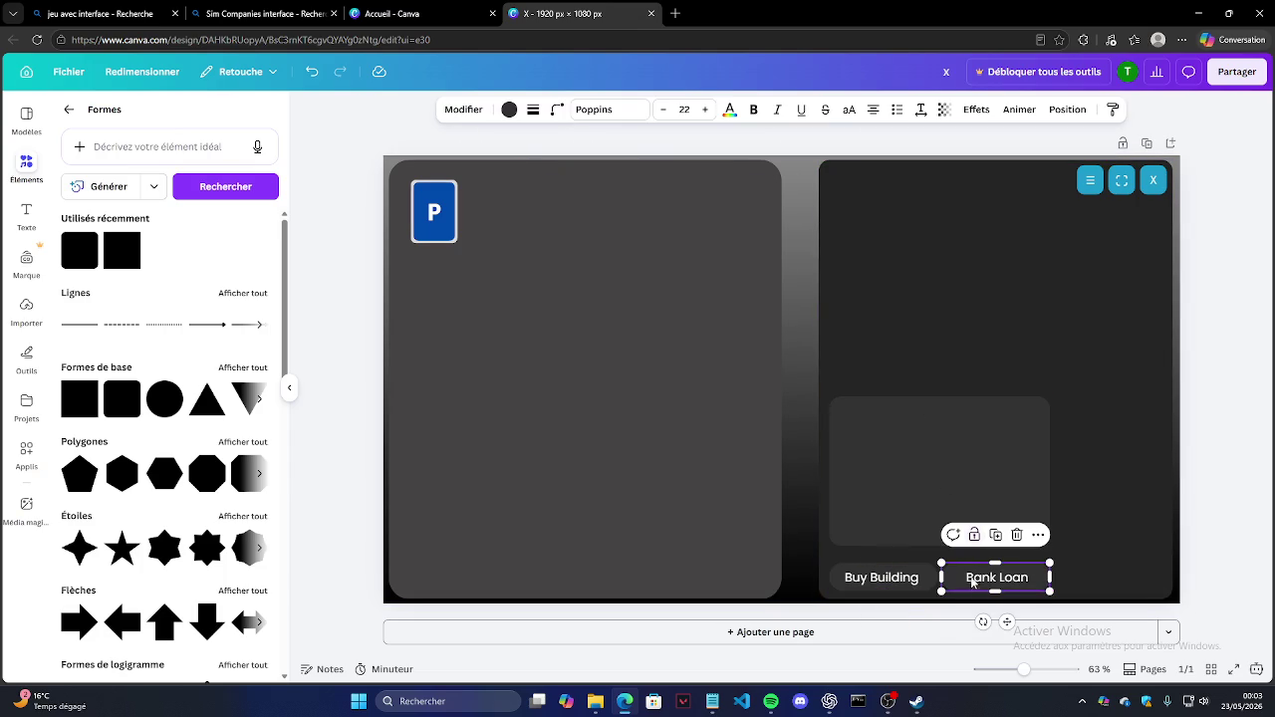
{"action": "left_click", "coordinate": [1091, 181]}
{"action": "left_click", "coordinate": [1122, 181]}
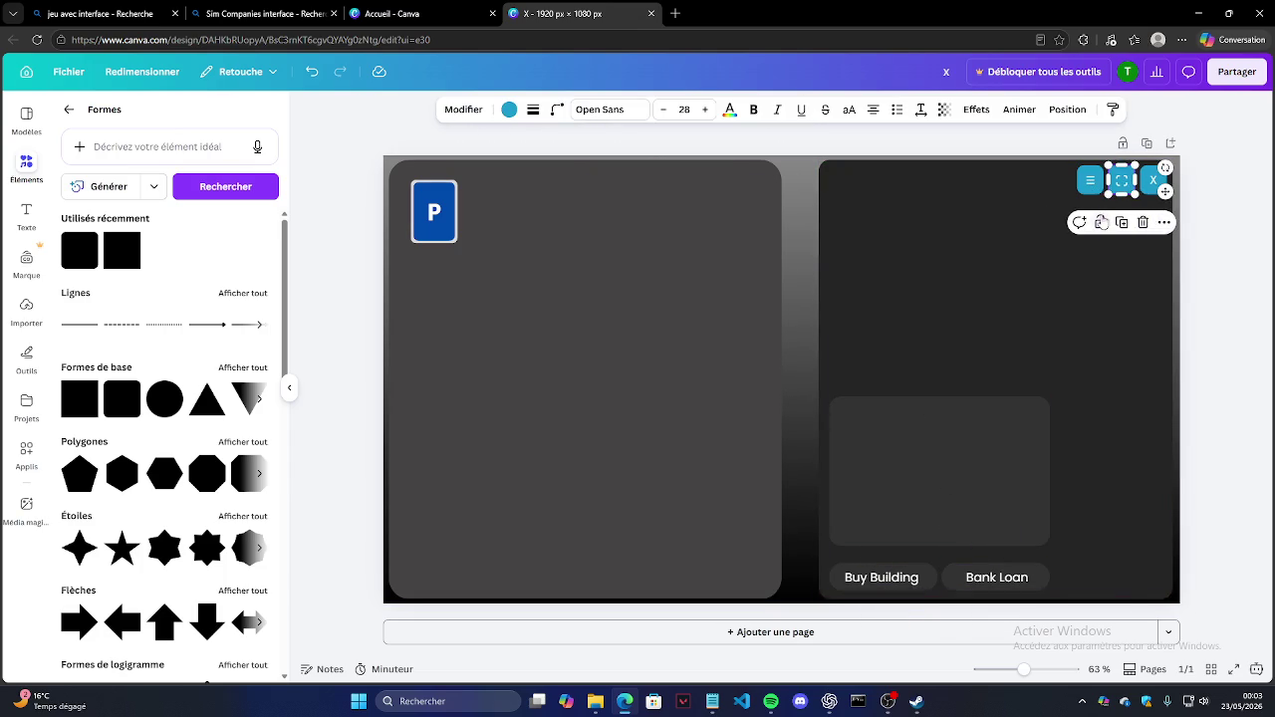
{"action": "left_click", "coordinate": [1148, 189]}
{"action": "left_click", "coordinate": [1167, 220]}
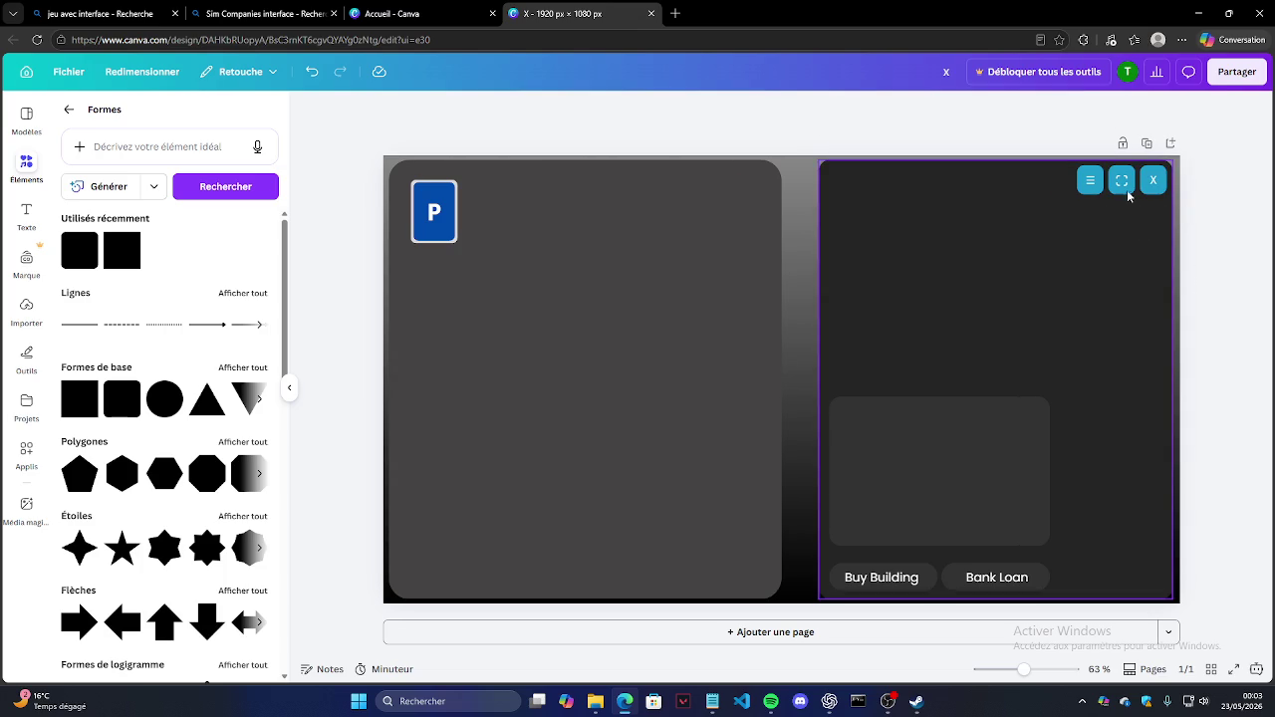
Step: Box-select the P badge and shift it about 2 px left
{"action": "left_click_drag", "start_coordinate": [805, 164], "coordinate": [1160, 588]}
{"action": "left_click_drag", "start_coordinate": [802, 336], "coordinate": [299, 120]}
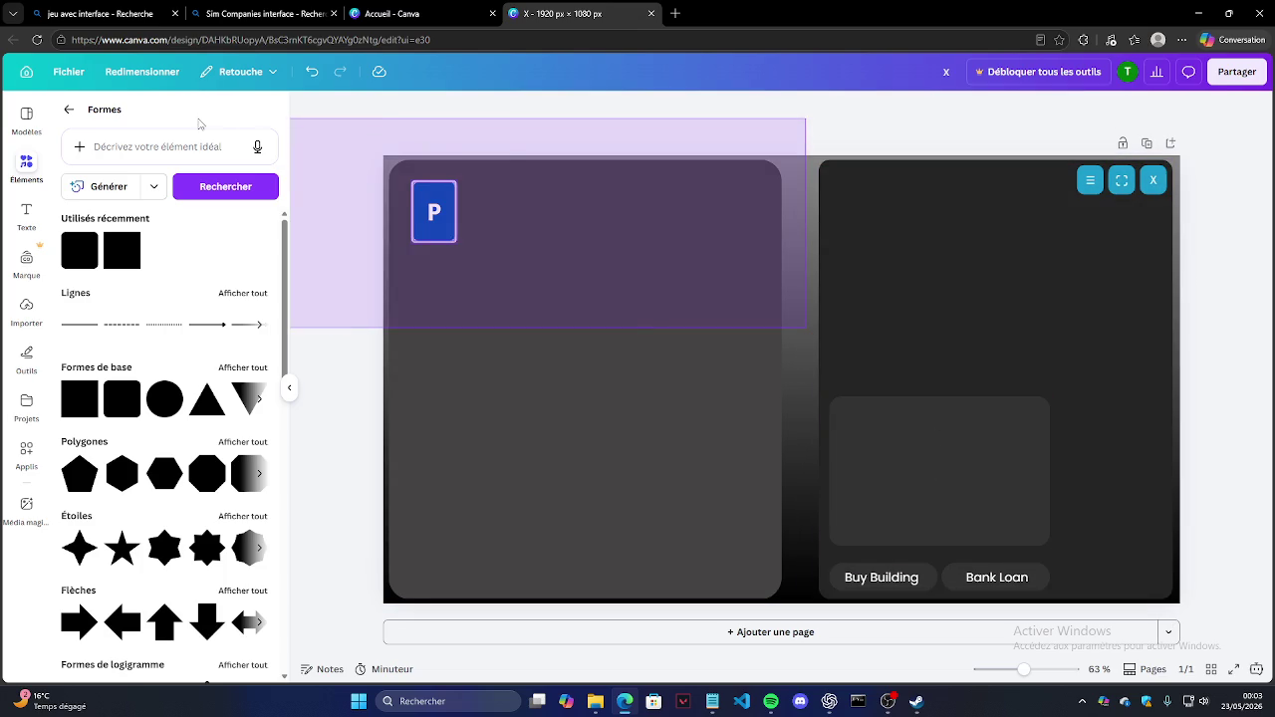
{"action": "left_click_drag", "start_coordinate": [434, 207], "coordinate": [432, 206]}
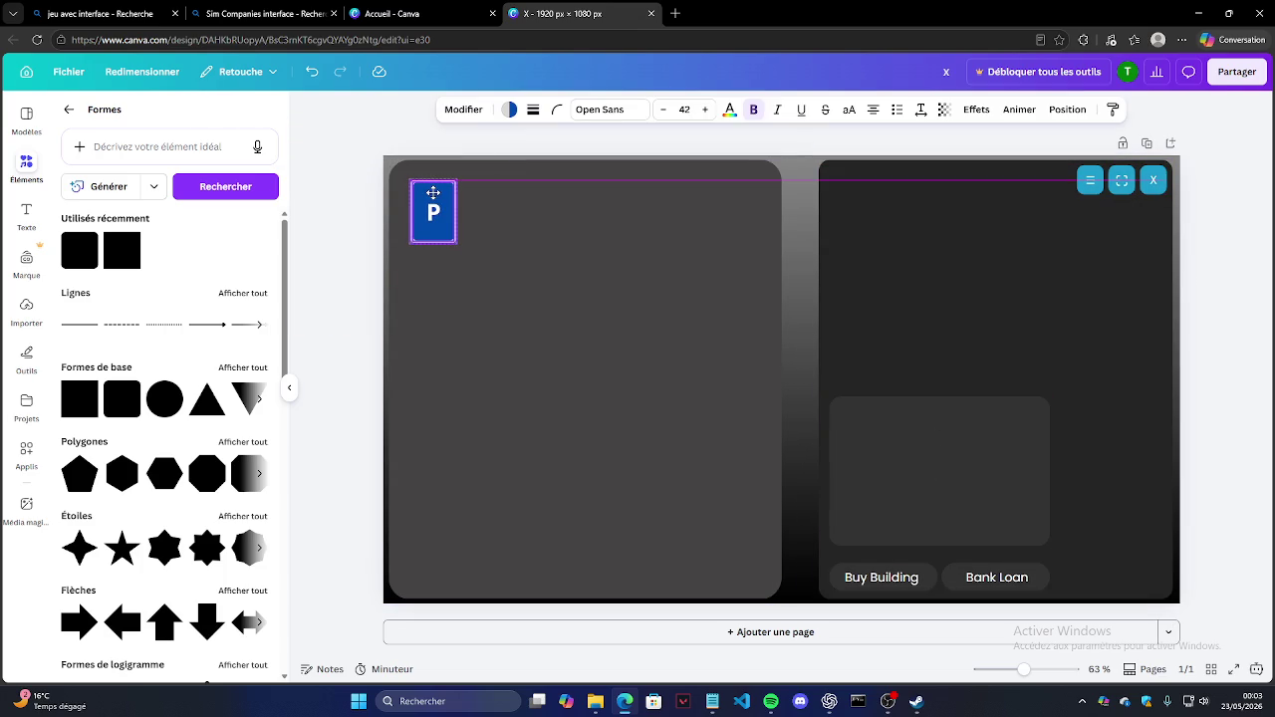
{"action": "left_click", "coordinate": [376, 156]}
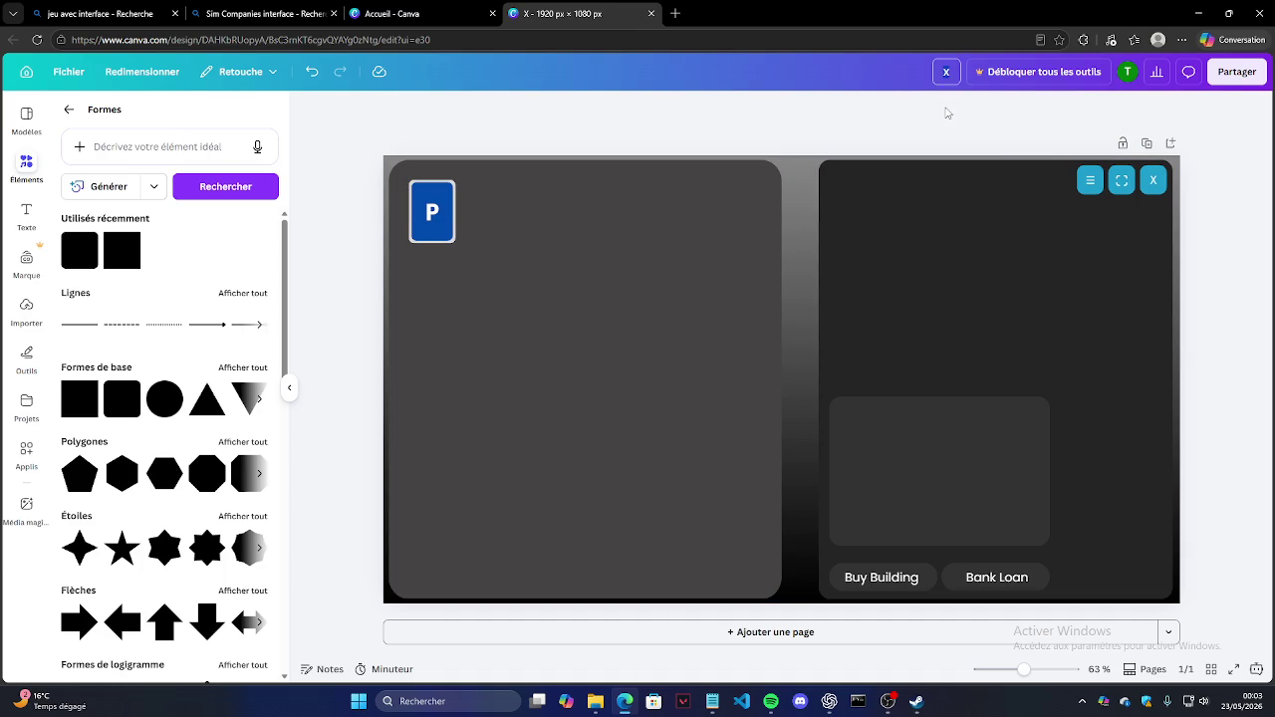
{"action": "left_click", "coordinate": [947, 72]}
{"action": "type", "text": "Q"}
Step: Commit the design title 'x', then select the right panel's menu icon and grey box
{"action": "key", "text": "Return"}
{"action": "left_click", "coordinate": [1032, 188]}
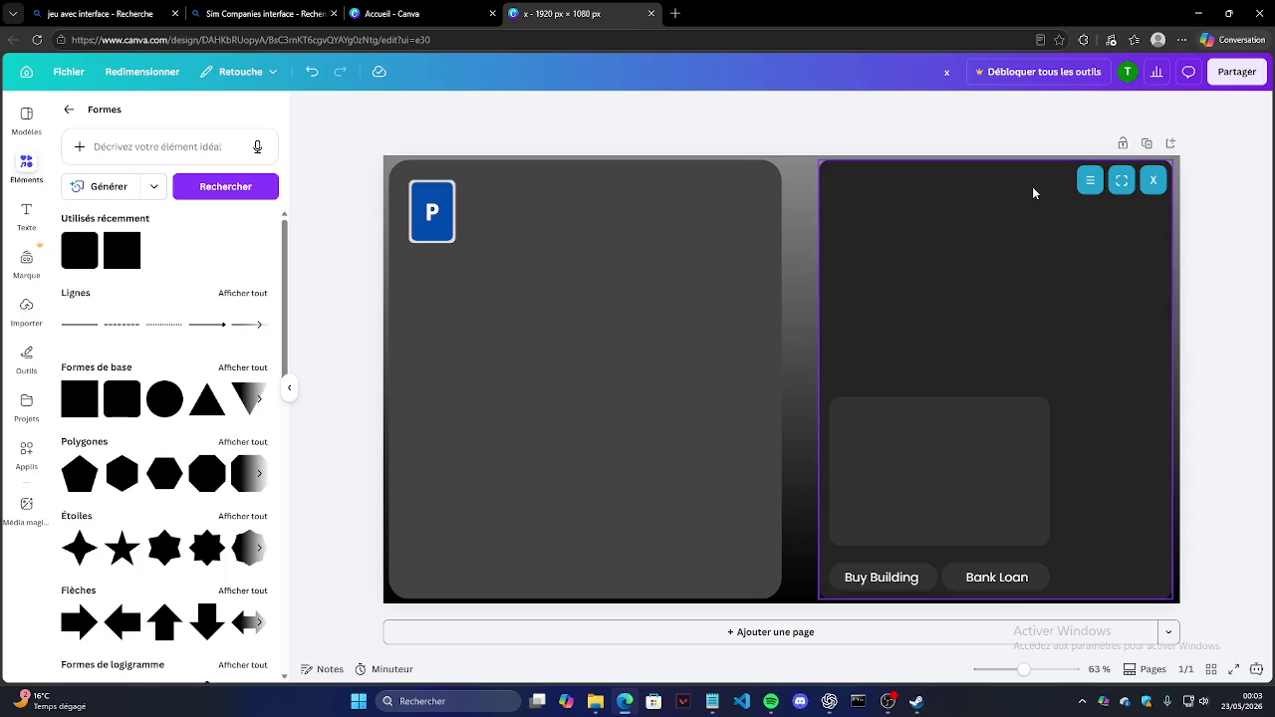
{"action": "left_click", "coordinate": [1091, 181]}
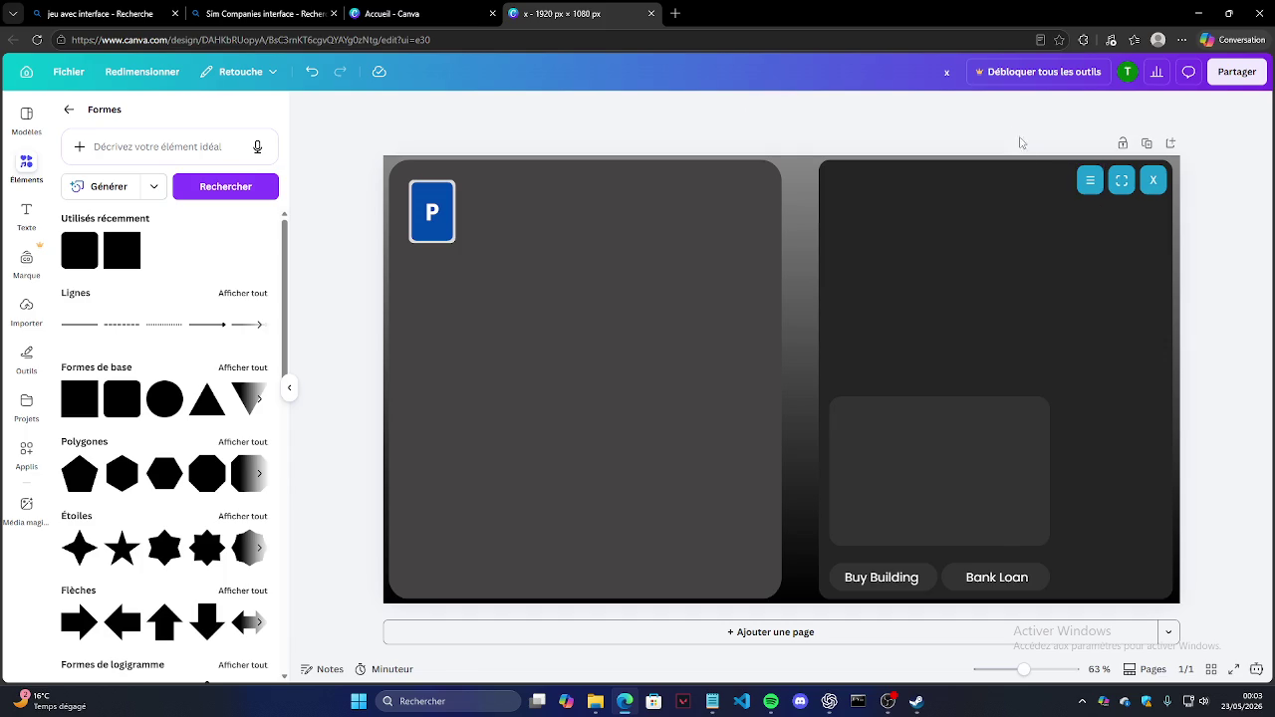
{"action": "left_click", "coordinate": [897, 484]}
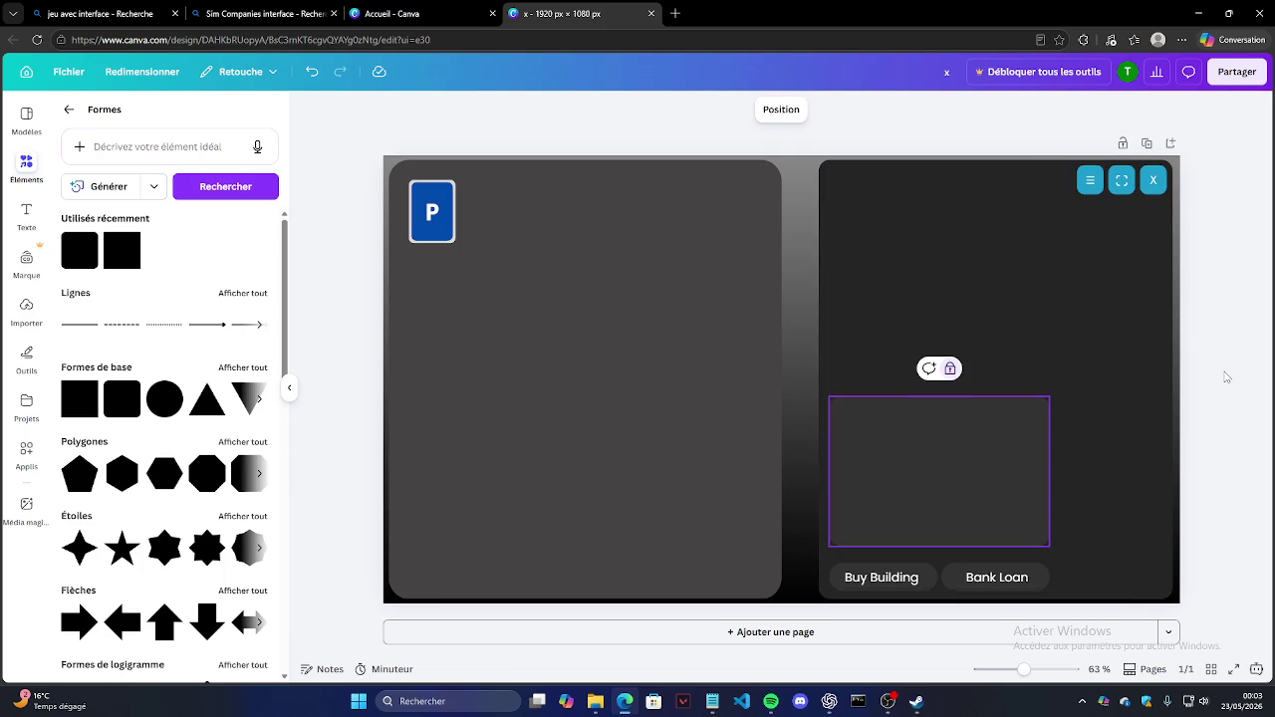
Step: Ask ChatGPT to translate 'statistique' and highlight Statistic and Statistics in the reply
{"action": "key", "text": "alt+Tab"}
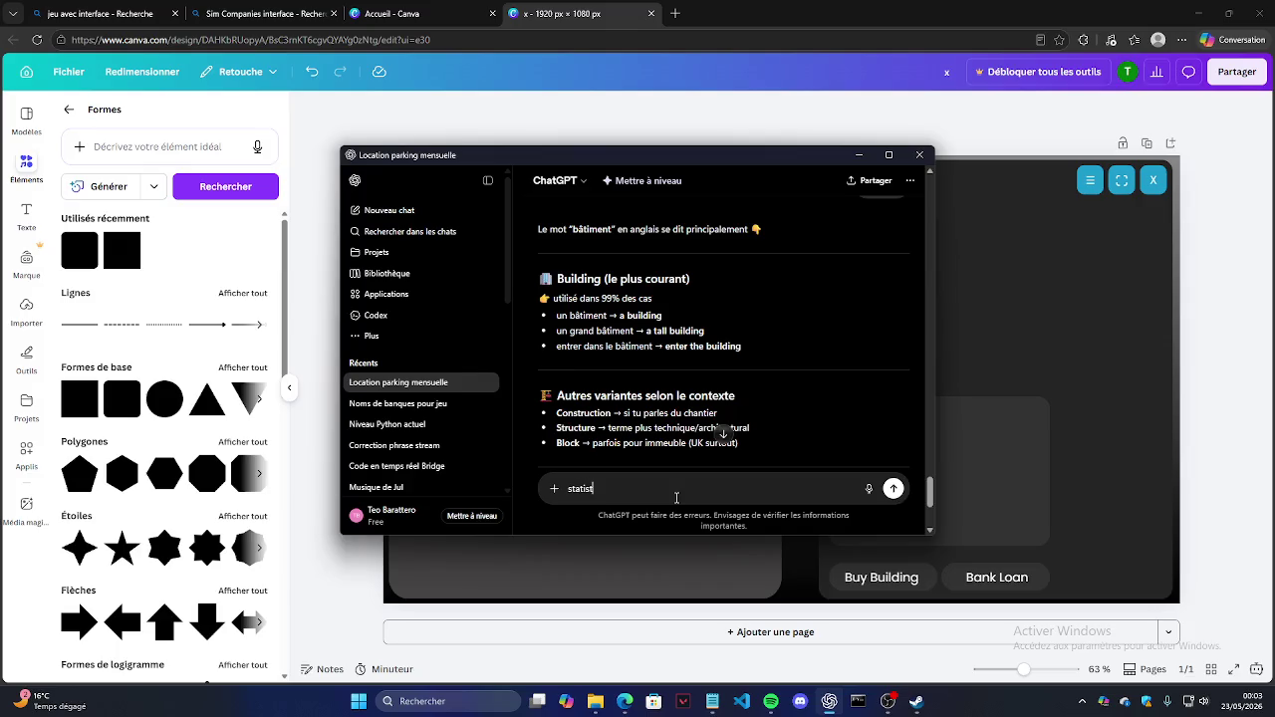
{"action": "key", "text": "Return"}
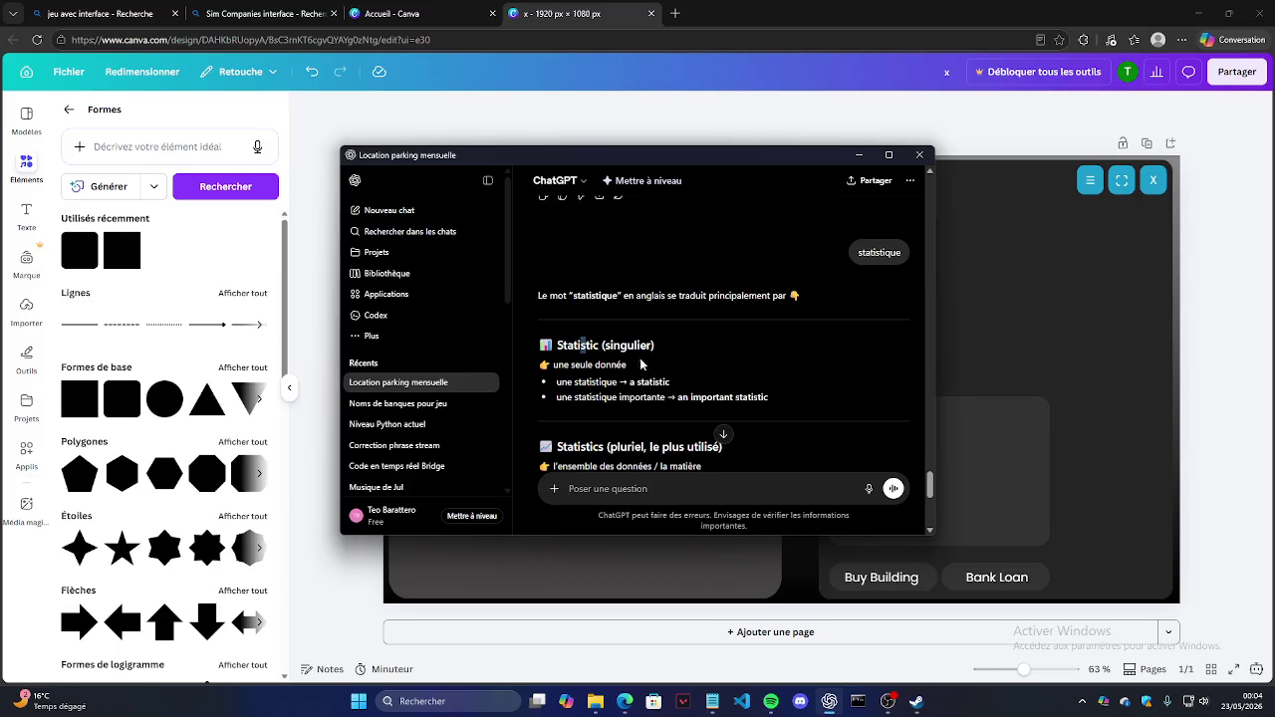
{"action": "left_click_drag", "start_coordinate": [539, 345], "coordinate": [598, 347]}
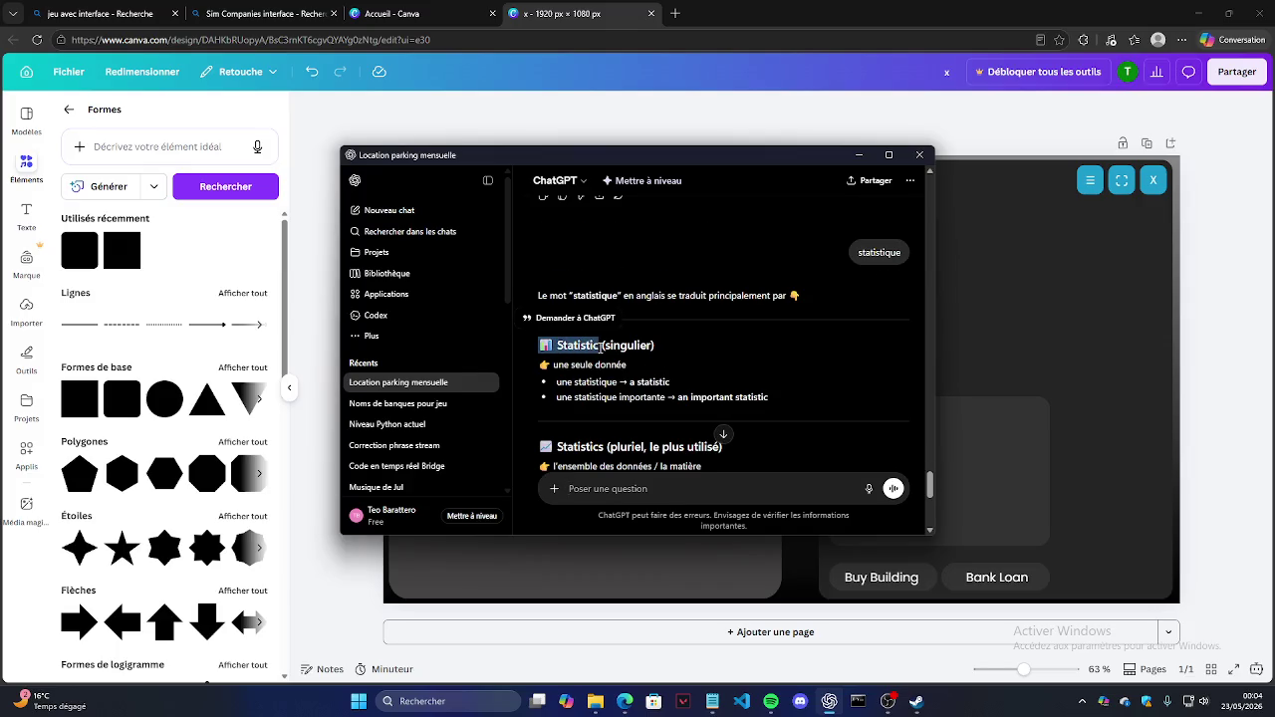
{"action": "mouse_move", "coordinate": [604, 447]}
{"action": "left_mouse_down"}
{"action": "mouse_move", "coordinate": [539, 448]}
{"action": "mouse_move", "coordinate": [556, 447]}
{"action": "left_mouse_up"}
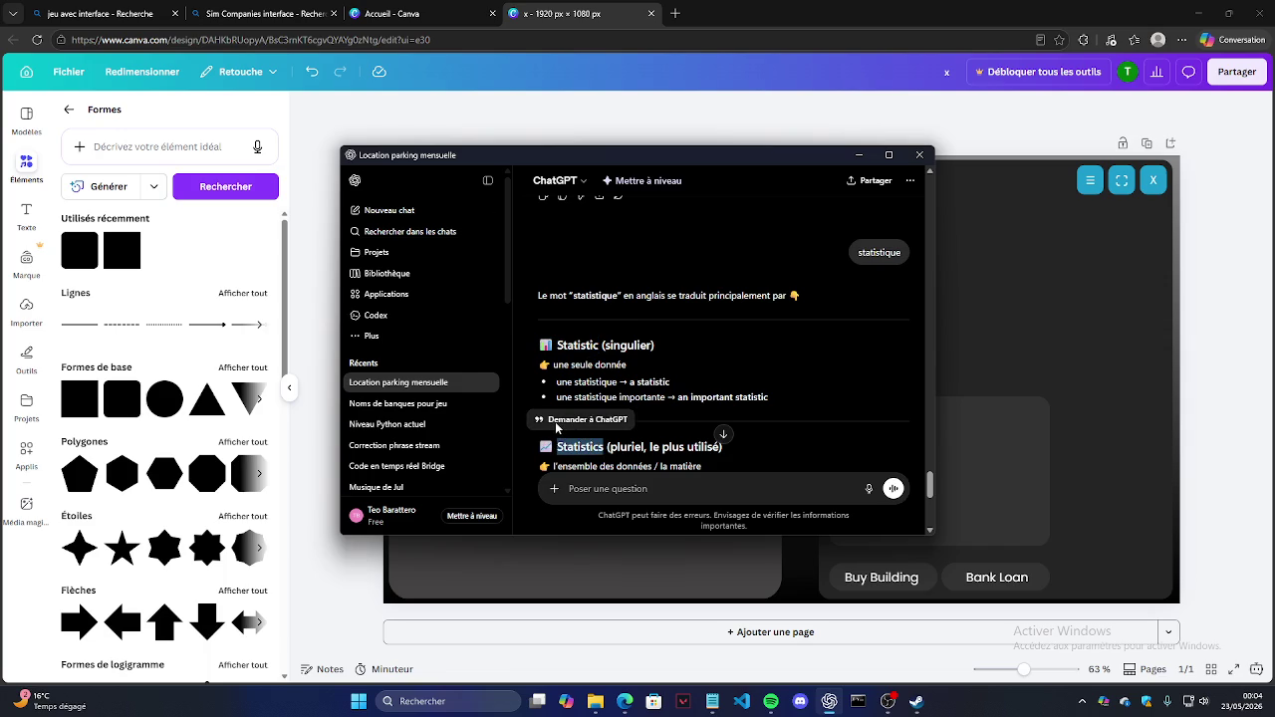
{"action": "left_click", "coordinate": [627, 689]}
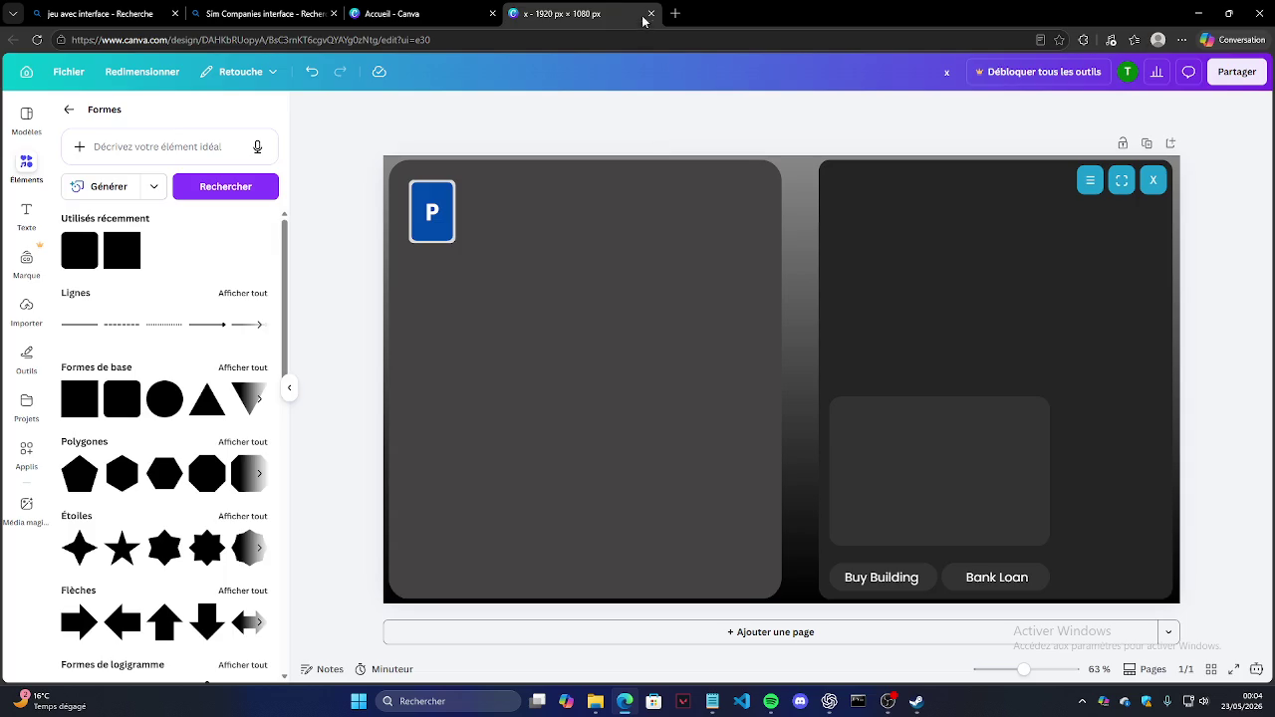
{"action": "left_click", "coordinate": [675, 13]}
Step: Search Twitch for vscode, open the first live channel and grab the 'Ai Viewers streamboo . com' chat message
{"action": "left_click", "coordinate": [612, 149]}
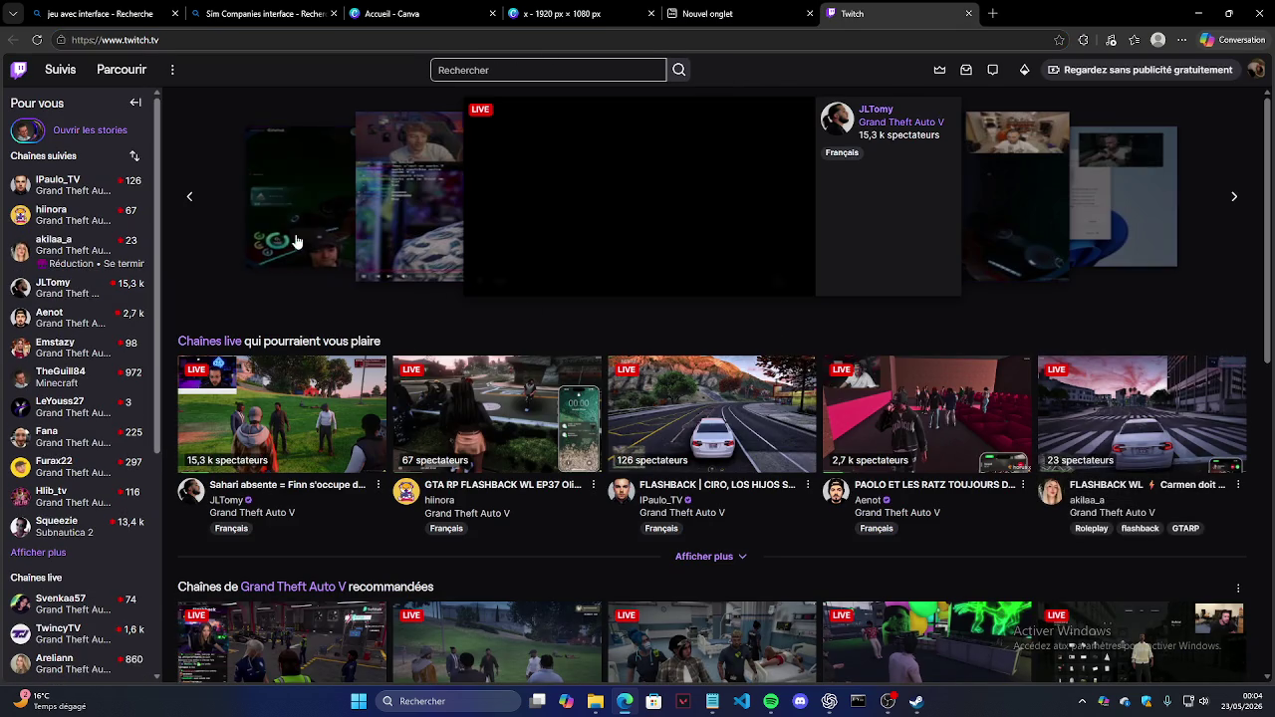
{"action": "left_click", "coordinate": [566, 70]}
{"action": "left_click", "coordinate": [528, 112]}
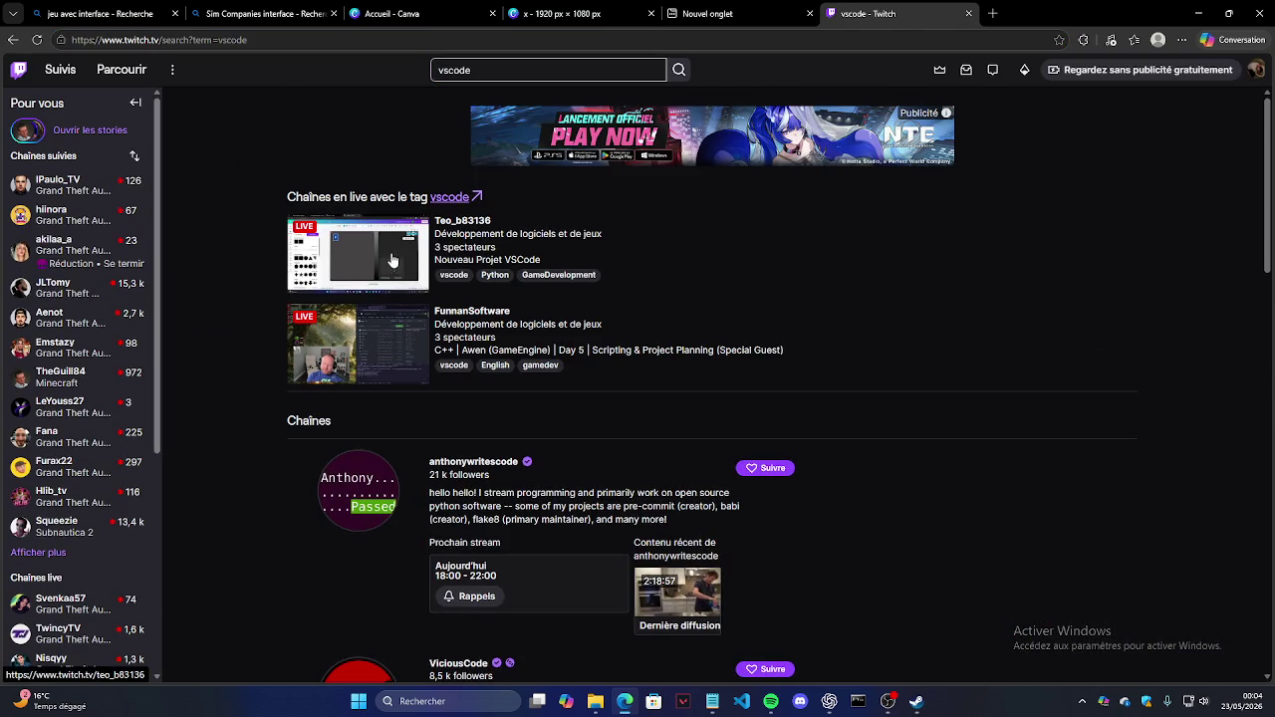
{"action": "left_click", "coordinate": [389, 261]}
{"action": "left_click_drag", "start_coordinate": [200, 588], "coordinate": [529, 609]}
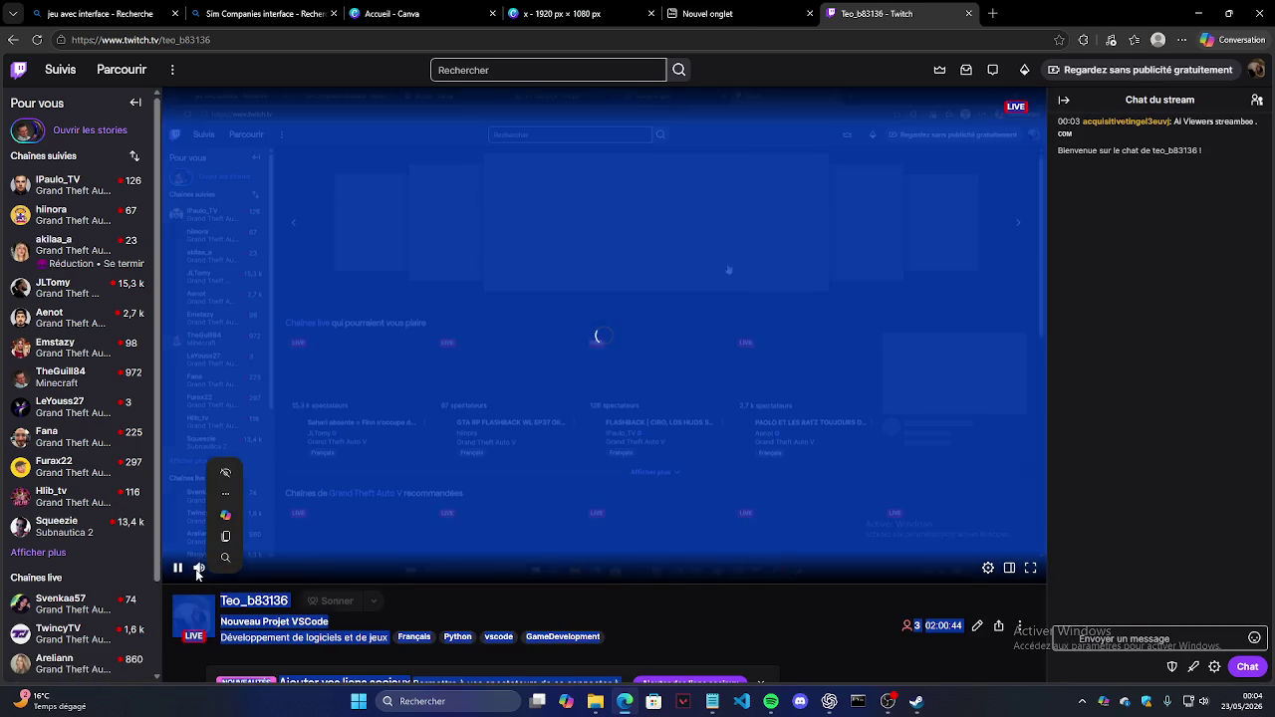
{"action": "left_click", "coordinate": [530, 610]}
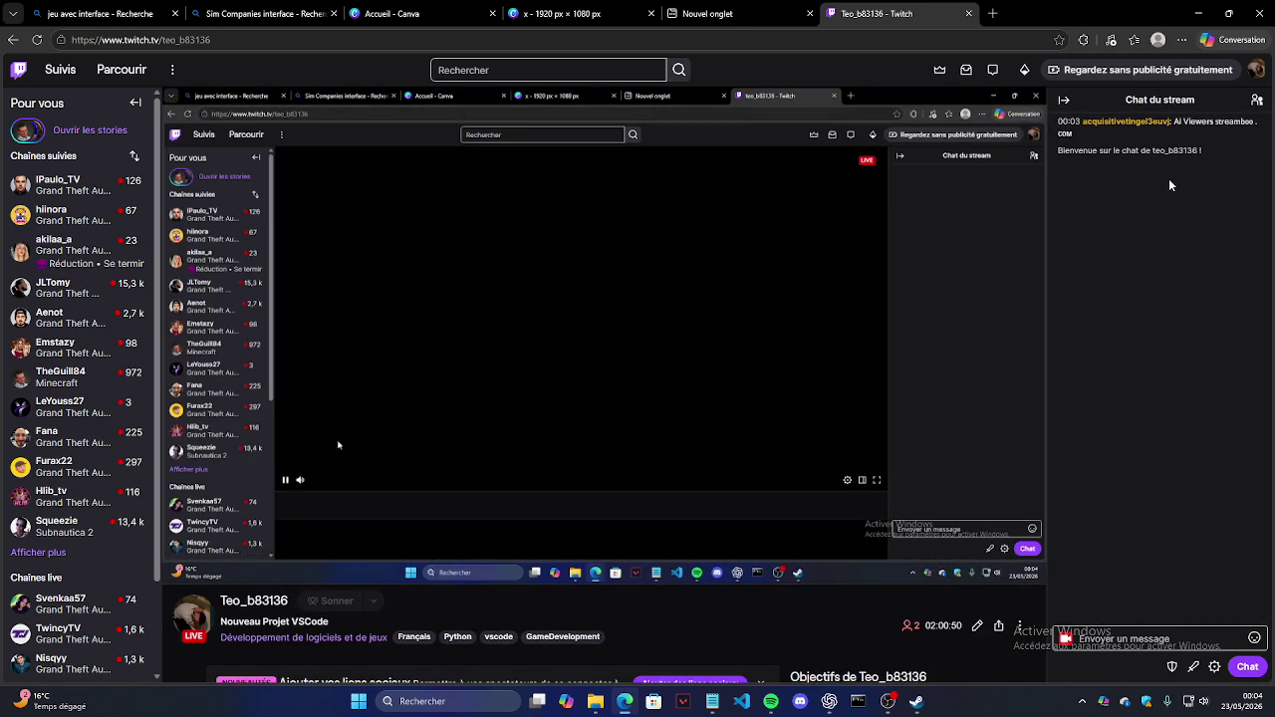
{"action": "left_click_drag", "start_coordinate": [1117, 132], "coordinate": [1176, 121]}
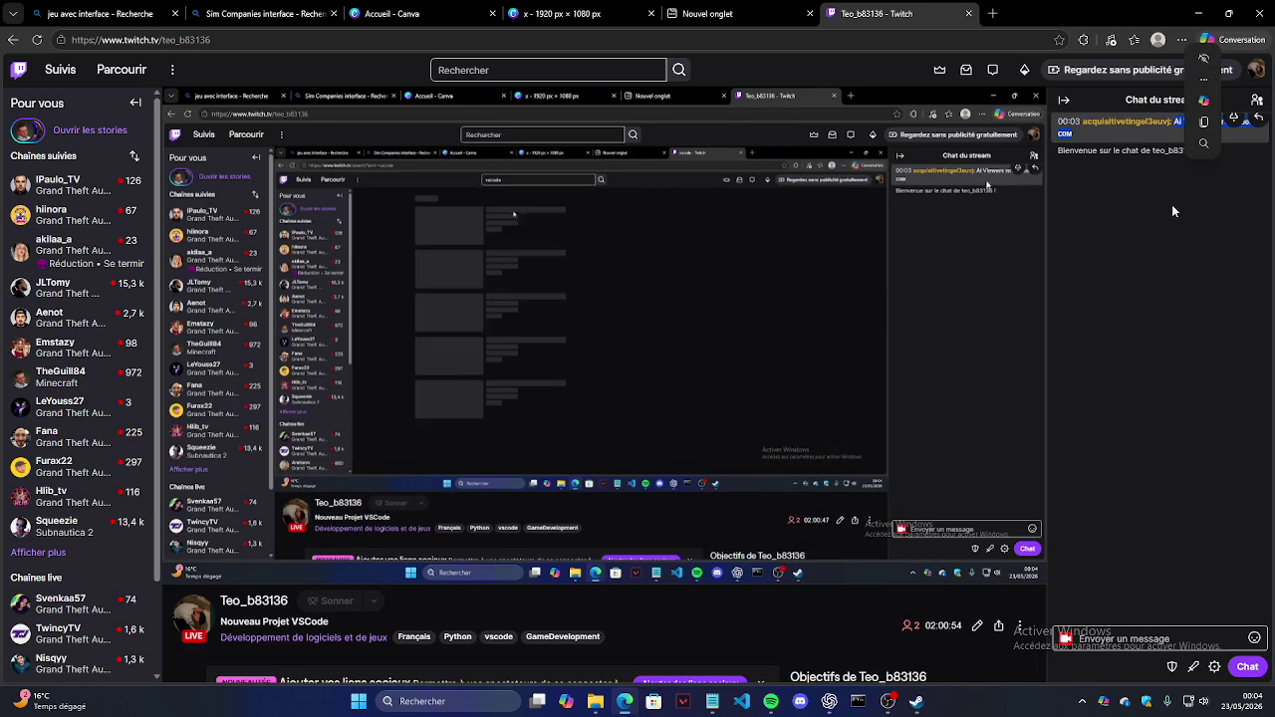
{"action": "left_click", "coordinate": [1177, 242]}
{"action": "left_click", "coordinate": [818, 709]}
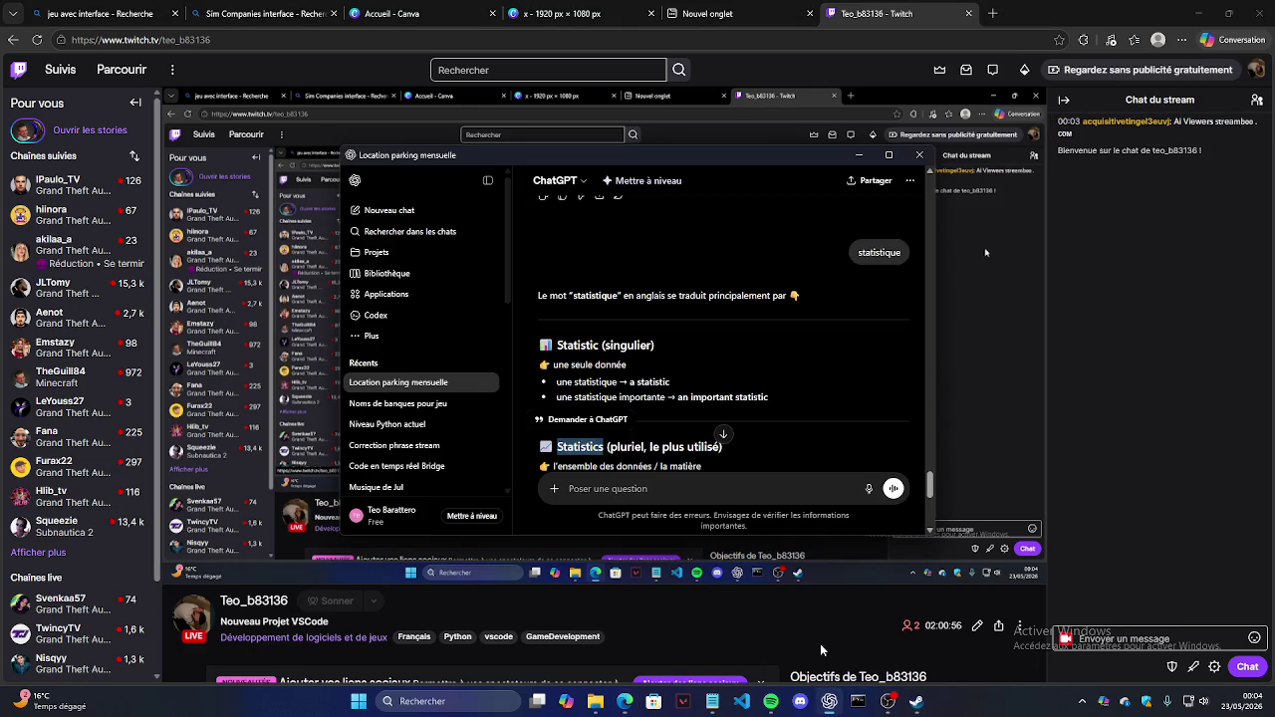
Step: Ask ChatGPT 'traduis en français :' with the pasted chat message and read the translation
{"action": "left_click", "coordinate": [678, 488]}
{"action": "type", "text": "Ai Viewers streamboo . com"}
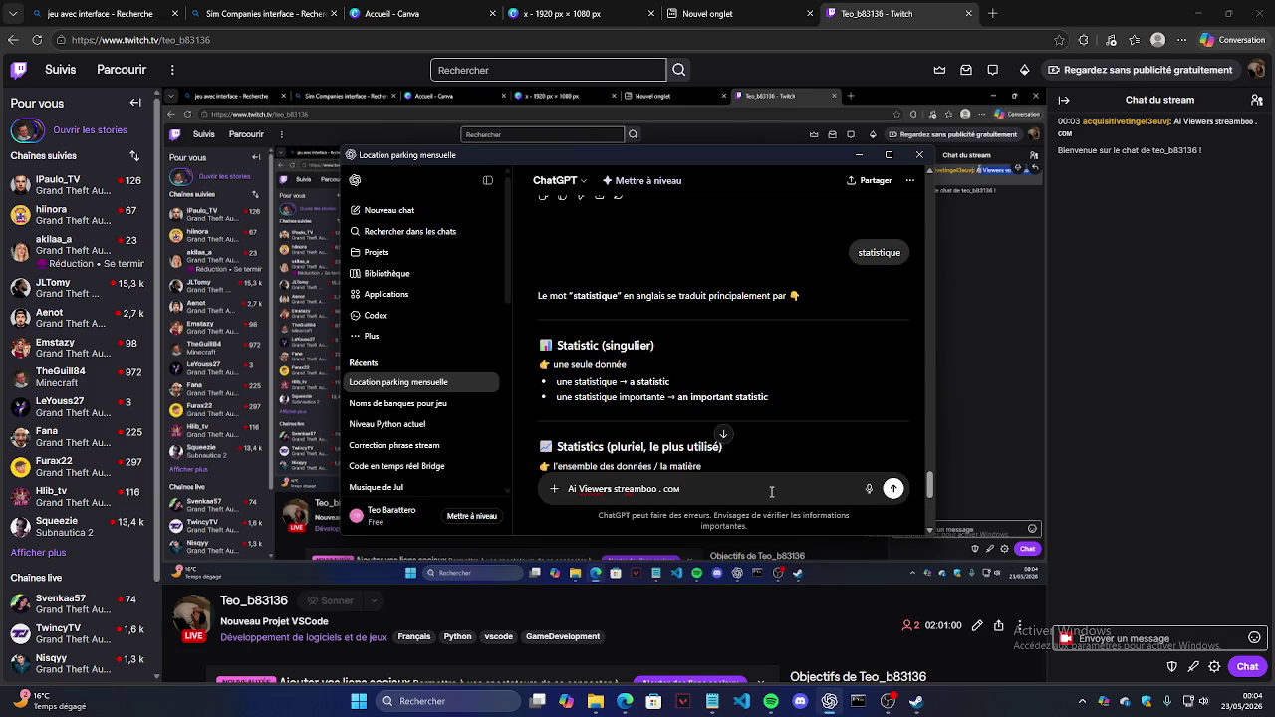
{"action": "left_click_drag", "start_coordinate": [683, 488], "coordinate": [512, 486]}
{"action": "type", "text": "tradu"}
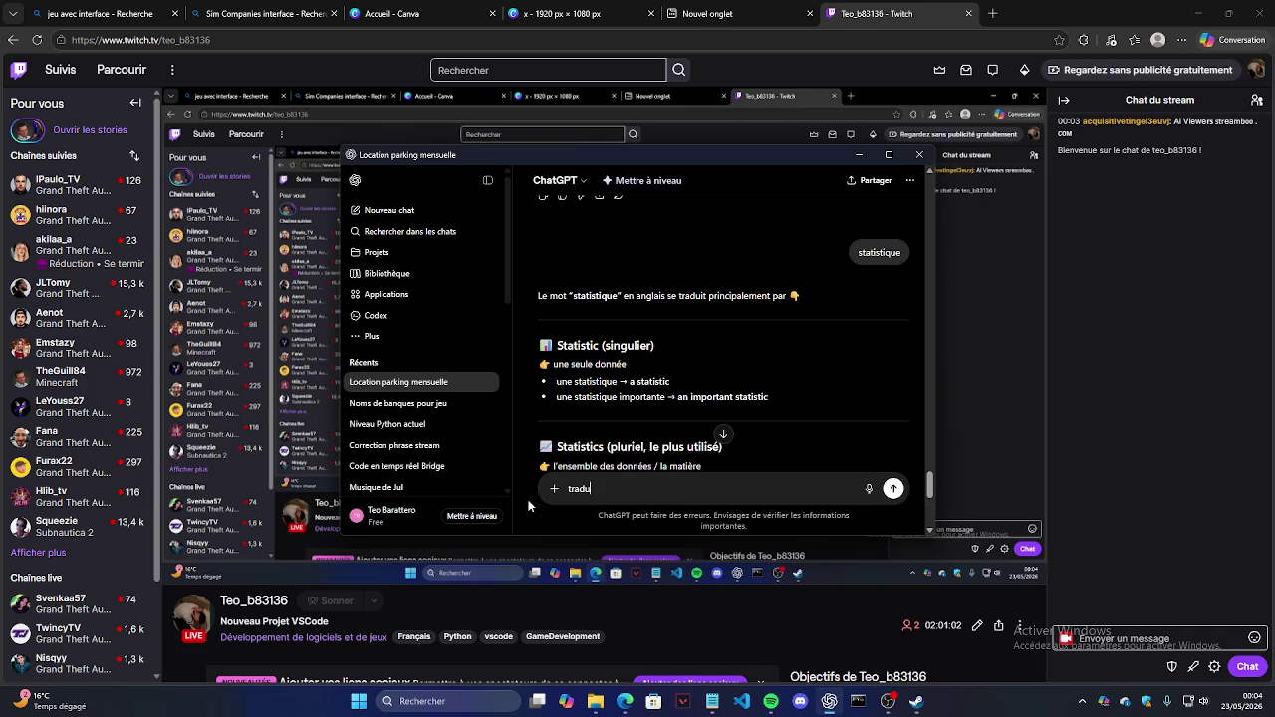
{"action": "type", "text": "is en fran"}
{"action": "type", "text": "çais :"}
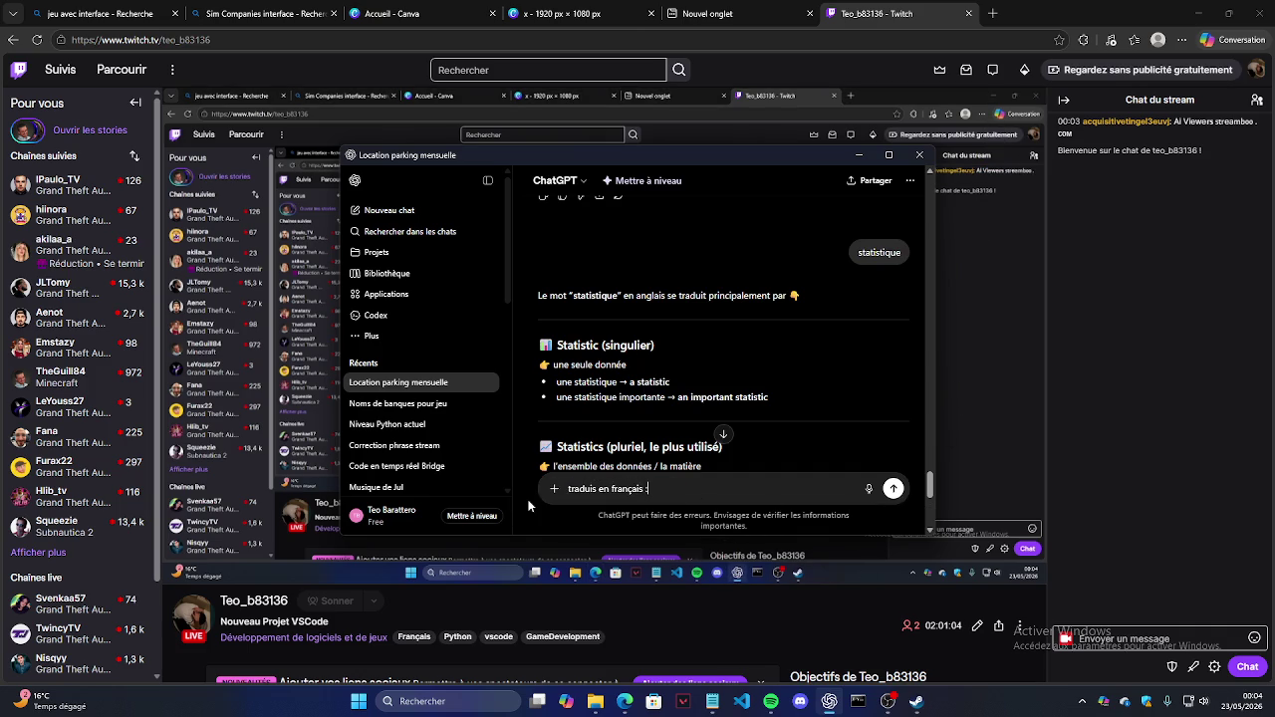
{"action": "type", "text": "Ai Viewers streamboo . com"}
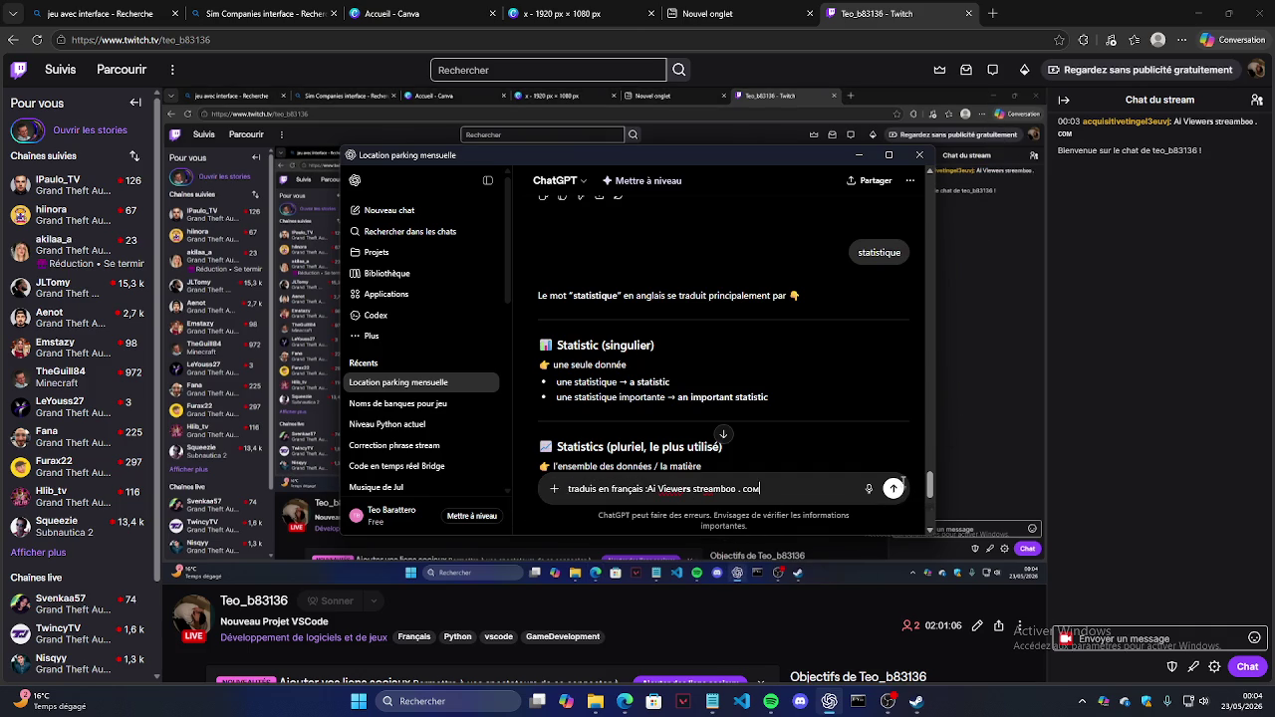
{"action": "left_click", "coordinate": [895, 486]}
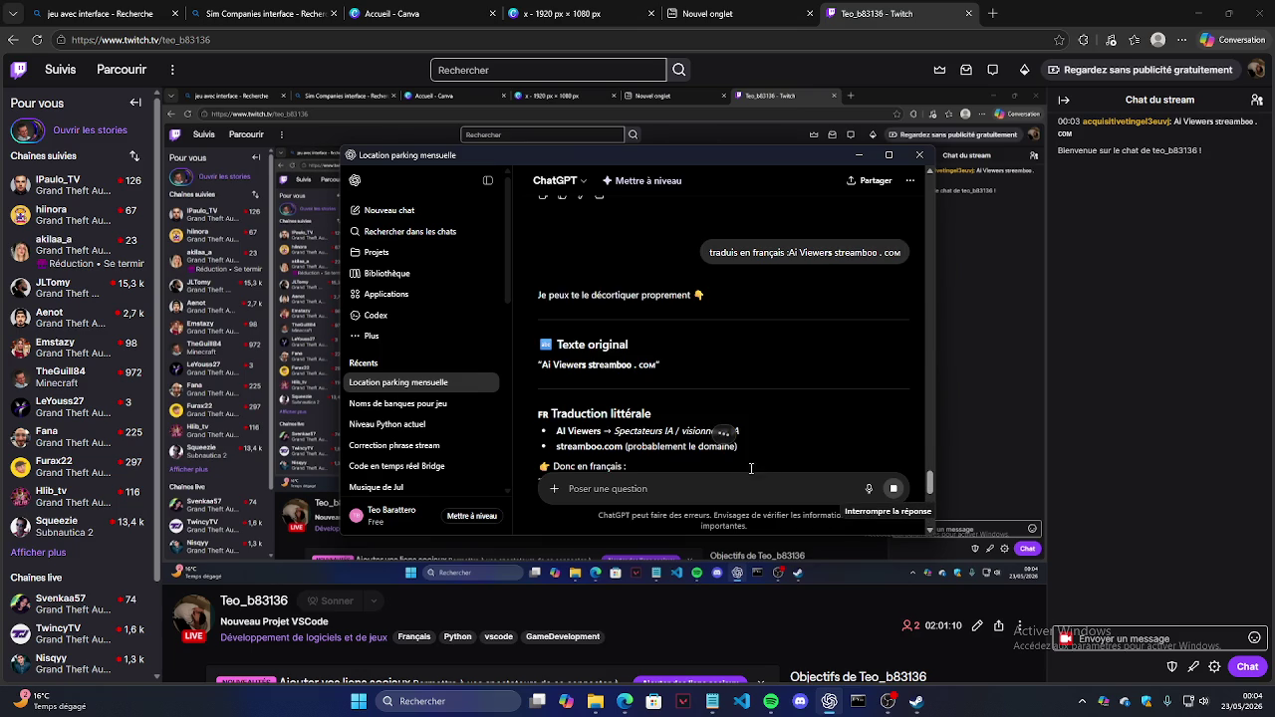
{"action": "scroll", "coordinate": [707, 387], "scroll_direction": "down", "scroll_amount": 1}
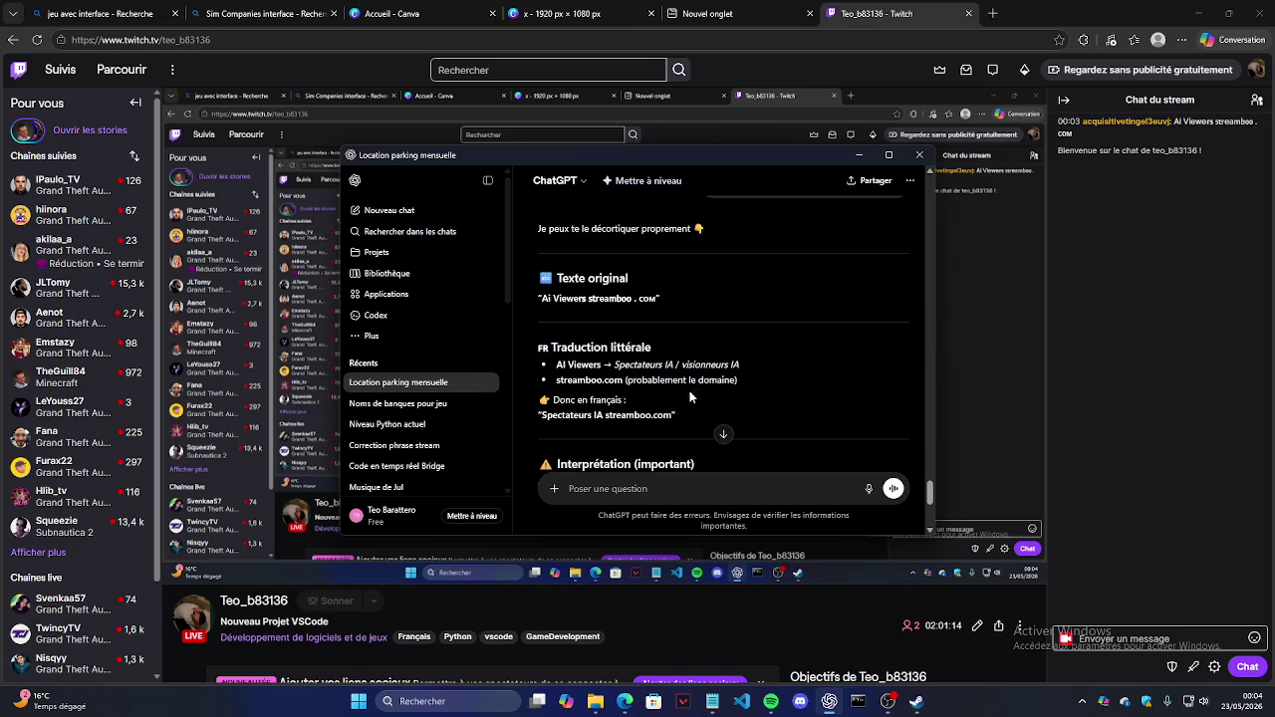
{"action": "scroll", "coordinate": [687, 397], "scroll_direction": "down", "scroll_amount": 1}
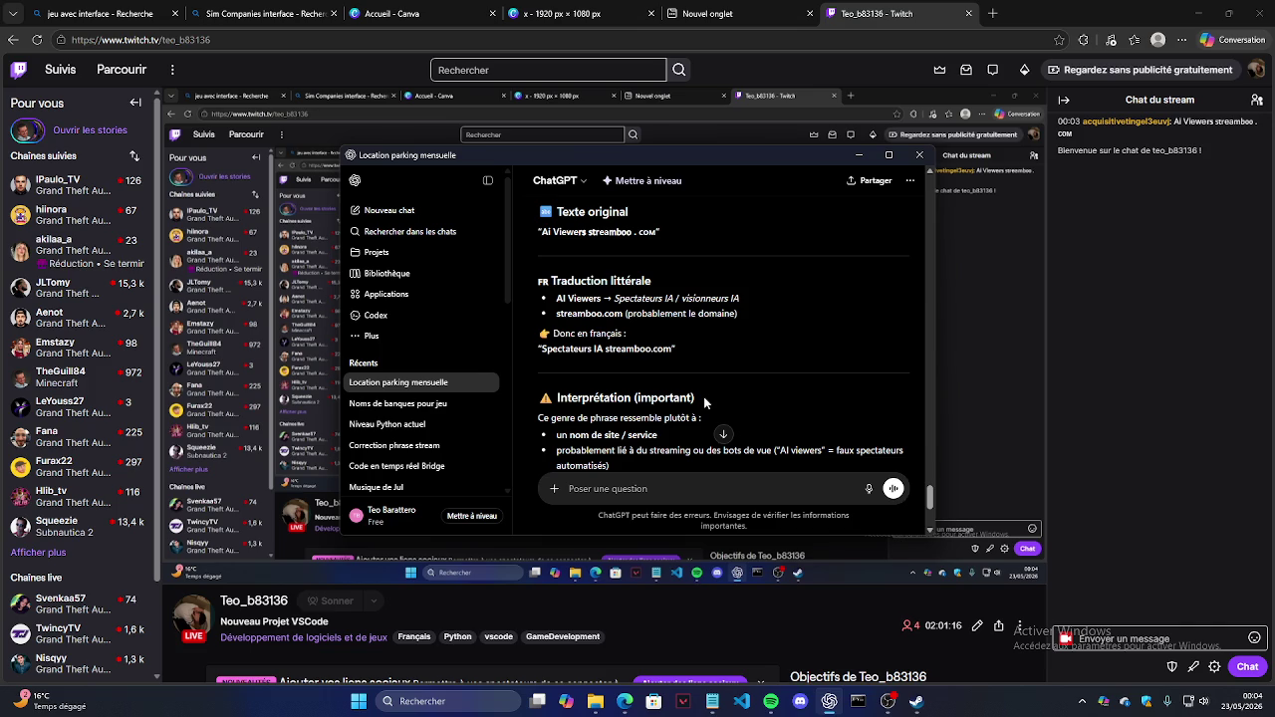
{"action": "scroll", "coordinate": [704, 401], "scroll_direction": "down", "scroll_amount": 1}
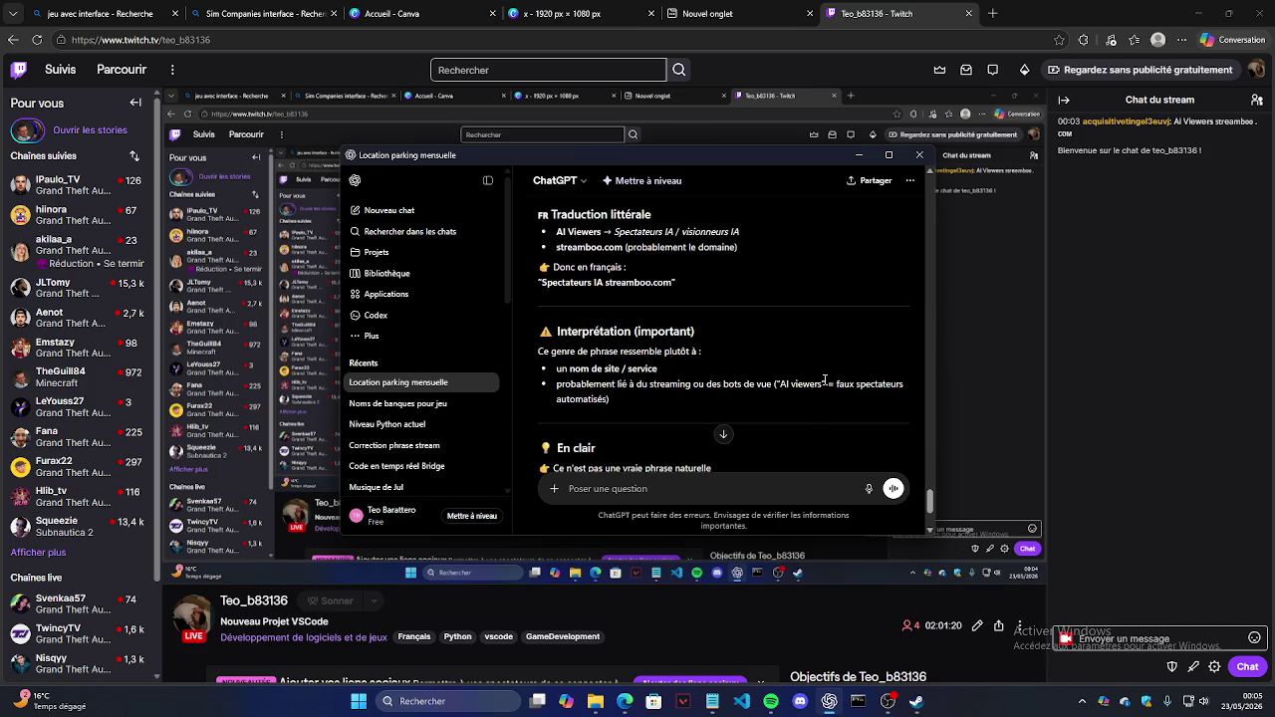
{"action": "scroll", "coordinate": [766, 354], "scroll_direction": "down", "scroll_amount": 2}
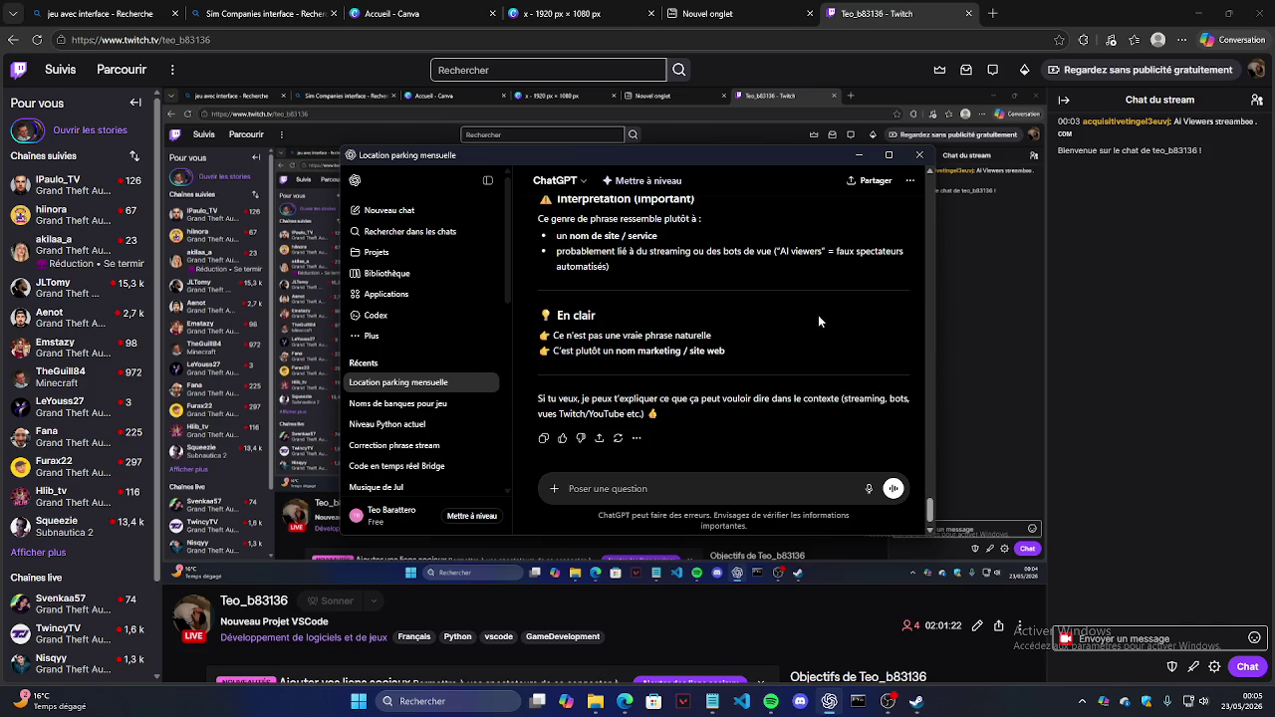
{"action": "left_click", "coordinate": [918, 155]}
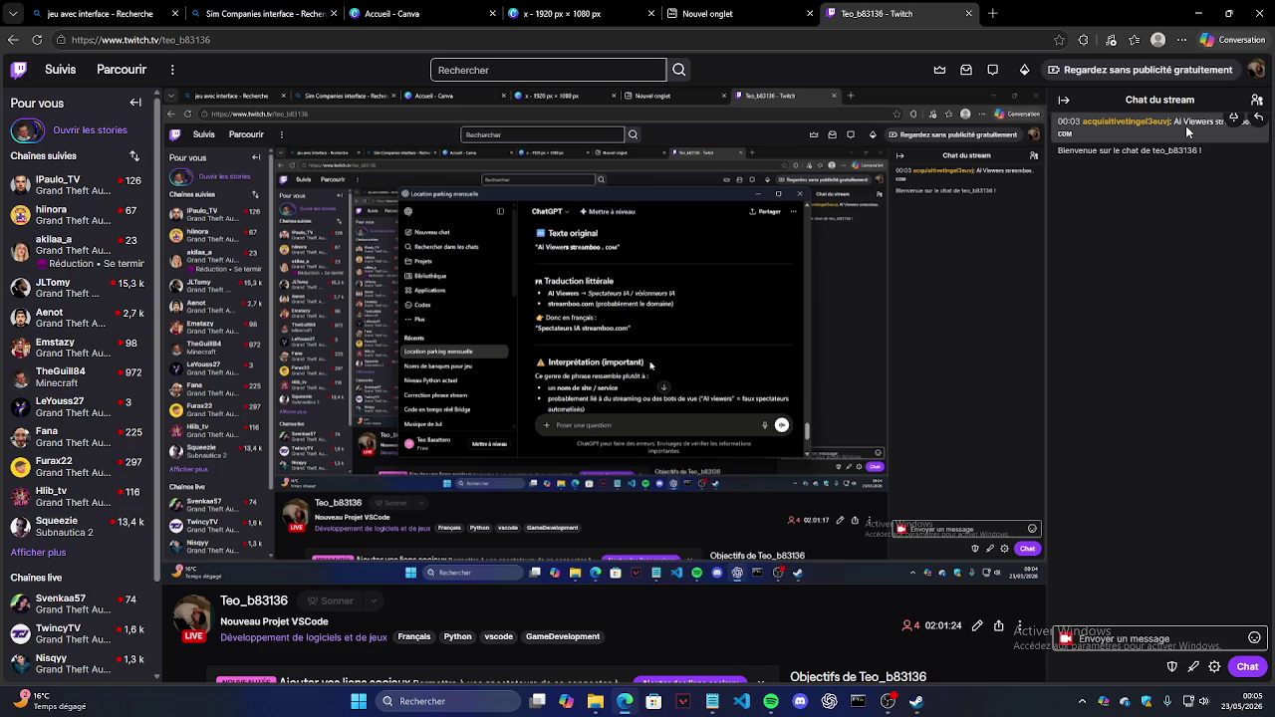
Step: Ban the spamming chatter from their user card, then close the Twitch tab
{"action": "right_click", "coordinate": [1188, 127]}
{"action": "left_click", "coordinate": [1165, 123]}
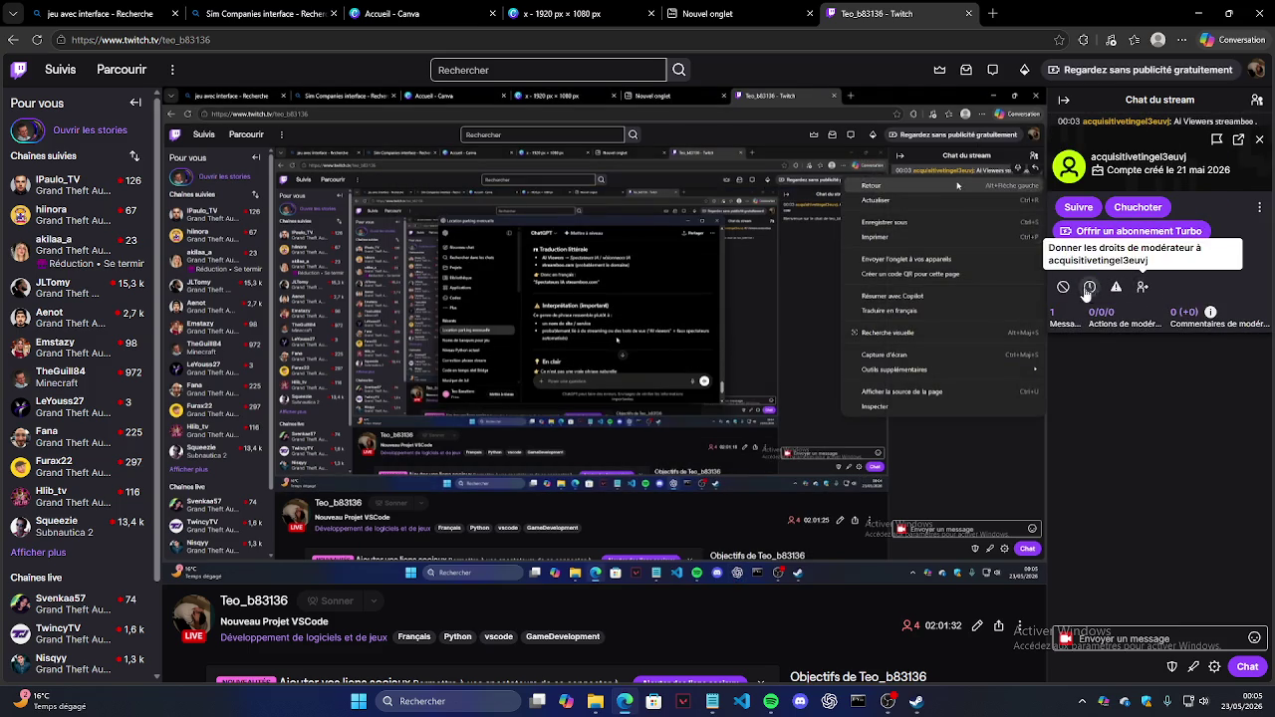
{"action": "left_click", "coordinate": [1063, 288]}
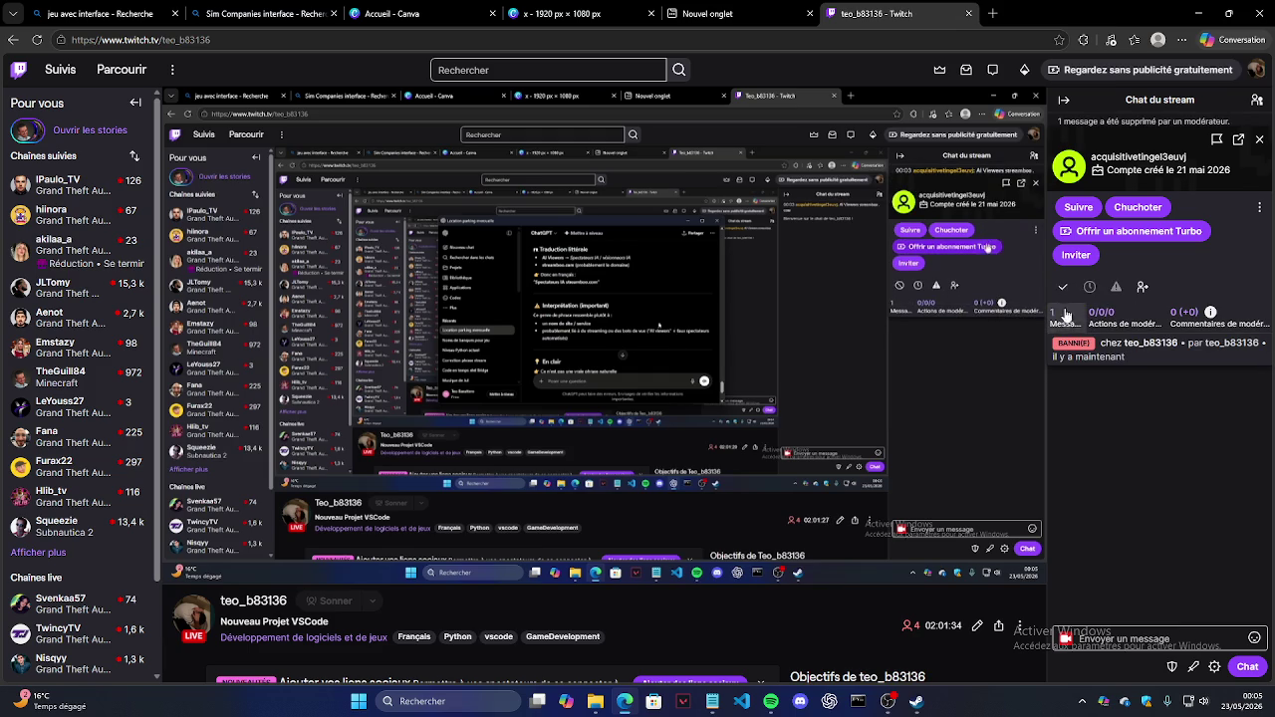
{"action": "right_click", "coordinate": [1136, 275]}
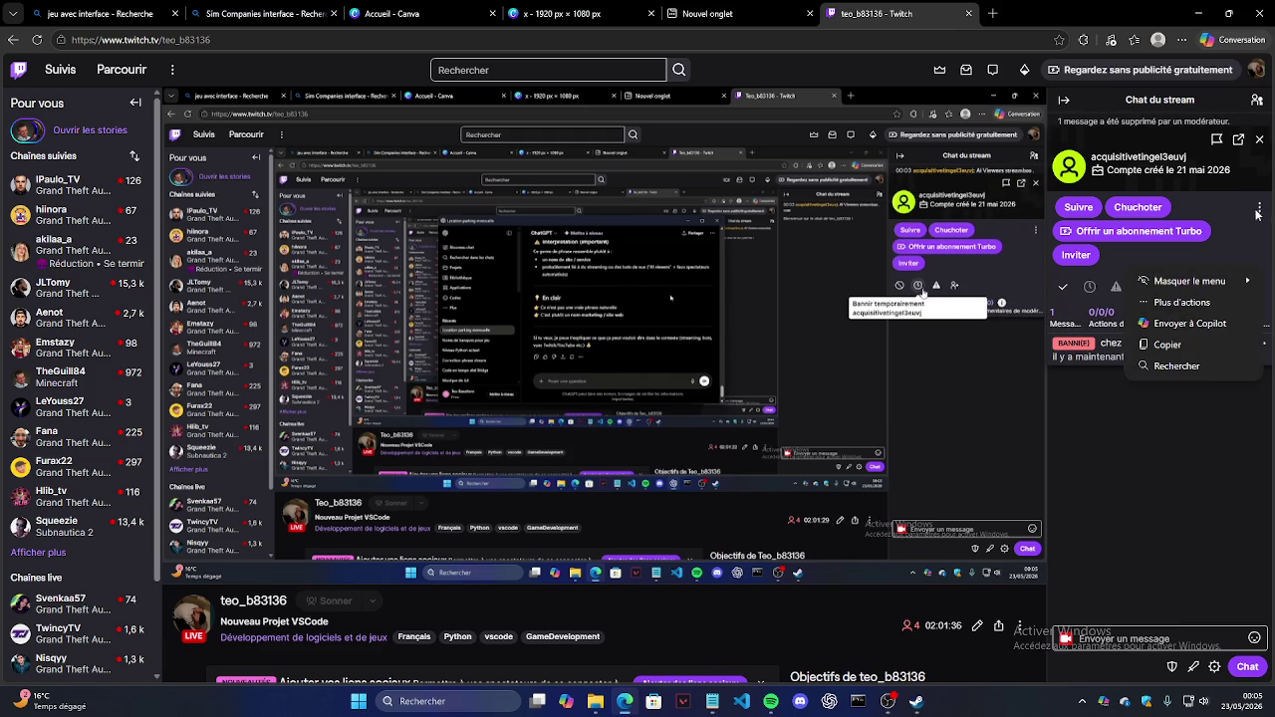
{"action": "left_click", "coordinate": [1201, 394]}
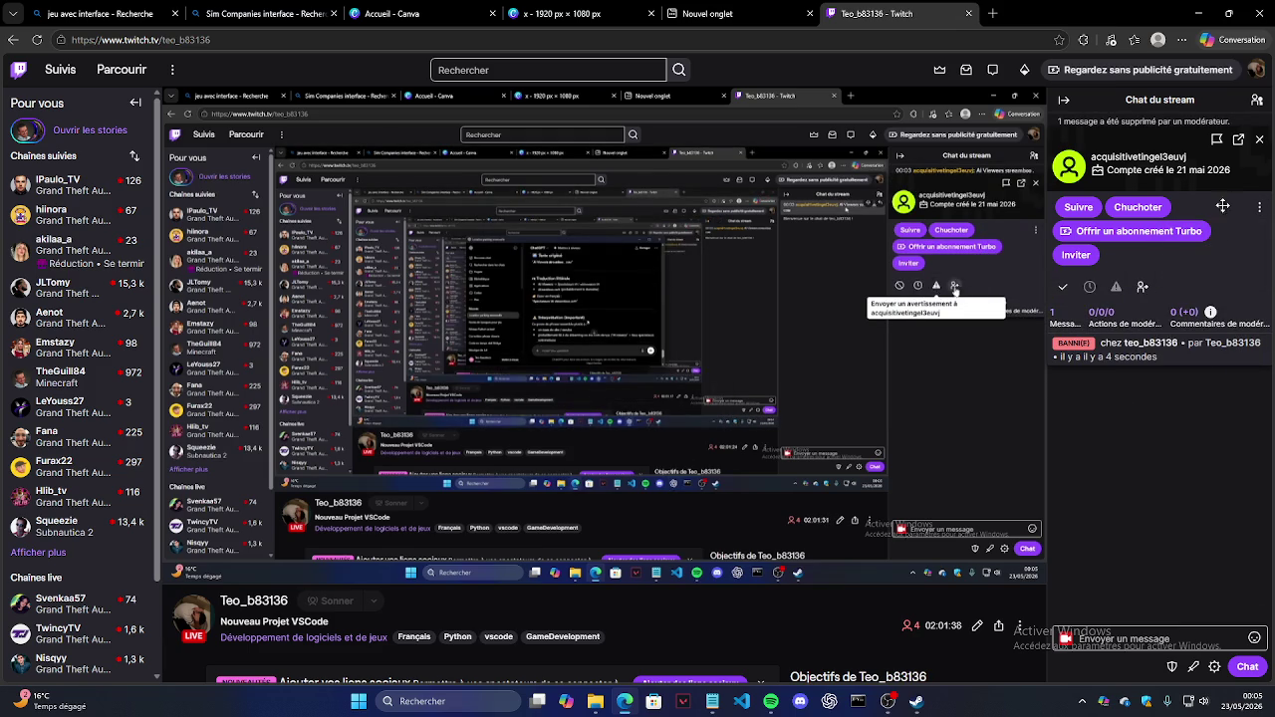
{"action": "left_click", "coordinate": [1259, 140]}
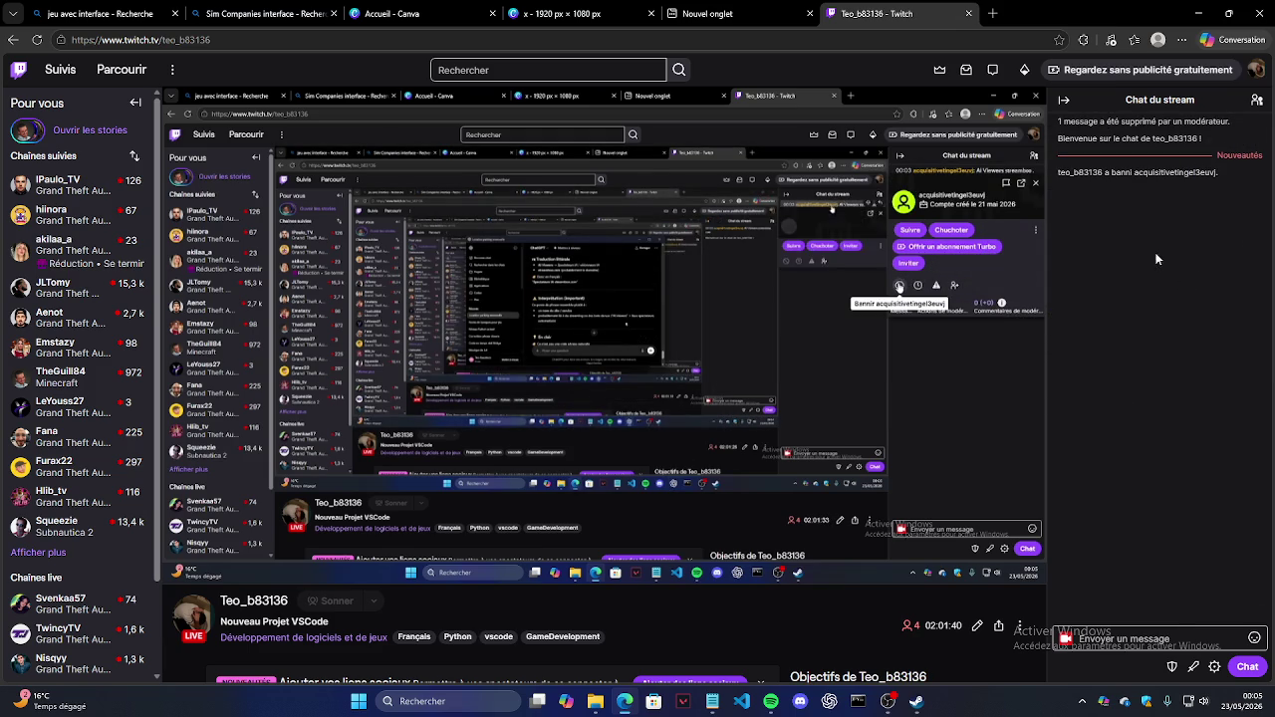
{"action": "left_click", "coordinate": [968, 13]}
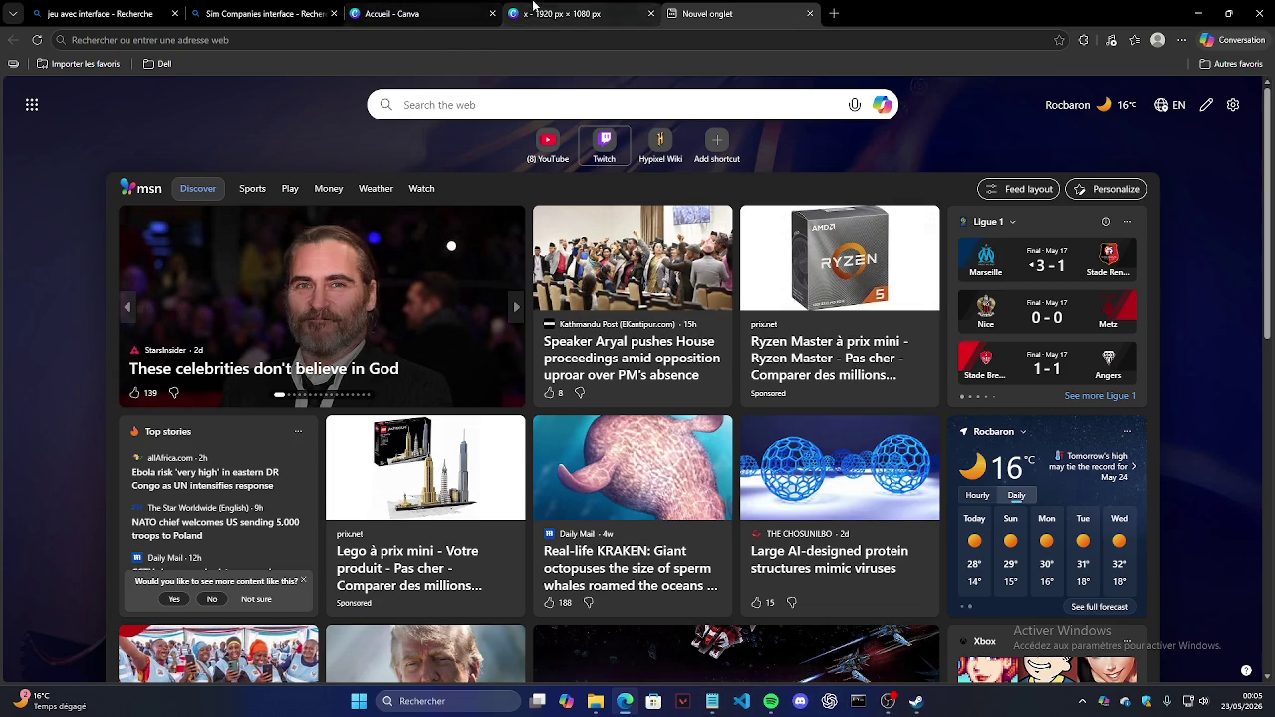
Step: Back in Canva, try adding a square bar into the grey placeholder, then delete it
{"action": "left_click", "coordinate": [573, 13]}
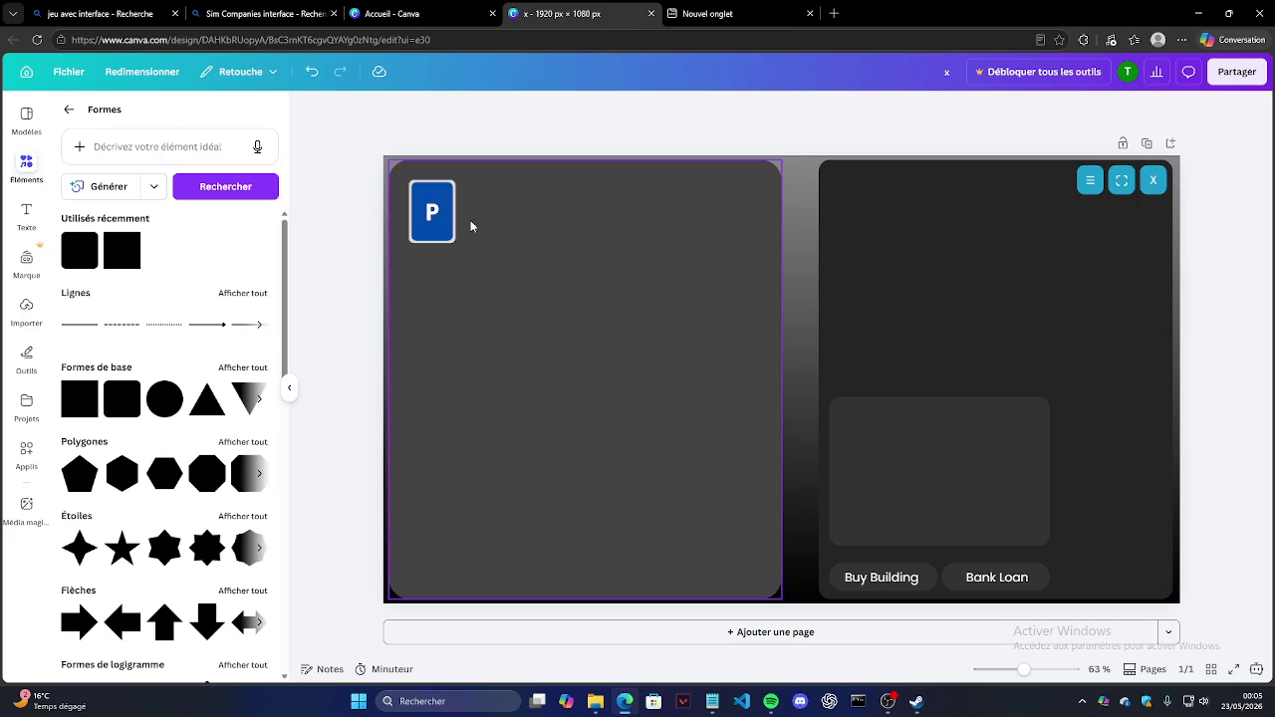
{"action": "left_click", "coordinate": [887, 459]}
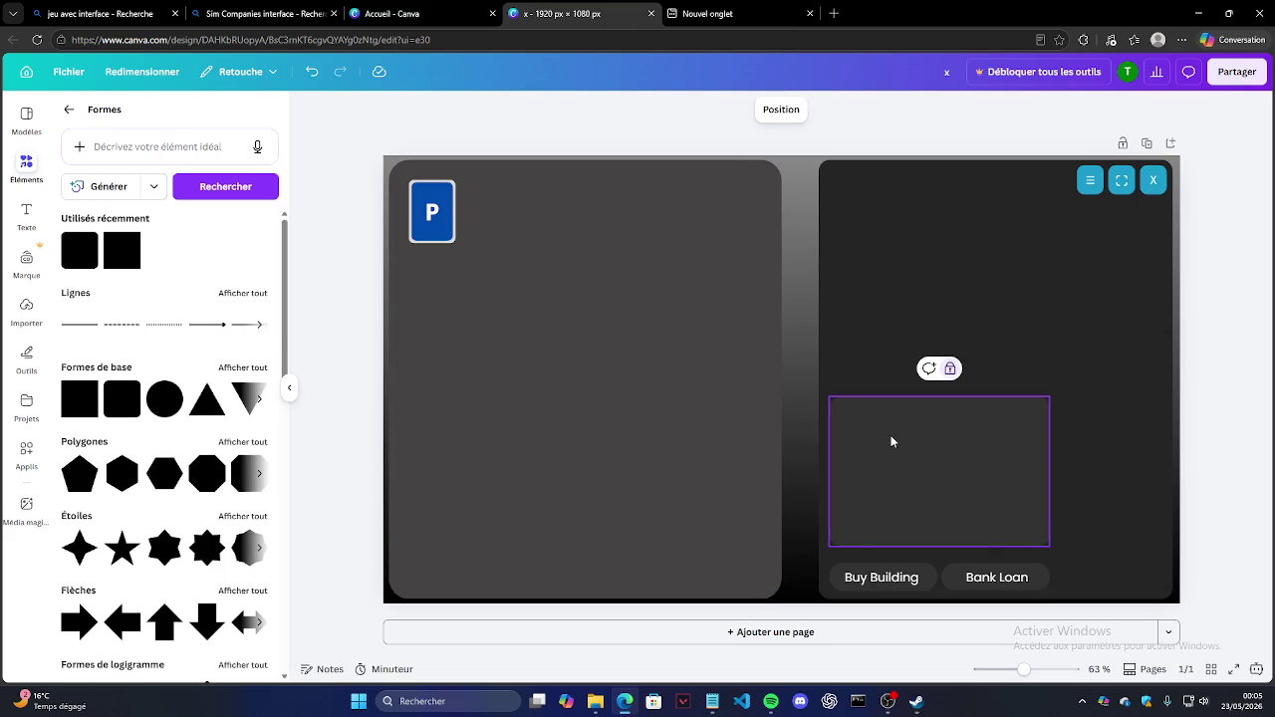
{"action": "left_click", "coordinate": [330, 117]}
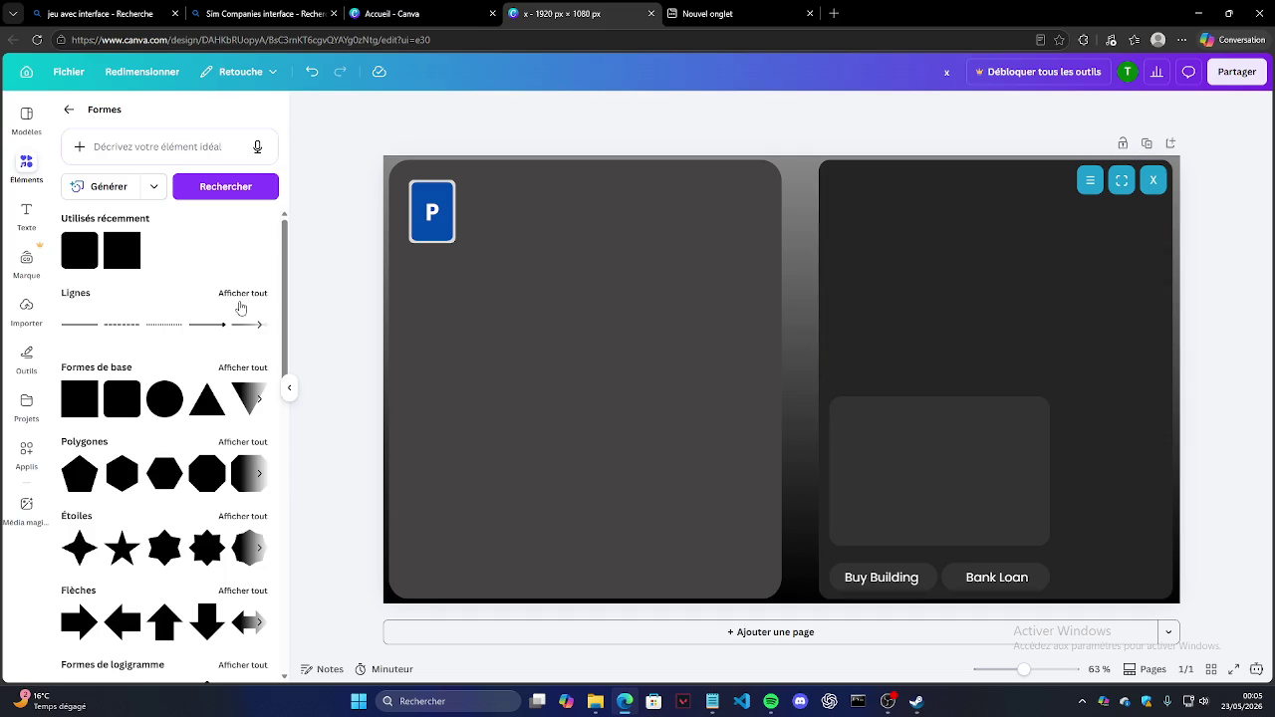
{"action": "mouse_move", "coordinate": [127, 265]}
{"action": "left_mouse_down"}
{"action": "mouse_move", "coordinate": [916, 449]}
{"action": "mouse_move", "coordinate": [876, 453]}
{"action": "left_mouse_up"}
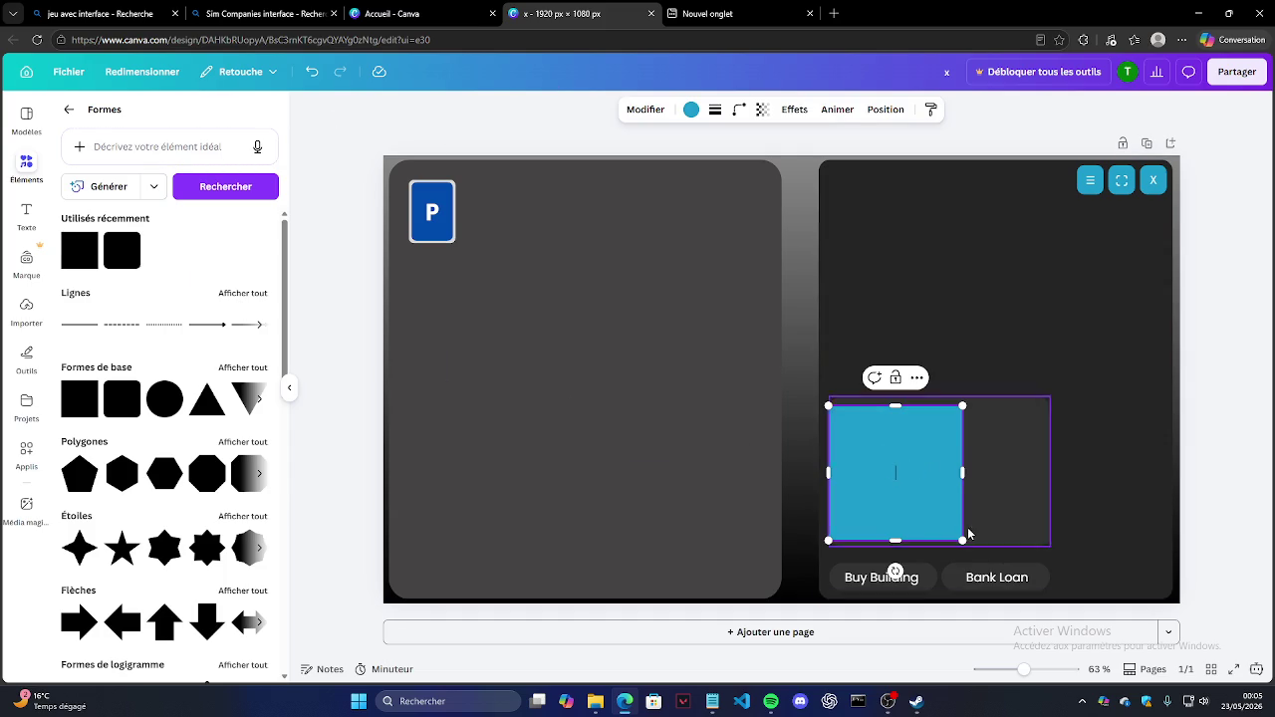
{"action": "left_click_drag", "start_coordinate": [895, 540], "coordinate": [890, 427]}
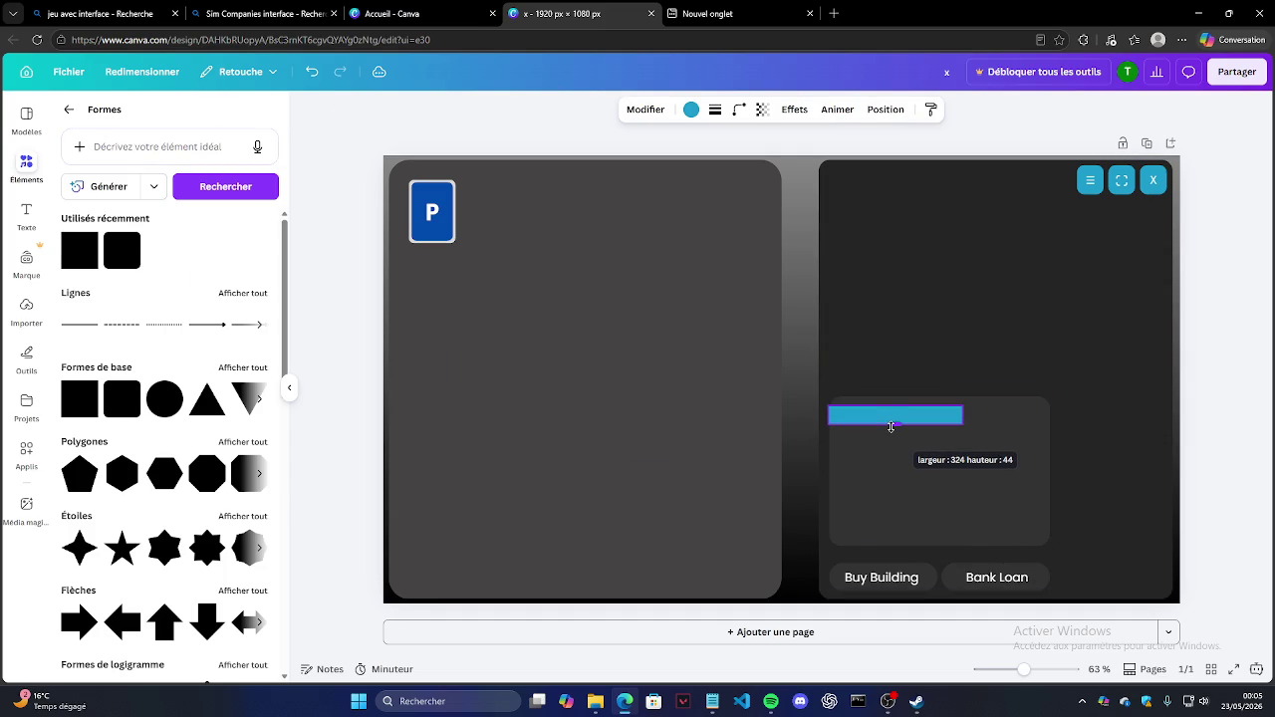
{"action": "key", "text": "Delete"}
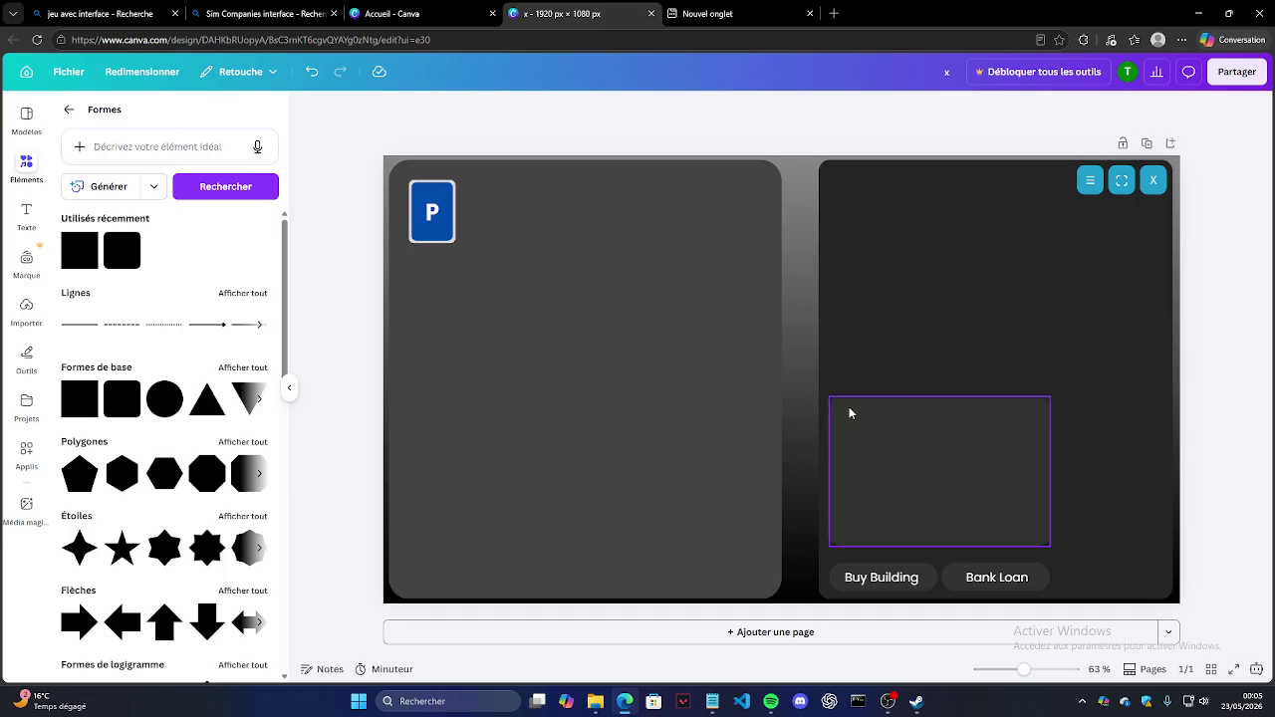
Step: Drag a title text box onto the right-panel card and paste 'Ai Viewers streamboo . com' into it
{"action": "left_click", "coordinate": [26, 211]}
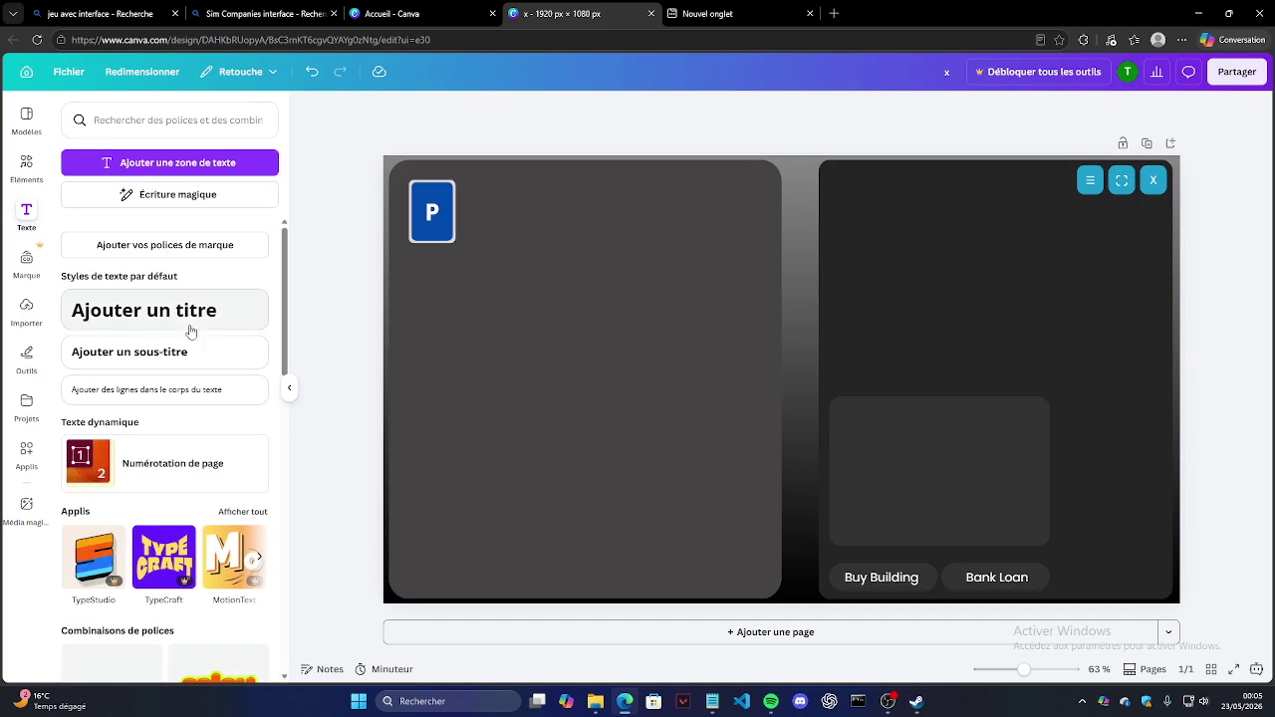
{"action": "left_click_drag", "start_coordinate": [187, 354], "coordinate": [221, 252]}
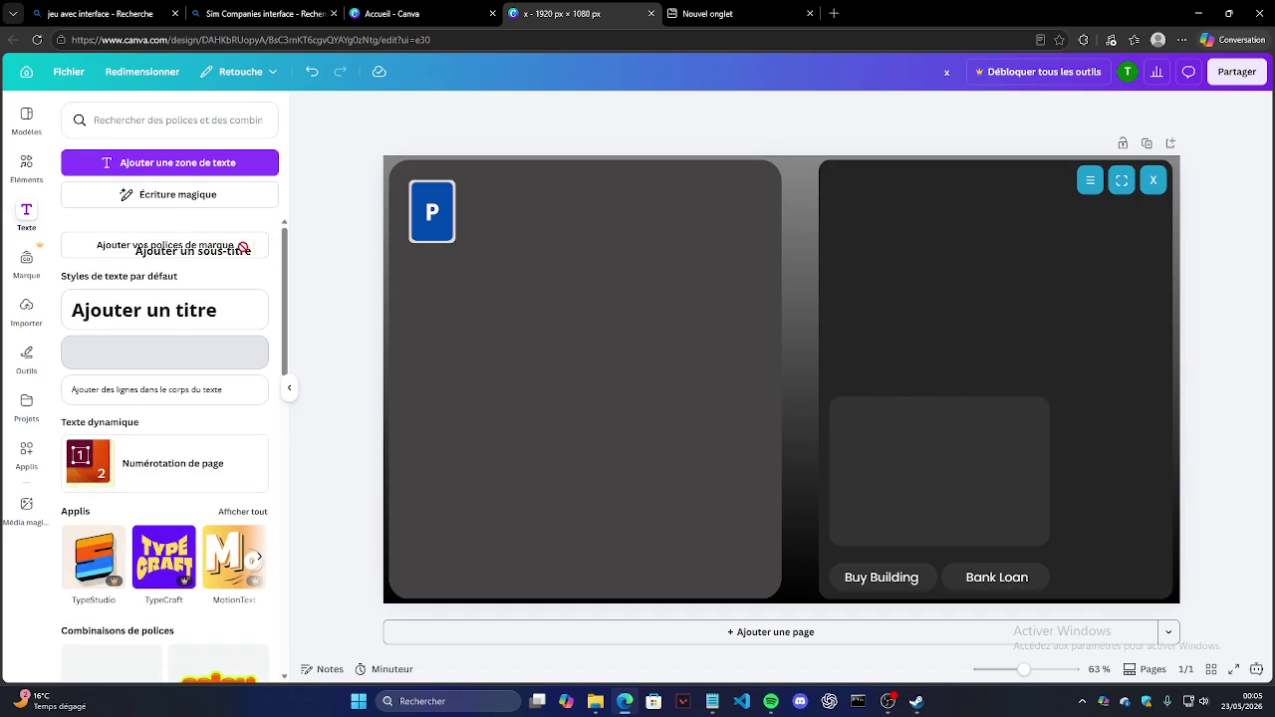
{"action": "left_click_drag", "start_coordinate": [191, 388], "coordinate": [229, 341]}
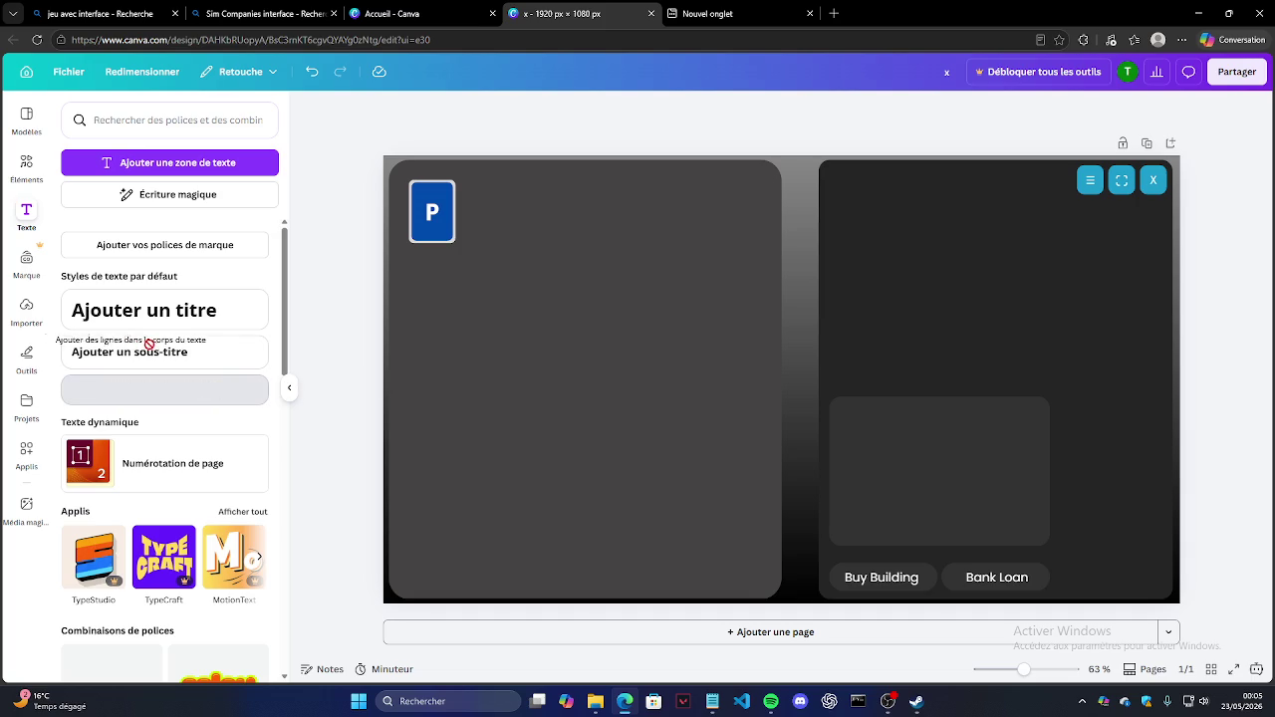
{"action": "left_click_drag", "start_coordinate": [144, 310], "coordinate": [864, 415]}
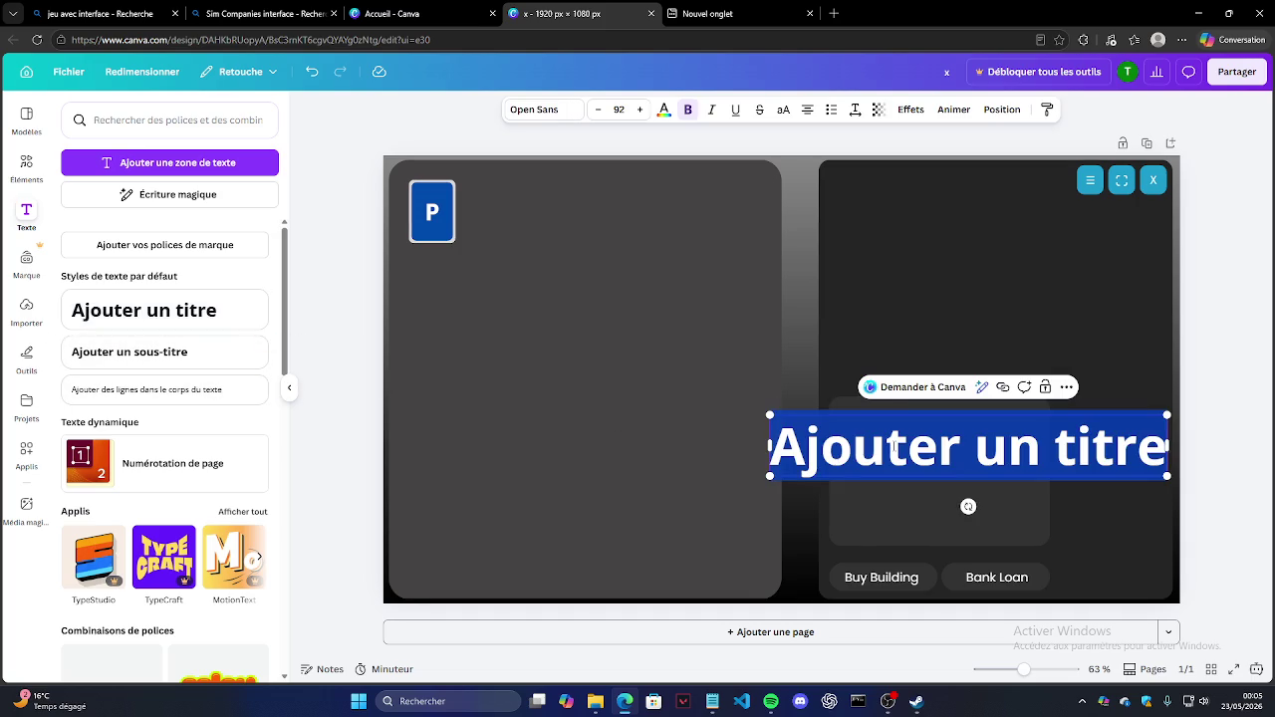
{"action": "type", "text": "Ai Viewers streamboo . COM"}
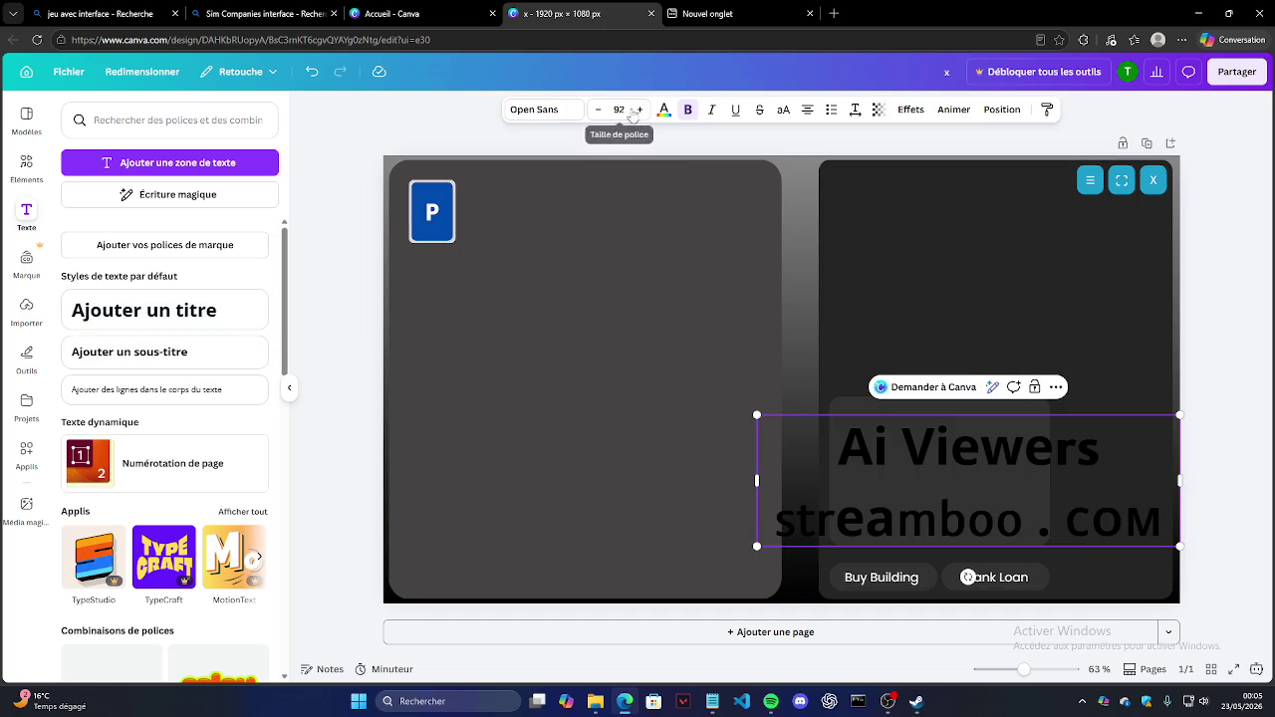
{"action": "left_click", "coordinate": [828, 701]}
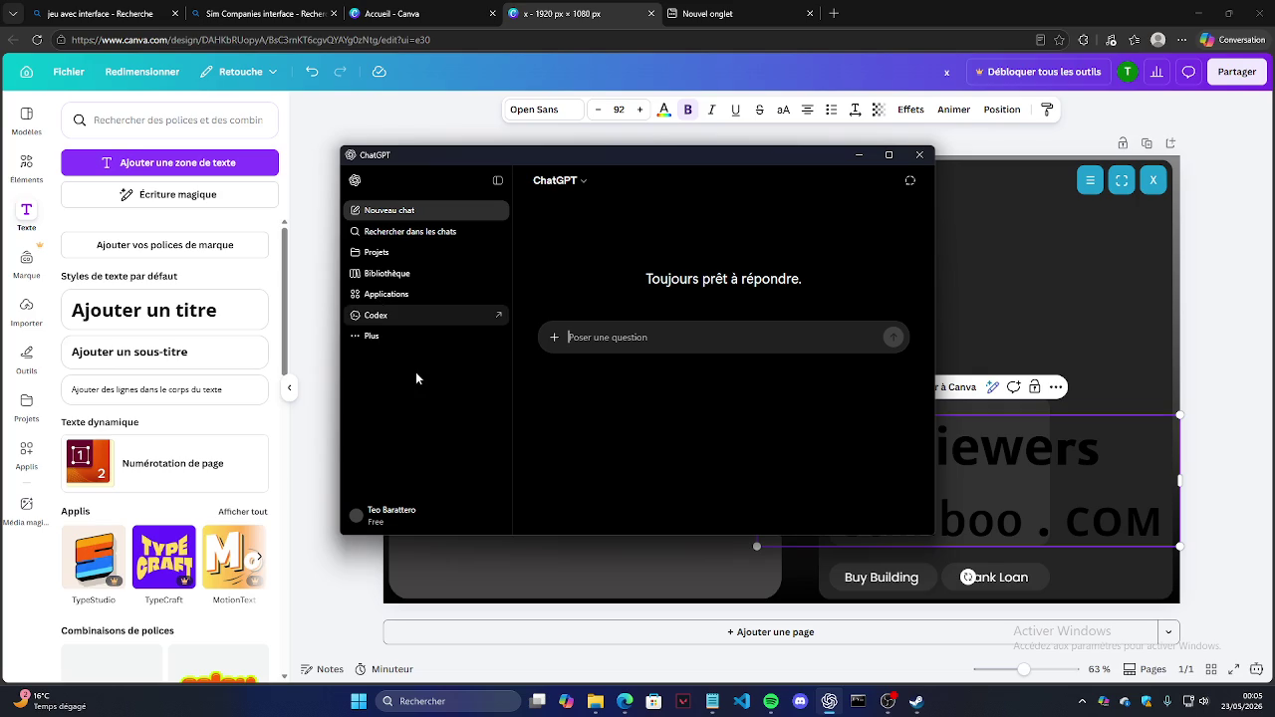
Step: Find 'Statistic' in the 'Location parking mensuelle' chat, then return to Canva and select the title text
{"action": "left_click", "coordinate": [451, 381]}
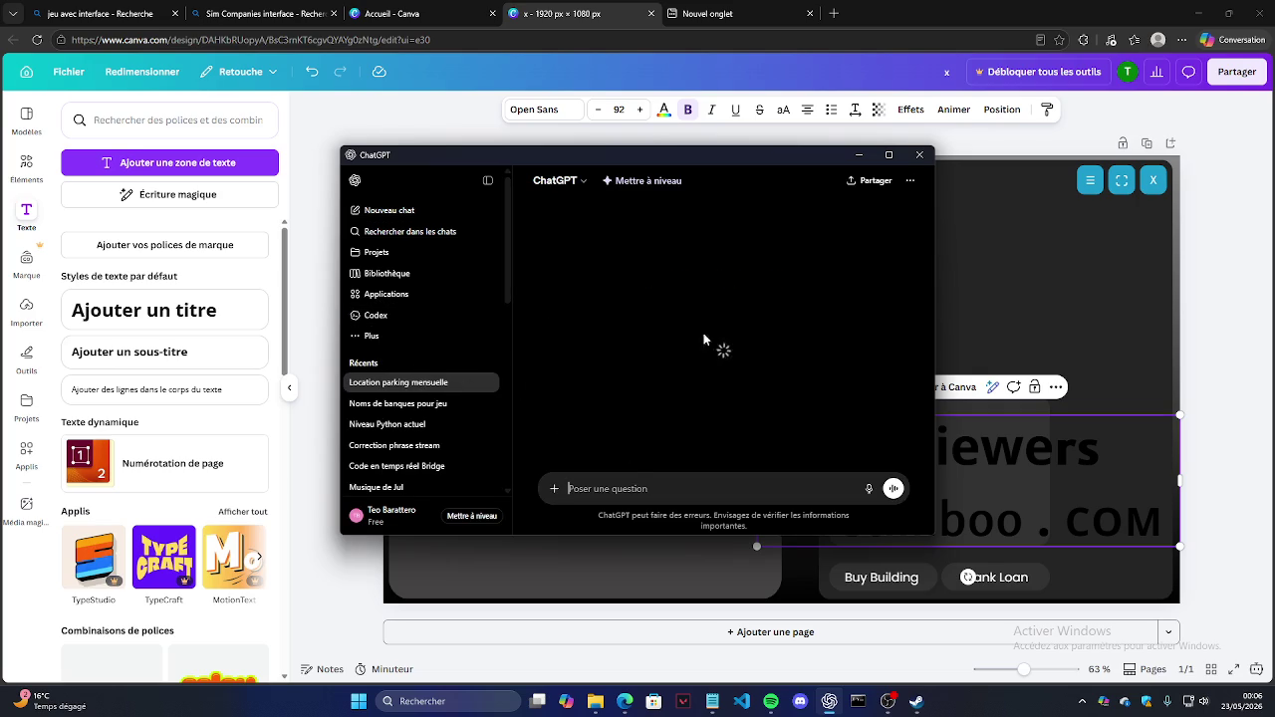
{"action": "scroll", "coordinate": [637, 329], "scroll_direction": "up", "scroll_amount": 10}
{"action": "scroll", "coordinate": [611, 337], "scroll_direction": "up", "scroll_amount": 2}
{"action": "scroll", "coordinate": [610, 337], "scroll_direction": "up", "scroll_amount": 3}
{"action": "scroll", "coordinate": [607, 379], "scroll_direction": "up", "scroll_amount": 5}
{"action": "scroll", "coordinate": [603, 419], "scroll_direction": "up", "scroll_amount": 5}
{"action": "double_click", "coordinate": [601, 434]}
{"action": "left_click", "coordinate": [859, 169]}
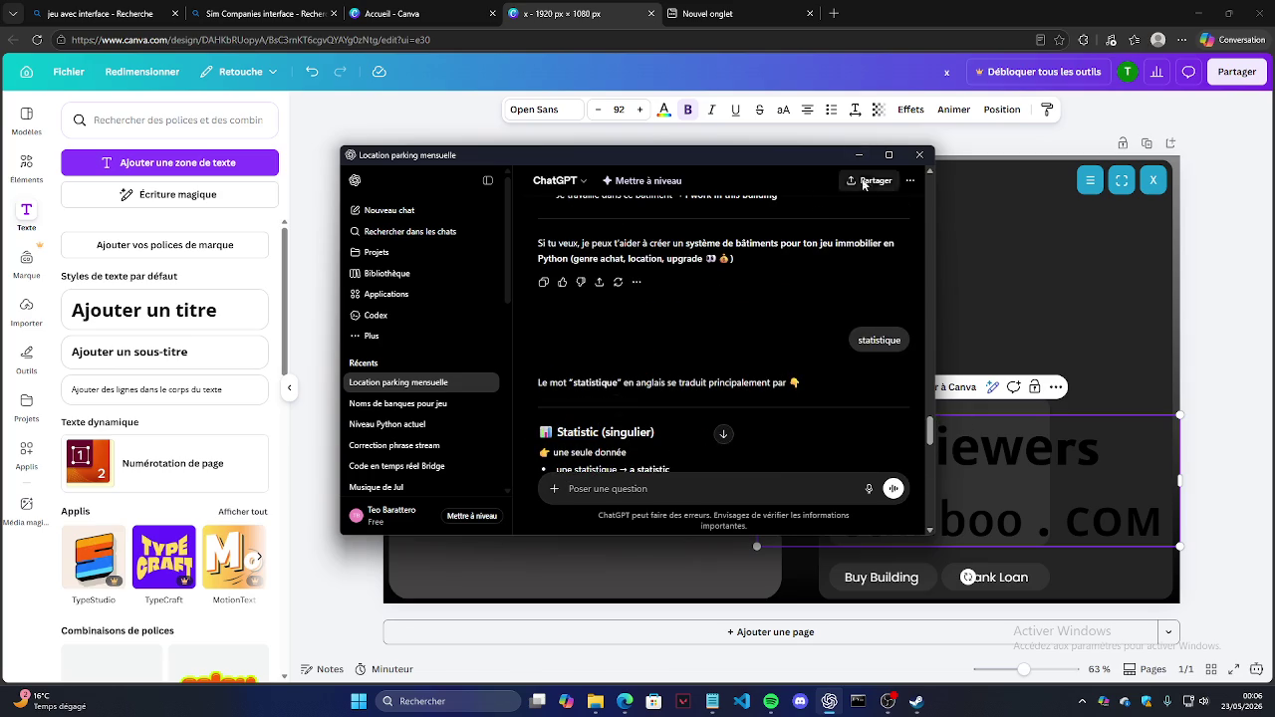
{"action": "left_click", "coordinate": [859, 154]}
{"action": "key", "text": "ctrl+a"}
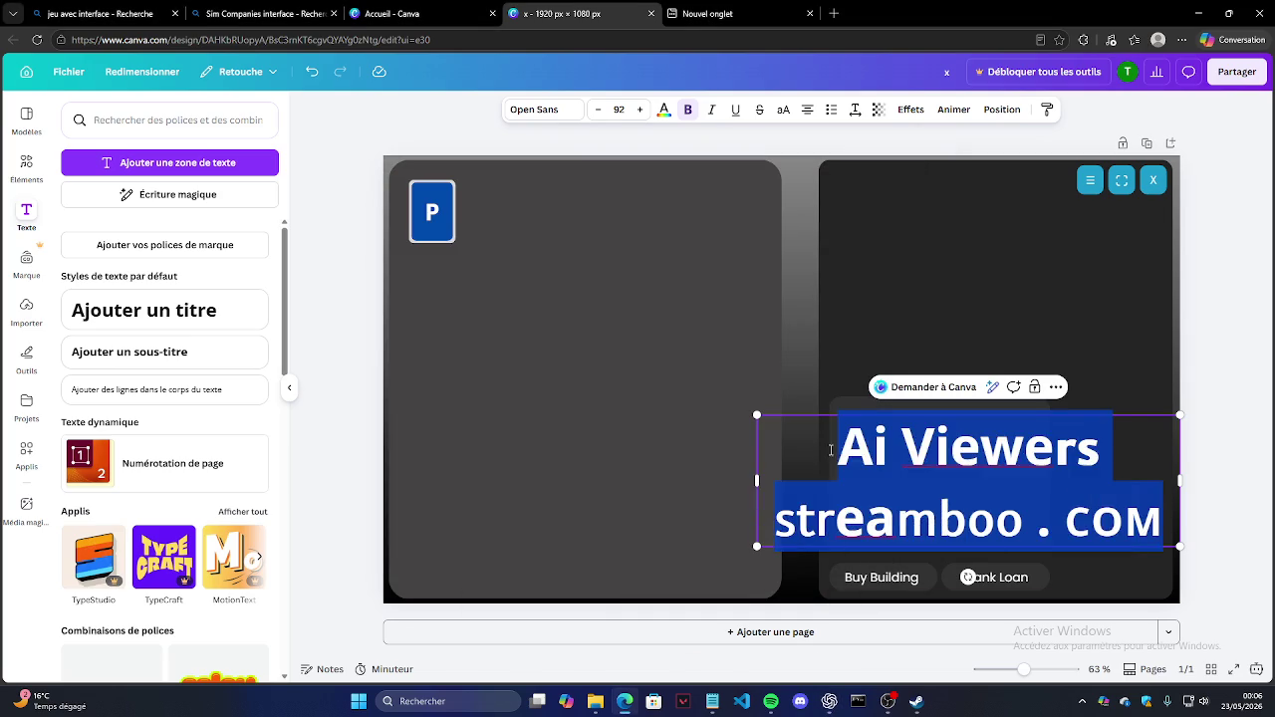
Step: Paste '📊 Statistics' over the title text and shrink it to size 32
{"action": "key", "text": "ctrl+v"}
{"action": "left_click", "coordinate": [598, 110]}
{"action": "left_click", "coordinate": [598, 109]}
{"action": "left_click", "coordinate": [599, 109]}
{"action": "left_click", "coordinate": [599, 110]}
{"action": "left_click", "coordinate": [599, 109]}
{"action": "left_click", "coordinate": [598, 110]}
{"action": "left_click", "coordinate": [598, 109]}
{"action": "left_click", "coordinate": [599, 109]}
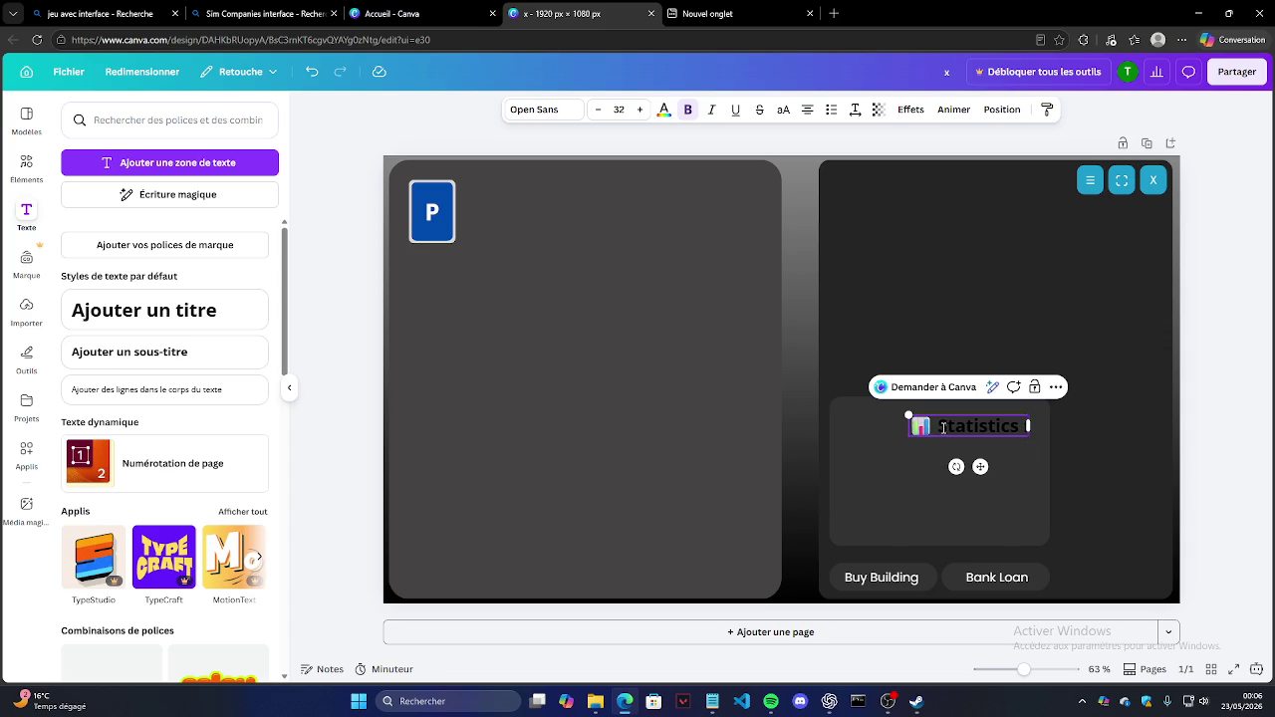
Step: Colour the Statistics text light grey and move it to the card's top-left corner
{"action": "left_click", "coordinate": [663, 109]}
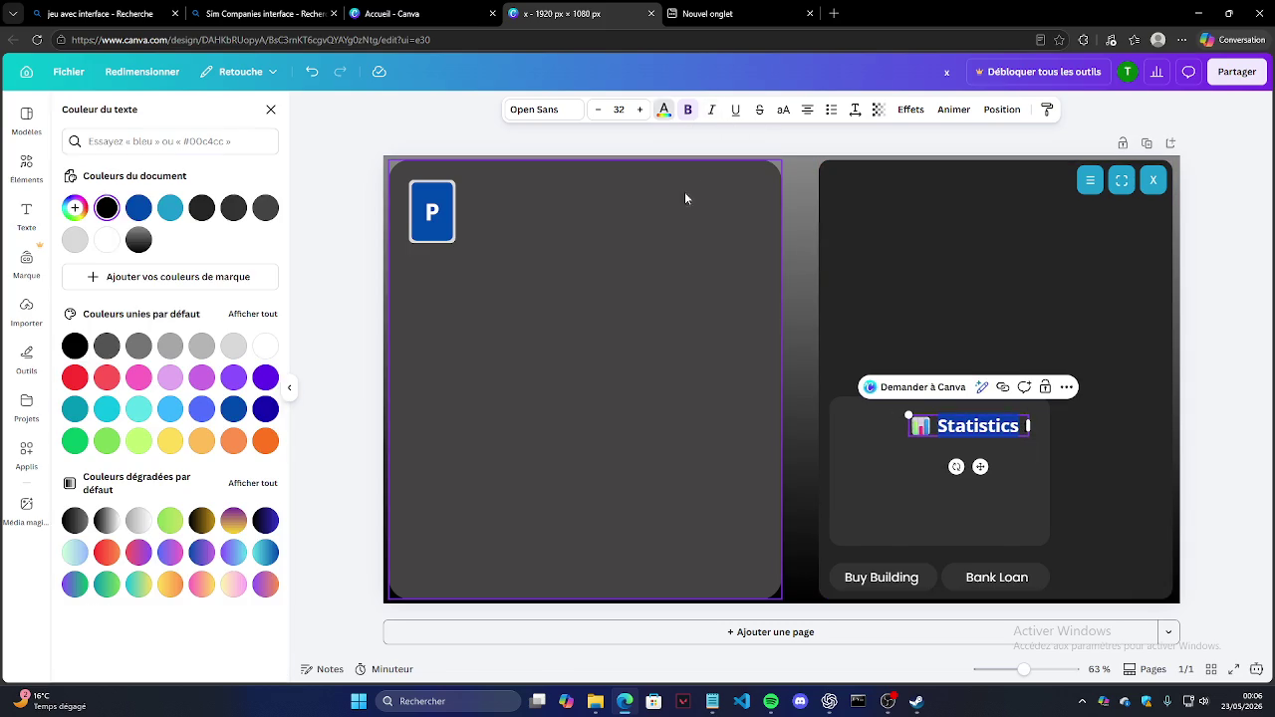
{"action": "left_click", "coordinate": [233, 345]}
{"action": "left_click", "coordinate": [1120, 410]}
{"action": "left_click", "coordinate": [1012, 433]}
{"action": "left_click_drag", "start_coordinate": [1012, 433], "coordinate": [942, 423]}
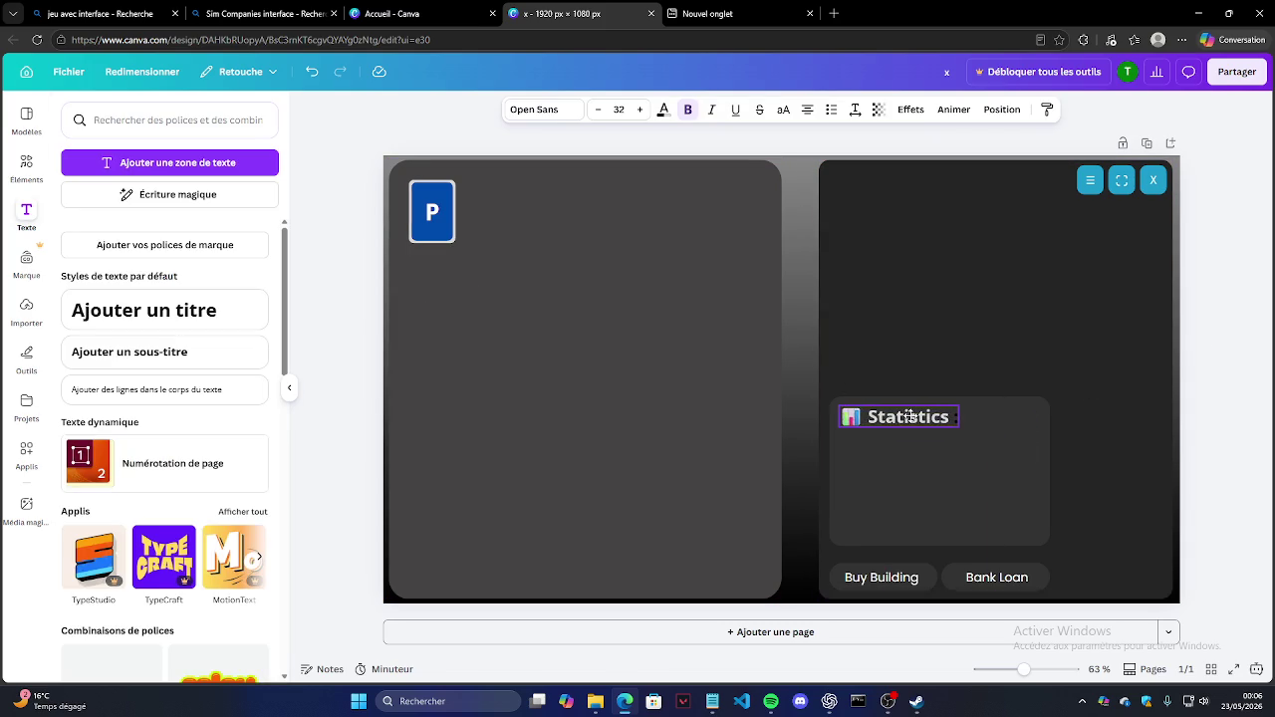
{"action": "left_click", "coordinate": [953, 416]}
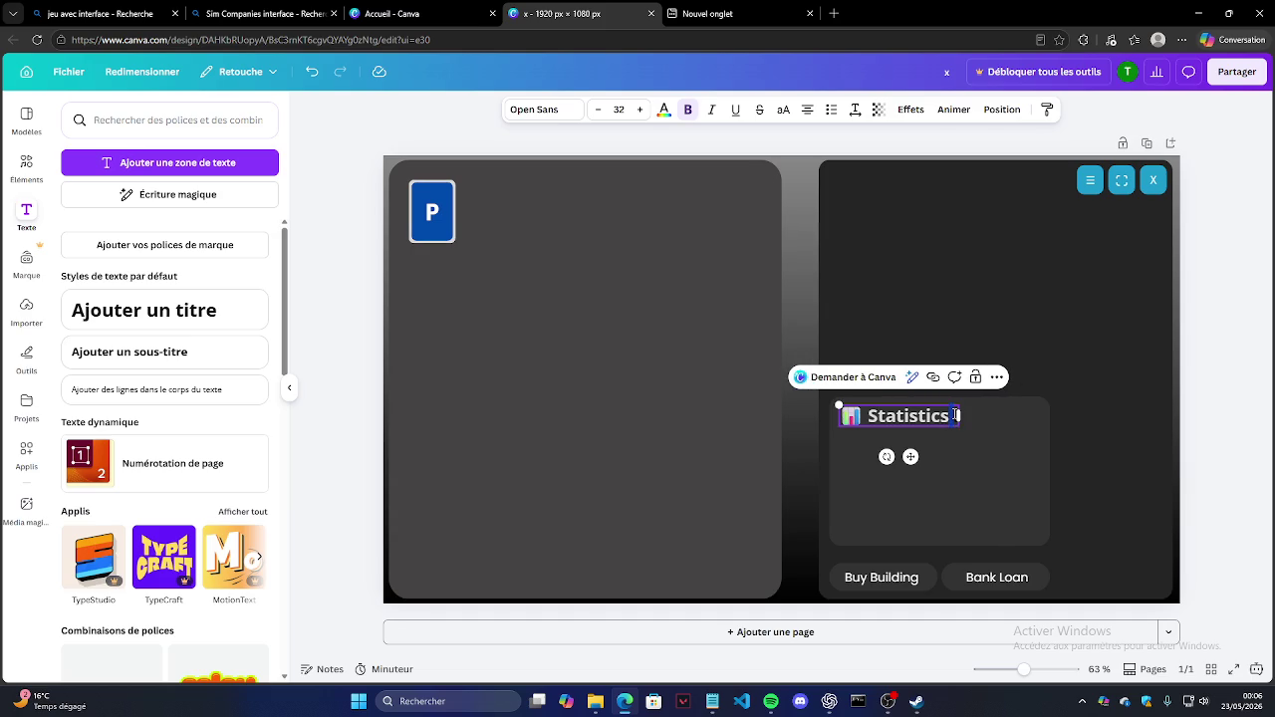
Step: Nudge the heading slightly up-left and reduce its font size to 25
{"action": "left_click", "coordinate": [663, 110]}
{"action": "left_click", "coordinate": [951, 510]}
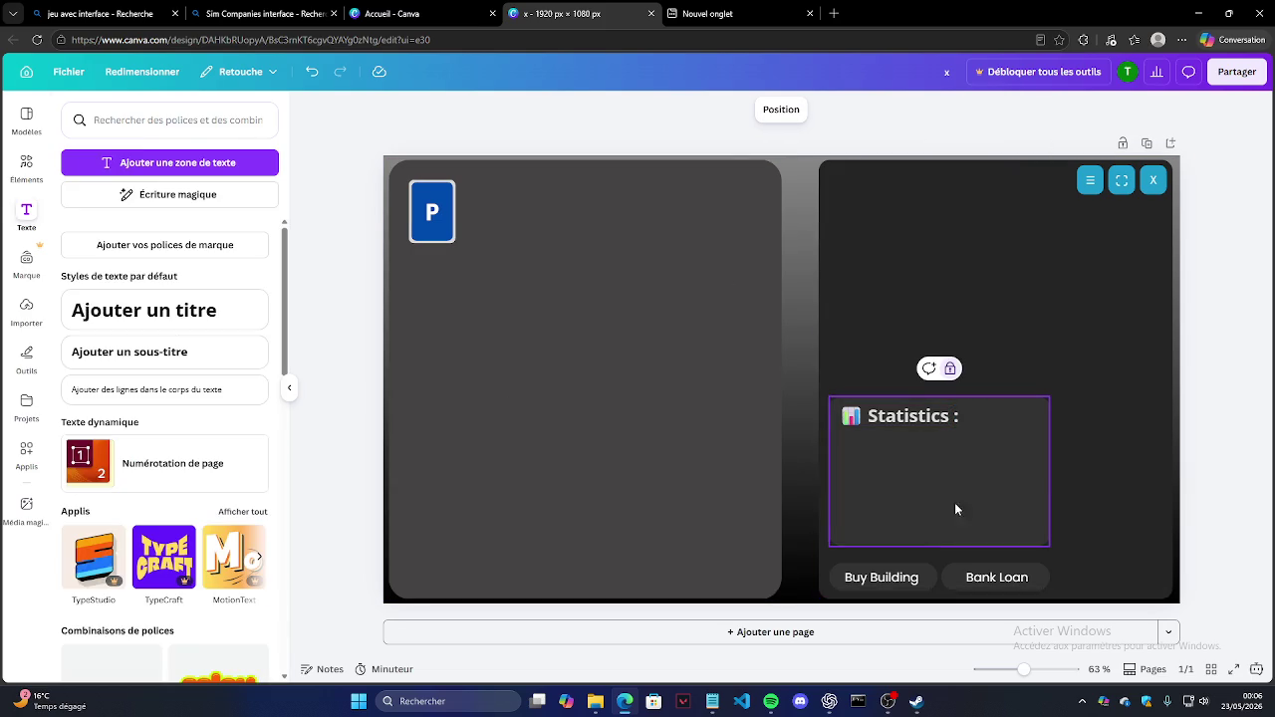
{"action": "left_click", "coordinate": [926, 419]}
{"action": "left_click_drag", "start_coordinate": [926, 418], "coordinate": [916, 422]}
{"action": "left_click", "coordinate": [597, 109]}
{"action": "left_click", "coordinate": [597, 110]}
{"action": "left_click", "coordinate": [598, 109]}
{"action": "left_click", "coordinate": [598, 109]}
{"action": "left_click", "coordinate": [876, 412]}
{"action": "key", "text": "Escape"}
{"action": "left_click", "coordinate": [1191, 378]}
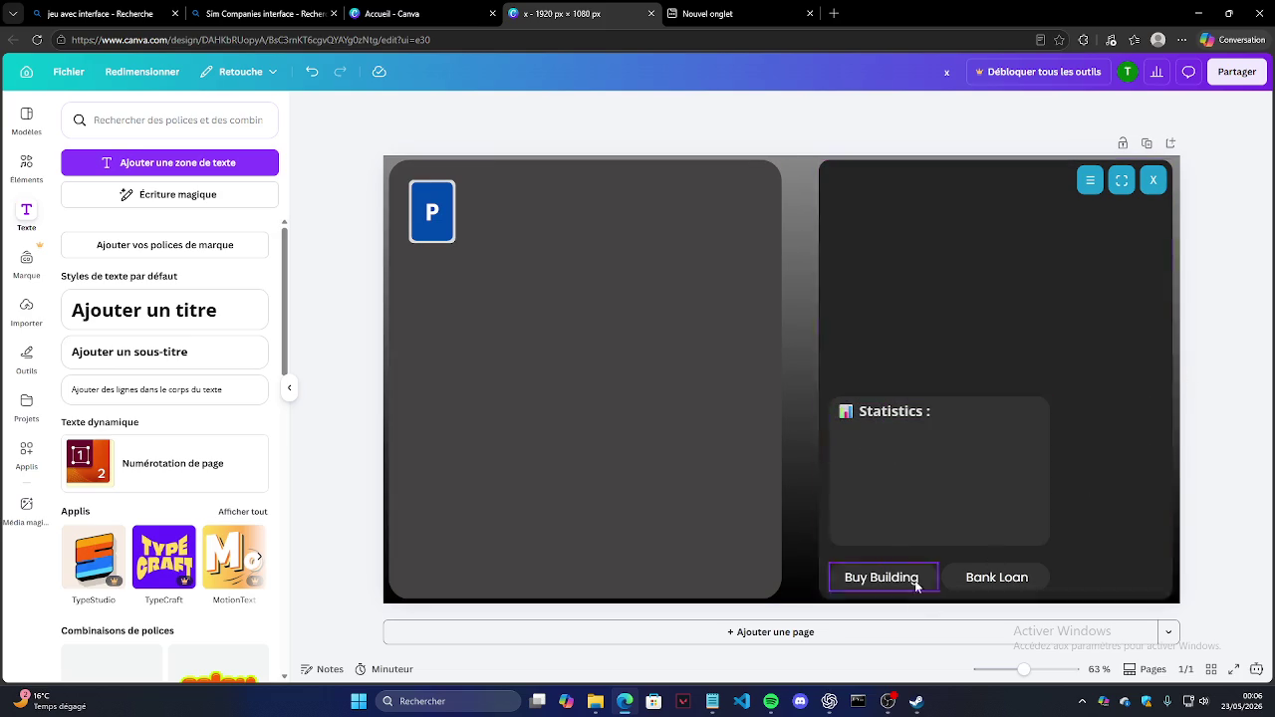
{"action": "left_click", "coordinate": [905, 413]}
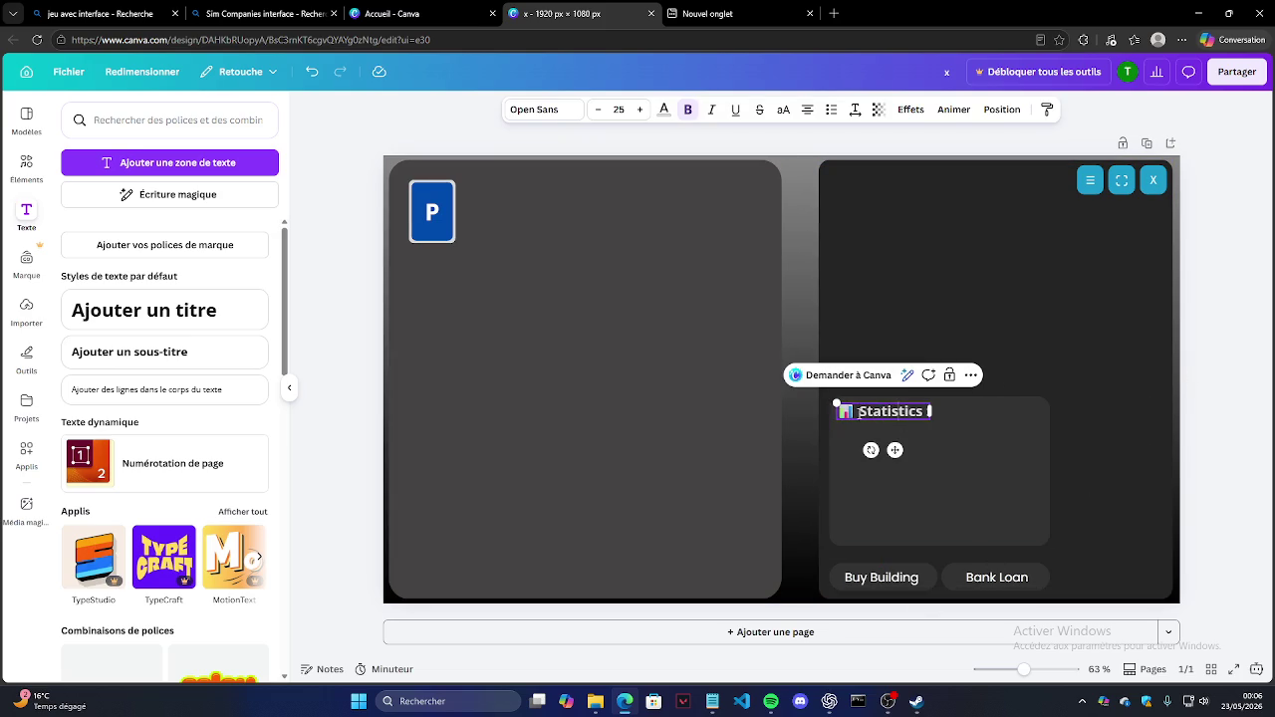
Step: Change the 'Statistics :' heading font to Poppins
{"action": "double_click", "coordinate": [859, 412]}
{"action": "left_click", "coordinate": [546, 109]}
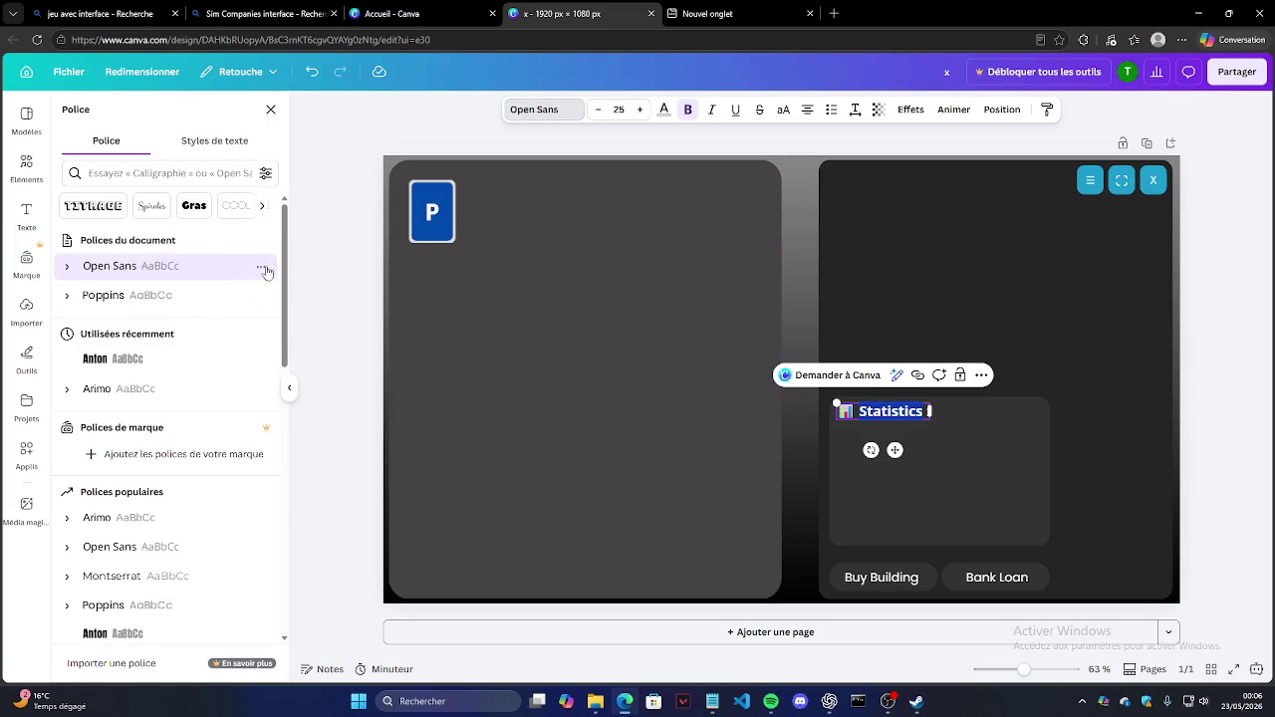
{"action": "left_click", "coordinate": [139, 605]}
{"action": "left_click", "coordinate": [1166, 400]}
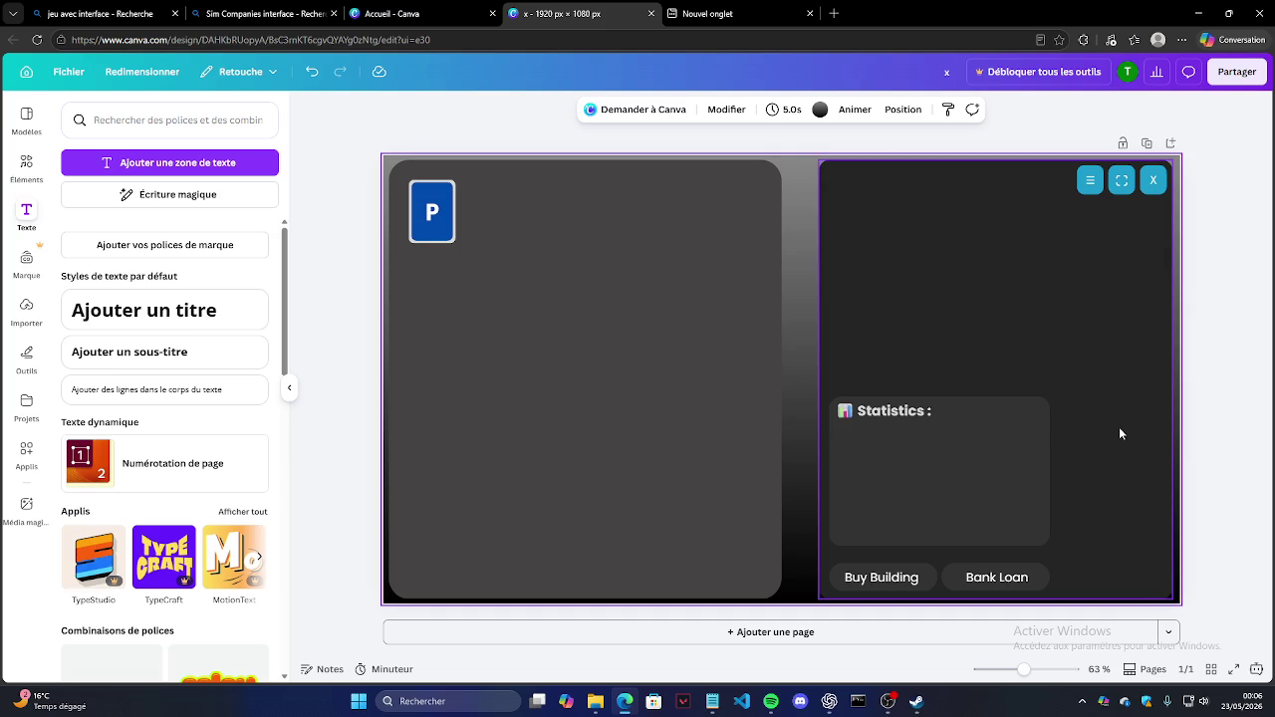
Step: Toggle bold off and back on for the heading text
{"action": "left_click", "coordinate": [880, 413]}
{"action": "left_click_drag", "start_coordinate": [857, 412], "coordinate": [932, 411]}
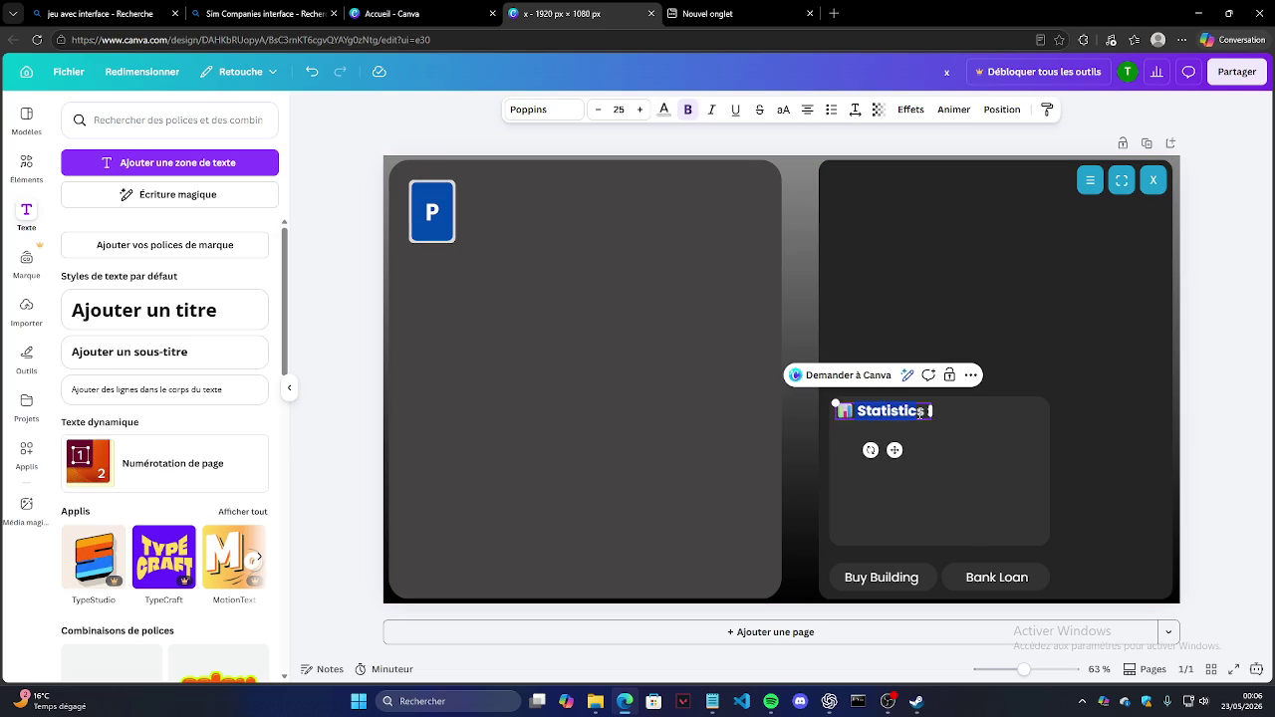
{"action": "left_click", "coordinate": [688, 109]}
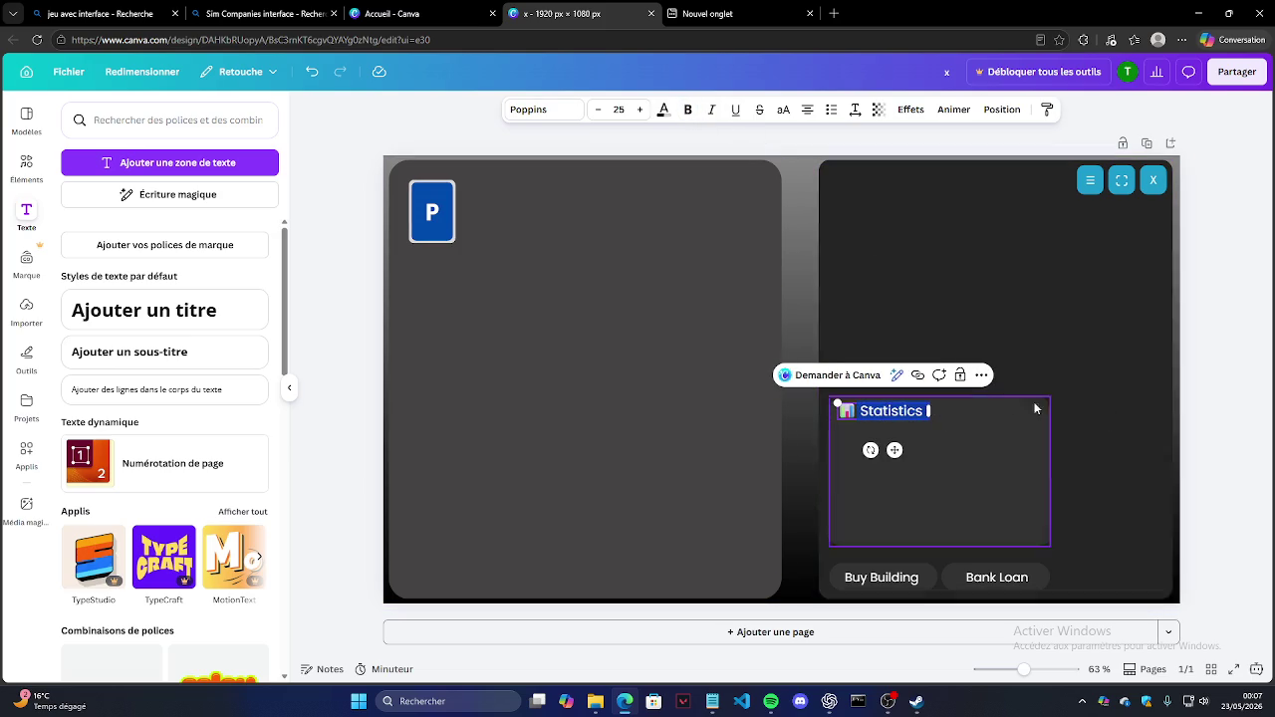
{"action": "left_click", "coordinate": [1215, 404]}
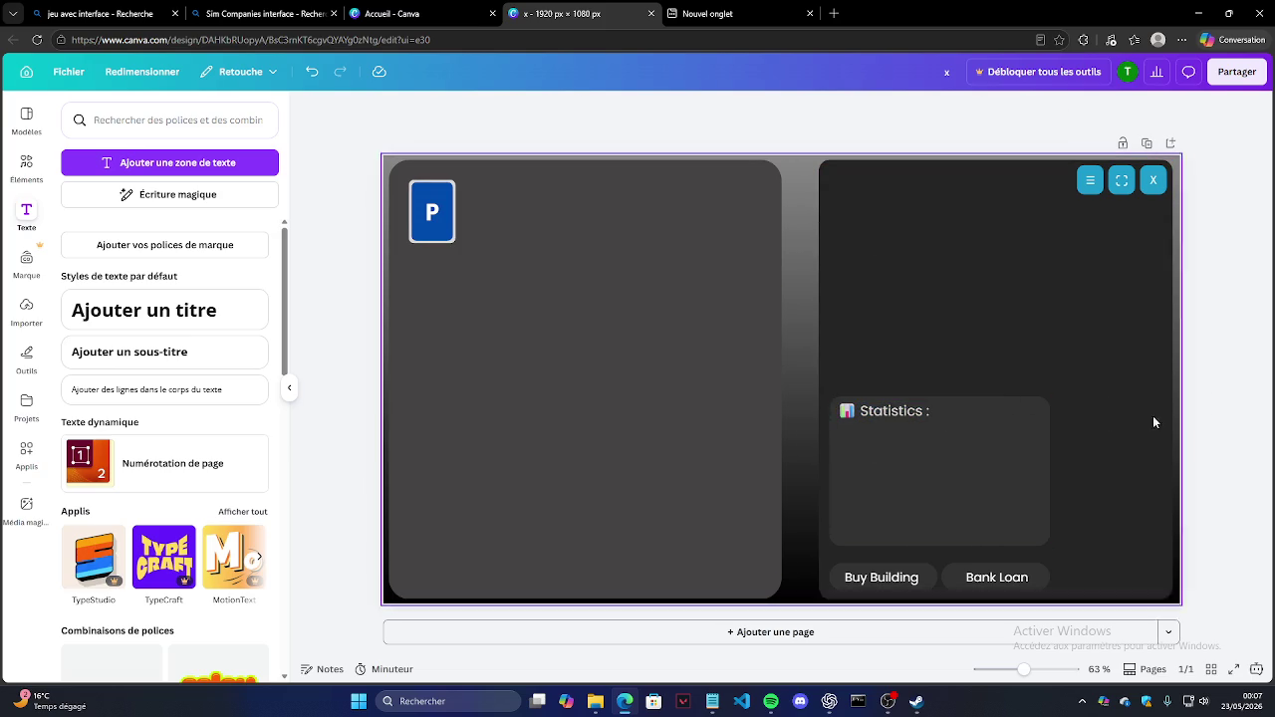
{"action": "left_click", "coordinate": [881, 412]}
{"action": "left_click_drag", "start_coordinate": [858, 411], "coordinate": [932, 411]}
{"action": "left_click", "coordinate": [688, 110]}
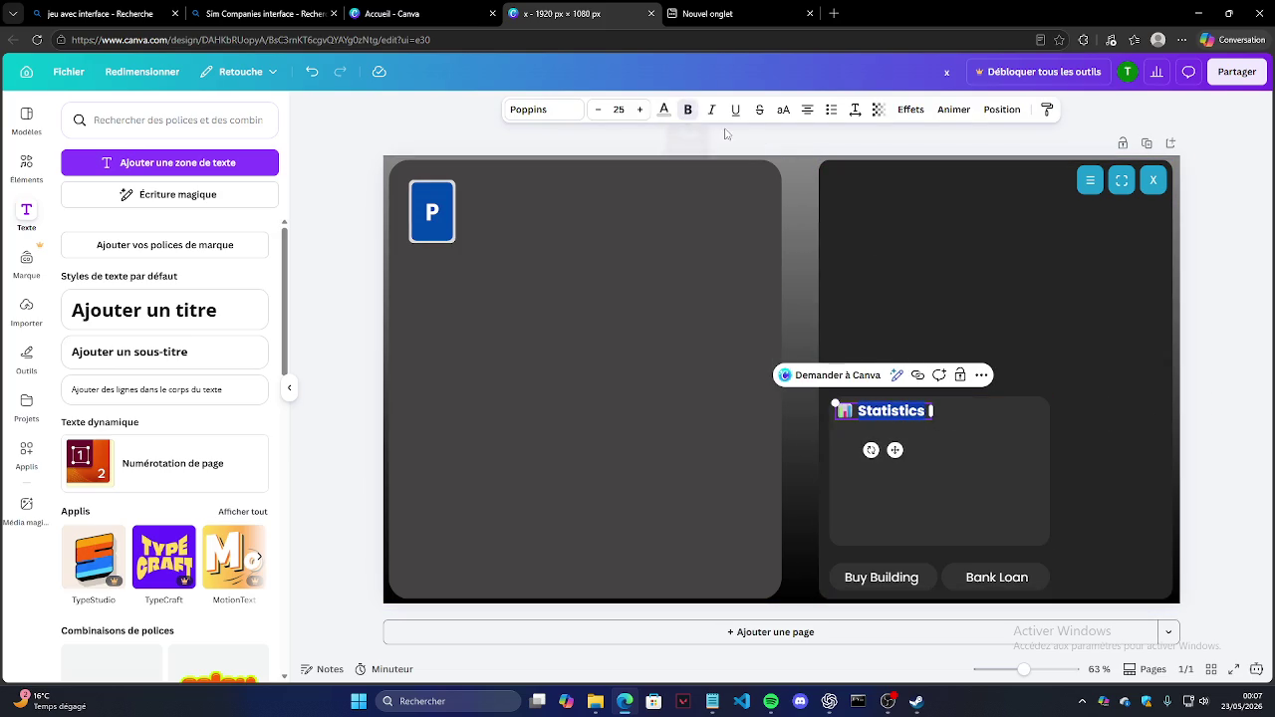
{"action": "left_click", "coordinate": [1194, 321]}
Step: Append ':' to the heading and nudge it slightly right into alignment
{"action": "left_click", "coordinate": [929, 411]}
{"action": "left_click", "coordinate": [930, 411]}
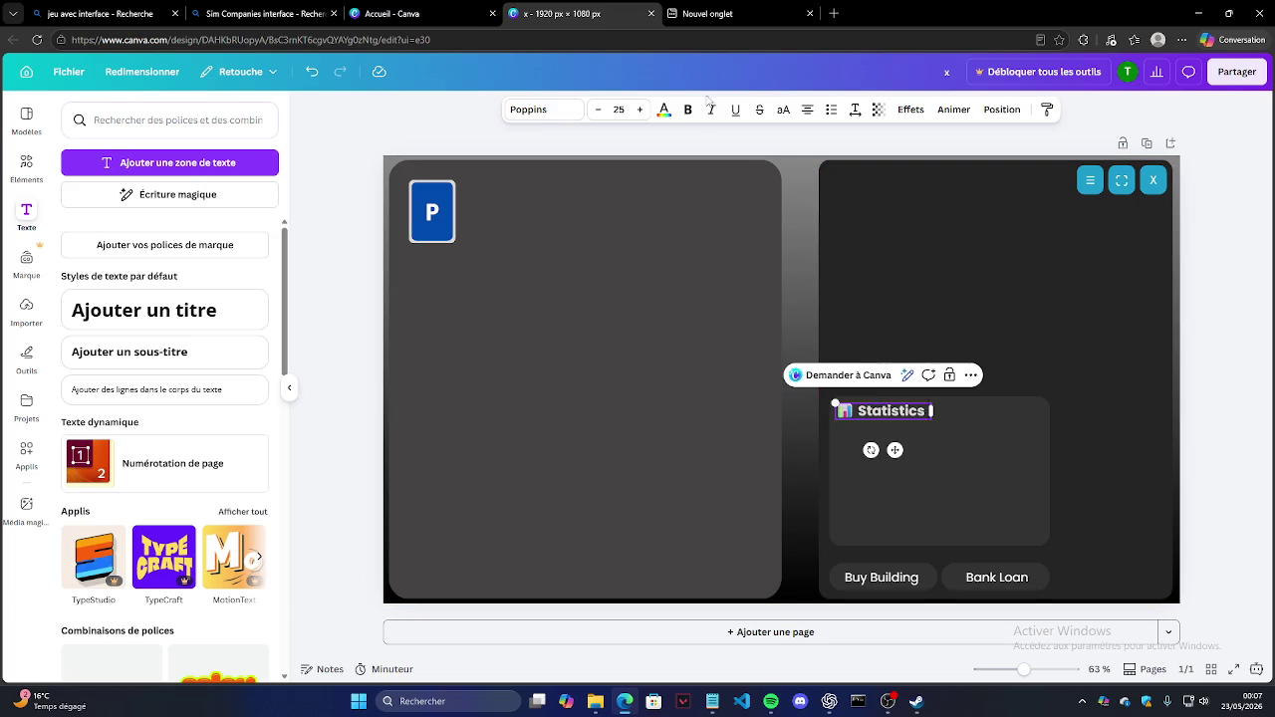
{"action": "key", "text": "ctrl+b"}
{"action": "type", "text": ":"}
{"action": "key", "text": "Escape"}
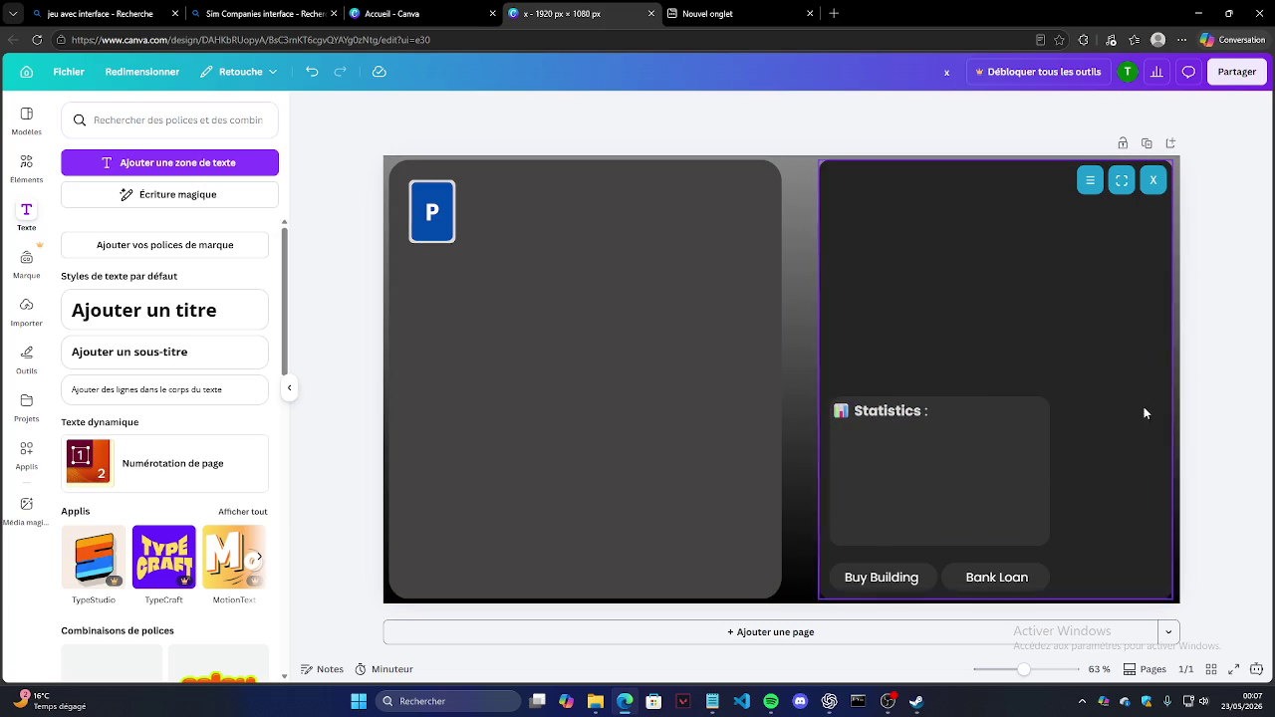
{"action": "left_click", "coordinate": [881, 414]}
{"action": "left_click_drag", "start_coordinate": [880, 414], "coordinate": [885, 415]}
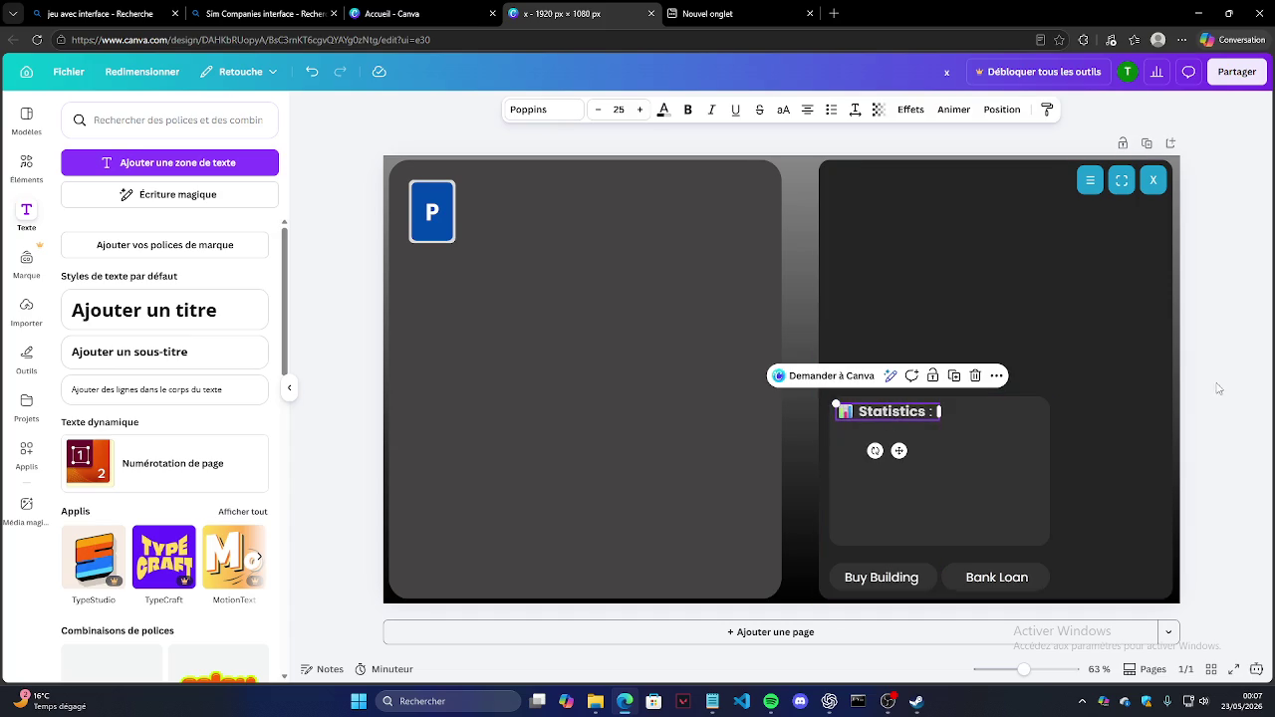
{"action": "left_click", "coordinate": [1222, 339]}
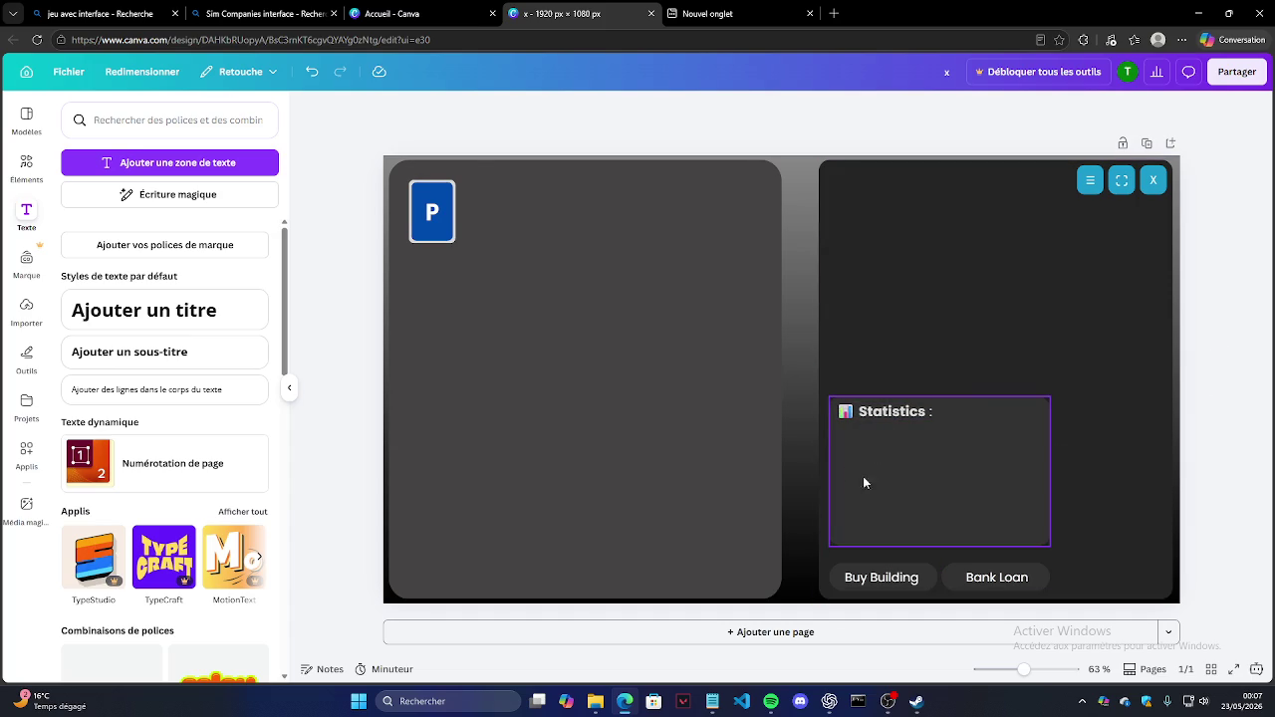
Step: Make the entire heading bold, then bring up the Notepad game design notes
{"action": "left_click", "coordinate": [923, 415]}
{"action": "left_click", "coordinate": [928, 411]}
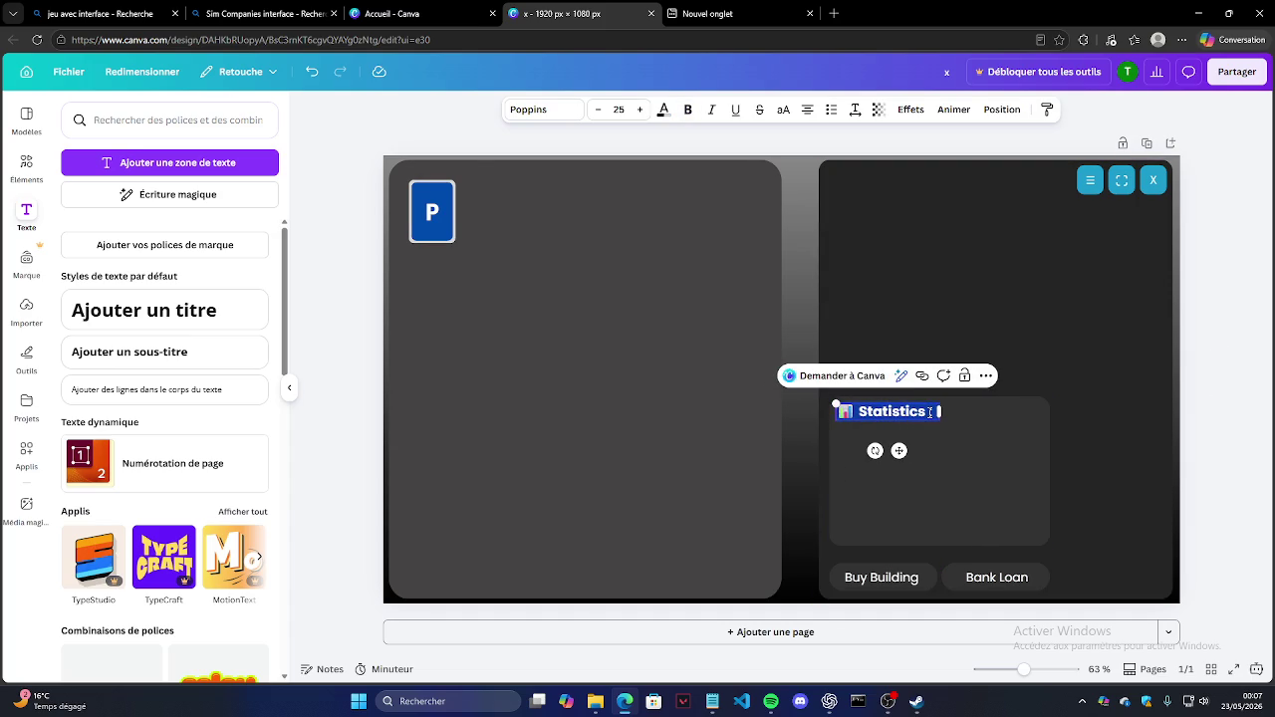
{"action": "left_click", "coordinate": [687, 109]}
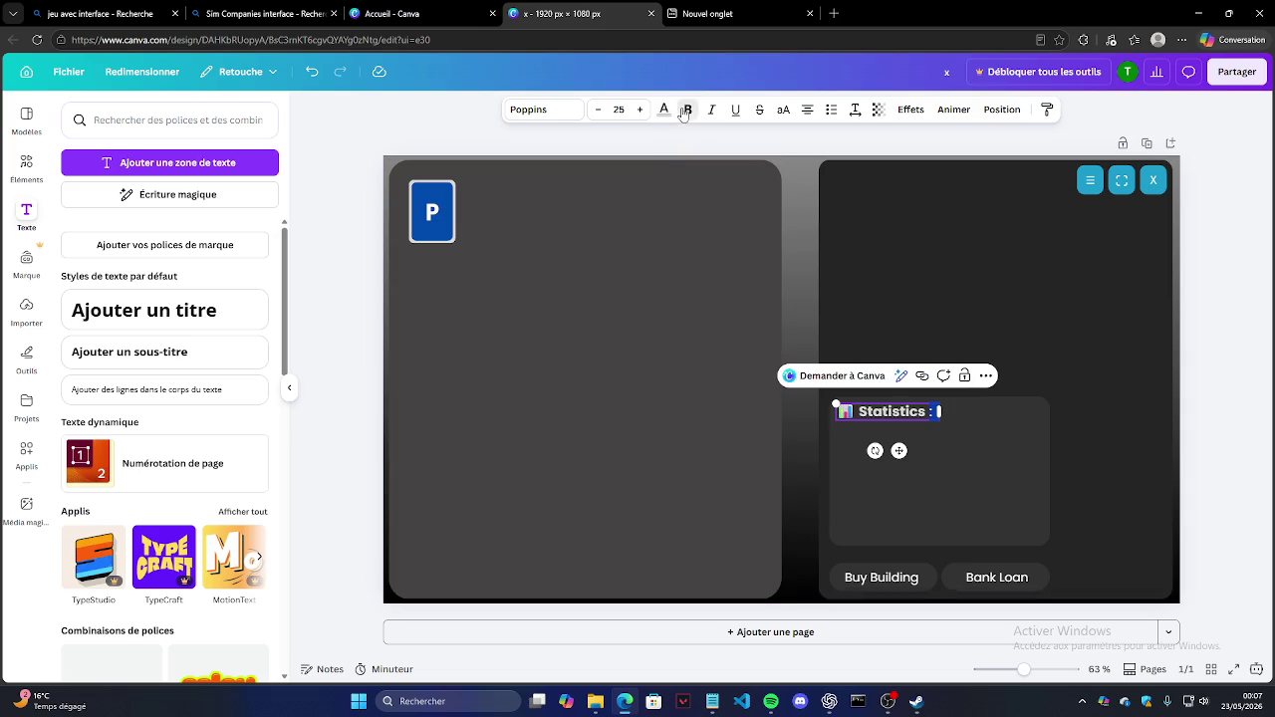
{"action": "left_click", "coordinate": [1200, 360]}
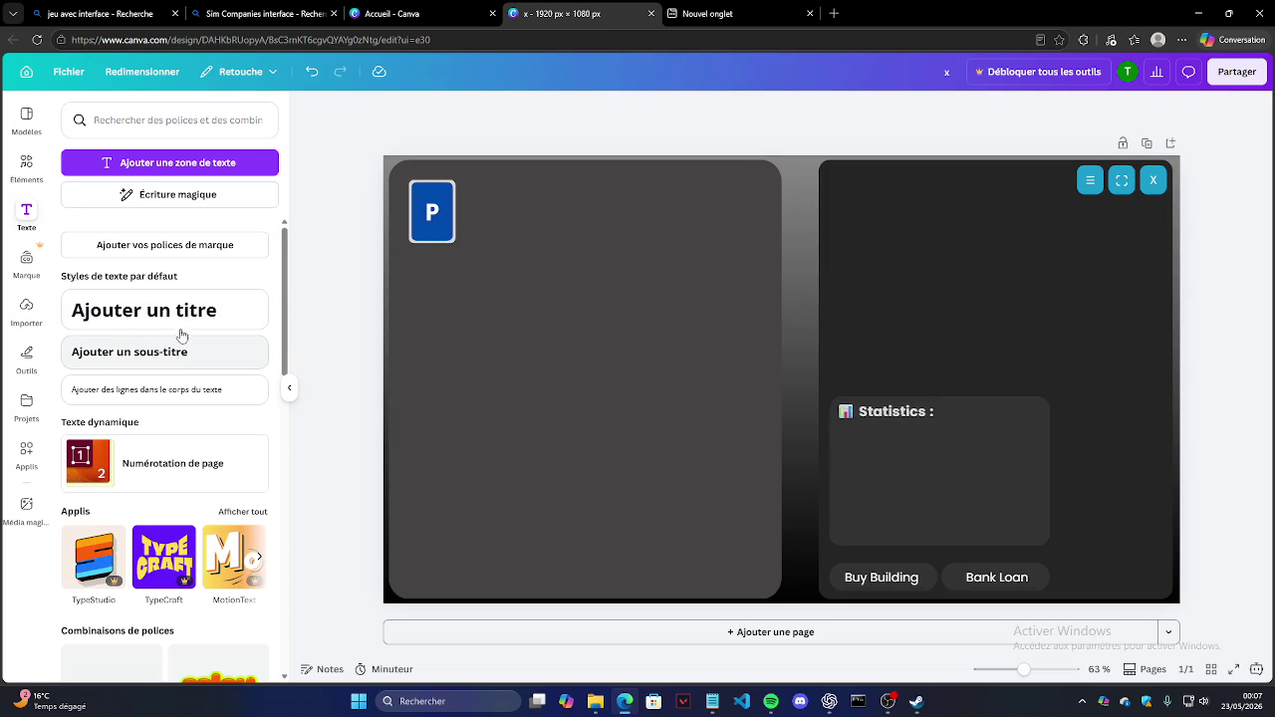
{"action": "left_click", "coordinate": [709, 701]}
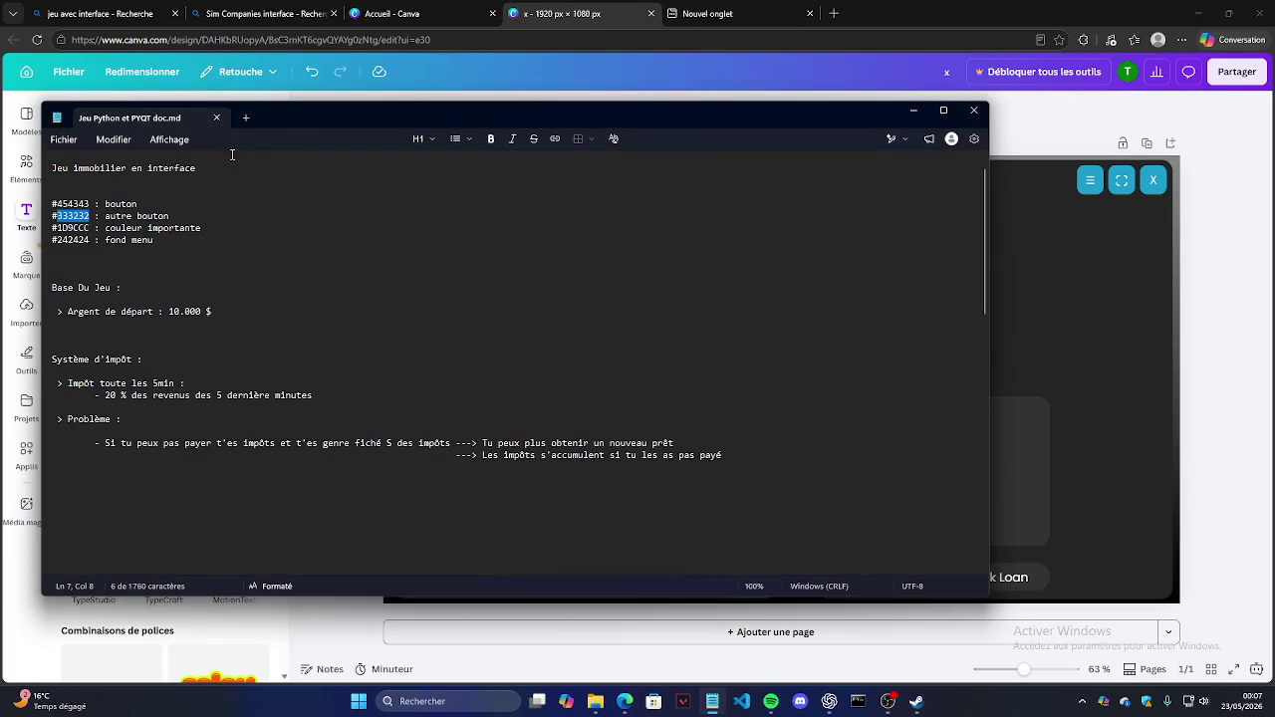
{"action": "left_click", "coordinate": [168, 239]}
{"action": "scroll", "coordinate": [222, 282], "scroll_direction": "up", "scroll_amount": 1}
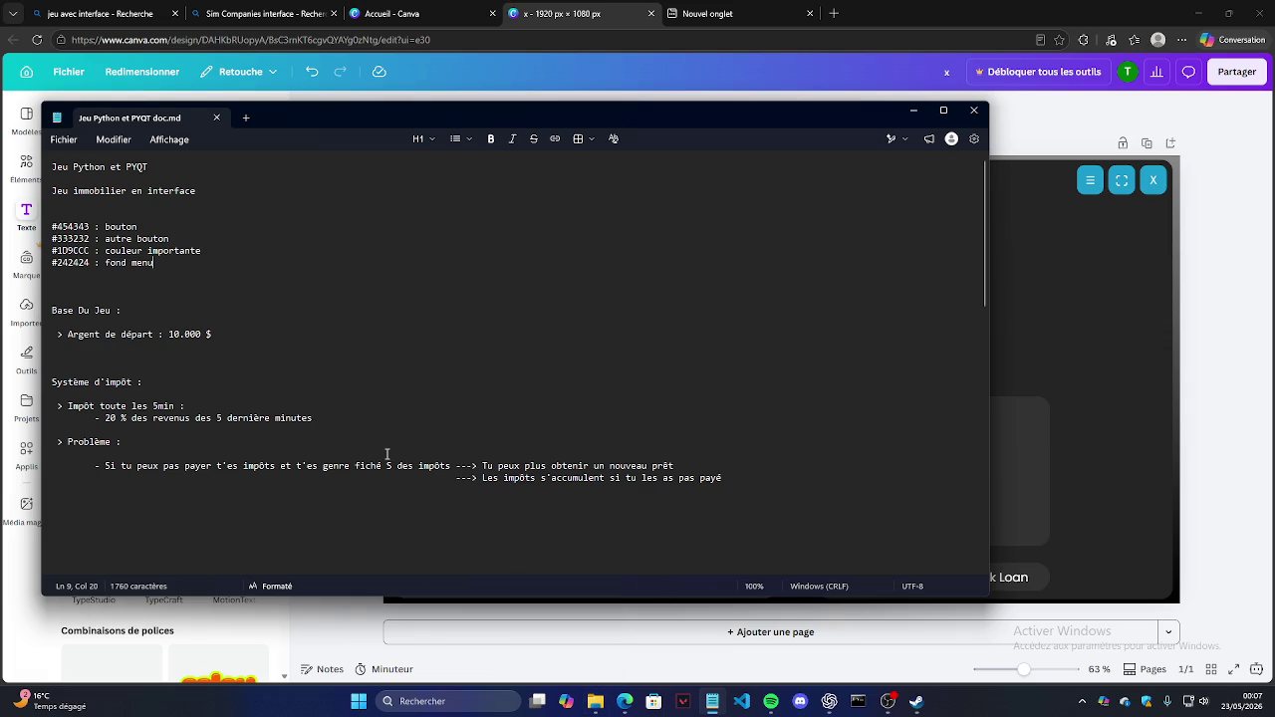
{"action": "mouse_move", "coordinate": [771, 701]}
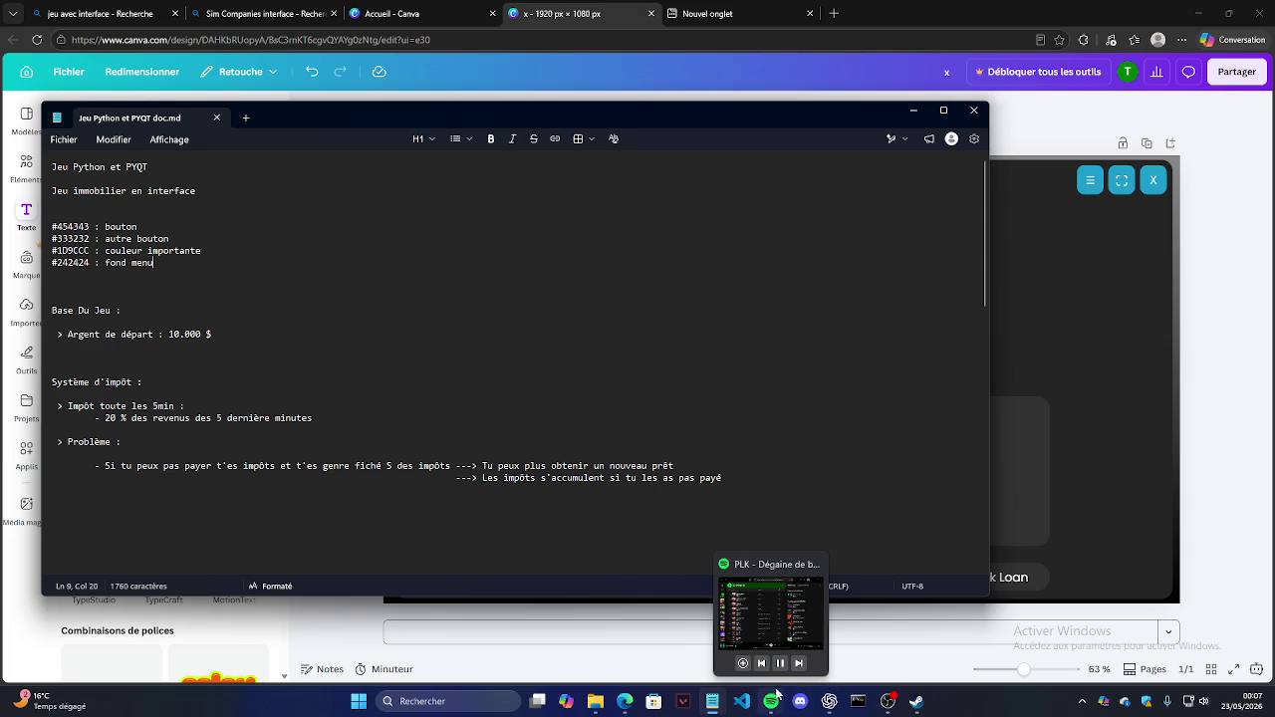
{"action": "left_click", "coordinate": [262, 311]}
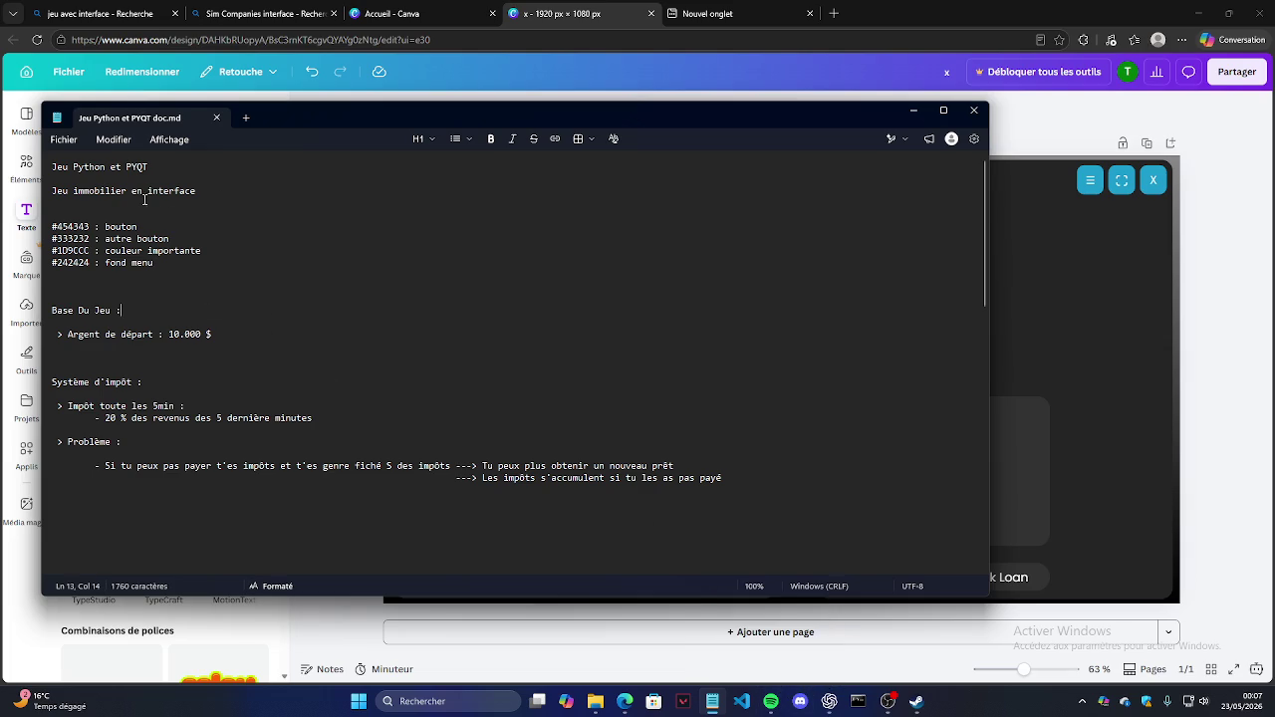
{"action": "mouse_move", "coordinate": [58, 198]}
{"action": "left_mouse_down"}
{"action": "mouse_move", "coordinate": [145, 190]}
{"action": "mouse_move", "coordinate": [122, 167]}
{"action": "left_mouse_up"}
{"action": "left_click", "coordinate": [58, 202]}
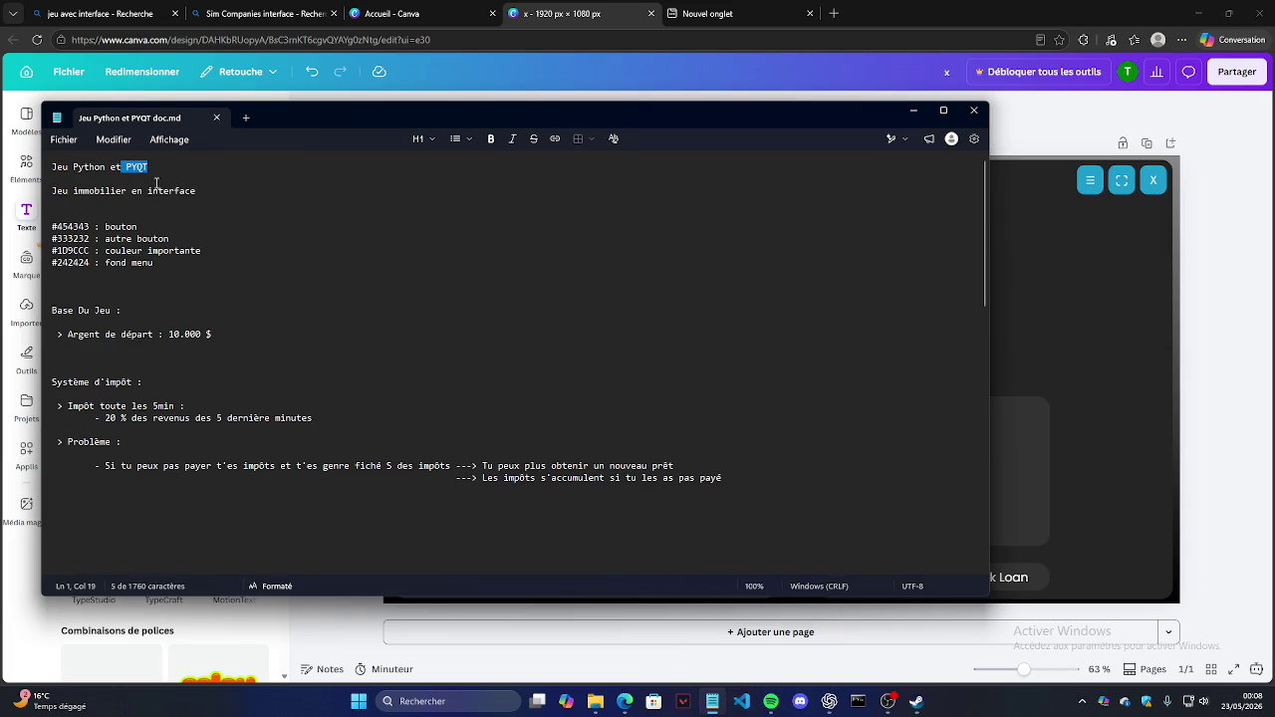
{"action": "left_click", "coordinate": [326, 331]}
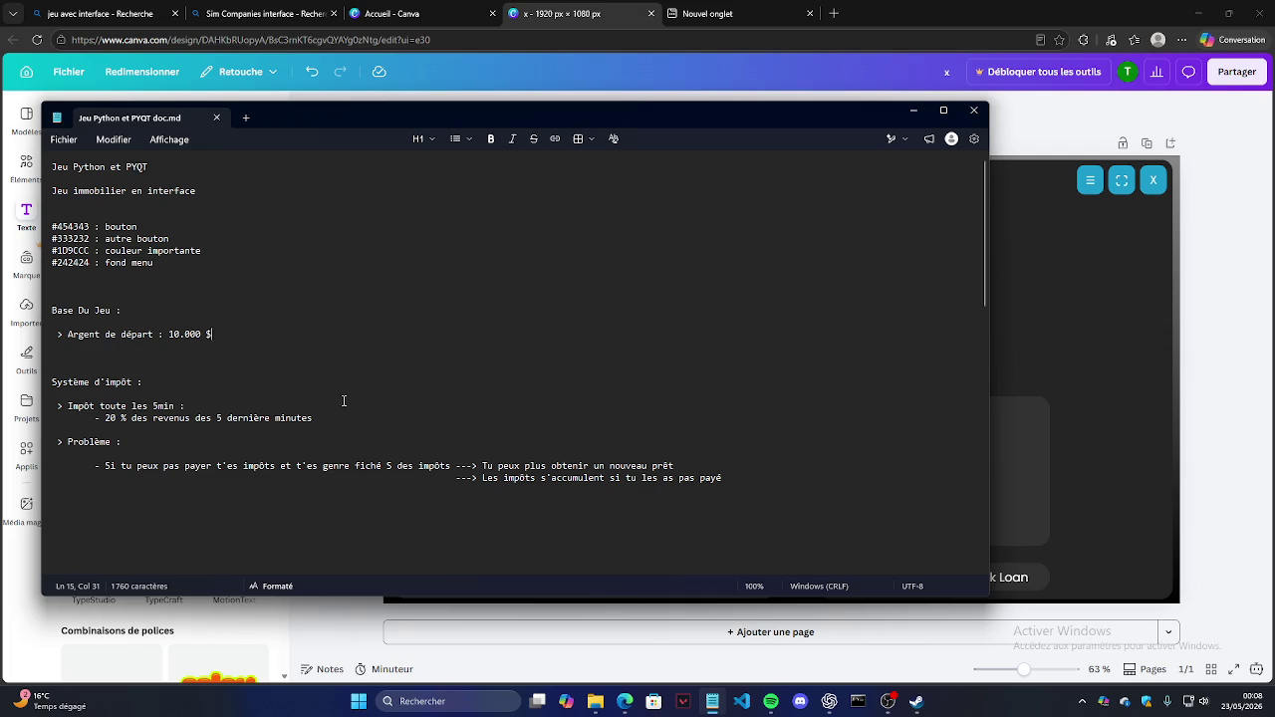
{"action": "scroll", "coordinate": [864, 154], "scroll_direction": "down", "scroll_amount": 4}
{"action": "scroll", "coordinate": [920, 279], "scroll_direction": "up", "scroll_amount": 4}
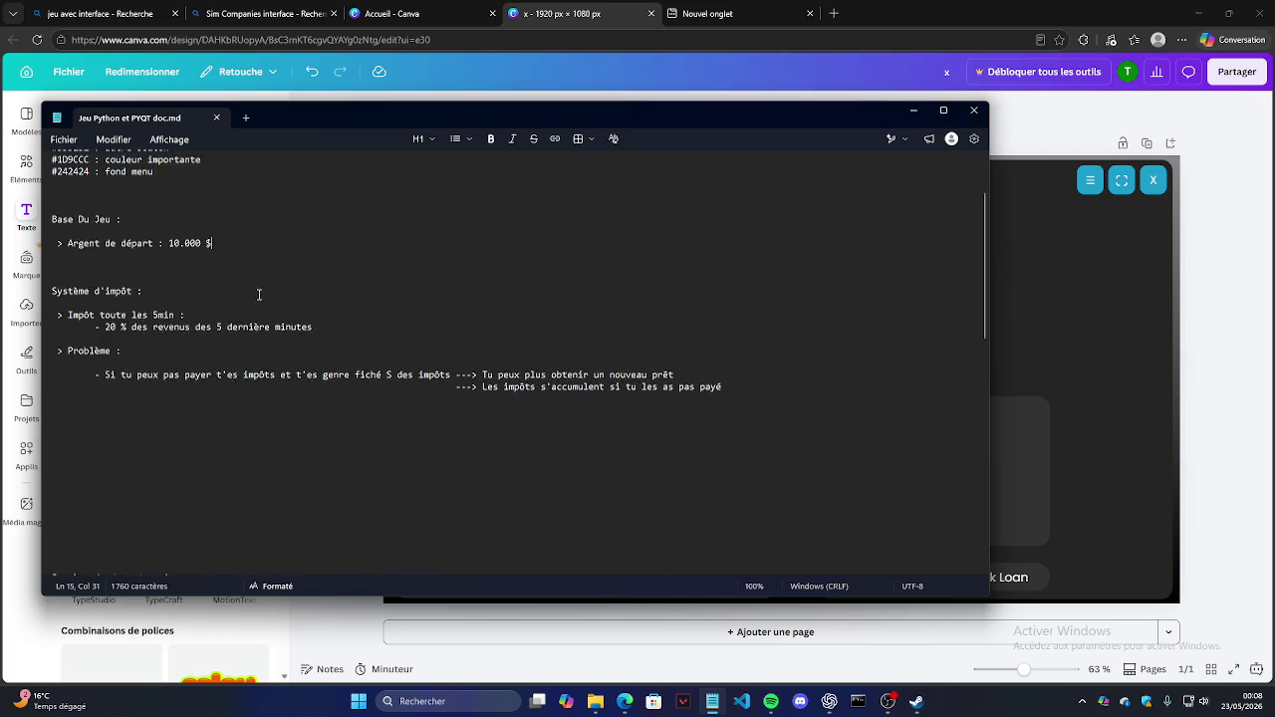
{"action": "left_click_drag", "start_coordinate": [985, 235], "coordinate": [969, 458]}
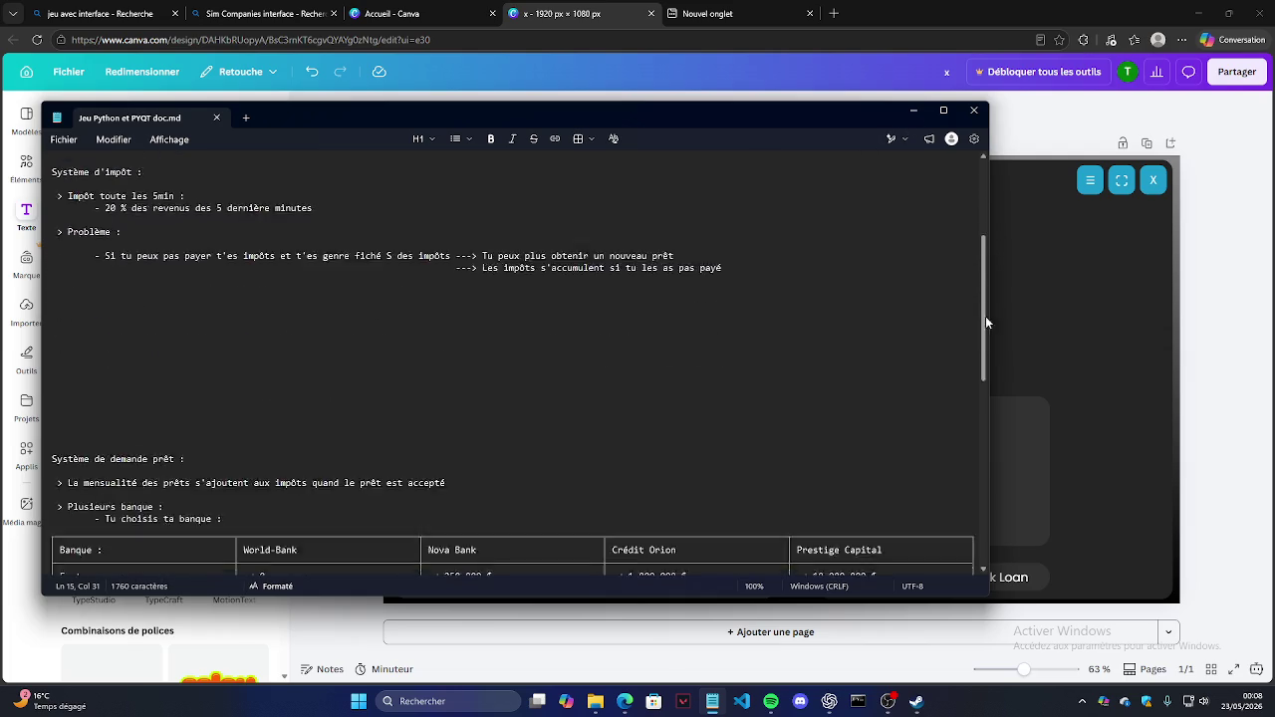
{"action": "left_click_drag", "start_coordinate": [969, 457], "coordinate": [968, 229]}
{"action": "left_click", "coordinate": [1036, 462]}
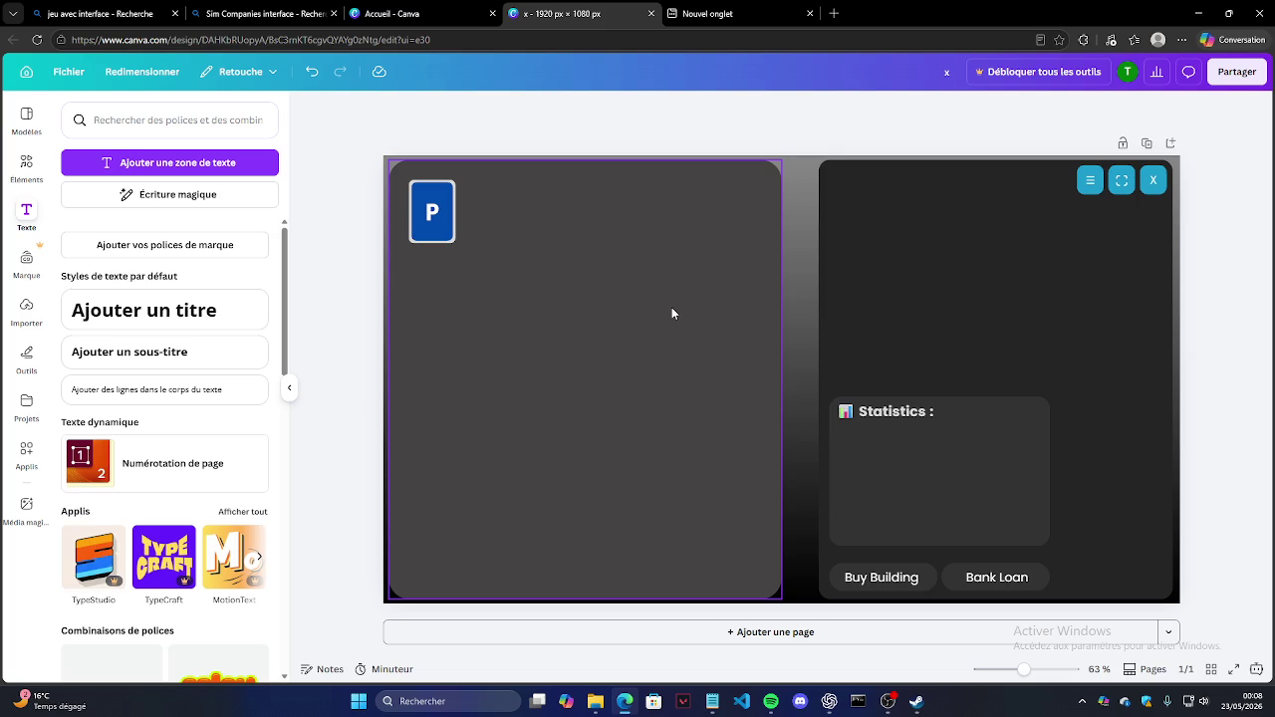
{"action": "left_click", "coordinate": [942, 540]}
Step: Place a body-text box on the Statistics card, then discard it after a false start
{"action": "left_click", "coordinate": [335, 315]}
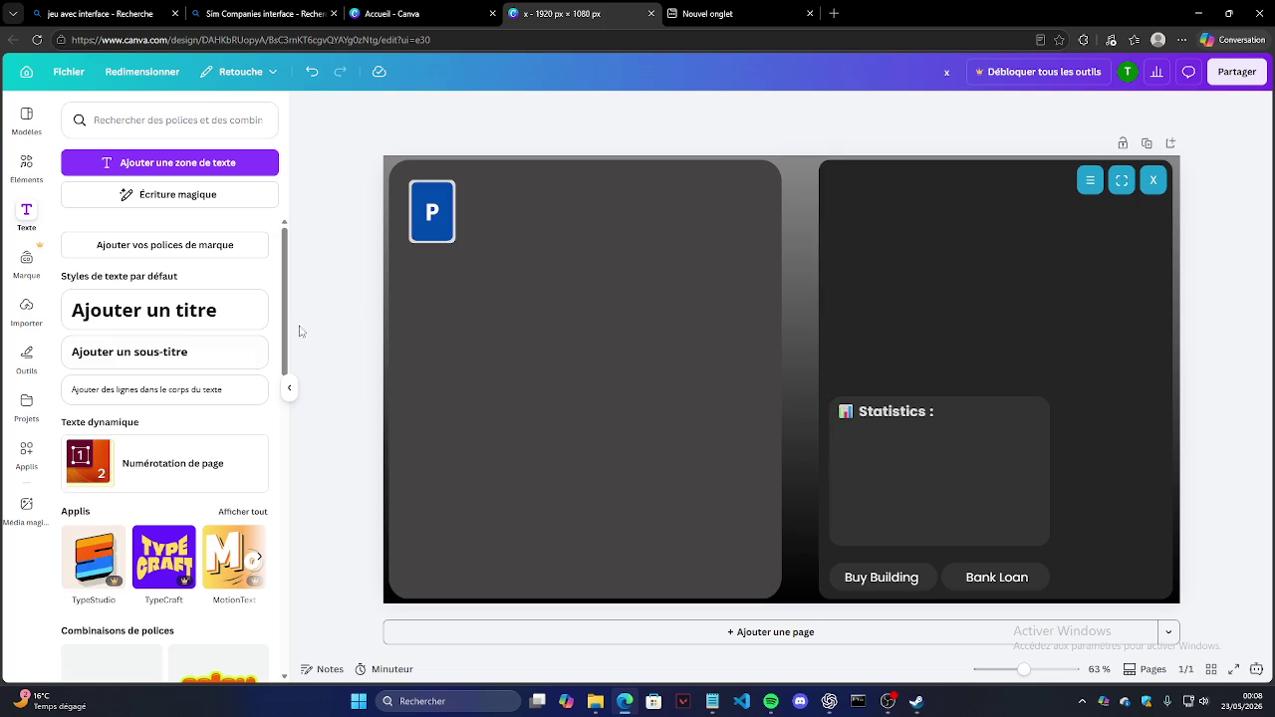
{"action": "left_click_drag", "start_coordinate": [139, 390], "coordinate": [879, 474]}
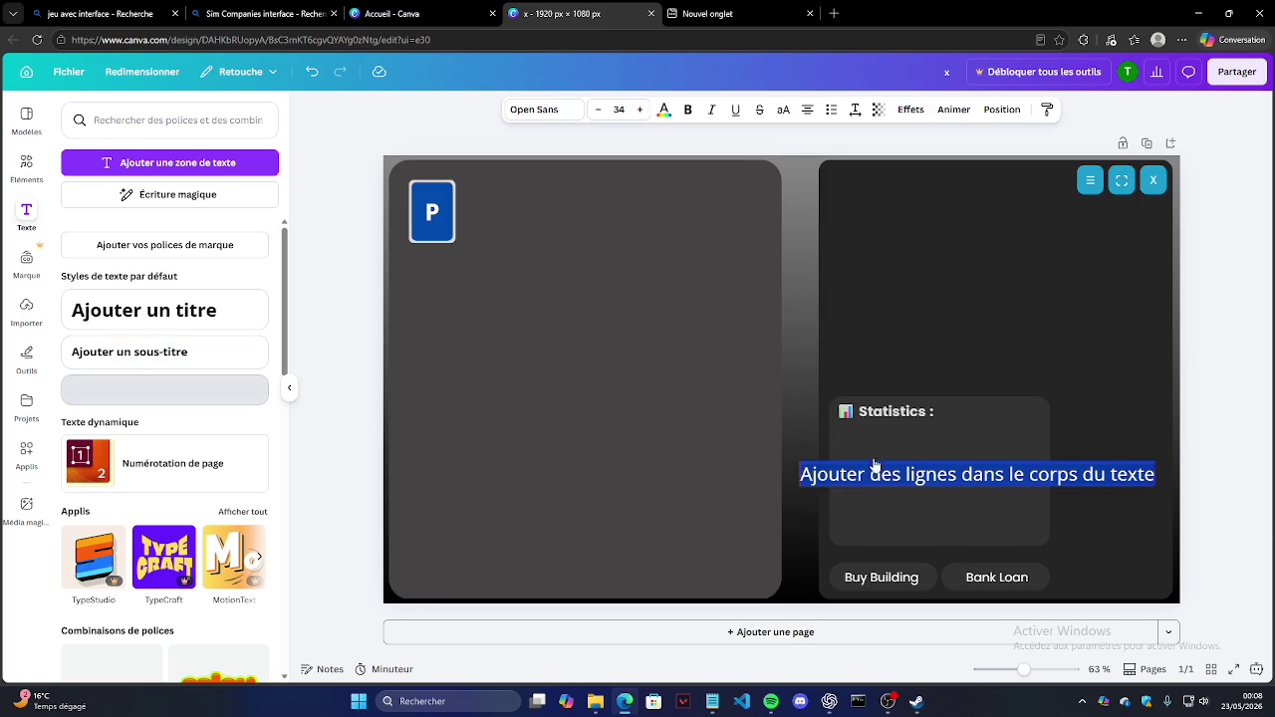
{"action": "key", "text": "BackSpace"}
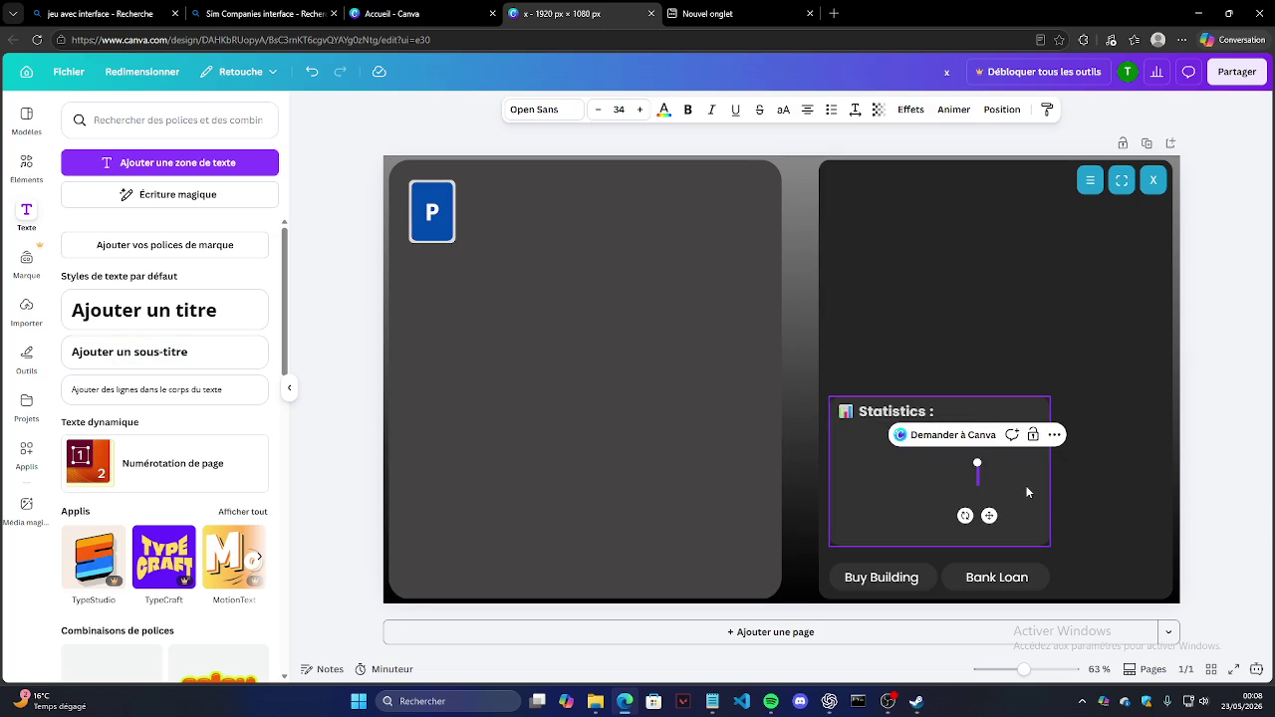
{"action": "type", "text": "Re"}
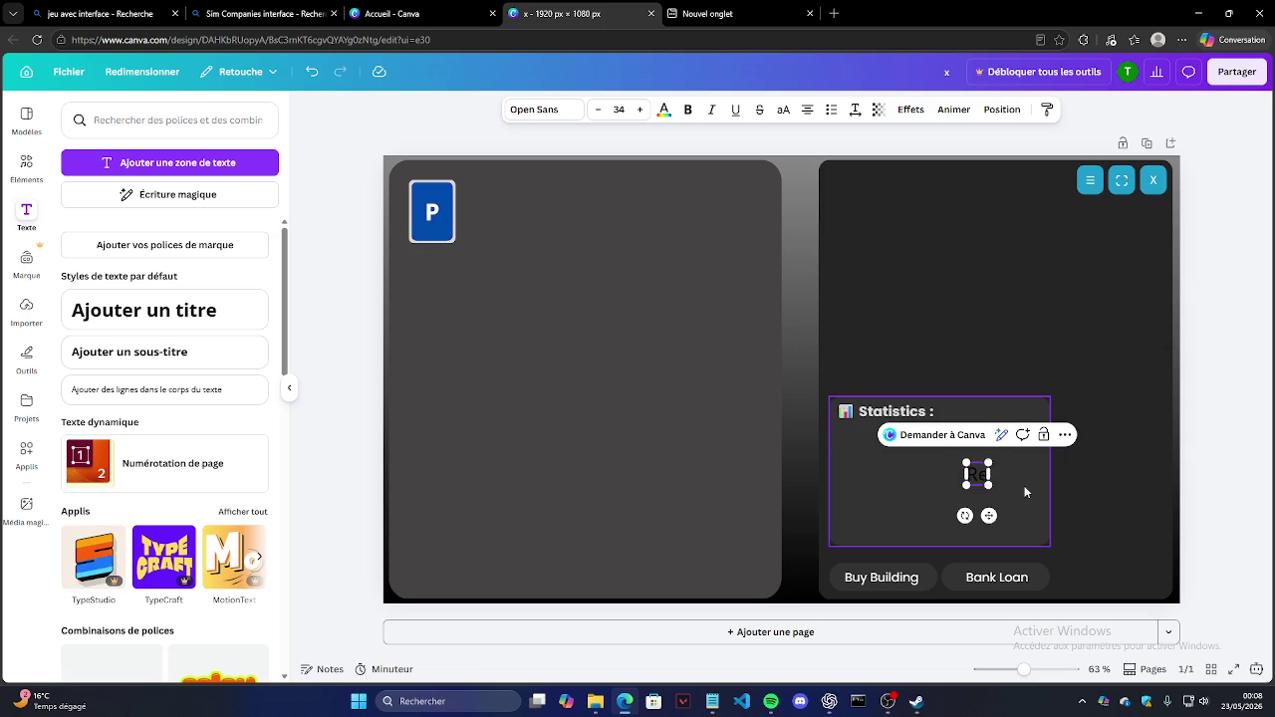
{"action": "key", "text": "BackSpace"}
{"action": "key", "text": "BackSpace"}
{"action": "left_click", "coordinate": [680, 120]}
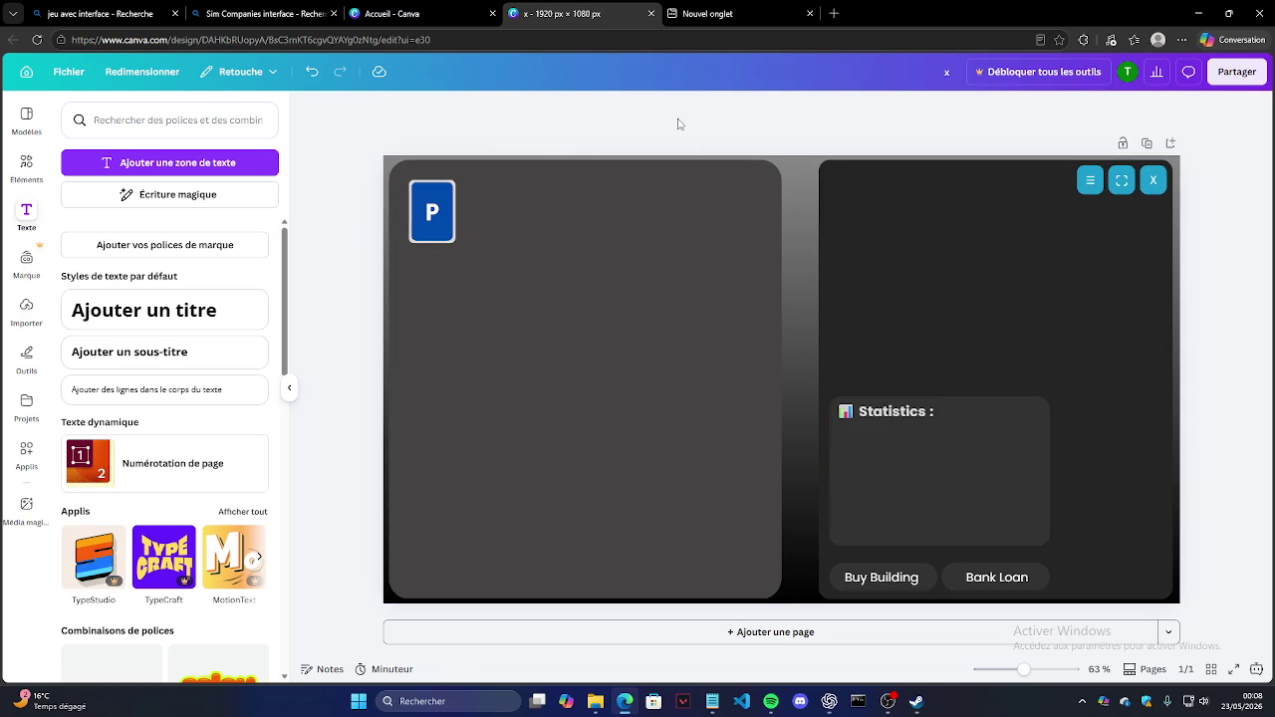
Step: Add a light-grey text box and clear its placeholder, briefly checking the music player
{"action": "mouse_move", "coordinate": [143, 310]}
{"action": "left_mouse_down"}
{"action": "mouse_move", "coordinate": [675, 422]}
{"action": "mouse_move", "coordinate": [130, 376]}
{"action": "mouse_move", "coordinate": [1022, 471]}
{"action": "left_mouse_up"}
{"action": "left_click", "coordinate": [663, 109]}
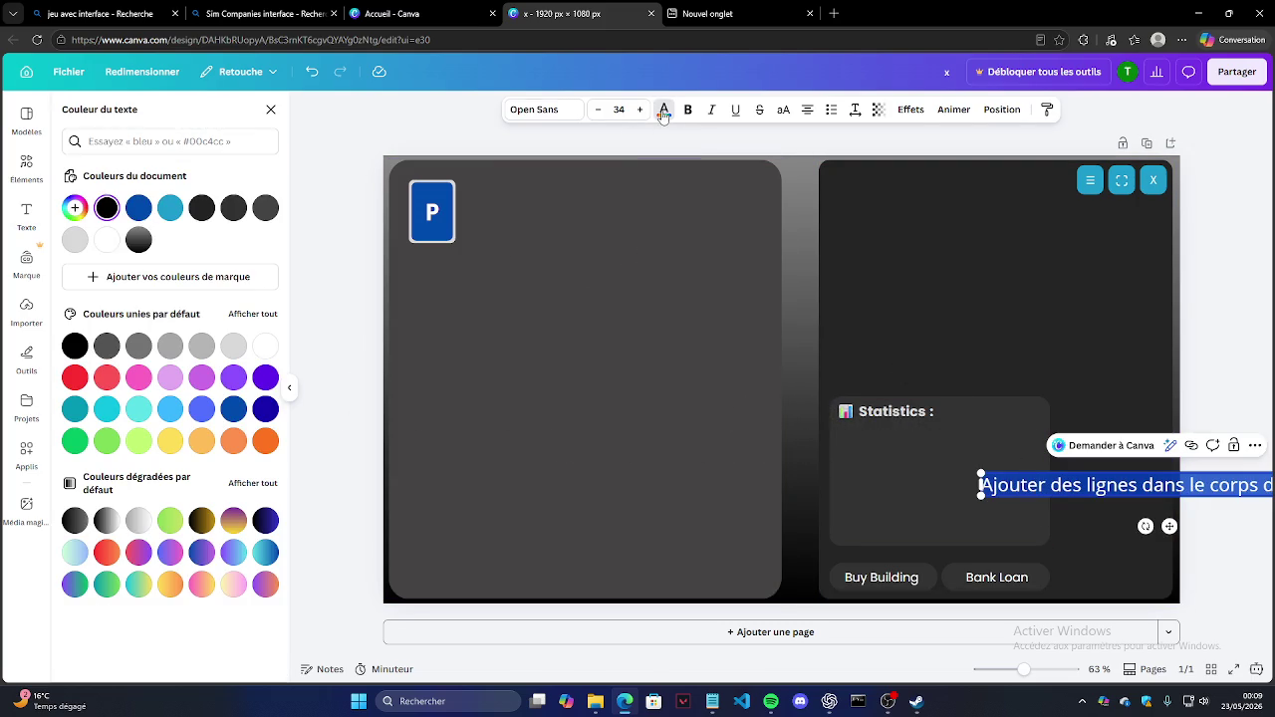
{"action": "left_click", "coordinate": [75, 239]}
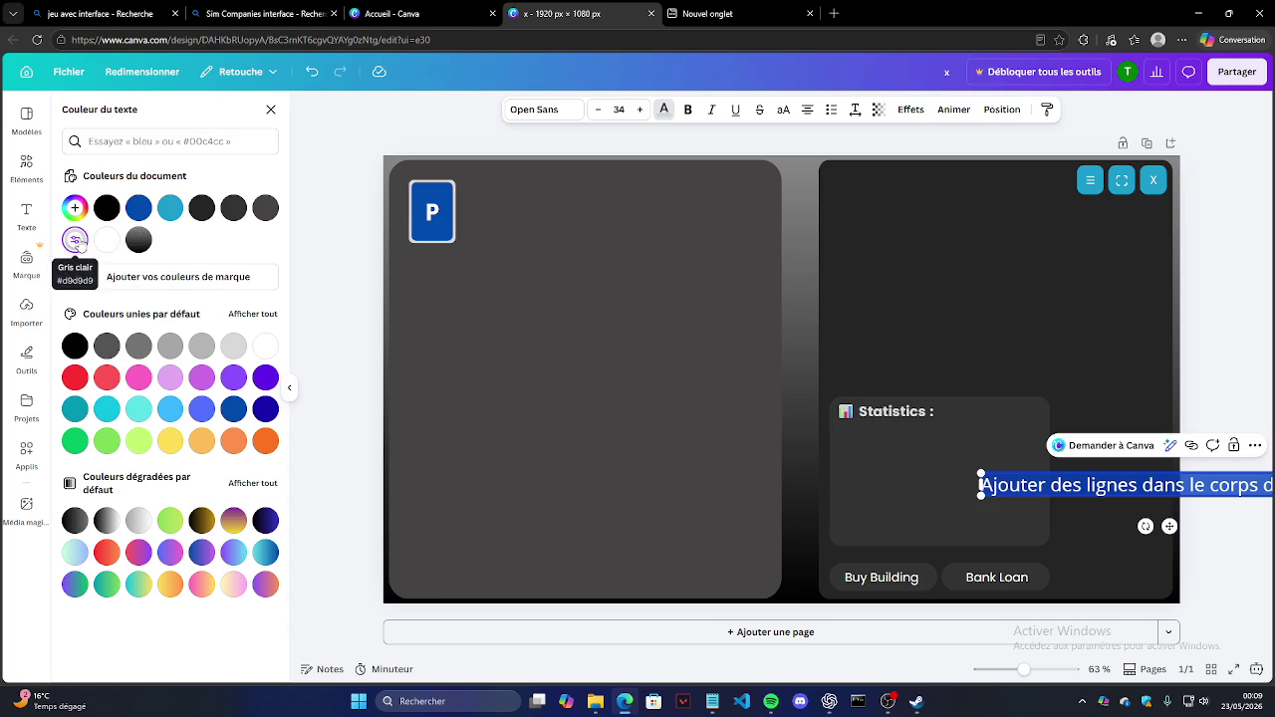
{"action": "key", "text": "BackSpace"}
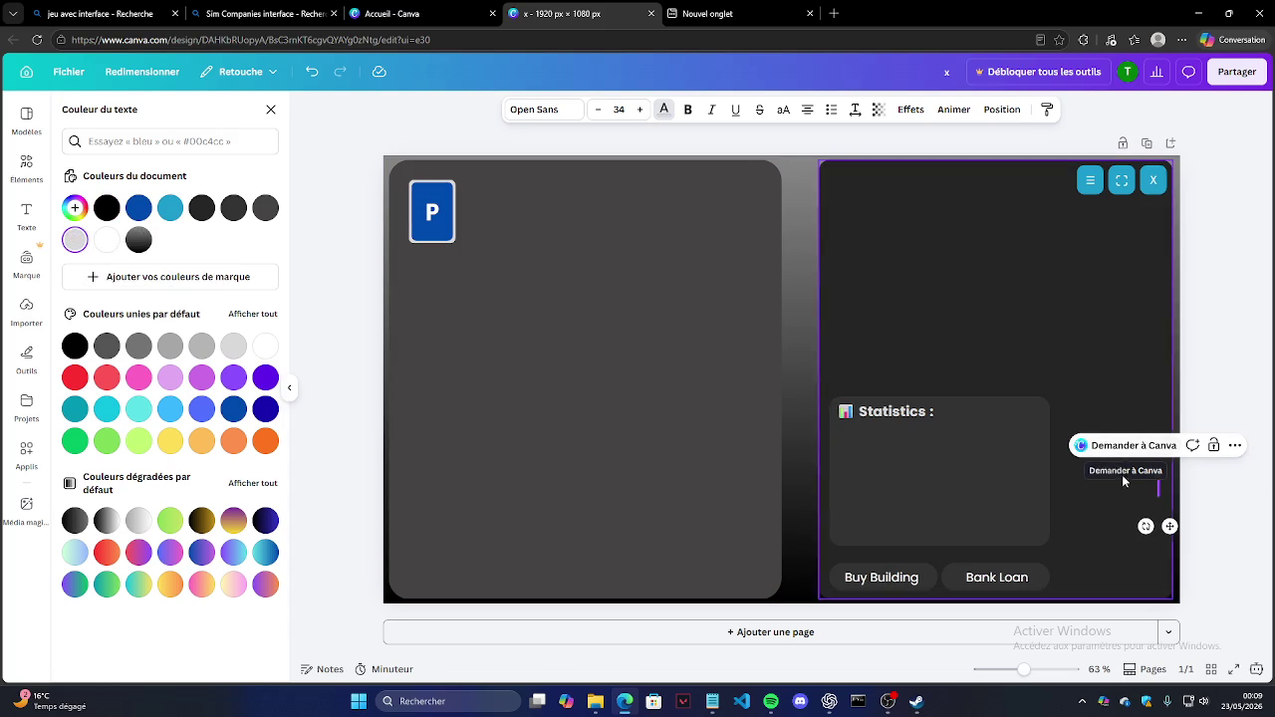
{"action": "left_click", "coordinate": [780, 706]}
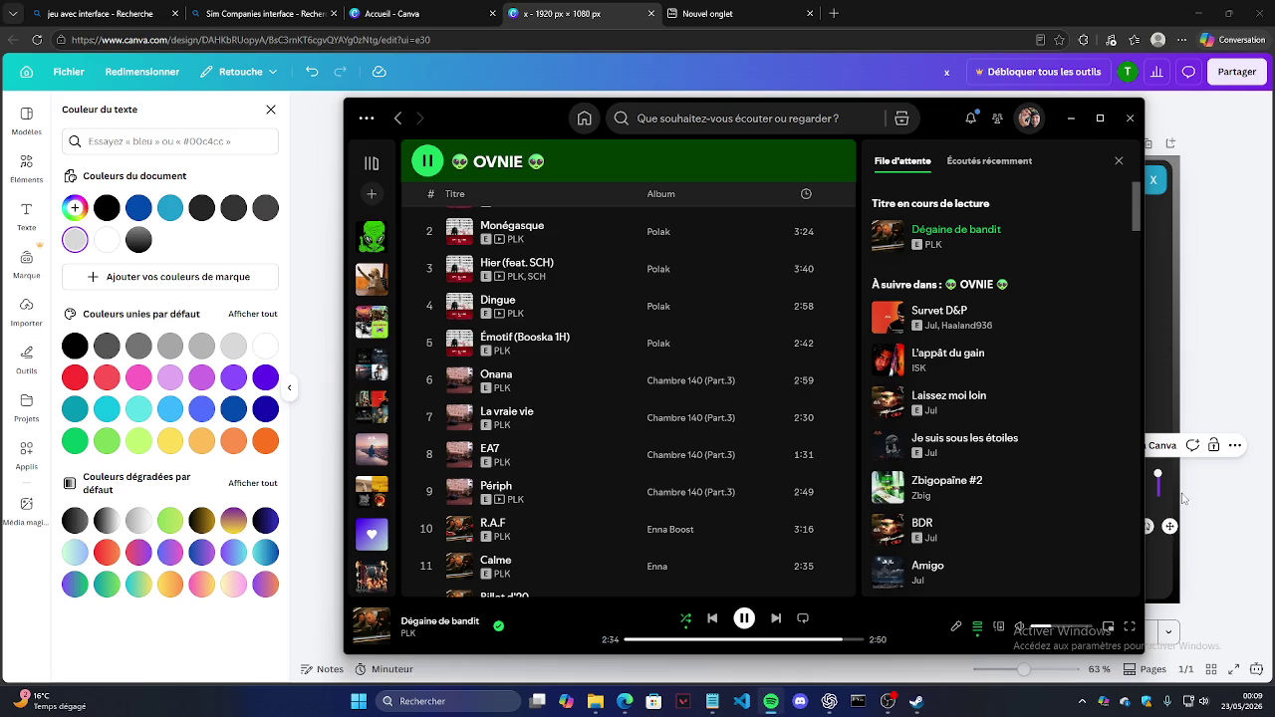
{"action": "left_click", "coordinate": [1165, 488]}
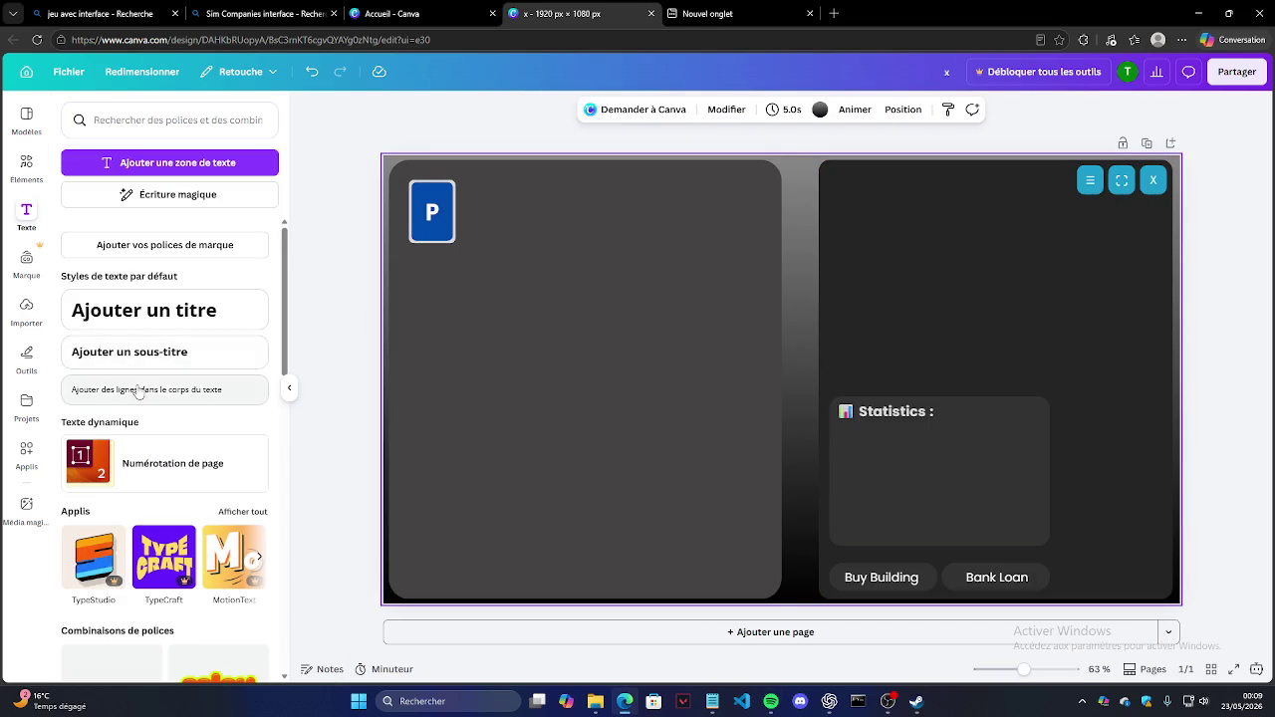
Step: Place a body-text box inside the Statistics card and type 'Revenu' into it
{"action": "left_click_drag", "start_coordinate": [150, 388], "coordinate": [1026, 468]}
{"action": "left_click", "coordinate": [664, 110]}
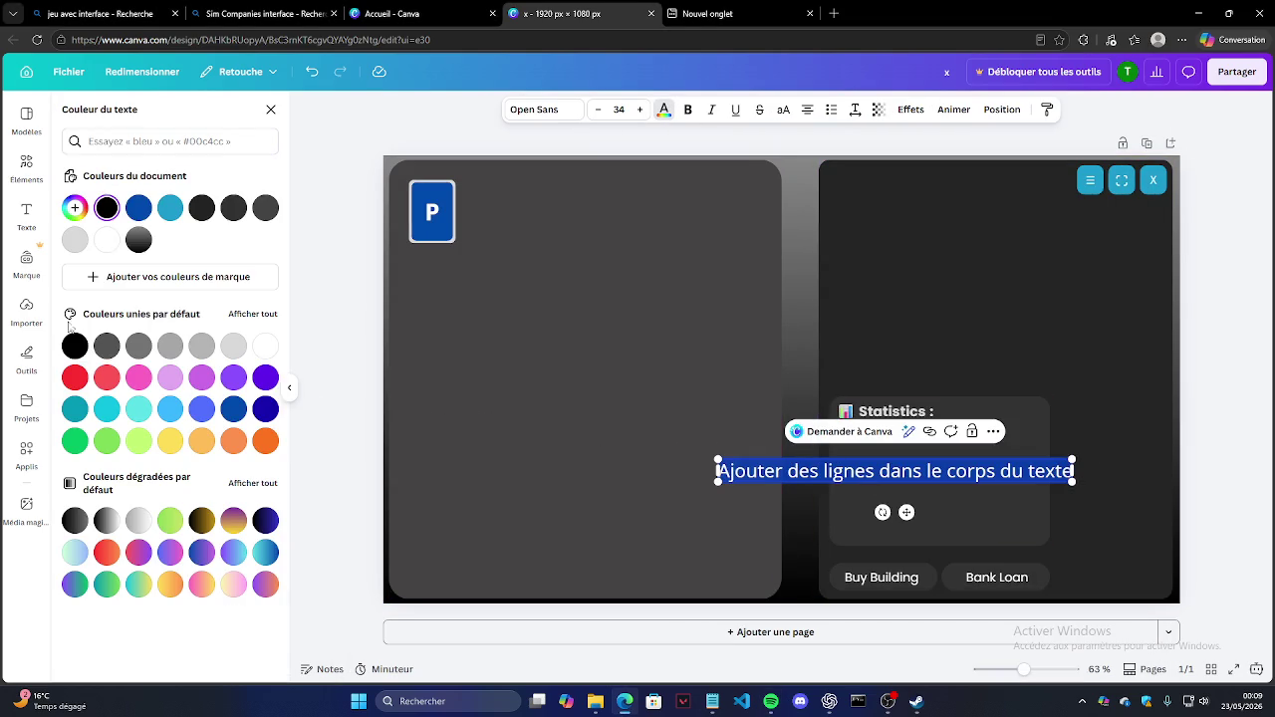
{"action": "key", "text": "BackSpace"}
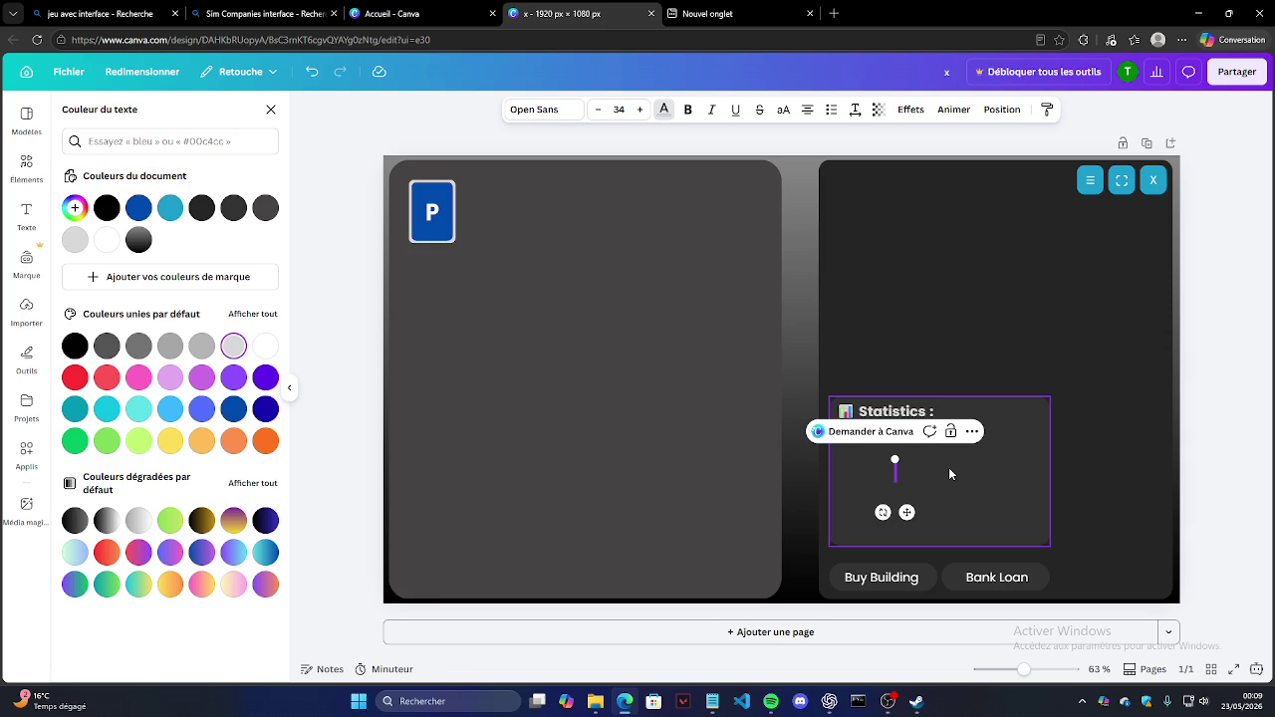
{"action": "type", "text": "Rev"}
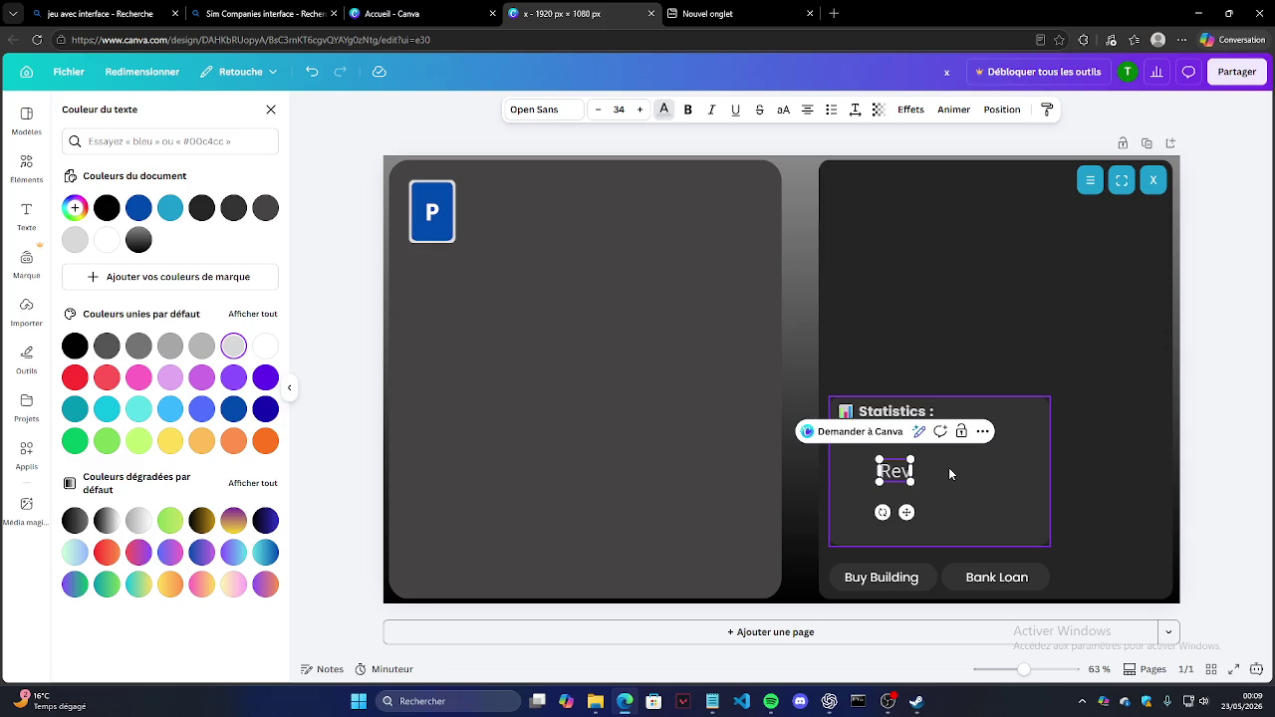
{"action": "type", "text": "enu"}
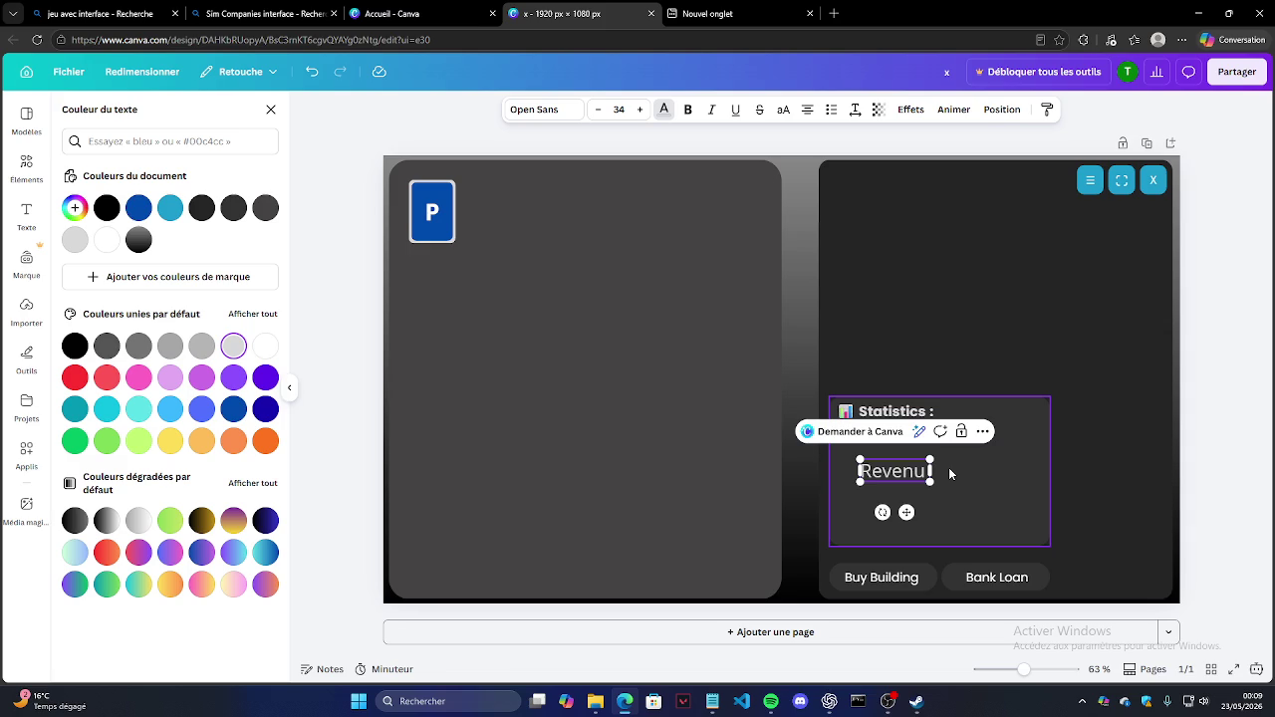
{"action": "key", "text": "BackSpace"}
{"action": "key", "text": "BackSpace"}
{"action": "key", "text": "BackSpace"}
{"action": "key", "text": "BackSpace"}
{"action": "key", "text": "BackSpace"}
{"action": "key", "text": "BackSpace"}
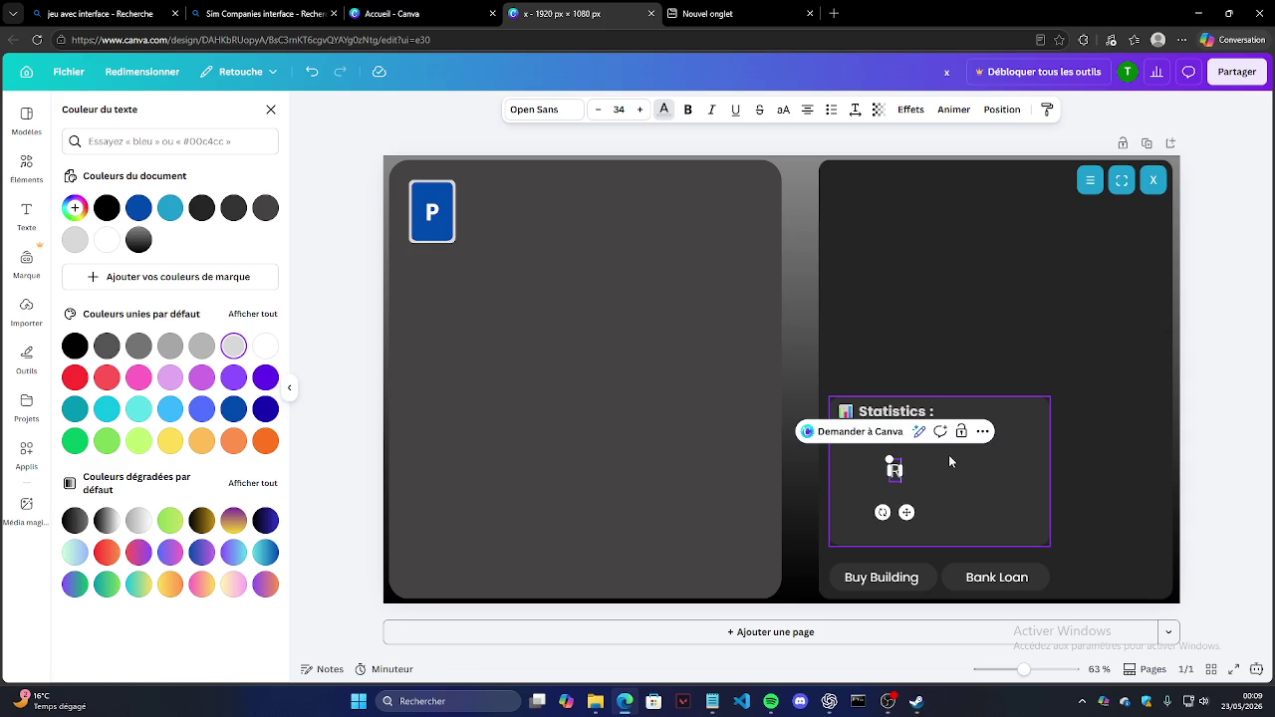
{"action": "type", "text": "evenue"}
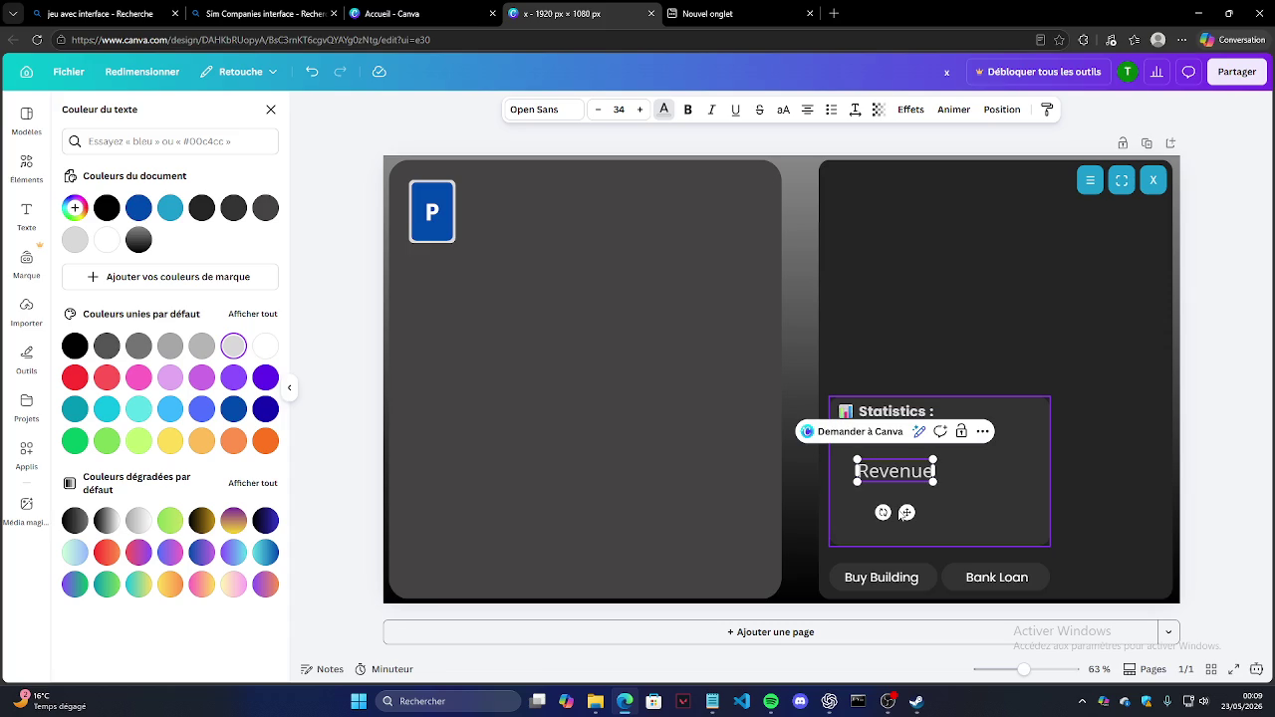
{"action": "key", "text": "BackSpace"}
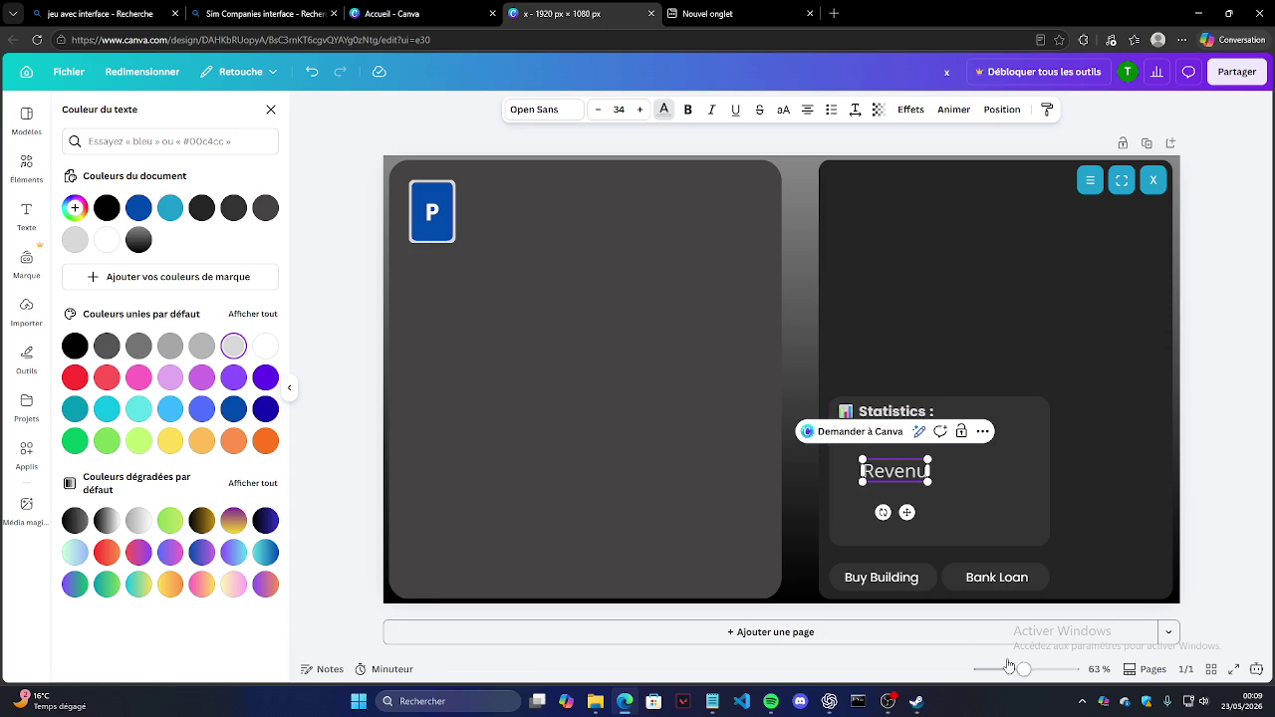
{"action": "left_click", "coordinate": [829, 701]}
Step: Ask ChatGPT 'emoji billet' for banknote emojis, then hide ChatGPT
{"action": "type", "text": "emoji billet"}
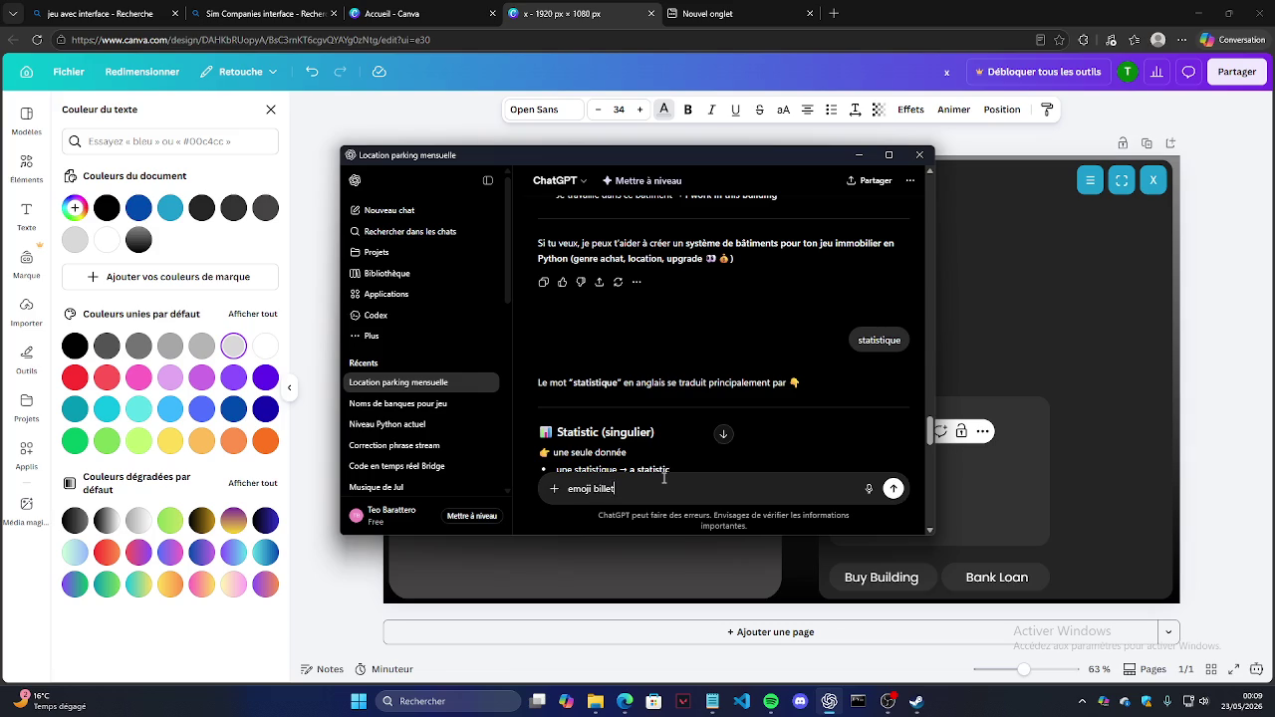
{"action": "key", "text": "Return"}
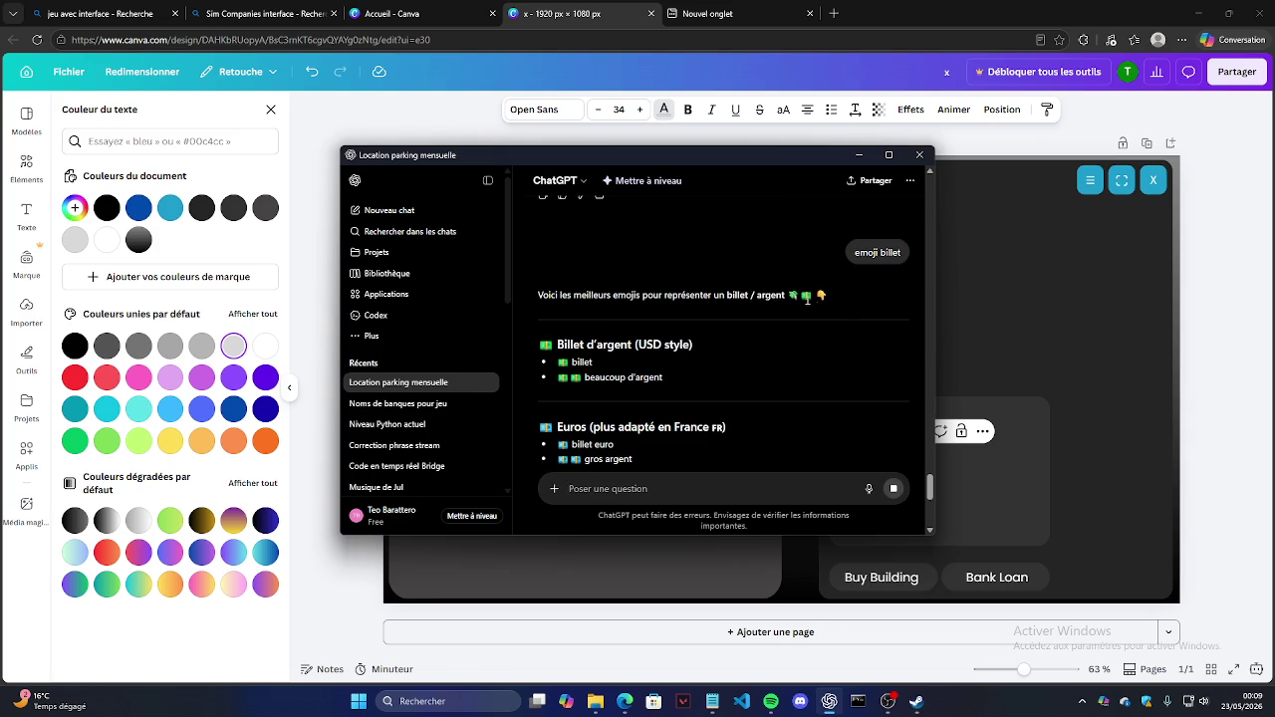
{"action": "left_click", "coordinate": [859, 154]}
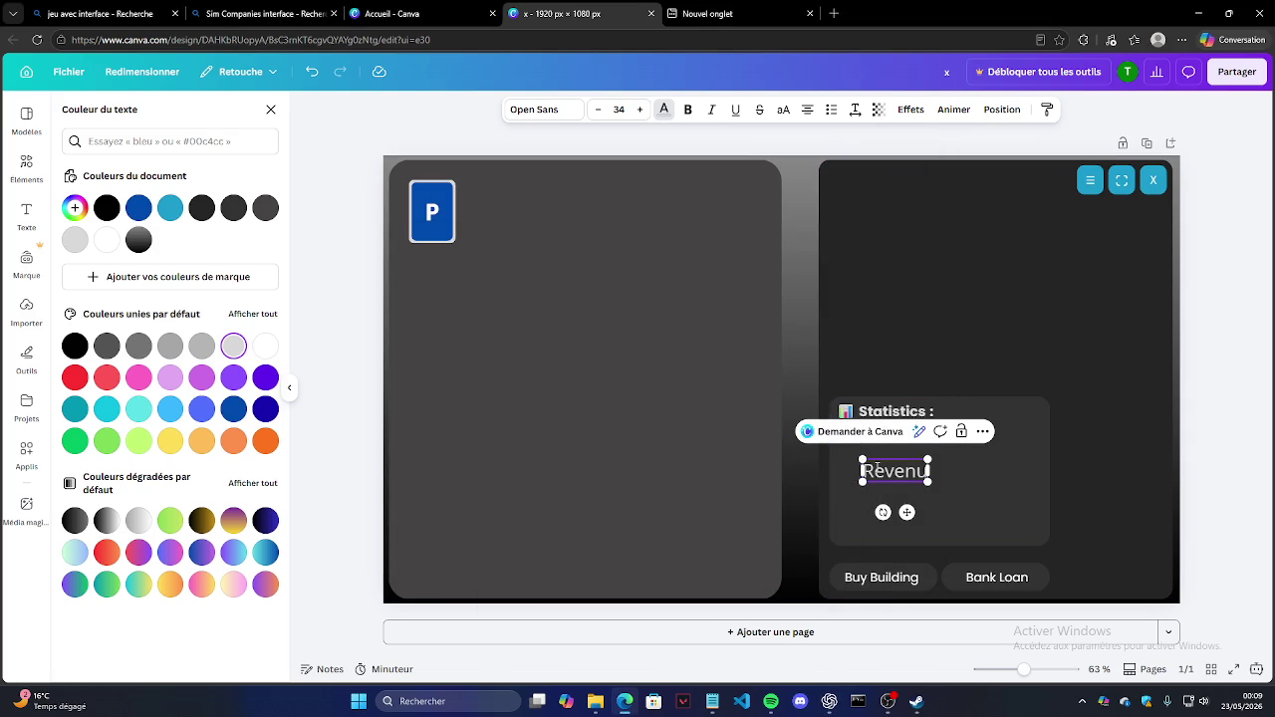
Step: Insert the 💸 emoji before Revenu and move the line up under the Statistics heading
{"action": "key", "text": "ctrl+v"}
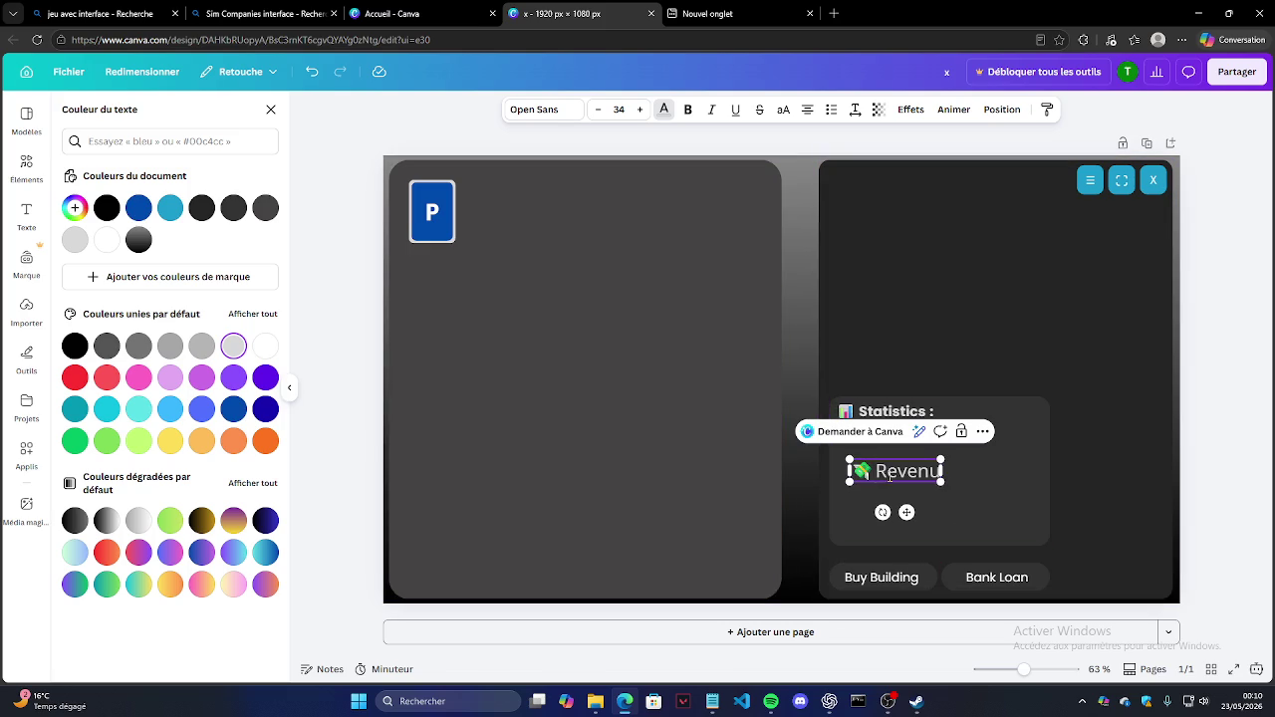
{"action": "left_click_drag", "start_coordinate": [850, 461], "coordinate": [857, 464]}
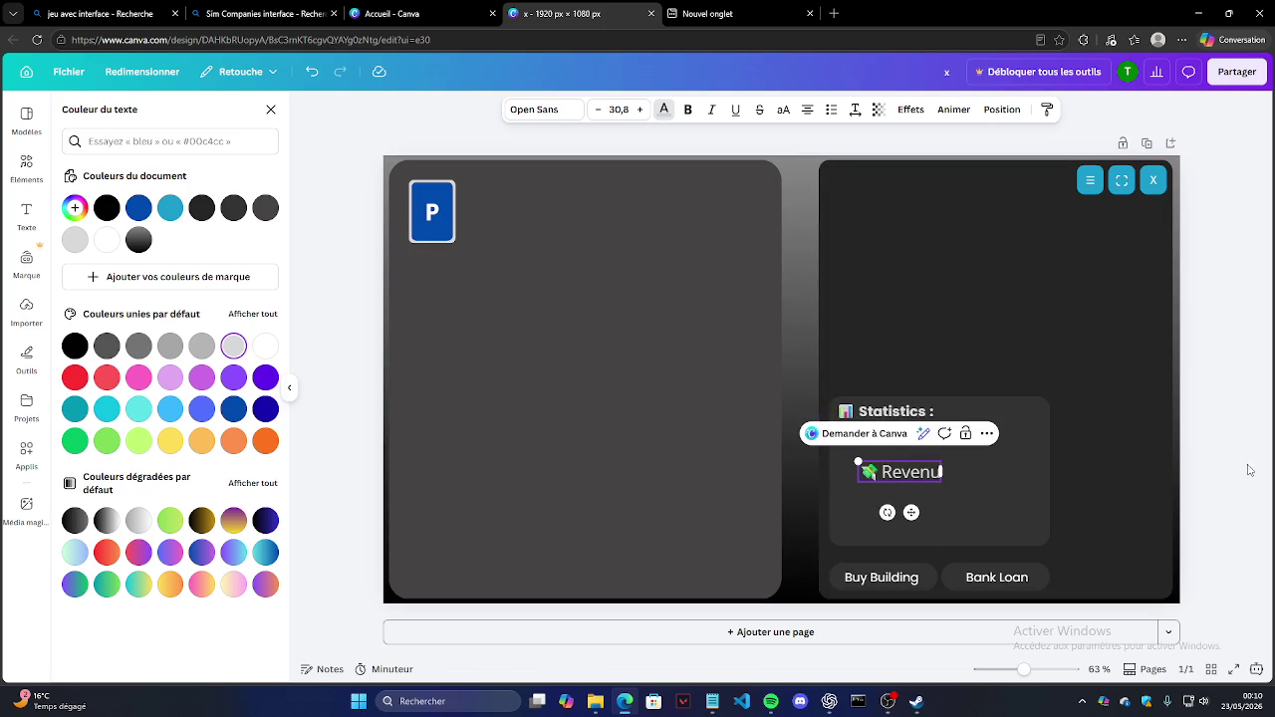
{"action": "left_click_drag", "start_coordinate": [909, 473], "coordinate": [884, 444]}
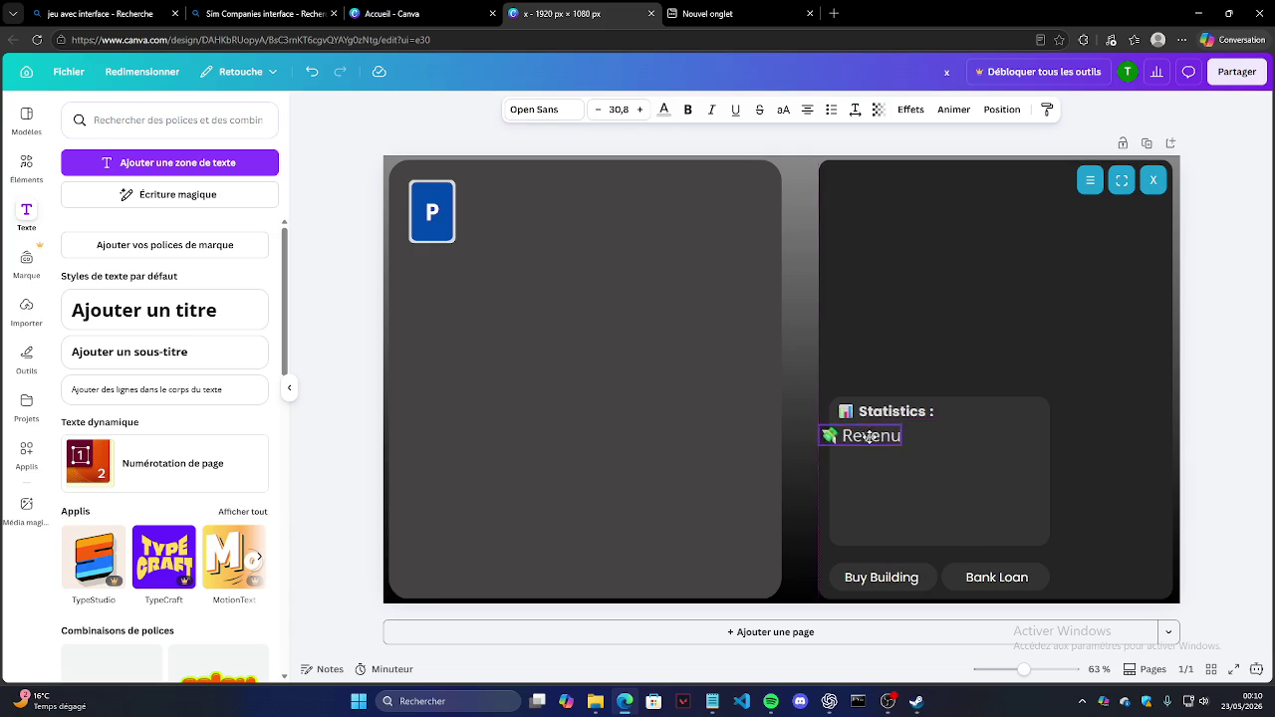
{"action": "double_click", "coordinate": [902, 450]}
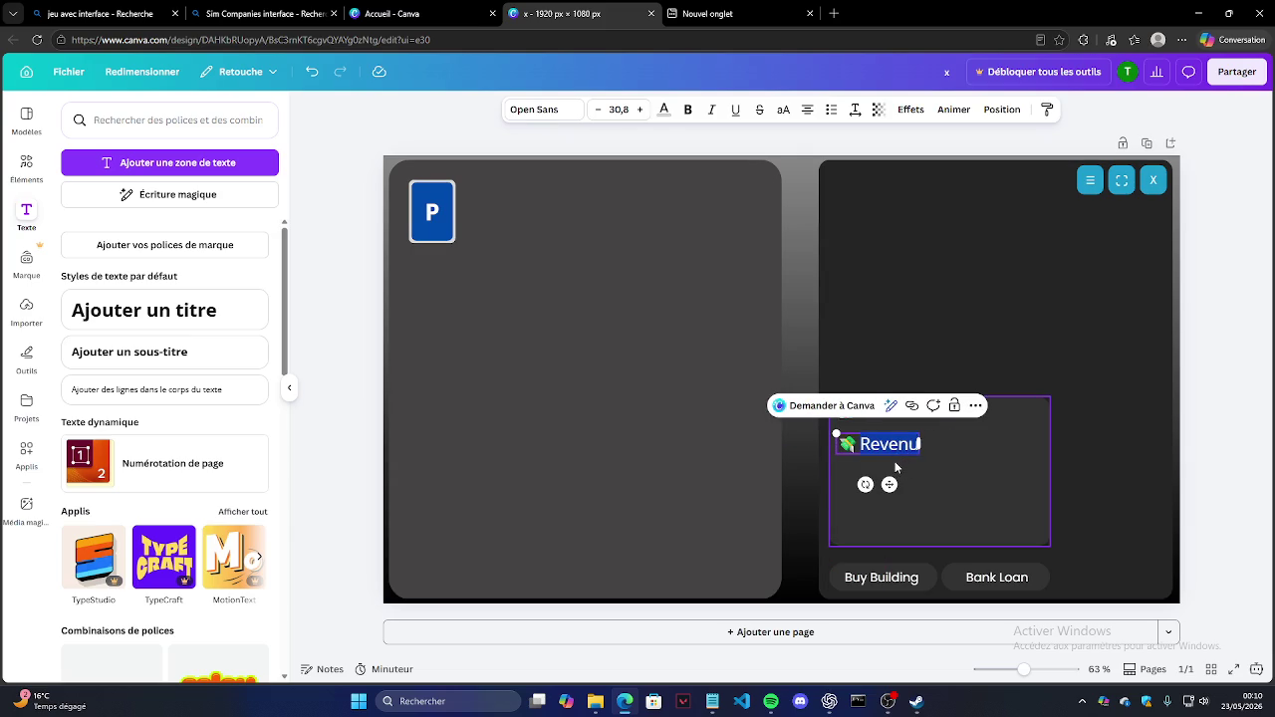
{"action": "left_click", "coordinate": [911, 453]}
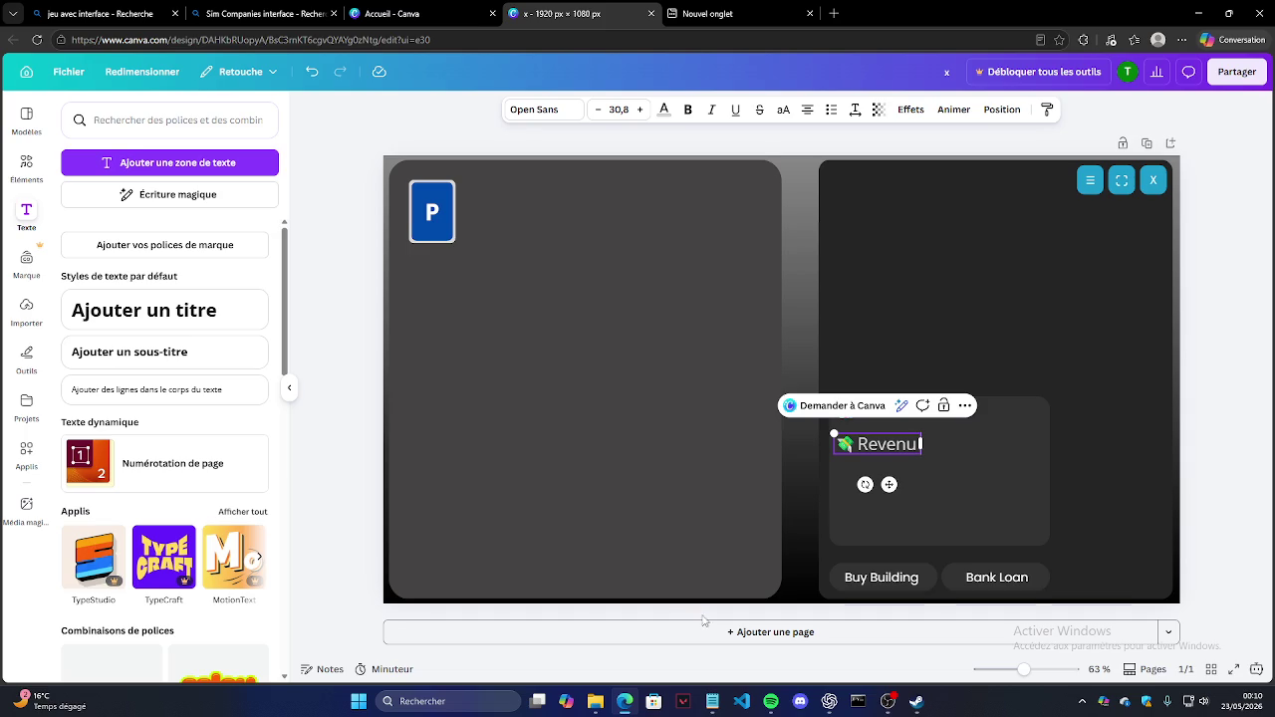
{"action": "left_click", "coordinate": [1054, 438]}
{"action": "left_click_drag", "start_coordinate": [875, 449], "coordinate": [876, 453]}
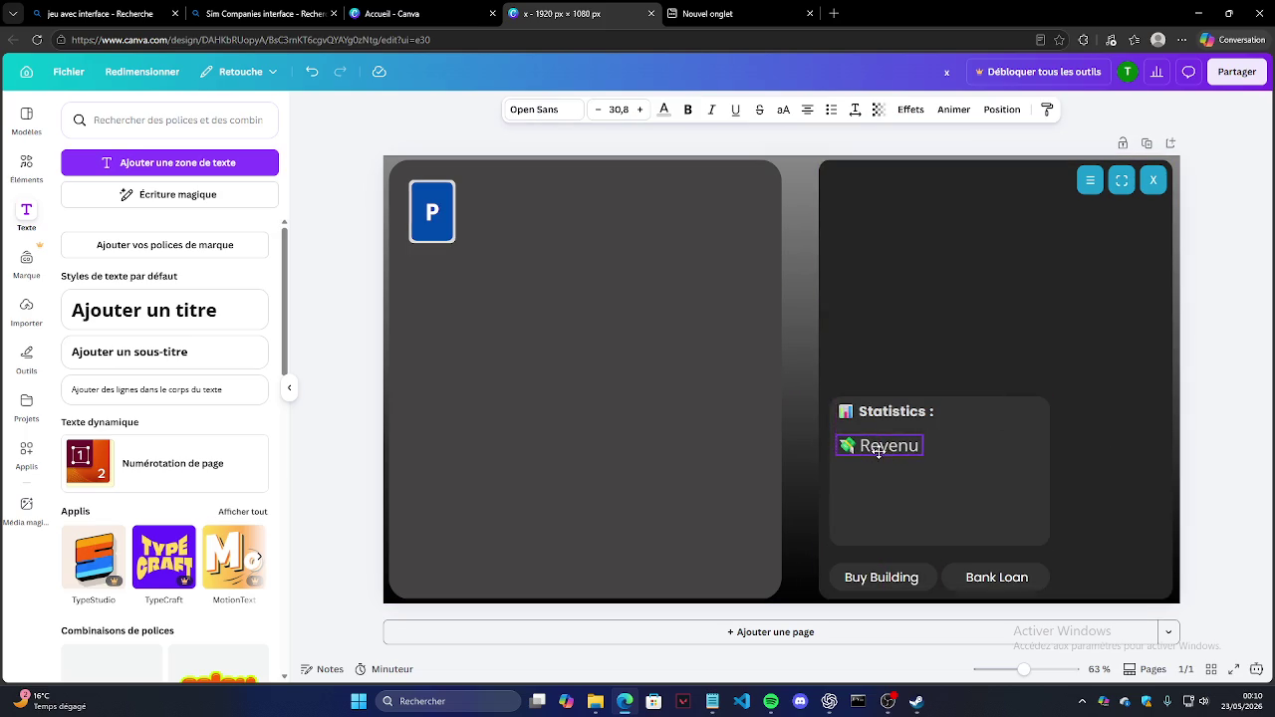
{"action": "right_click", "coordinate": [916, 453]}
{"action": "key", "text": "Escape"}
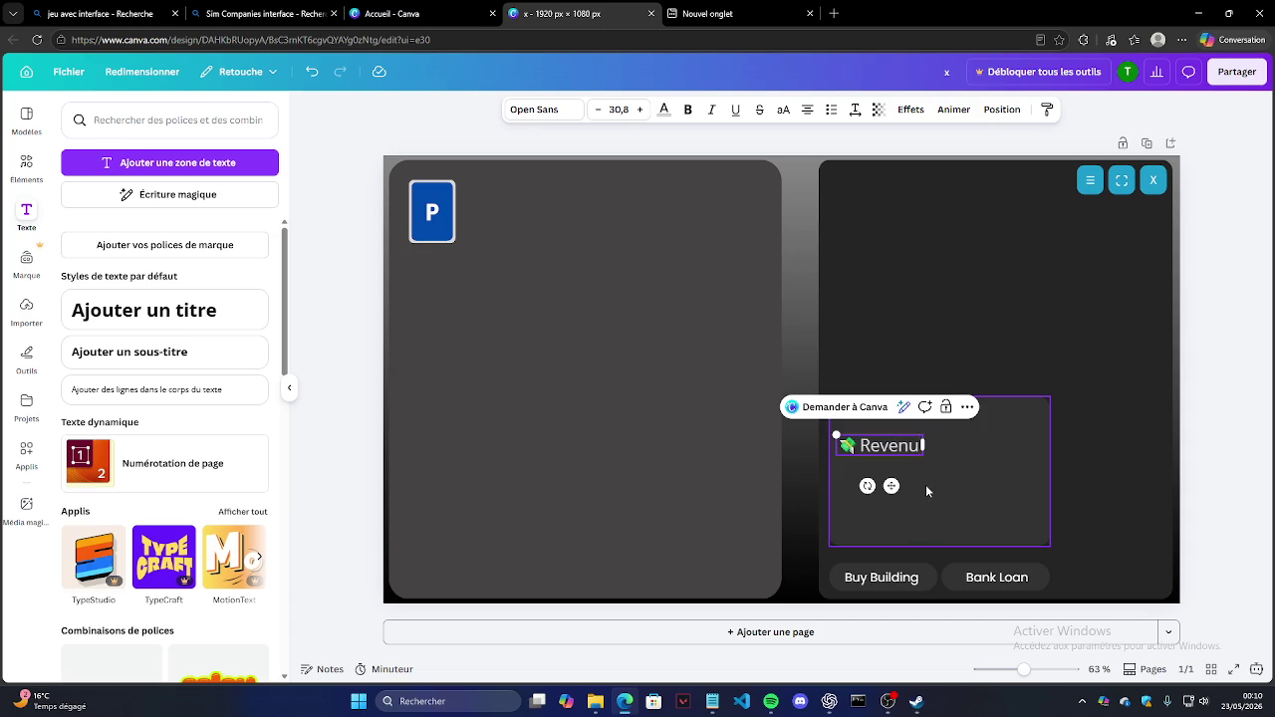
Step: Check the Notepad game design notes and switch back to Canva
{"action": "left_click", "coordinate": [716, 703]}
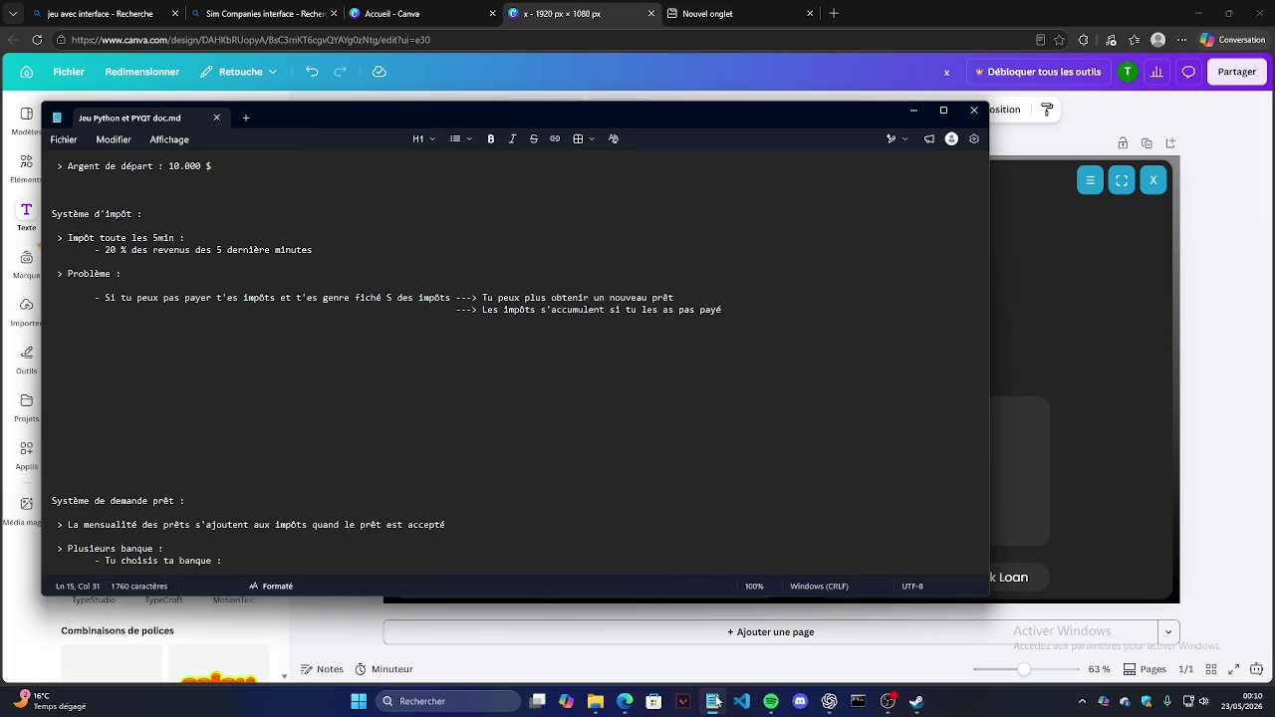
{"action": "scroll", "coordinate": [209, 313], "scroll_direction": "up", "scroll_amount": 3}
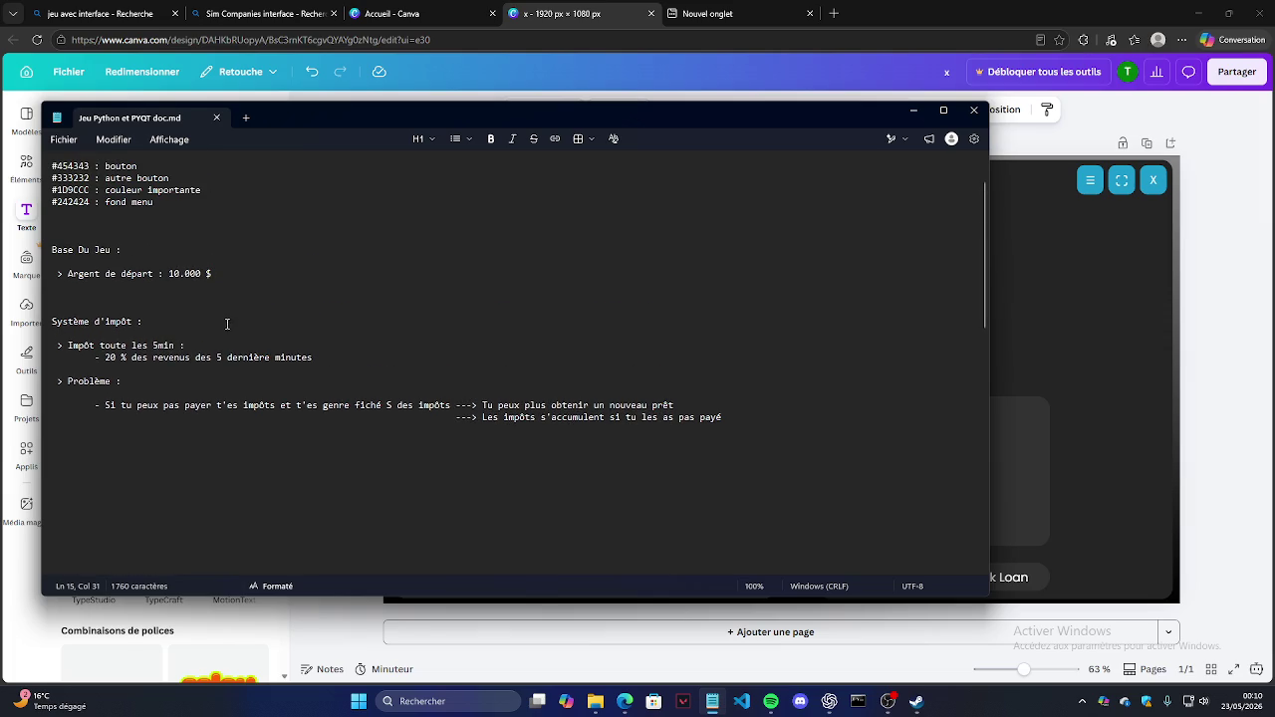
{"action": "key", "text": "alt+Tab"}
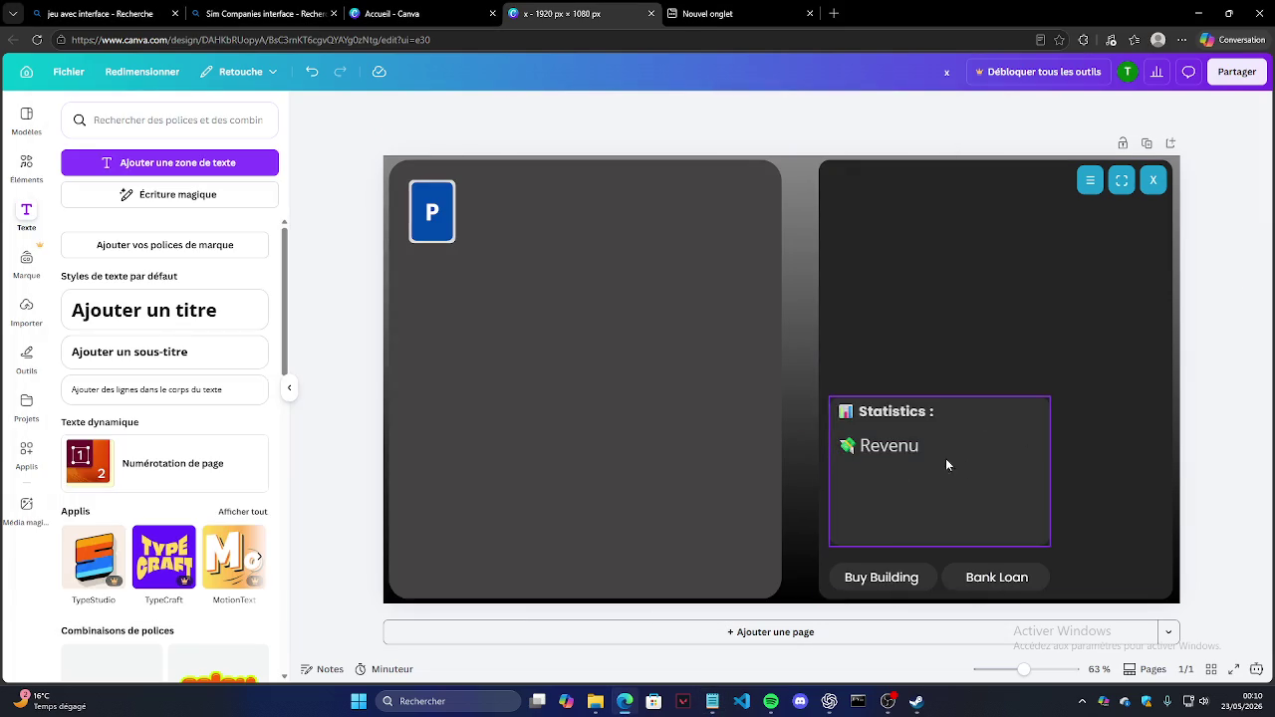
Step: Edit the line to read '💸 Revenu / min :'
{"action": "left_click", "coordinate": [896, 447]}
{"action": "type", "text": "/"}
{"action": "key", "text": "BackSpace"}
{"action": "type", "text": "/ min :"}
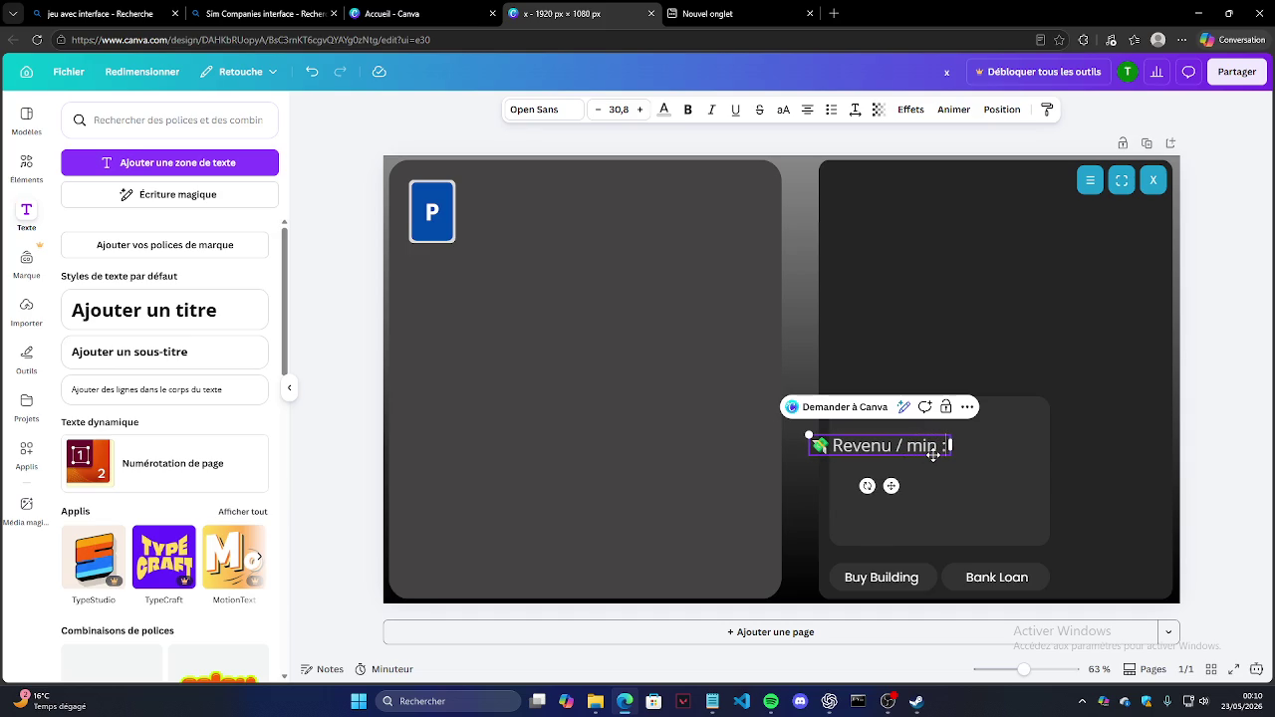
Step: Shrink the Revenu / min line slightly and nudge it into place under the heading
{"action": "left_click_drag", "start_coordinate": [808, 435], "coordinate": [823, 438]}
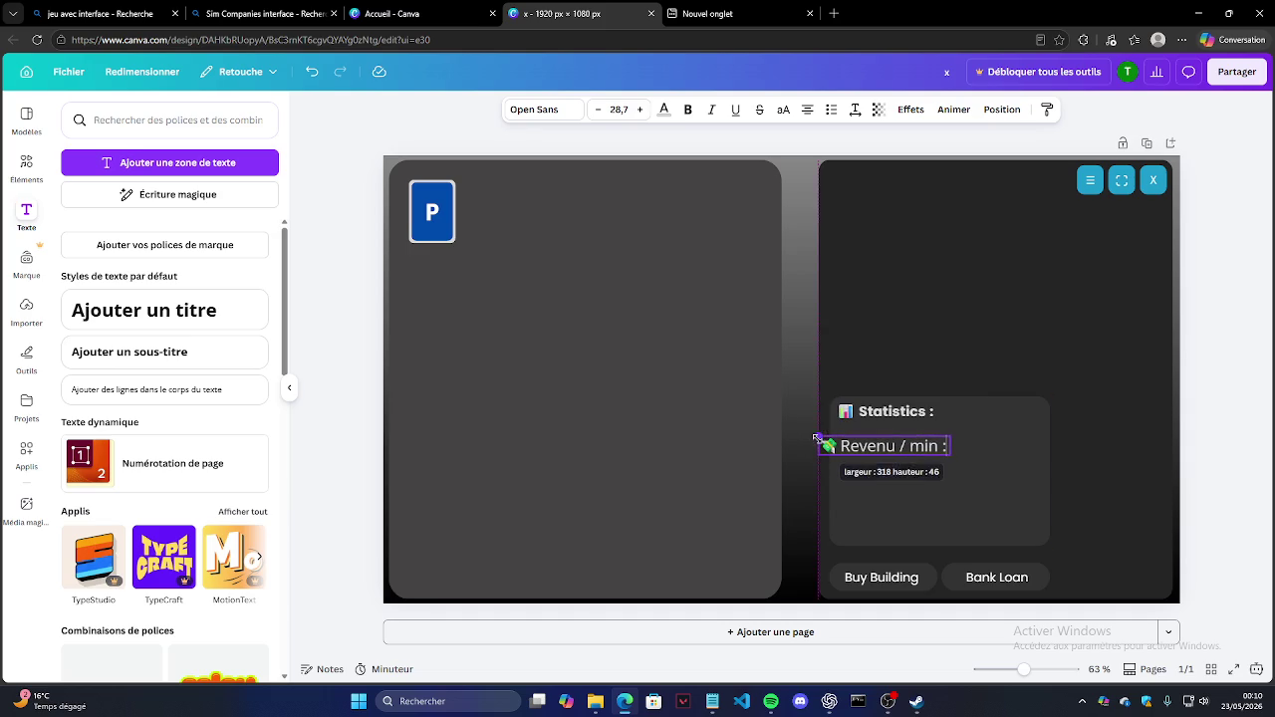
{"action": "left_click_drag", "start_coordinate": [893, 457], "coordinate": [888, 458]}
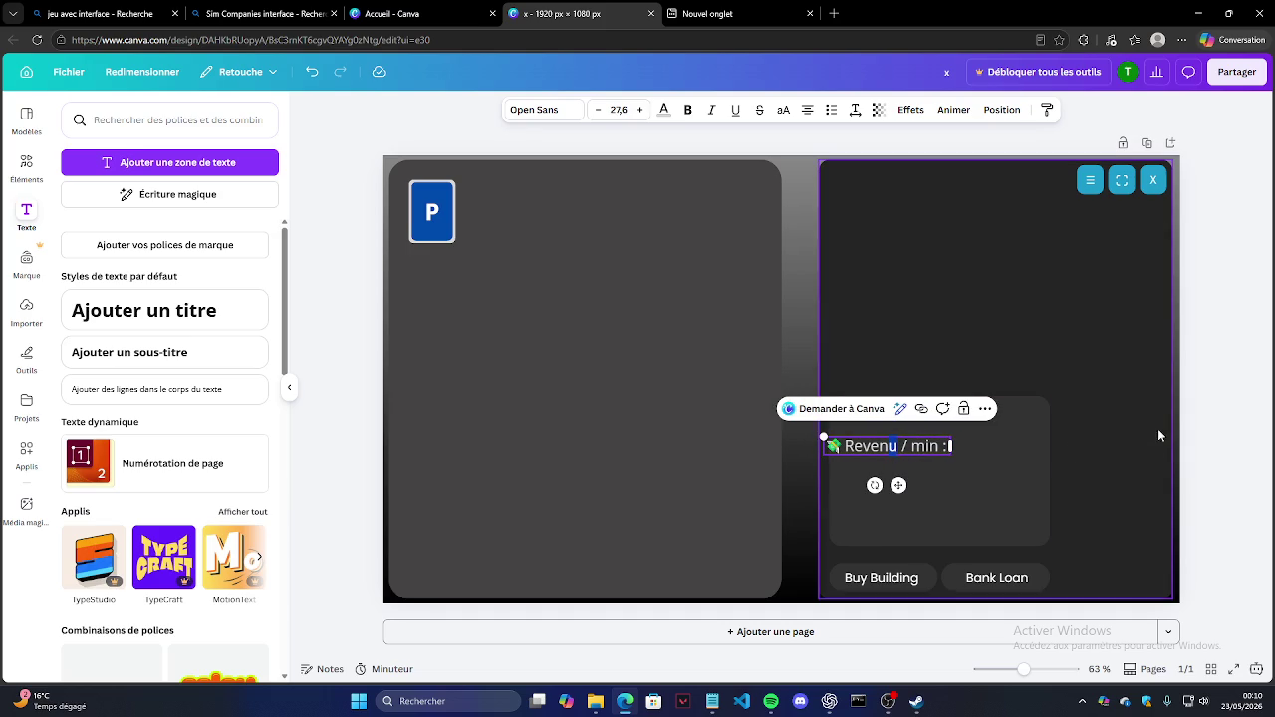
{"action": "left_click_drag", "start_coordinate": [823, 435], "coordinate": [905, 441]}
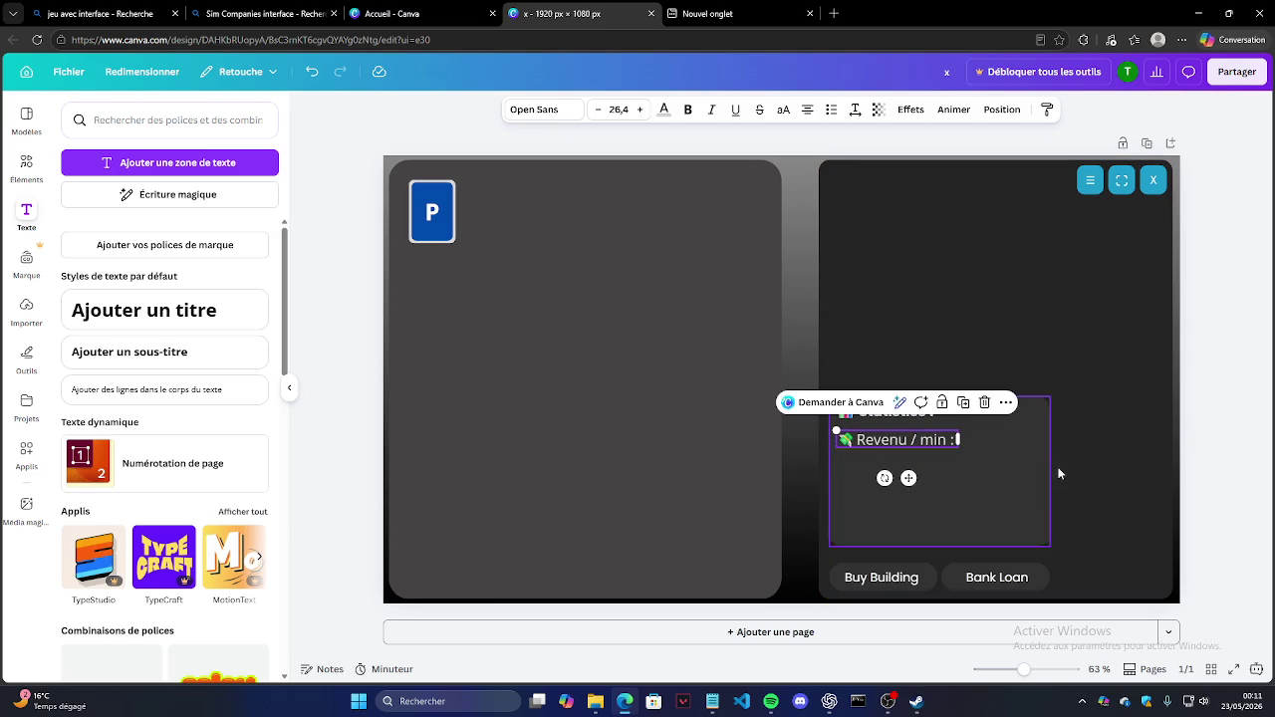
{"action": "left_click", "coordinate": [933, 465]}
{"action": "left_click_drag", "start_coordinate": [949, 462], "coordinate": [950, 465]}
{"action": "left_click", "coordinate": [1190, 422]}
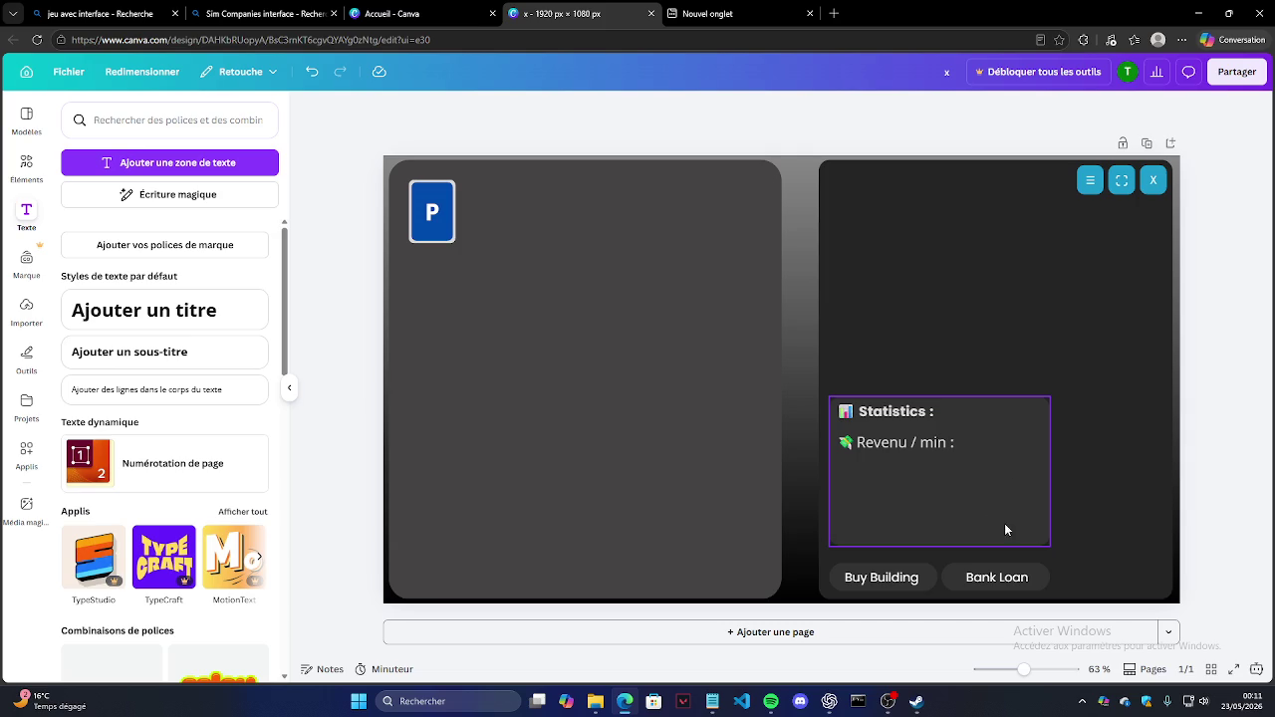
{"action": "left_click", "coordinate": [840, 704]}
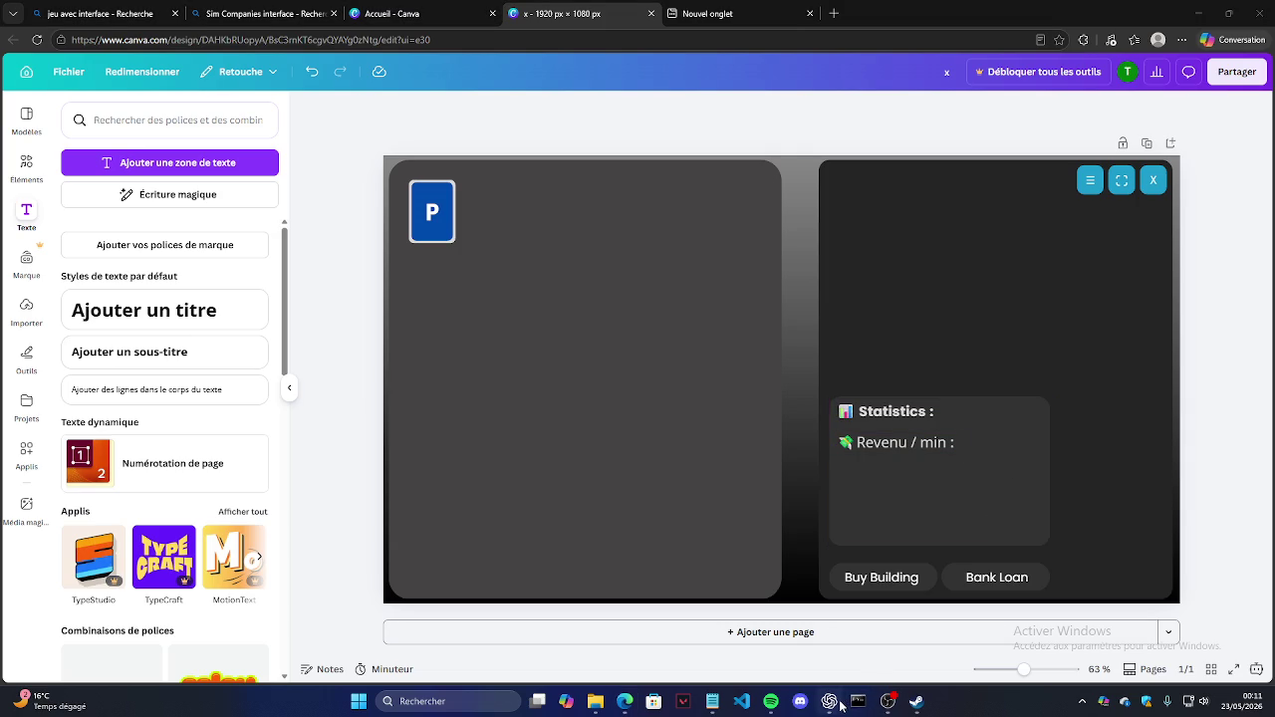
{"action": "left_click", "coordinate": [857, 701]}
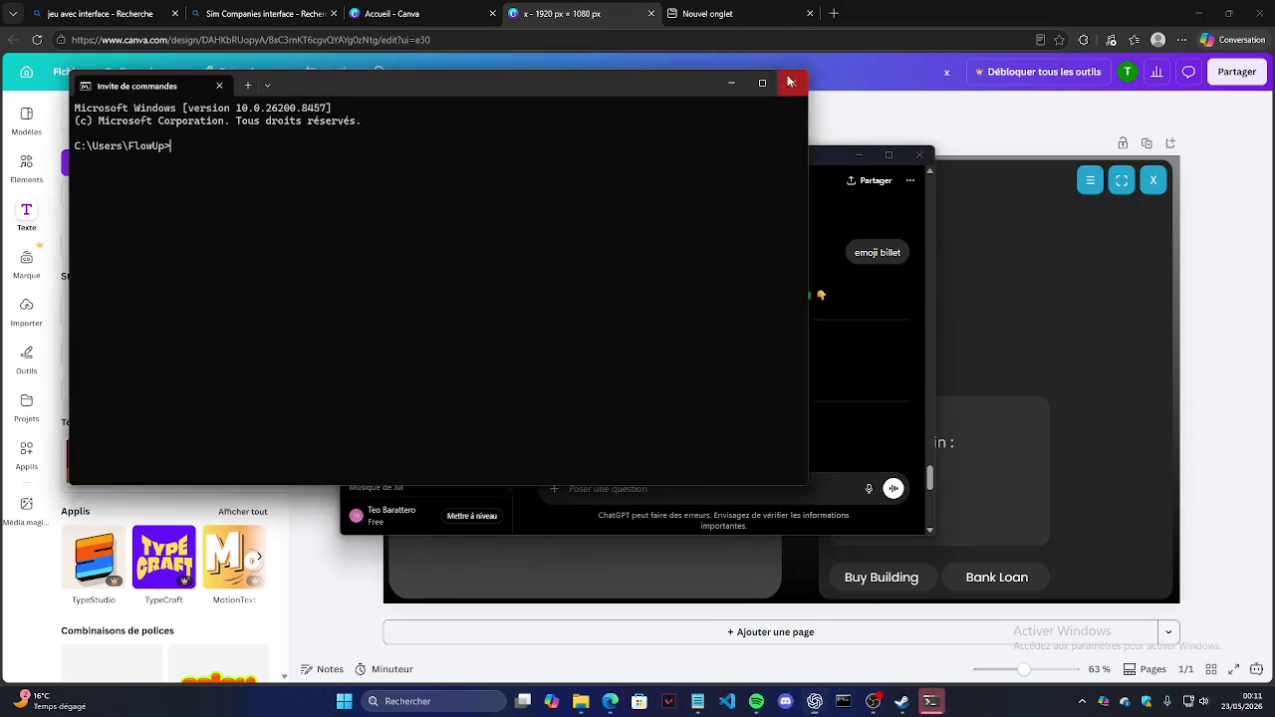
{"action": "left_click", "coordinate": [789, 81]}
{"action": "scroll", "coordinate": [645, 412], "scroll_direction": "down", "scroll_amount": 3}
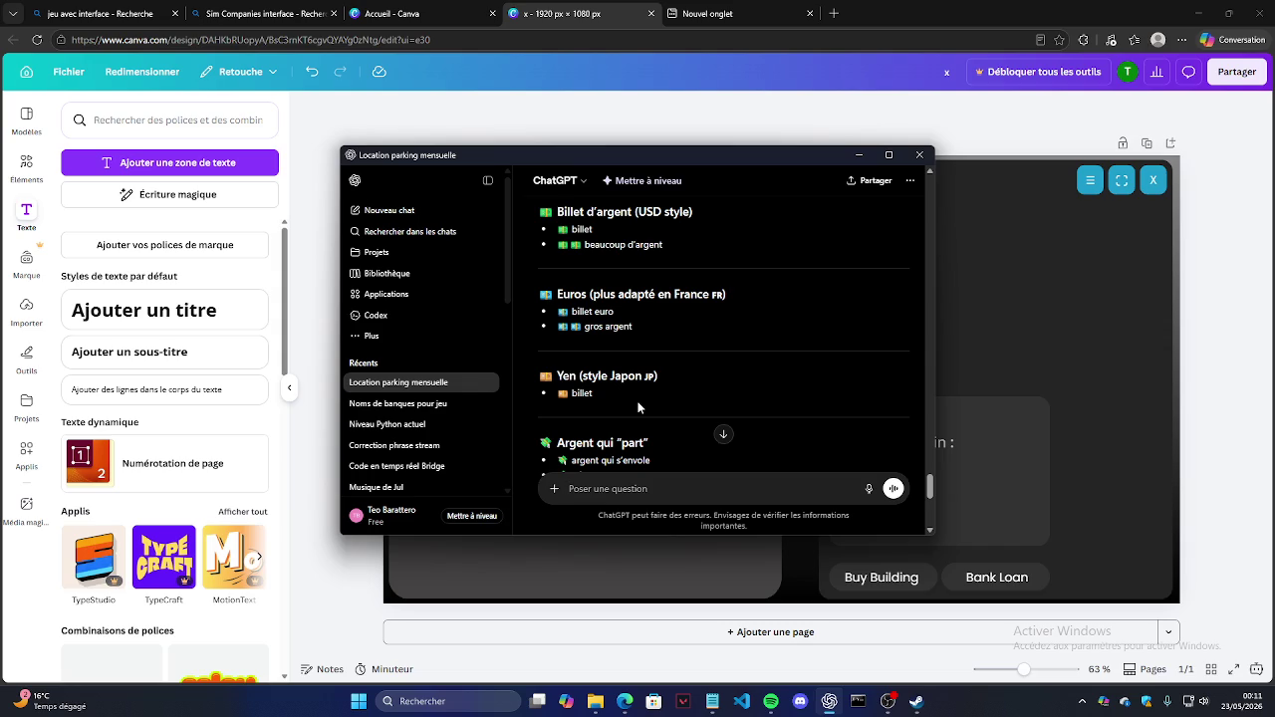
{"action": "scroll", "coordinate": [618, 458], "scroll_direction": "down", "scroll_amount": 2}
{"action": "scroll", "coordinate": [634, 436], "scroll_direction": "down", "scroll_amount": 1}
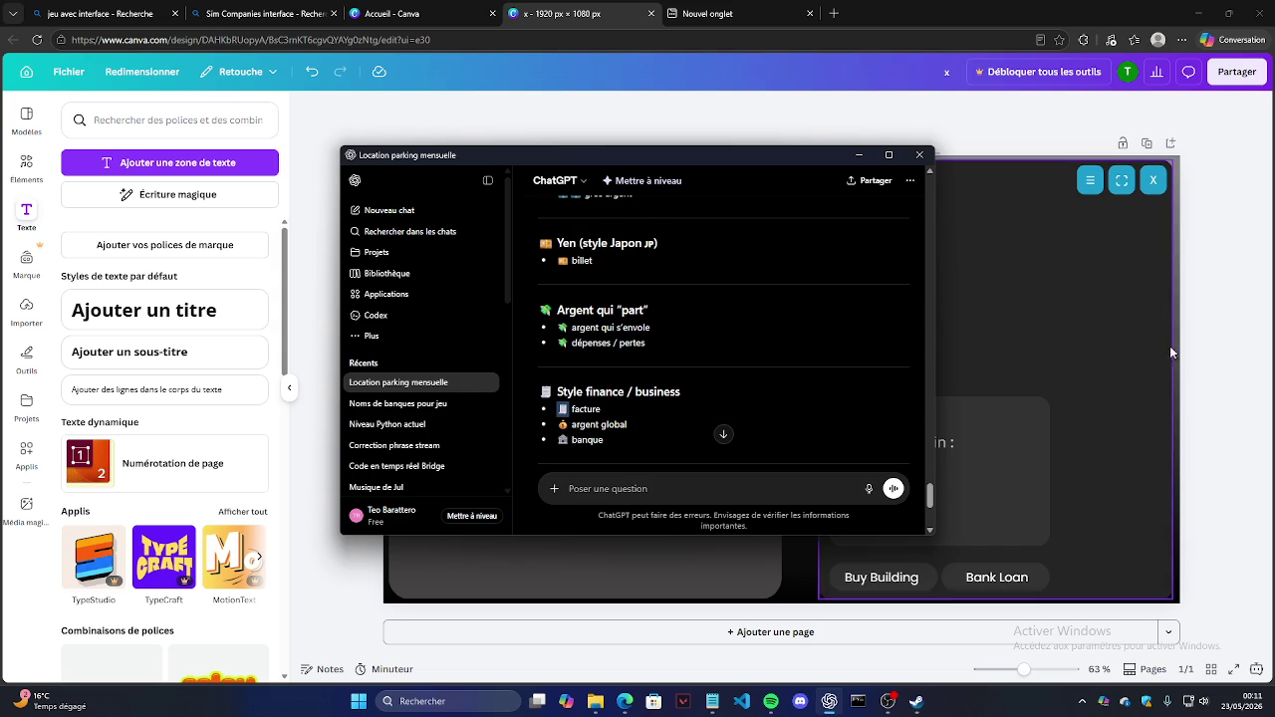
{"action": "left_click", "coordinate": [1202, 319]}
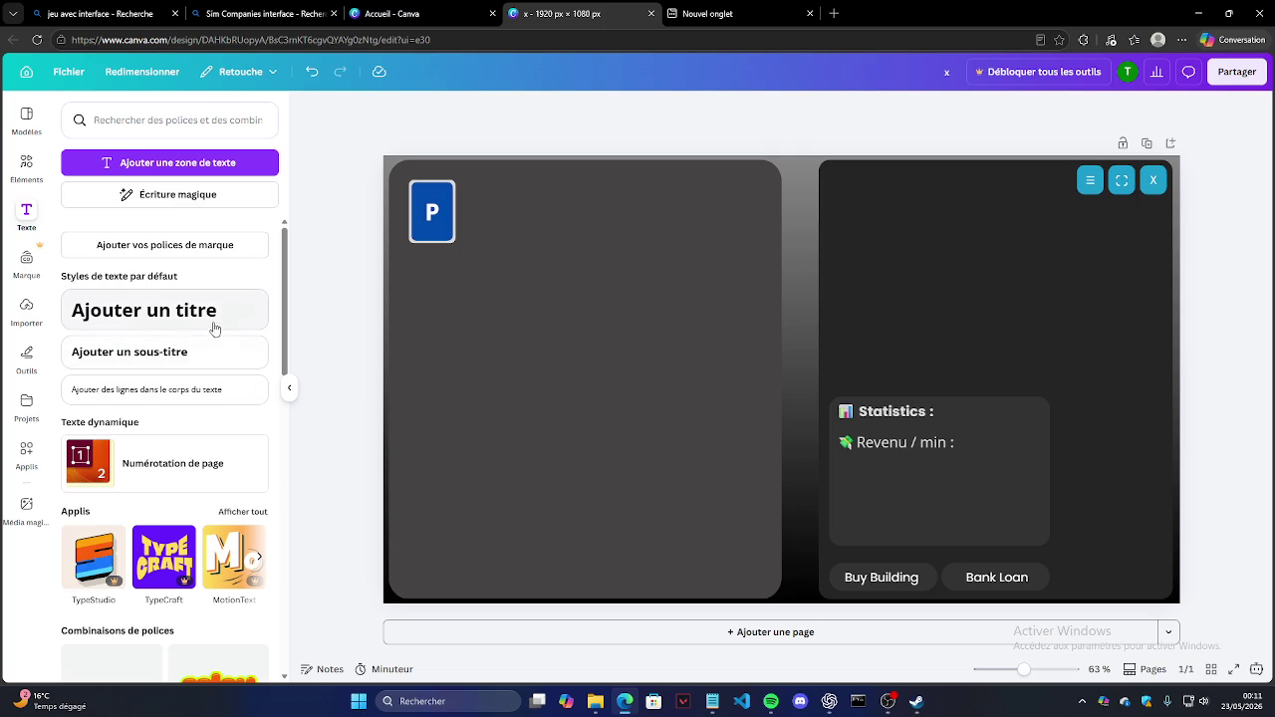
Step: Drag the subtitle text preset into the Statistics card as a new line below Revenu
{"action": "mouse_move", "coordinate": [132, 326]}
{"action": "left_mouse_down"}
{"action": "mouse_move", "coordinate": [893, 466]}
{"action": "mouse_move", "coordinate": [80, 304]}
{"action": "left_mouse_up"}
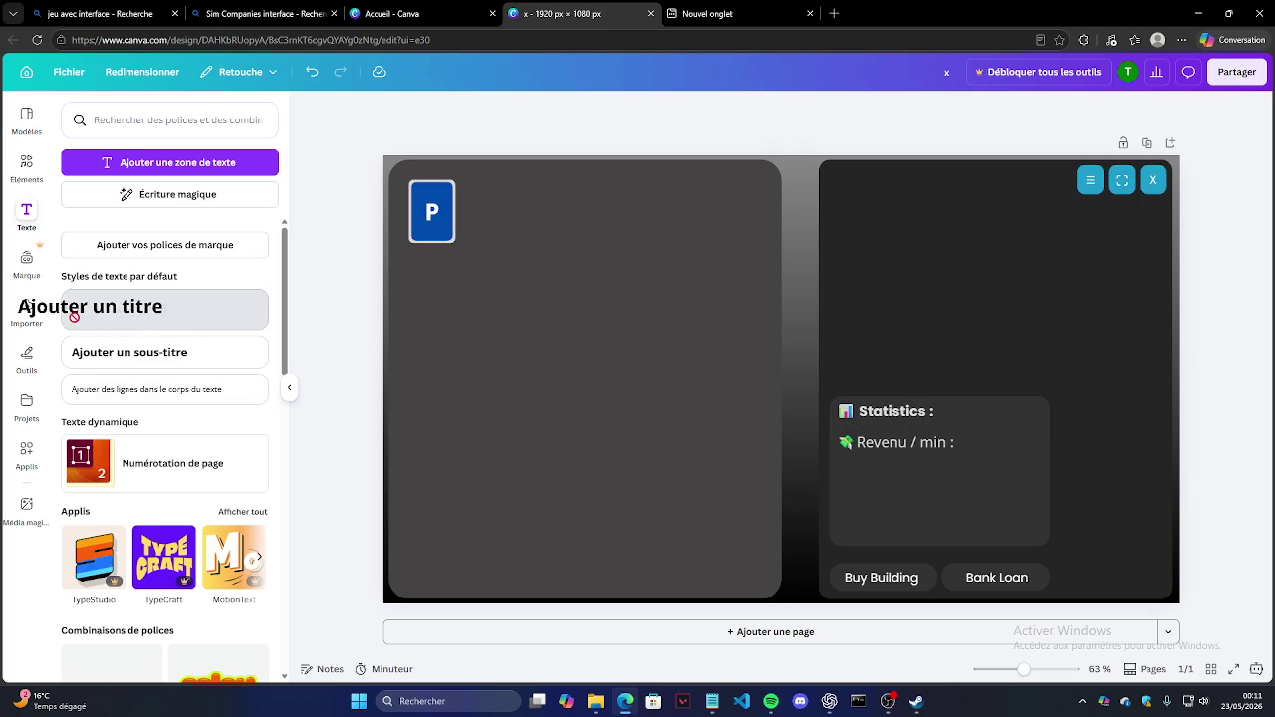
{"action": "mouse_move", "coordinate": [130, 352]}
{"action": "left_mouse_down"}
{"action": "mouse_move", "coordinate": [996, 488]}
{"action": "mouse_move", "coordinate": [1020, 522]}
{"action": "left_mouse_up"}
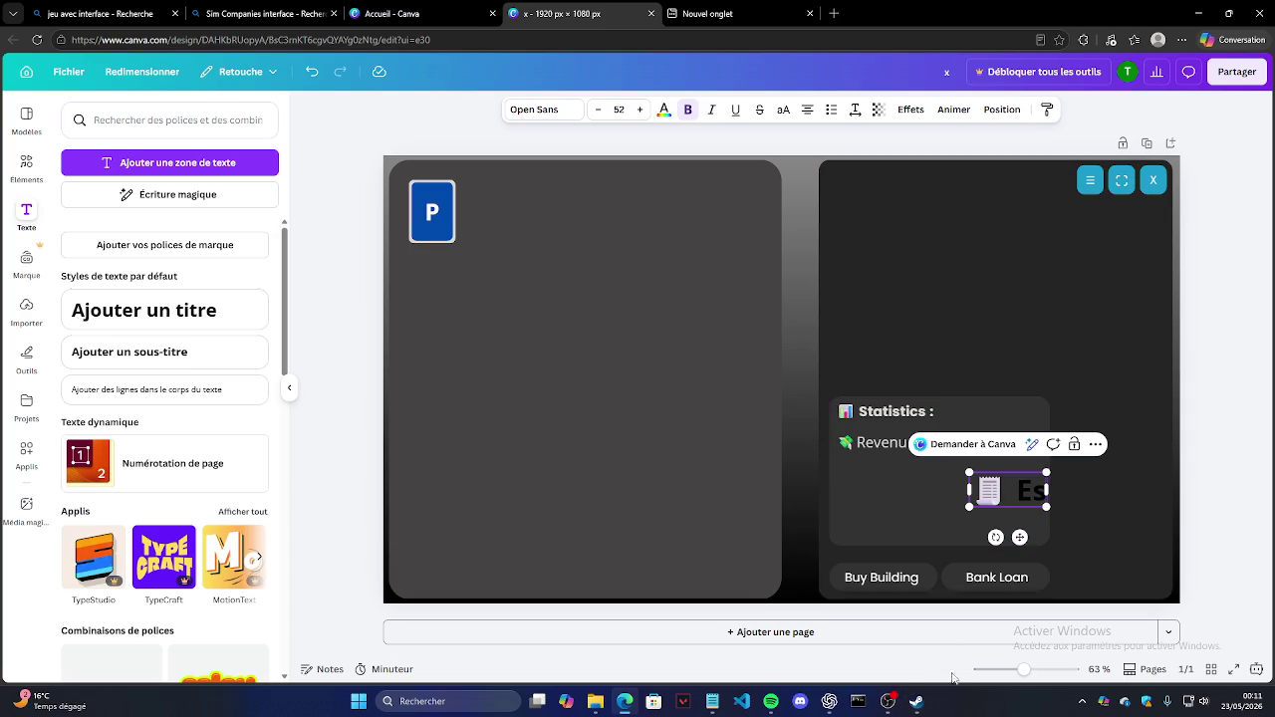
{"action": "left_click", "coordinate": [829, 702]}
Step: Ask ChatGPT for the English translation of 'revenu'
{"action": "type", "text": "revenue en"}
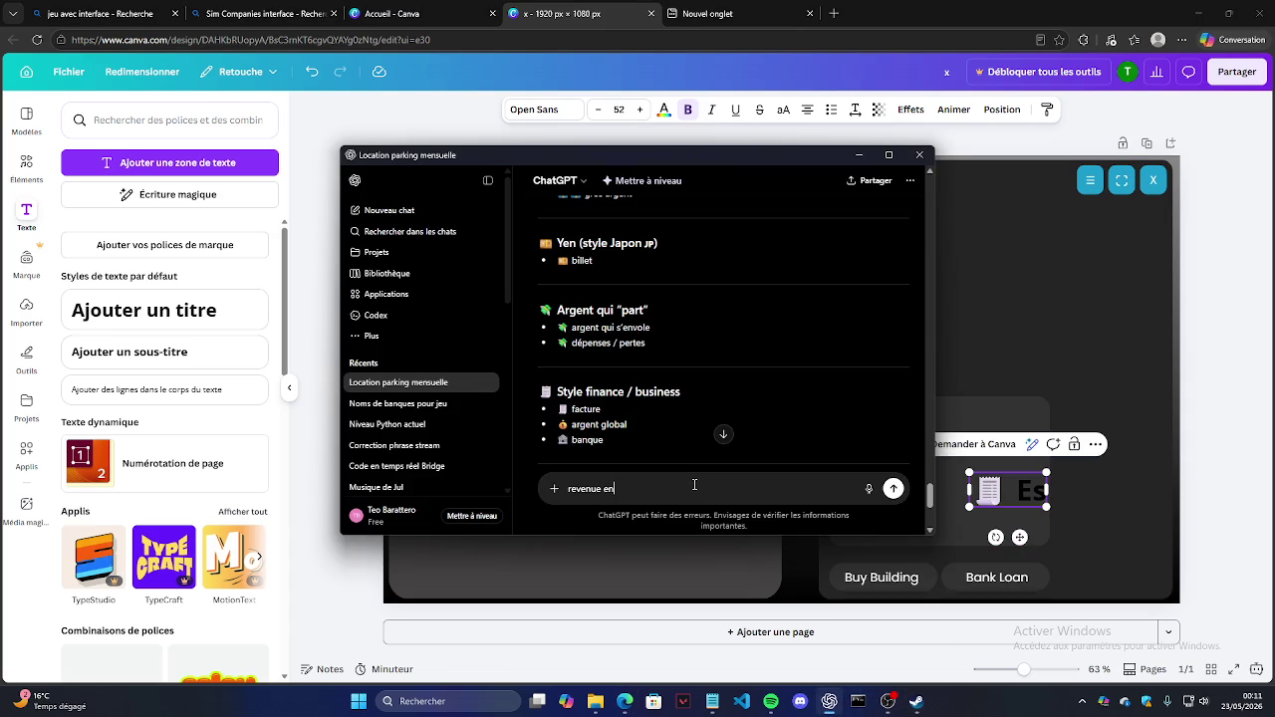
{"action": "type", "text": " anglais"}
{"action": "key", "text": "Return"}
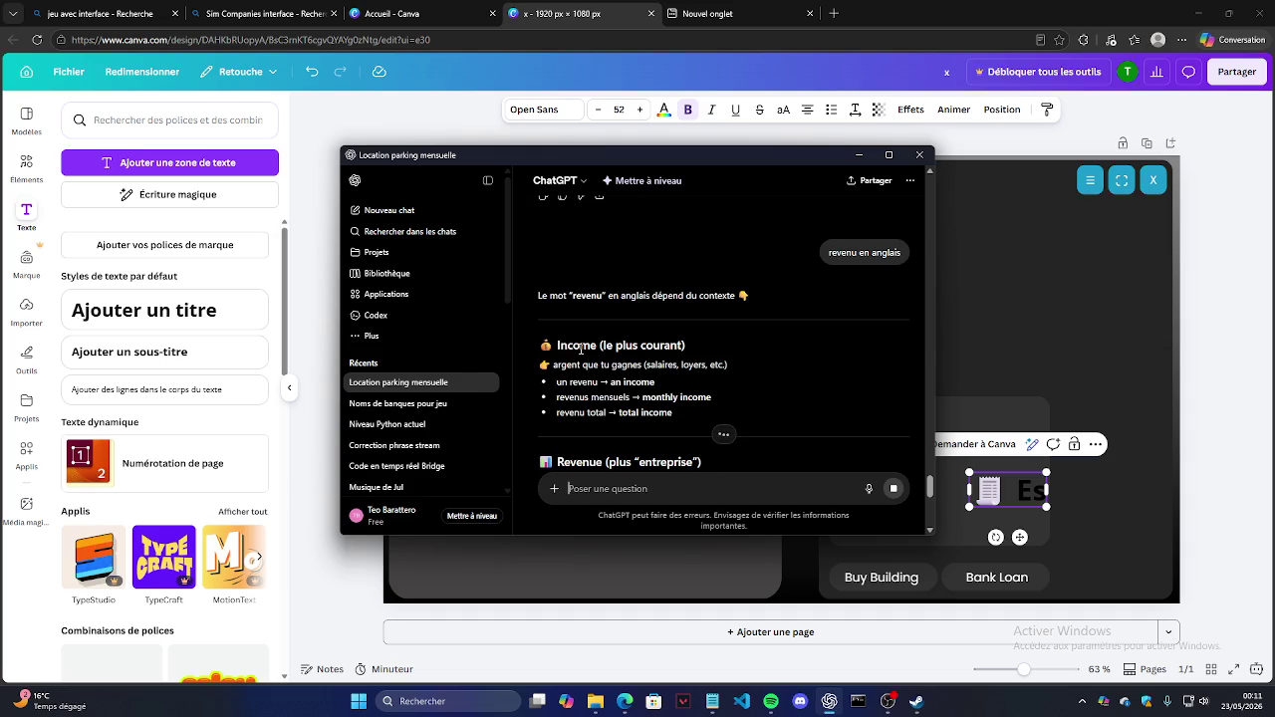
{"action": "left_click", "coordinate": [1188, 363]}
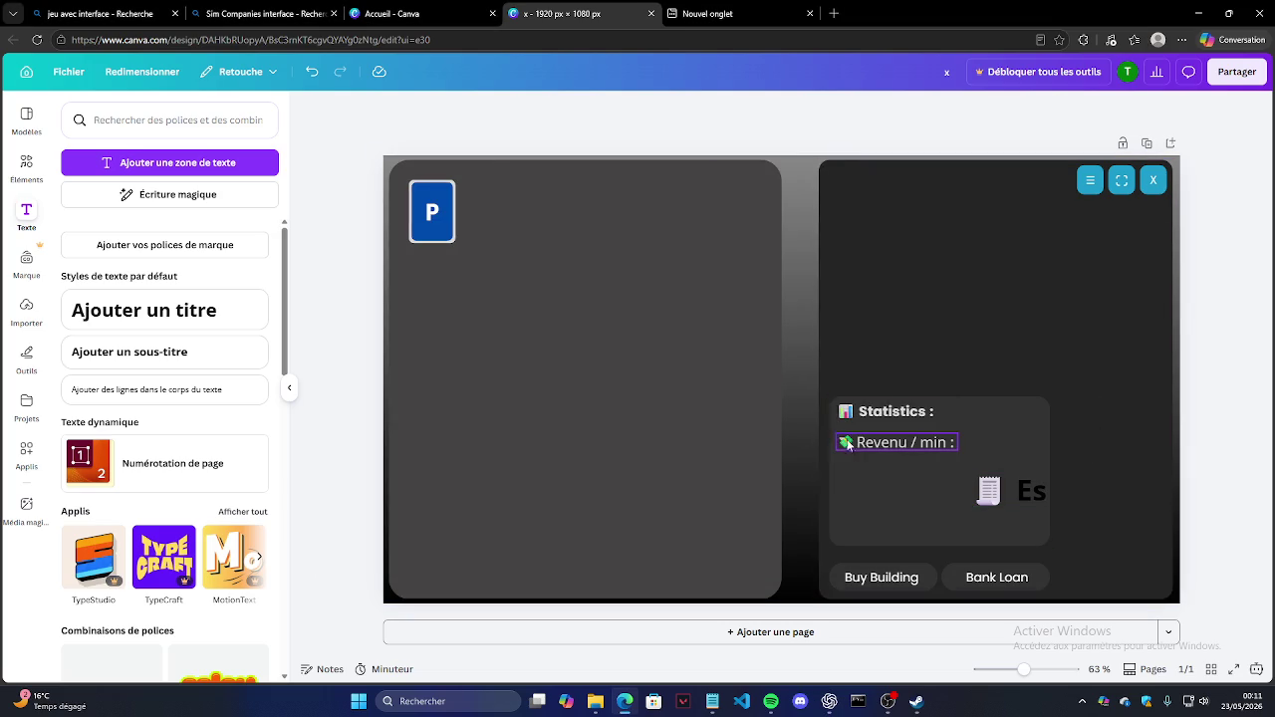
Step: Replace Revenu with 'Income' so the line reads '💸 Income / min :'
{"action": "double_click", "coordinate": [881, 443]}
{"action": "type", "text": "Income"}
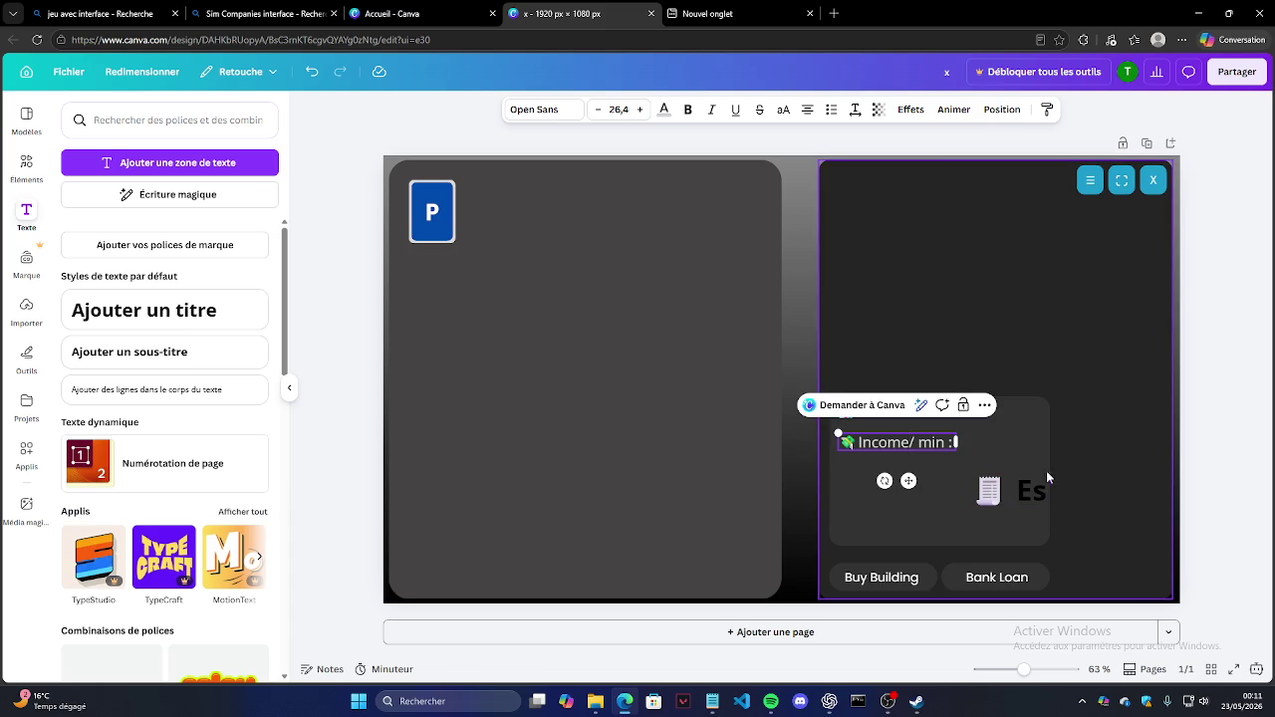
{"action": "left_click", "coordinate": [1106, 476]}
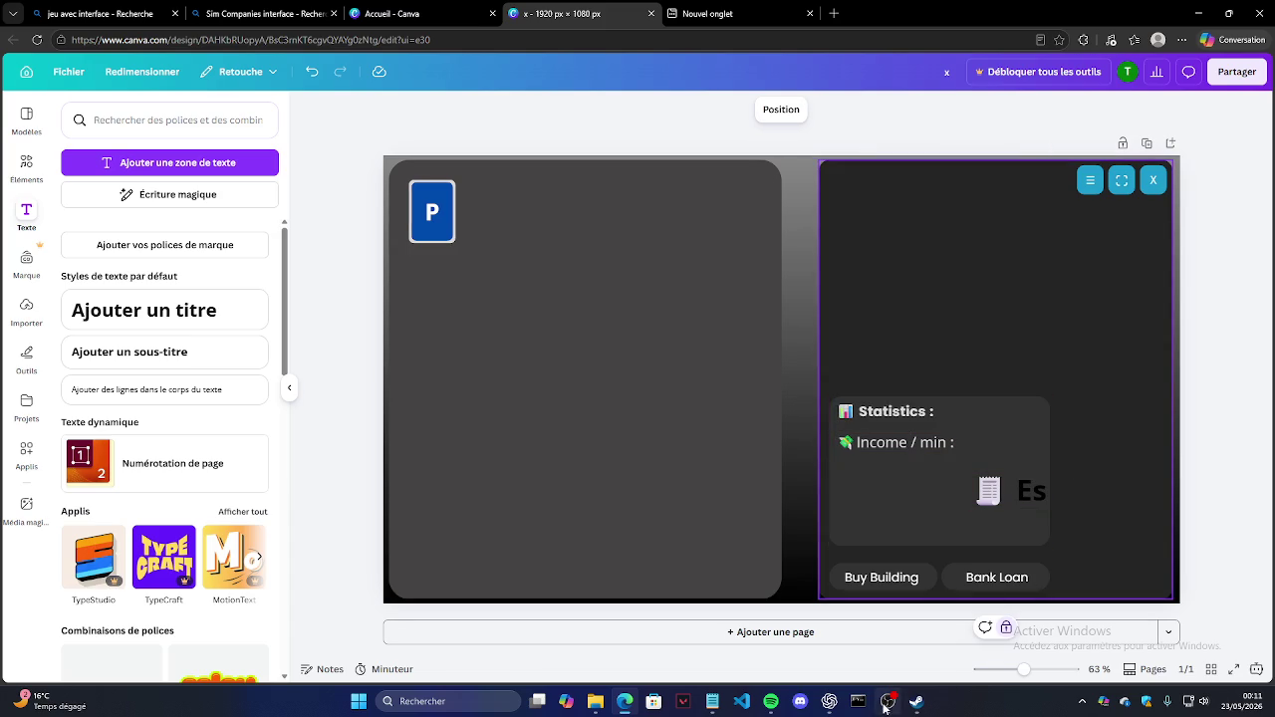
{"action": "left_click", "coordinate": [832, 701]}
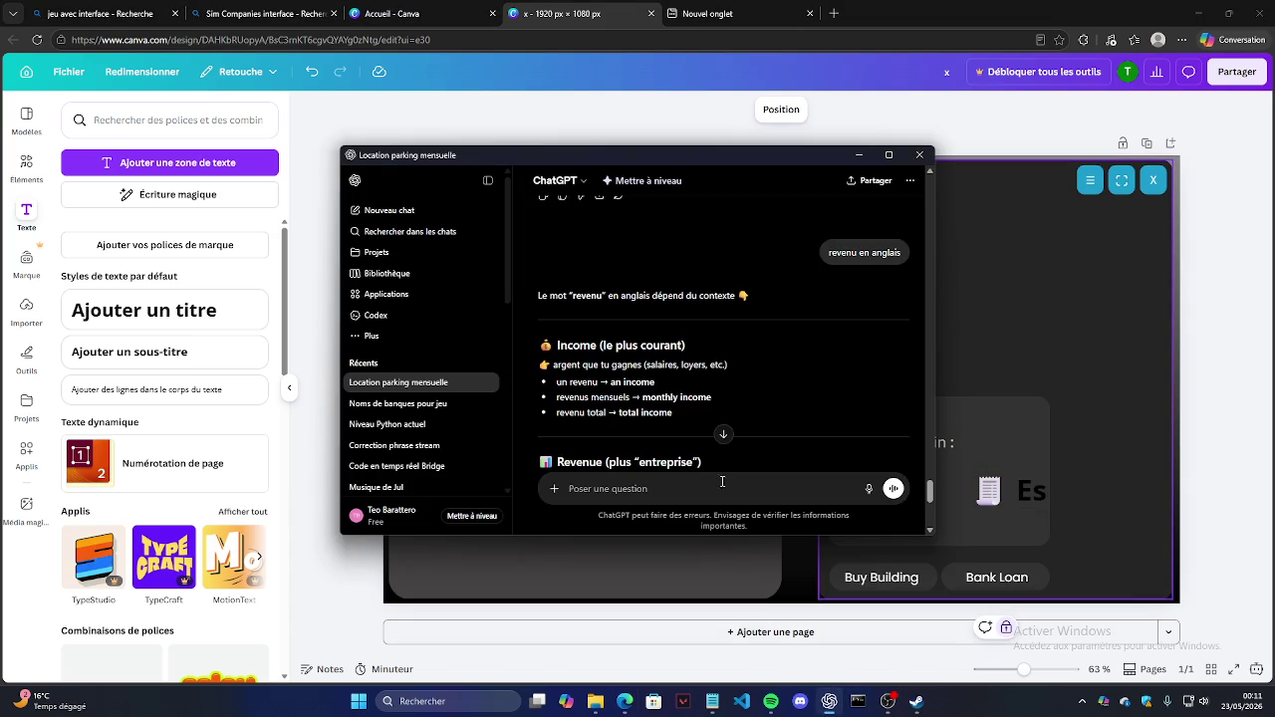
Step: Send 'Estimation' to ChatGPT and copy the '🧠 Estimation' heading from its answer
{"action": "scroll", "coordinate": [637, 418], "scroll_direction": "down", "scroll_amount": 3}
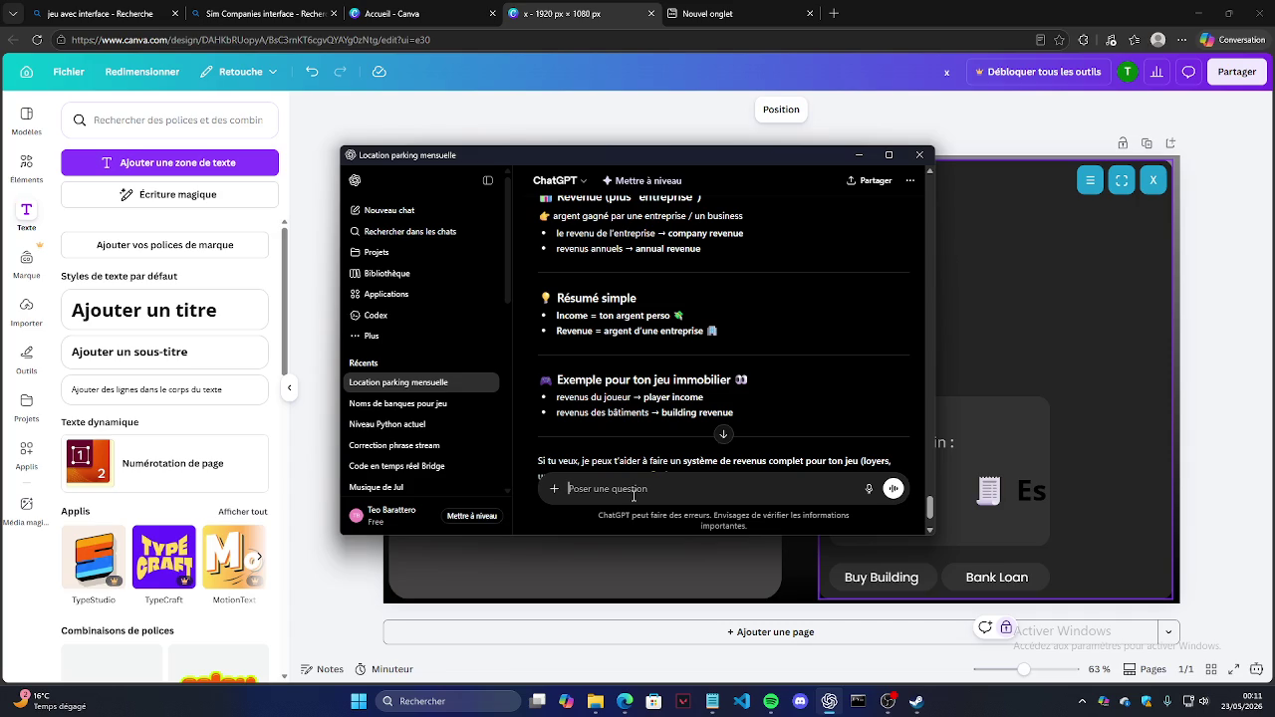
{"action": "type", "text": "Estimation"}
{"action": "key", "text": "Return"}
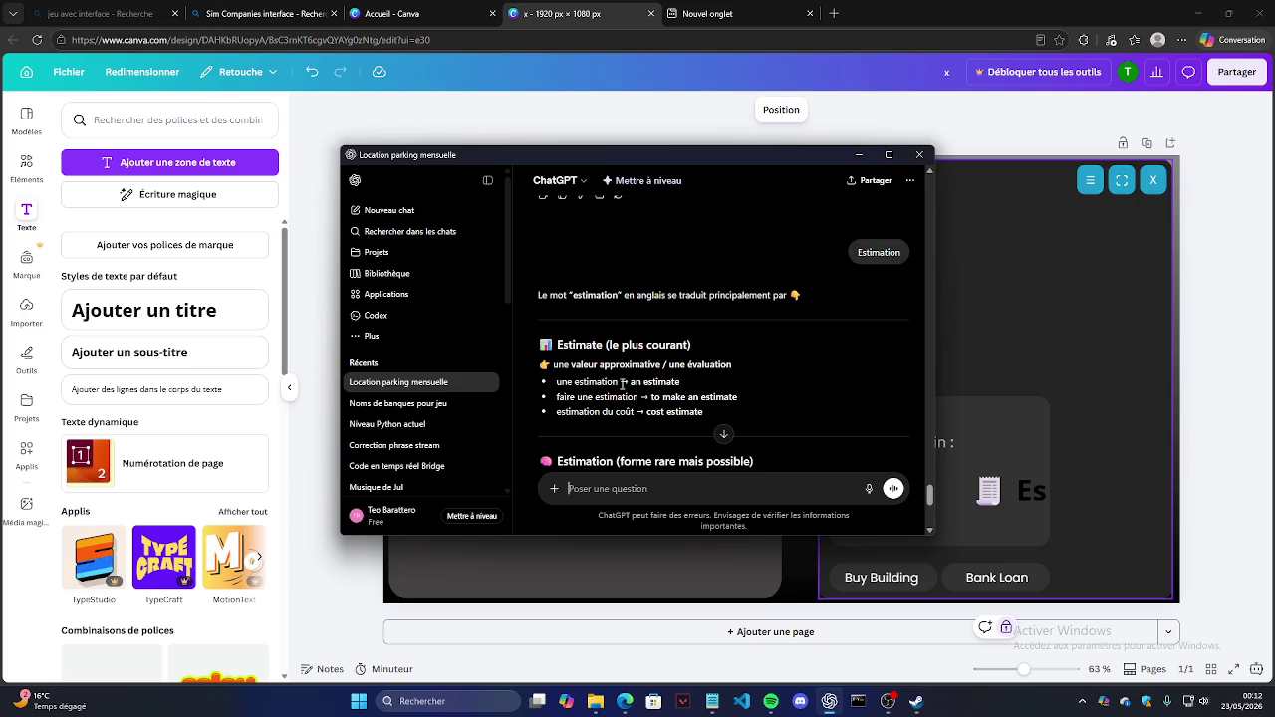
{"action": "double_click", "coordinate": [586, 344]}
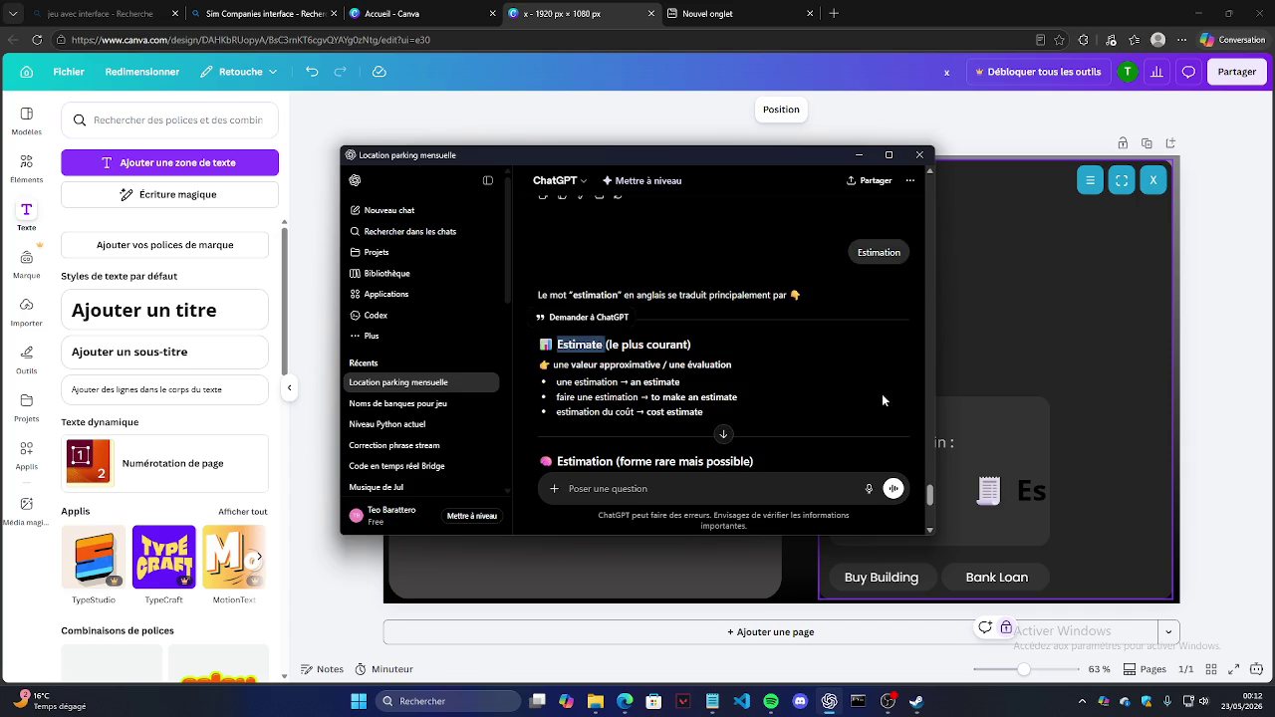
{"action": "left_click", "coordinate": [575, 435]}
{"action": "double_click", "coordinate": [611, 461]}
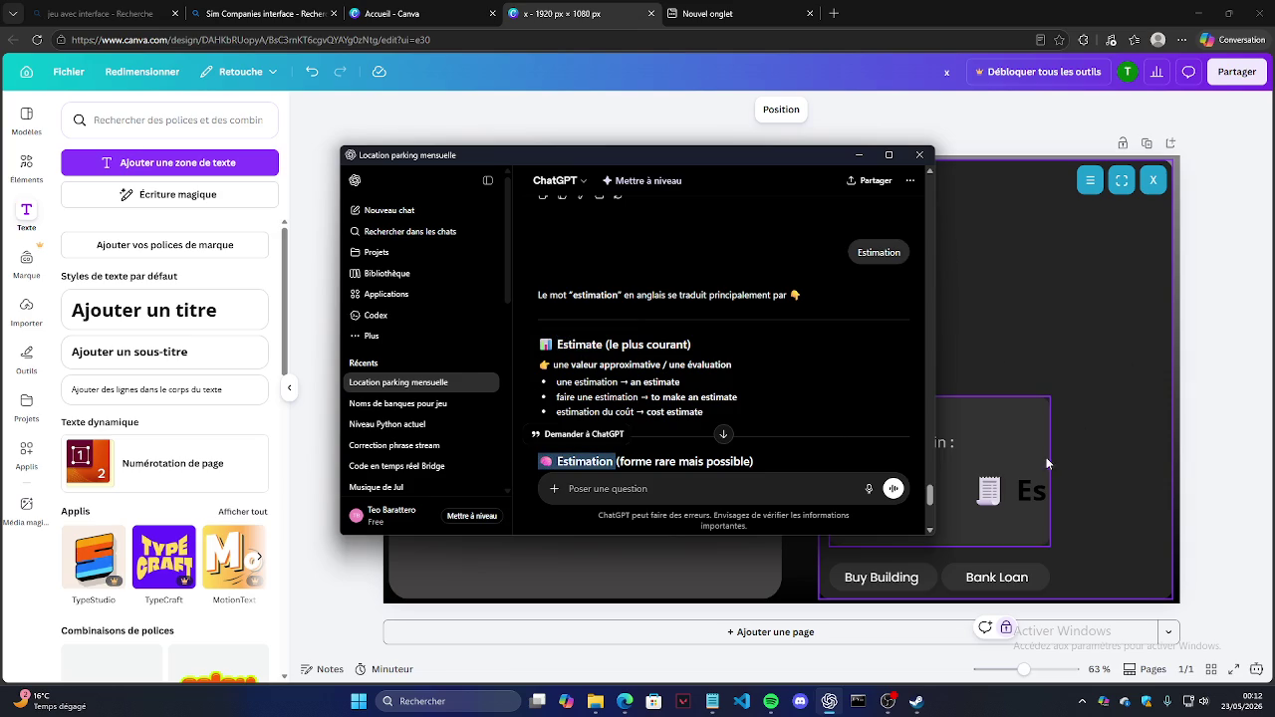
{"action": "left_click", "coordinate": [1008, 482]}
{"action": "double_click", "coordinate": [1030, 490]}
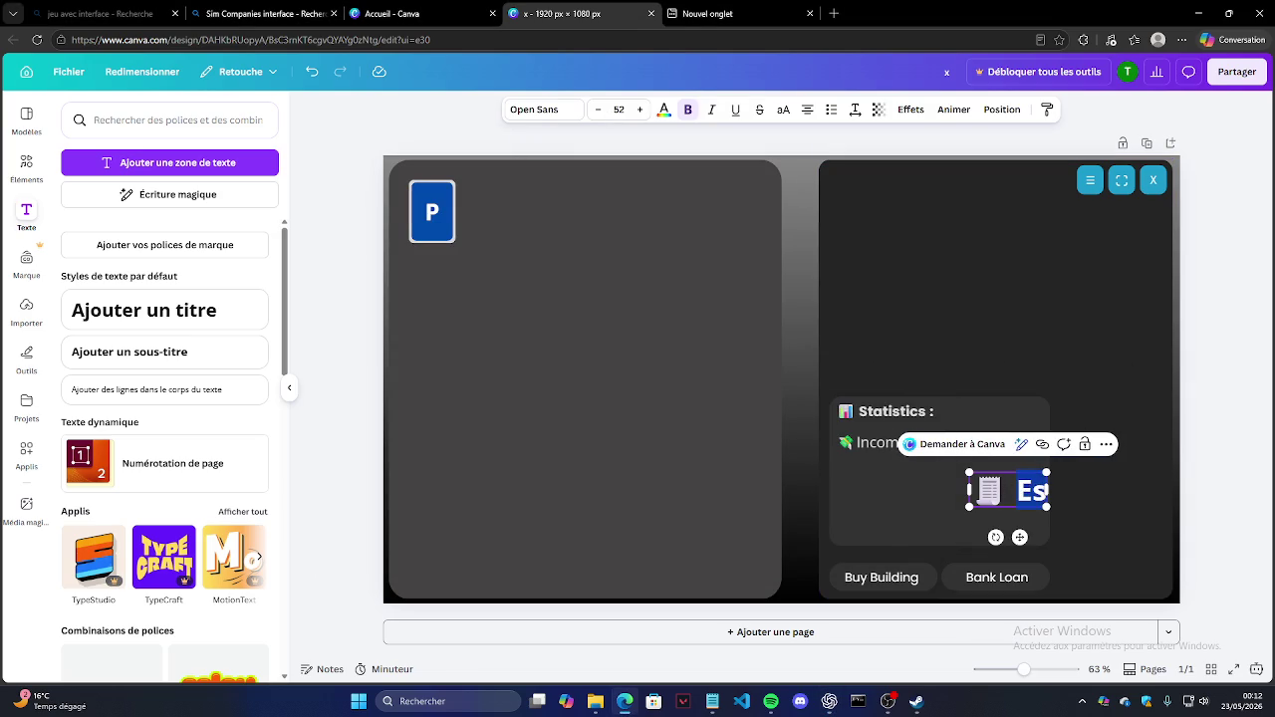
Step: Paste '🧠 Estimation' over the placeholder and add 'Taxe' after it
{"action": "type", "text": "🧠 Estimation"}
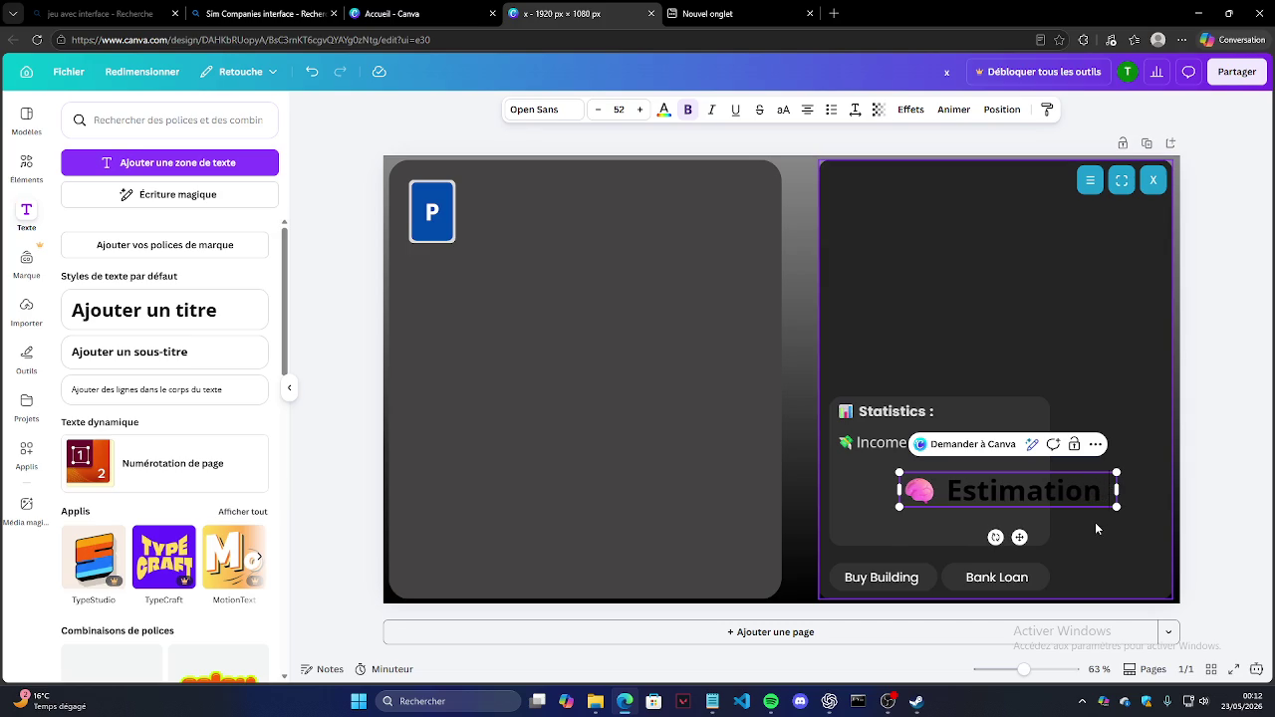
{"action": "type", "text": "Taxe"}
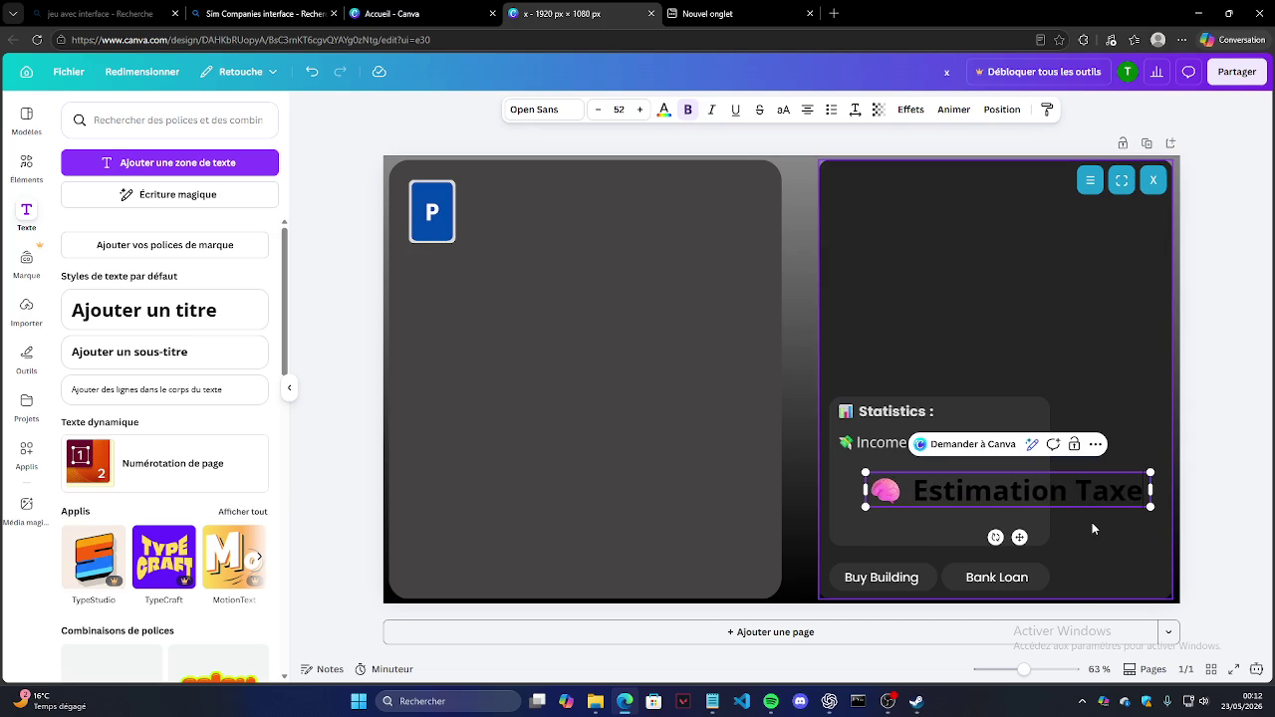
Step: Switch the Estimation Taxe text to Poppins and reduce its font size
{"action": "left_click_drag", "start_coordinate": [1152, 488], "coordinate": [859, 490]}
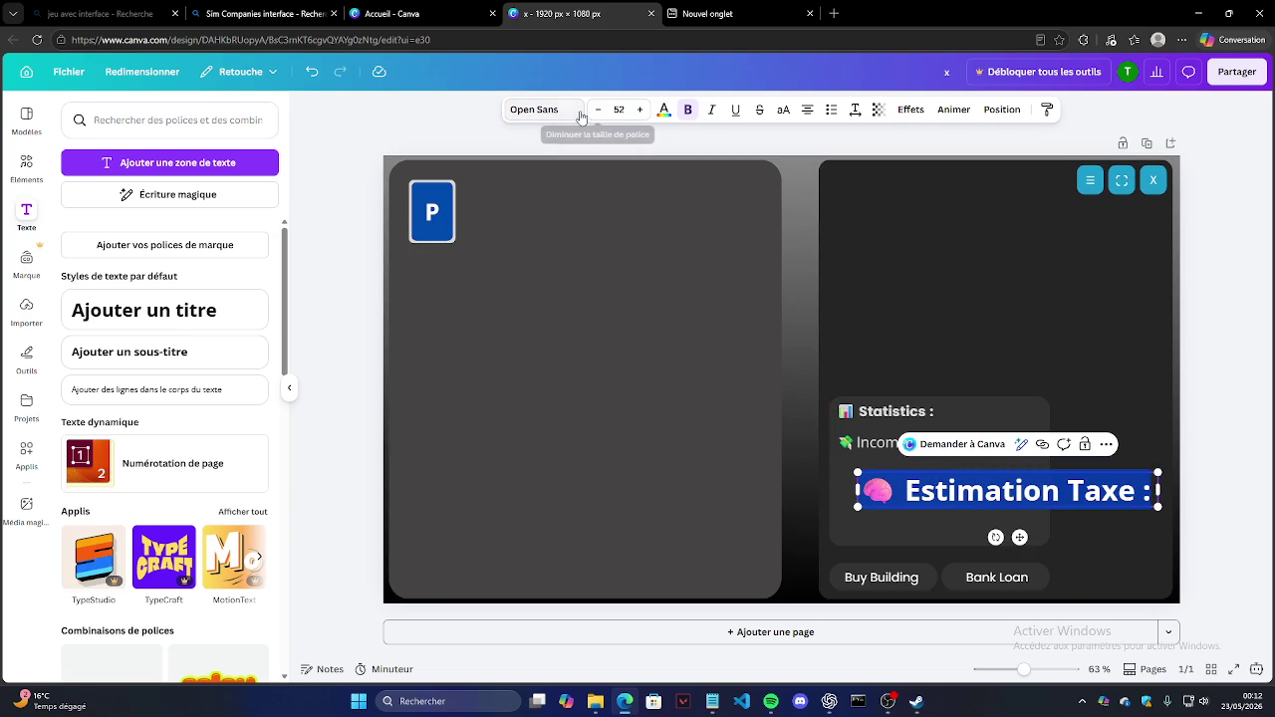
{"action": "left_click", "coordinate": [542, 109]}
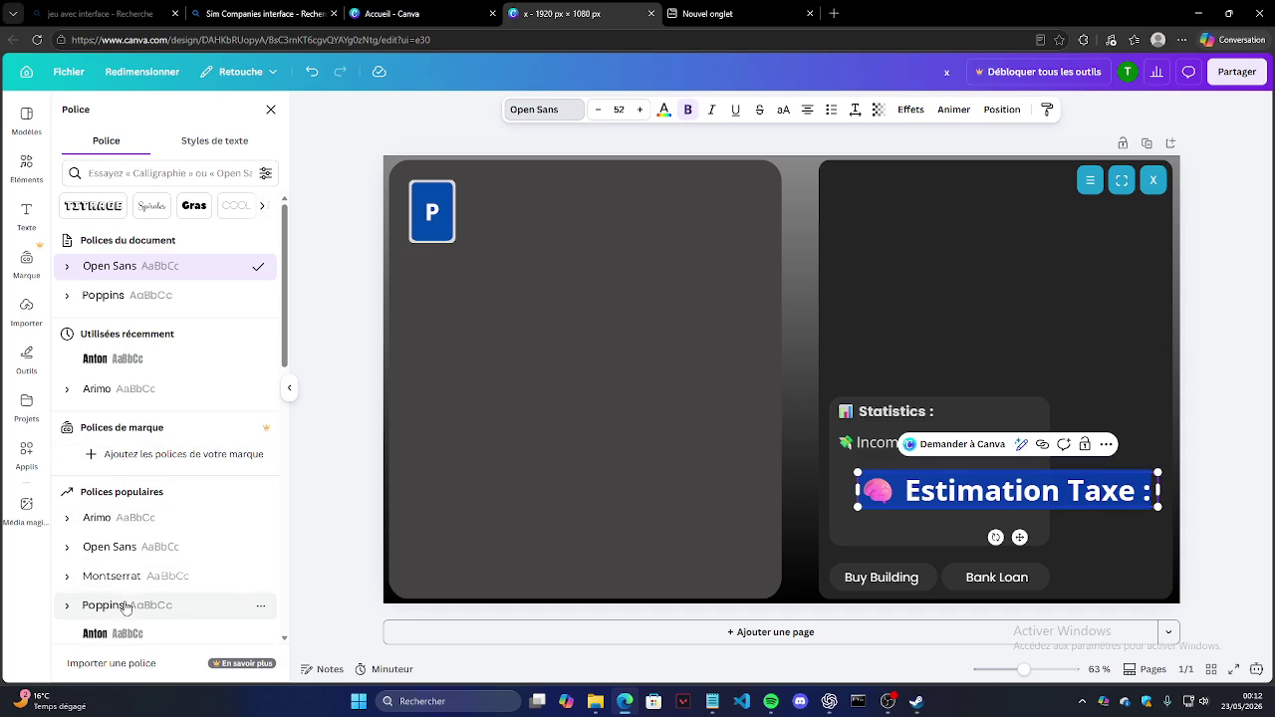
{"action": "left_click", "coordinate": [117, 605]}
{"action": "left_click", "coordinate": [661, 112]}
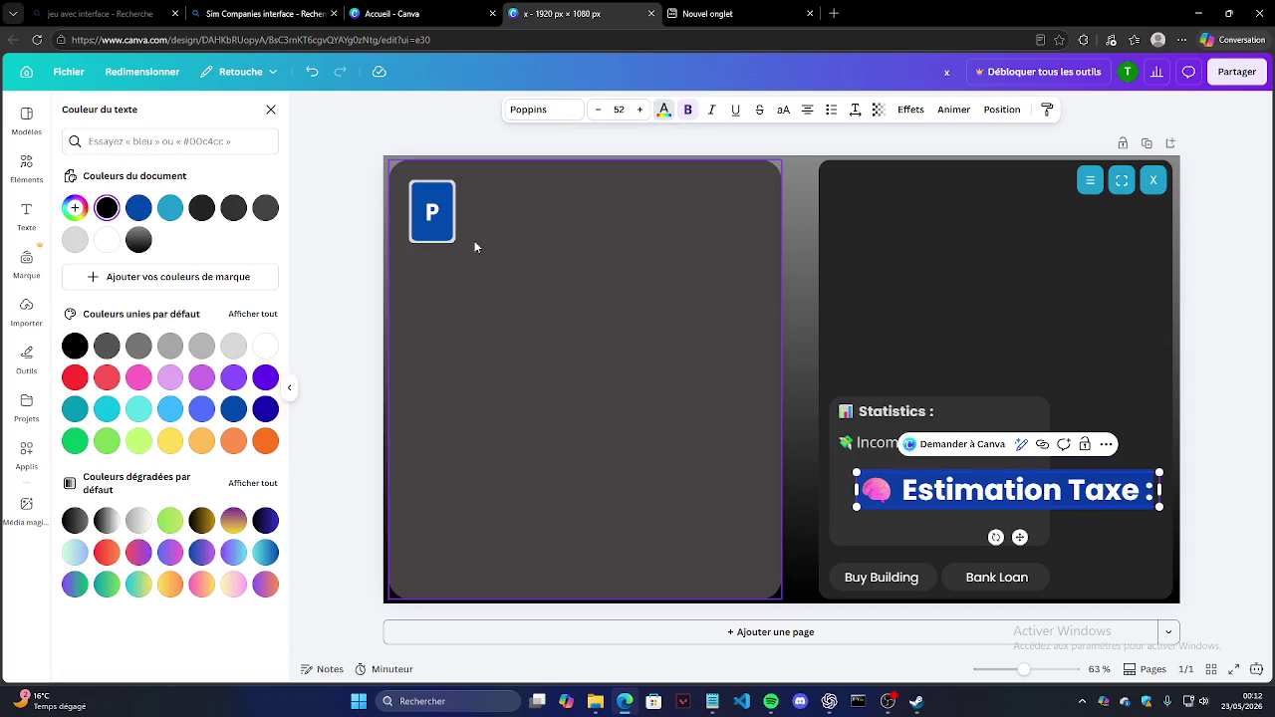
{"action": "left_click", "coordinate": [598, 110]}
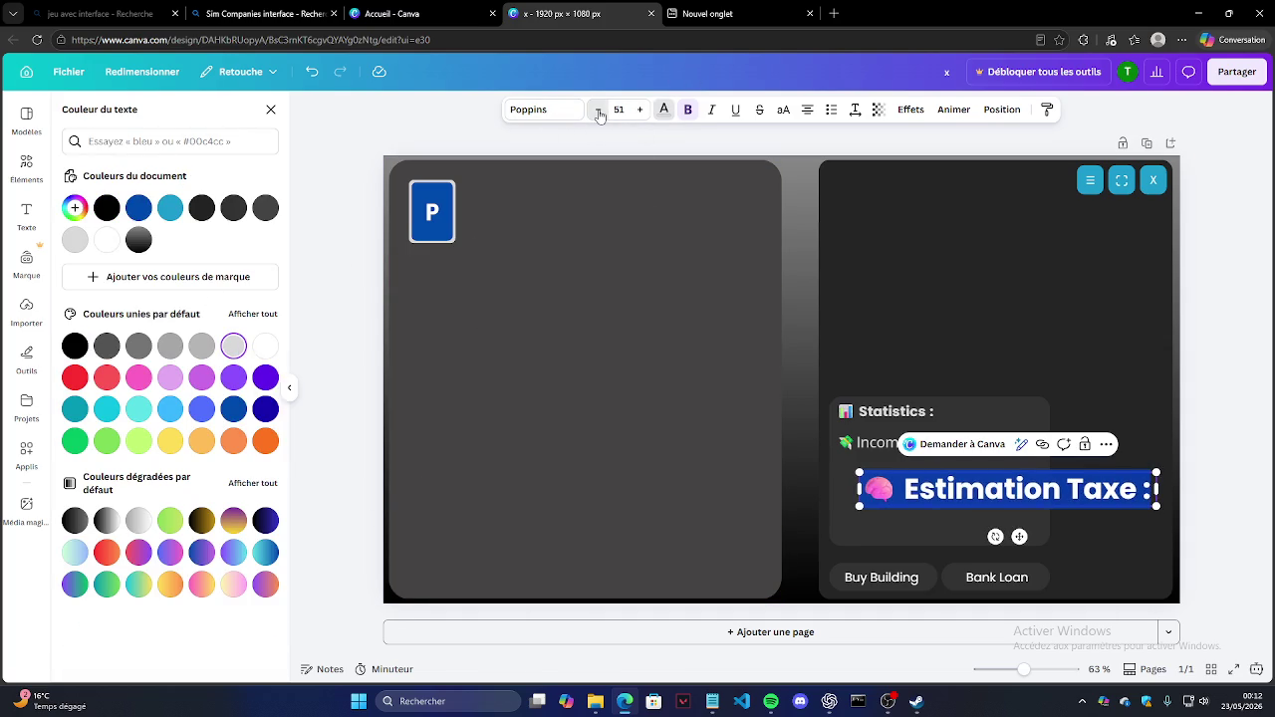
{"action": "left_click", "coordinate": [598, 110]}
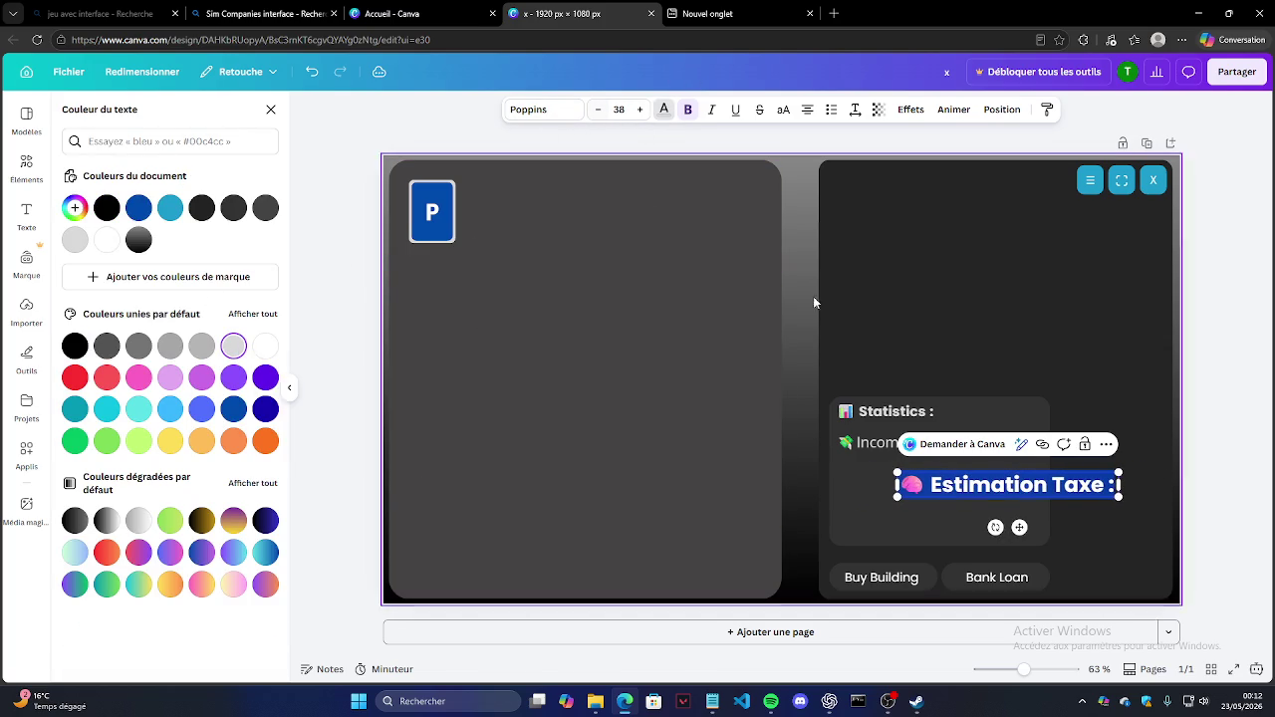
Step: Change the Income / min text to the Poppins font
{"action": "left_click", "coordinate": [868, 442]}
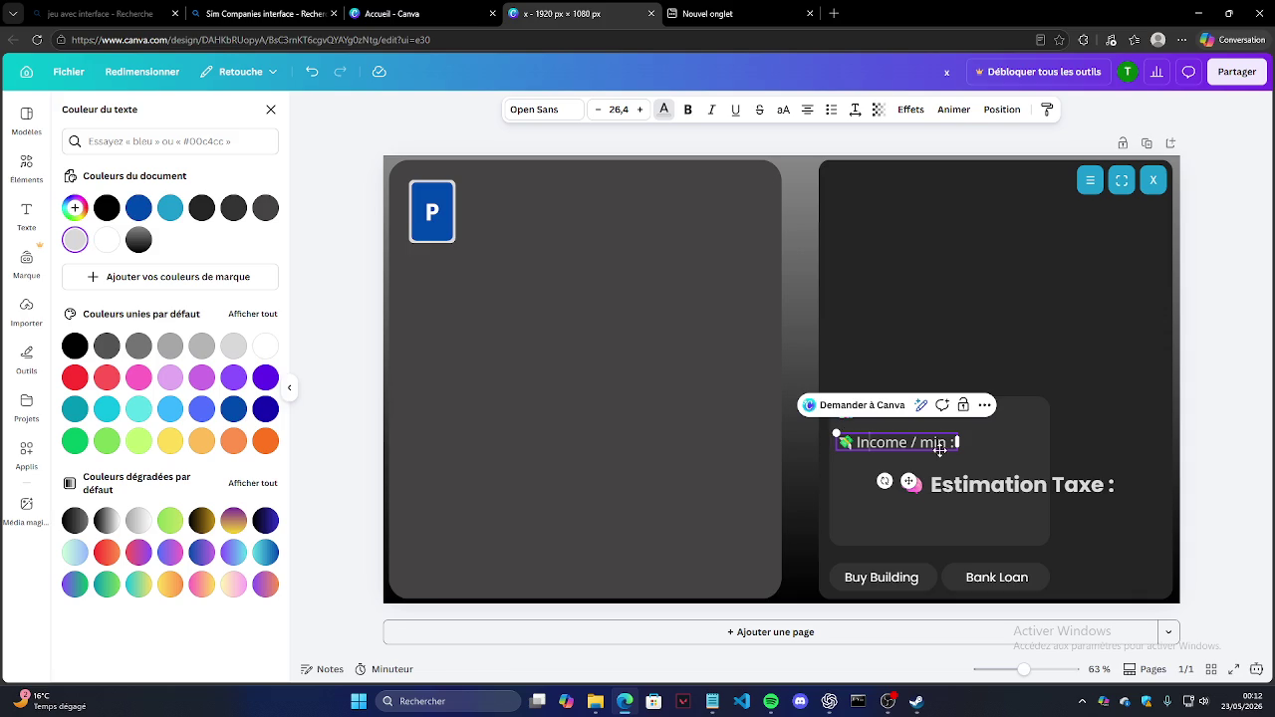
{"action": "left_click_drag", "start_coordinate": [954, 443], "coordinate": [858, 442]}
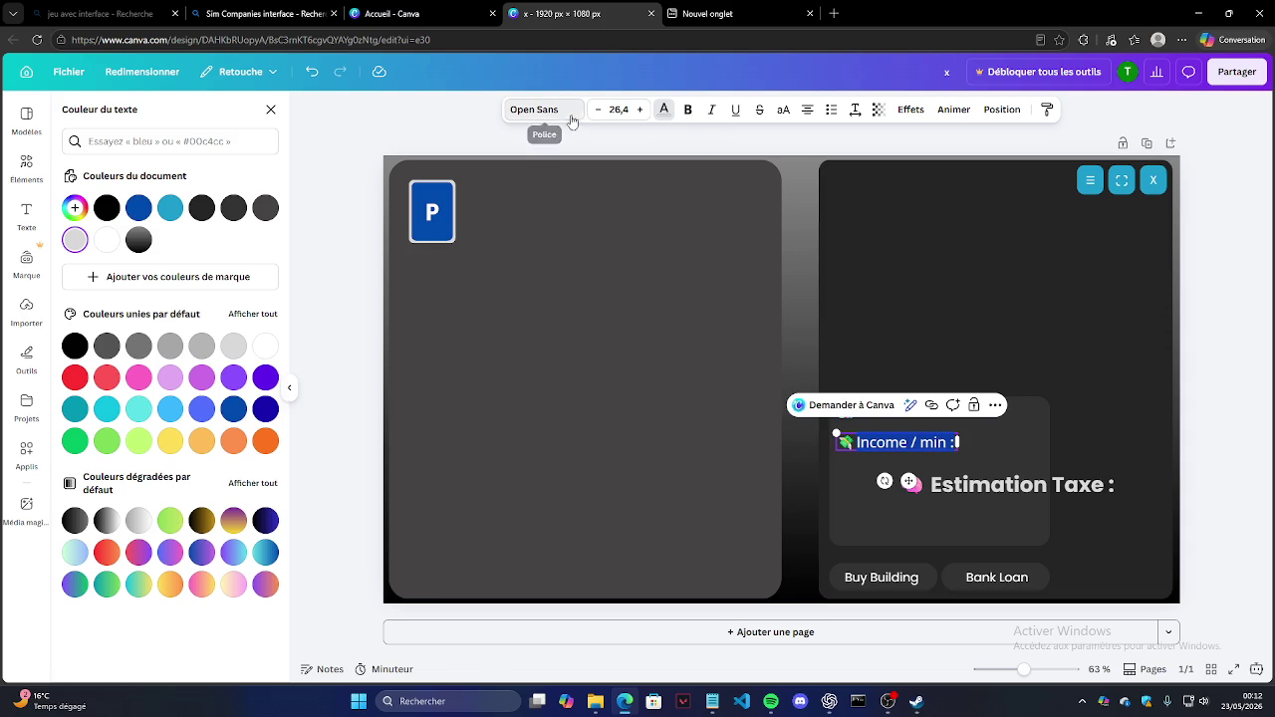
{"action": "left_click", "coordinate": [534, 109]}
{"action": "left_click", "coordinate": [249, 605]}
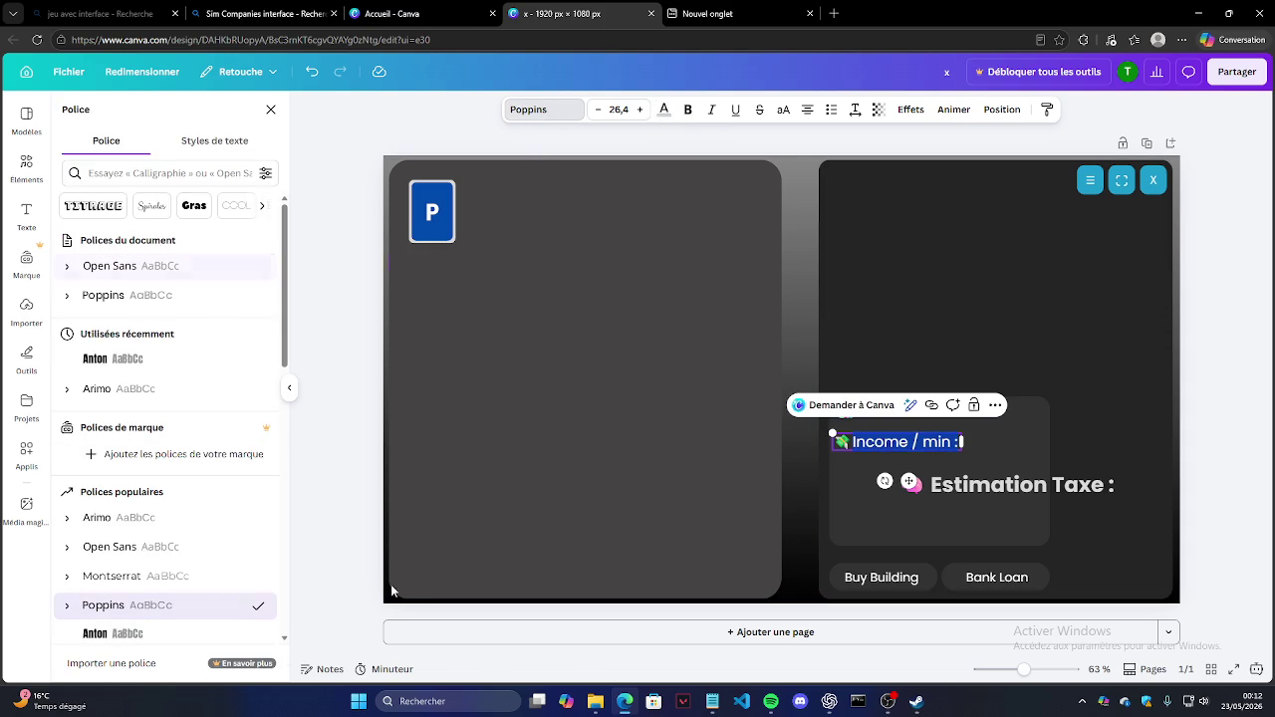
{"action": "left_click", "coordinate": [1208, 429]}
Step: Reselect the 'Estimation Taxe :' wording, including the colon, to adjust its size
{"action": "double_click", "coordinate": [951, 444]}
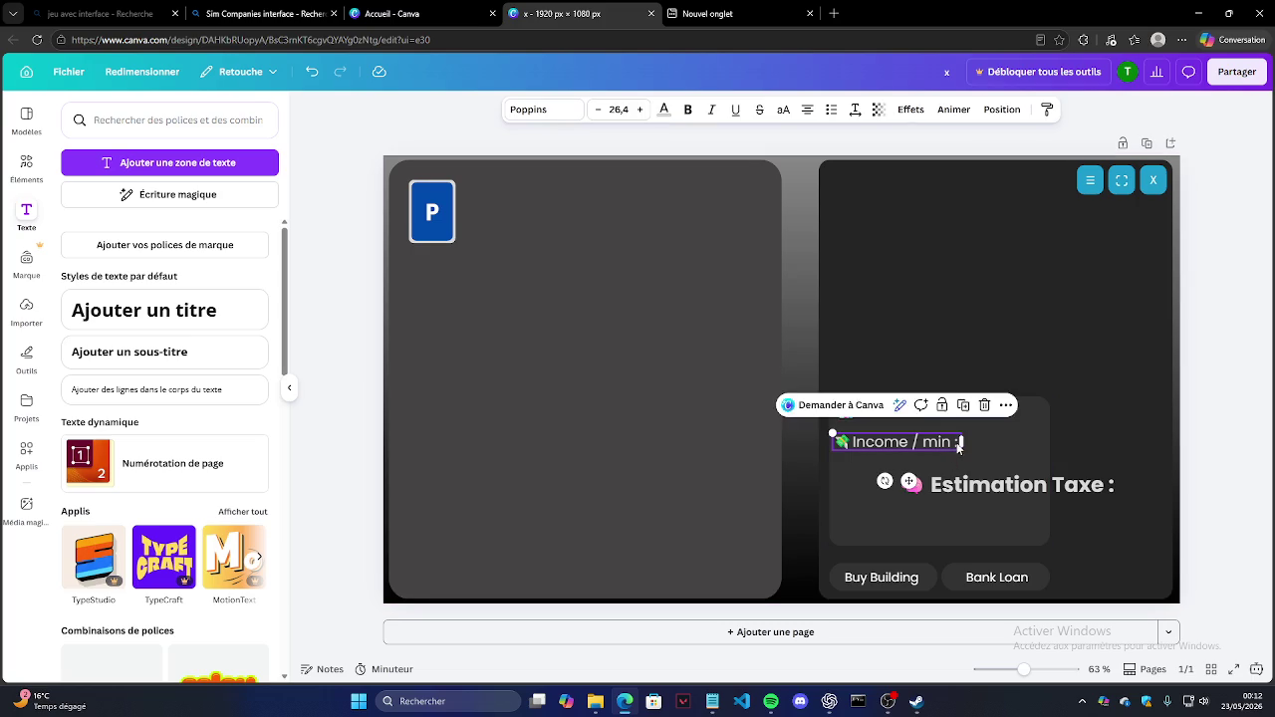
{"action": "left_click", "coordinate": [1018, 485]}
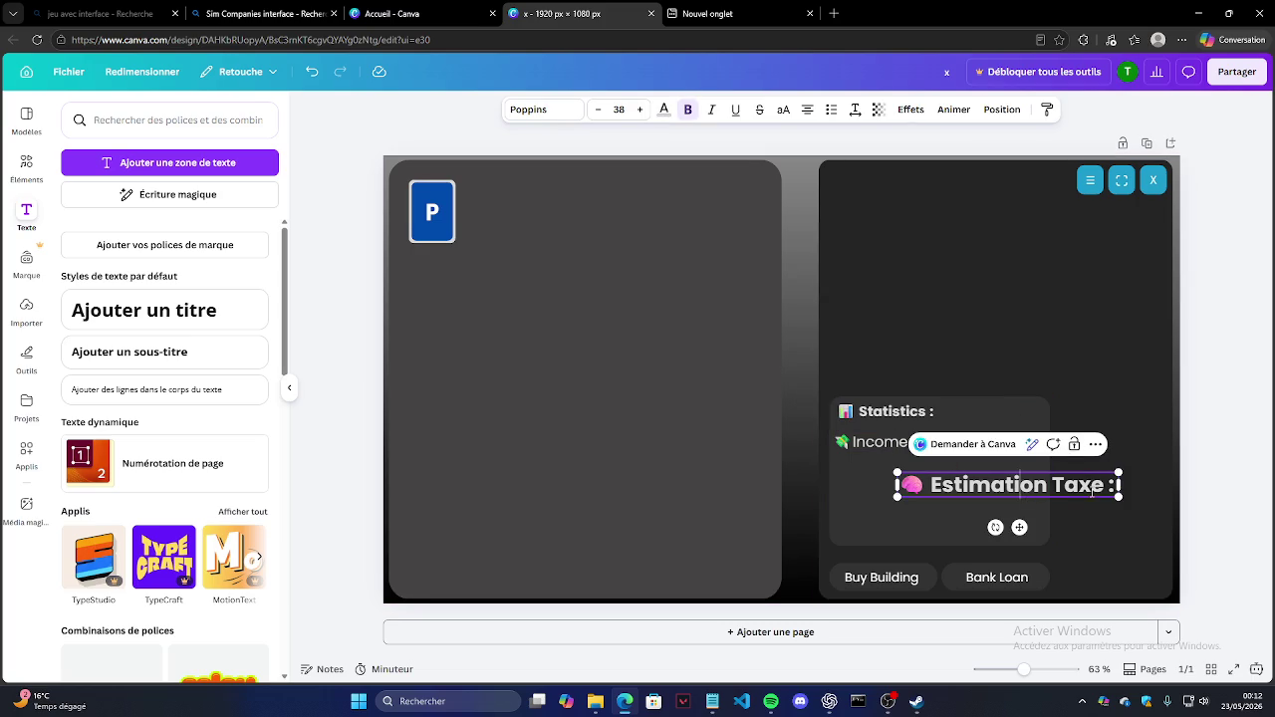
{"action": "key", "text": "ctrl+shift+Right"}
{"action": "key", "text": "ctrl+shift+Right"}
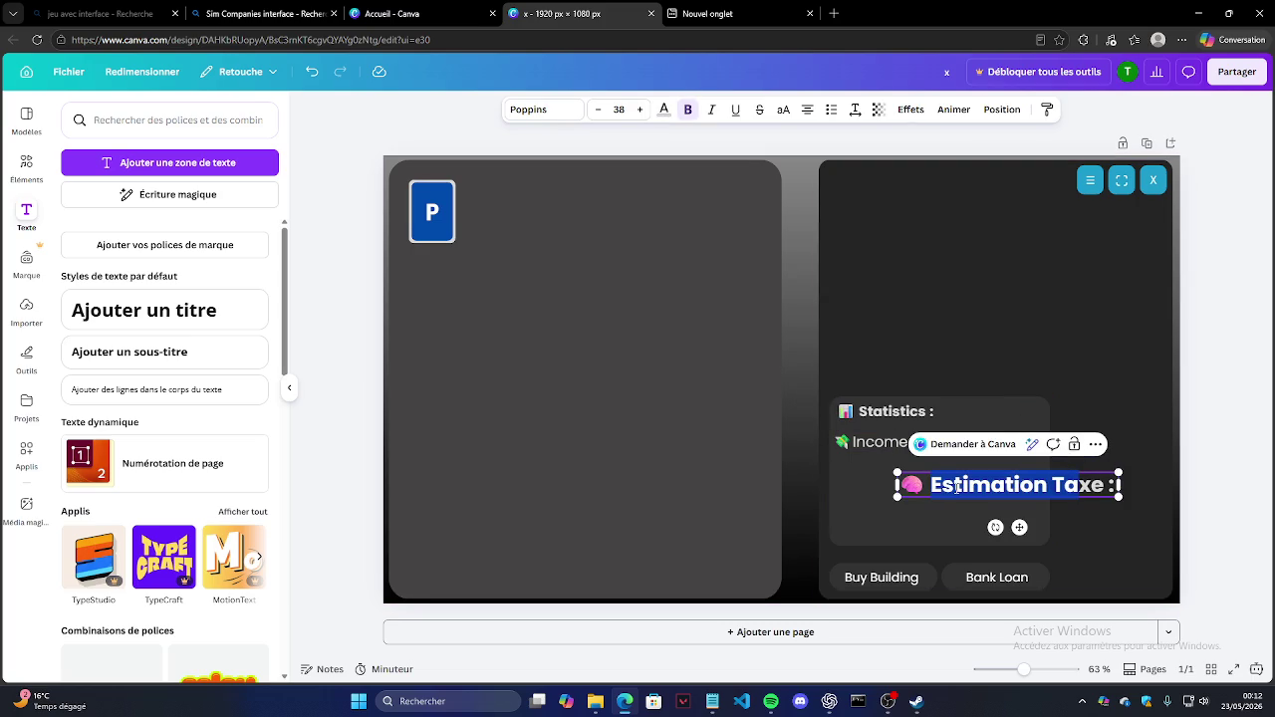
{"action": "key", "text": "ctrl+shift+Right"}
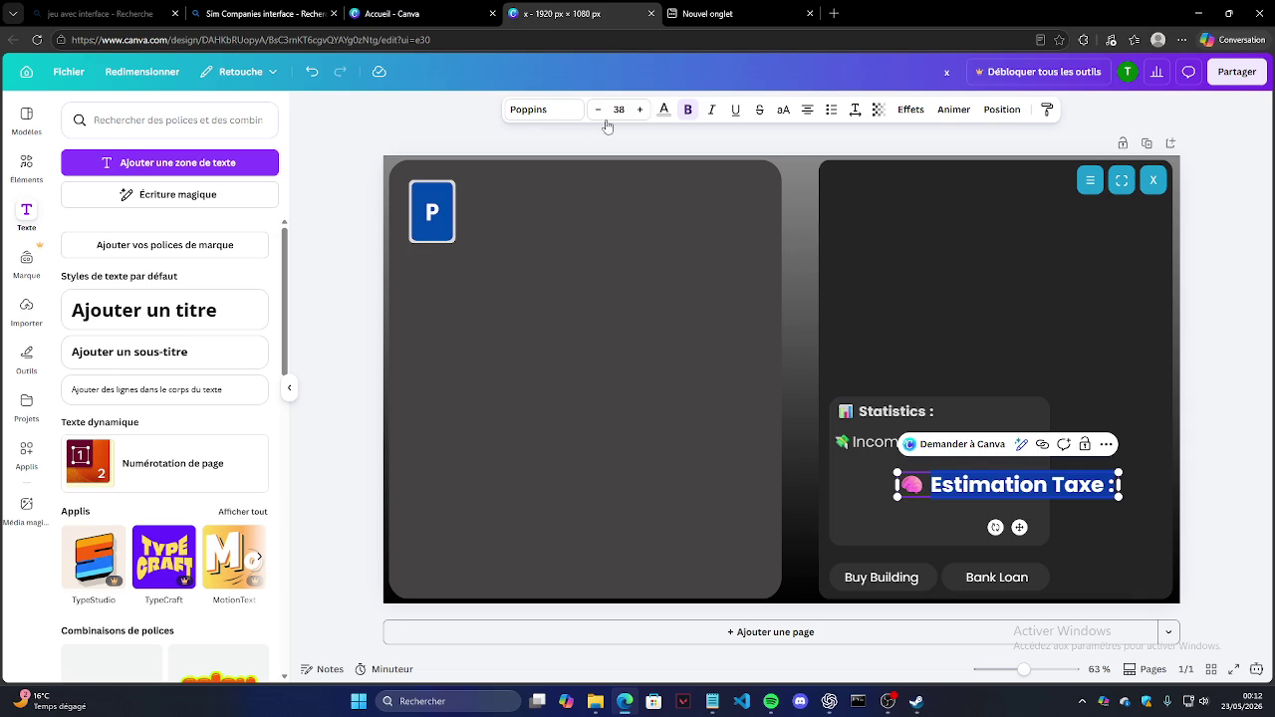
{"action": "left_click", "coordinate": [618, 110]}
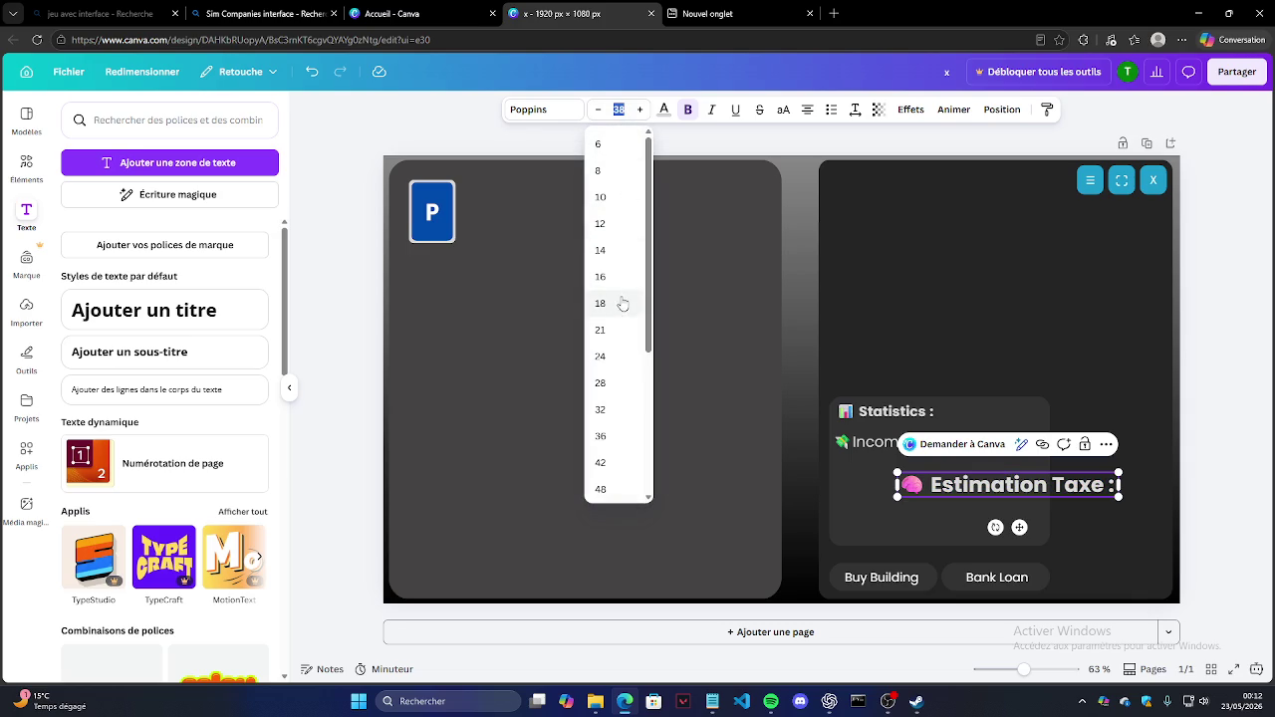
Step: Set the Estimation Taxe font size to 26.4
{"action": "type", "text": "26"}
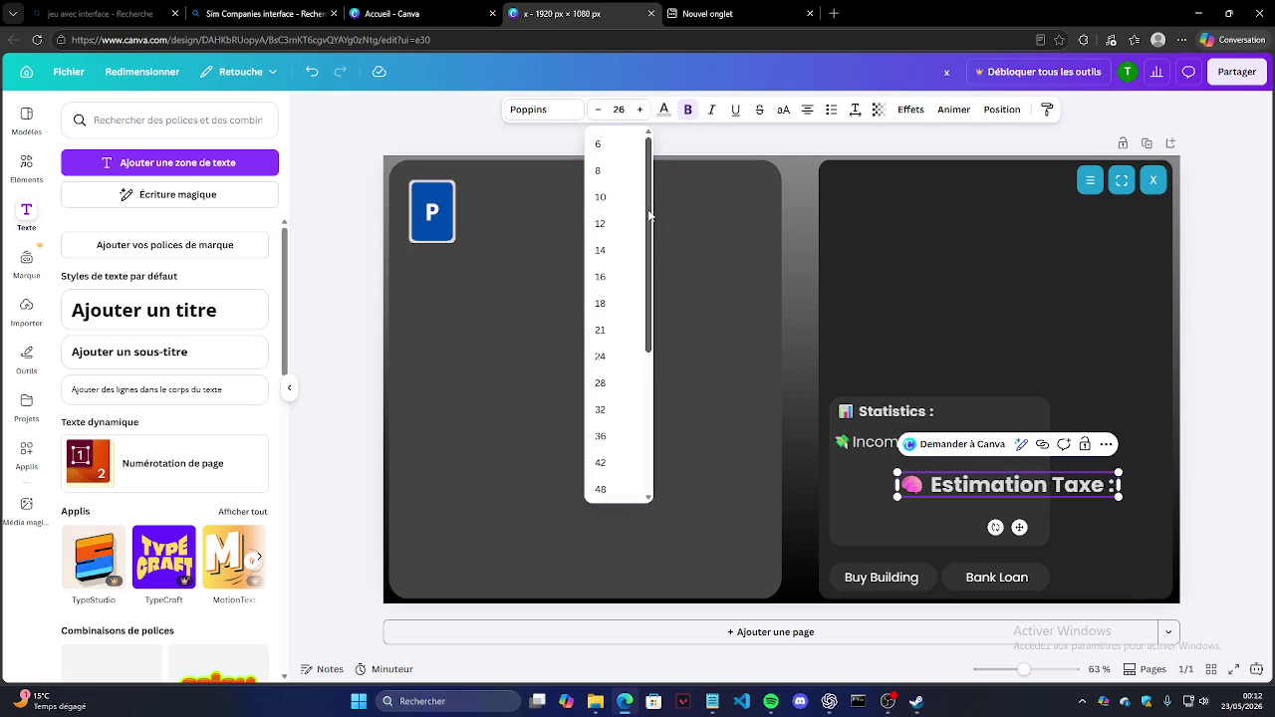
{"action": "key", "text": "ctrl+shift+period"}
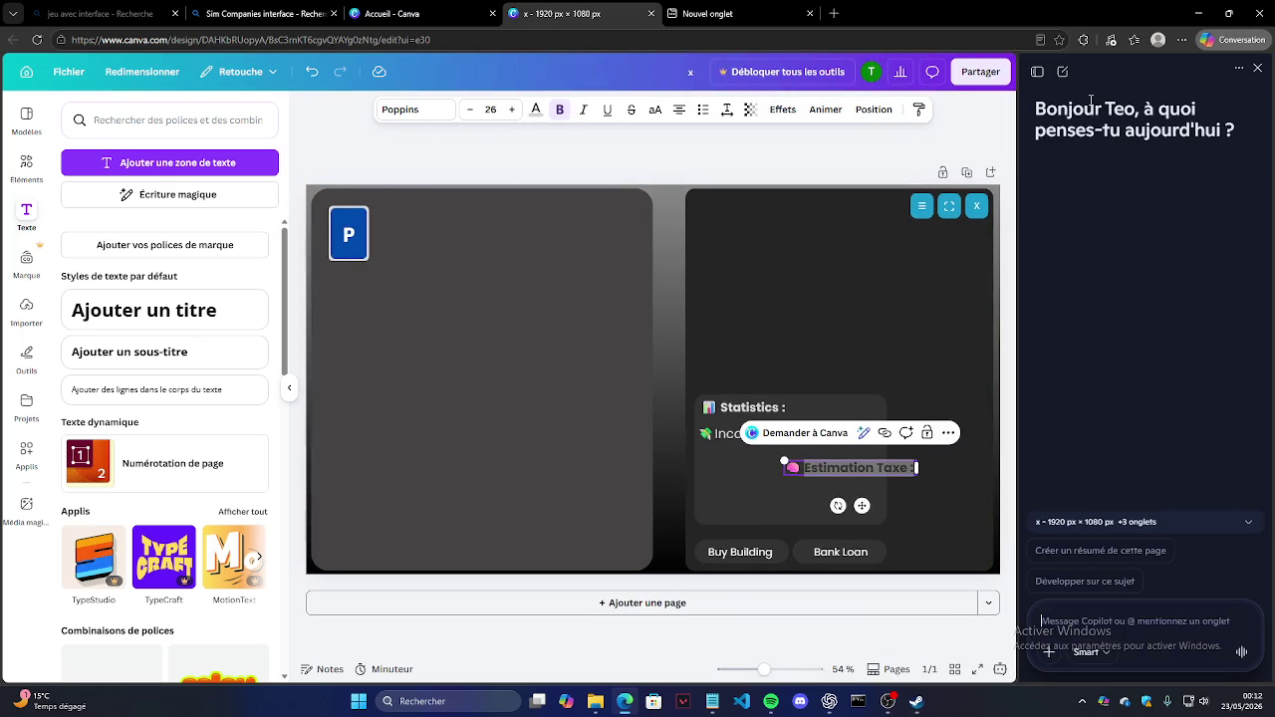
{"action": "left_click", "coordinate": [1257, 68]}
{"action": "left_click", "coordinate": [626, 107]}
{"action": "key", "text": "Up"}
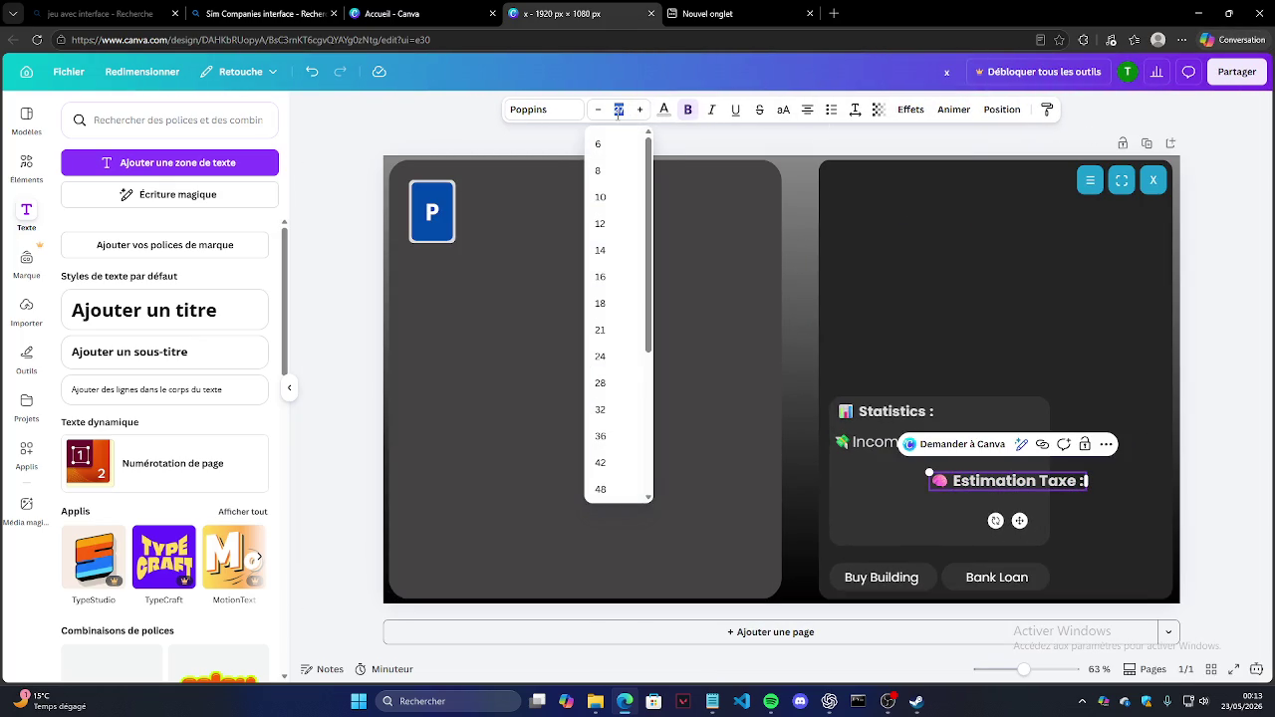
{"action": "type", "text": ".4"}
{"action": "key", "text": "Return"}
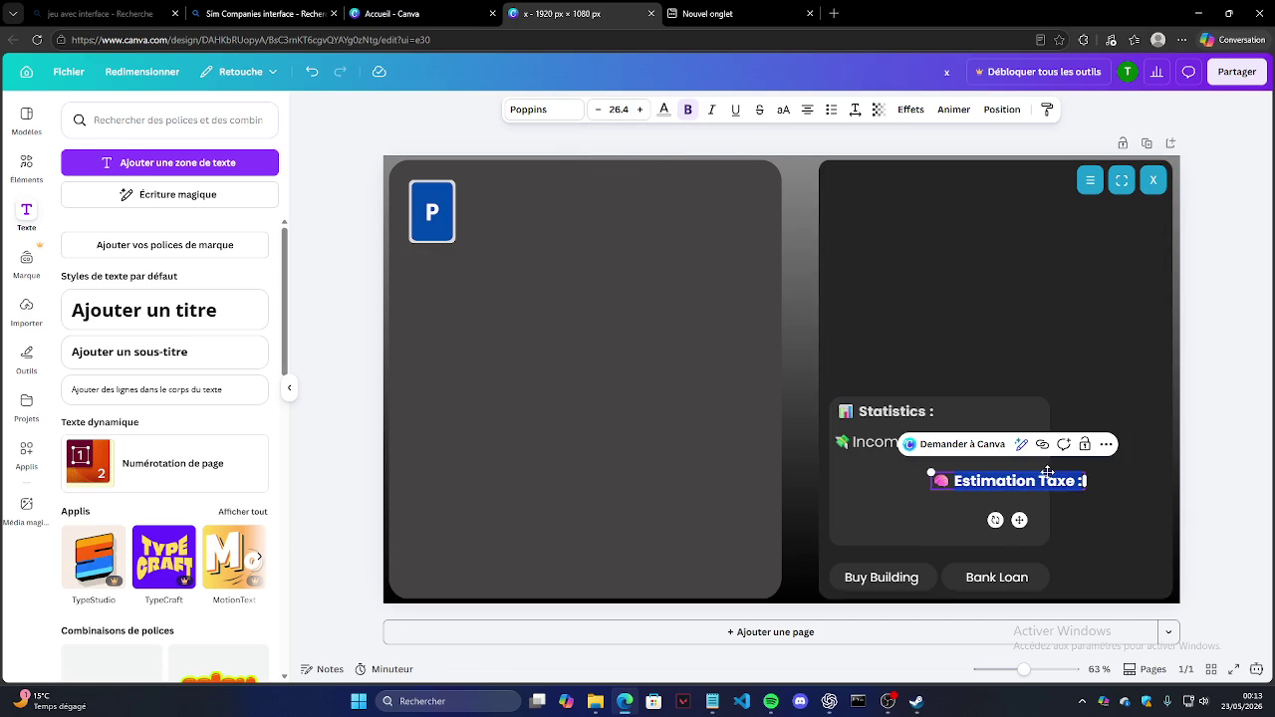
Step: Move Estimation Taxe directly under Income / min and remove its bold
{"action": "mouse_move", "coordinate": [1045, 469]}
{"action": "left_mouse_down"}
{"action": "mouse_move", "coordinate": [942, 468]}
{"action": "mouse_move", "coordinate": [963, 471]}
{"action": "left_mouse_up"}
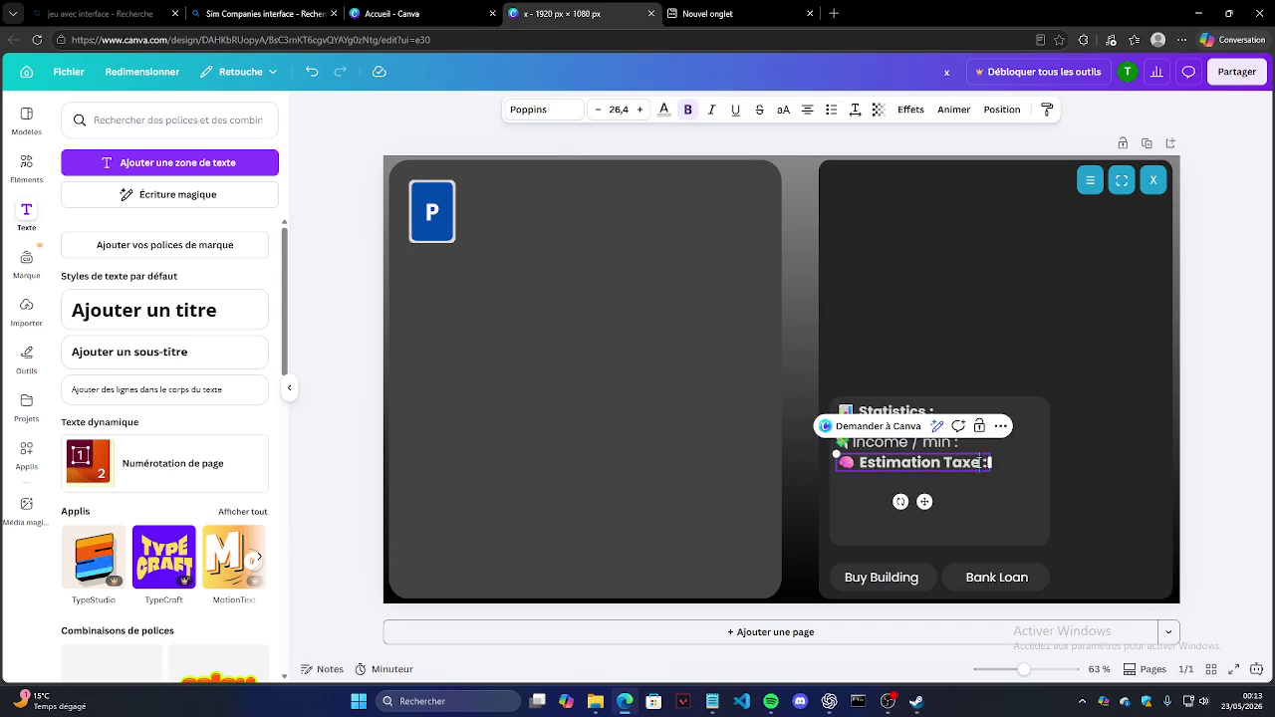
{"action": "left_click_drag", "start_coordinate": [842, 462], "coordinate": [991, 462]}
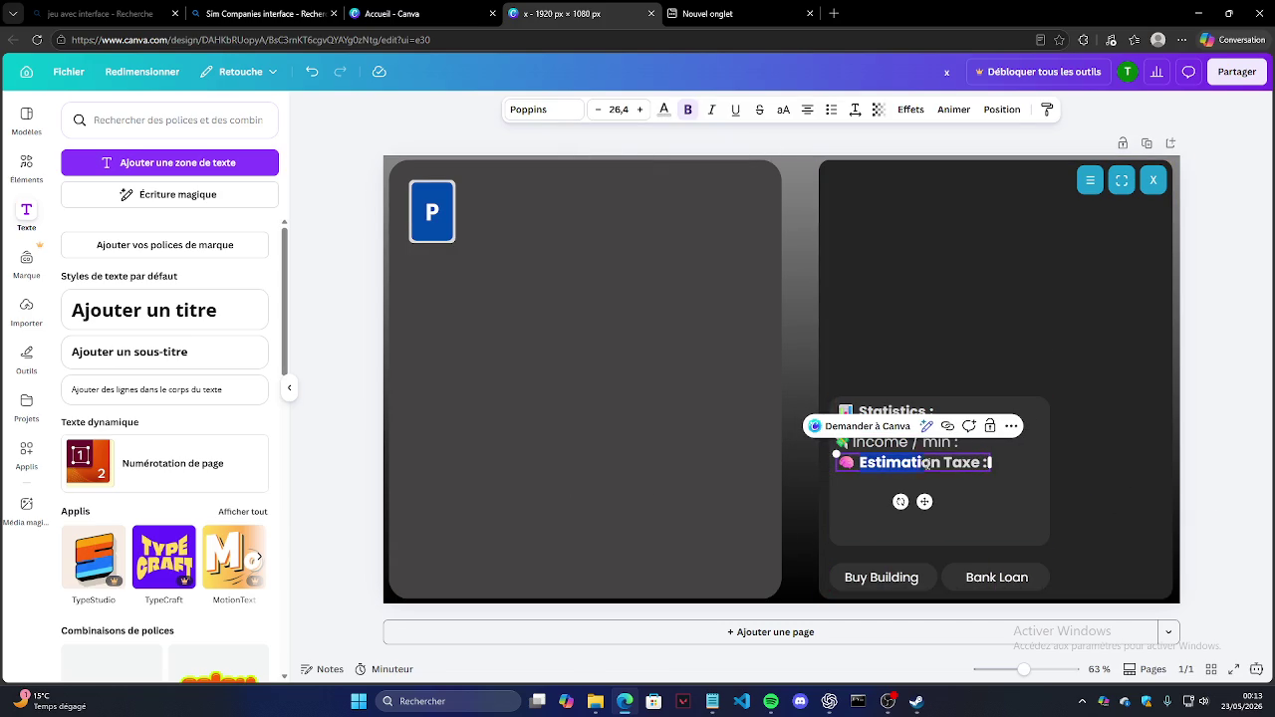
{"action": "left_click", "coordinate": [687, 109]}
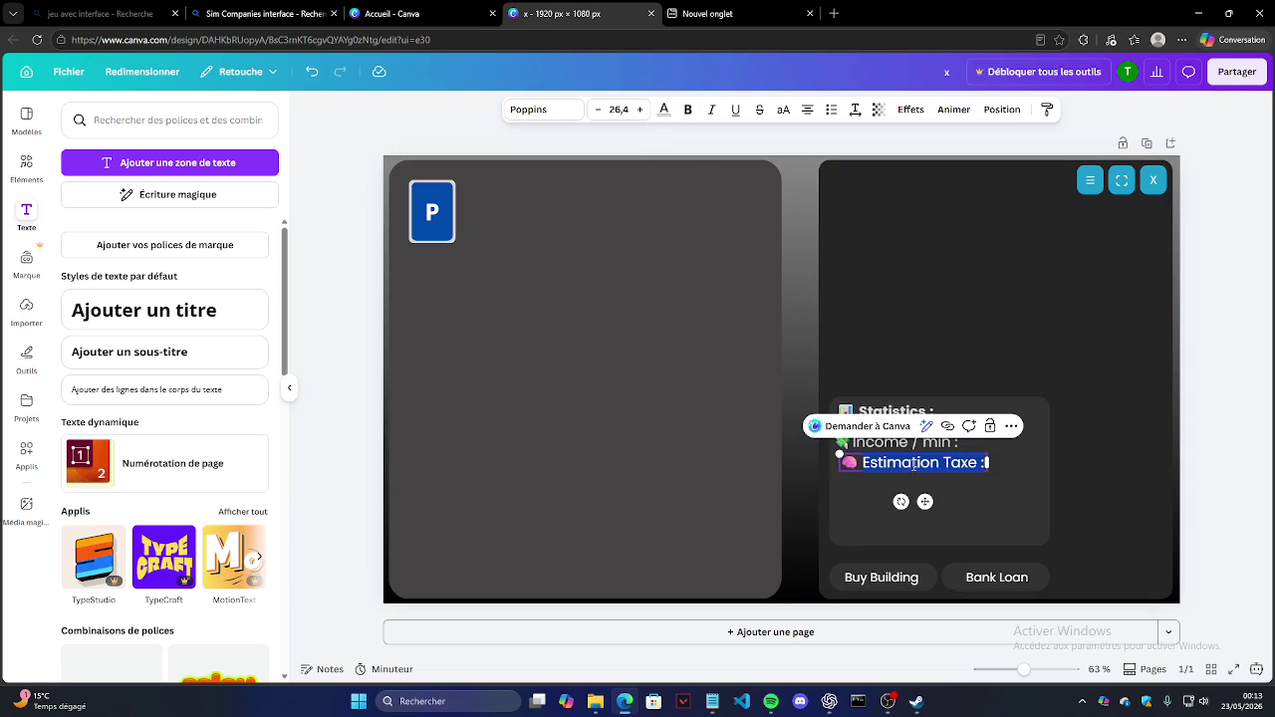
{"action": "key", "text": "Left"}
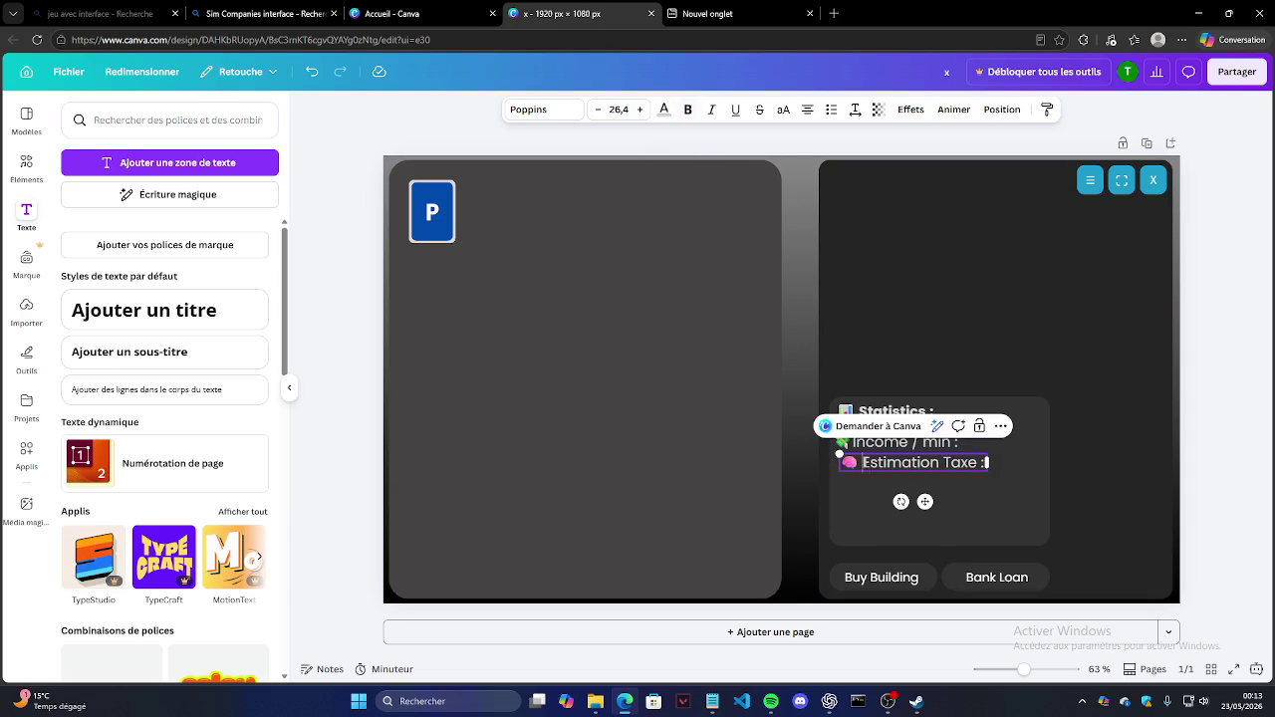
{"action": "left_click", "coordinate": [959, 465]}
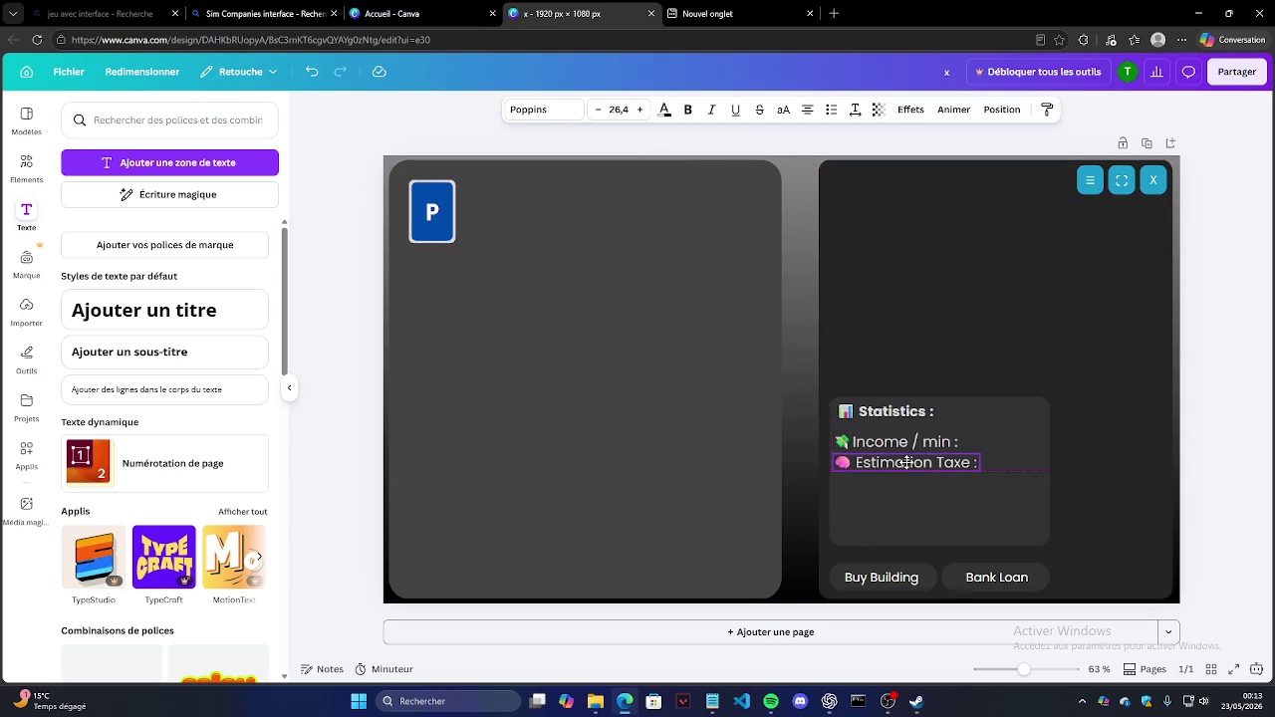
Step: Select the word 'Estimate' in ChatGPT's translation of estimation, then go back to Canva
{"action": "left_click", "coordinate": [1190, 426]}
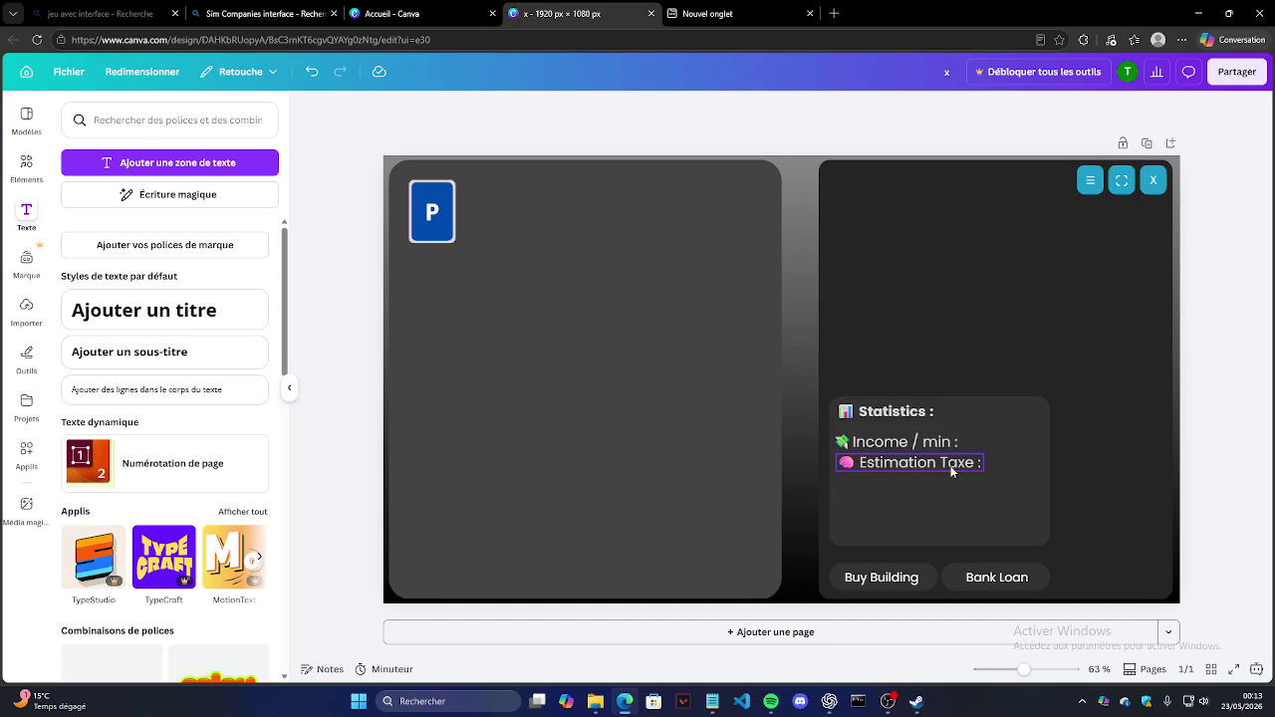
{"action": "mouse_move", "coordinate": [887, 701]}
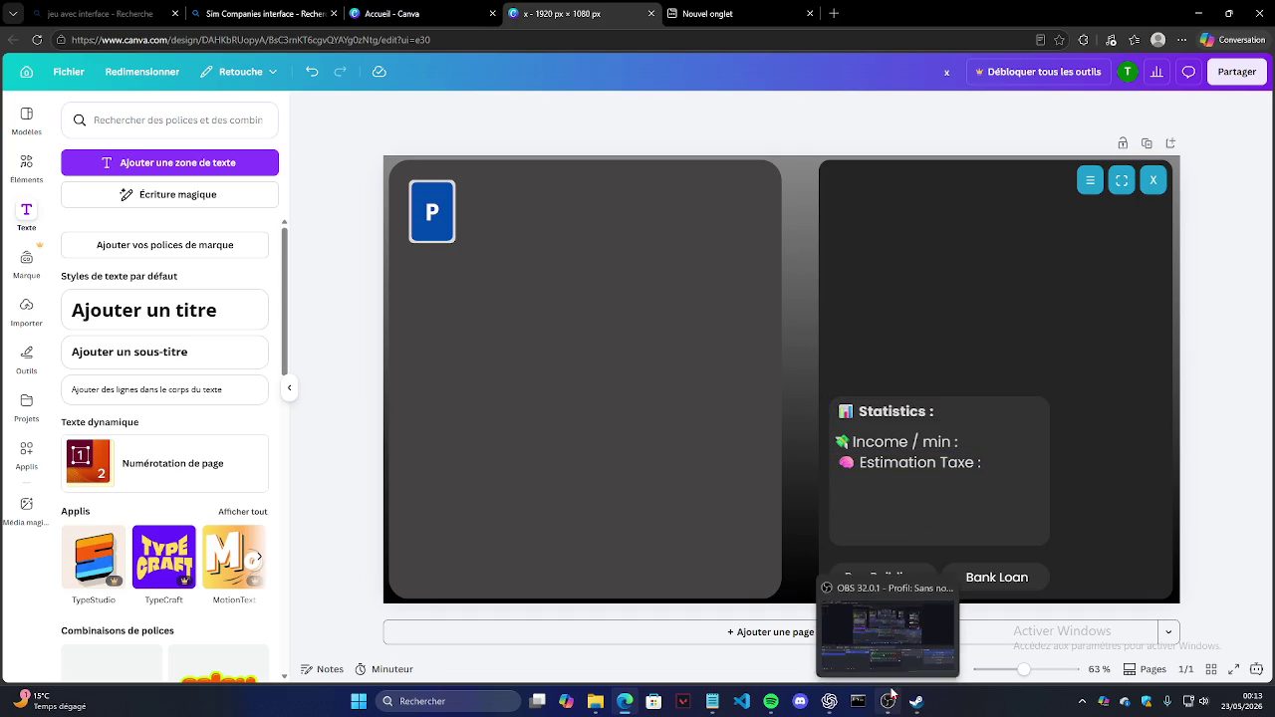
{"action": "left_click", "coordinate": [829, 702]}
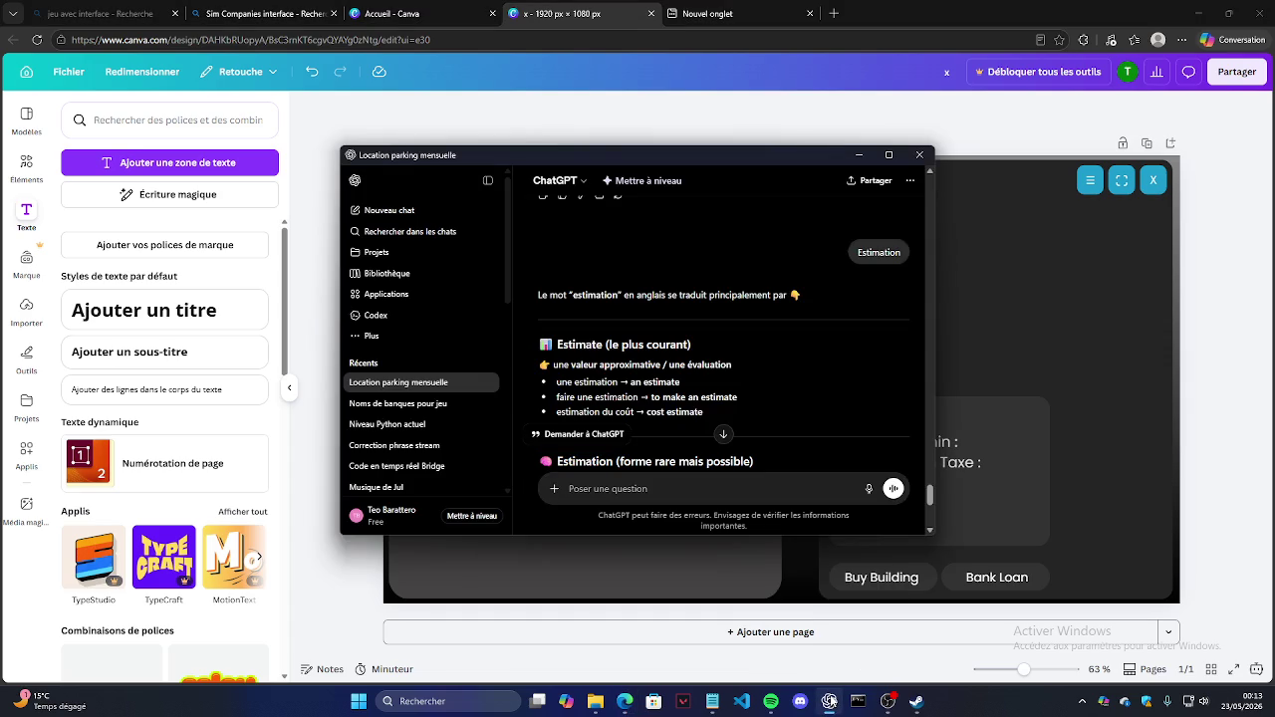
{"action": "double_click", "coordinate": [584, 347]}
{"action": "key", "text": "ctrl+c"}
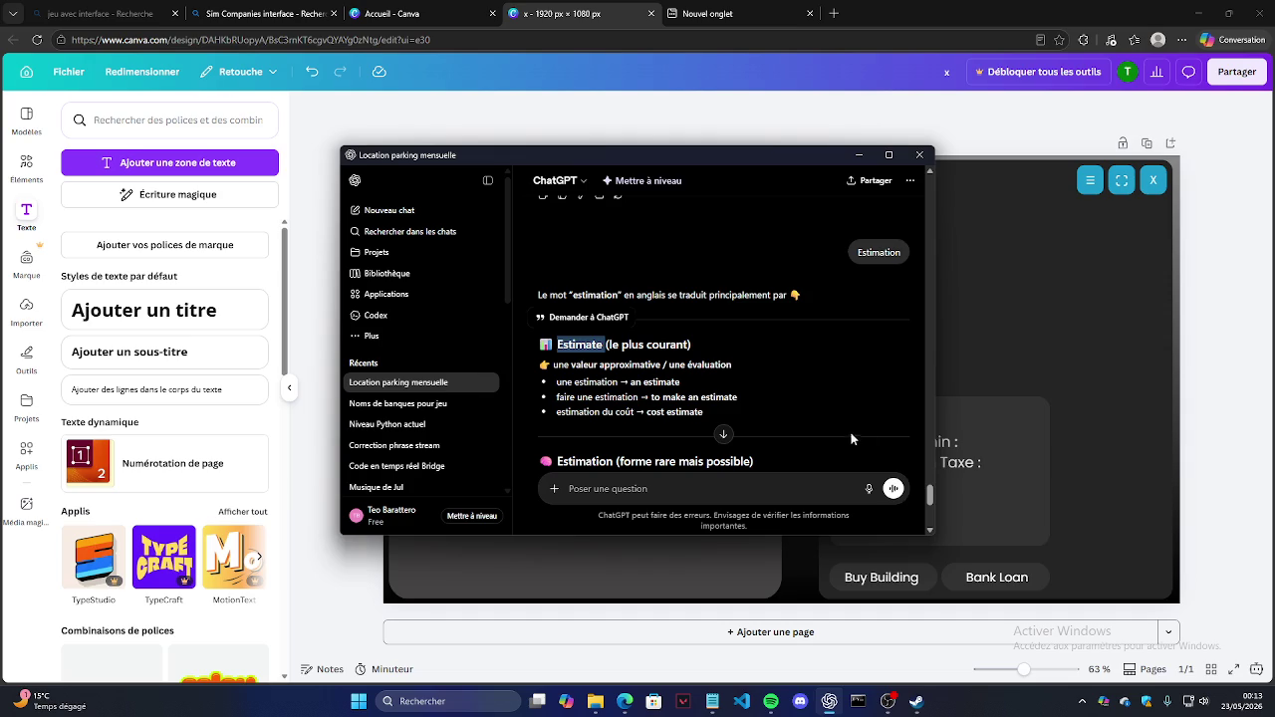
{"action": "left_click", "coordinate": [984, 460]}
{"action": "double_click", "coordinate": [891, 464]}
{"action": "key", "text": "ctrl+v"}
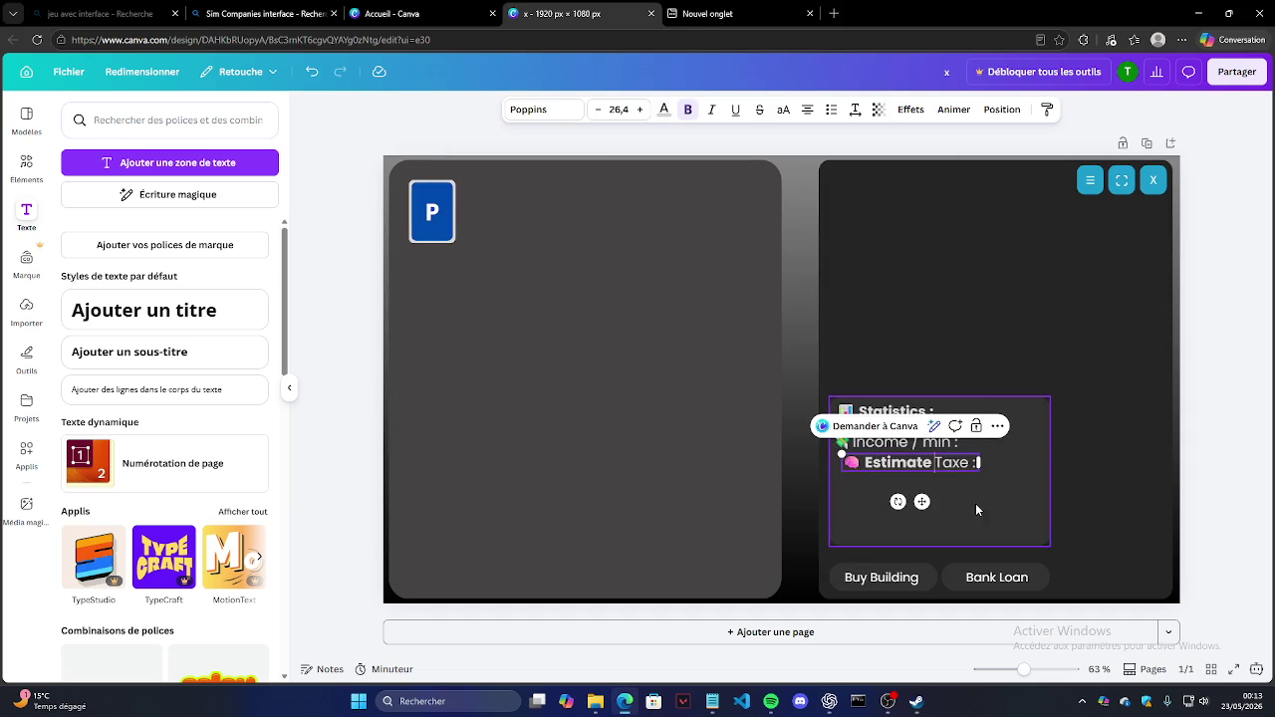
{"action": "triple_click", "coordinate": [926, 463]}
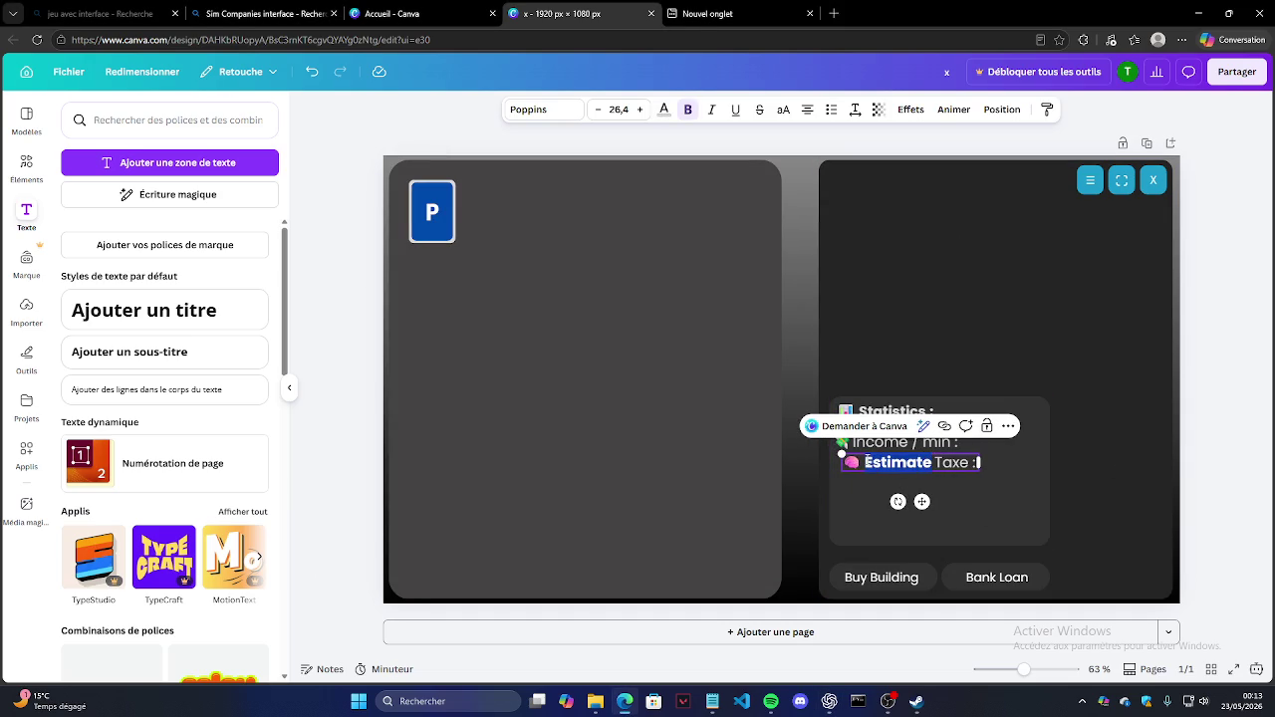
{"action": "left_click", "coordinate": [687, 109]}
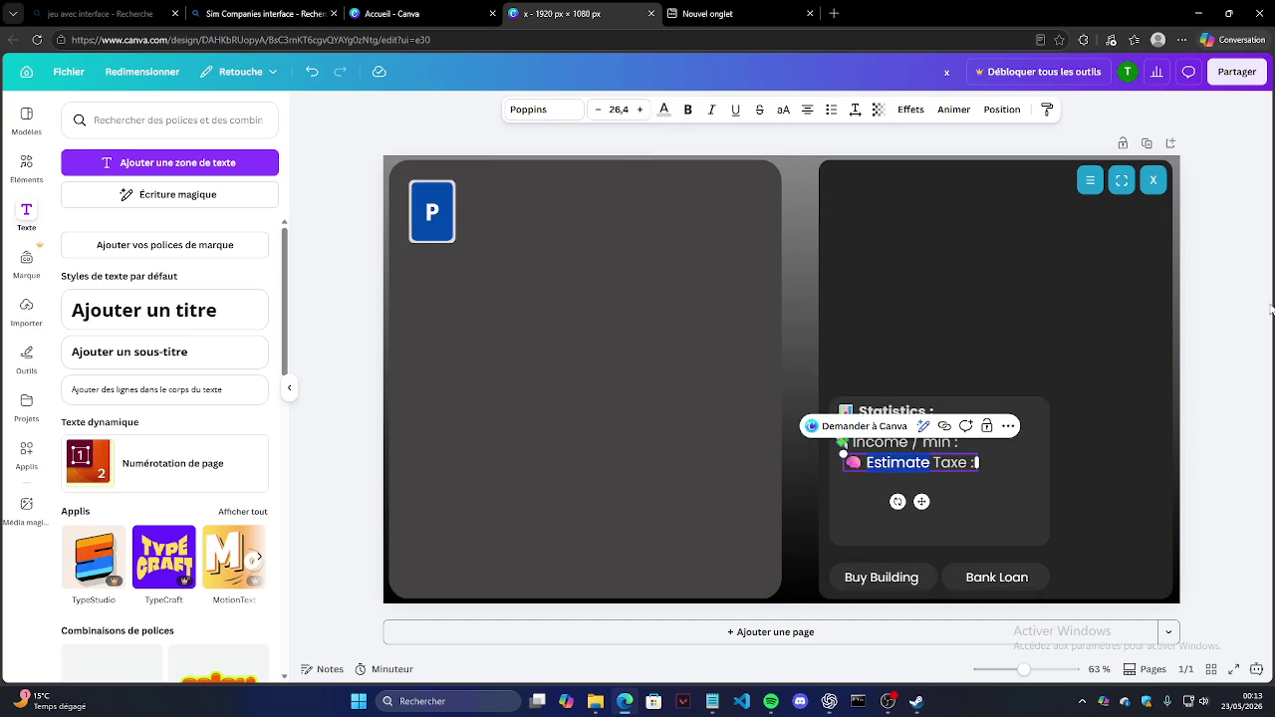
{"action": "key", "text": "Escape"}
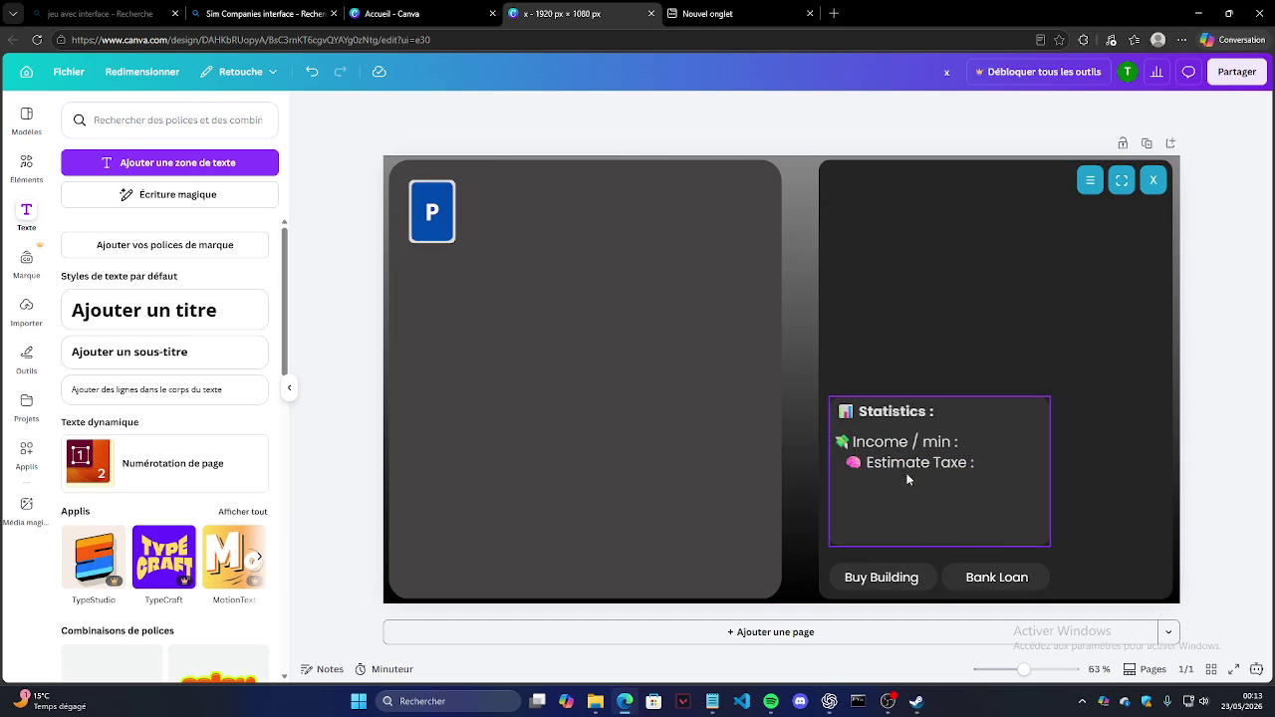
{"action": "double_click", "coordinate": [910, 478]}
{"action": "key", "text": "BackSpace"}
{"action": "left_click", "coordinate": [1161, 425]}
{"action": "left_click", "coordinate": [1235, 442]}
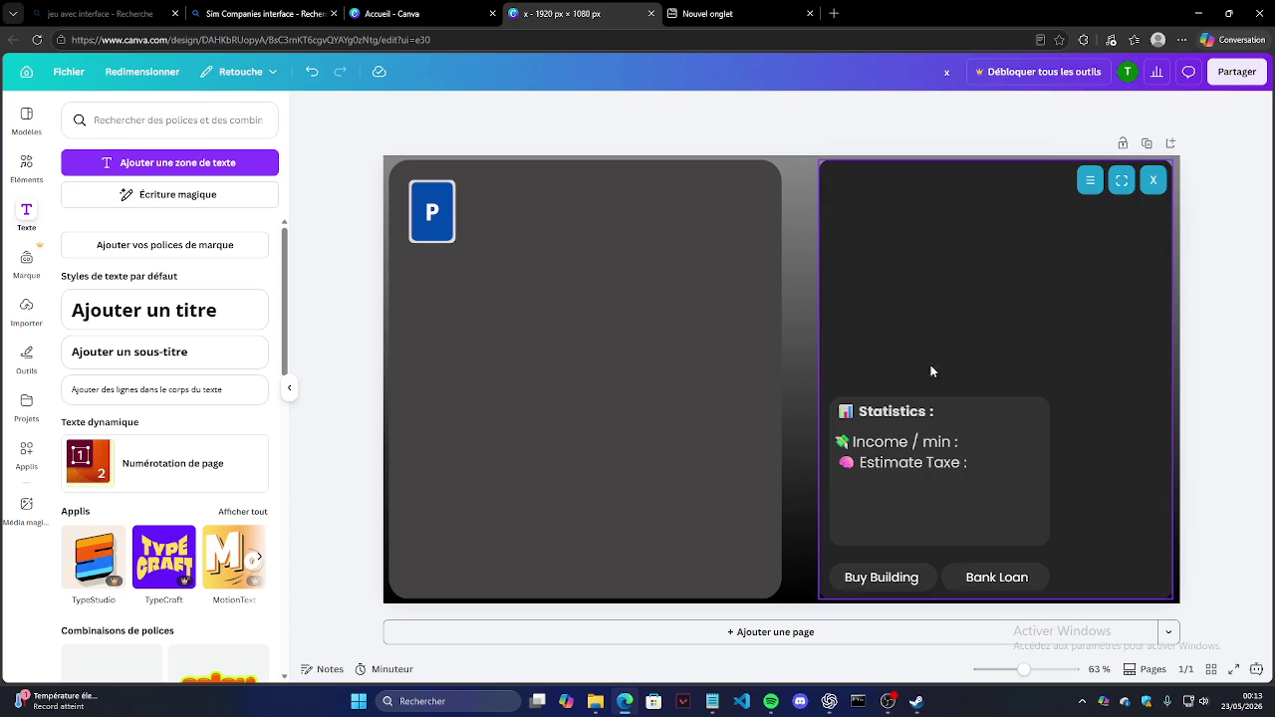
{"action": "left_click", "coordinate": [896, 411]}
{"action": "left_click", "coordinate": [1203, 368]}
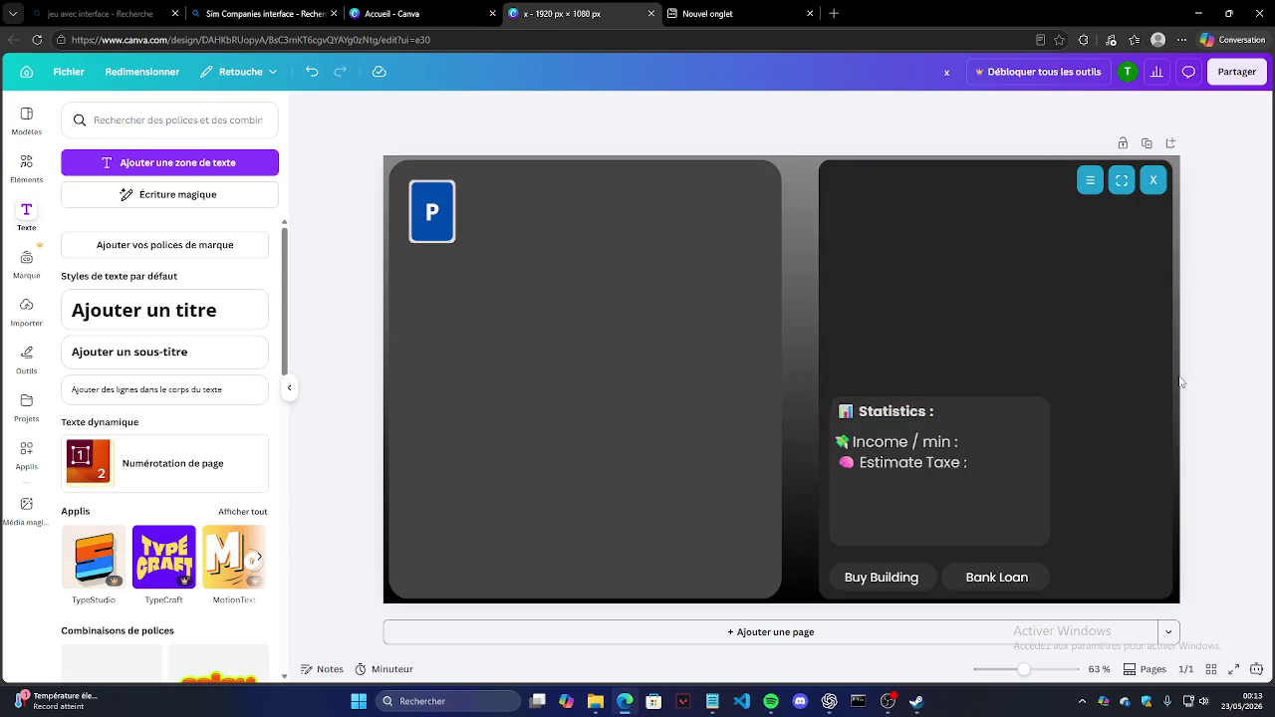
{"action": "left_click", "coordinate": [920, 464]}
{"action": "left_click", "coordinate": [920, 466]}
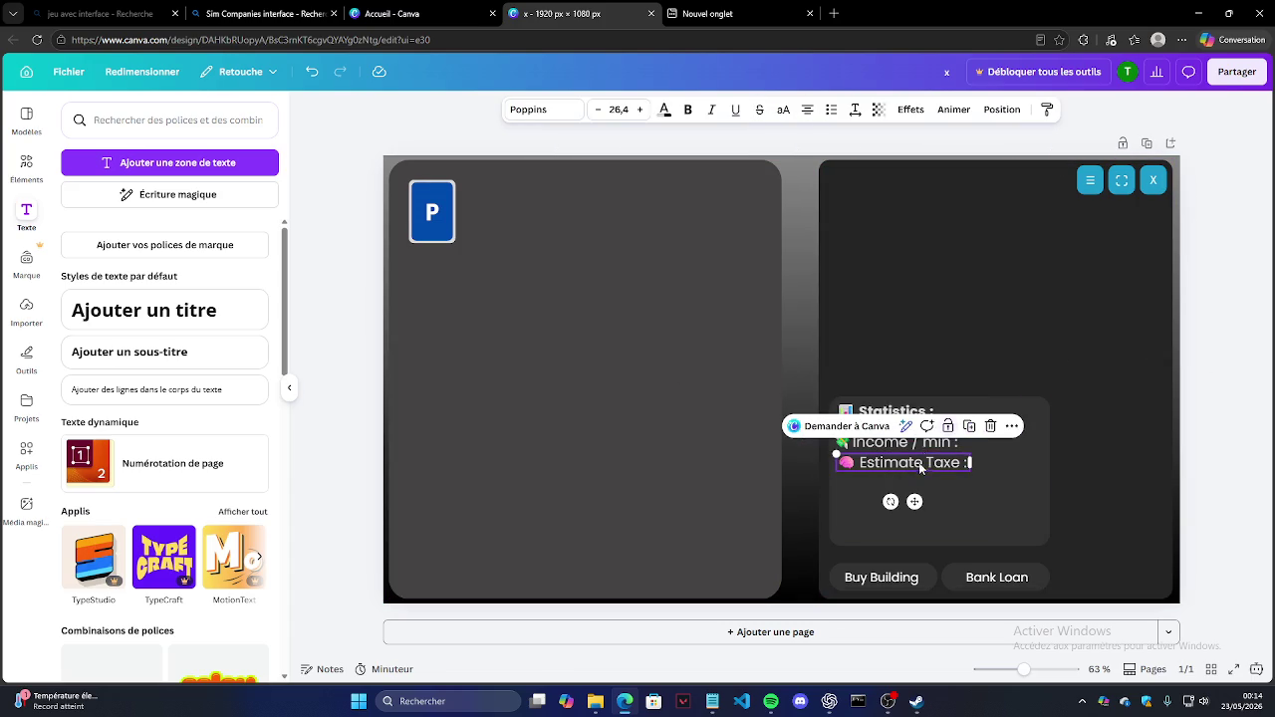
{"action": "left_click", "coordinate": [1014, 321]}
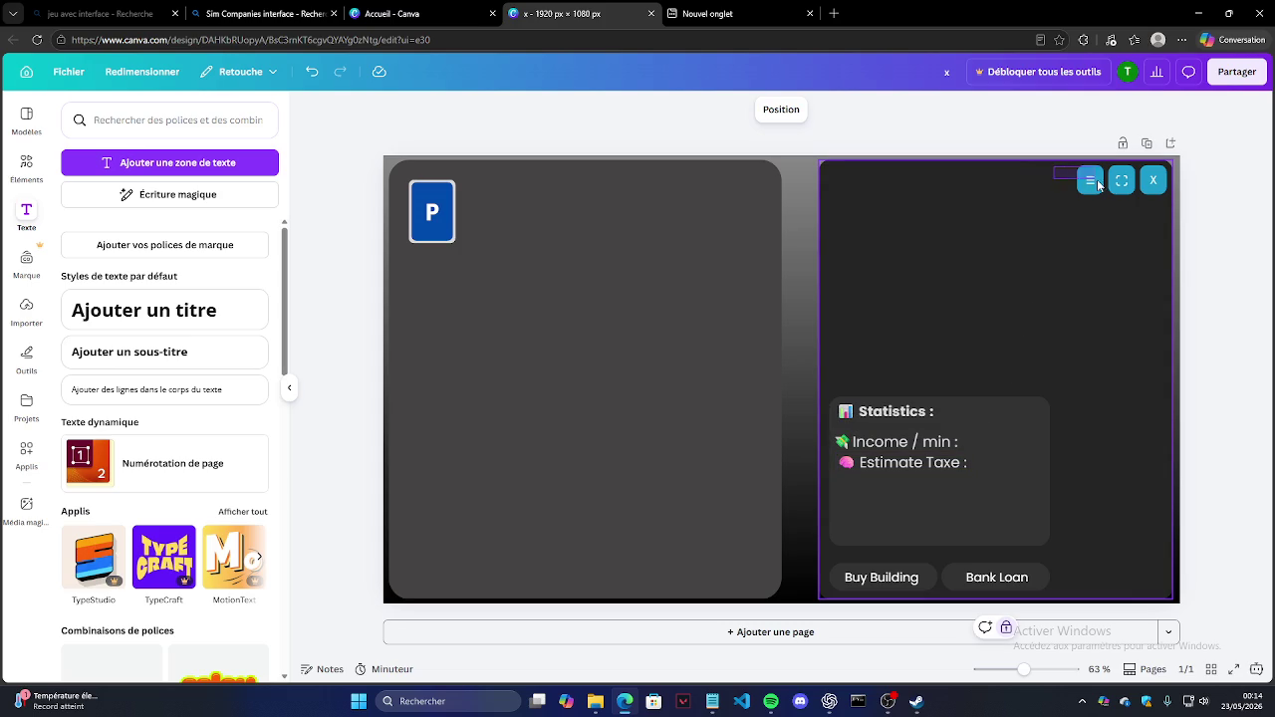
{"action": "key", "text": "Escape"}
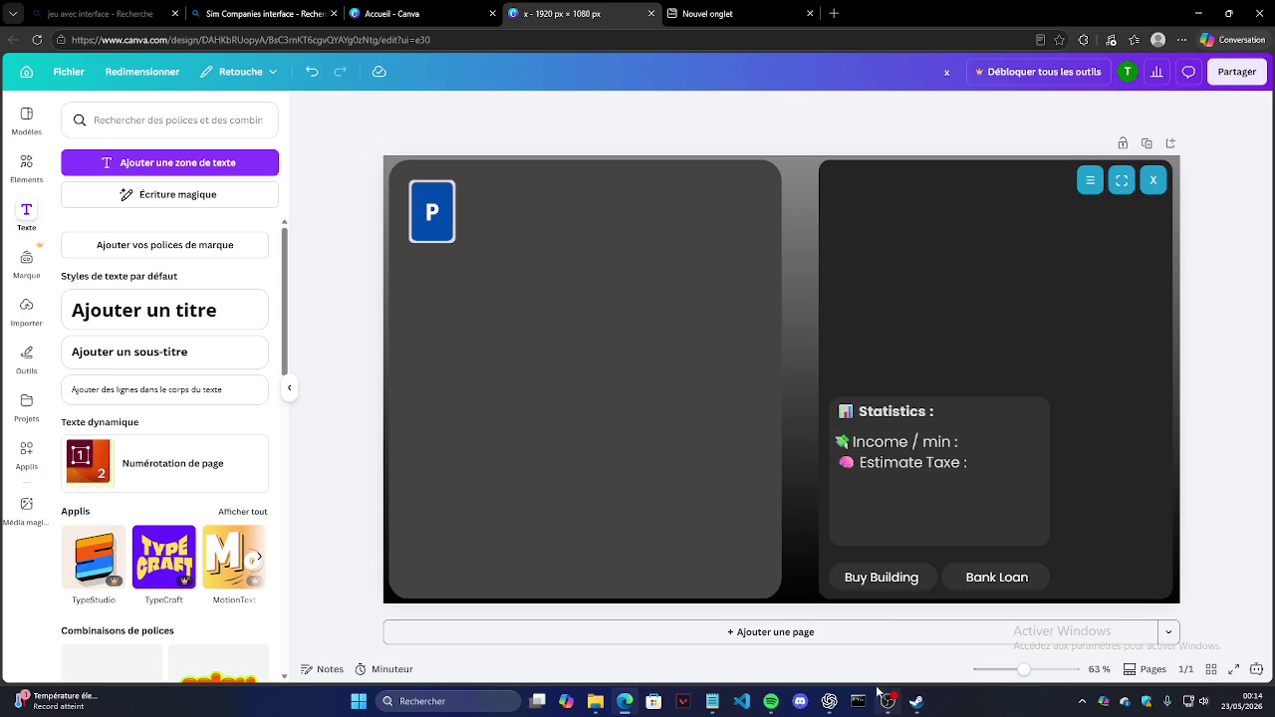
{"action": "mouse_move", "coordinate": [828, 701]}
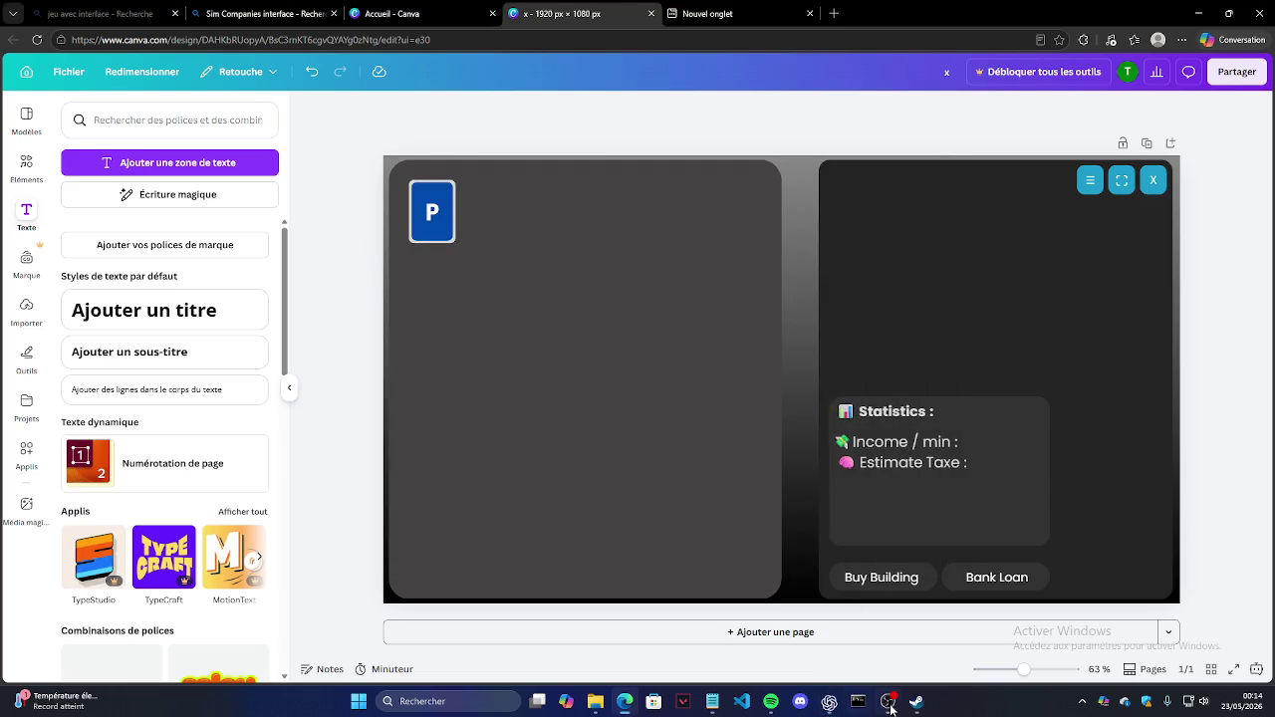
{"action": "left_click", "coordinate": [886, 701]}
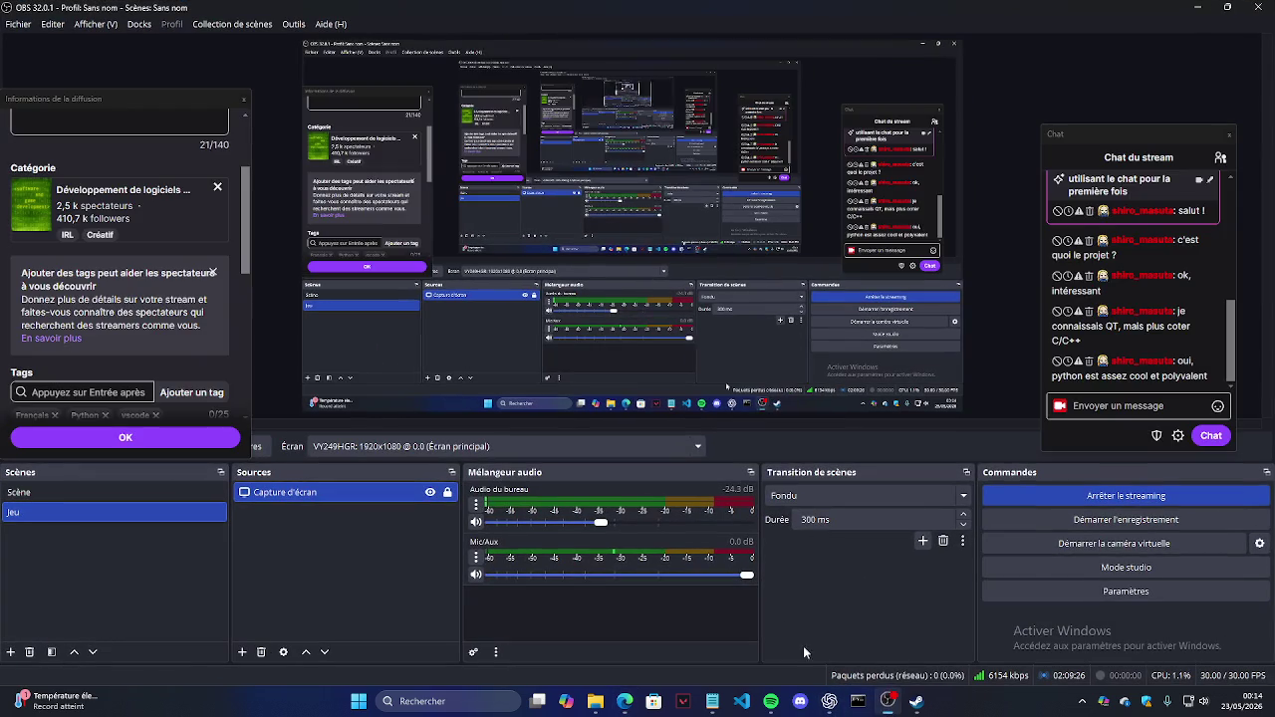
{"action": "left_click", "coordinate": [476, 575]}
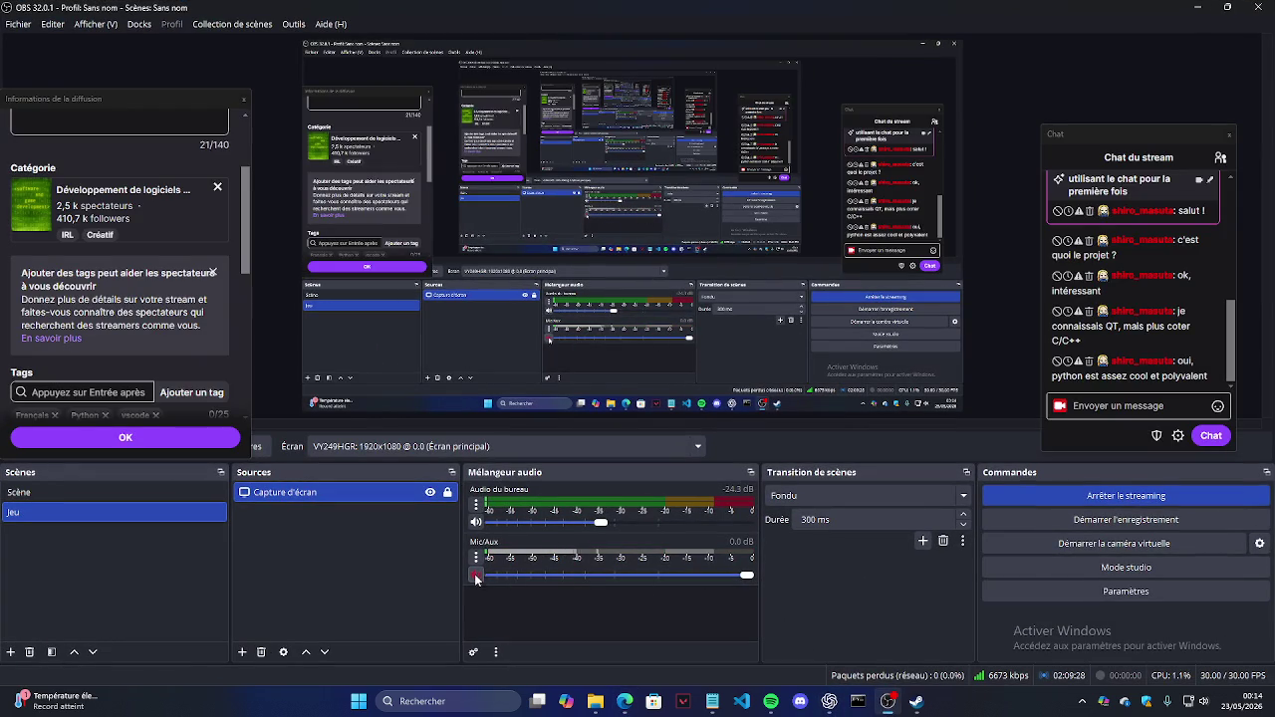
{"action": "left_click", "coordinate": [476, 575]}
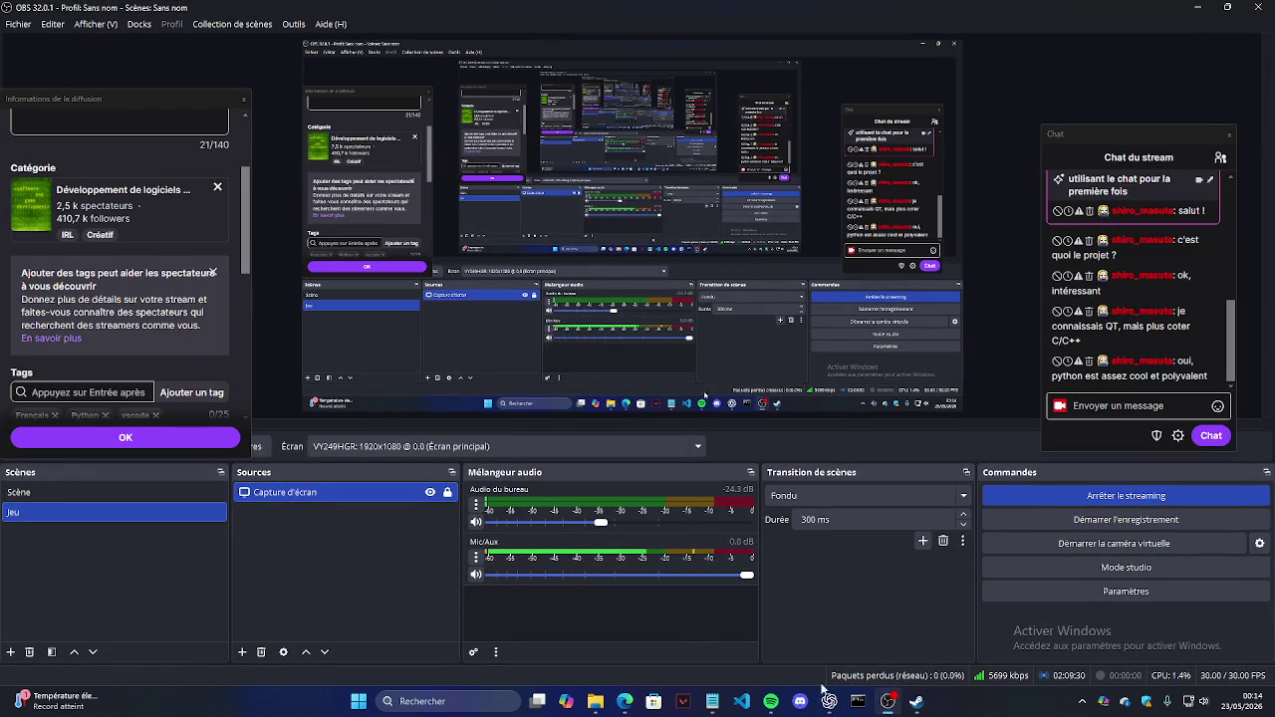
{"action": "left_click", "coordinate": [890, 705]}
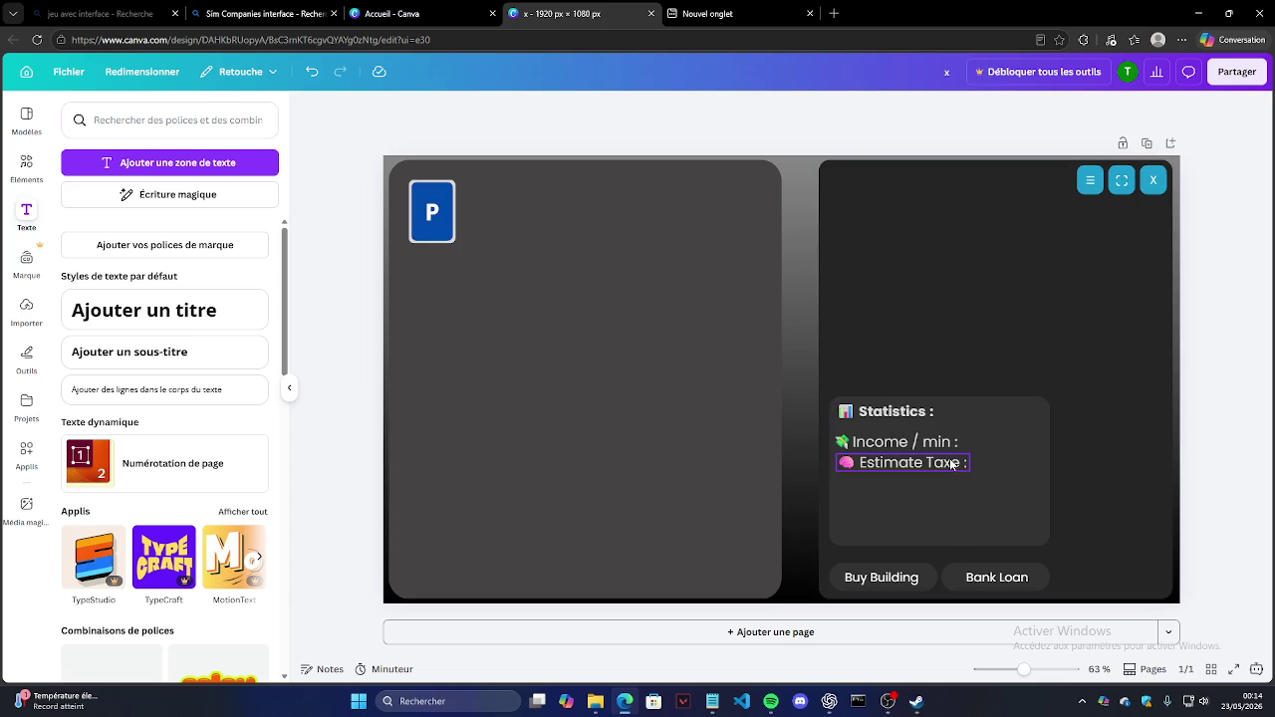
{"action": "left_click", "coordinate": [712, 701]}
{"action": "scroll", "coordinate": [328, 381], "scroll_direction": "up", "scroll_amount": 1}
{"action": "left_click_drag", "start_coordinate": [328, 381], "coordinate": [259, 395]}
{"action": "left_click", "coordinate": [219, 327]}
{"action": "scroll", "coordinate": [199, 319], "scroll_direction": "down", "scroll_amount": 1}
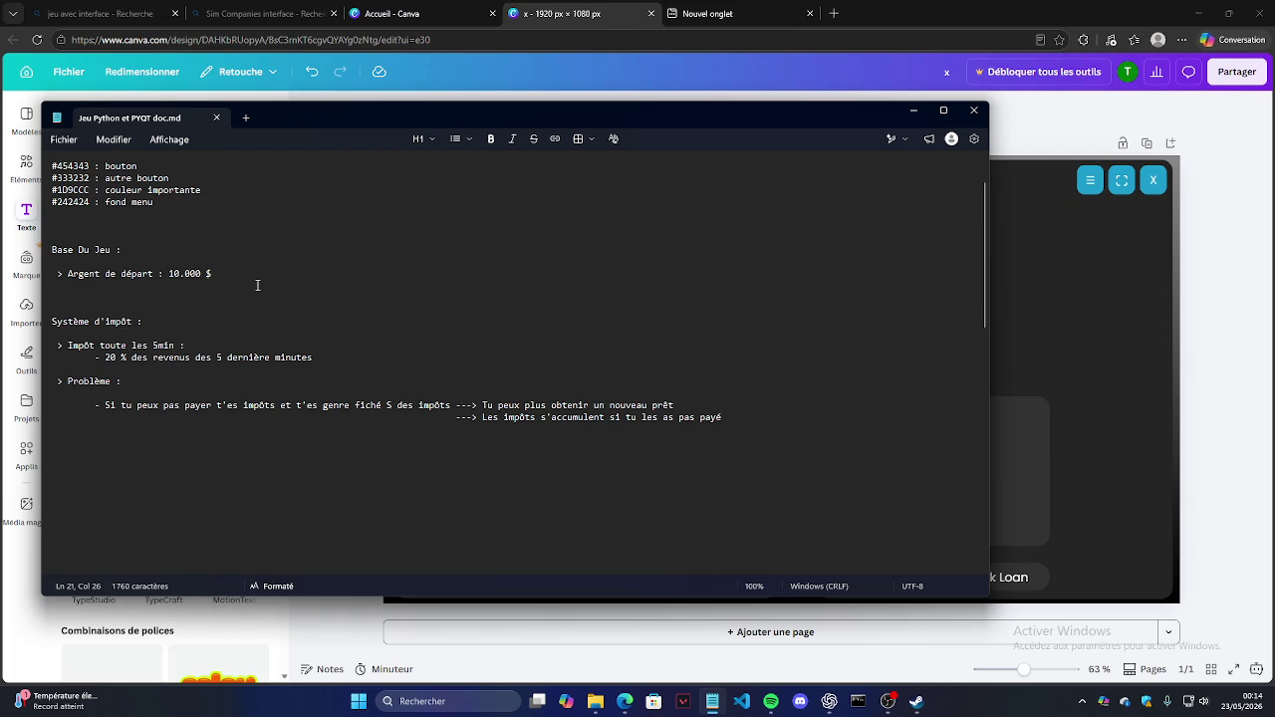
{"action": "left_click", "coordinate": [912, 110]}
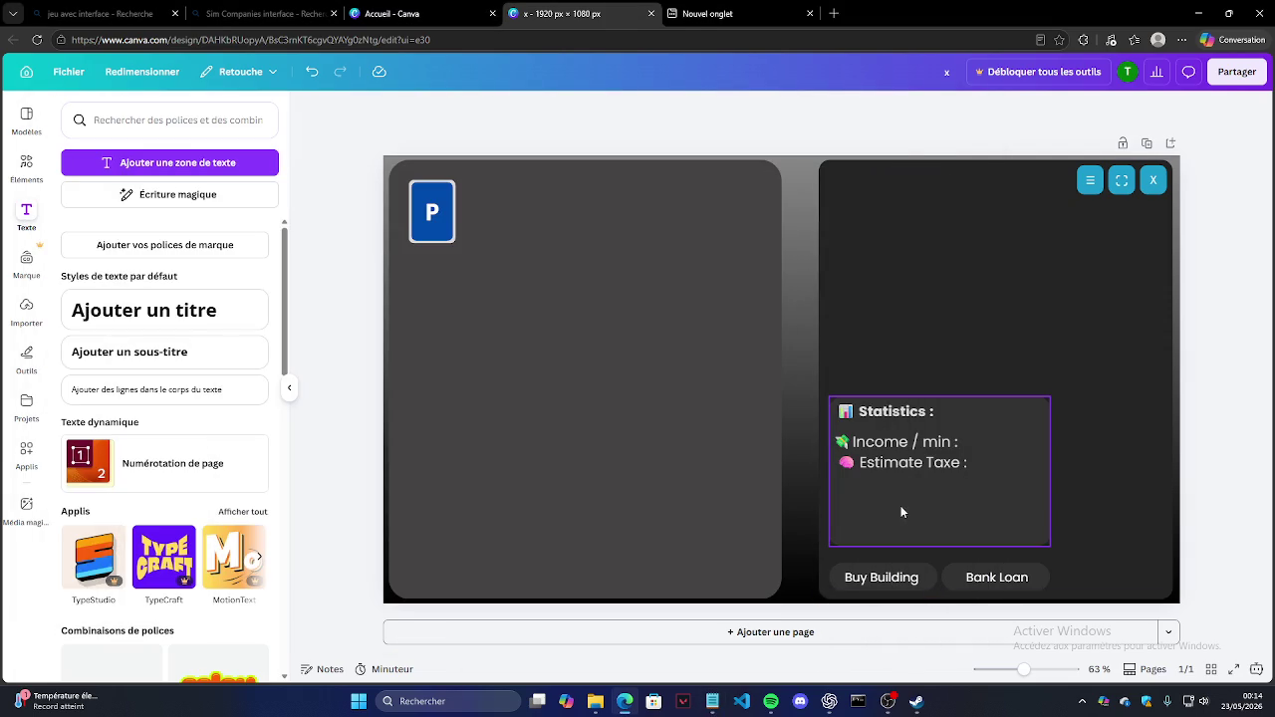
{"action": "left_click", "coordinate": [927, 480]}
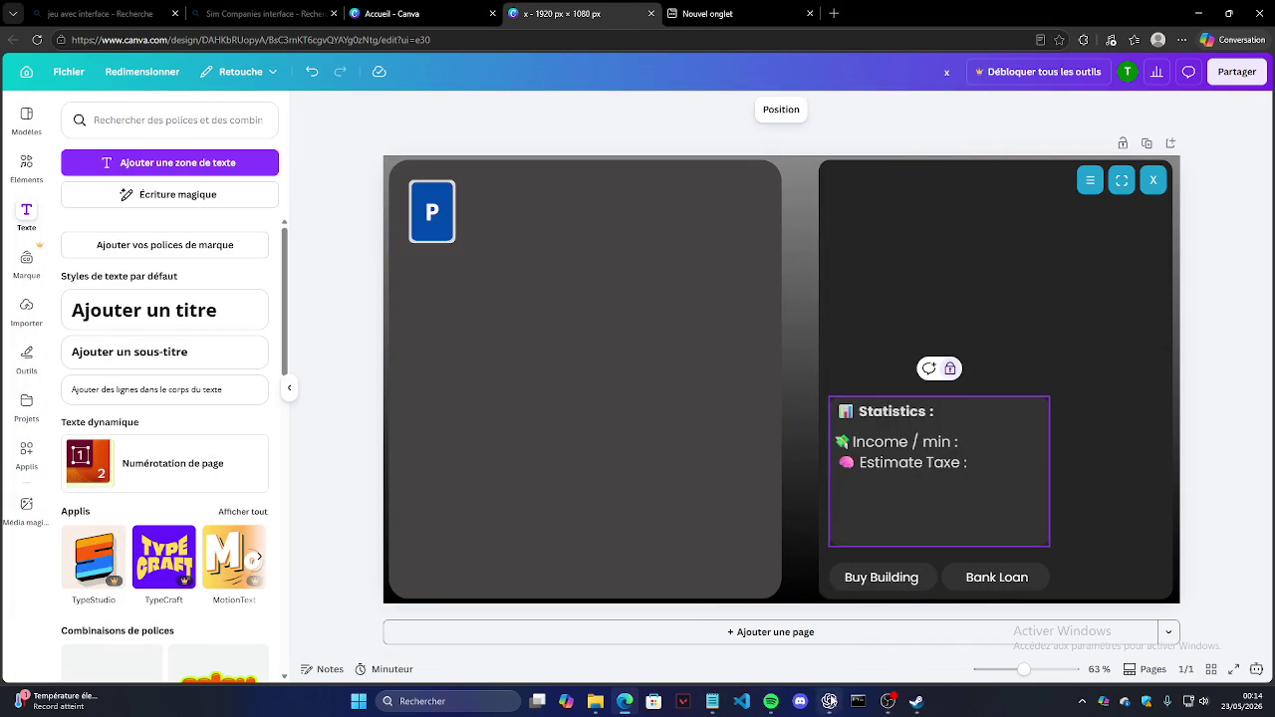
{"action": "left_click", "coordinate": [828, 701]}
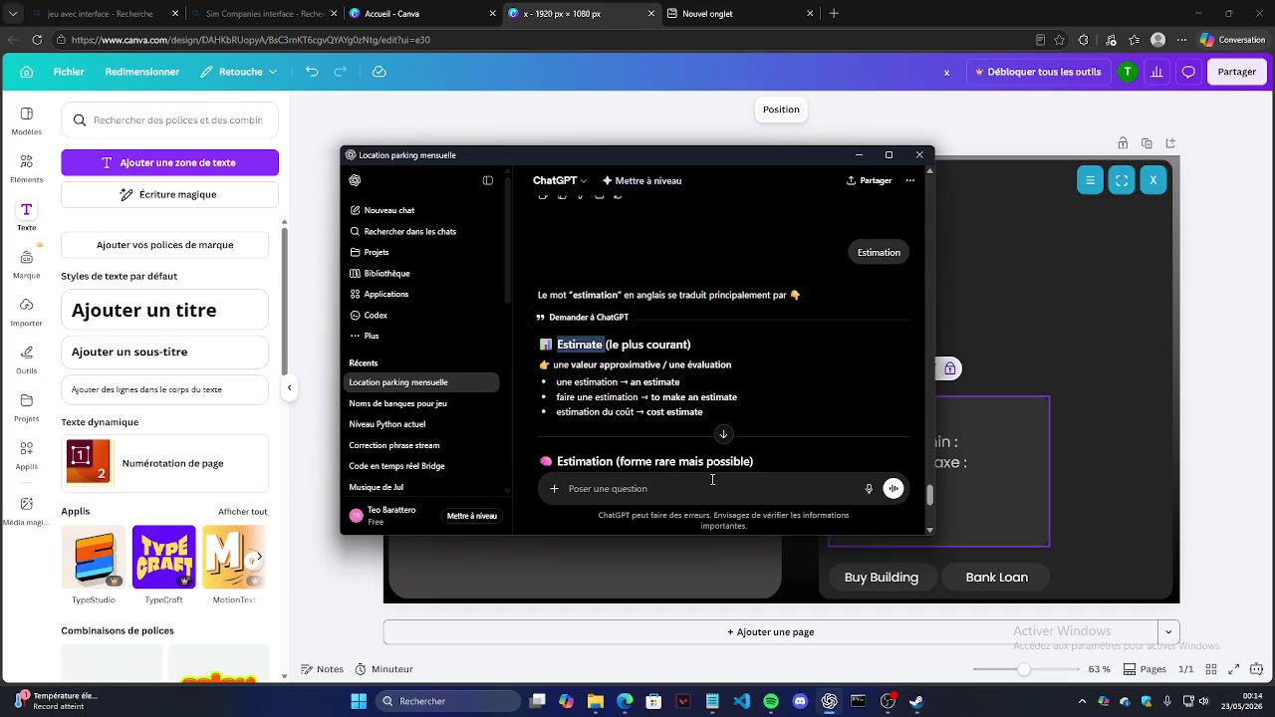
Step: Ask ChatGPT to translate 'Temps avant impôt' and select the answer 'Time before tax'
{"action": "left_click", "coordinate": [712, 479]}
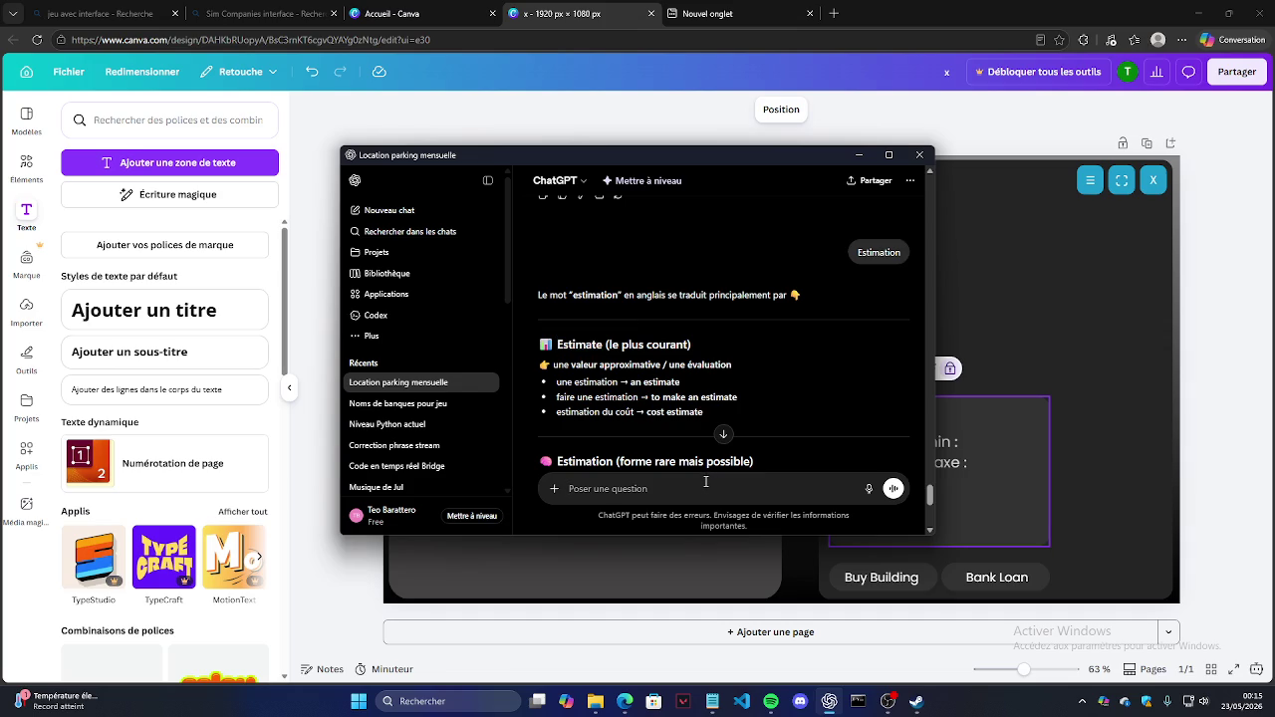
{"action": "type", "text": "Temps avant impôt"}
{"action": "key", "text": "Return"}
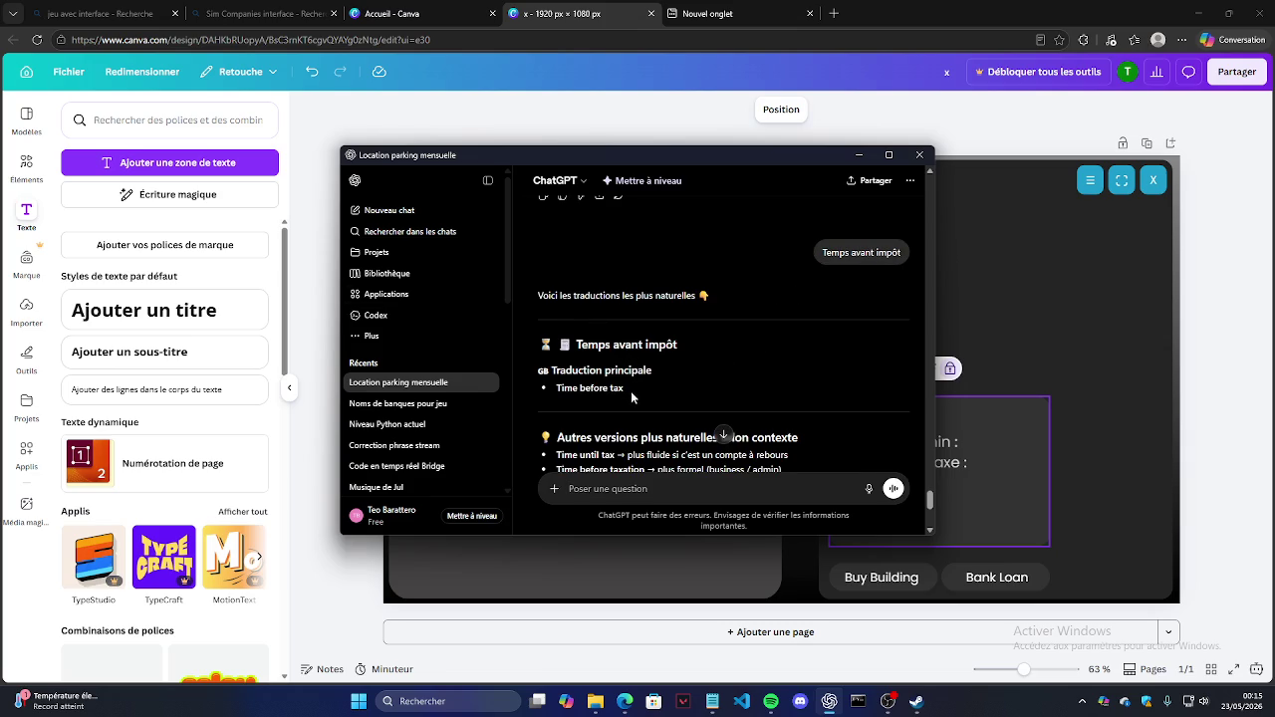
{"action": "left_click_drag", "start_coordinate": [608, 387], "coordinate": [556, 388]}
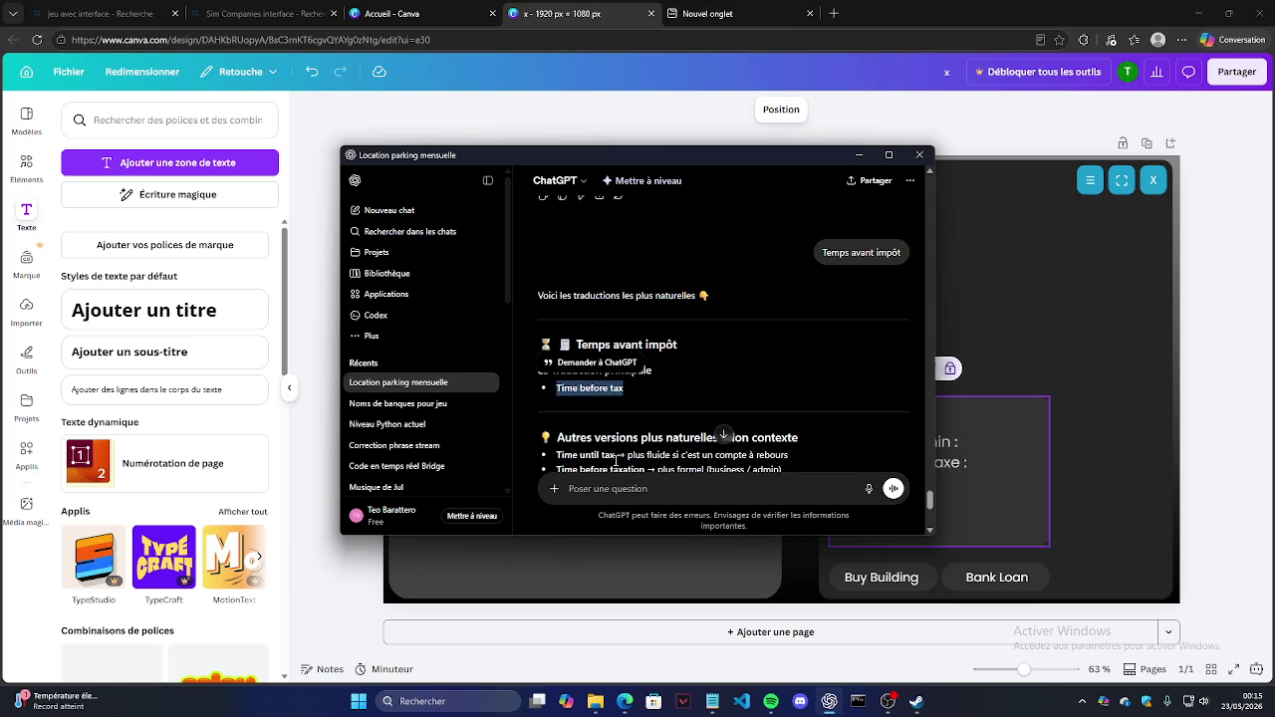
Step: Ask whether impôt is 'tax' or 'taxe', then return to the Estimate Taxe text box
{"action": "left_click", "coordinate": [625, 489]}
{"action": "type", "text": "impôt c'est tax ou taxe"}
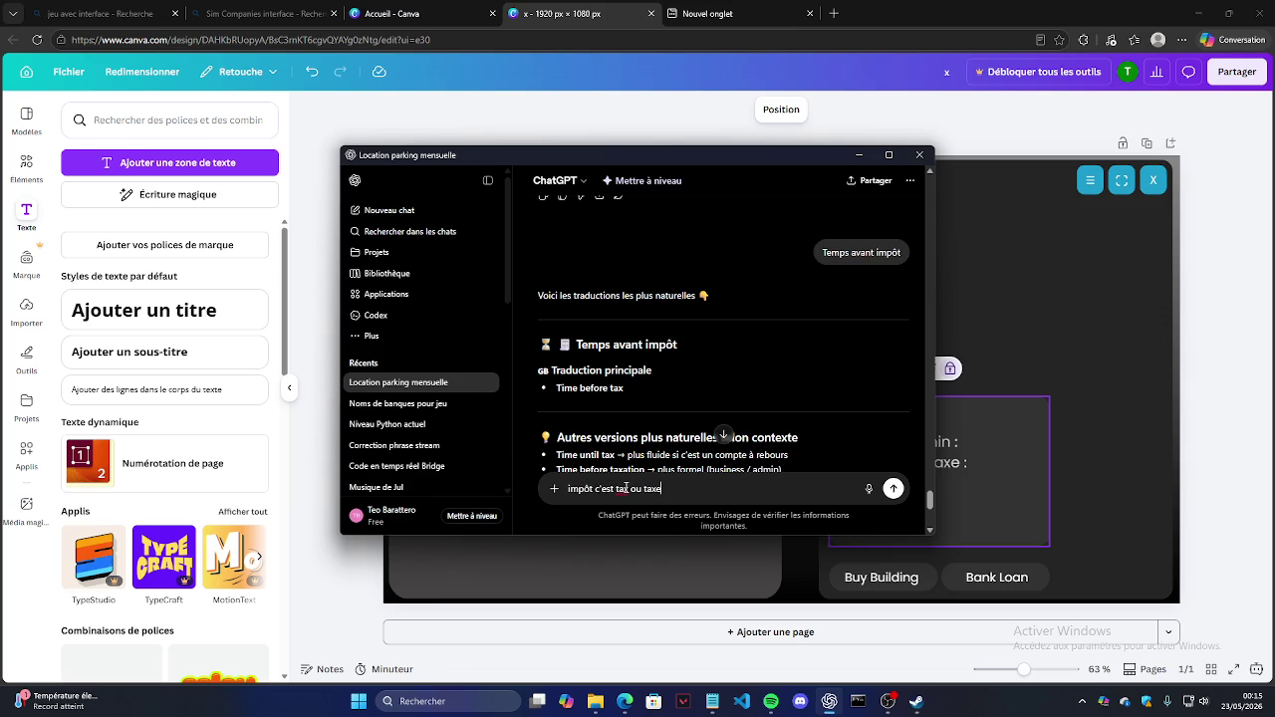
{"action": "key", "text": "Return"}
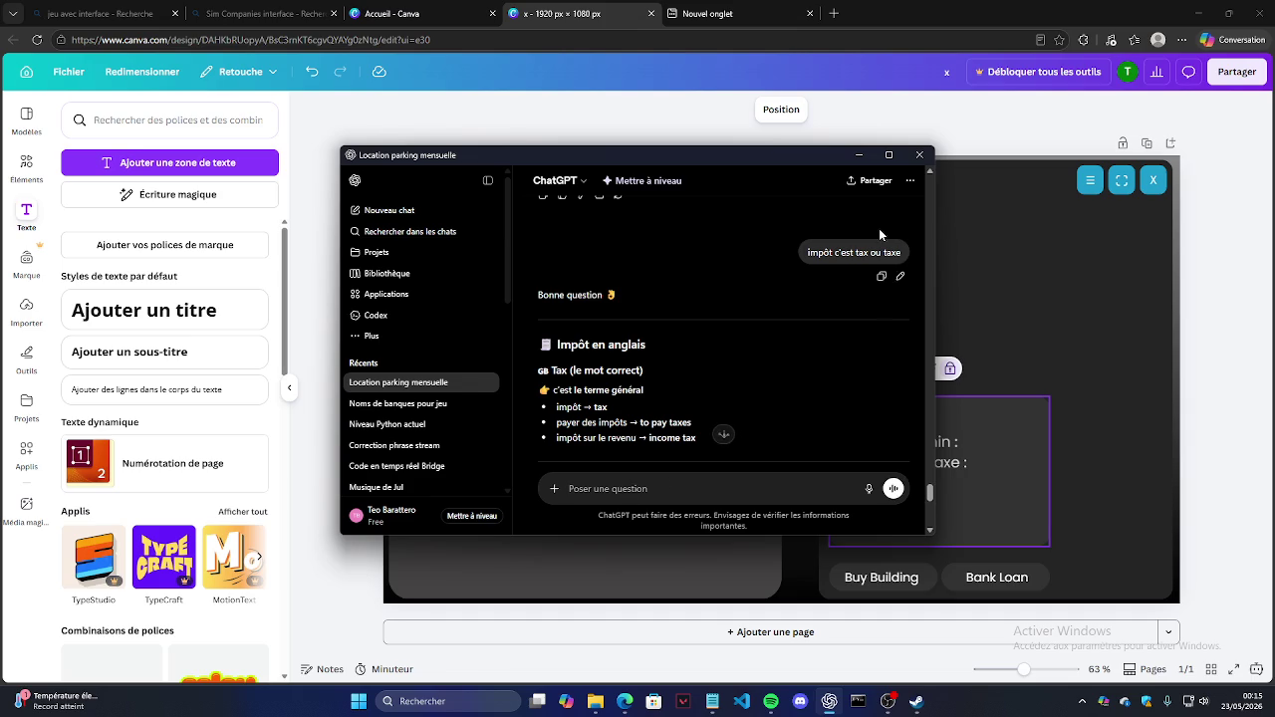
{"action": "left_click", "coordinate": [858, 154]}
{"action": "left_click", "coordinate": [962, 464]}
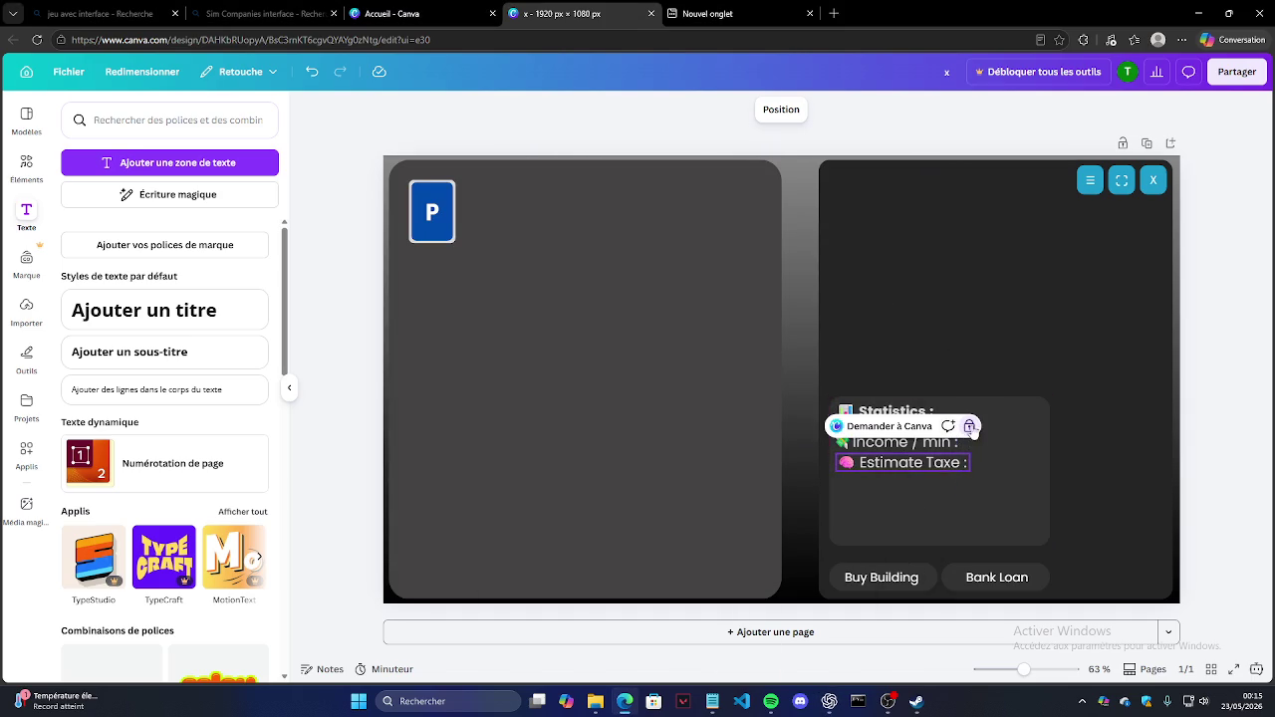
Step: Edit the second Statistics line to read 'Estimate Tax :'
{"action": "left_click", "coordinate": [962, 463]}
{"action": "key", "text": "BackSpace"}
{"action": "key", "text": "BackSpace"}
{"action": "key", "text": "BackSpace"}
{"action": "type", "text": ":"}
{"action": "key", "text": "BackSpace"}
{"action": "type", "text": ":"}
{"action": "key", "text": "Escape"}
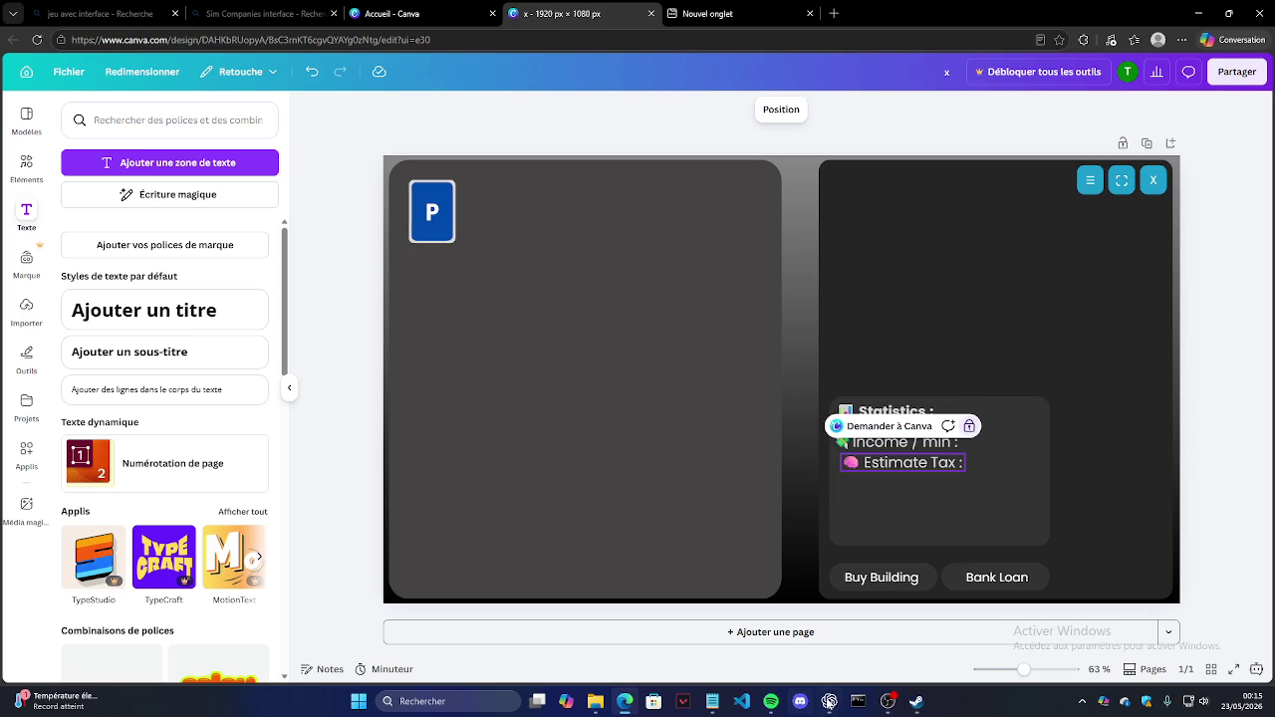
Step: Shift the Estimate Tax line slightly left in the Statistics card
{"action": "left_click", "coordinate": [886, 701]}
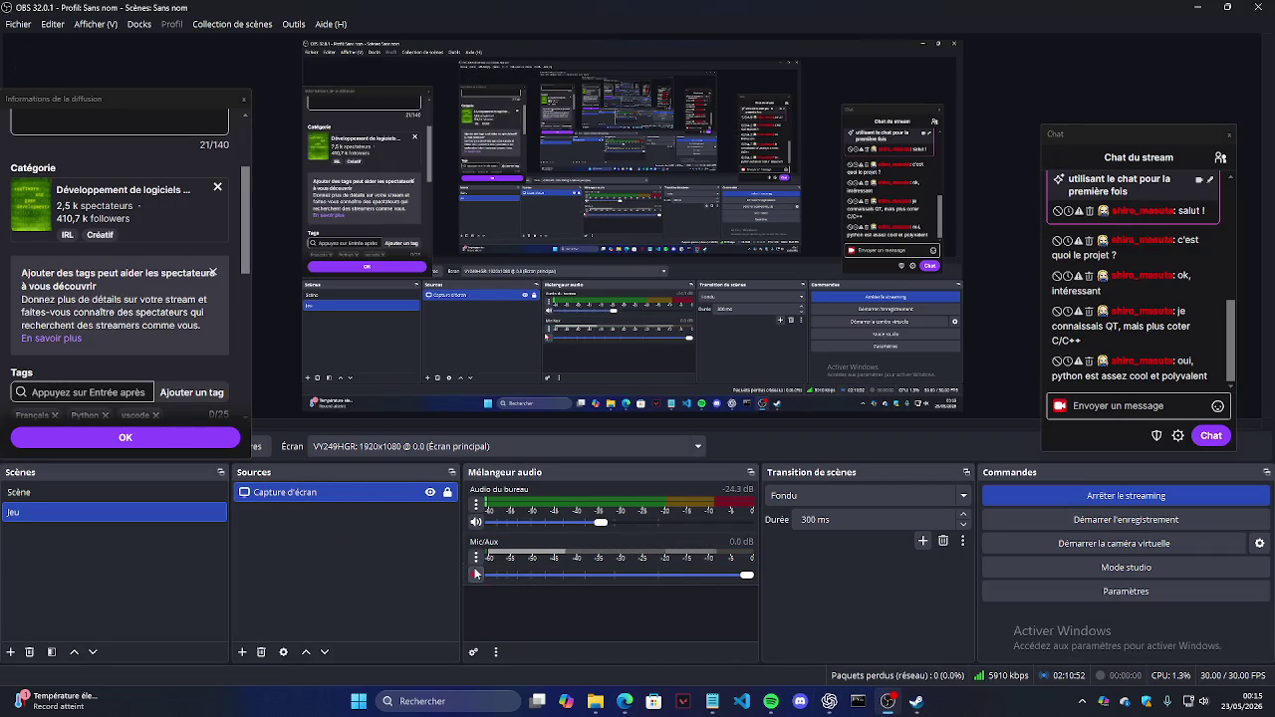
{"action": "left_click", "coordinate": [887, 701]}
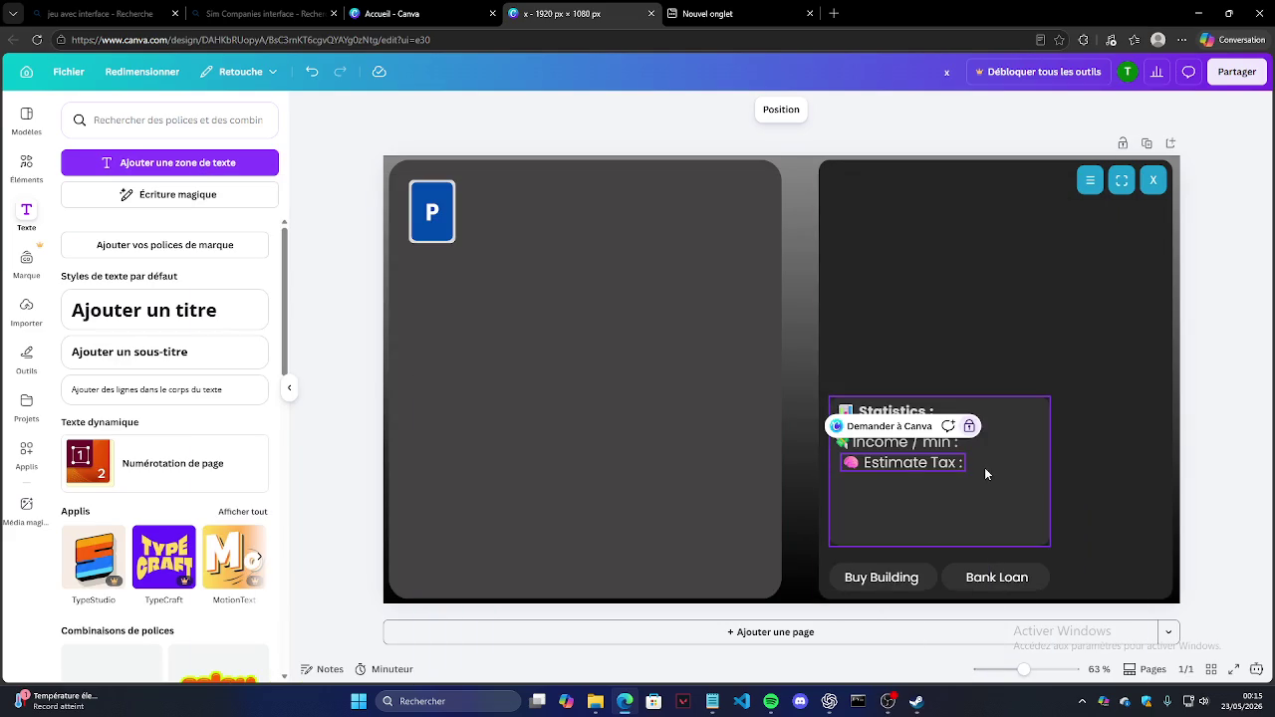
{"action": "left_click", "coordinate": [902, 471]}
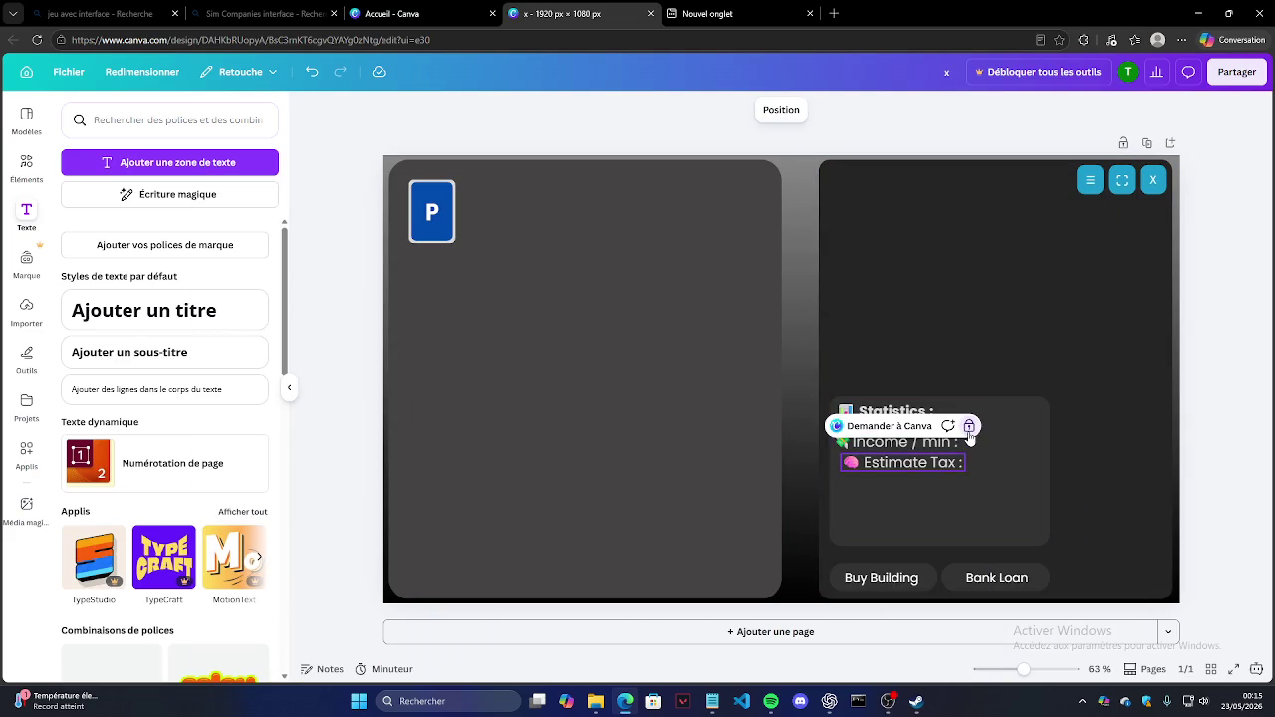
{"action": "left_click_drag", "start_coordinate": [902, 464], "coordinate": [845, 463]}
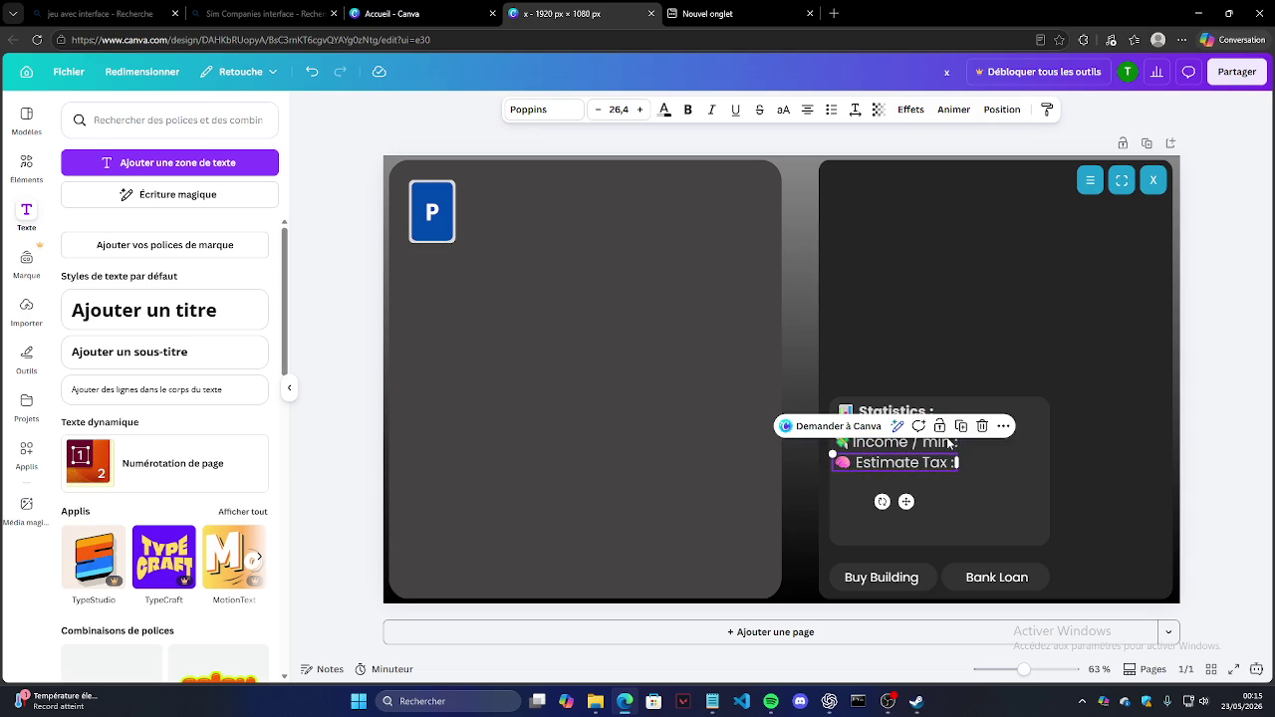
{"action": "left_click", "coordinate": [1206, 366]}
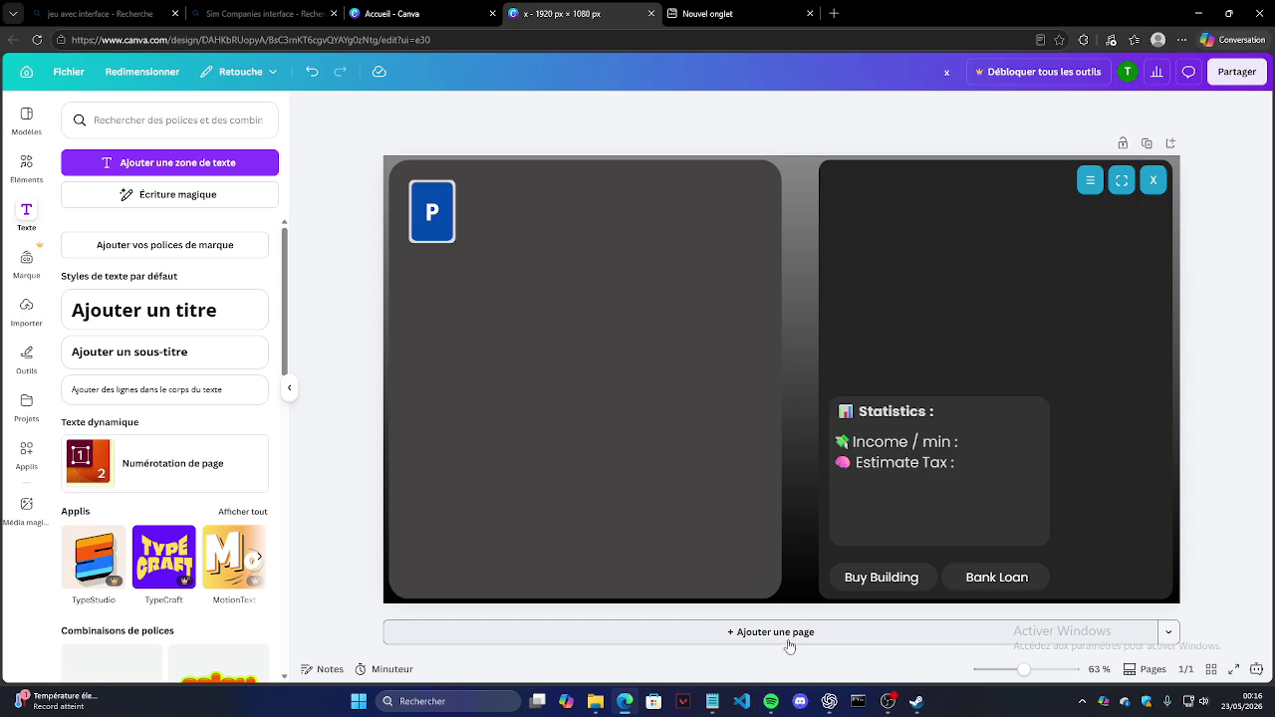
{"action": "left_click", "coordinate": [830, 703]}
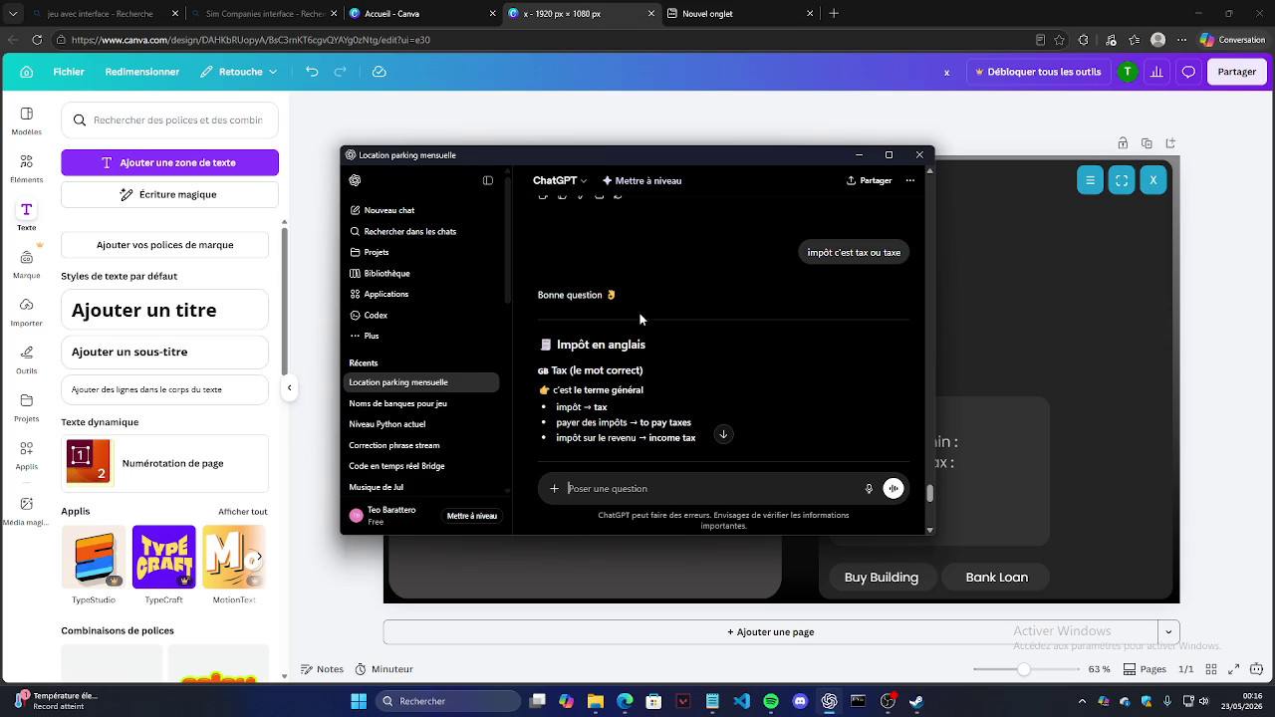
Step: Find and select the suggested label 'Next tax in: XX:XX' in ChatGPT's reply
{"action": "scroll", "coordinate": [641, 319], "scroll_direction": "down", "scroll_amount": 10}
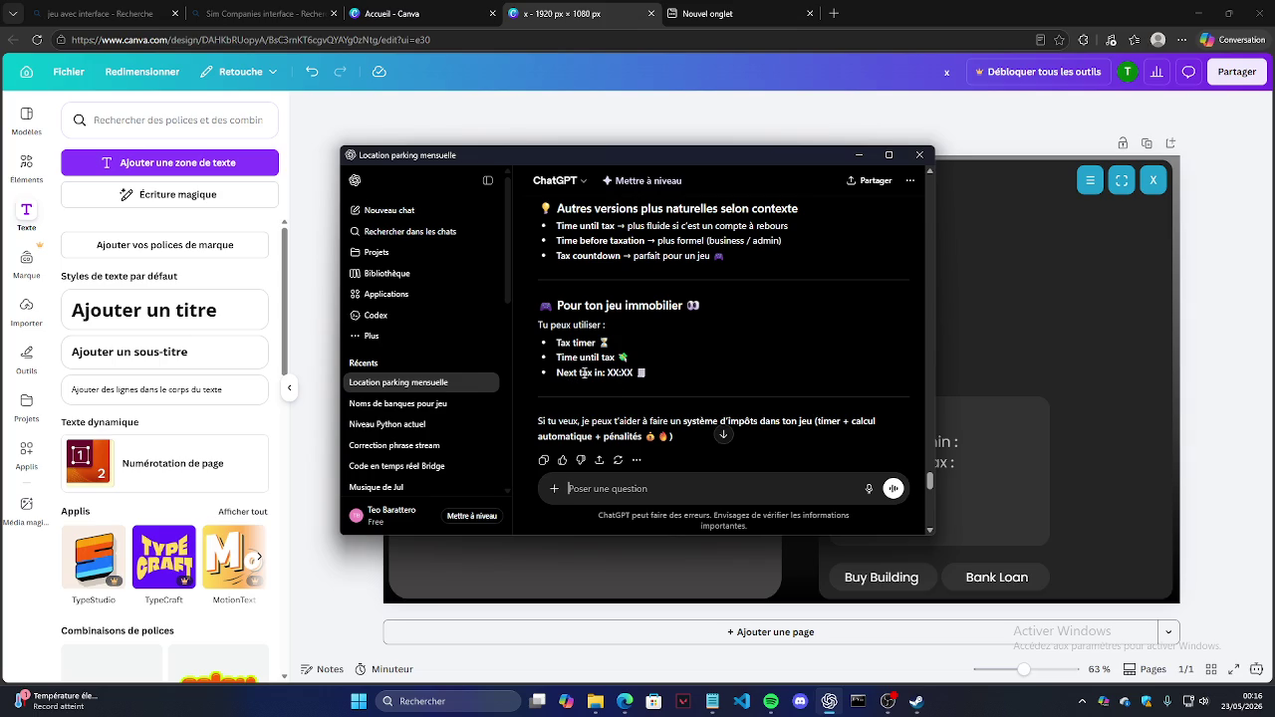
{"action": "scroll", "coordinate": [598, 374], "scroll_direction": "up", "scroll_amount": 2}
{"action": "scroll", "coordinate": [612, 373], "scroll_direction": "down", "scroll_amount": 2}
{"action": "left_click_drag", "start_coordinate": [666, 382], "coordinate": [559, 374]}
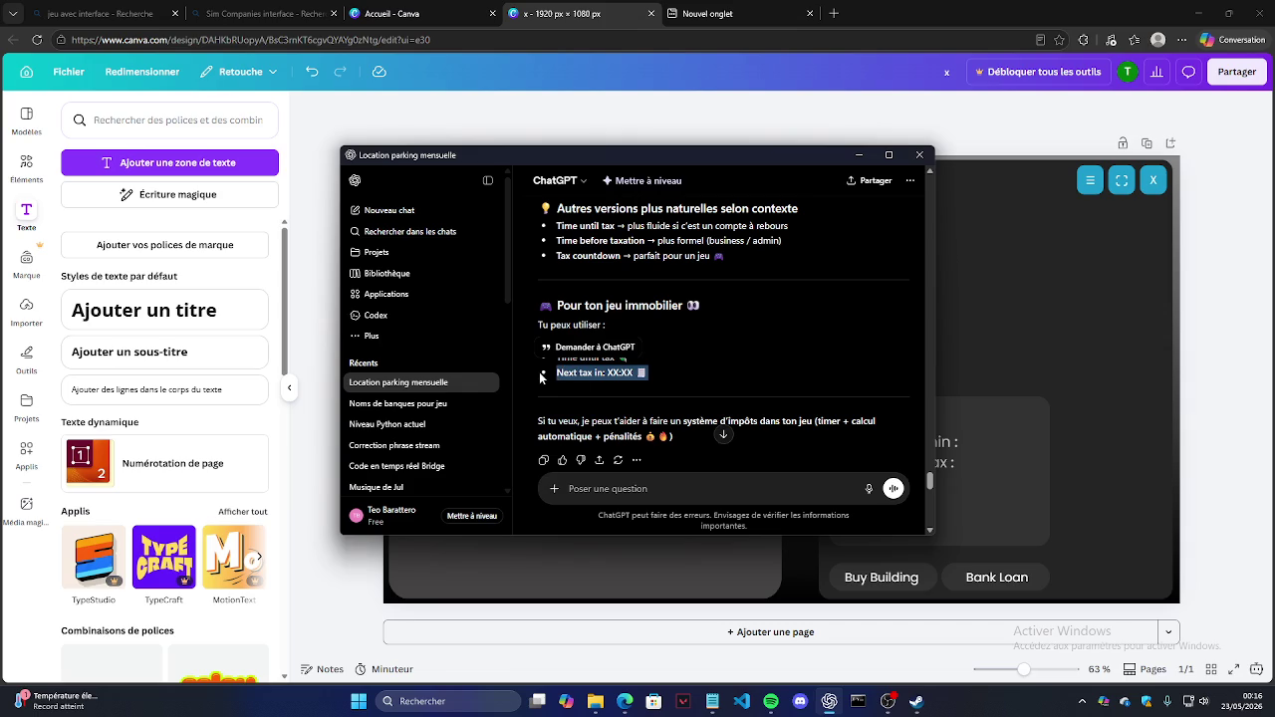
{"action": "left_click", "coordinate": [858, 155]}
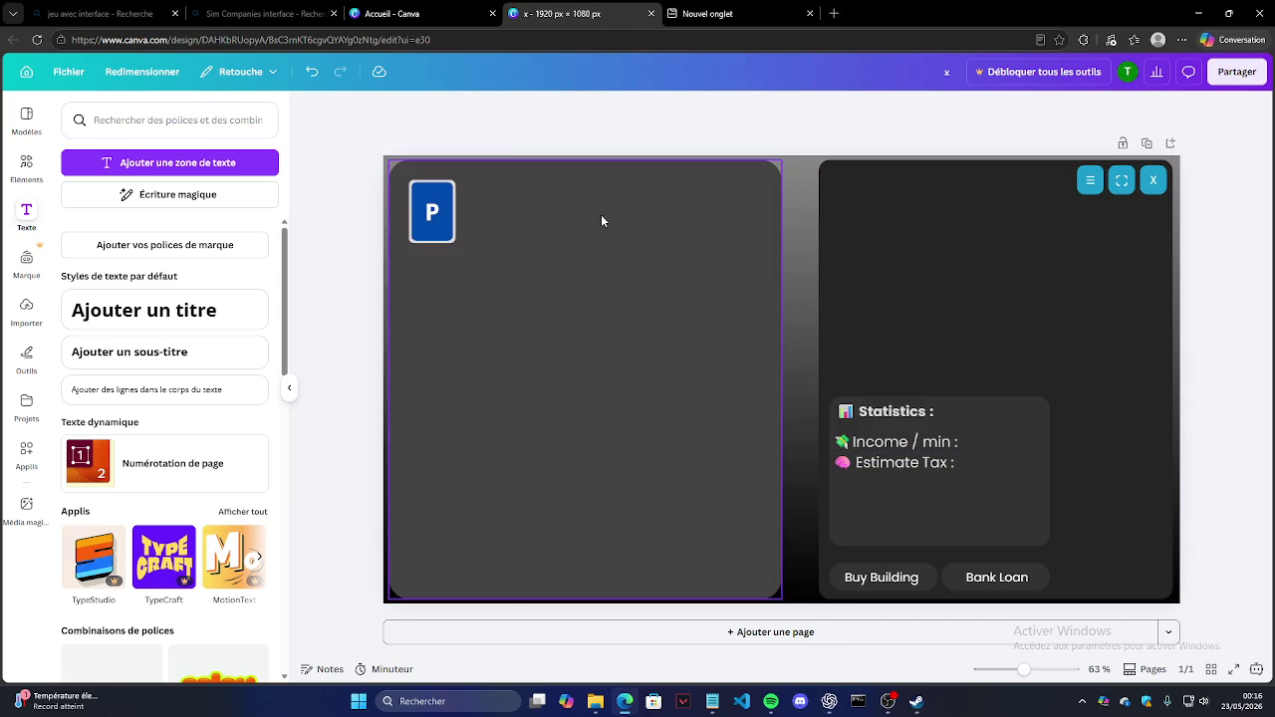
Step: Duplicate the Estimate Tax line below it and paste 'Next tax in: XX:XX' into the copy
{"action": "left_click", "coordinate": [909, 464]}
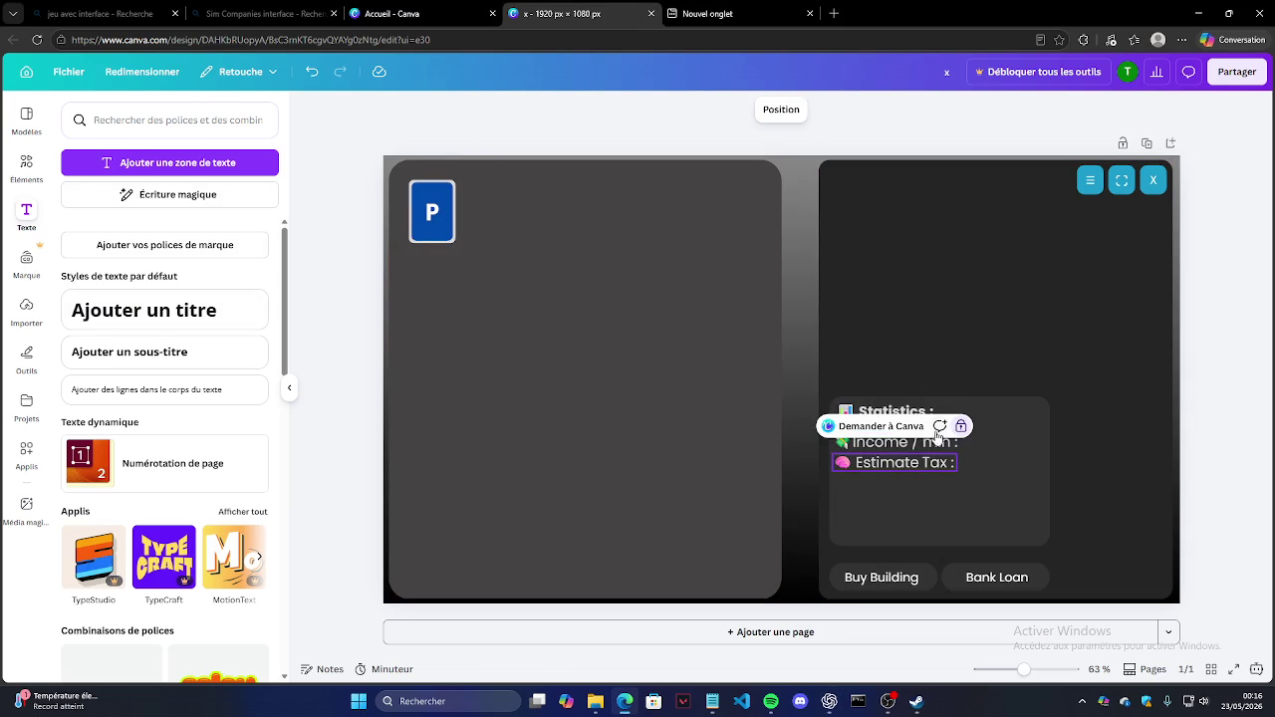
{"action": "mouse_move", "coordinate": [927, 468]}
{"action": "left_mouse_down"}
{"action": "mouse_move", "coordinate": [944, 477]}
{"action": "mouse_move", "coordinate": [939, 491]}
{"action": "left_mouse_up"}
{"action": "double_click", "coordinate": [953, 485]}
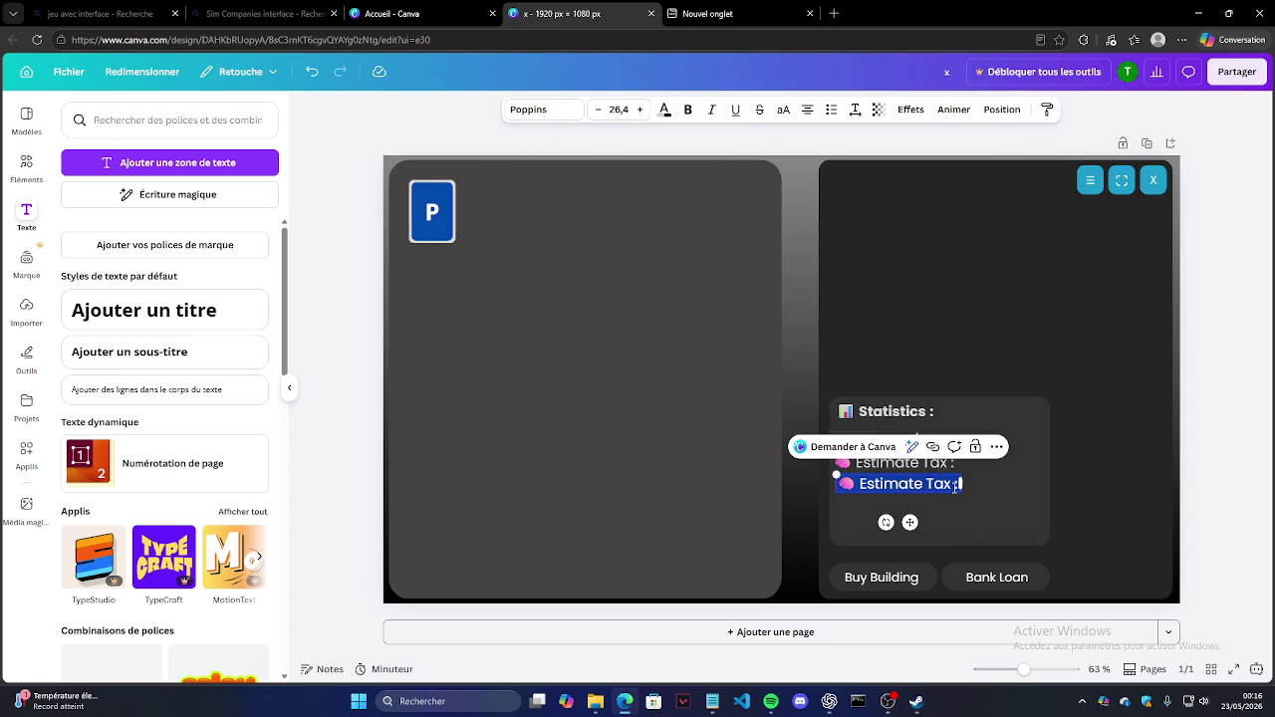
{"action": "key", "text": "ctrl+v"}
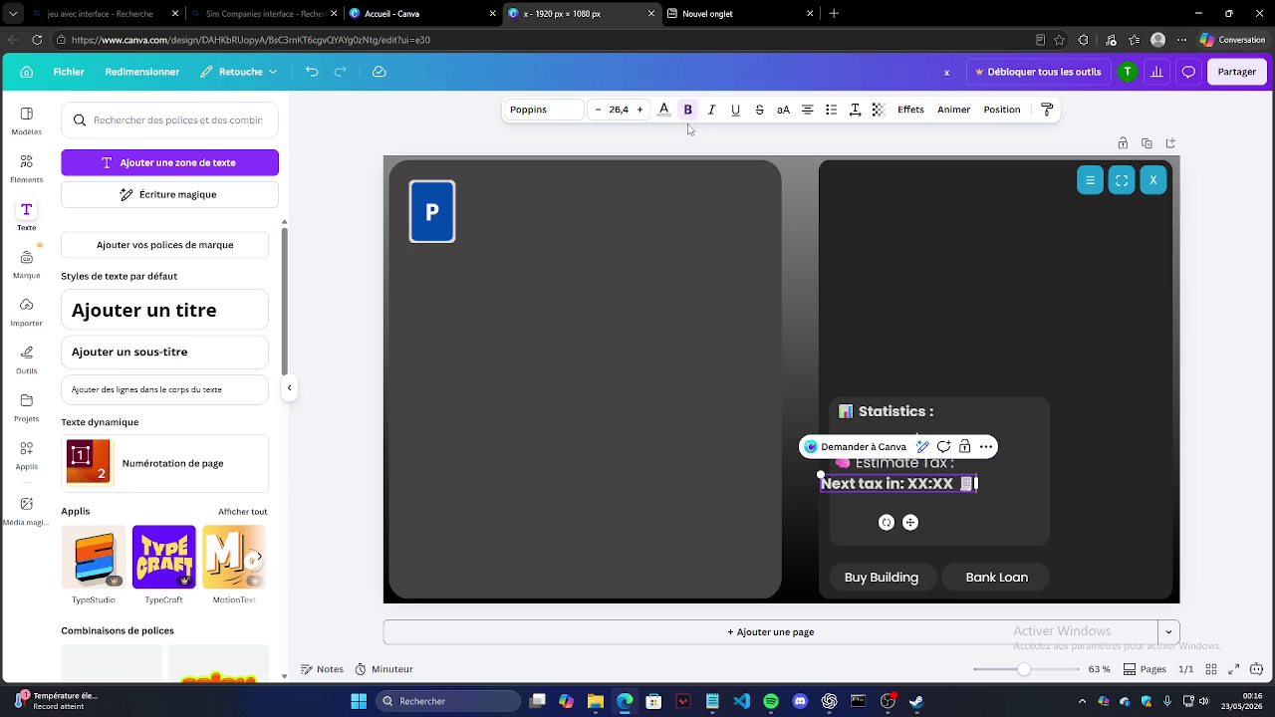
{"action": "left_click", "coordinate": [538, 110]}
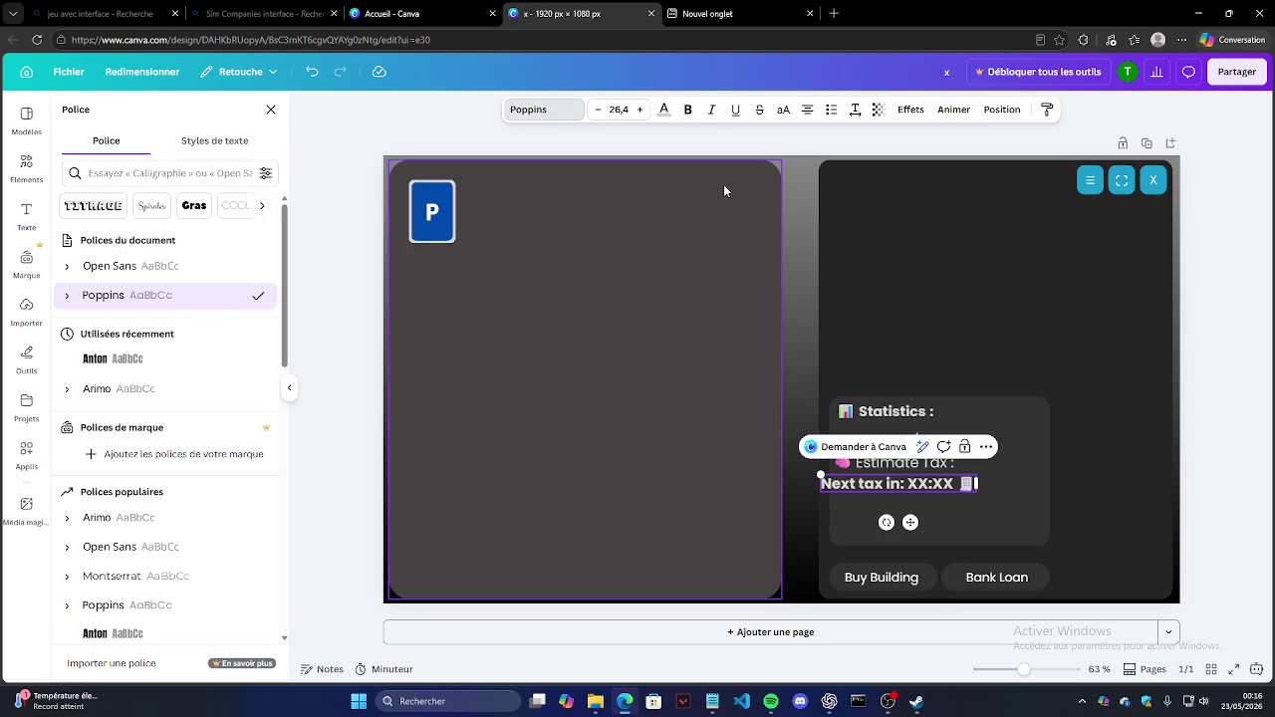
Step: Remove bold from the Next tax in line and nudge it slightly right
{"action": "double_click", "coordinate": [894, 484]}
{"action": "left_click_drag", "start_coordinate": [824, 485], "coordinate": [976, 485]}
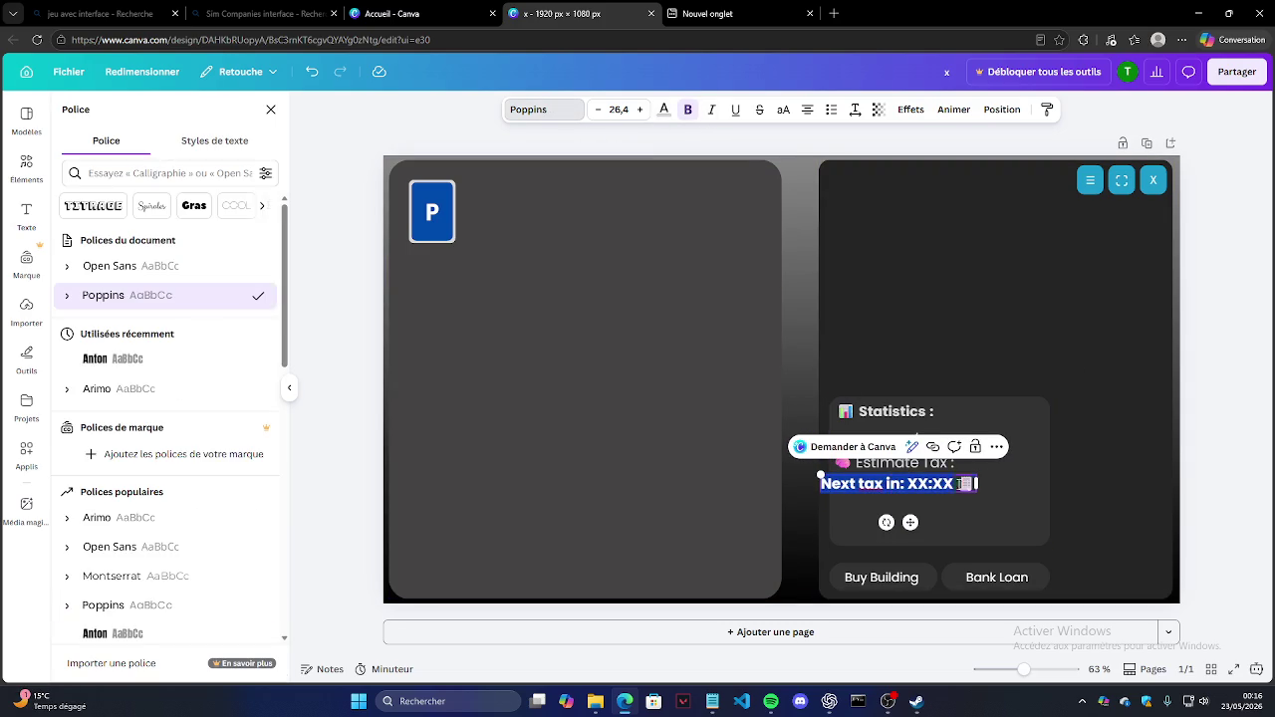
{"action": "left_click", "coordinate": [687, 111]}
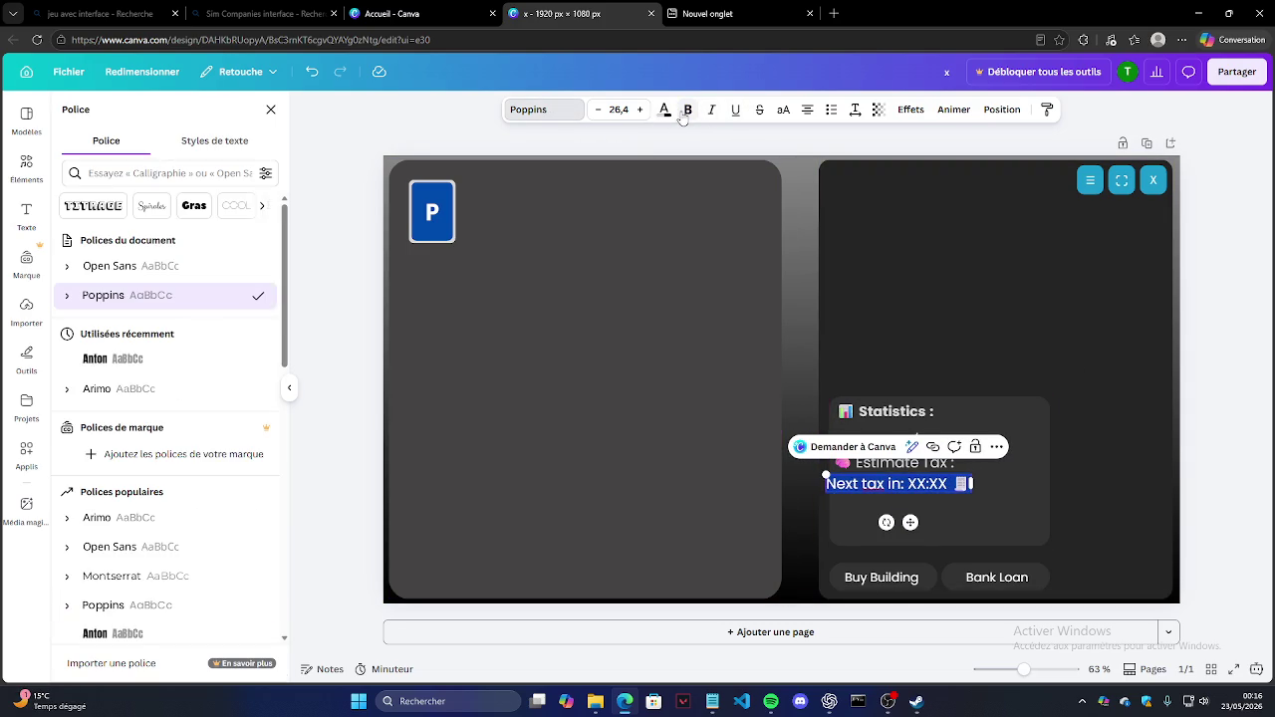
{"action": "key", "text": "Escape"}
{"action": "key", "text": "Escape"}
{"action": "left_click", "coordinate": [900, 489]}
{"action": "left_click_drag", "start_coordinate": [900, 488], "coordinate": [904, 488]}
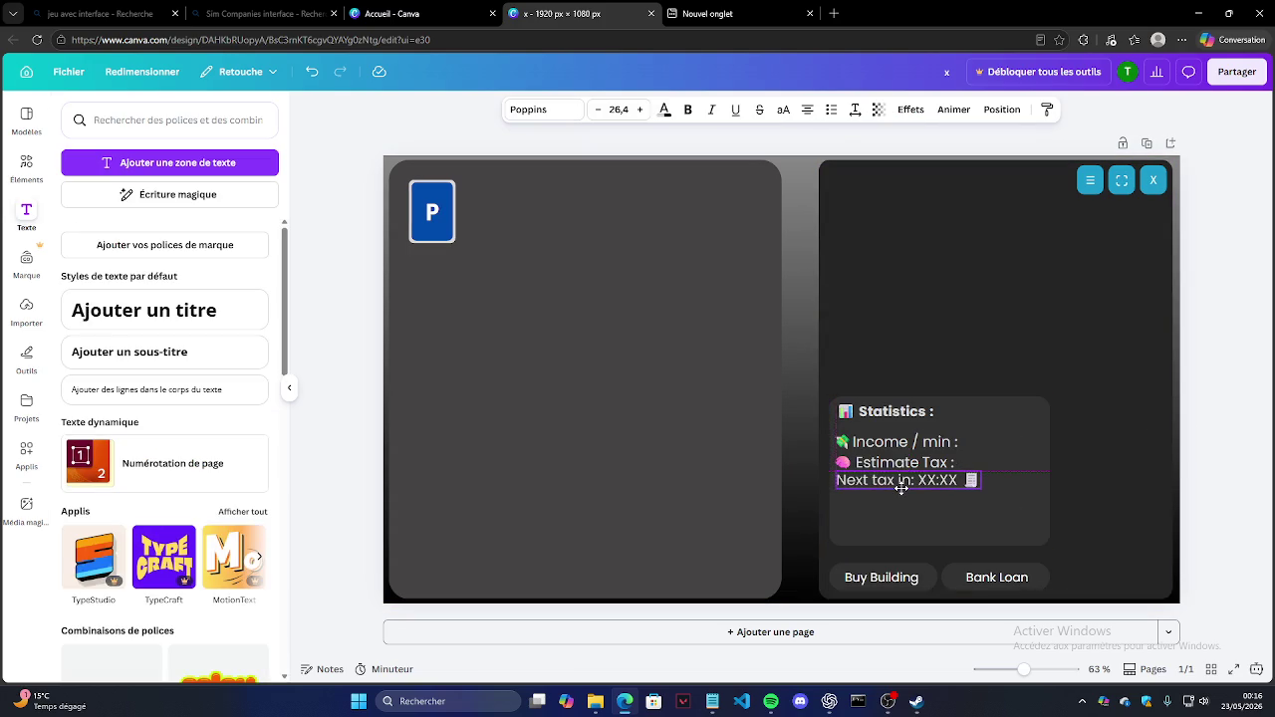
{"action": "key", "text": "Escape"}
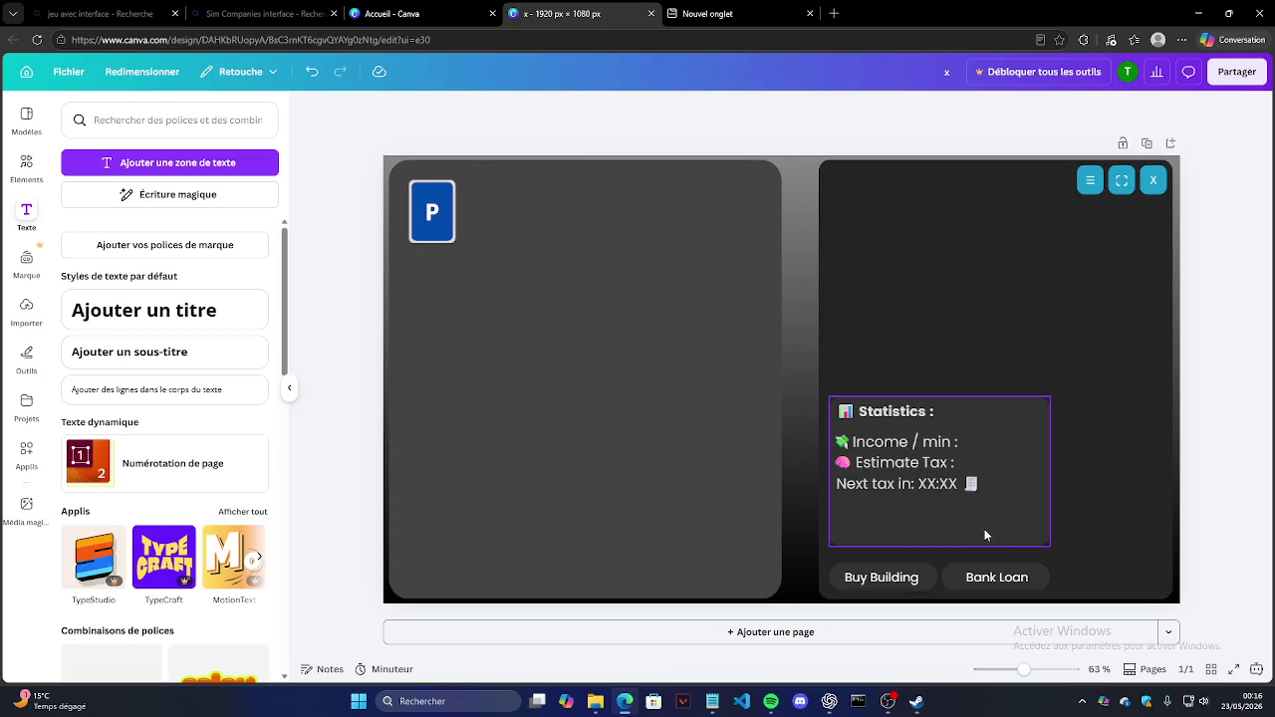
Step: Replace the XX:XX placeholder with ': . . .' and remove the trailing emoji
{"action": "left_click", "coordinate": [956, 488]}
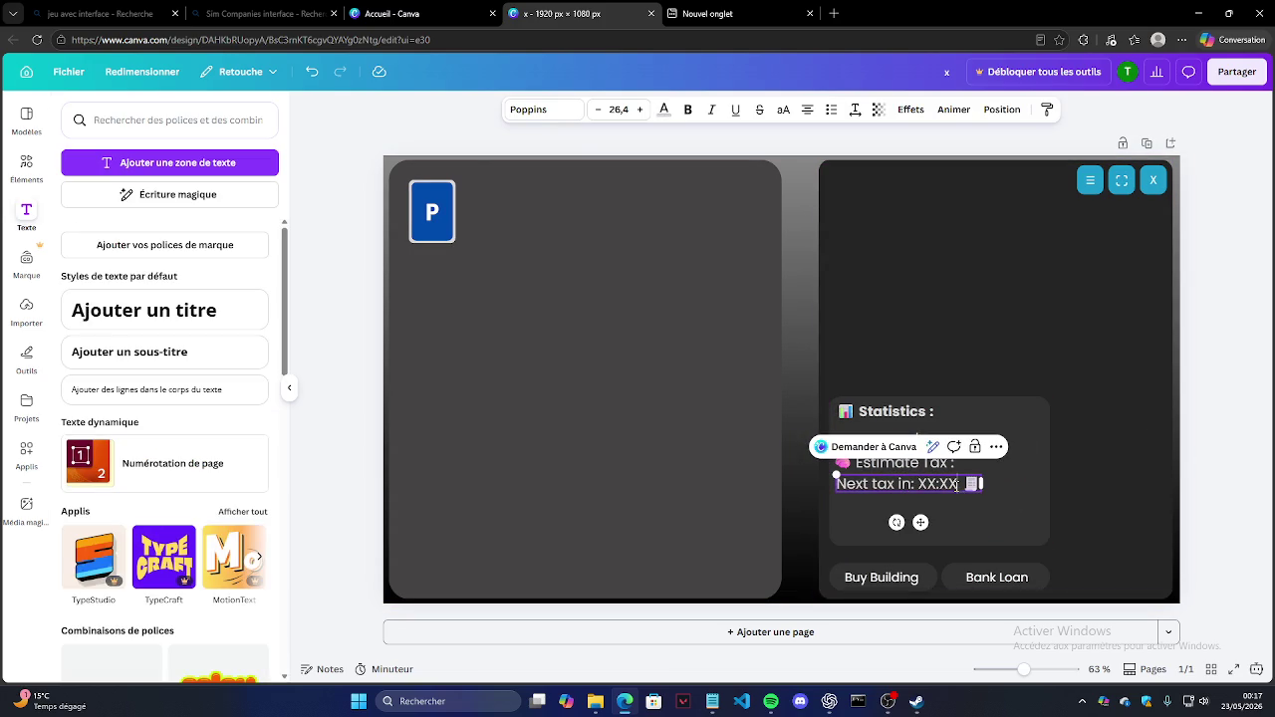
{"action": "key", "text": "BackSpace"}
{"action": "key", "text": "BackSpace"}
{"action": "key", "text": "BackSpace"}
{"action": "key", "text": "BackSpace"}
{"action": "key", "text": "BackSpace"}
{"action": "key", "text": "BackSpace"}
{"action": "key", "text": "BackSpace"}
{"action": "type", "text": ": . . ."}
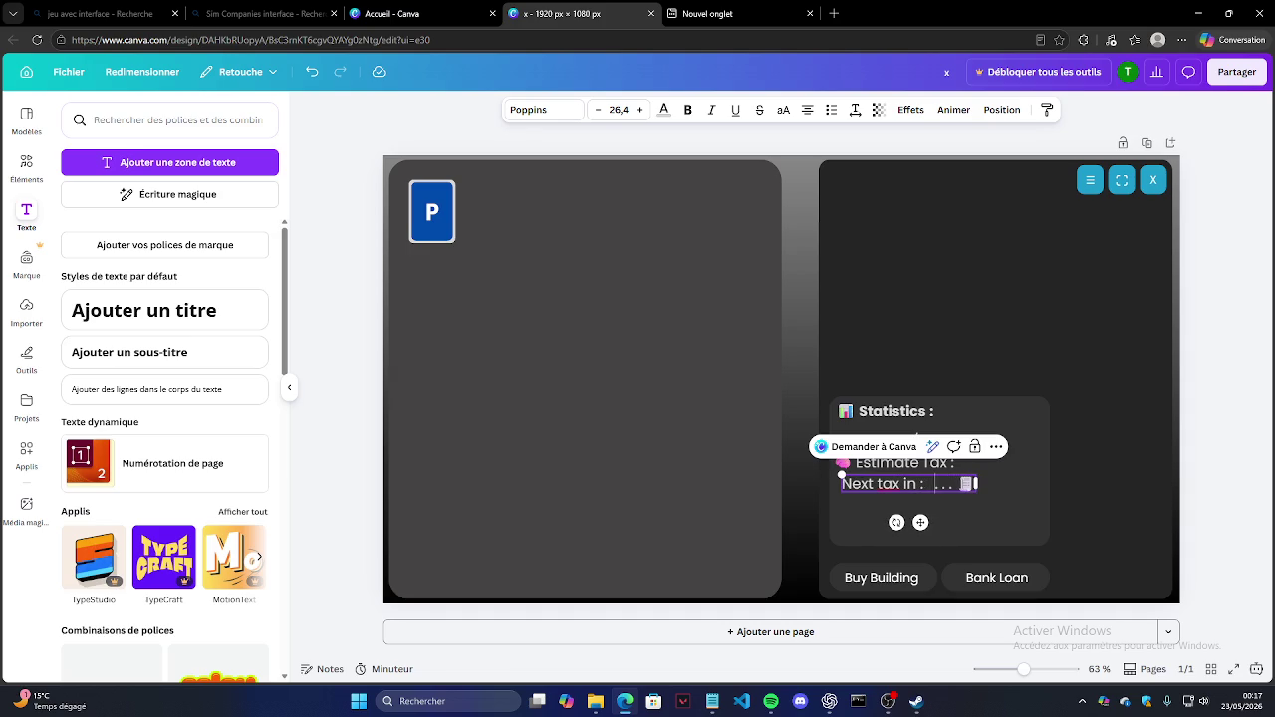
{"action": "key", "text": "ctrl+a"}
{"action": "key", "text": "BackSpace"}
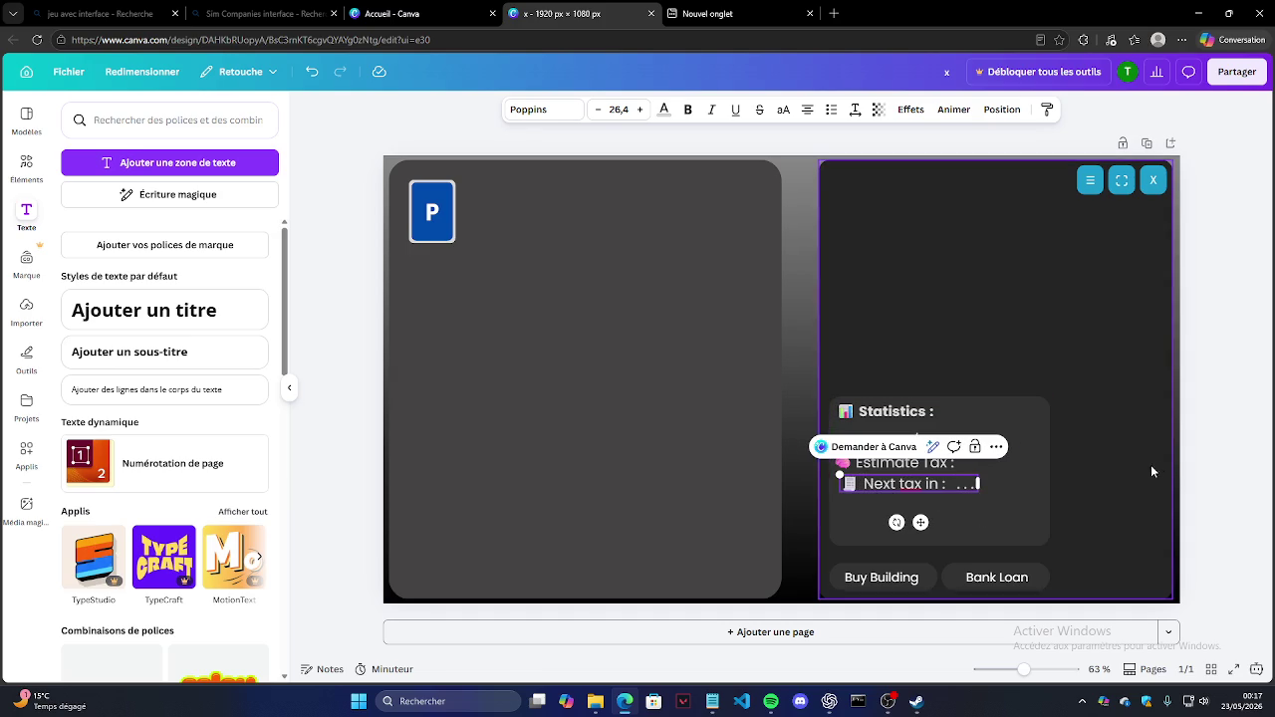
{"action": "left_click", "coordinate": [1180, 474]}
Step: Check the Next tax in and Income / min lines, then select all four Statistics lines
{"action": "left_click", "coordinate": [916, 484]}
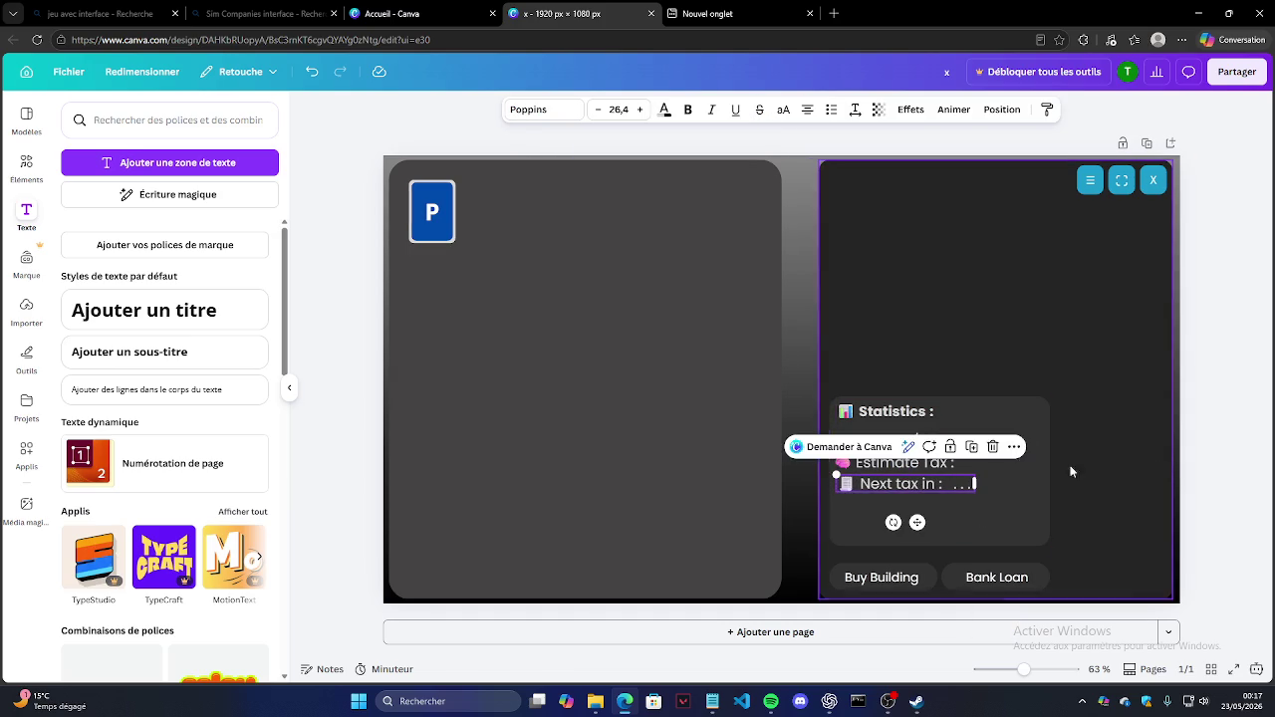
{"action": "left_click", "coordinate": [1227, 442]}
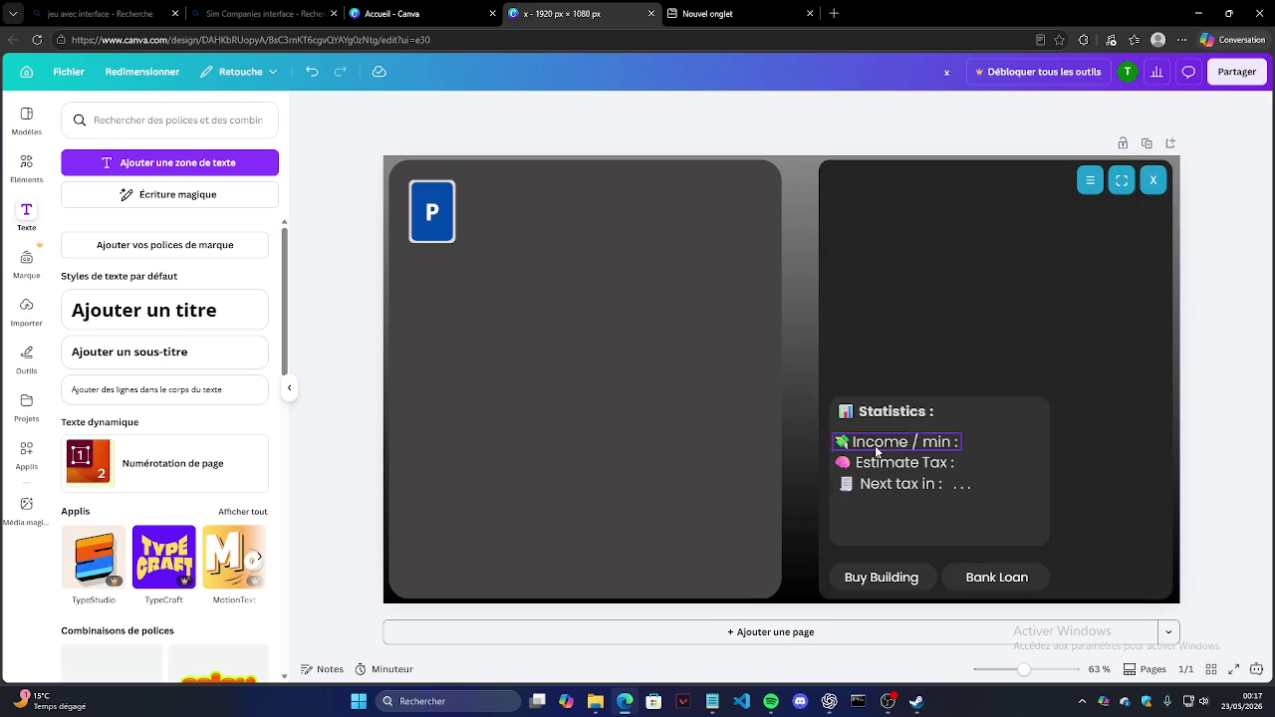
{"action": "left_click", "coordinate": [964, 486]}
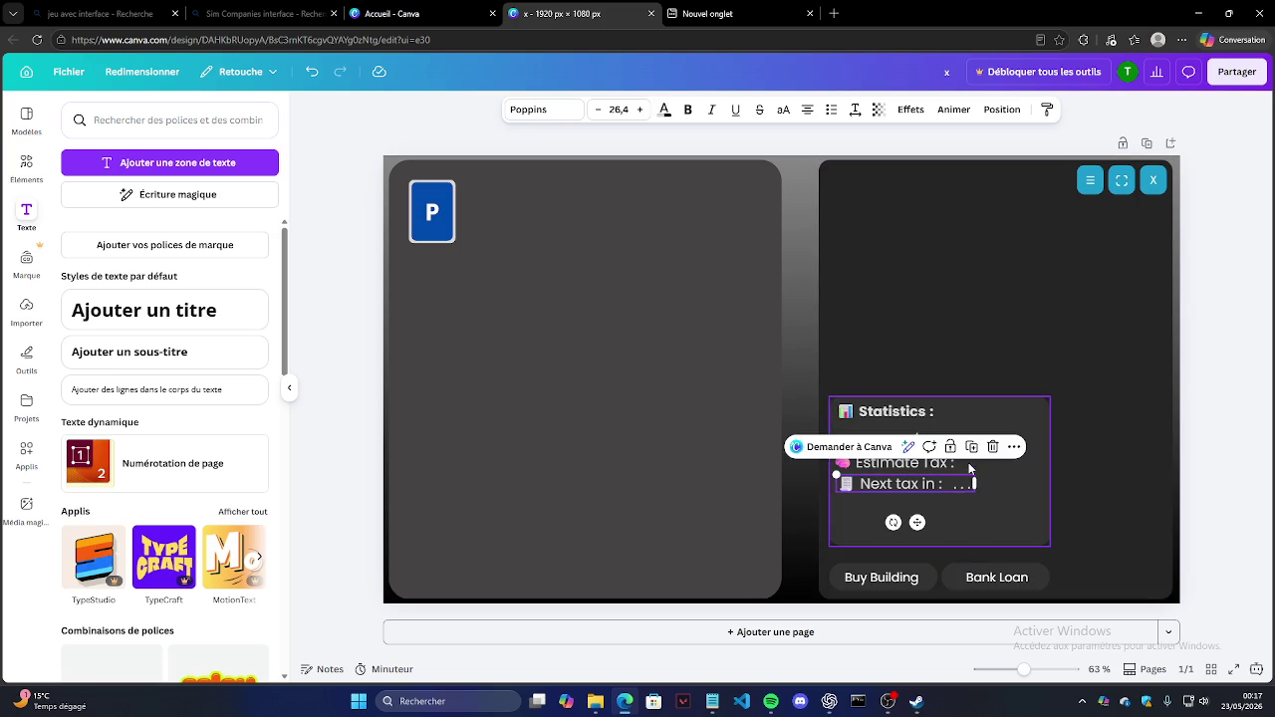
{"action": "left_click", "coordinate": [1137, 470]}
{"action": "left_click", "coordinate": [917, 442]}
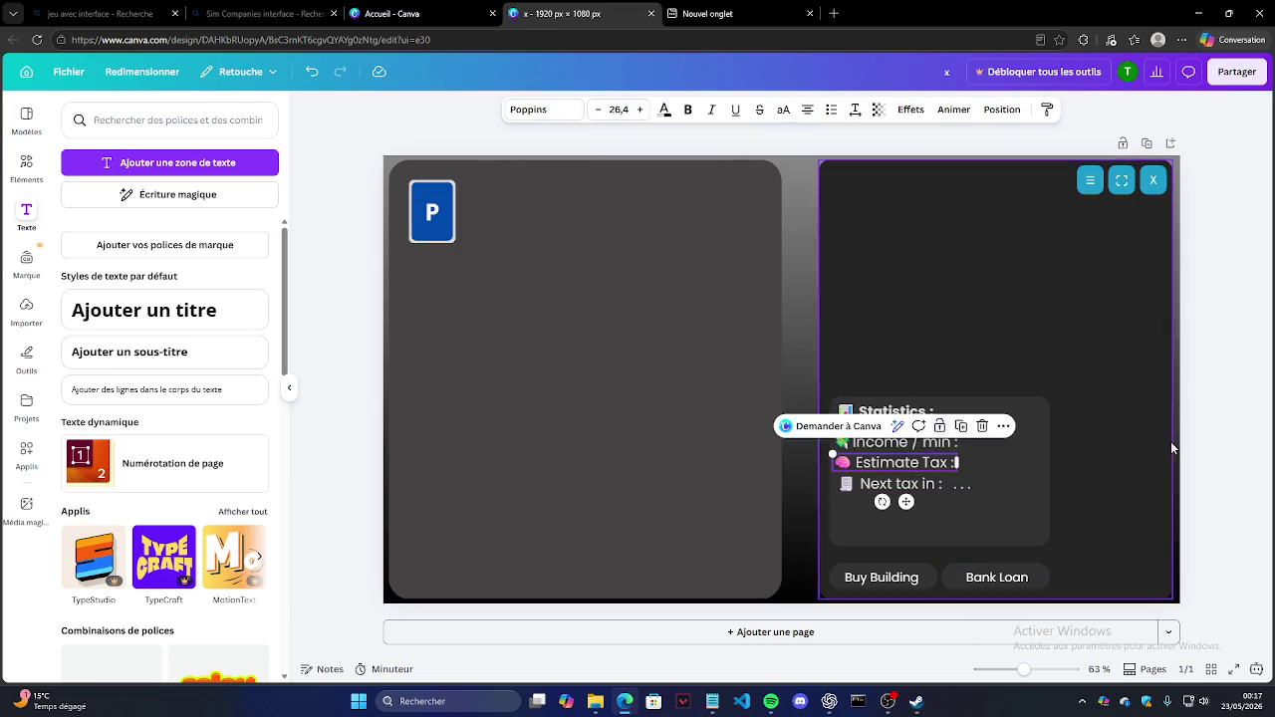
{"action": "left_click", "coordinate": [947, 430]}
{"action": "left_click", "coordinate": [1163, 423]}
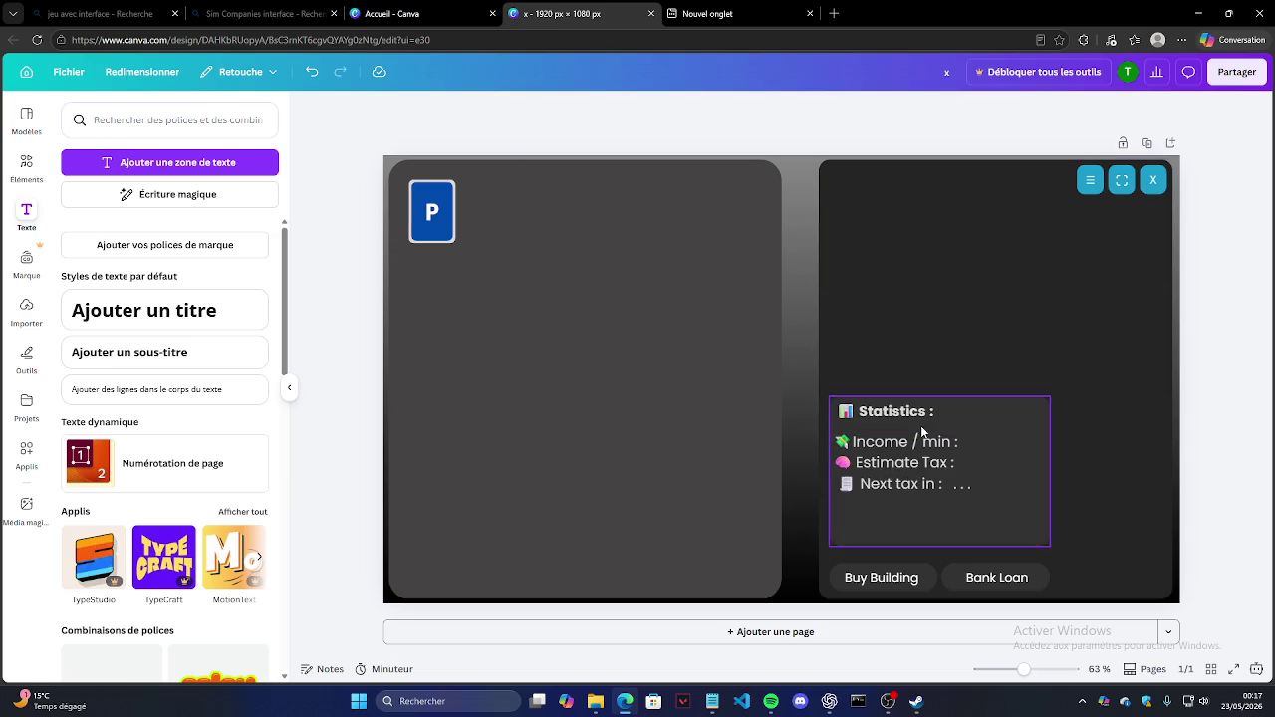
{"action": "left_click", "coordinate": [992, 416]}
{"action": "left_click", "coordinate": [1235, 424]}
{"action": "mouse_move", "coordinate": [997, 502]}
{"action": "left_mouse_down"}
{"action": "mouse_move", "coordinate": [873, 418]}
{"action": "mouse_move", "coordinate": [873, 457]}
{"action": "left_mouse_up"}
Step: Move the four Statistics text lines lower in the card
{"action": "left_click", "coordinate": [1104, 465]}
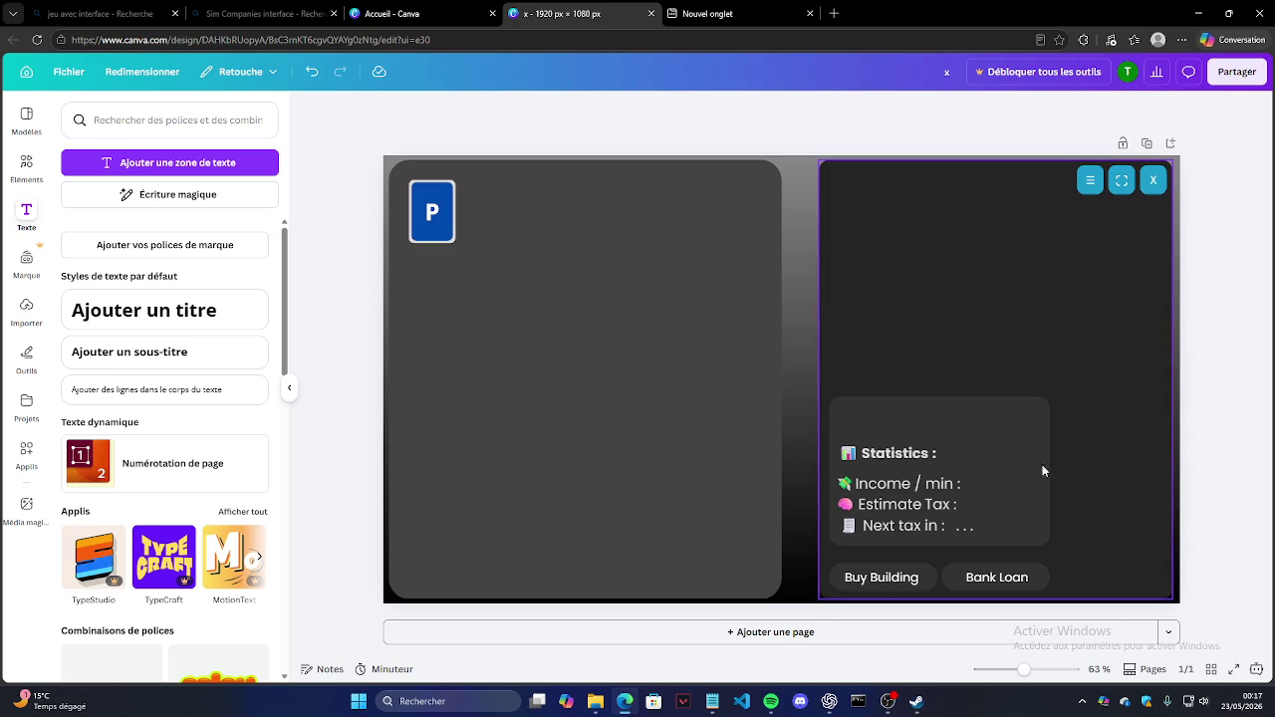
{"action": "left_click", "coordinate": [933, 454]}
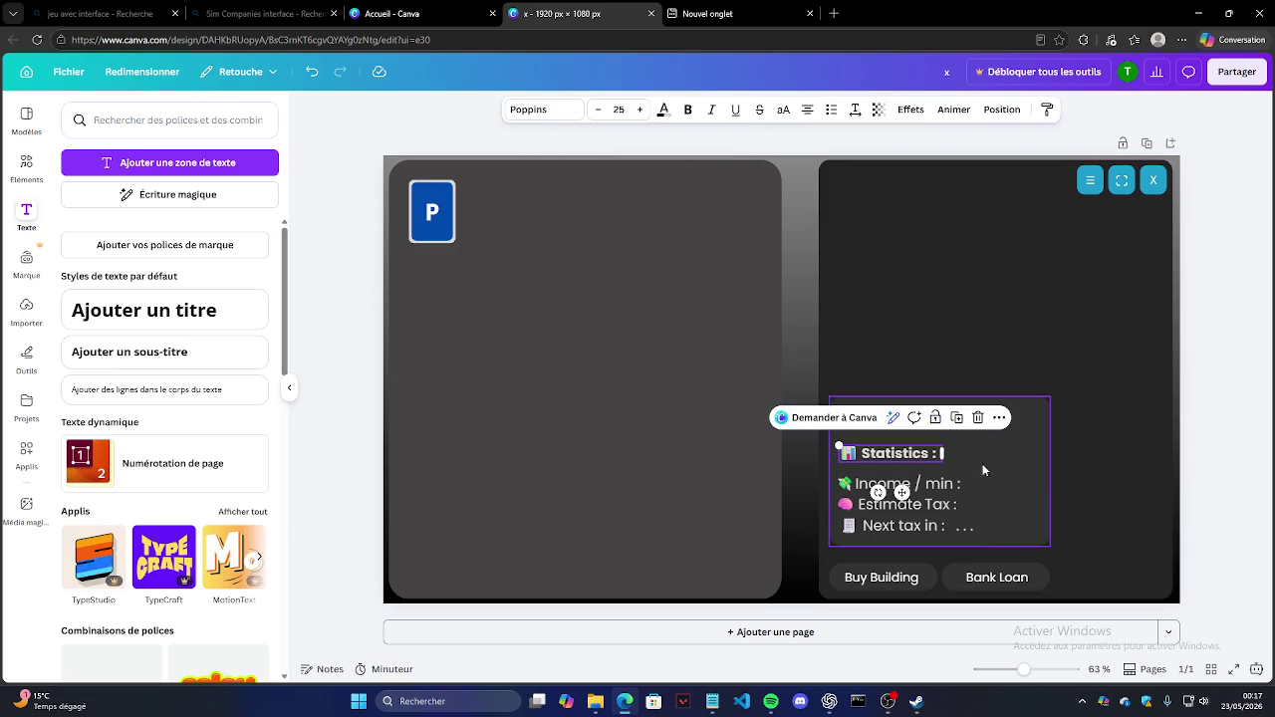
{"action": "left_click_drag", "start_coordinate": [1000, 544], "coordinate": [811, 441]}
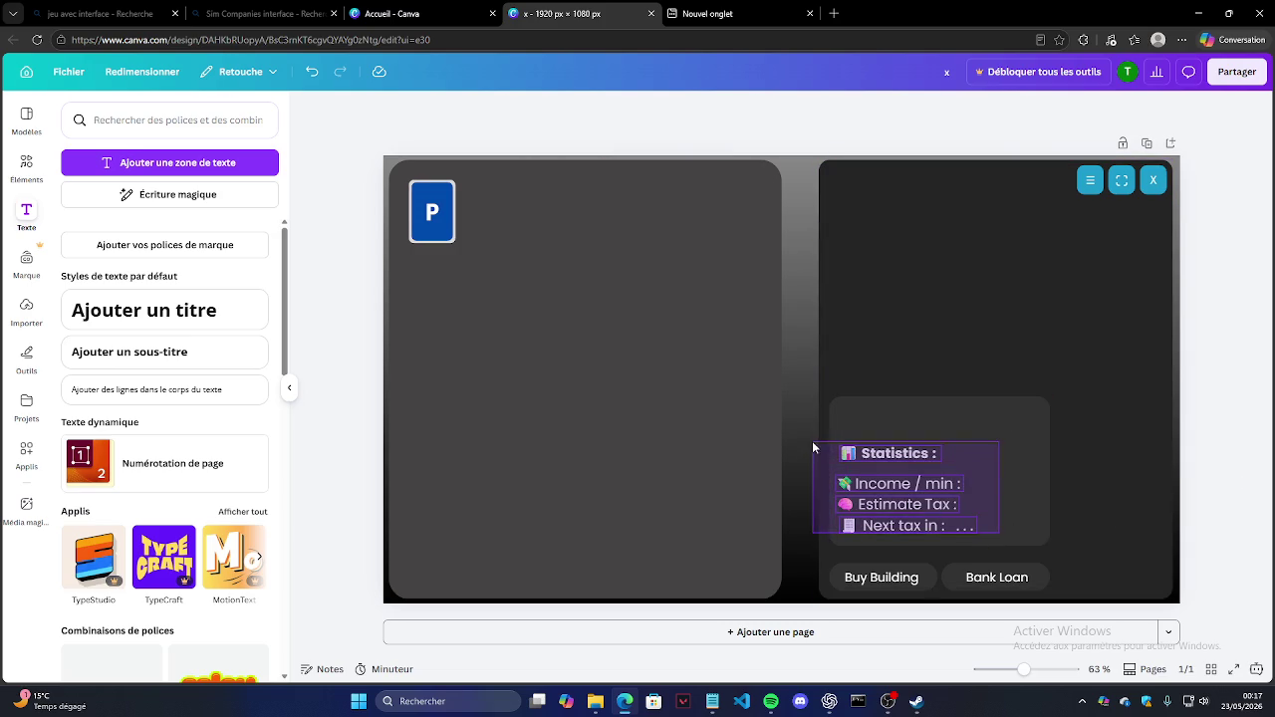
{"action": "left_click", "coordinate": [924, 430]}
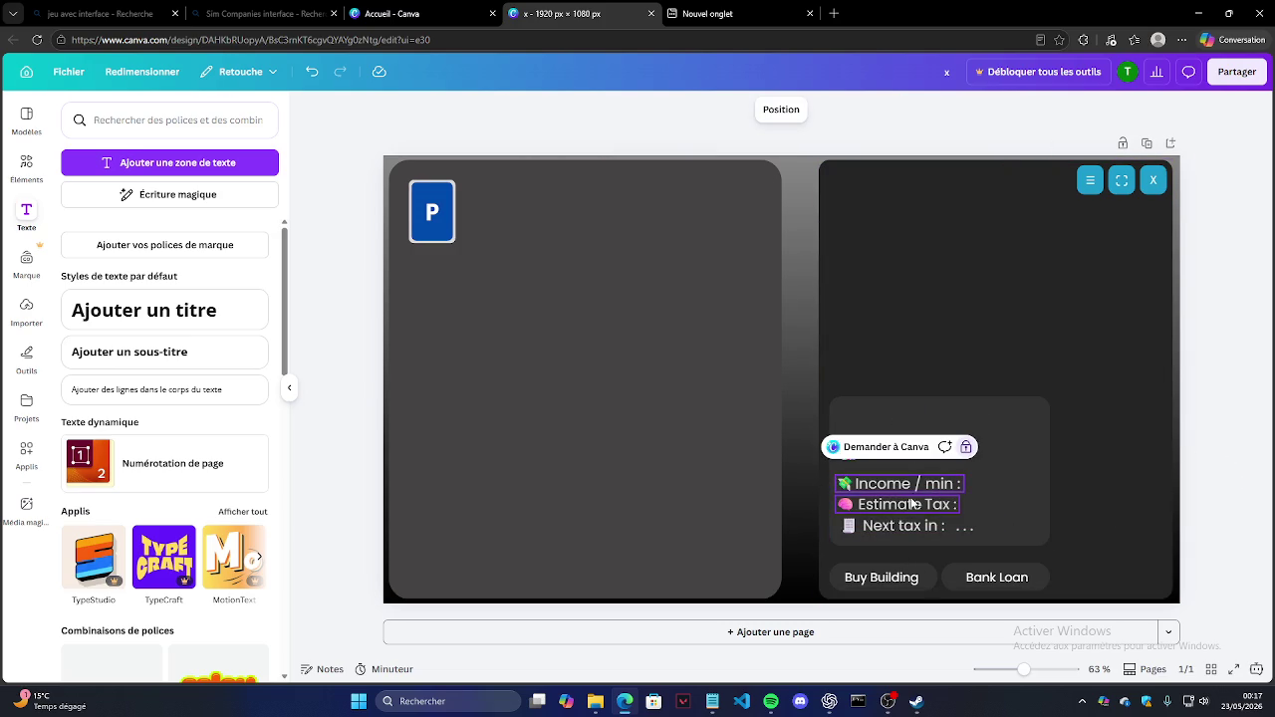
Step: Drag the card's top edge down to fit the lines and lock the card
{"action": "left_click", "coordinate": [946, 426]}
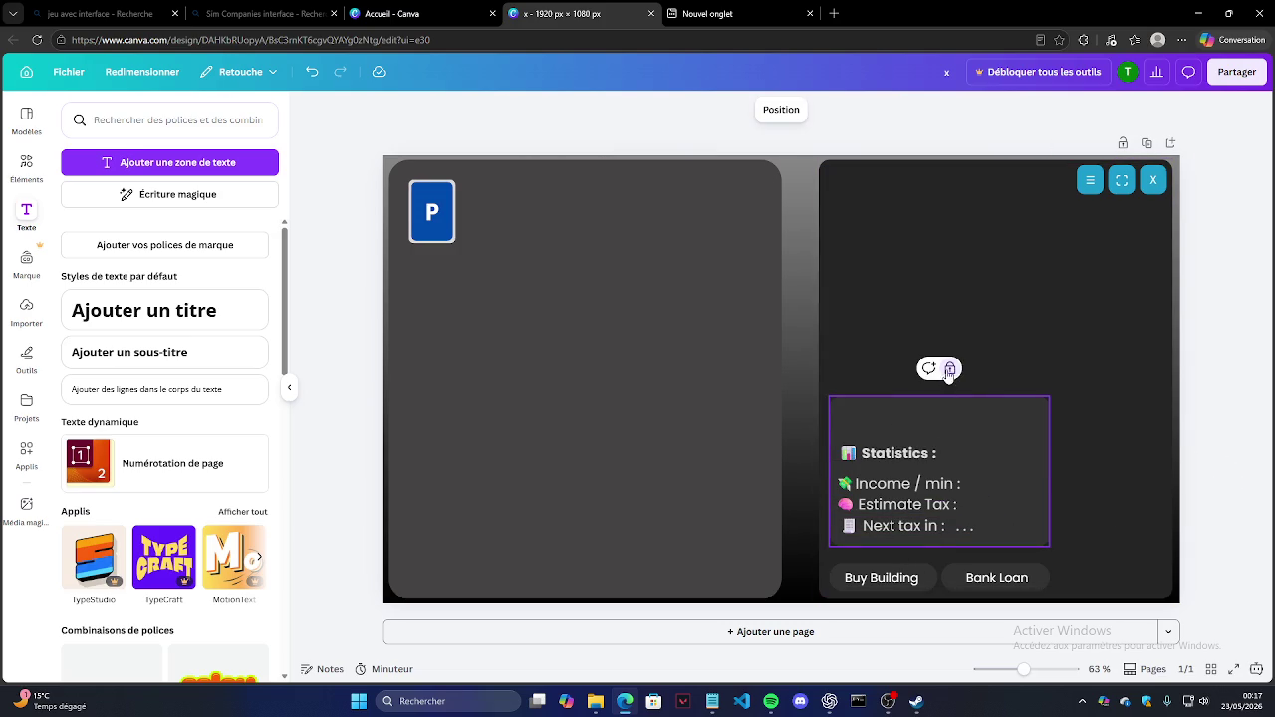
{"action": "left_click_drag", "start_coordinate": [938, 396], "coordinate": [937, 432]}
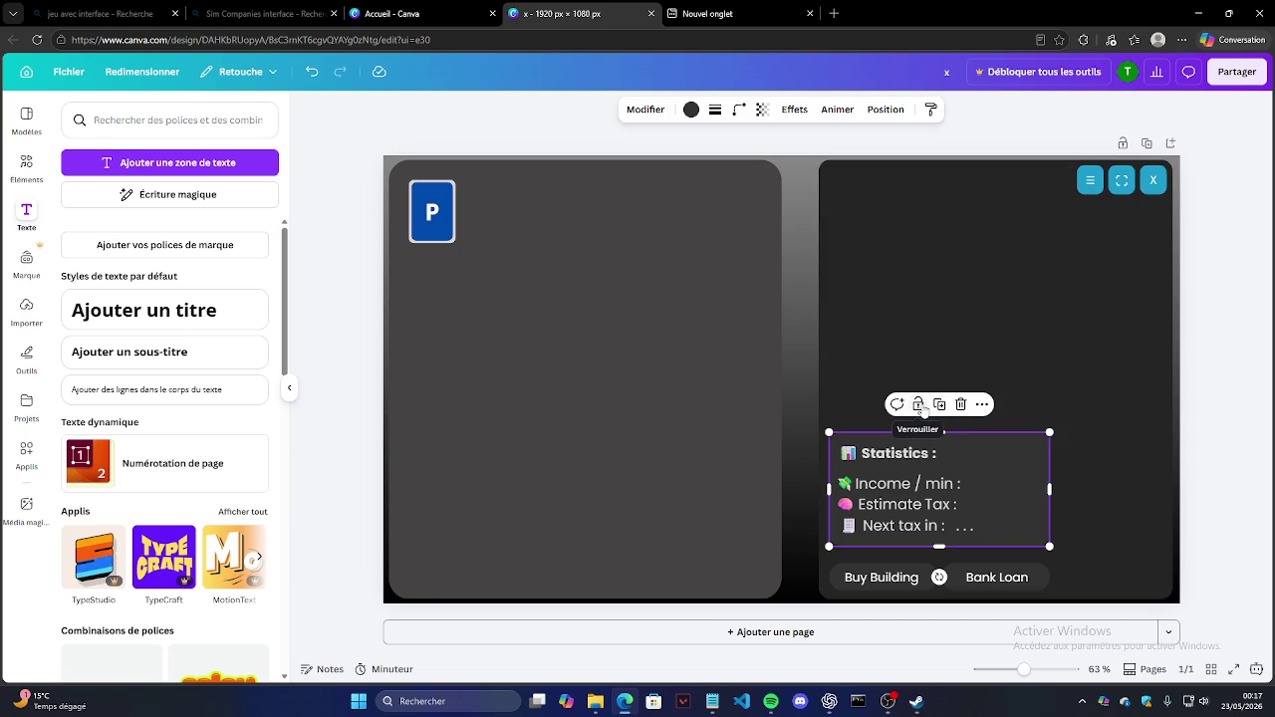
{"action": "left_click", "coordinate": [917, 403]}
{"action": "left_click", "coordinate": [1103, 458]}
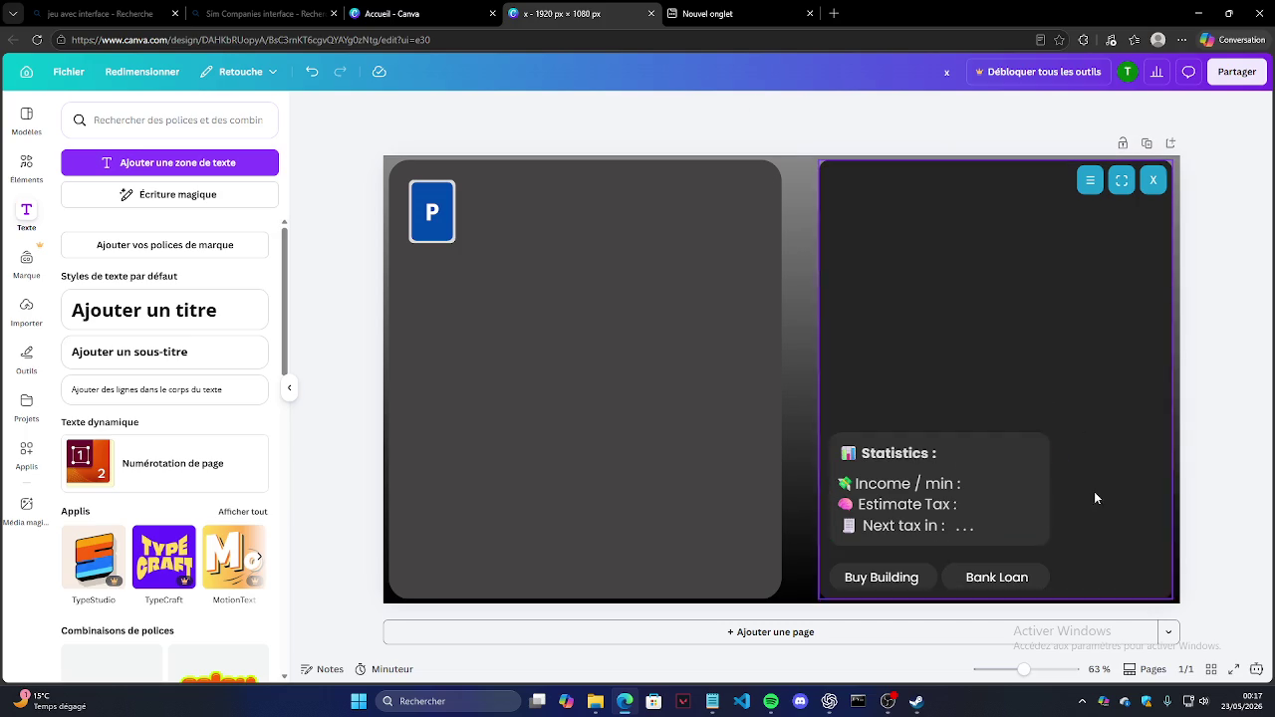
Step: Review the Statistics heading, Estimate Tax and Next tax in lines, then clear the selection
{"action": "left_click", "coordinate": [885, 460]}
{"action": "left_click", "coordinate": [926, 456]}
{"action": "left_click", "coordinate": [954, 498]}
{"action": "left_click", "coordinate": [964, 525]}
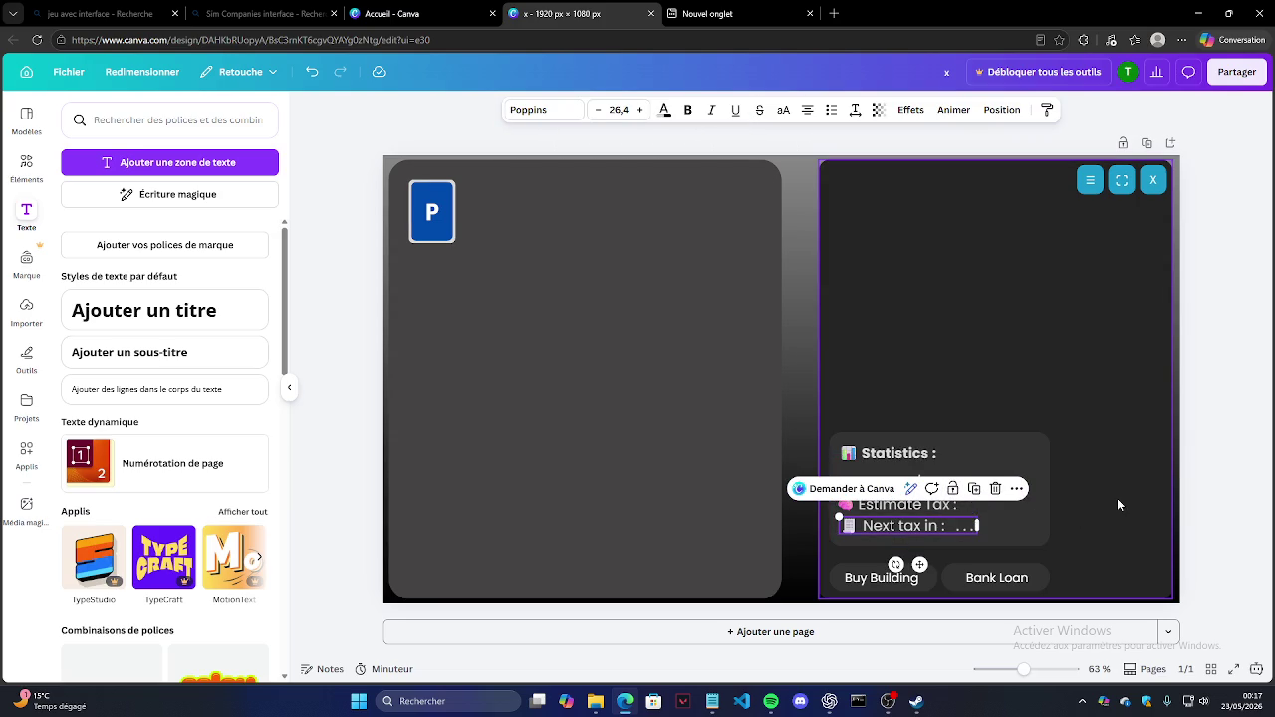
{"action": "key", "text": "Escape"}
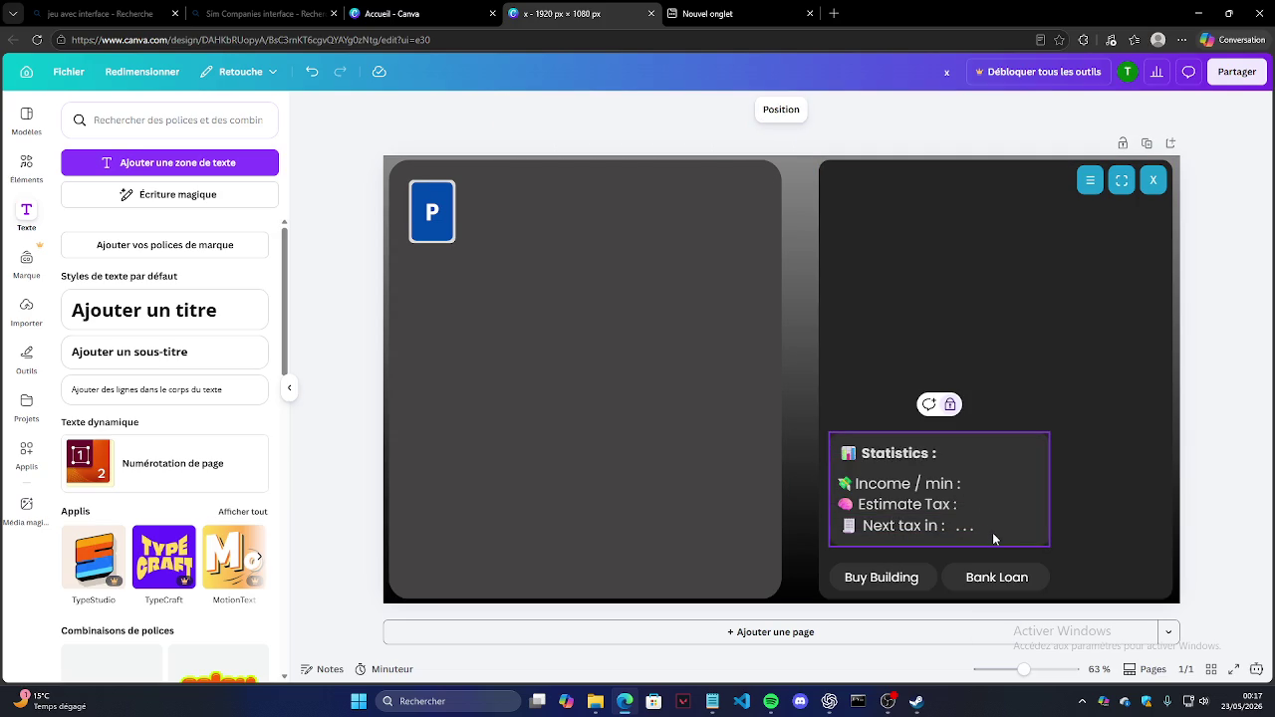
{"action": "left_click_drag", "start_coordinate": [813, 451], "coordinate": [884, 455]}
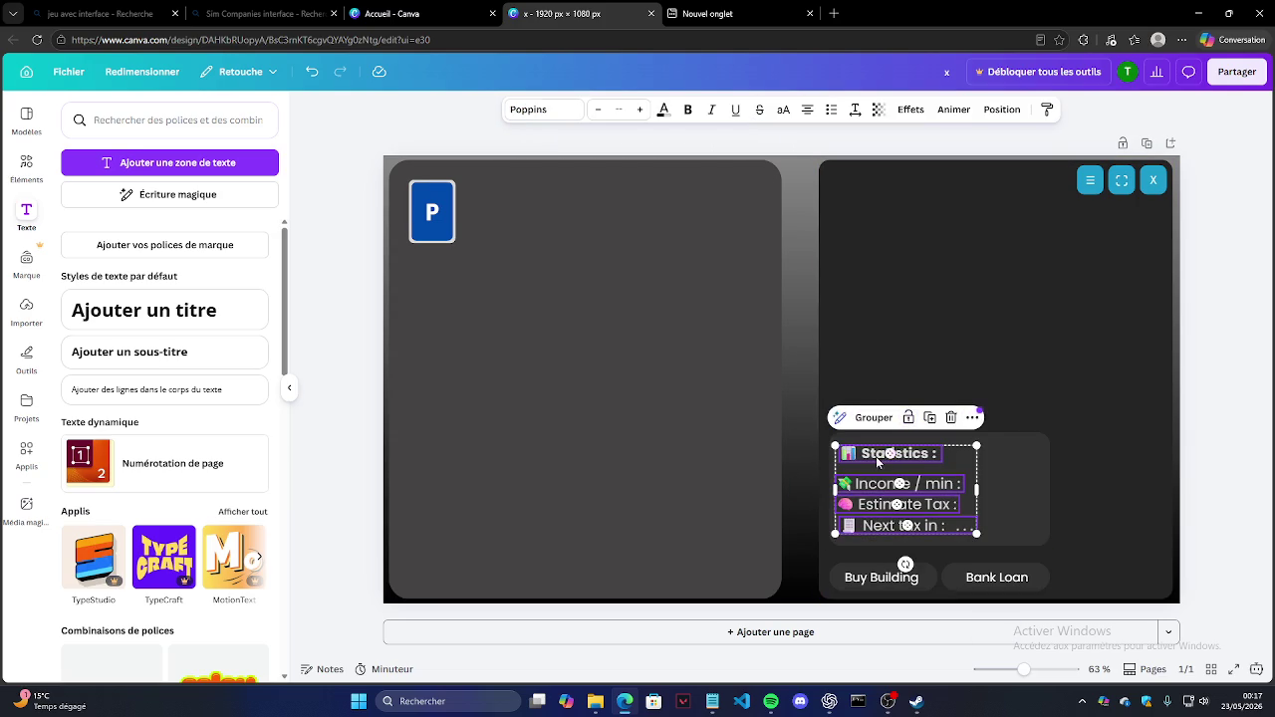
{"action": "left_click", "coordinate": [1203, 409]}
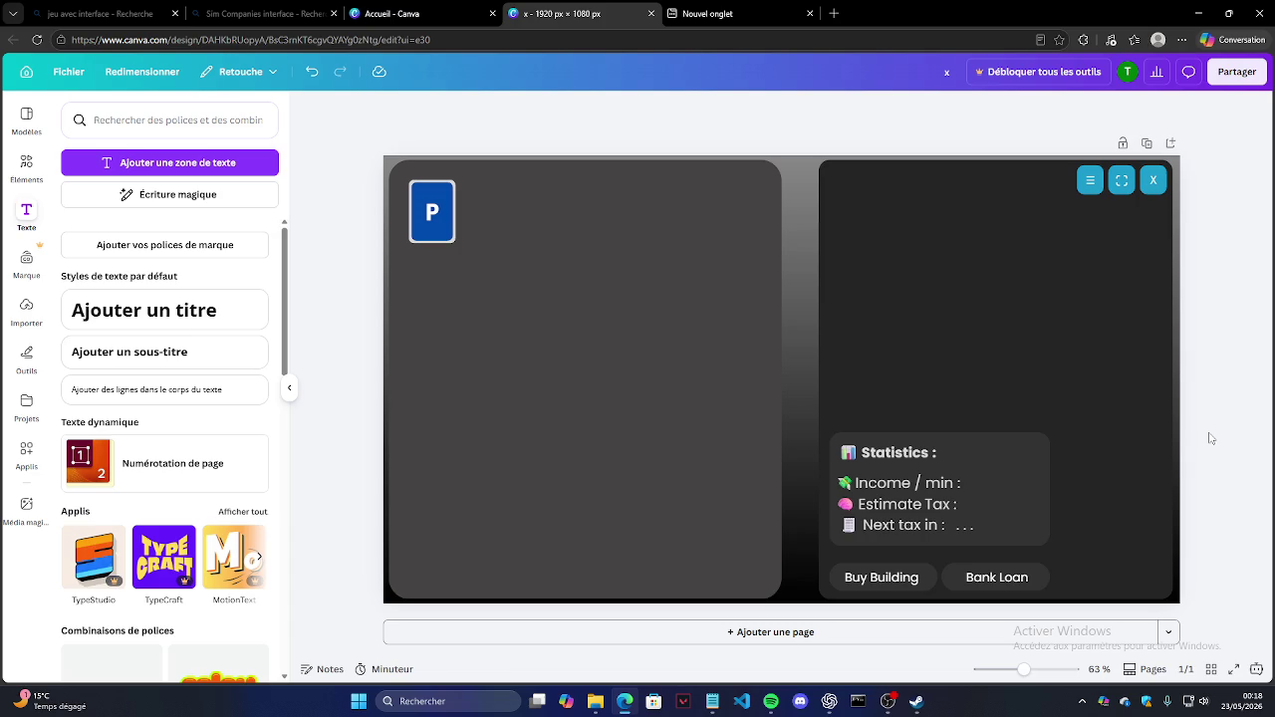
{"action": "right_click", "coordinate": [1210, 438]}
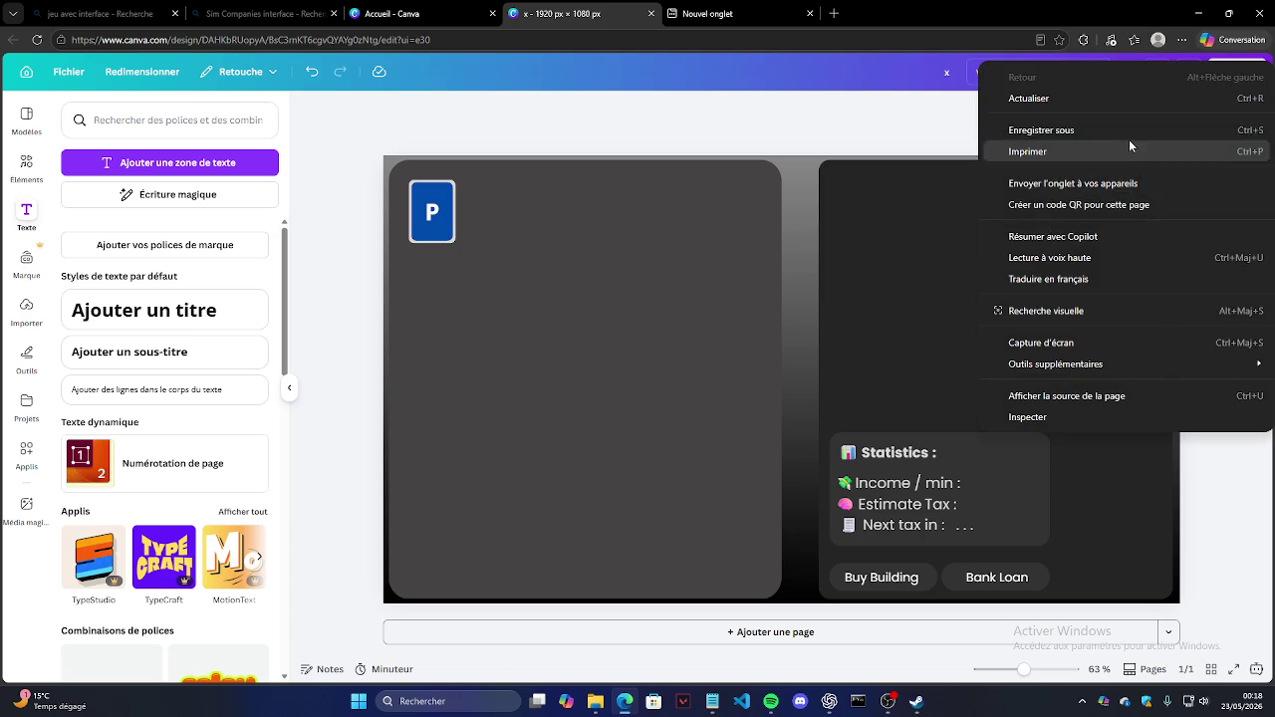
{"action": "left_click", "coordinate": [852, 93]}
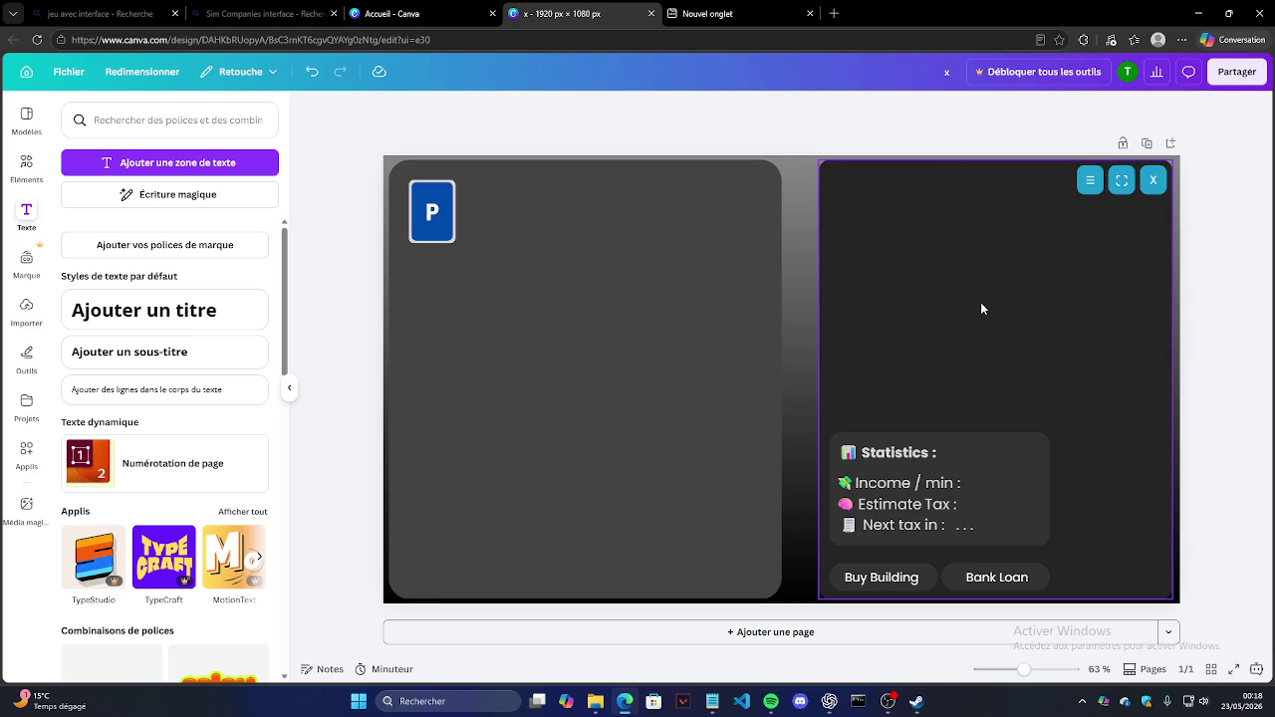
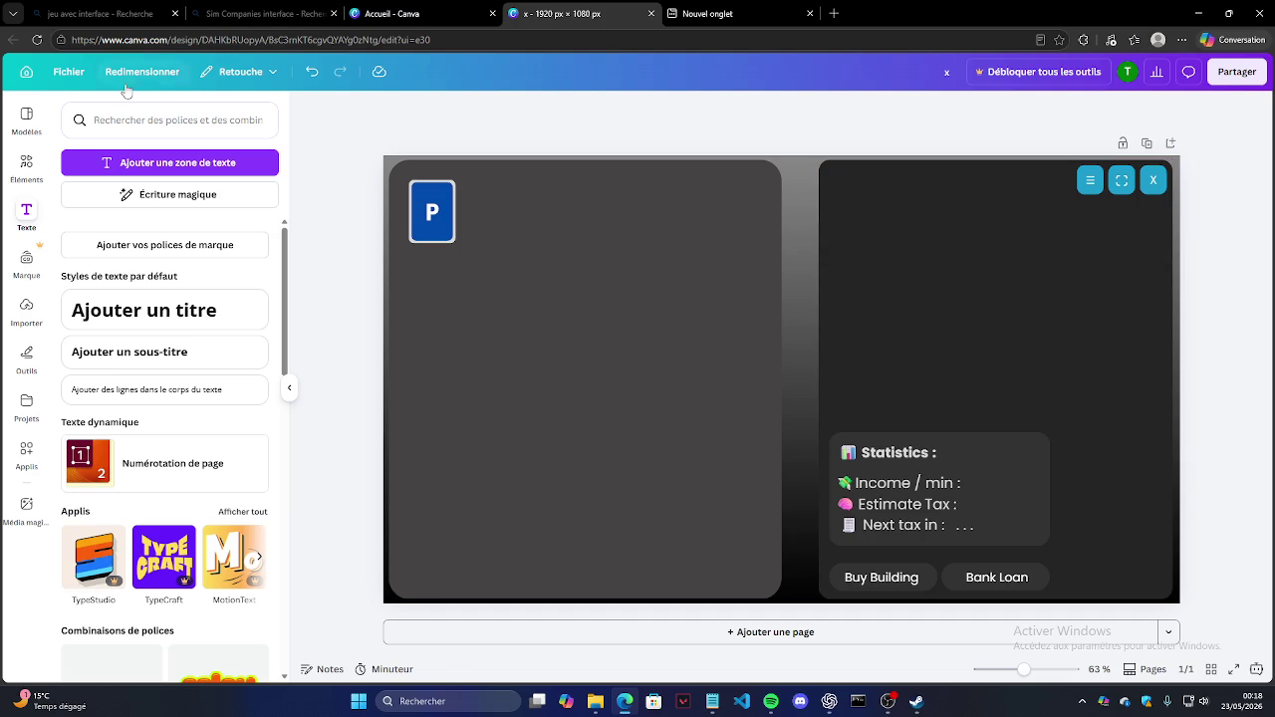
Step: Title the design 'Projet immobilier jeu'
{"action": "left_click", "coordinate": [69, 71]}
{"action": "left_click", "coordinate": [140, 301]}
{"action": "left_click", "coordinate": [354, 8]}
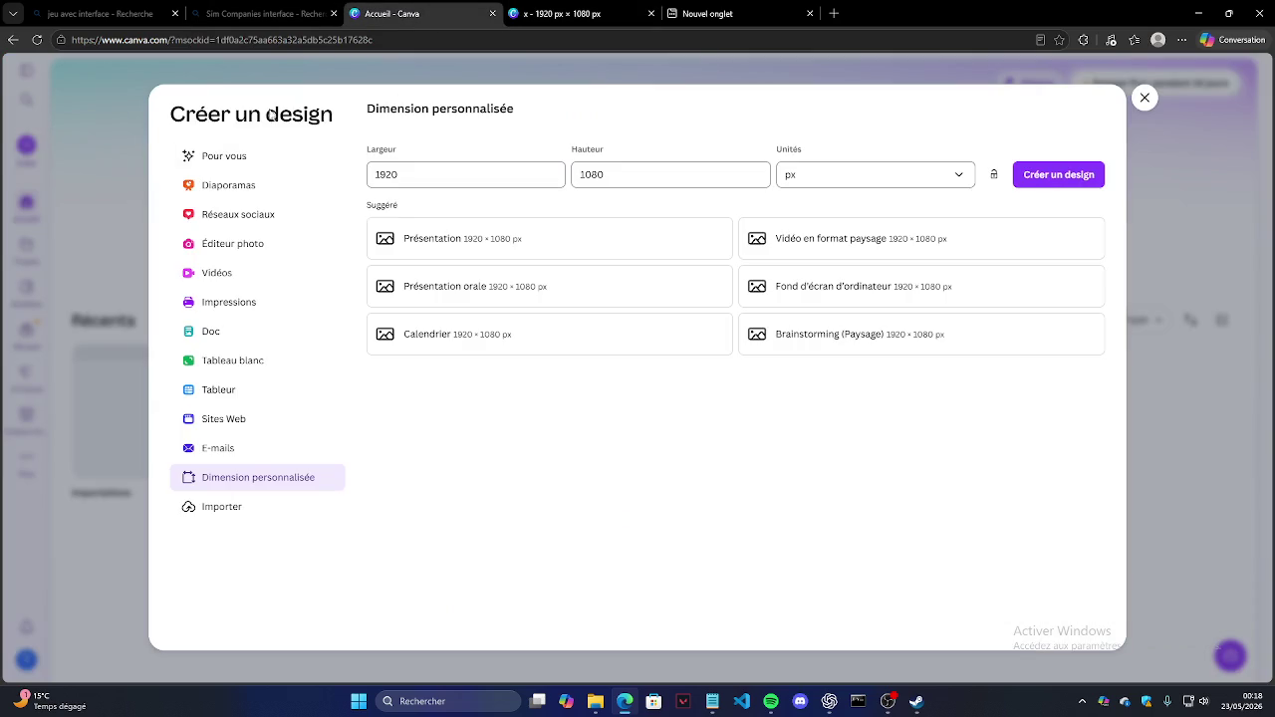
{"action": "left_click", "coordinate": [1145, 97]}
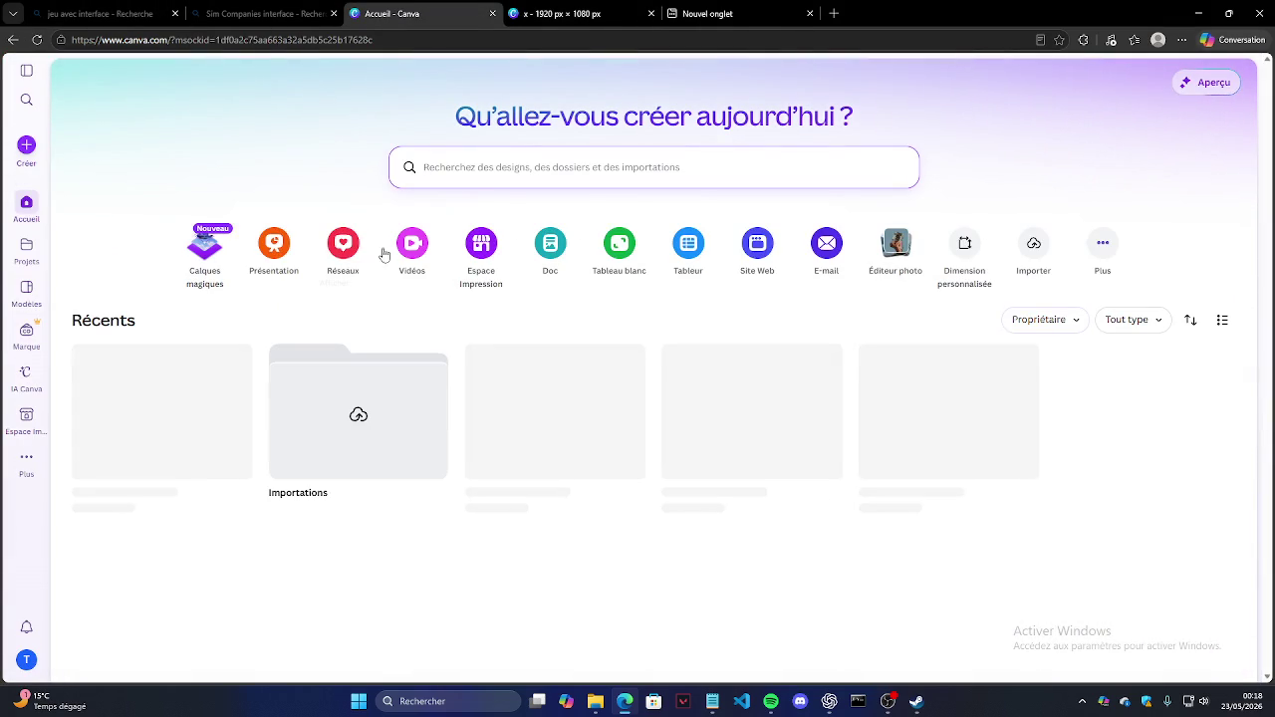
{"action": "left_click", "coordinate": [563, 14]}
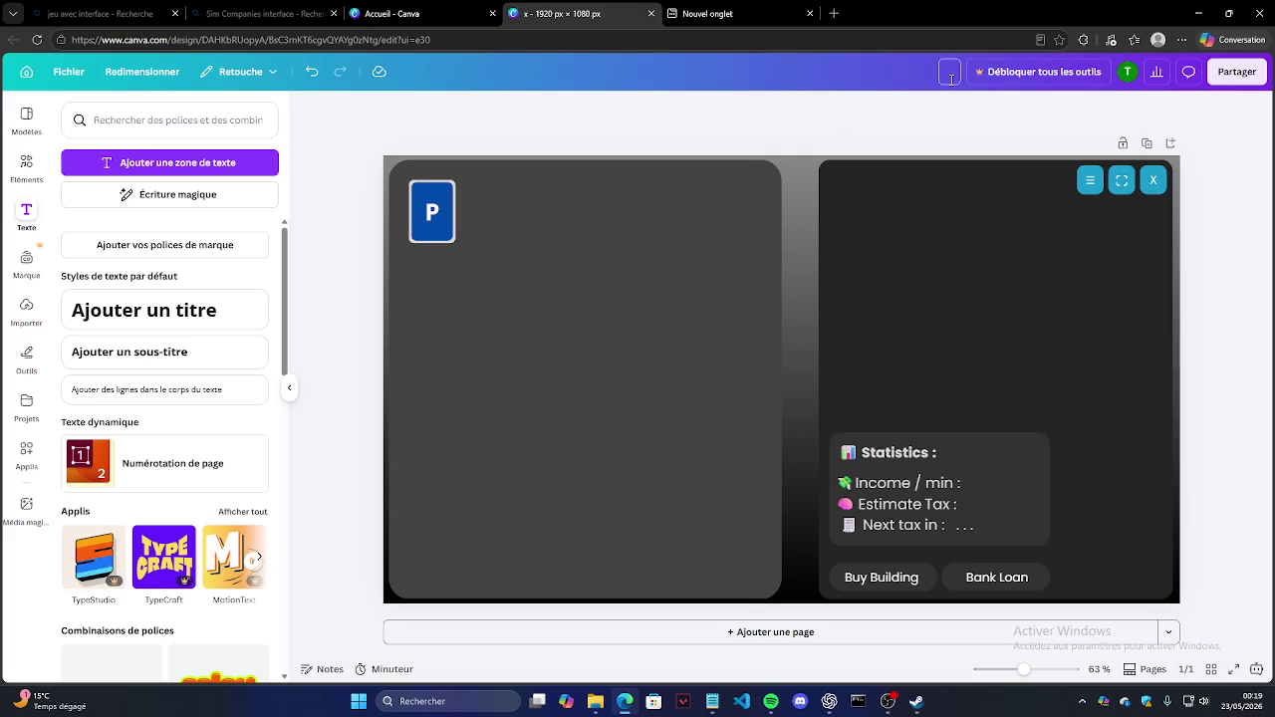
{"action": "type", "text": "Projet imobilier jeu"}
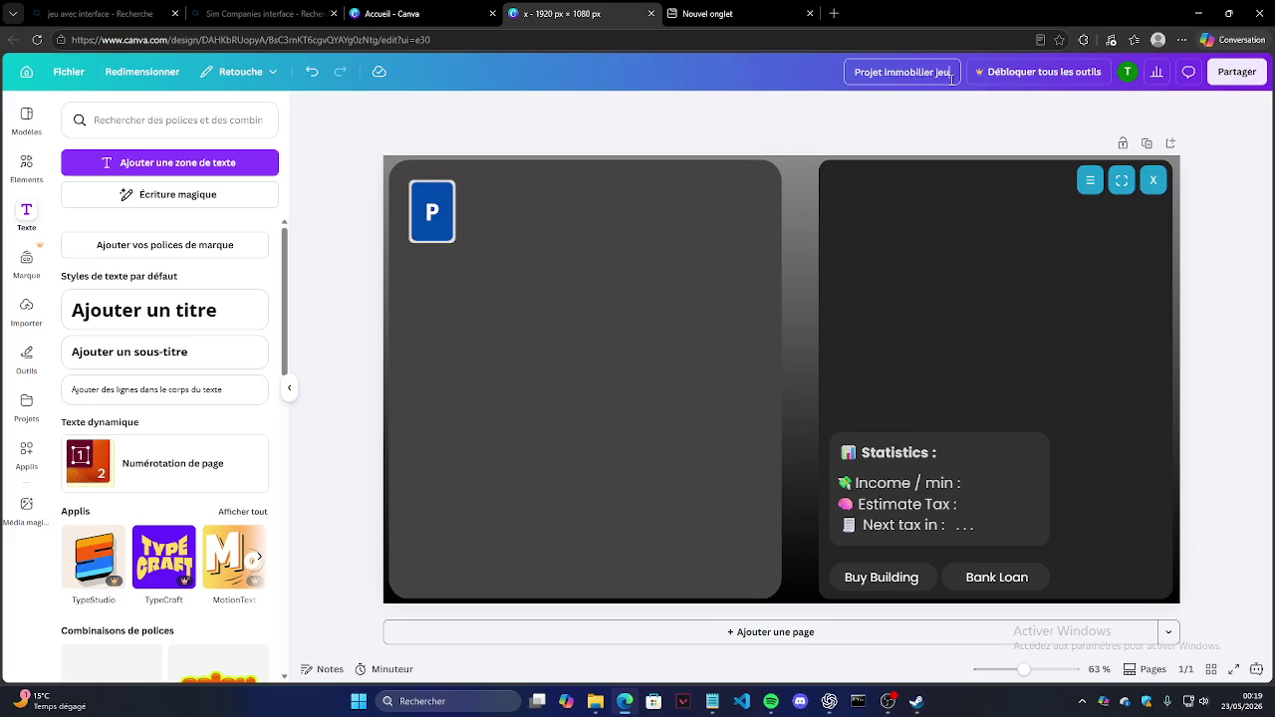
{"action": "left_click", "coordinate": [69, 71]}
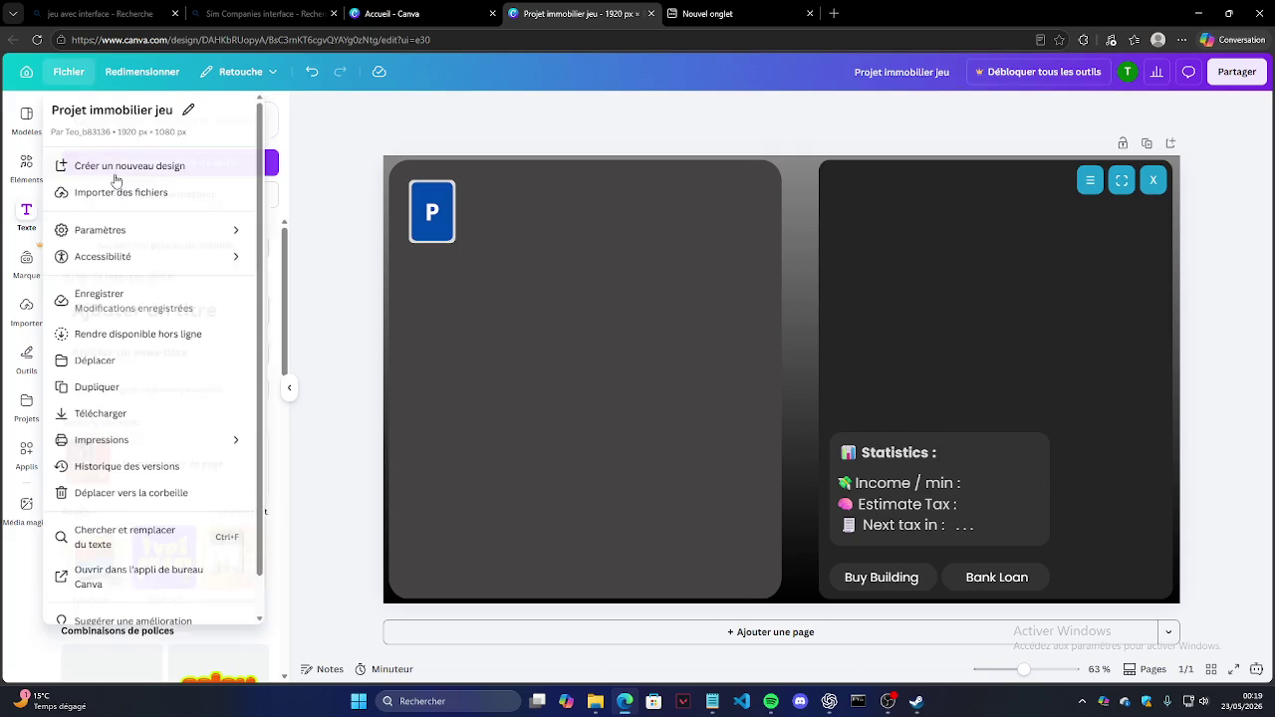
Step: Check the file options and Canva home page, then add a blank second page
{"action": "left_click", "coordinate": [120, 305]}
{"action": "key", "text": "ctrl+shift+Tab"}
{"action": "left_click", "coordinate": [37, 40]}
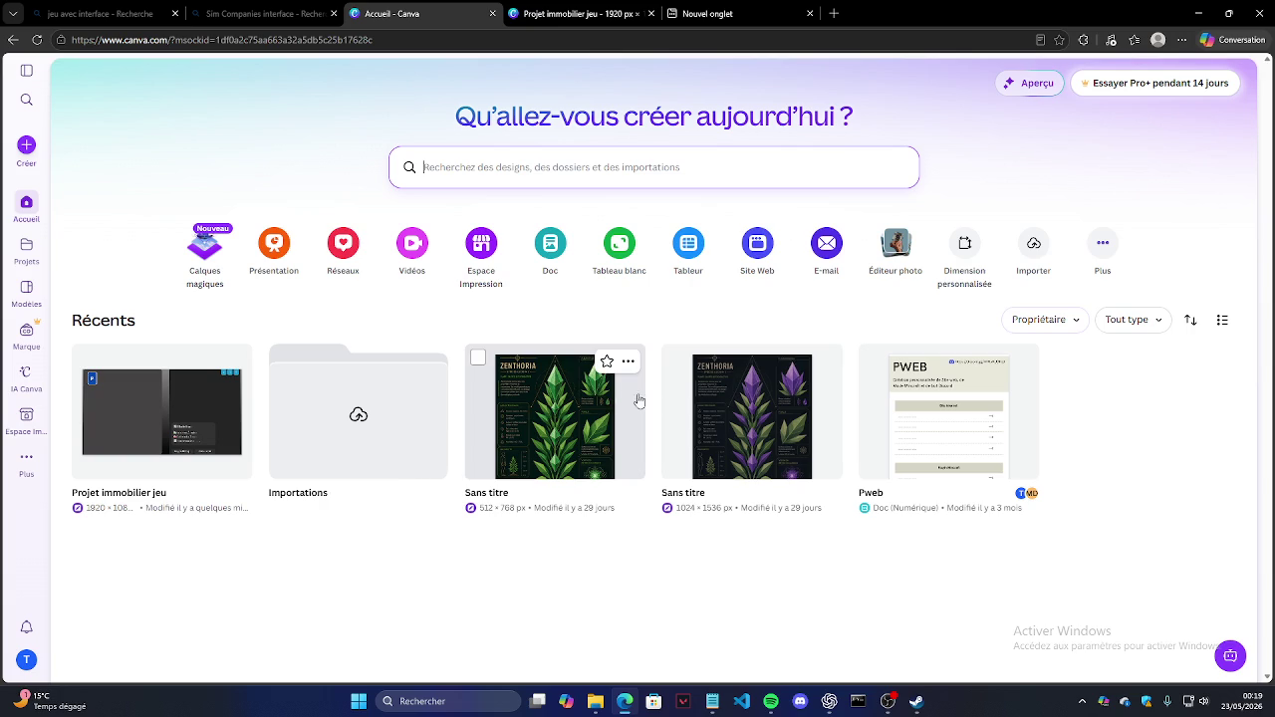
{"action": "mouse_move", "coordinate": [948, 412]}
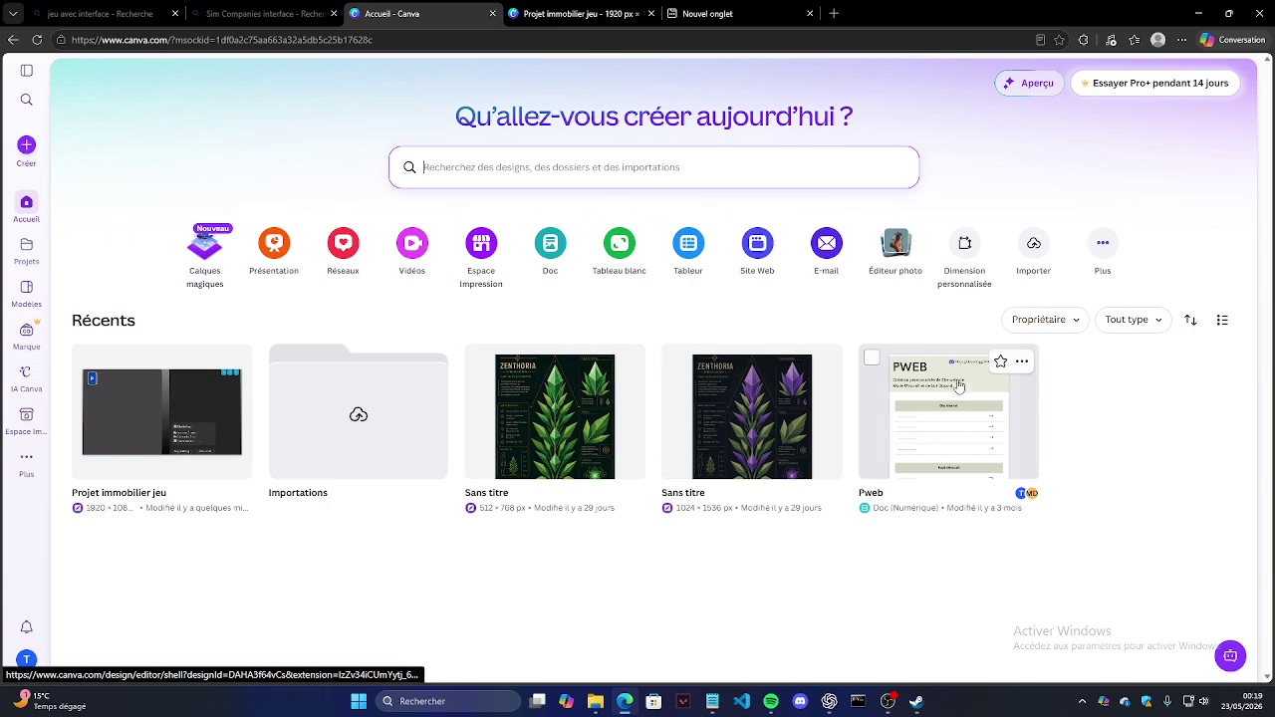
{"action": "left_click", "coordinate": [578, 13]}
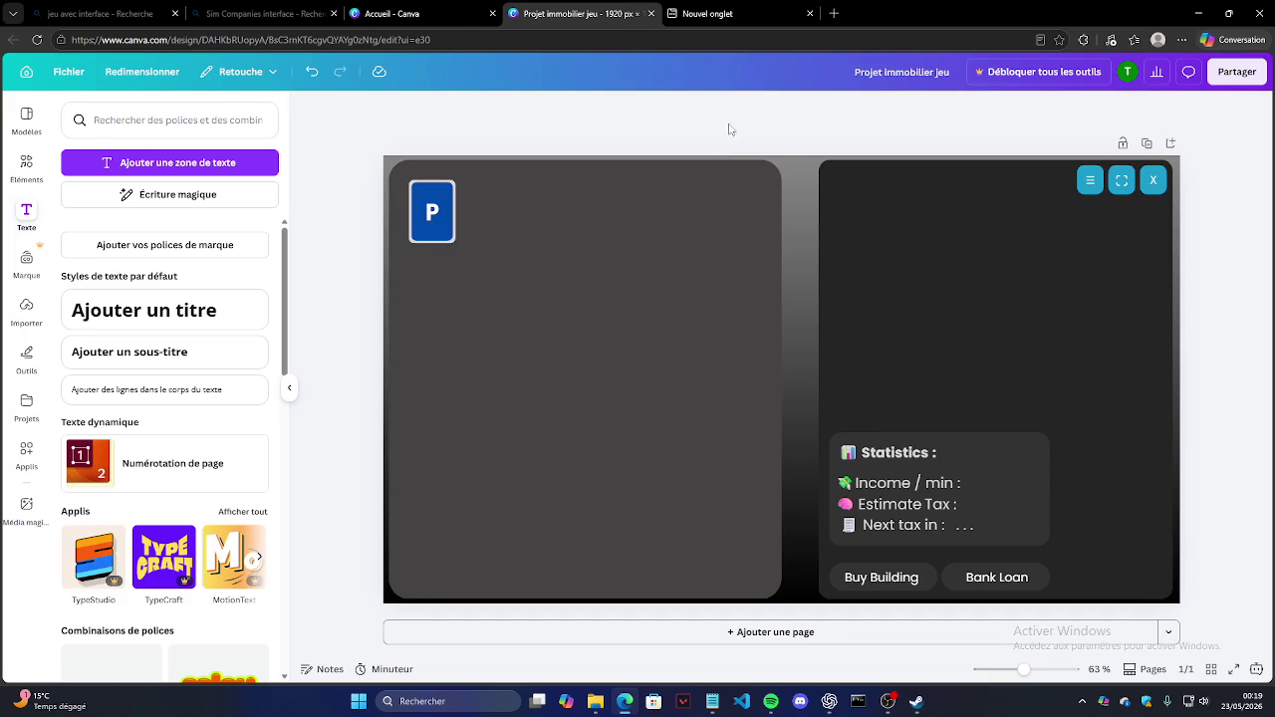
{"action": "left_click", "coordinate": [343, 8]}
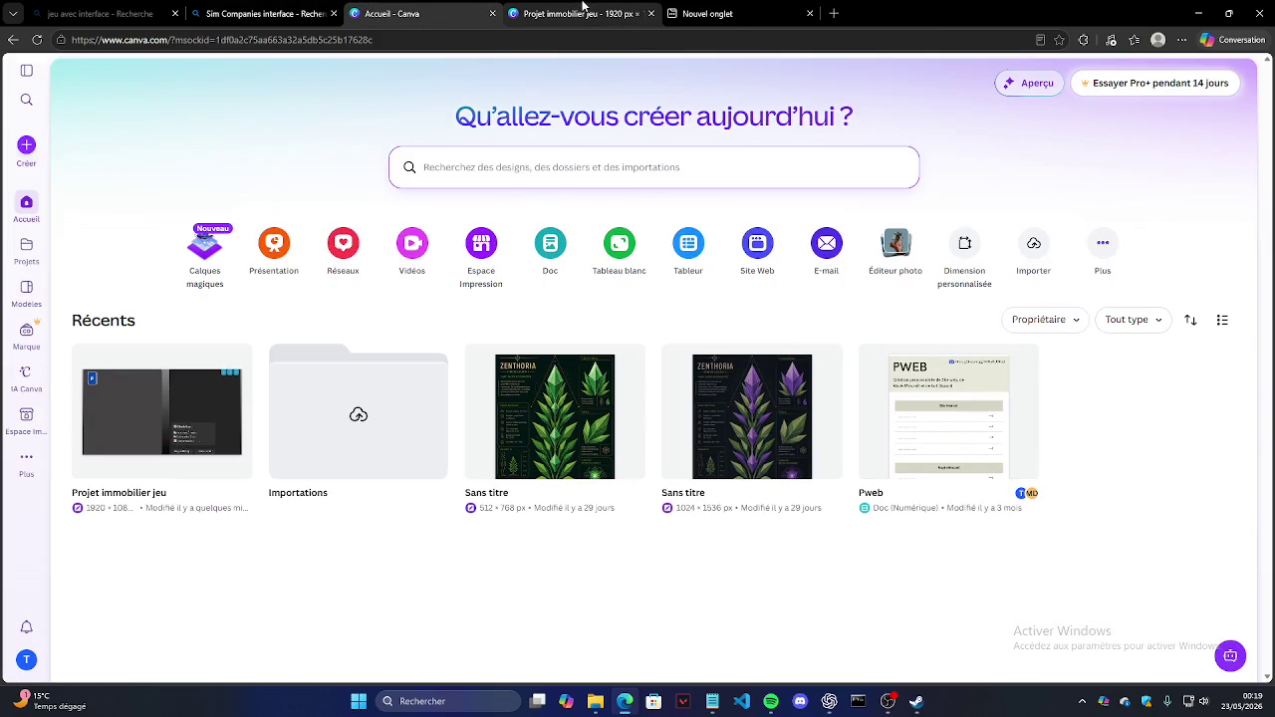
{"action": "left_click", "coordinate": [527, 10]}
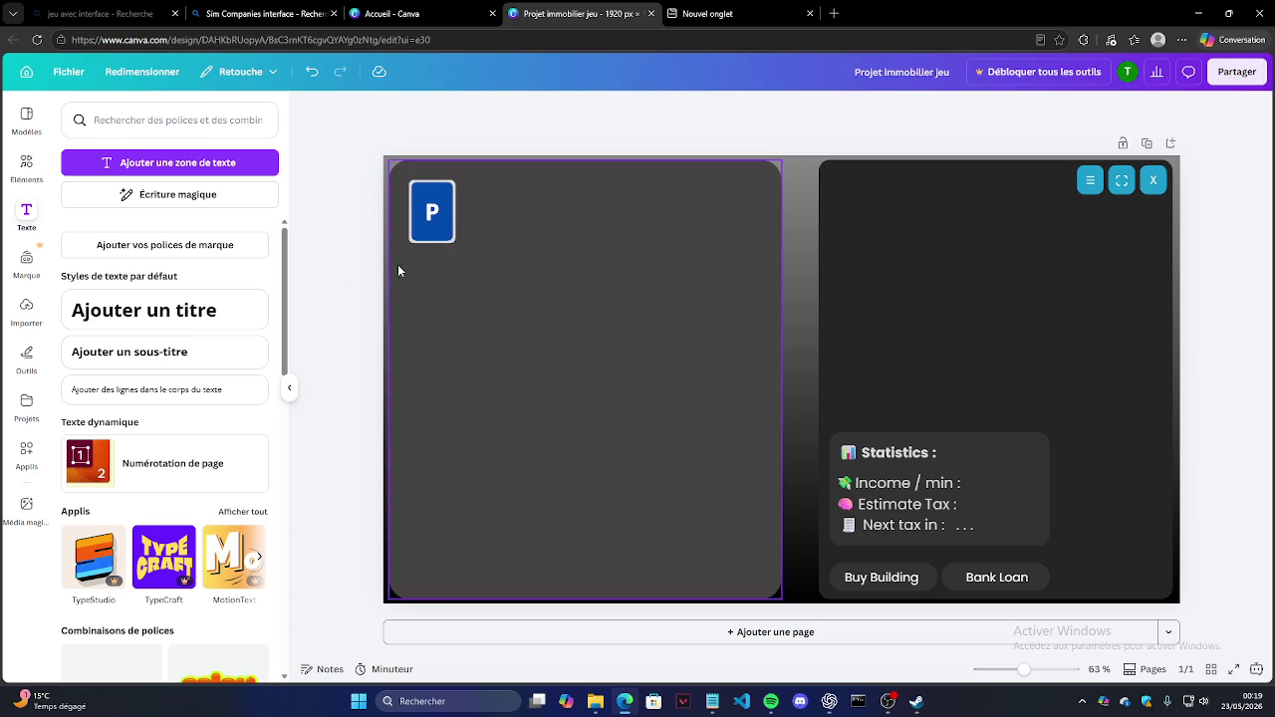
{"action": "left_click", "coordinate": [1170, 142]}
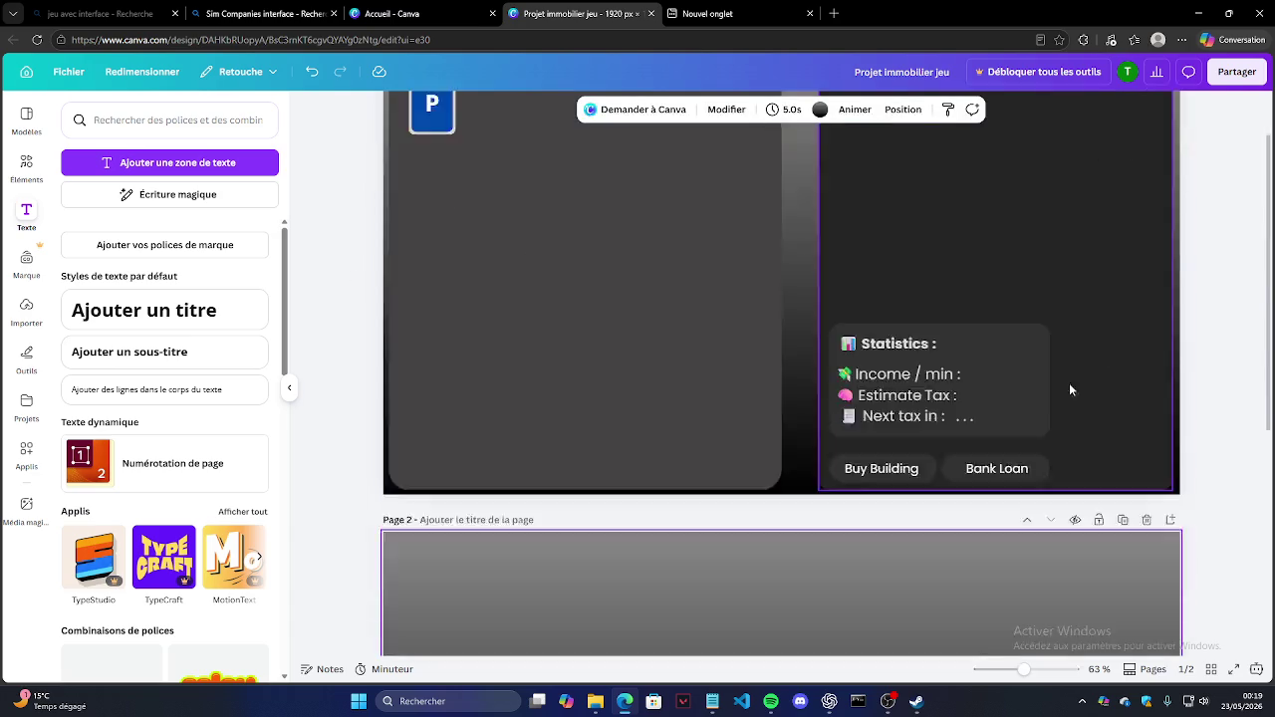
Step: Choose the white swatch for page 2's background instead of the dark gradient
{"action": "left_click", "coordinate": [843, 110]}
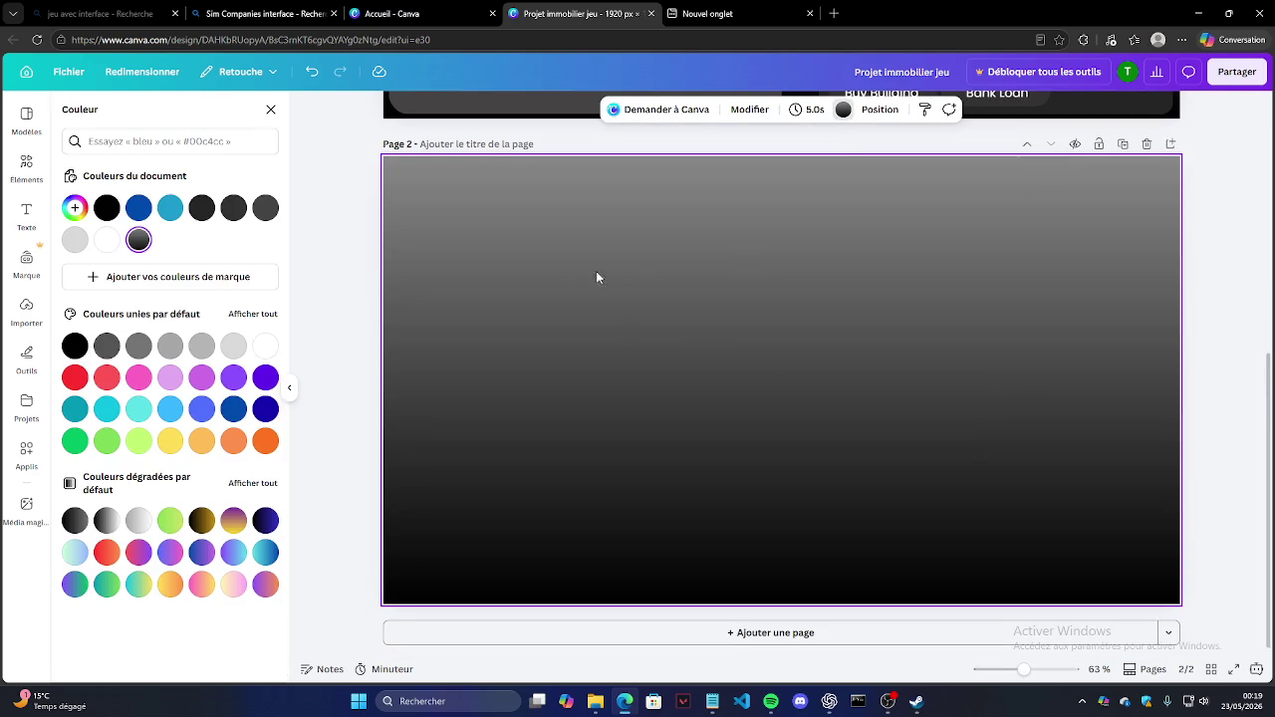
{"action": "left_click", "coordinate": [265, 346]}
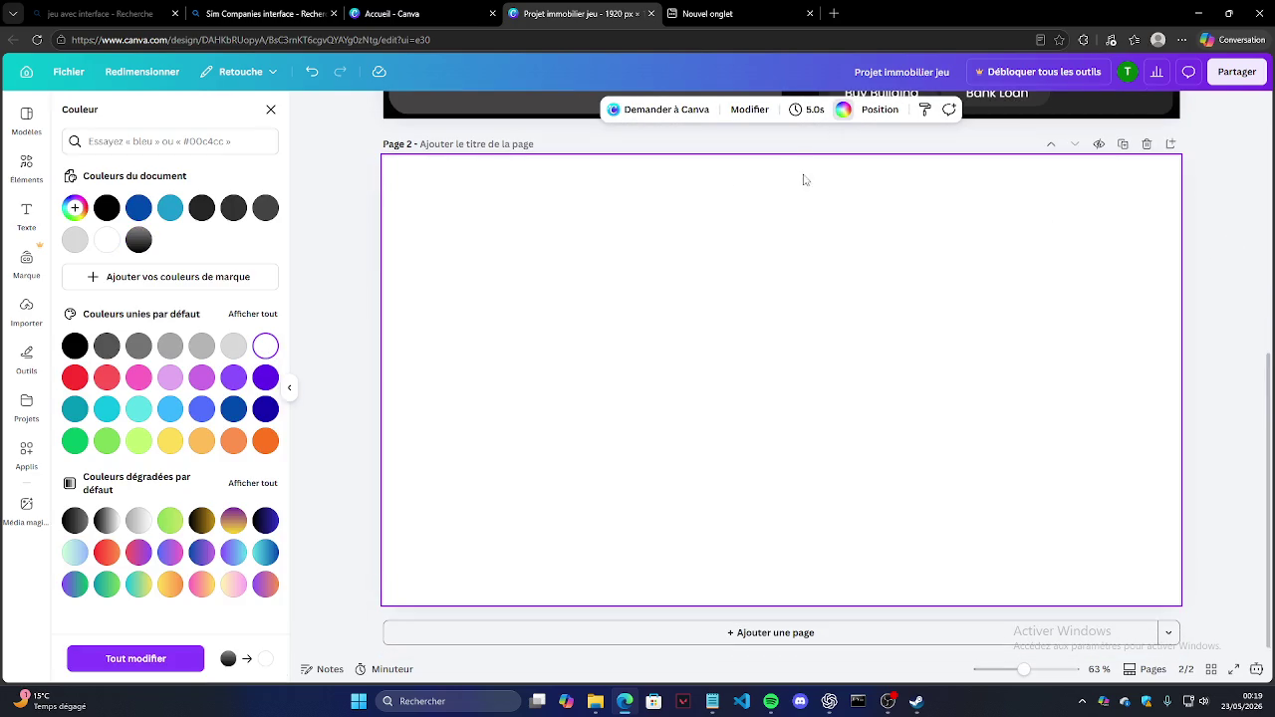
{"action": "key", "text": "Escape"}
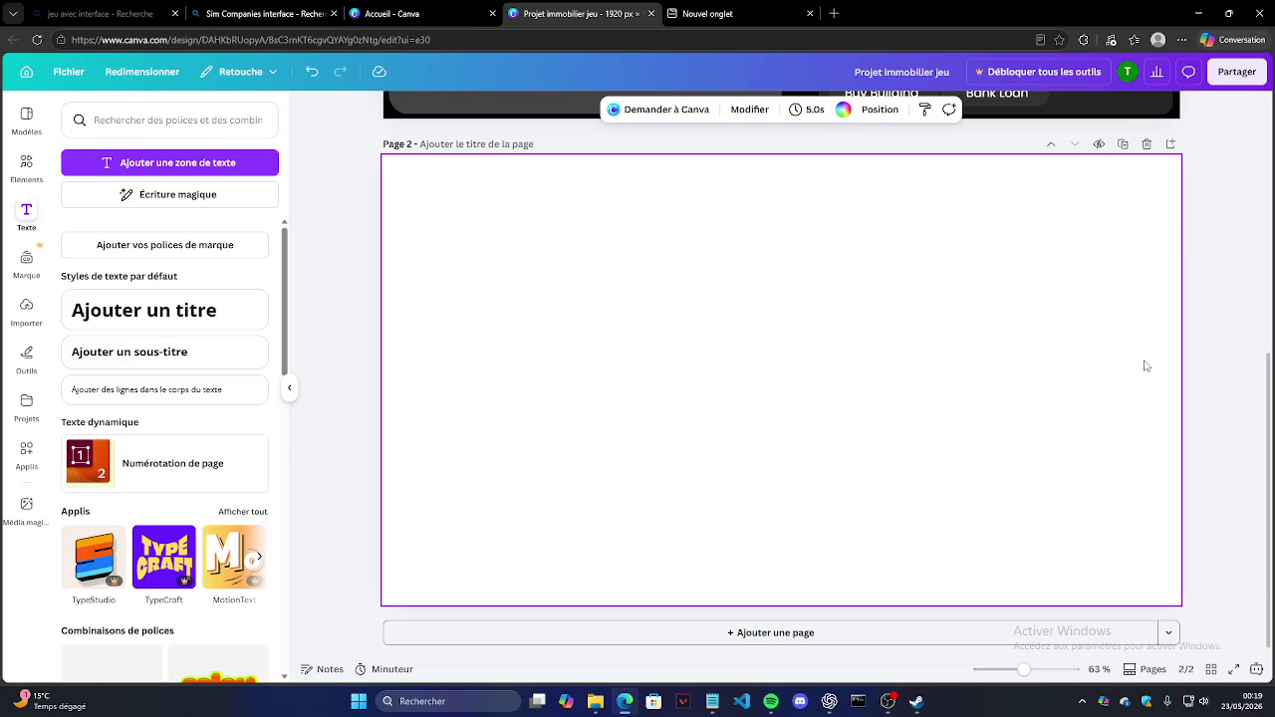
{"action": "scroll", "coordinate": [712, 368], "scroll_direction": "up", "scroll_amount": 3}
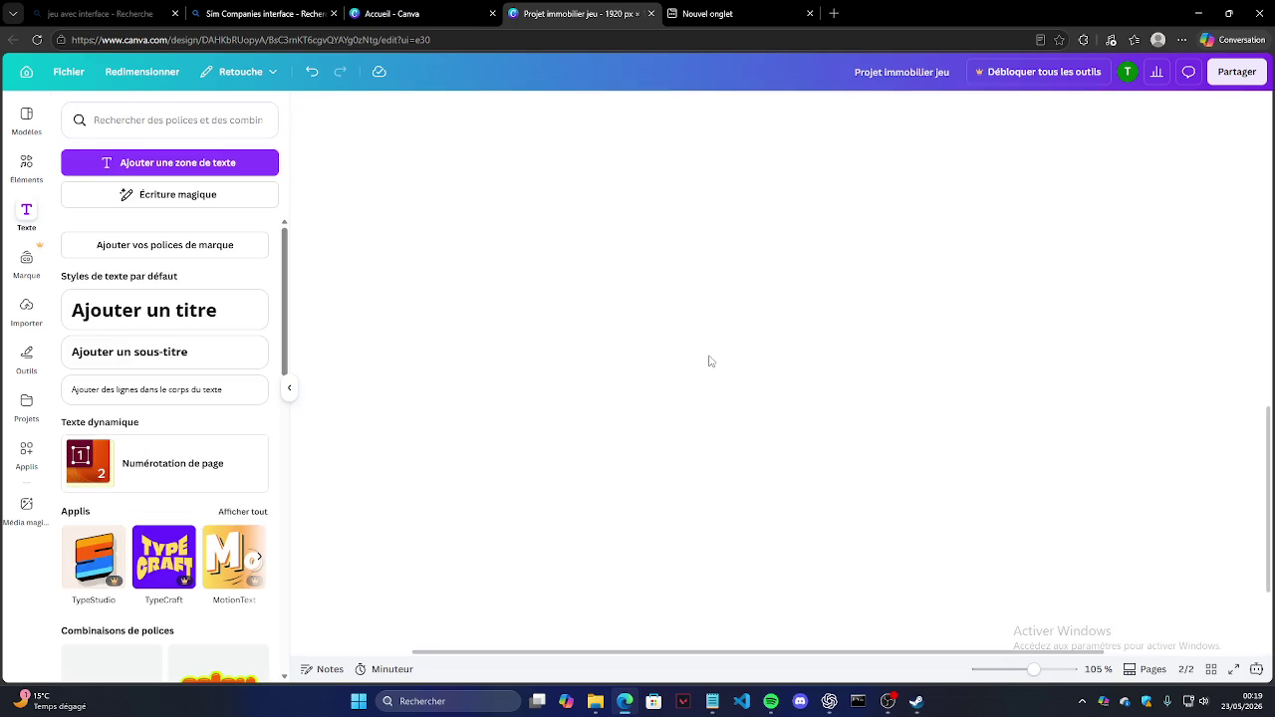
{"action": "scroll", "coordinate": [617, 350], "scroll_direction": "down", "scroll_amount": 3}
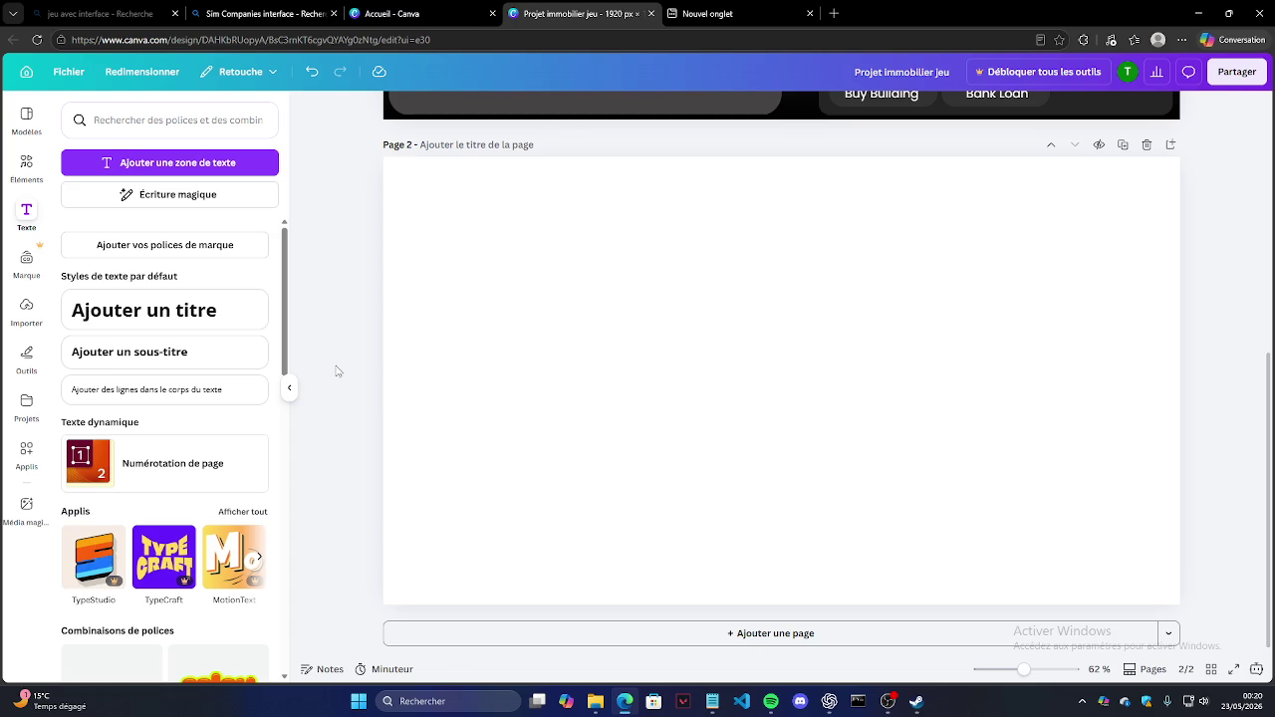
{"action": "left_click", "coordinate": [26, 168]}
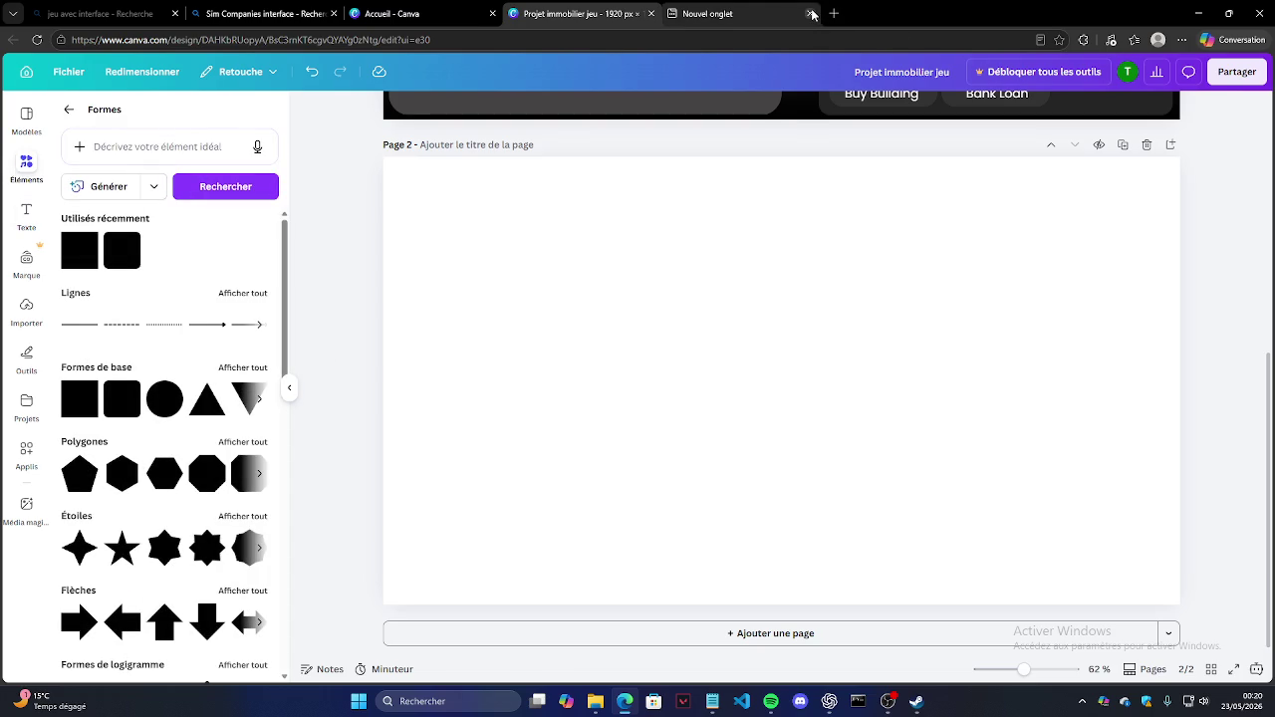
Step: Search Bing for 'garage' in the new tab and view the image results
{"action": "left_click", "coordinate": [754, 14]}
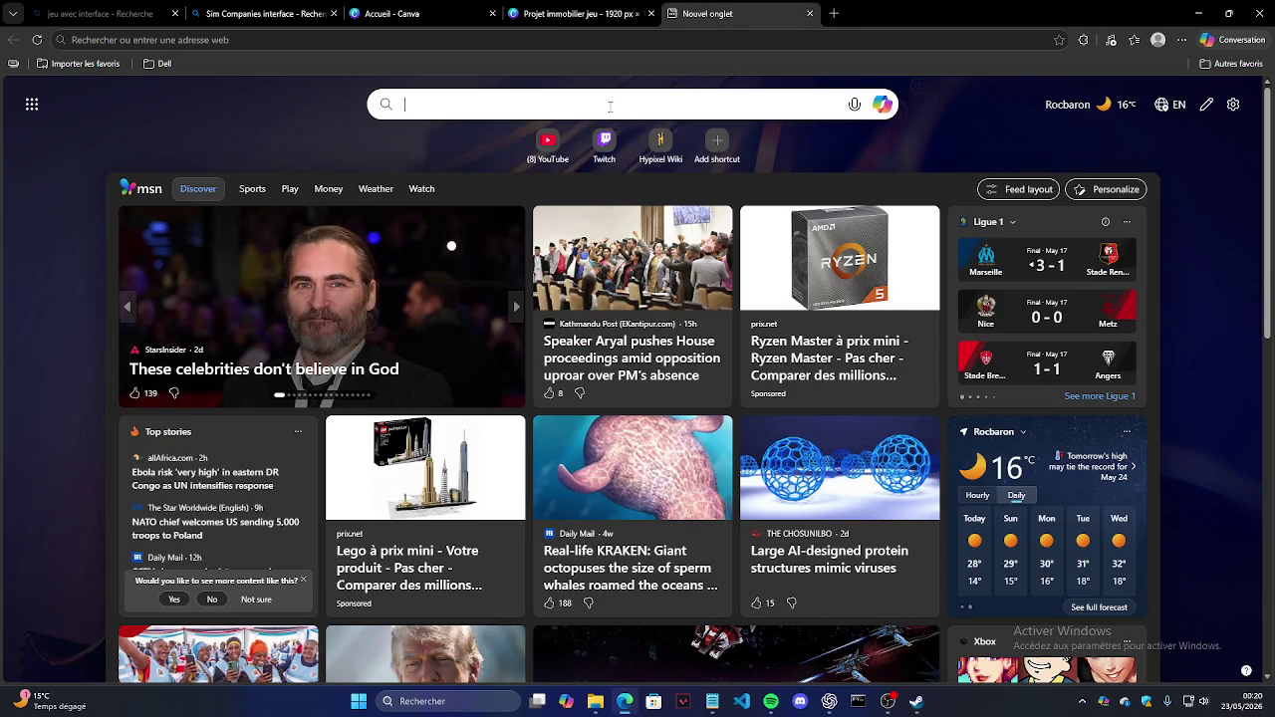
{"action": "left_click", "coordinate": [610, 106]}
{"action": "type", "text": "garage"}
{"action": "key", "text": "Return"}
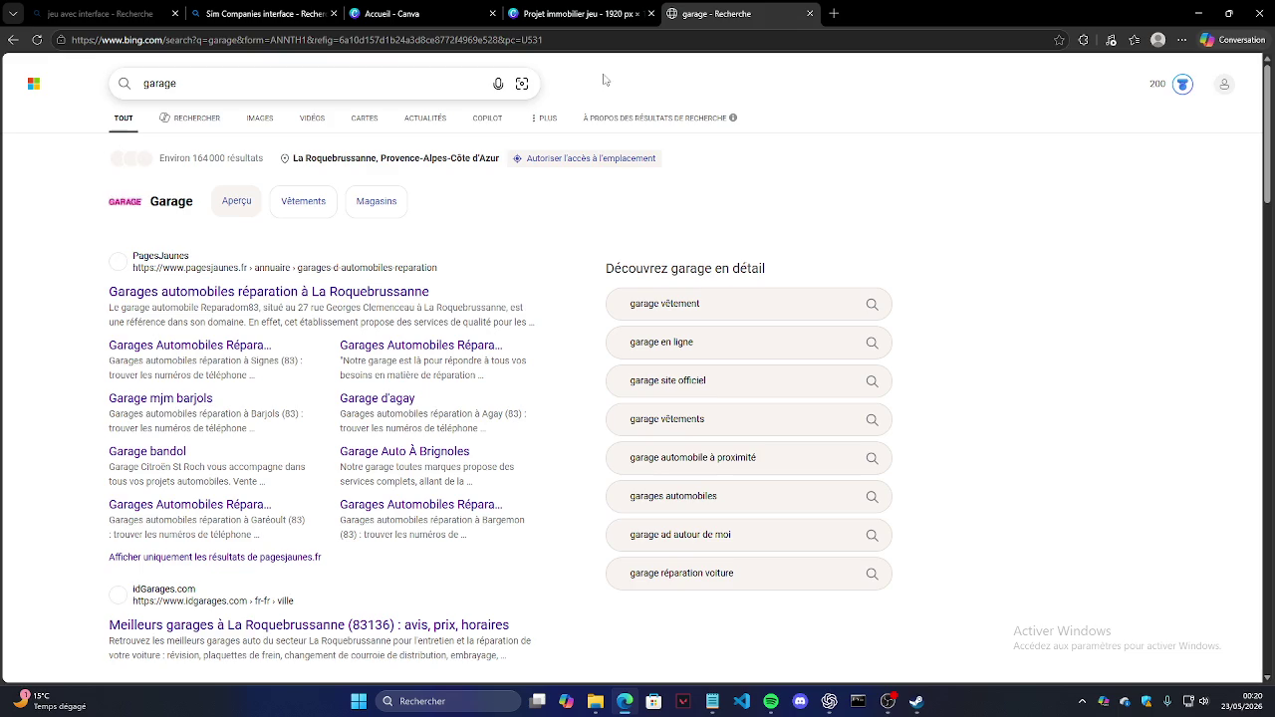
{"action": "left_click", "coordinate": [260, 118]}
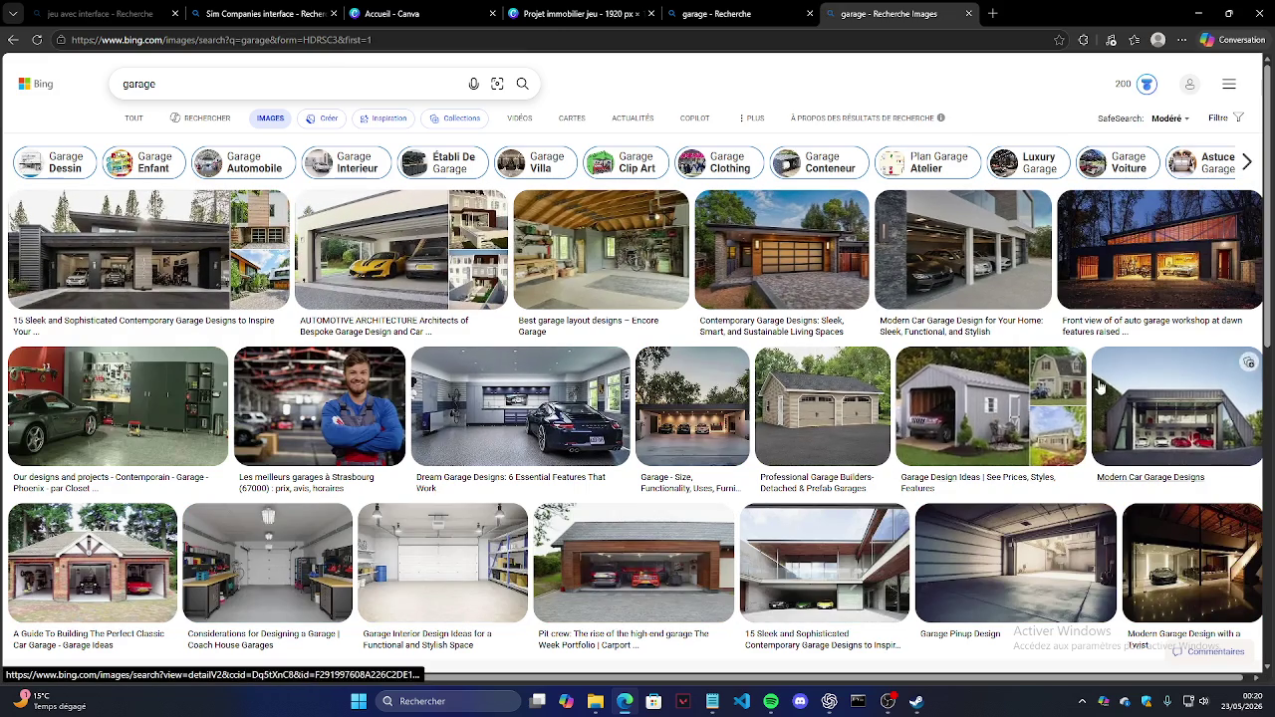
{"action": "scroll", "coordinate": [837, 402], "scroll_direction": "down", "scroll_amount": 3}
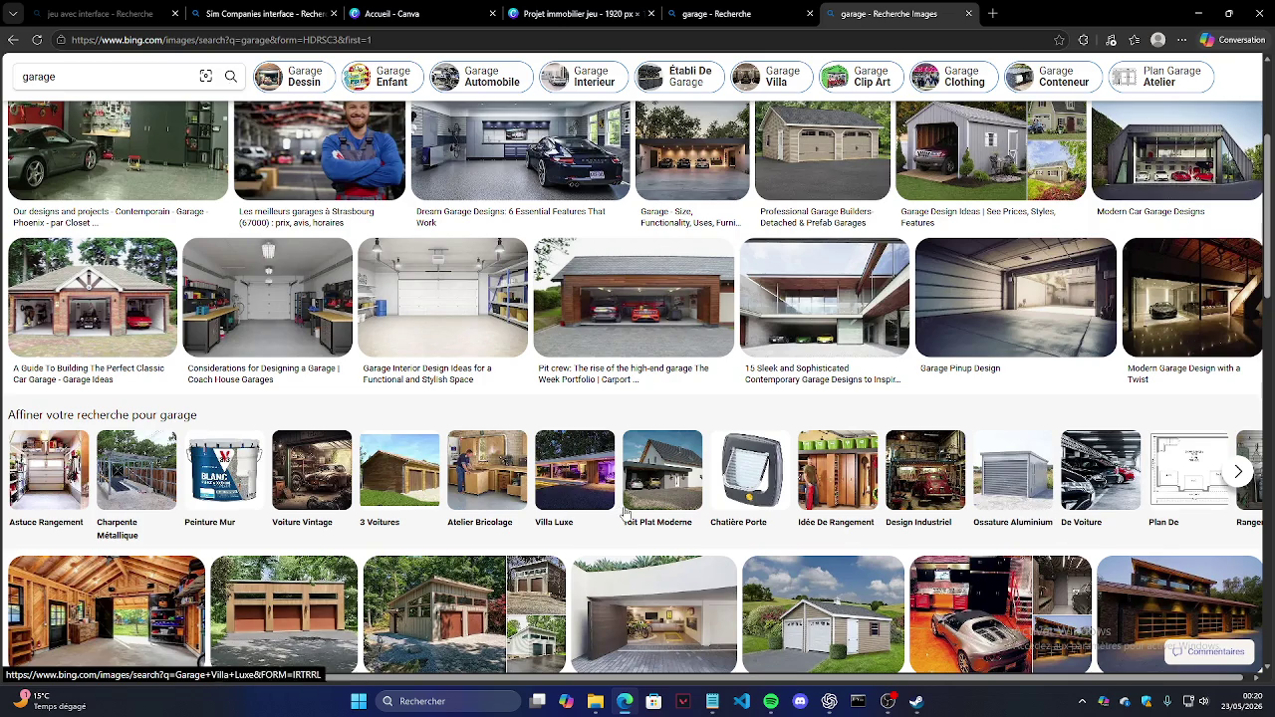
{"action": "scroll", "coordinate": [623, 512], "scroll_direction": "up", "scroll_amount": 3}
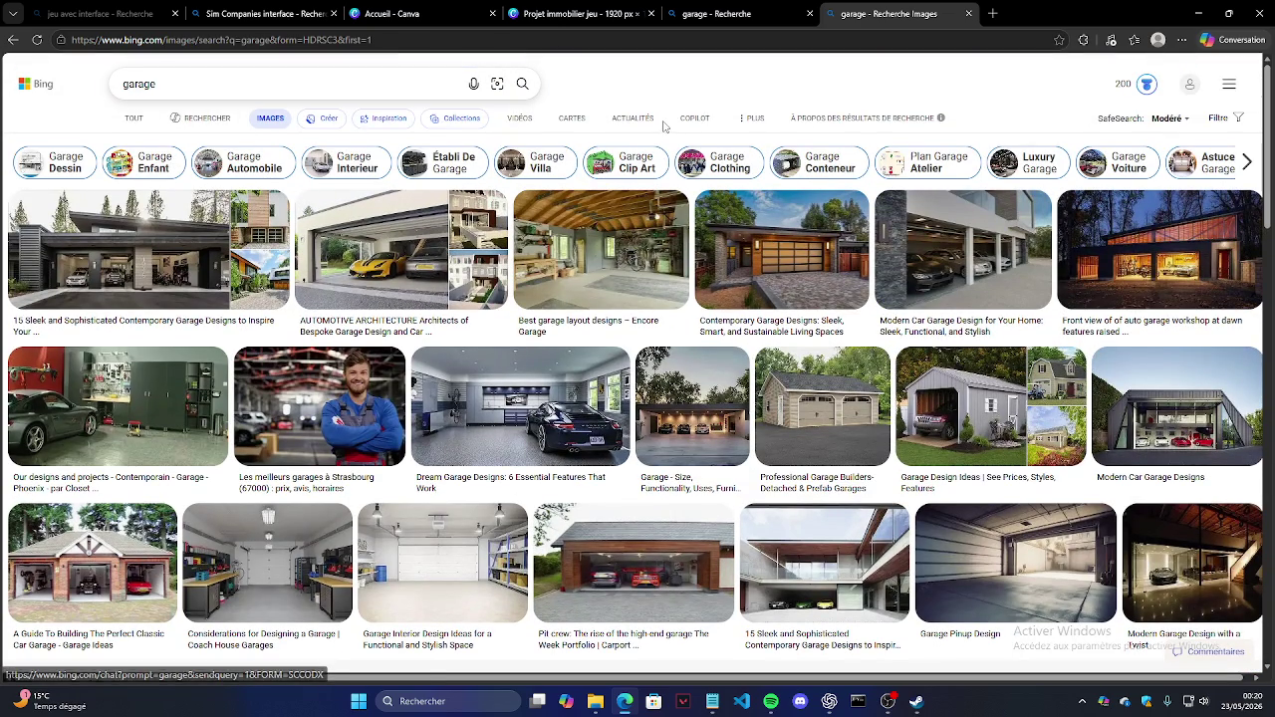
Step: Refine the image search to 'garage photo', browse the results, then close the tab
{"action": "left_click", "coordinate": [354, 83]}
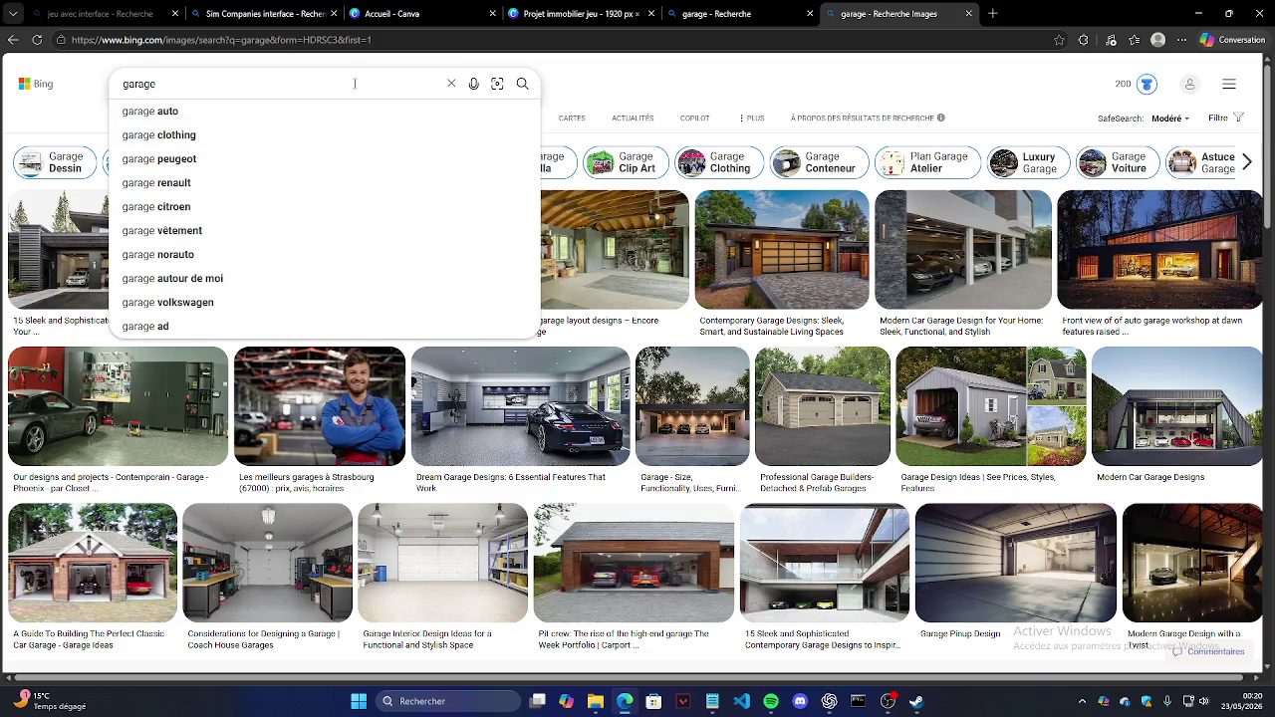
{"action": "type", "text": " photo"}
{"action": "key", "text": "Return"}
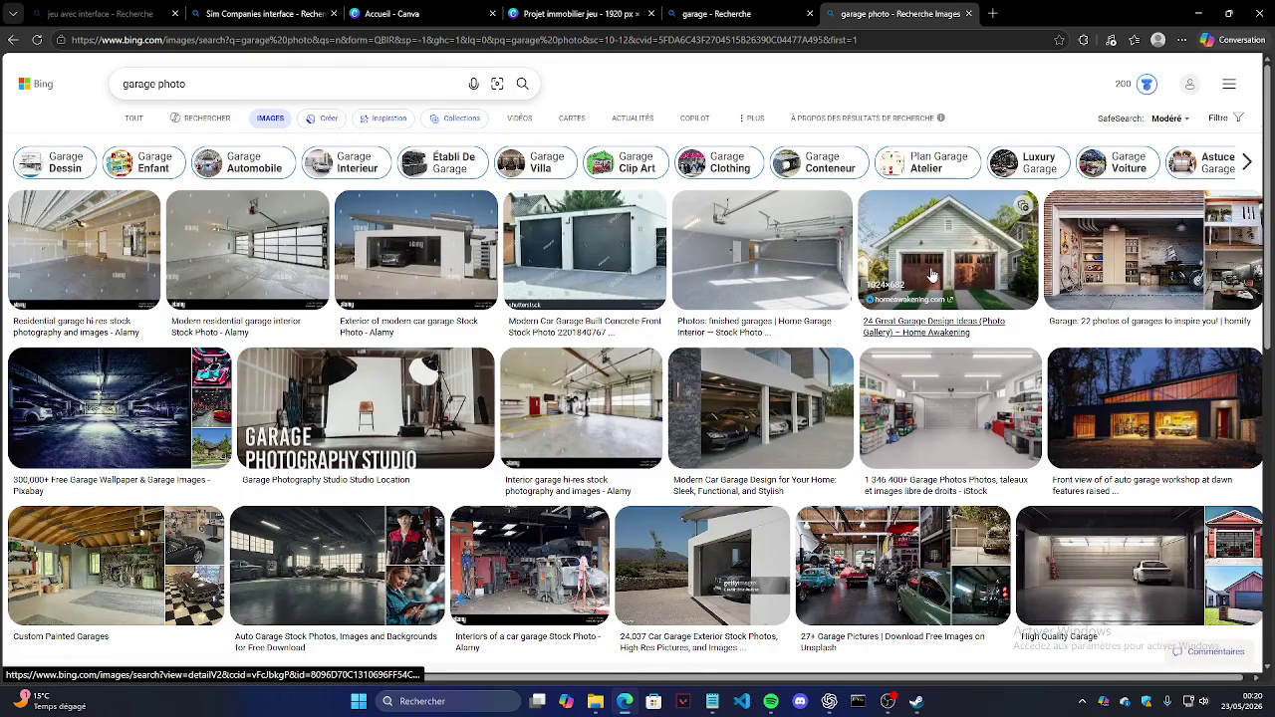
{"action": "scroll", "coordinate": [981, 449], "scroll_direction": "down", "scroll_amount": 3}
{"action": "scroll", "coordinate": [894, 392], "scroll_direction": "down", "scroll_amount": 3}
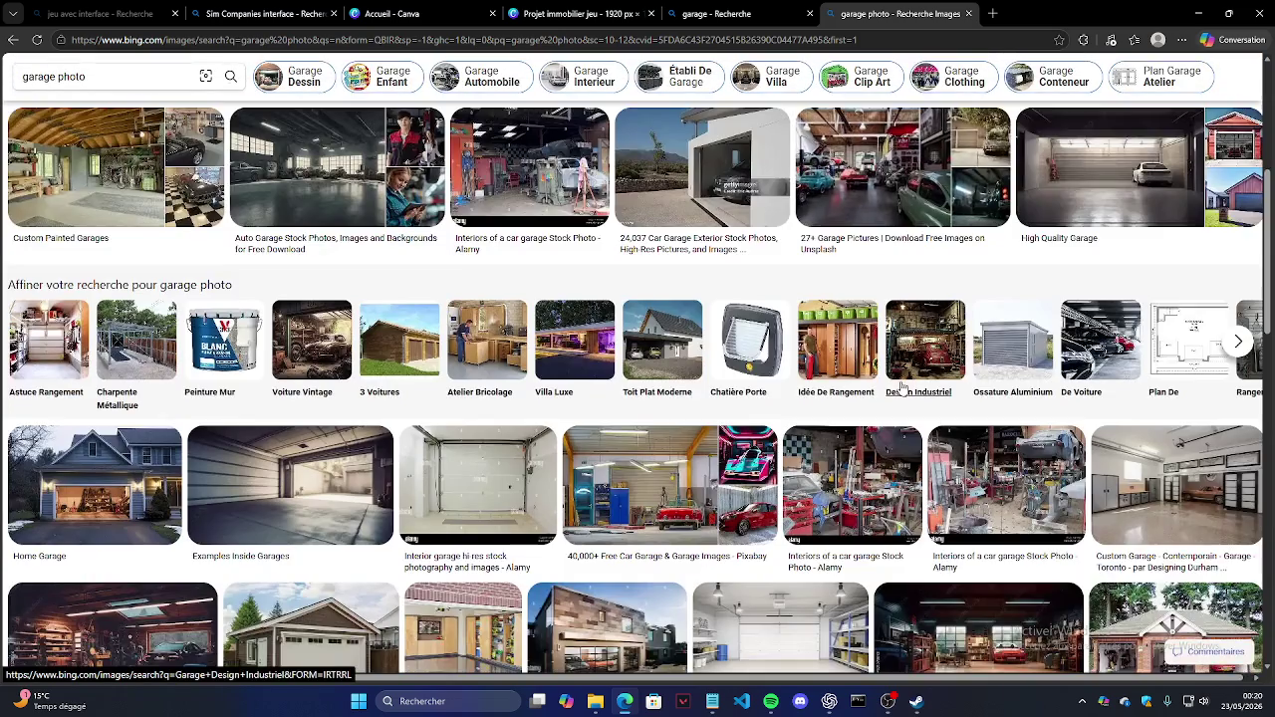
{"action": "scroll", "coordinate": [894, 392], "scroll_direction": "down", "scroll_amount": 2}
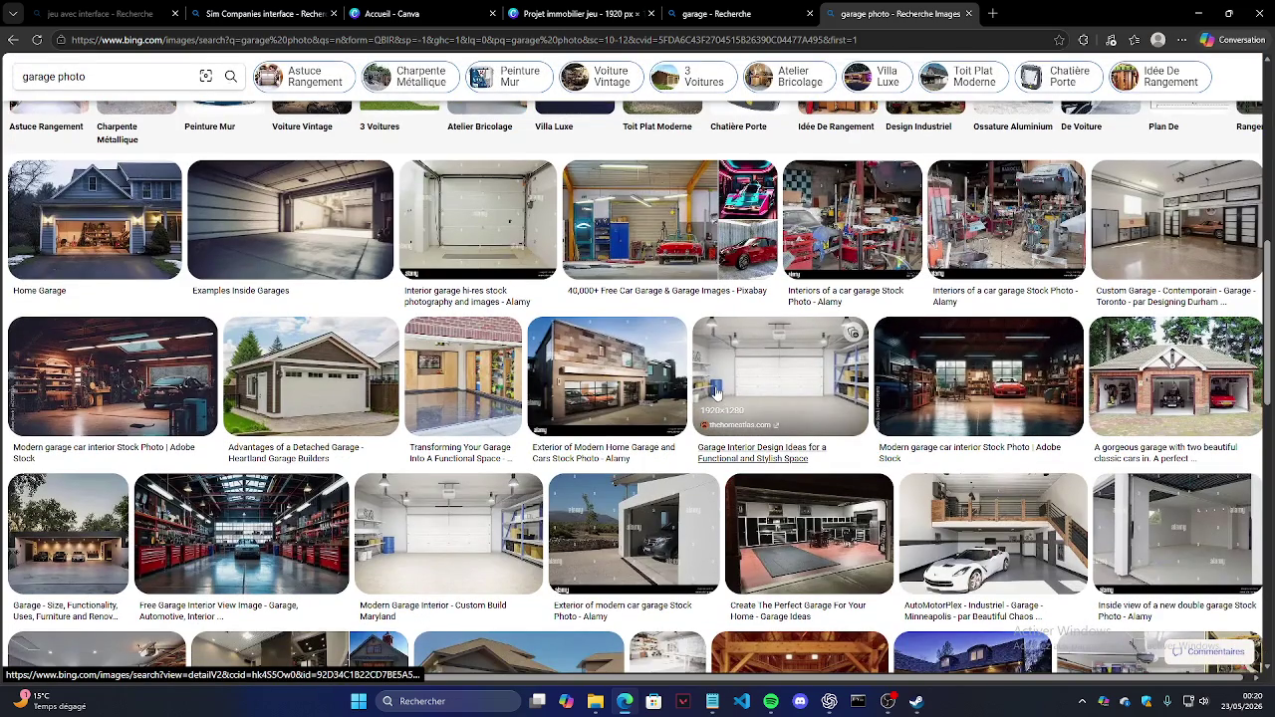
{"action": "scroll", "coordinate": [714, 393], "scroll_direction": "down", "scroll_amount": 1}
{"action": "scroll", "coordinate": [714, 394], "scroll_direction": "down", "scroll_amount": 1}
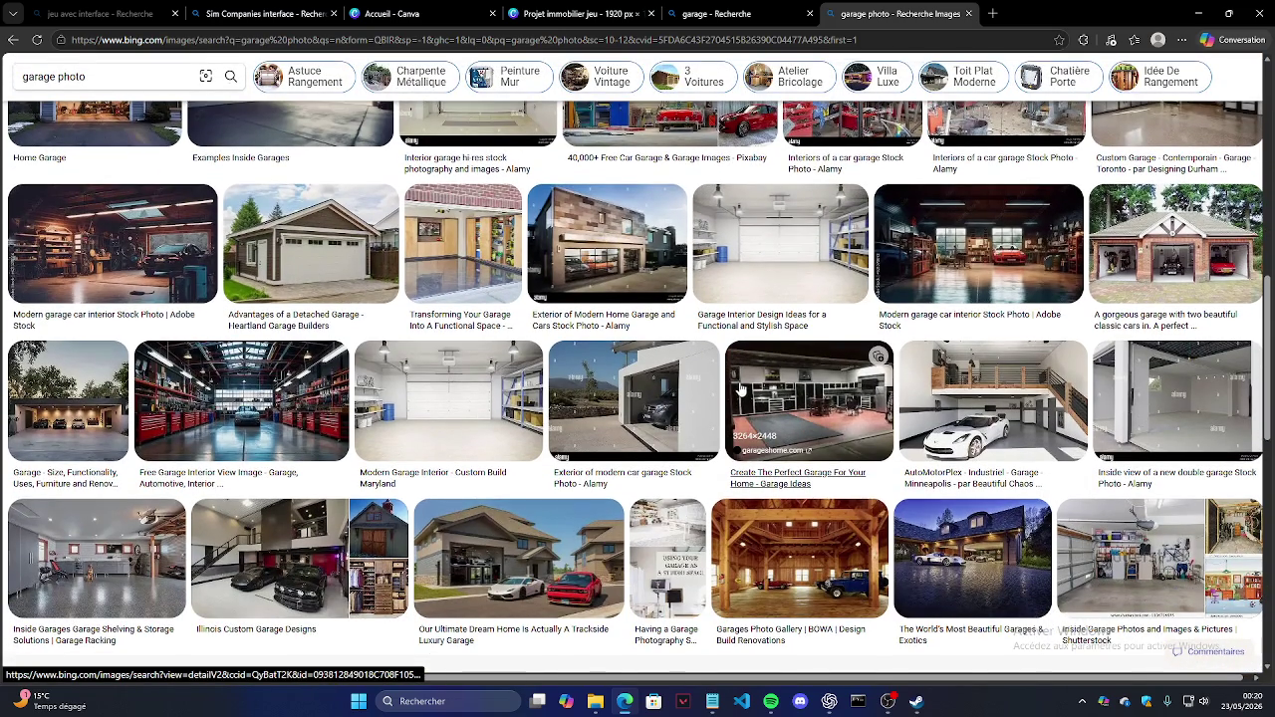
{"action": "scroll", "coordinate": [738, 390], "scroll_direction": "down", "scroll_amount": 1}
{"action": "scroll", "coordinate": [737, 390], "scroll_direction": "down", "scroll_amount": 1}
{"action": "scroll", "coordinate": [735, 393], "scroll_direction": "down", "scroll_amount": 1}
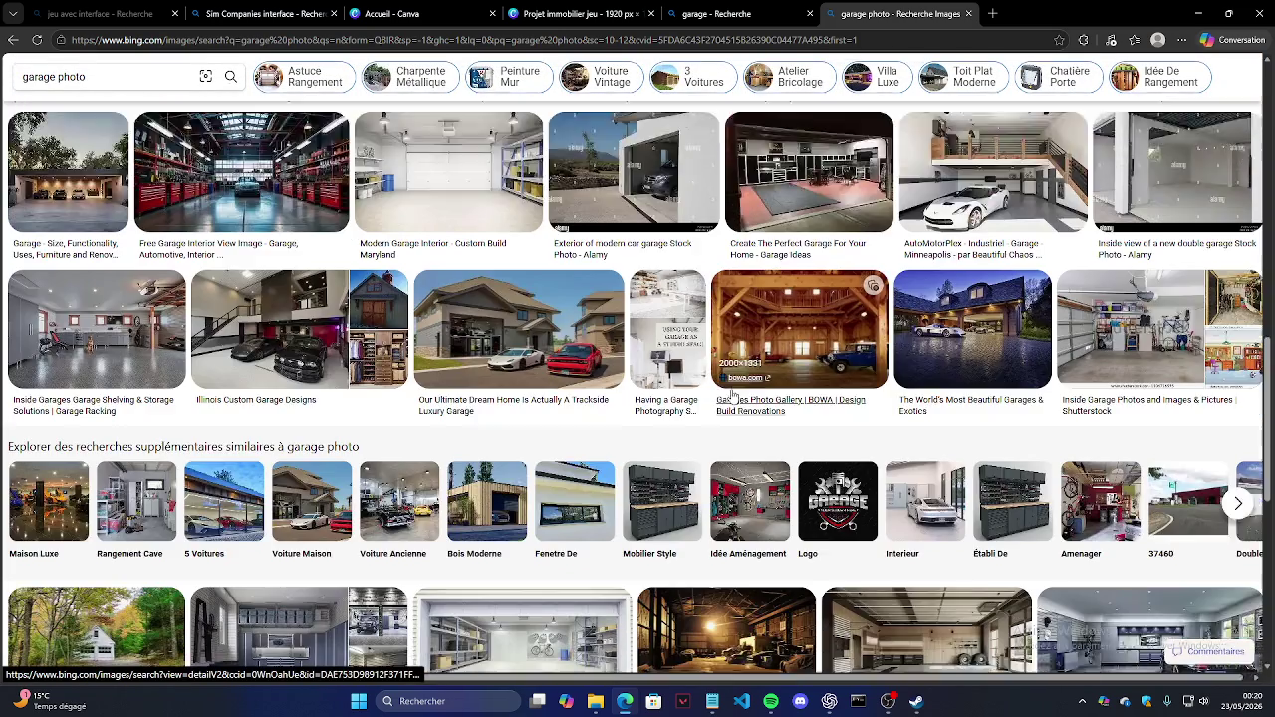
{"action": "scroll", "coordinate": [733, 395], "scroll_direction": "down", "scroll_amount": 1}
{"action": "scroll", "coordinate": [733, 394], "scroll_direction": "down", "scroll_amount": 1}
{"action": "scroll", "coordinate": [734, 386], "scroll_direction": "down", "scroll_amount": 1}
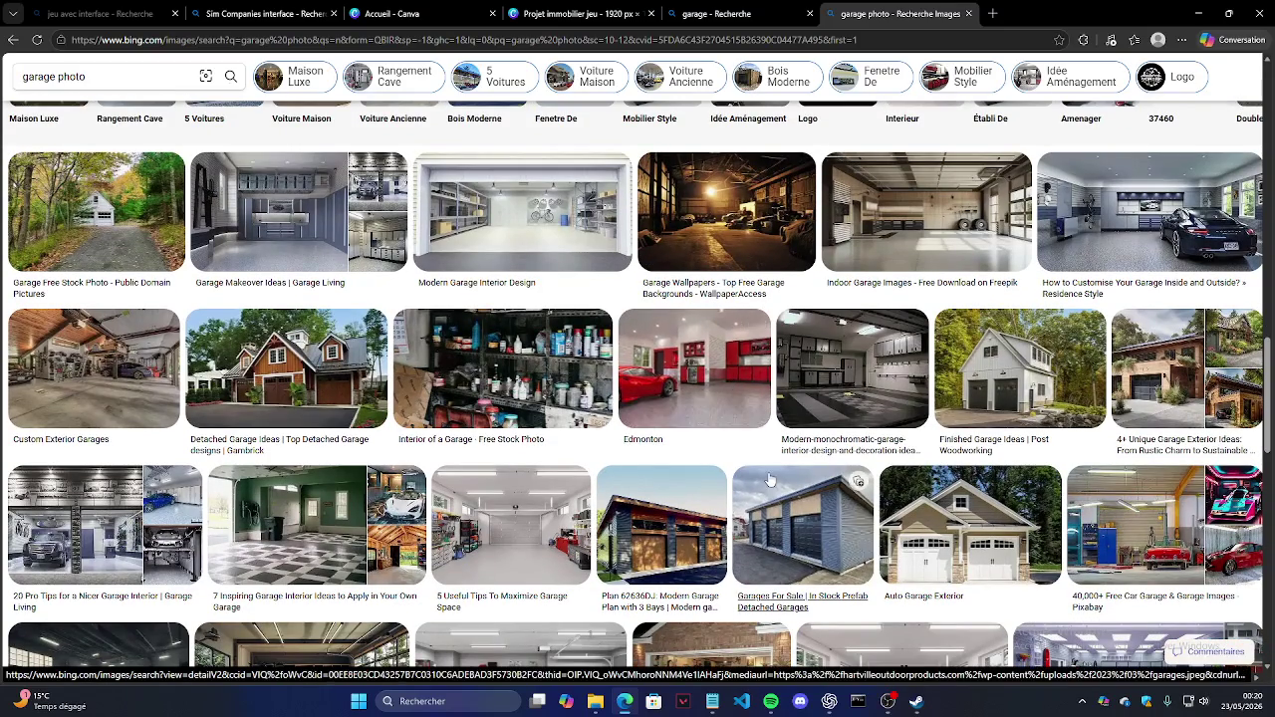
{"action": "scroll", "coordinate": [732, 384], "scroll_direction": "down", "scroll_amount": 2}
{"action": "key", "text": "ctrl+w"}
{"action": "left_click", "coordinate": [663, 277]}
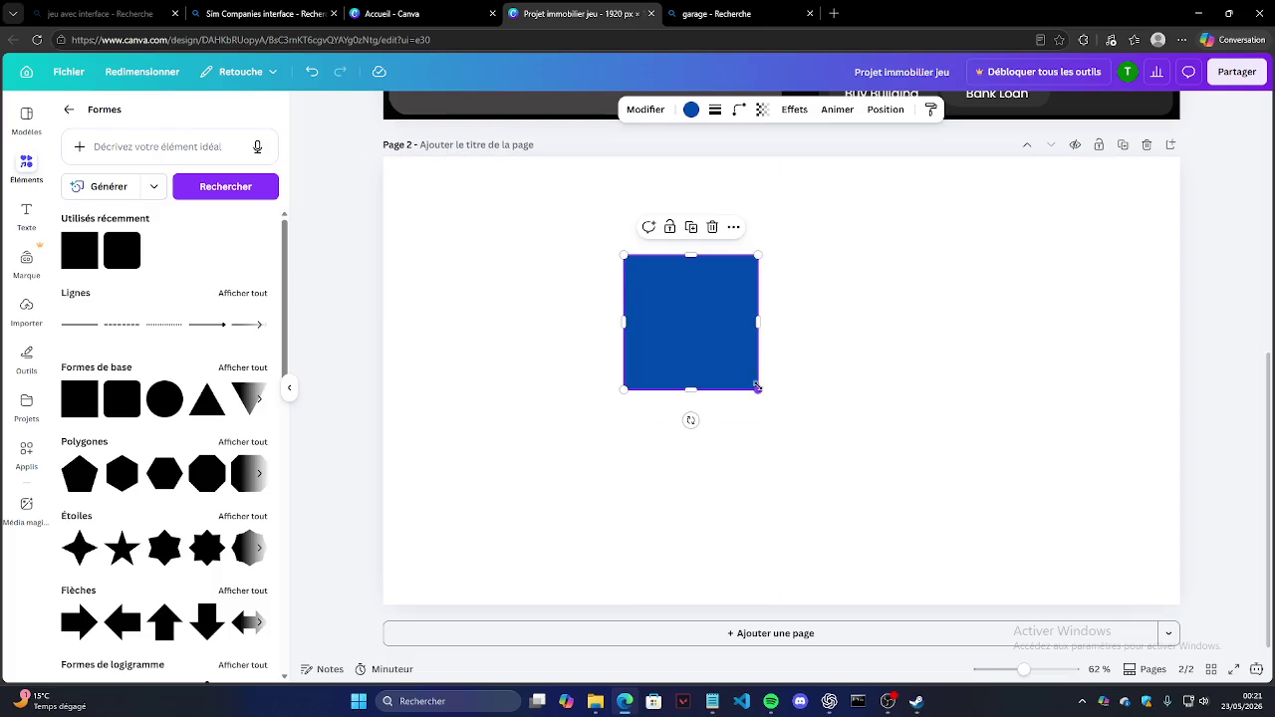
Step: Delete the blue rectangle and make page 2's background dark blue
{"action": "left_click_drag", "start_coordinate": [760, 391], "coordinate": [890, 478]}
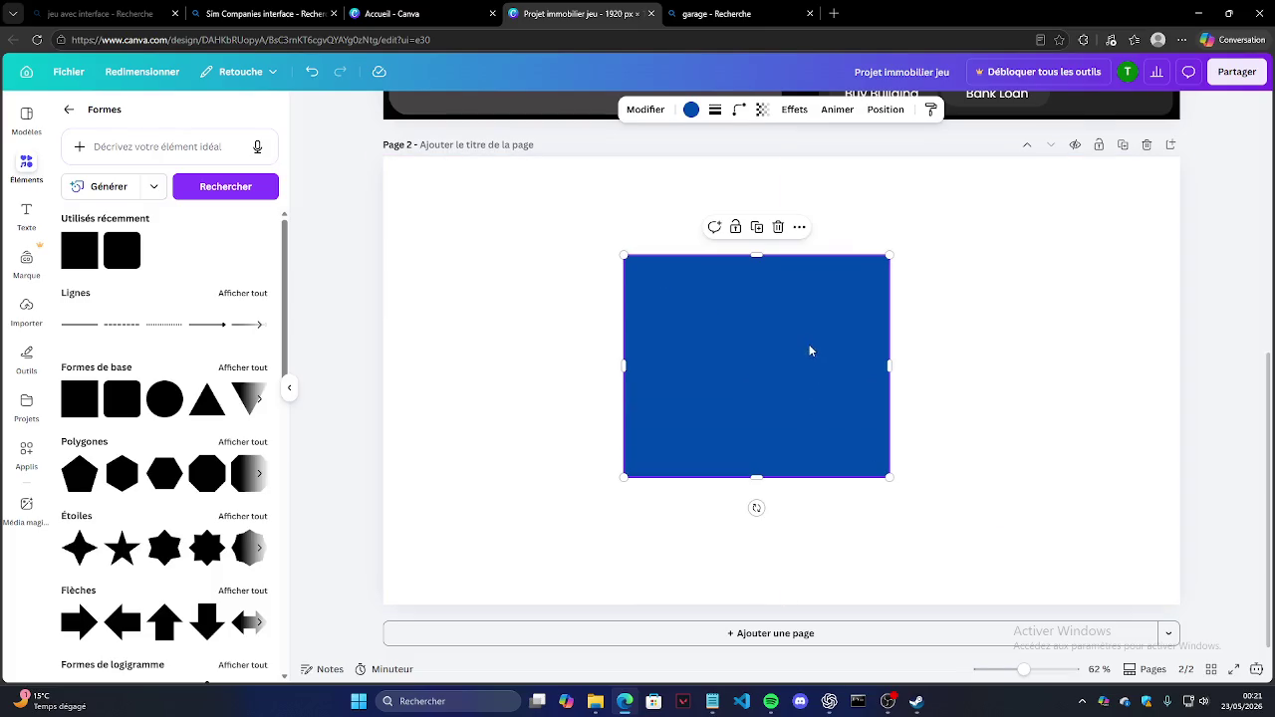
{"action": "key", "text": "Delete"}
{"action": "left_click", "coordinate": [842, 110]}
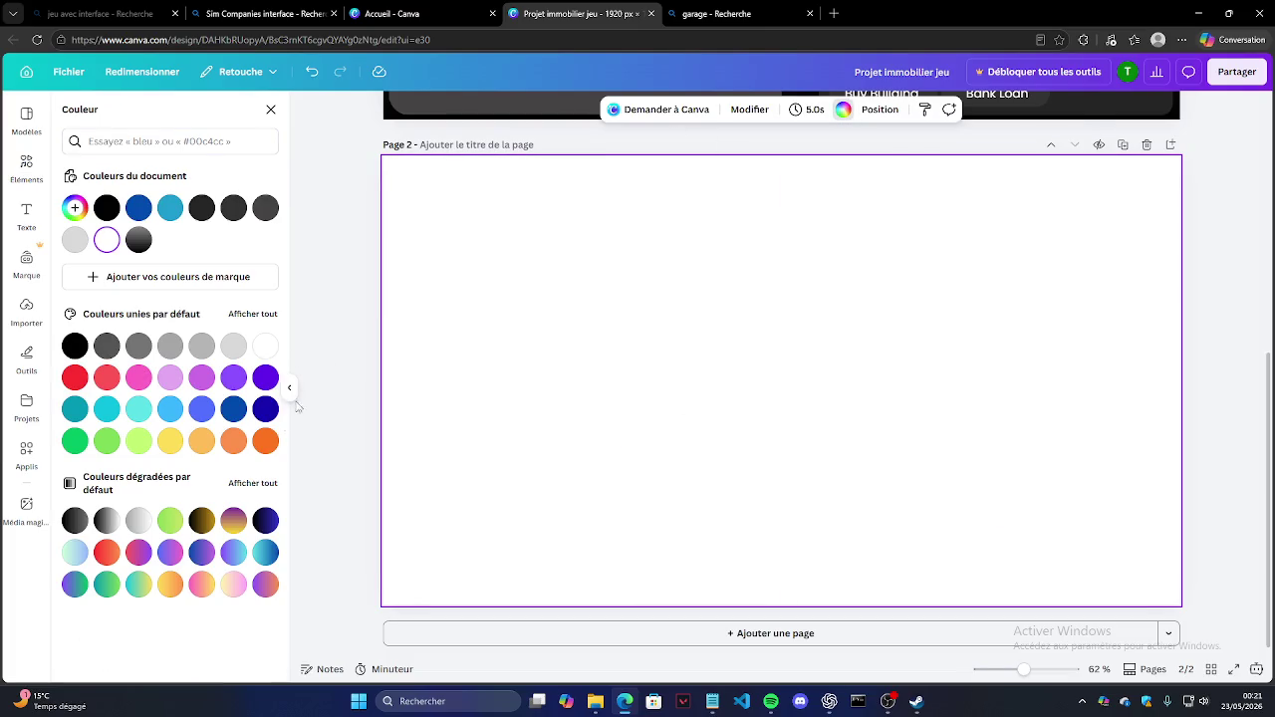
{"action": "left_click", "coordinate": [265, 408]}
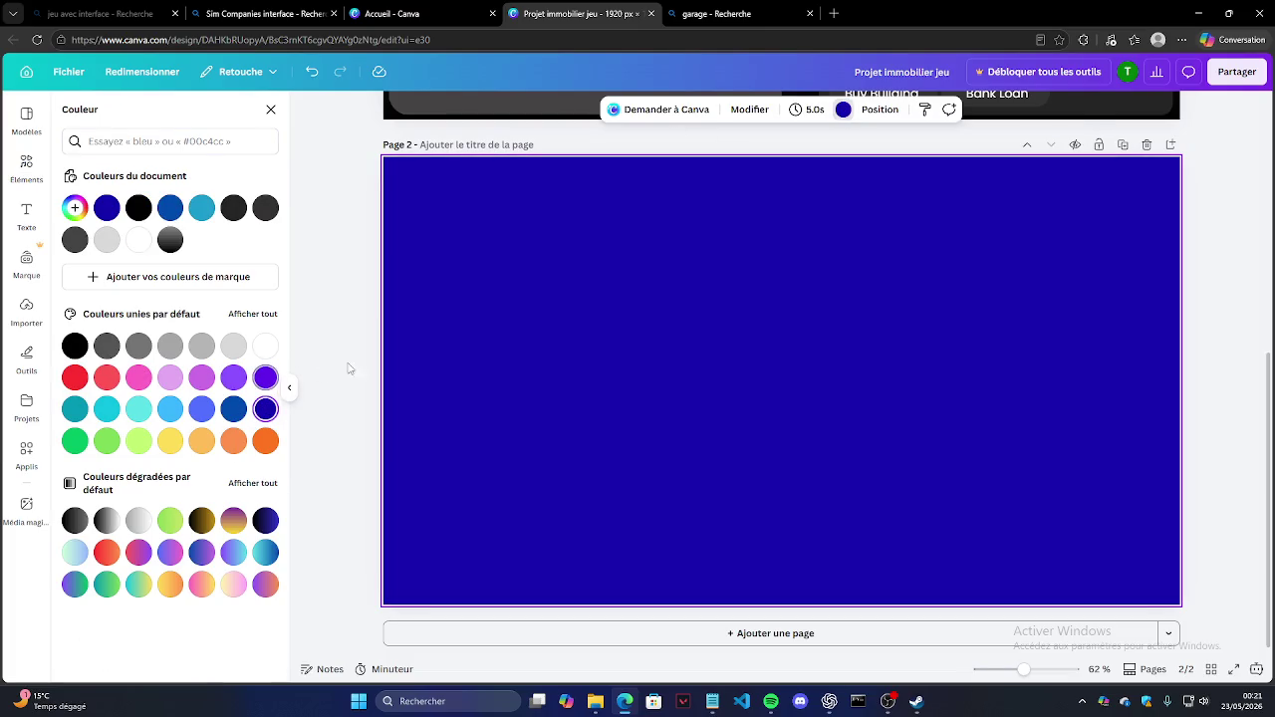
Step: Add a square, stretch it into a wide white rectangle, and shrink it
{"action": "left_click", "coordinate": [367, 246]}
{"action": "left_click_drag", "start_coordinate": [130, 257], "coordinate": [737, 347]}
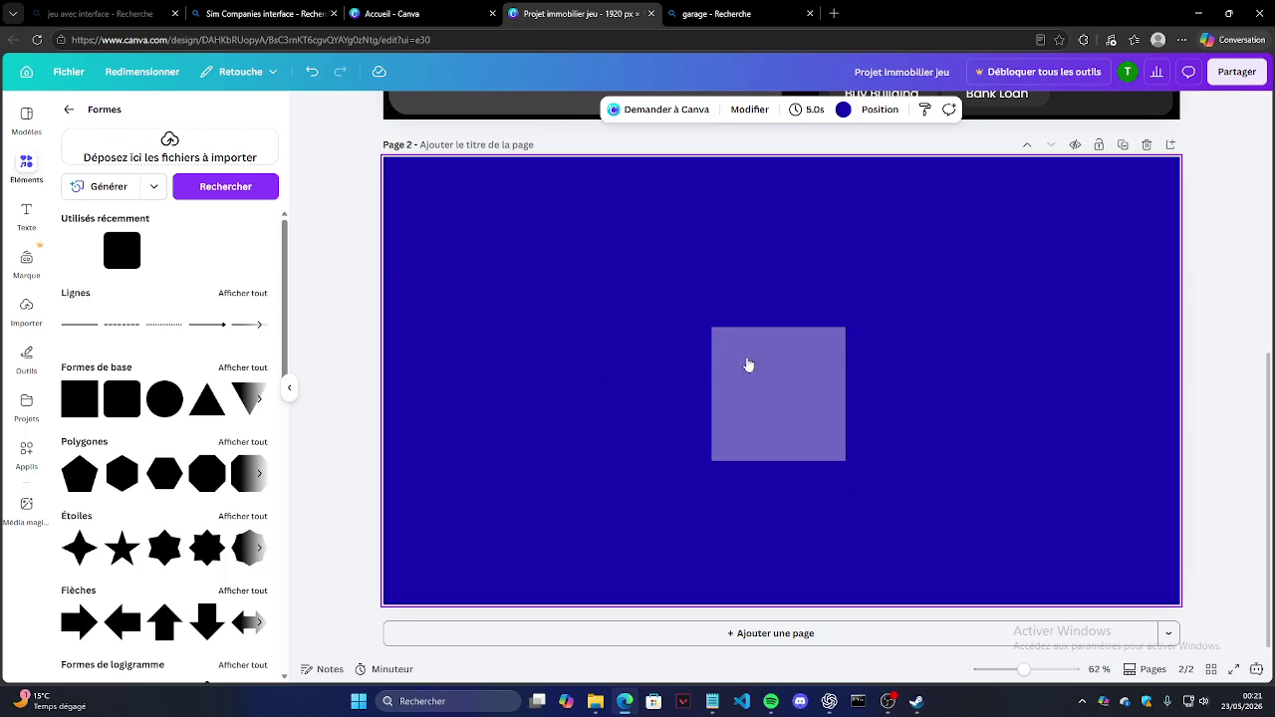
{"action": "left_click_drag", "start_coordinate": [844, 460], "coordinate": [858, 410]}
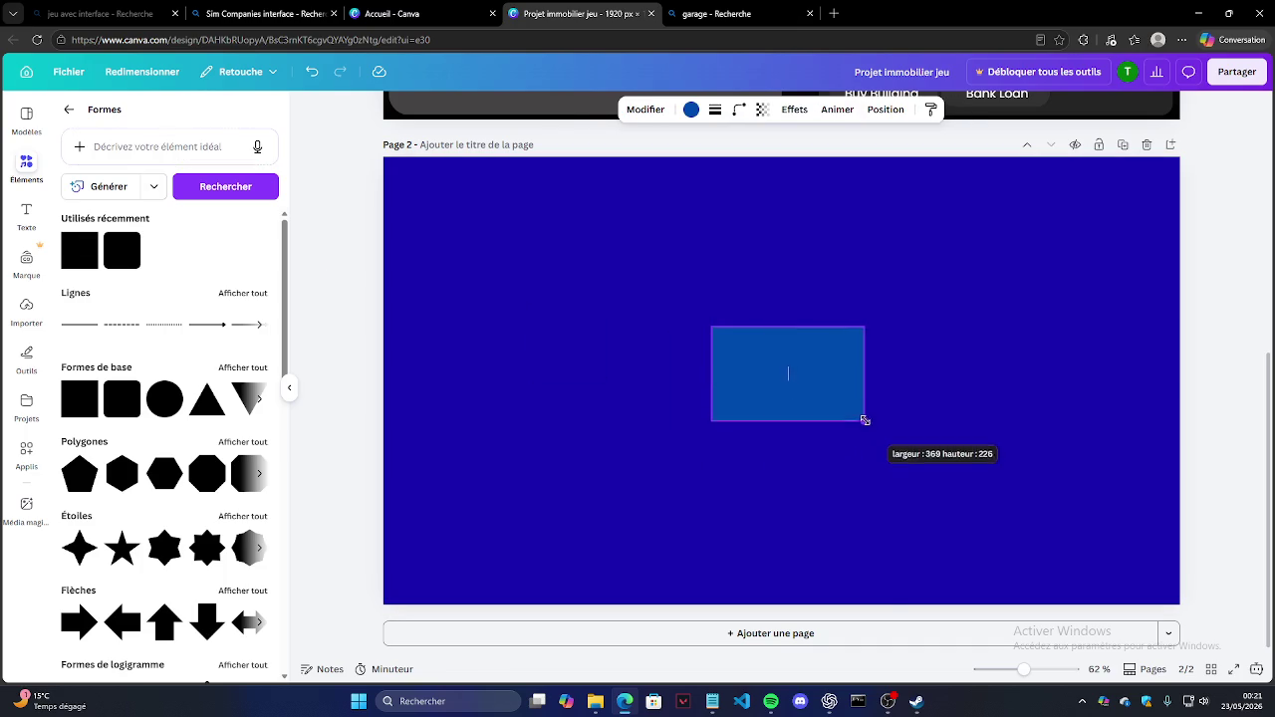
{"action": "left_click", "coordinate": [690, 109]}
{"action": "left_click", "coordinate": [265, 346]}
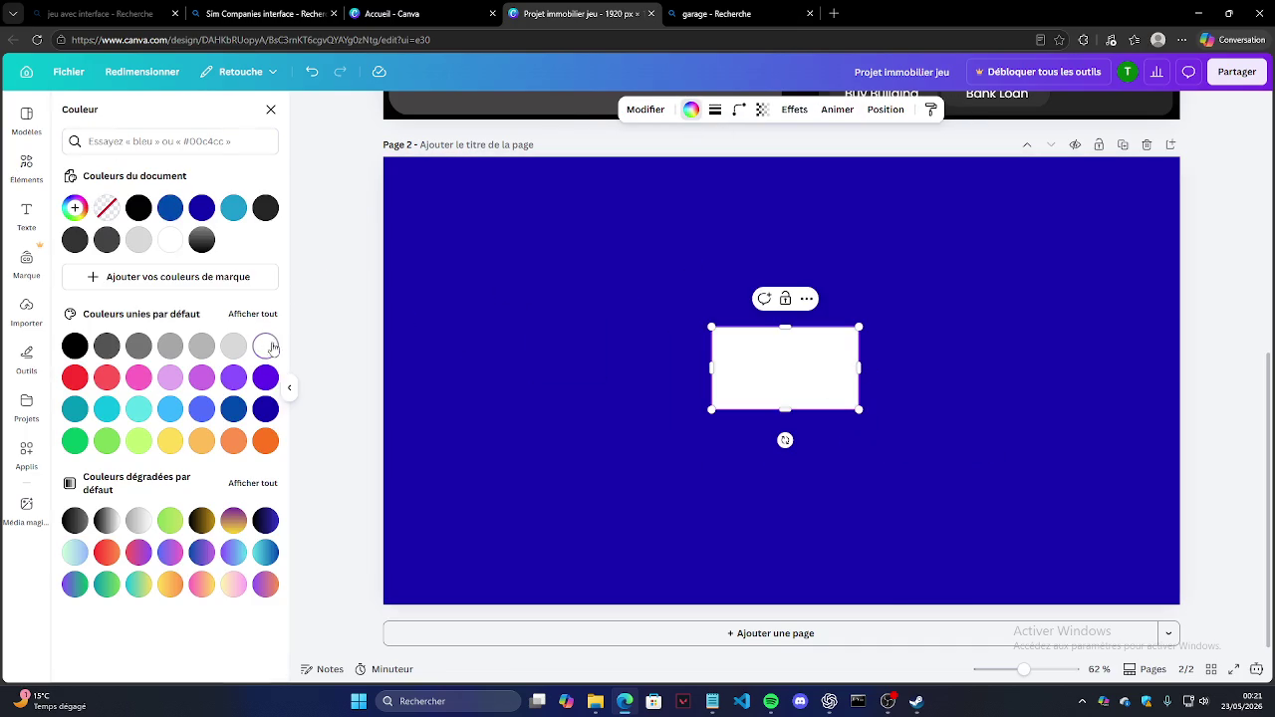
{"action": "left_click_drag", "start_coordinate": [710, 325], "coordinate": [716, 352]}
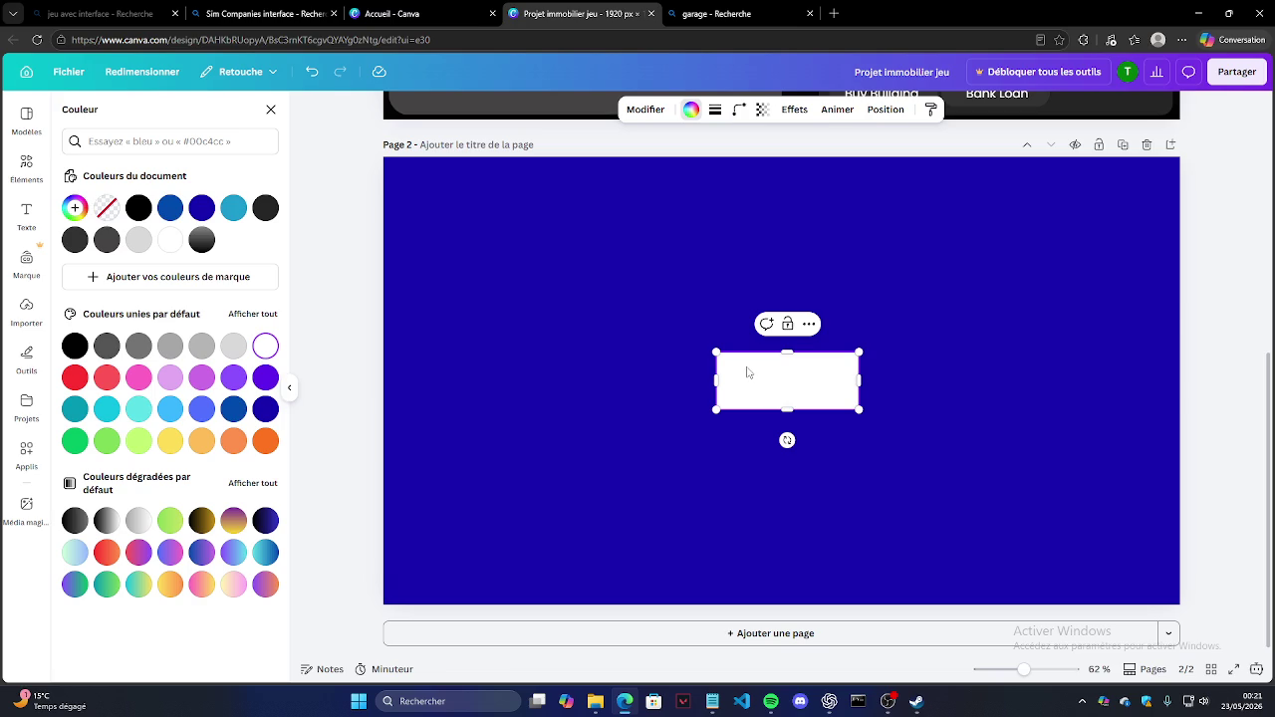
{"action": "left_click_drag", "start_coordinate": [716, 353], "coordinate": [748, 372]}
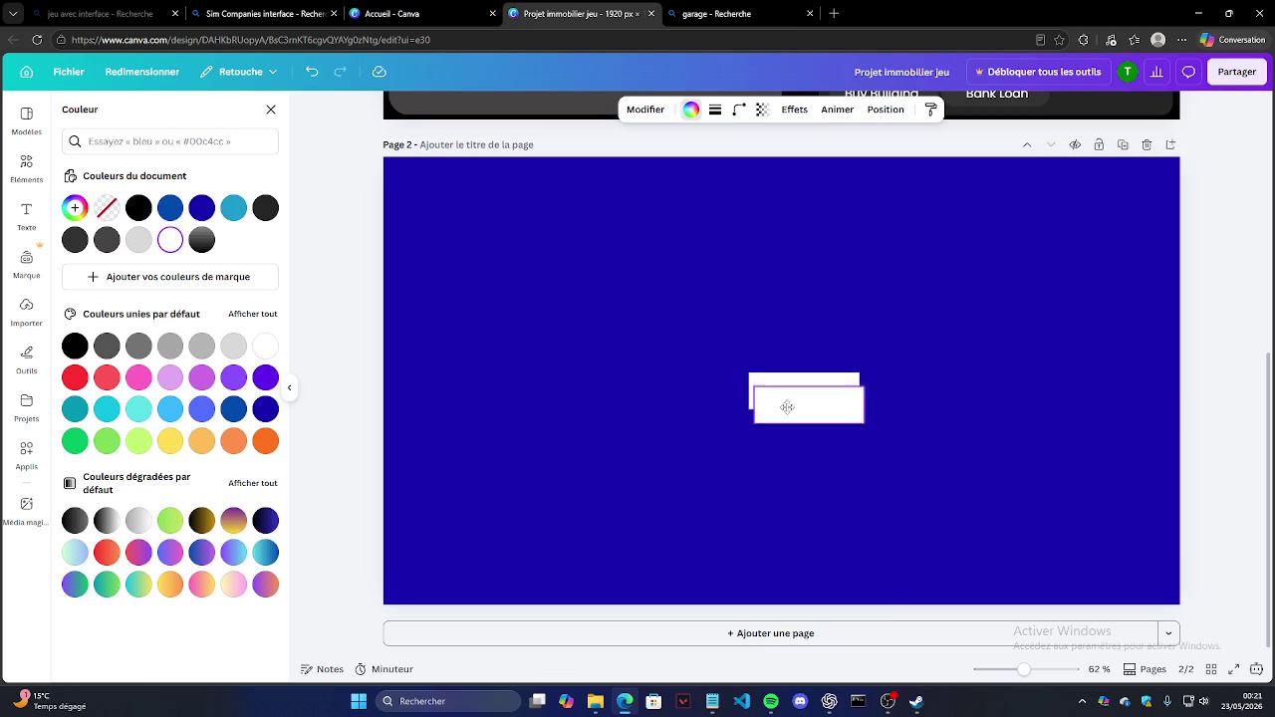
Step: Add a second white rectangle below and a light grey line between them
{"action": "mouse_move", "coordinate": [797, 402]}
{"action": "left_mouse_down"}
{"action": "mouse_move", "coordinate": [784, 435]}
{"action": "mouse_move", "coordinate": [588, 422]}
{"action": "left_mouse_up"}
{"action": "left_click", "coordinate": [202, 346]}
{"action": "left_click_drag", "start_coordinate": [588, 416], "coordinate": [598, 413]}
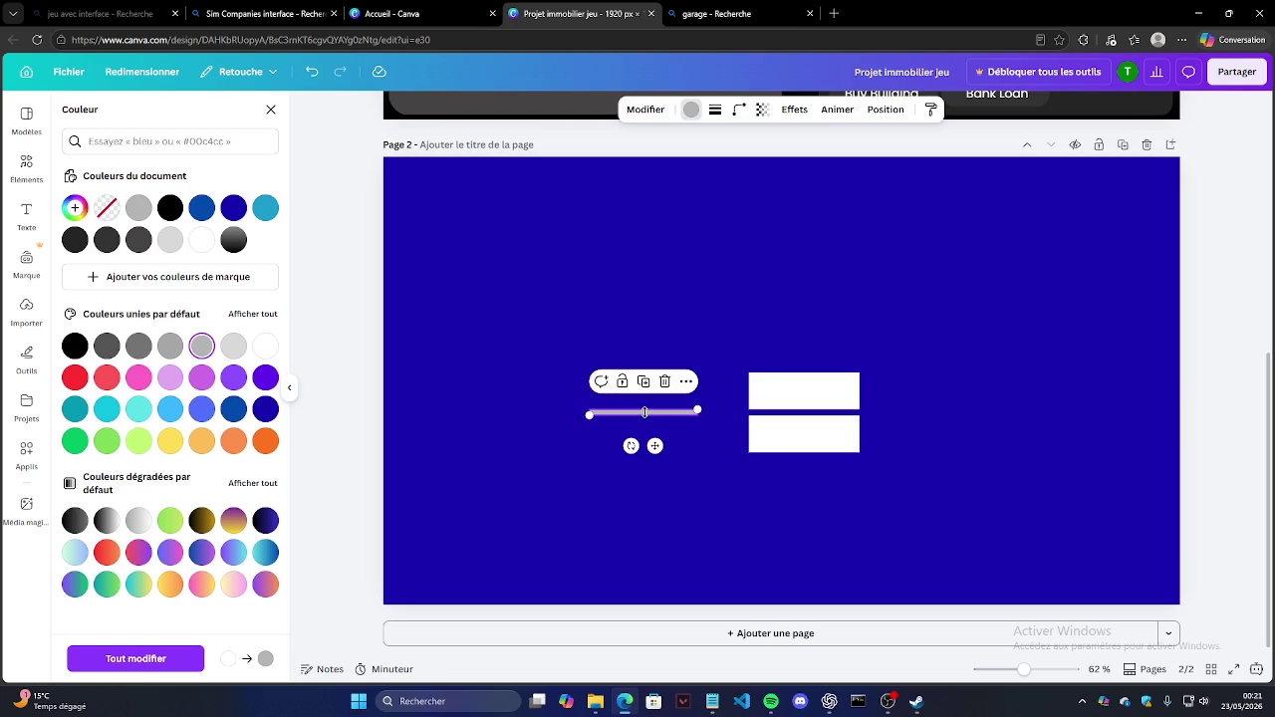
{"action": "left_click_drag", "start_coordinate": [655, 447], "coordinate": [801, 449]}
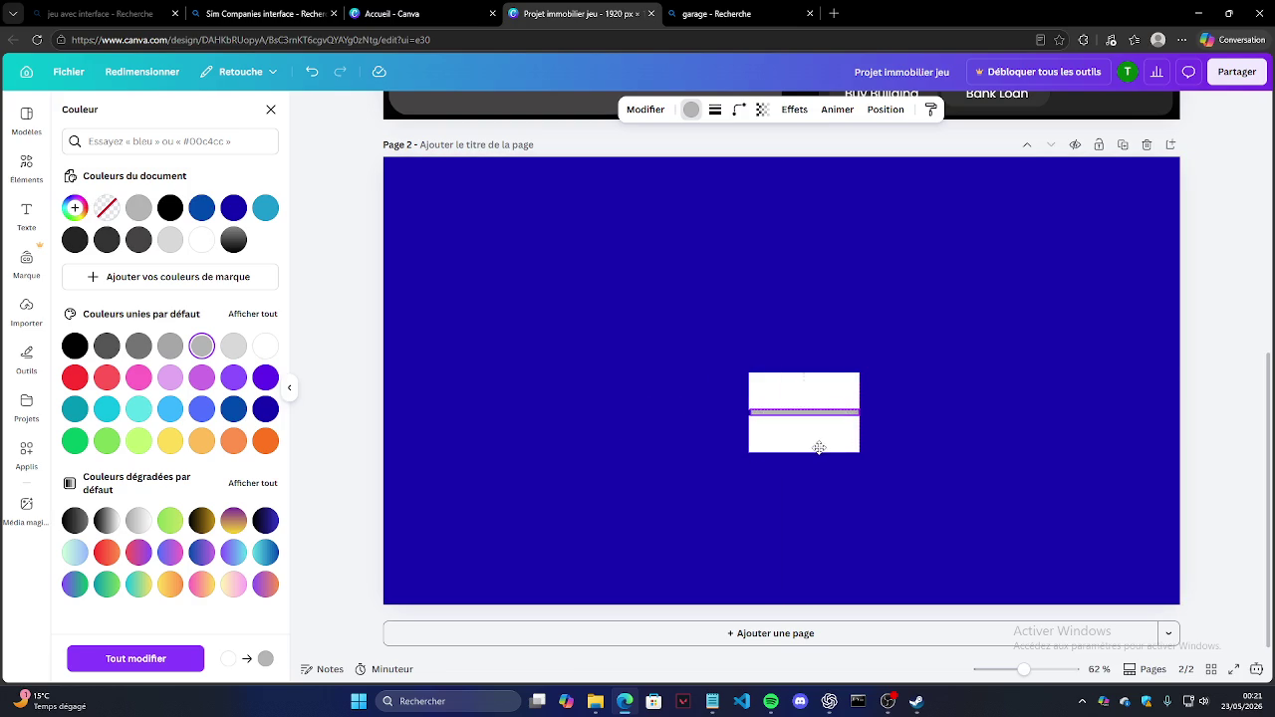
{"action": "left_click_drag", "start_coordinate": [819, 448], "coordinate": [817, 446]}
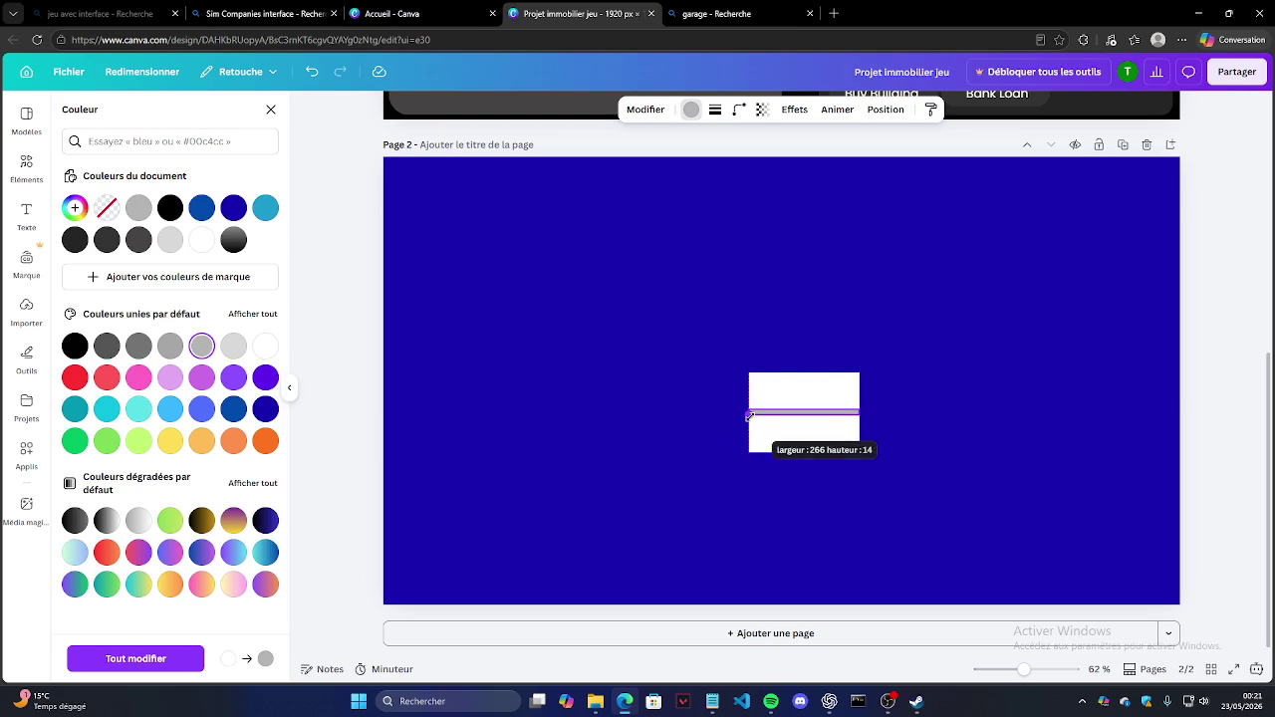
{"action": "left_click", "coordinate": [671, 408]}
Step: Nudge the lower rectangle, thicken the grey line into a bar, then view garage images
{"action": "left_click", "coordinate": [806, 428]}
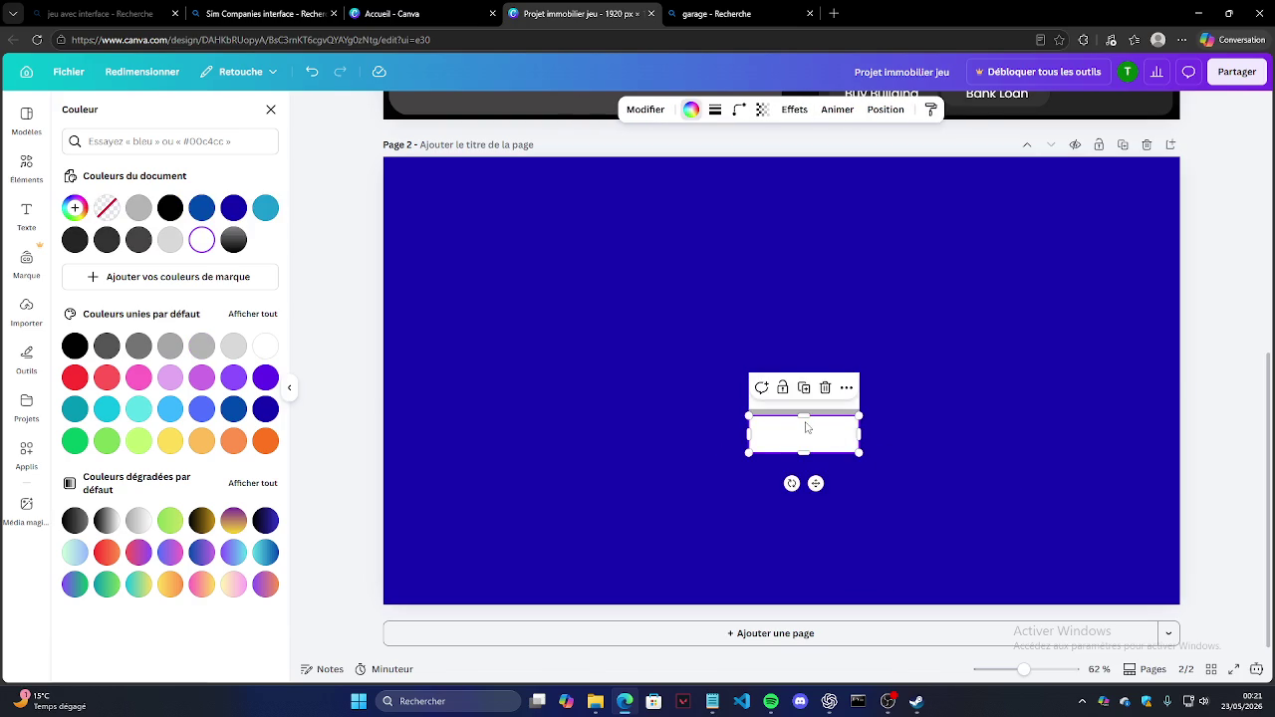
{"action": "left_click_drag", "start_coordinate": [807, 429], "coordinate": [805, 427]}
{"action": "left_click", "coordinate": [1016, 464]}
{"action": "left_click", "coordinate": [764, 386]}
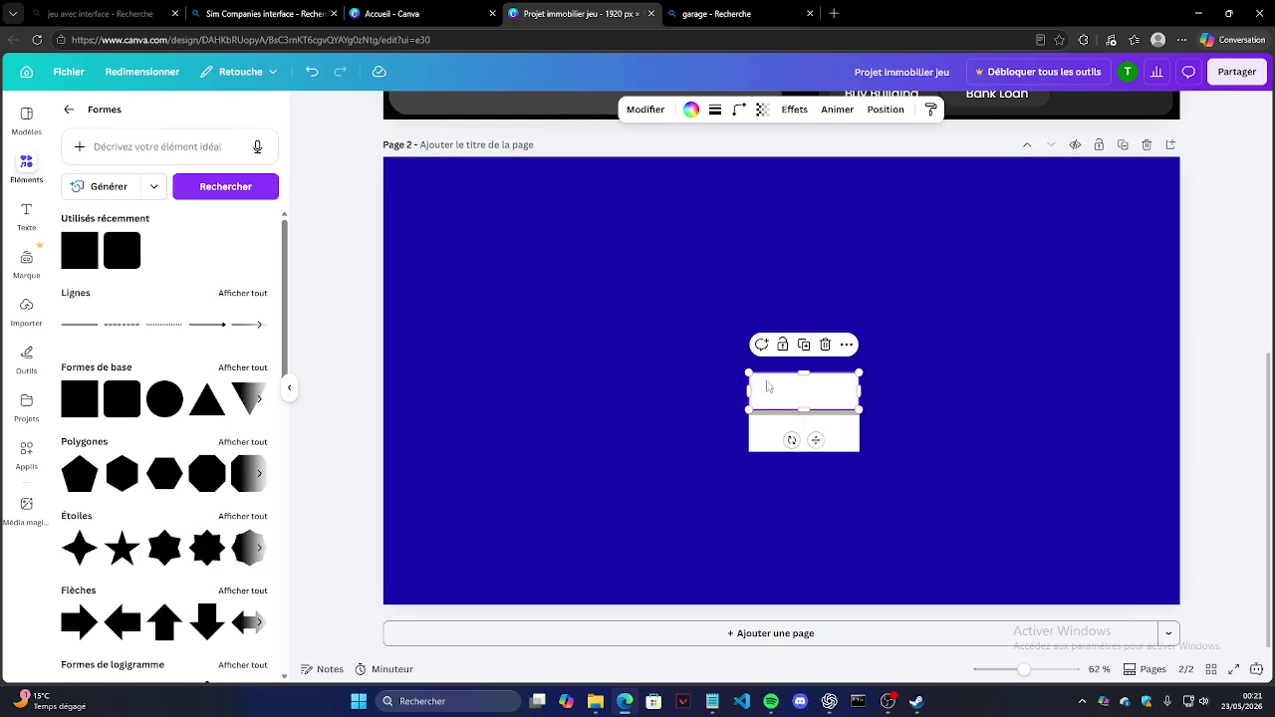
{"action": "left_click", "coordinate": [1217, 399]}
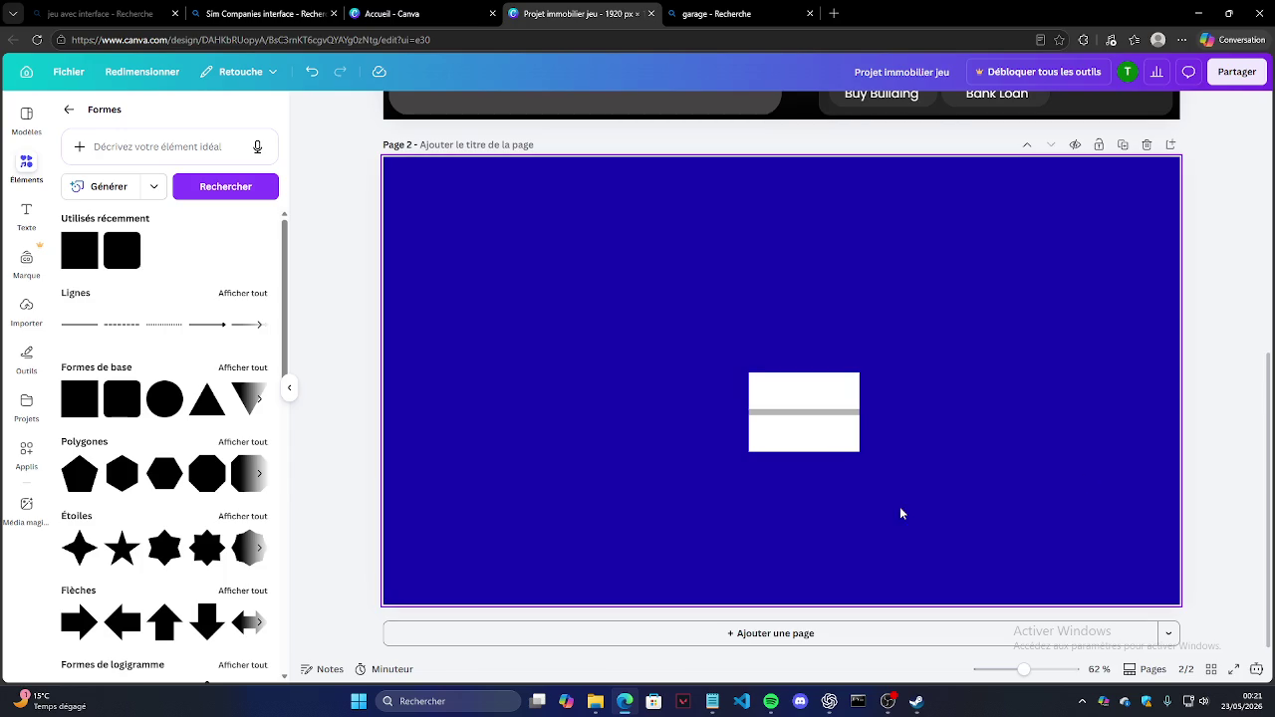
{"action": "left_click", "coordinate": [790, 412]}
{"action": "left_click_drag", "start_coordinate": [793, 410], "coordinate": [793, 408]}
{"action": "left_click", "coordinate": [1195, 431]}
{"action": "left_click", "coordinate": [835, 418]}
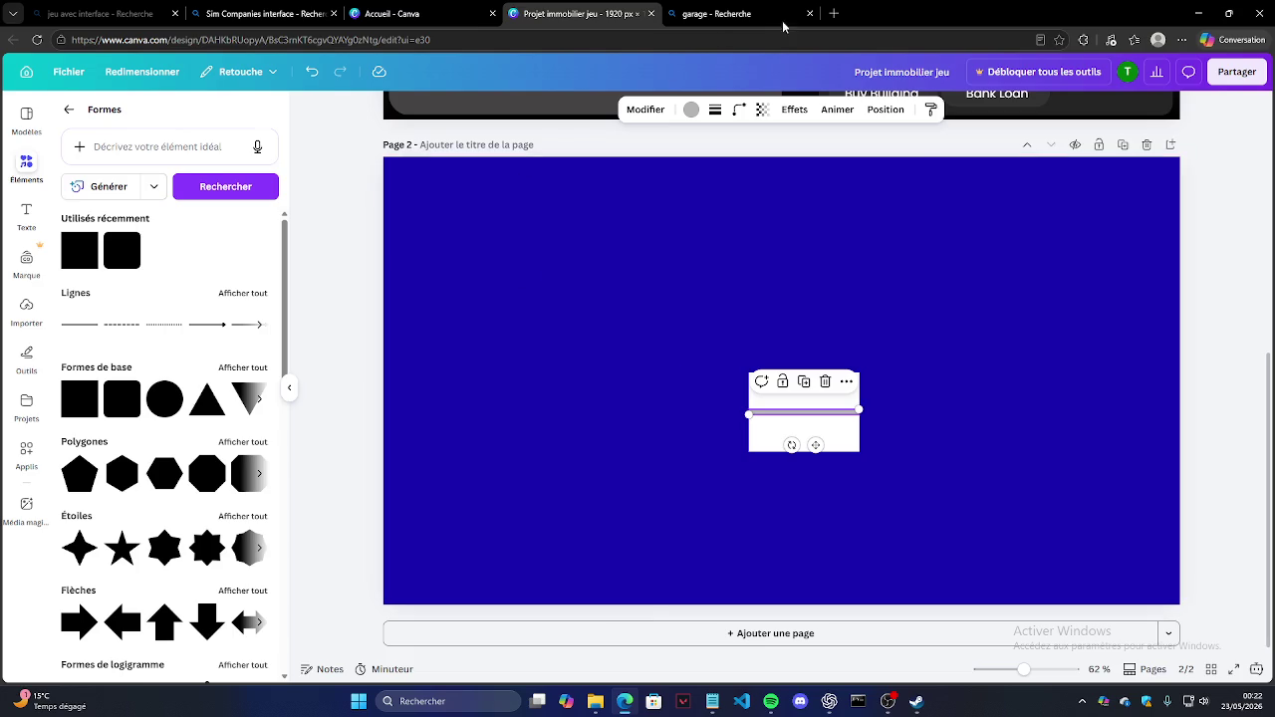
{"action": "left_click", "coordinate": [757, 13]}
{"action": "left_click", "coordinate": [259, 117]}
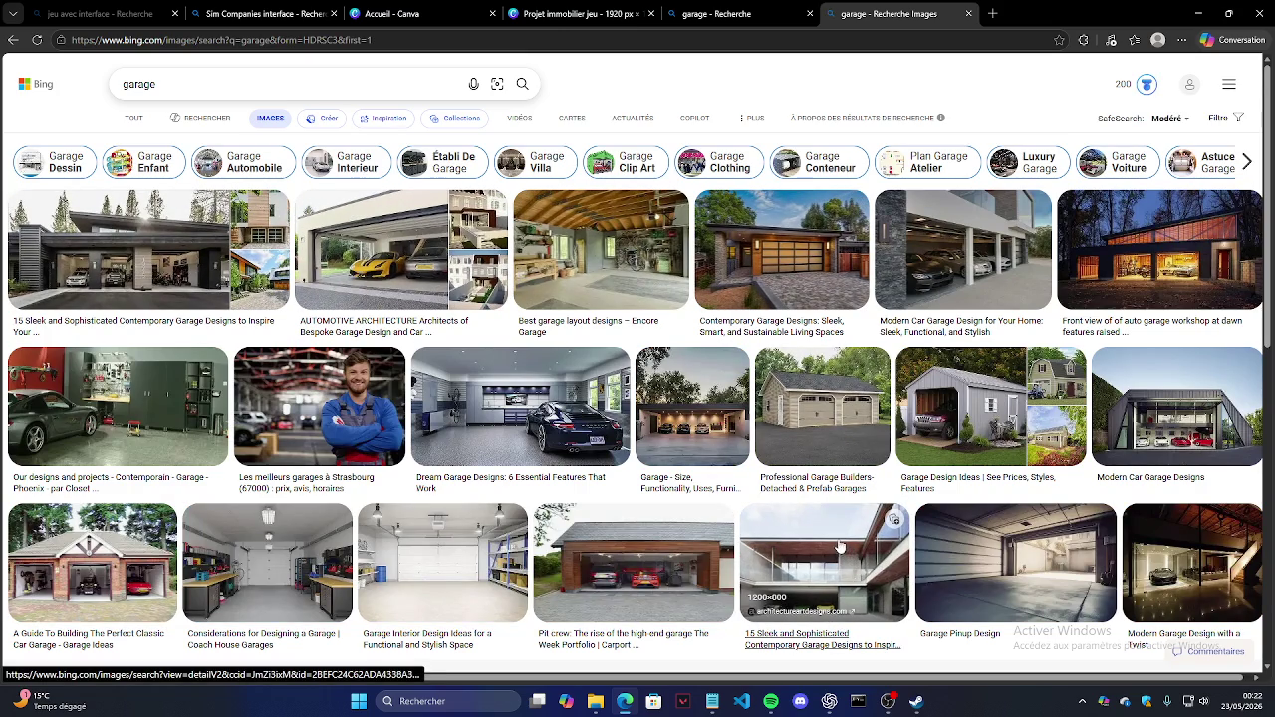
Step: Go back to the Canva design and deselect the page element
{"action": "mouse_move", "coordinate": [781, 250]}
{"action": "left_click", "coordinate": [737, 14]}
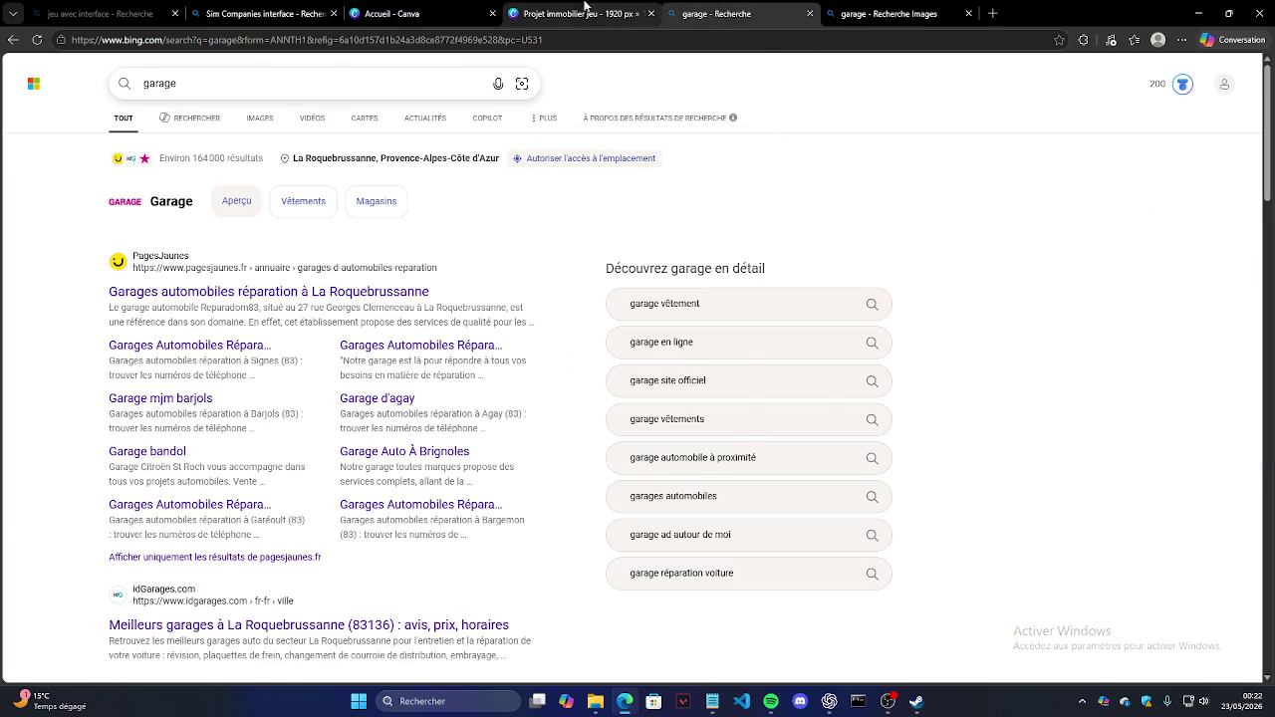
{"action": "left_click", "coordinate": [574, 13]}
{"action": "left_click", "coordinate": [338, 294]}
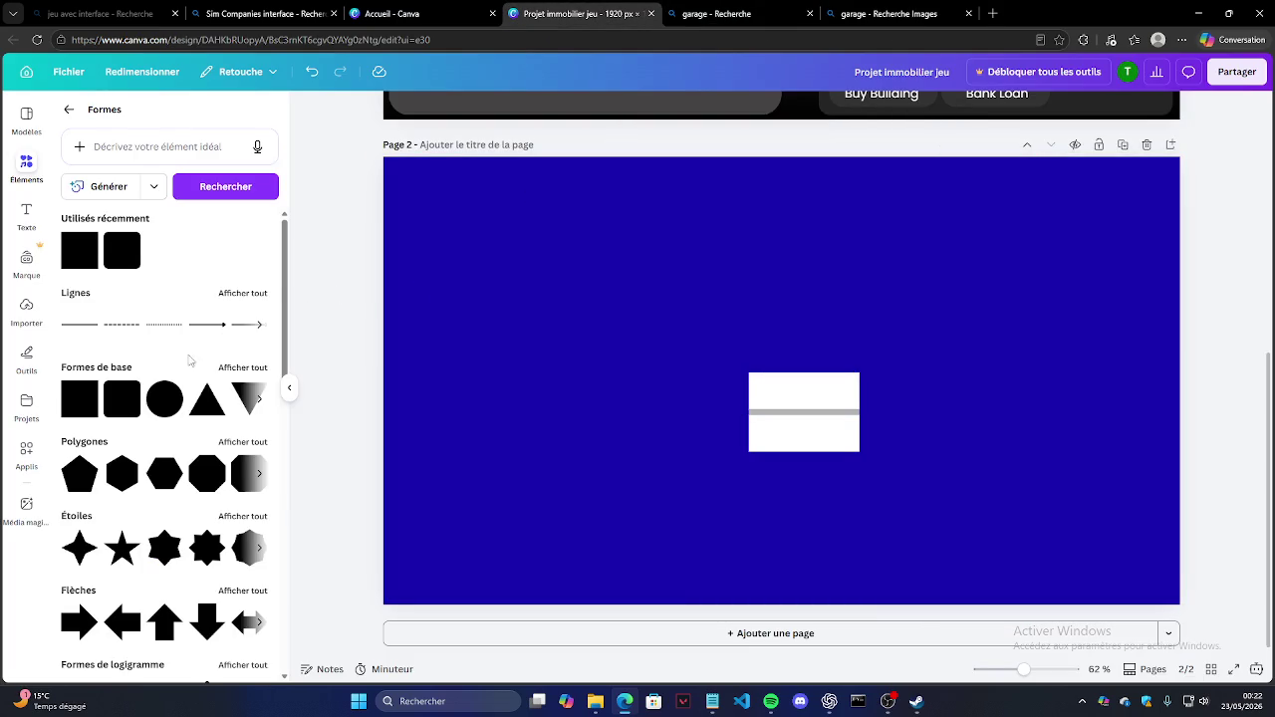
{"action": "scroll", "coordinate": [199, 351], "scroll_direction": "down", "scroll_amount": 2}
{"action": "scroll", "coordinate": [164, 373], "scroll_direction": "down", "scroll_amount": 2}
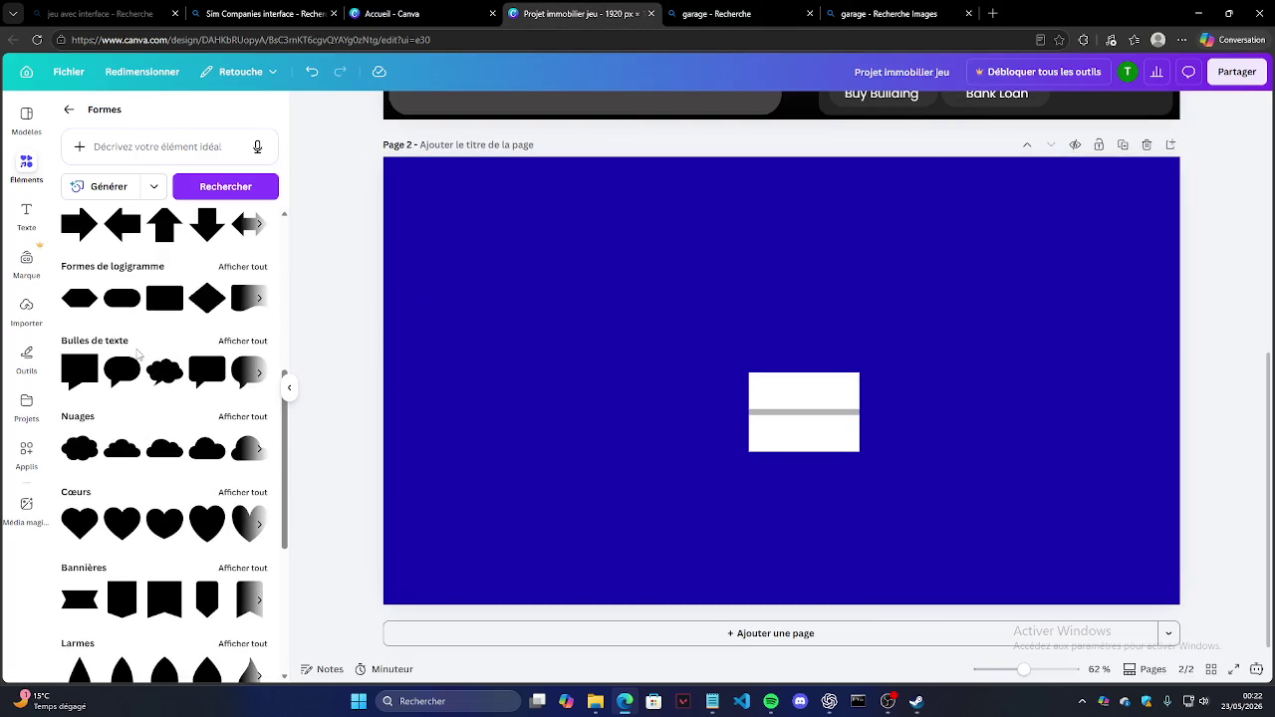
Step: Search Bing for 'plancher bois' in a new tab and open its image results
{"action": "left_click", "coordinate": [993, 13]}
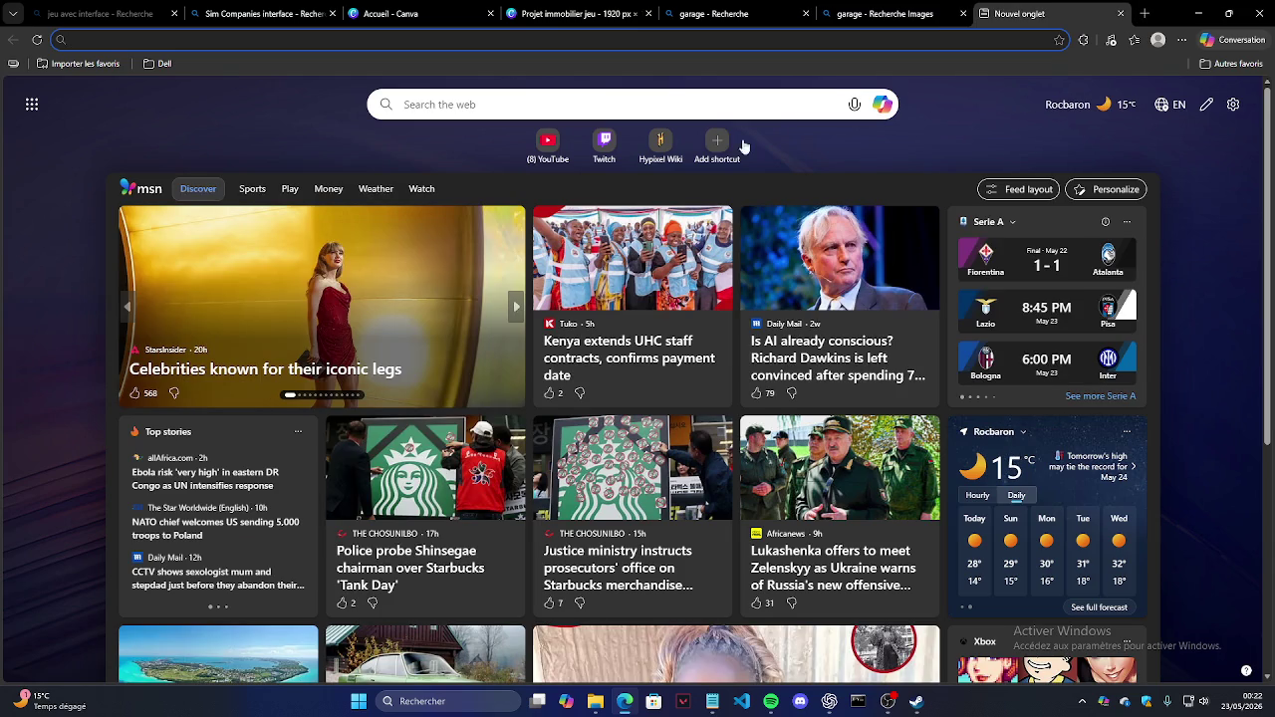
{"action": "type", "text": "bo"}
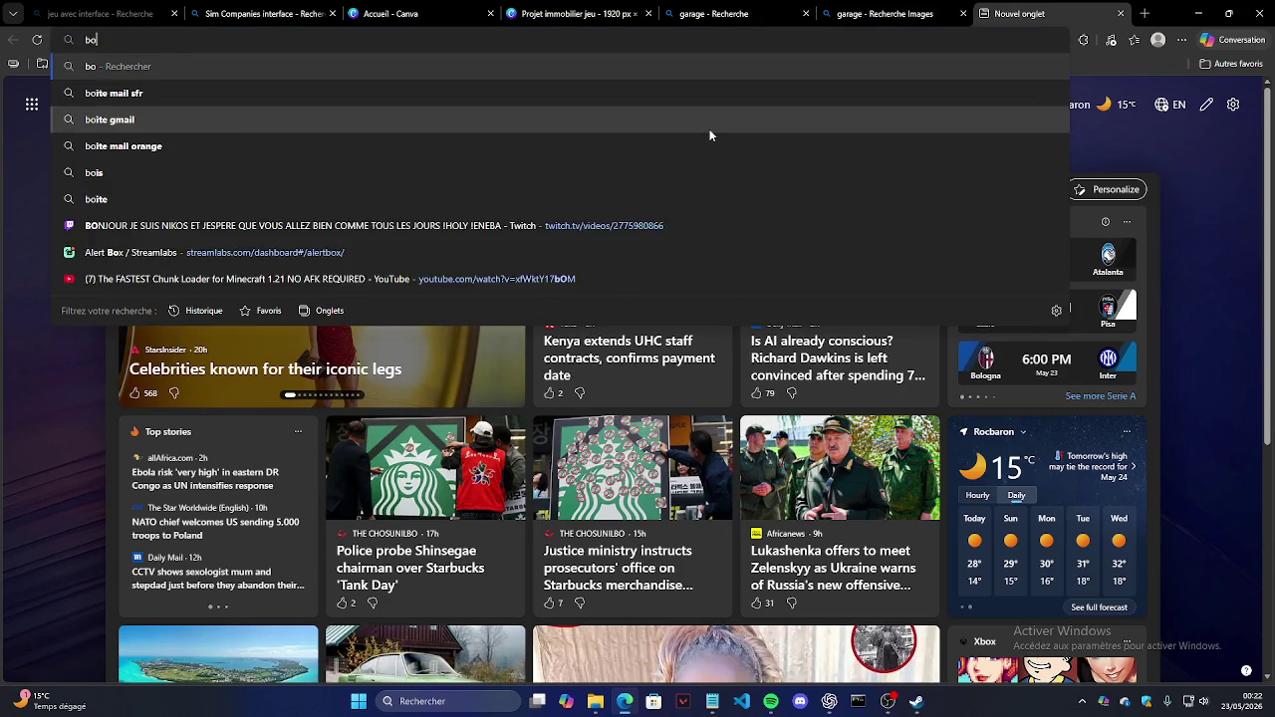
{"action": "key", "text": "BackSpace"}
{"action": "key", "text": "BackSpace"}
{"action": "type", "text": "plance bois os"}
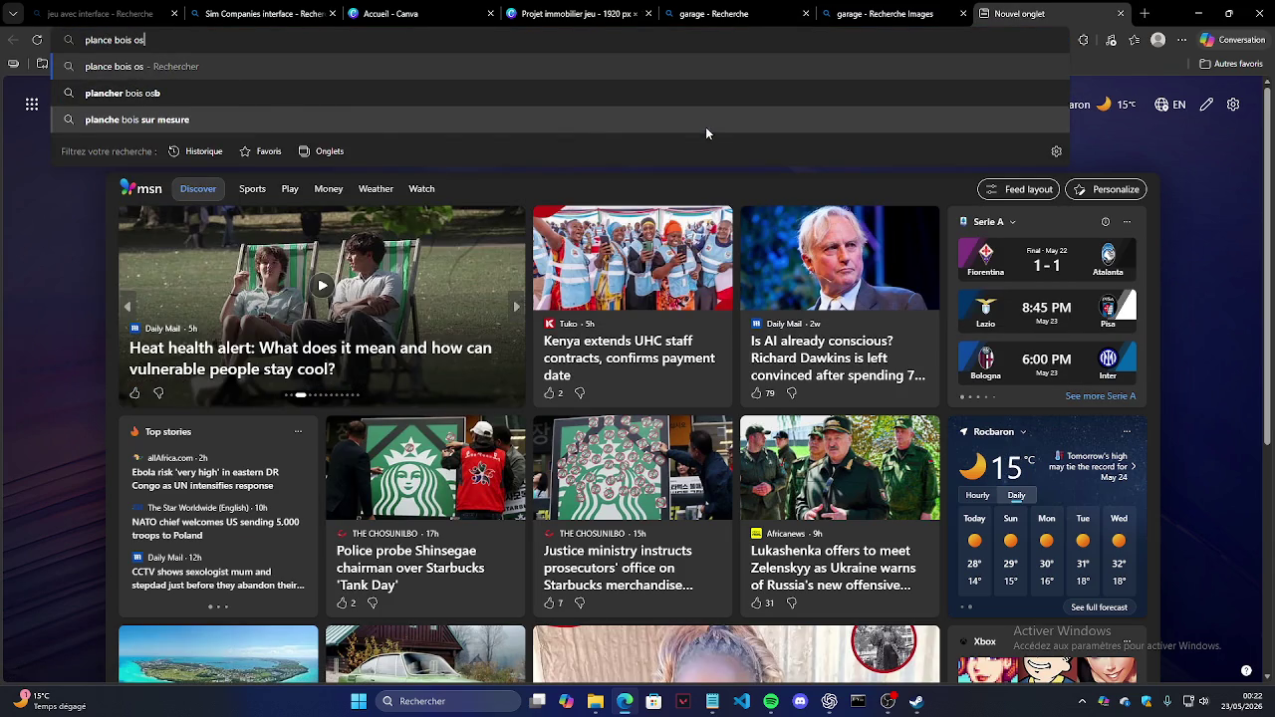
{"action": "left_click", "coordinate": [293, 89]}
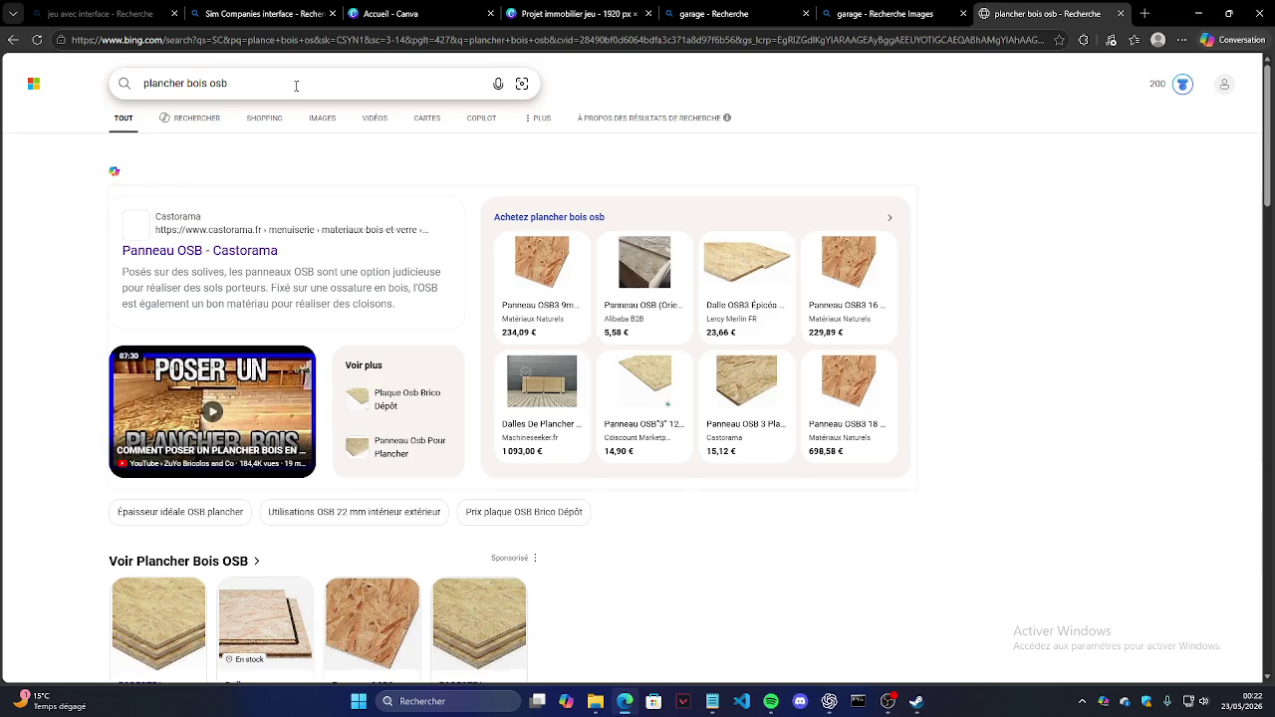
{"action": "key", "text": "BackSpace"}
{"action": "key", "text": "Return"}
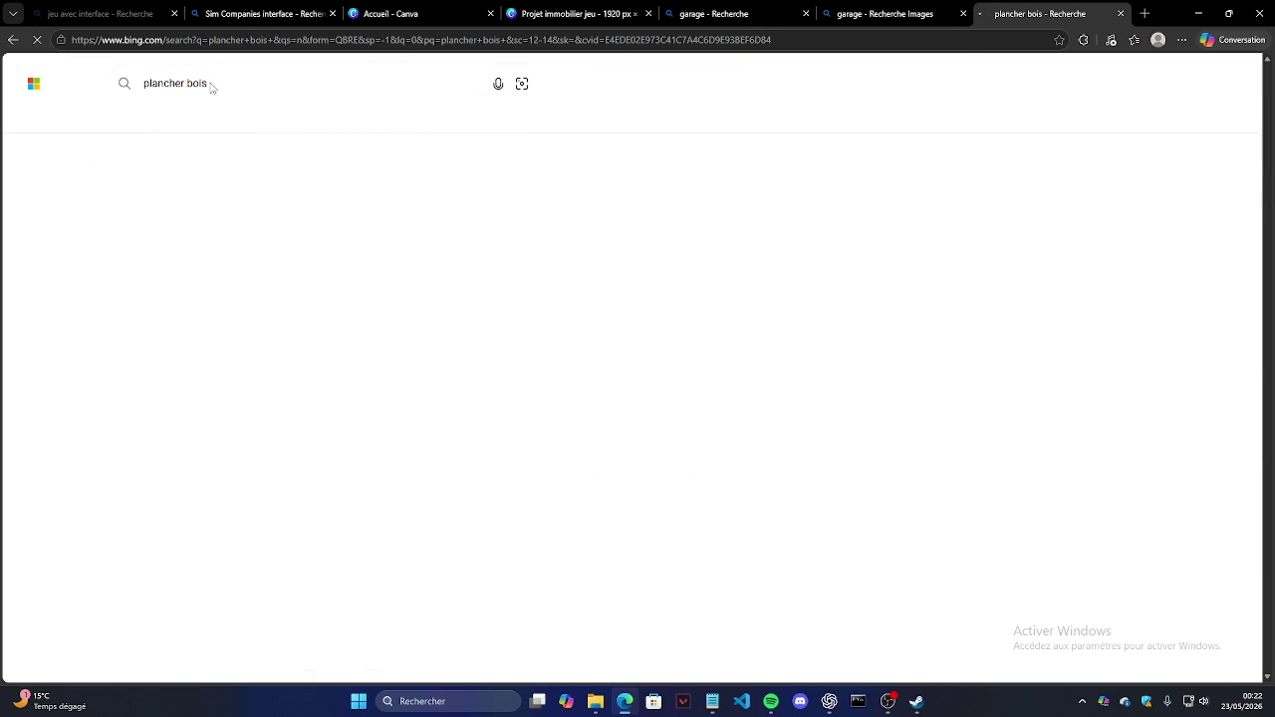
{"action": "left_click", "coordinate": [321, 117]}
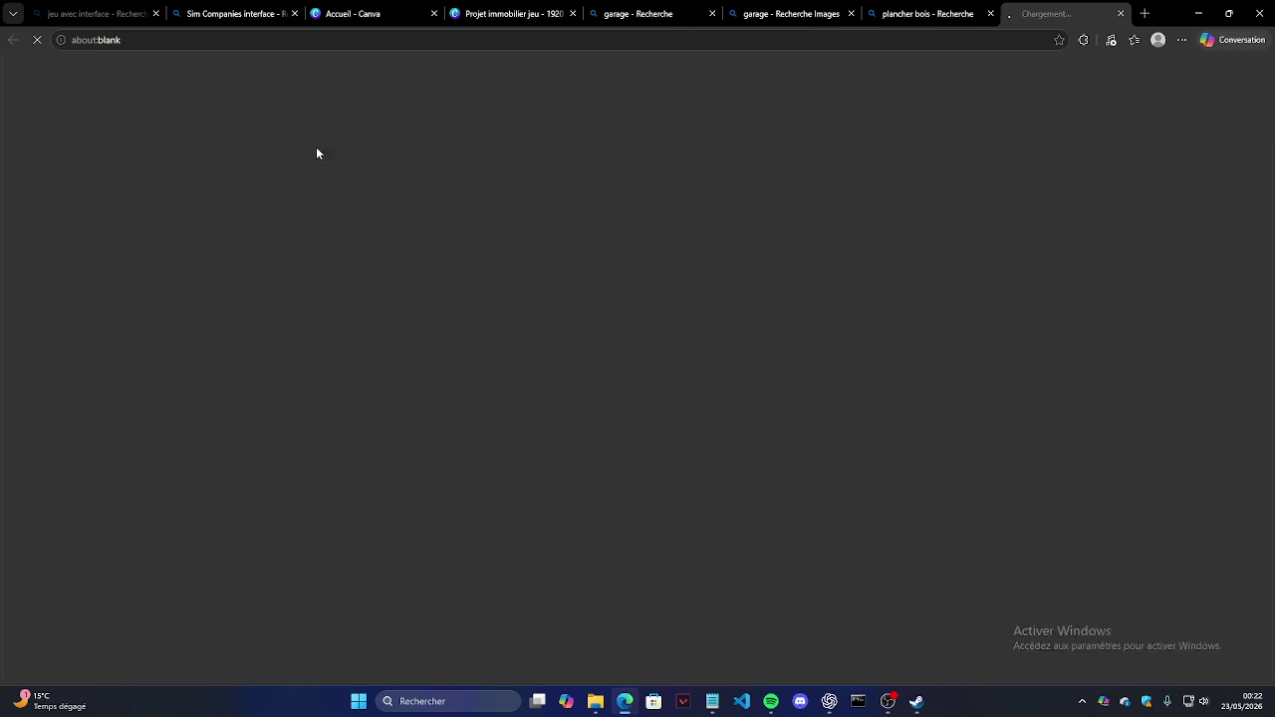
Step: Browse the plancher bois images and refine the search to 'plancher bois sapin'
{"action": "scroll", "coordinate": [483, 341], "scroll_direction": "down", "scroll_amount": 2}
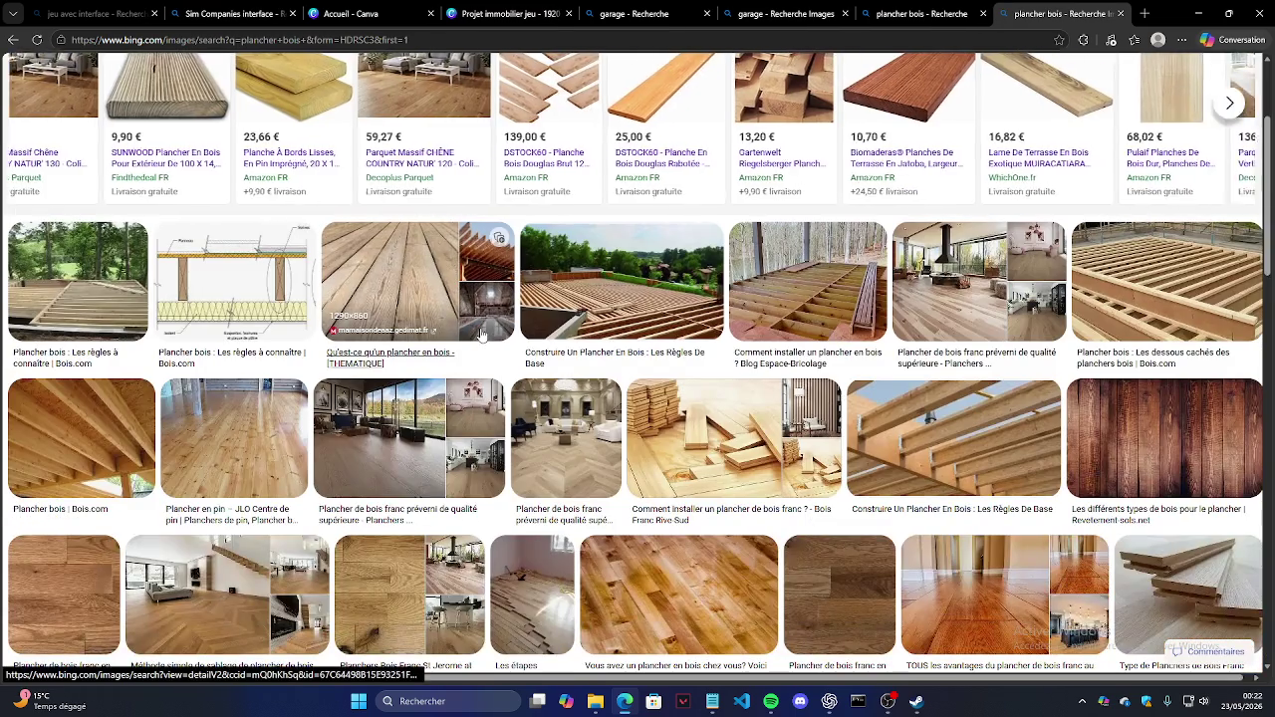
{"action": "scroll", "coordinate": [538, 352], "scroll_direction": "down", "scroll_amount": 2}
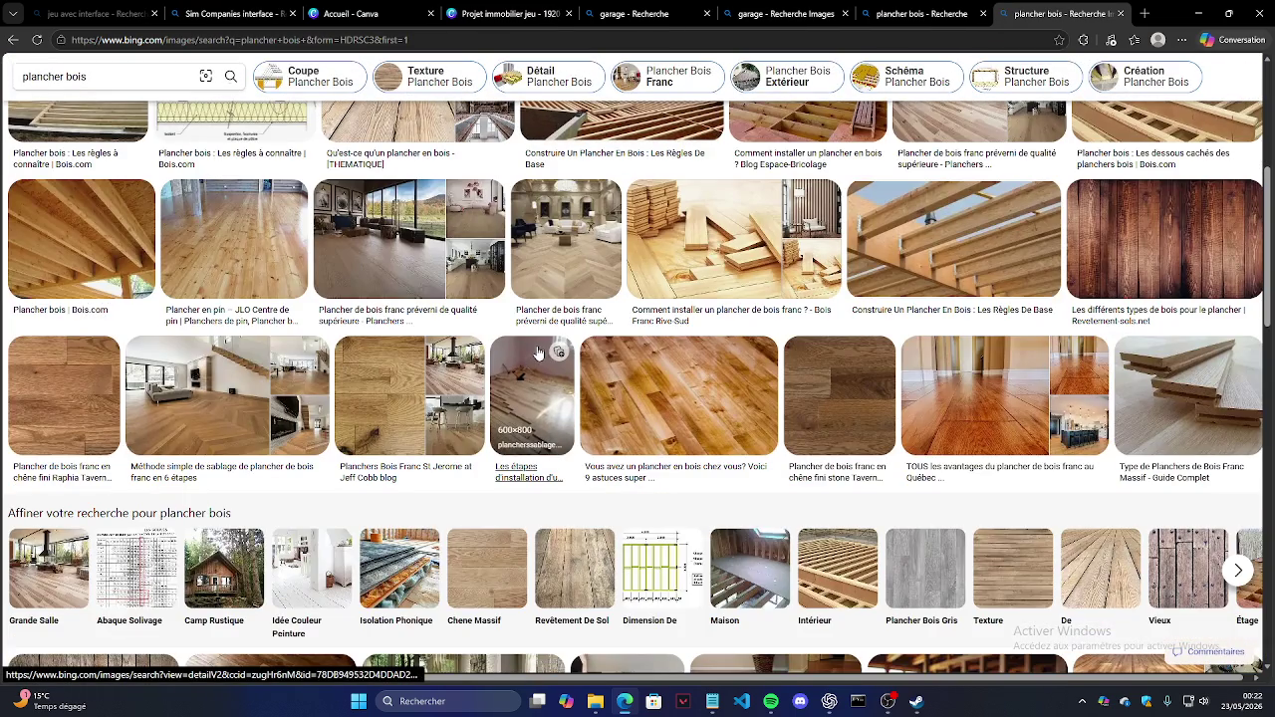
{"action": "scroll", "coordinate": [529, 550], "scroll_direction": "down", "scroll_amount": 1}
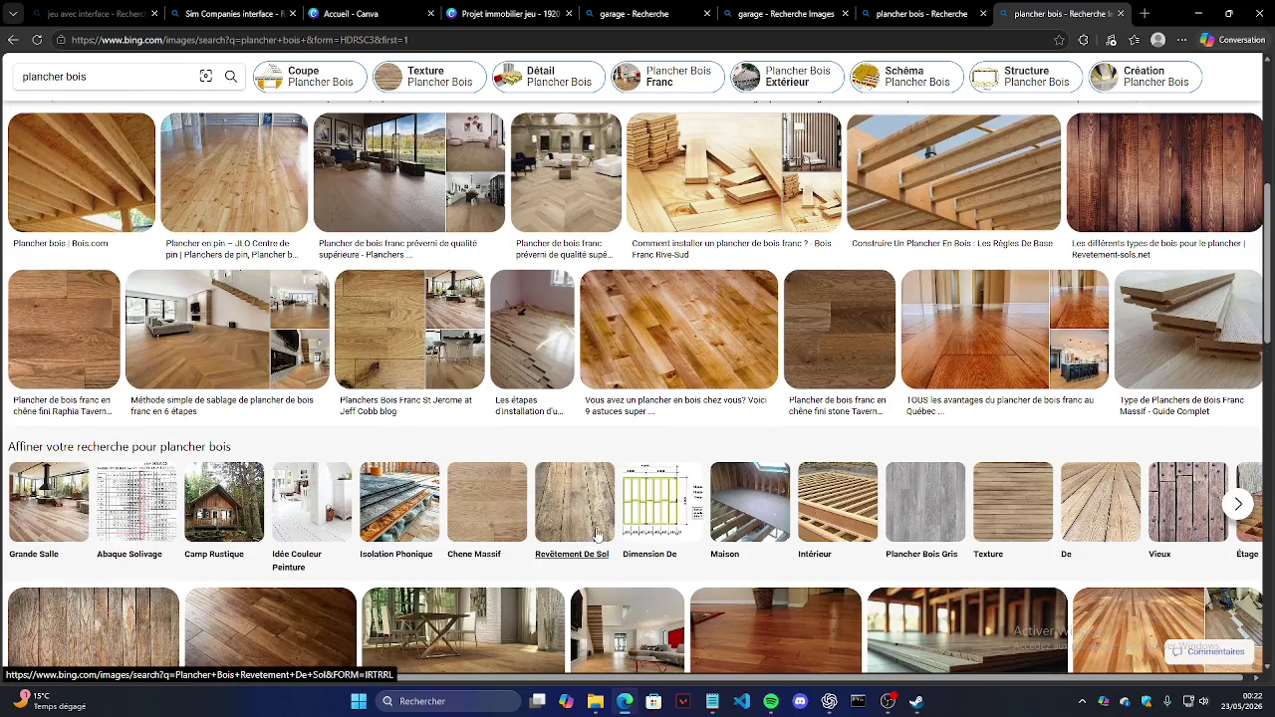
{"action": "scroll", "coordinate": [529, 549], "scroll_direction": "down", "scroll_amount": 2}
{"action": "scroll", "coordinate": [840, 459], "scroll_direction": "down", "scroll_amount": 1}
{"action": "scroll", "coordinate": [747, 443], "scroll_direction": "down", "scroll_amount": 2}
{"action": "scroll", "coordinate": [647, 429], "scroll_direction": "down", "scroll_amount": 2}
{"action": "scroll", "coordinate": [646, 428], "scroll_direction": "up", "scroll_amount": 5}
{"action": "scroll", "coordinate": [418, 299], "scroll_direction": "up", "scroll_amount": 5}
{"action": "scroll", "coordinate": [200, 150], "scroll_direction": "up", "scroll_amount": 5}
{"action": "type", "text": "sapin"}
{"action": "key", "text": "Return"}
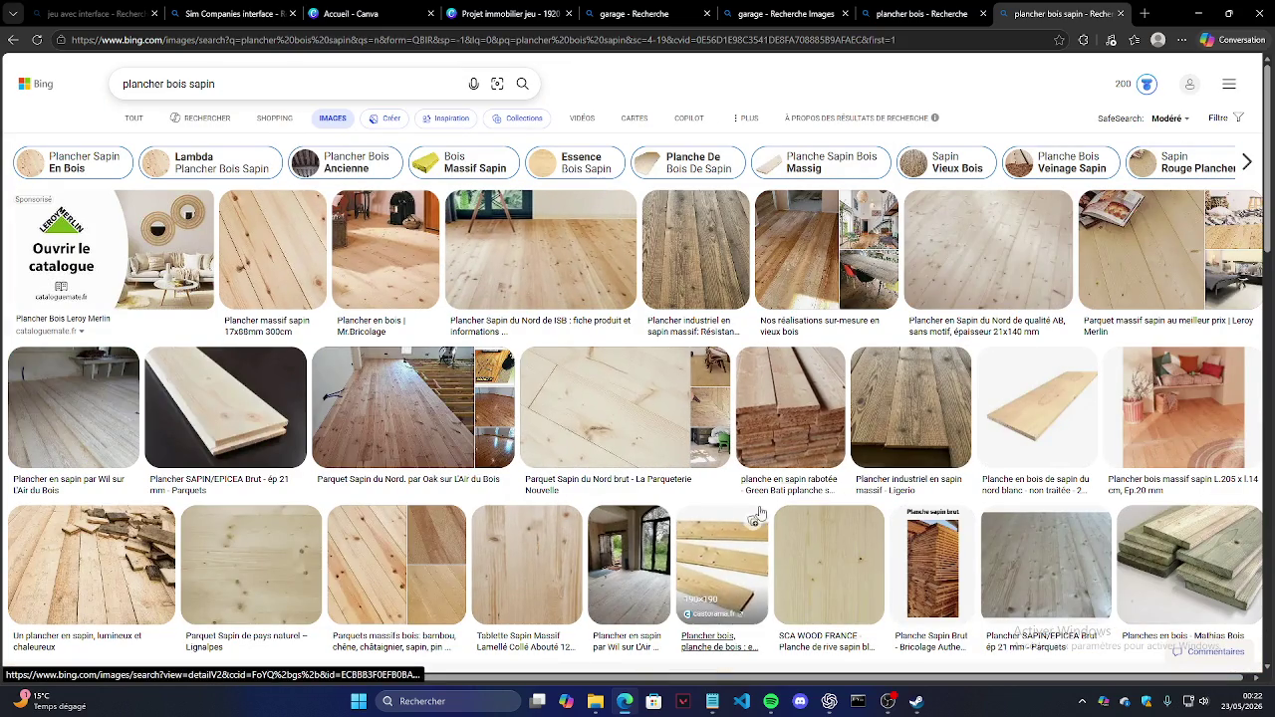
Step: Open a white fir plank image and snip its wood texture with Win+Shift+S
{"action": "scroll", "coordinate": [482, 432], "scroll_direction": "down", "scroll_amount": 2}
{"action": "scroll", "coordinate": [468, 431], "scroll_direction": "down", "scroll_amount": 2}
{"action": "scroll", "coordinate": [448, 430], "scroll_direction": "down", "scroll_amount": 3}
{"action": "scroll", "coordinate": [412, 428], "scroll_direction": "down", "scroll_amount": 3}
{"action": "scroll", "coordinate": [412, 428], "scroll_direction": "down", "scroll_amount": 1}
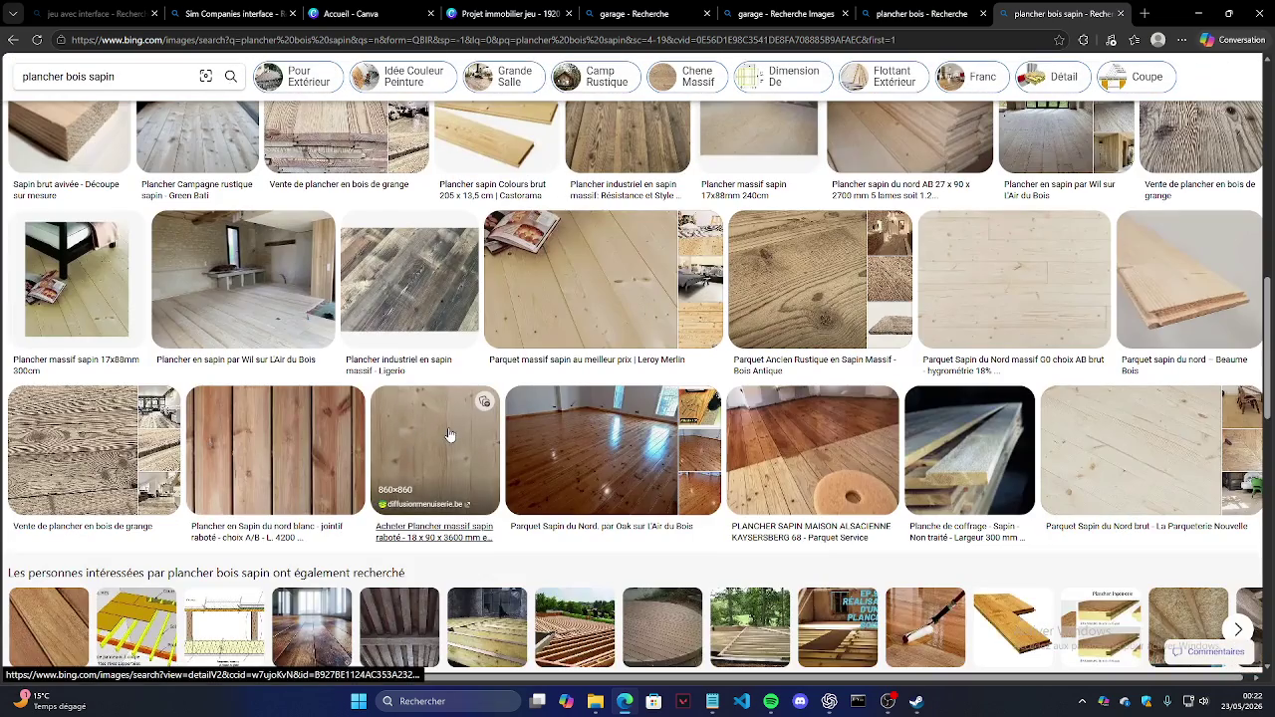
{"action": "left_click", "coordinate": [313, 461]}
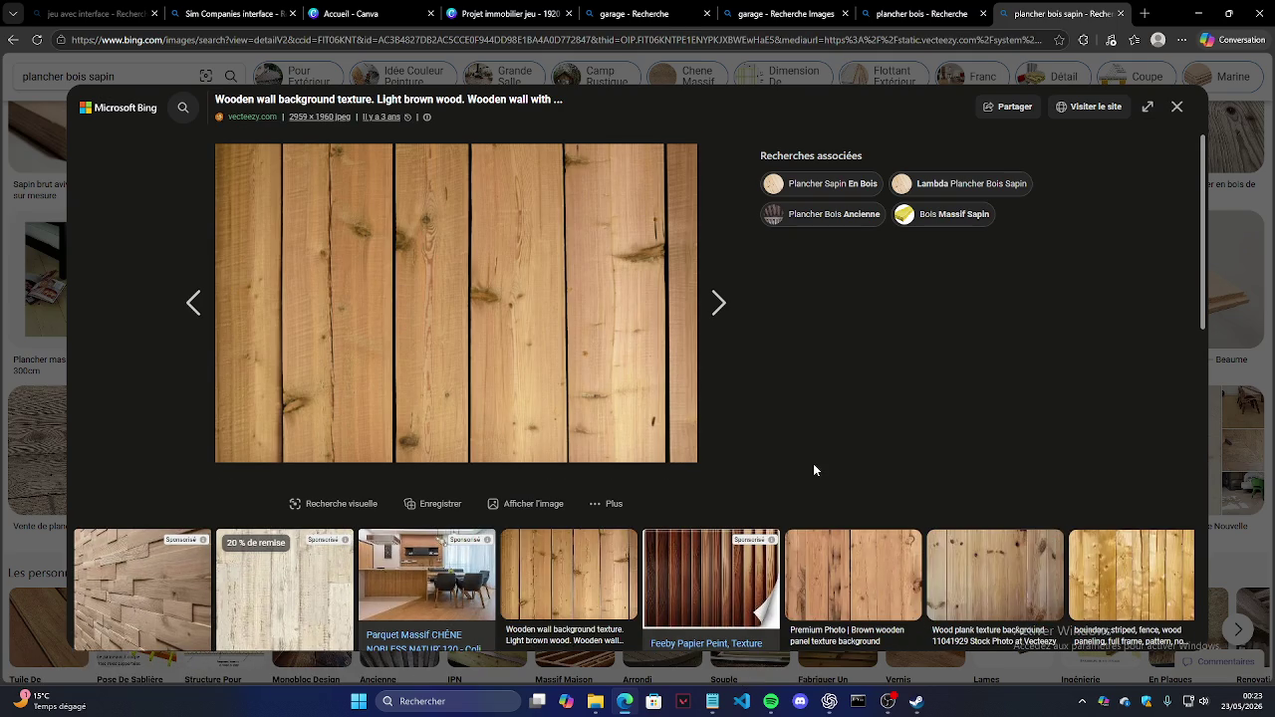
{"action": "key", "text": "super+shift+s"}
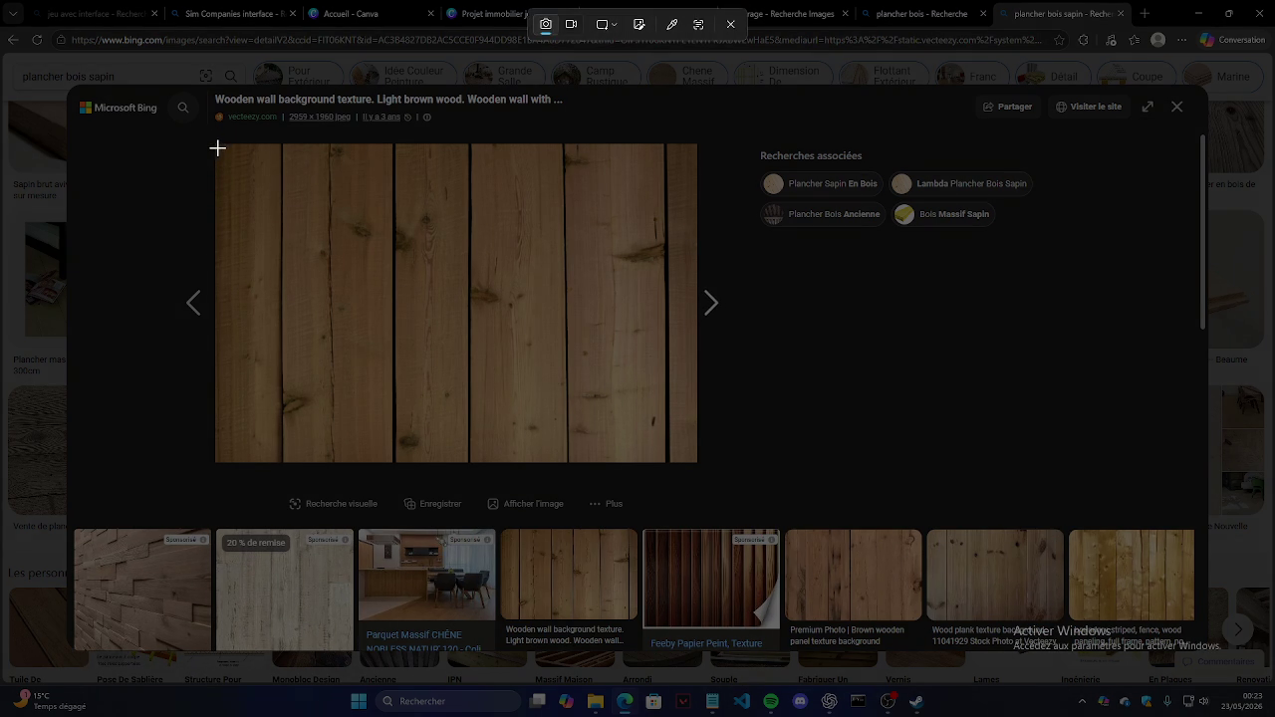
{"action": "left_click_drag", "start_coordinate": [217, 148], "coordinate": [664, 440]}
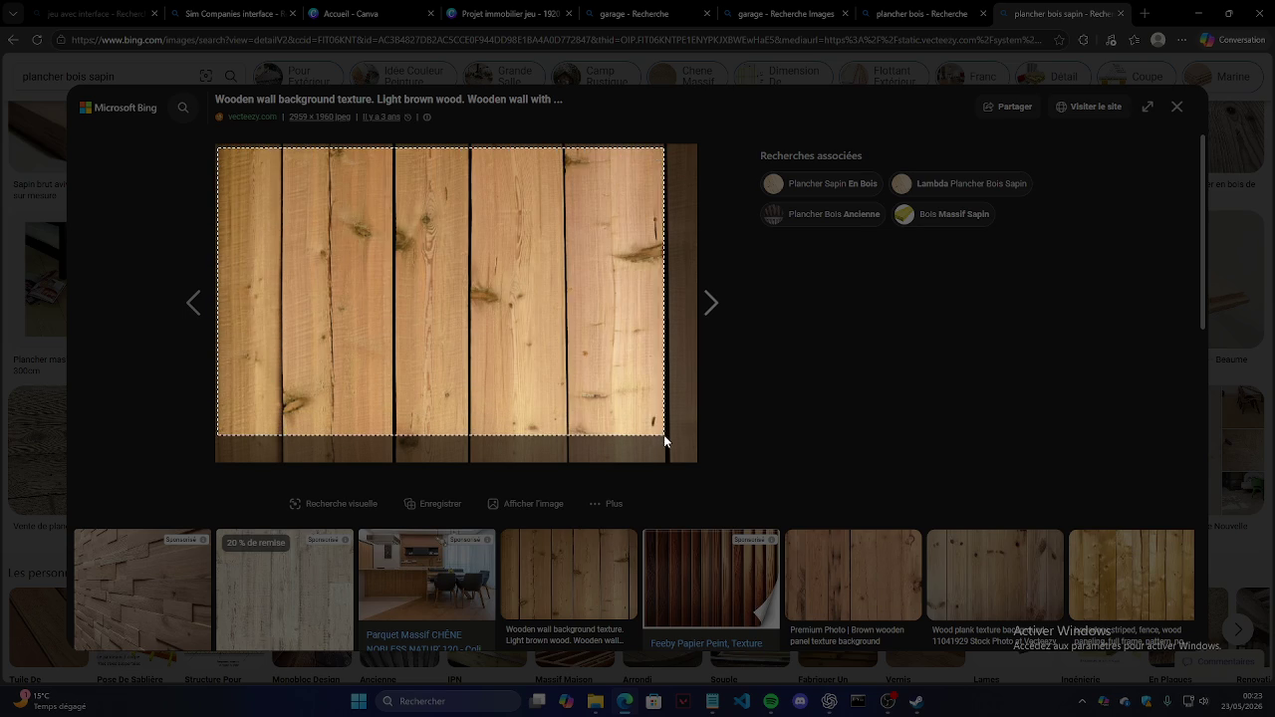
{"action": "left_click_drag", "start_coordinate": [665, 439], "coordinate": [662, 462]}
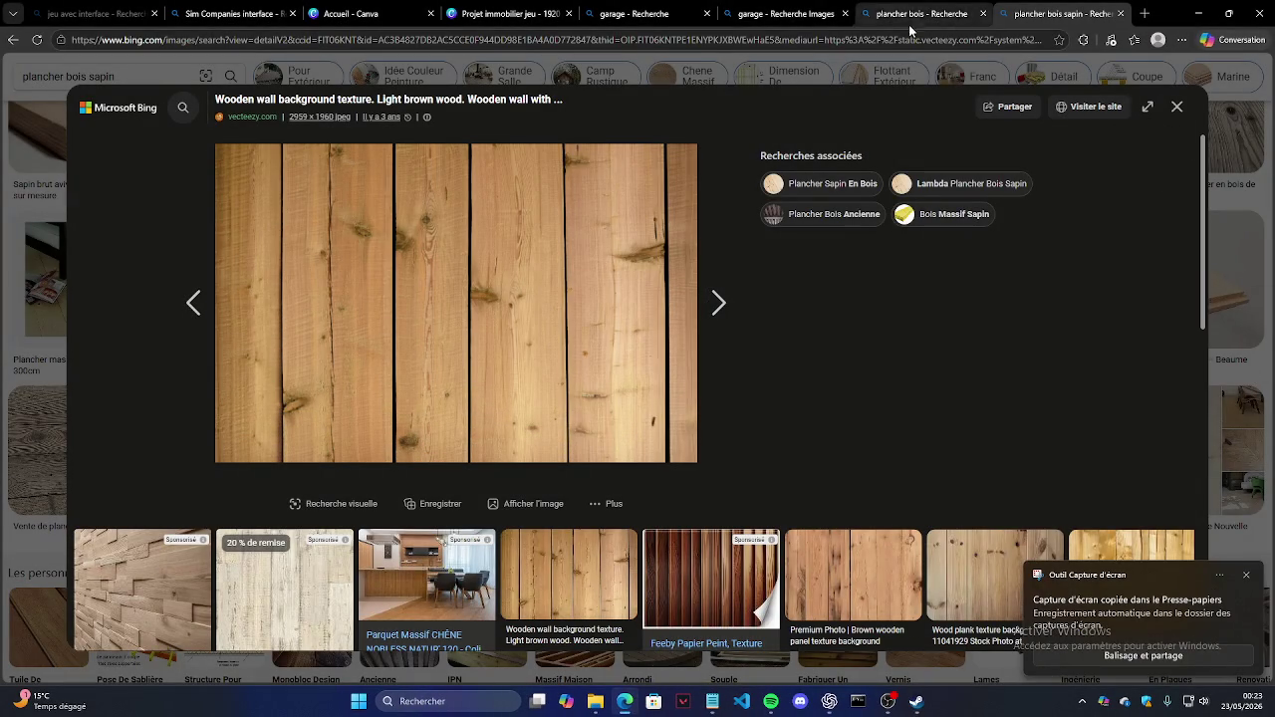
{"action": "left_click", "coordinate": [493, 14]}
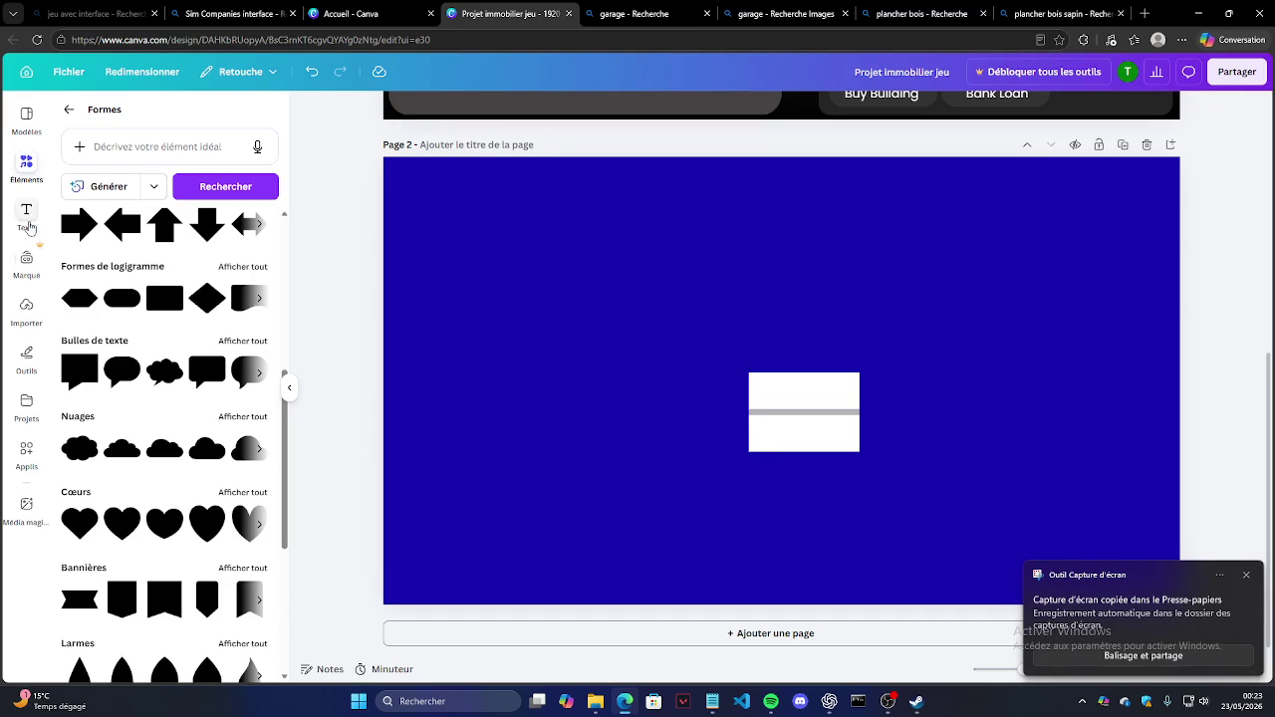
Step: Upload the wood texture screenshot from the Images > screenshots folder into Canva
{"action": "left_click", "coordinate": [30, 318]}
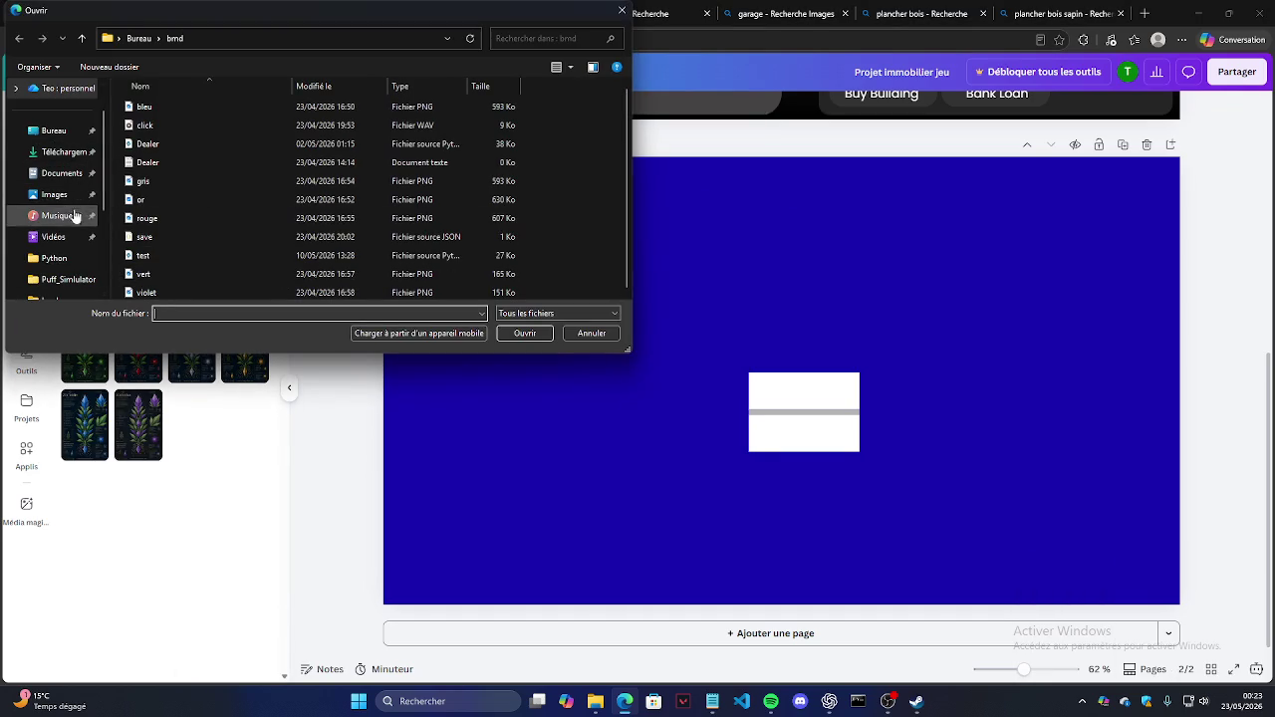
{"action": "left_click", "coordinate": [55, 194]}
{"action": "double_click", "coordinate": [156, 109]}
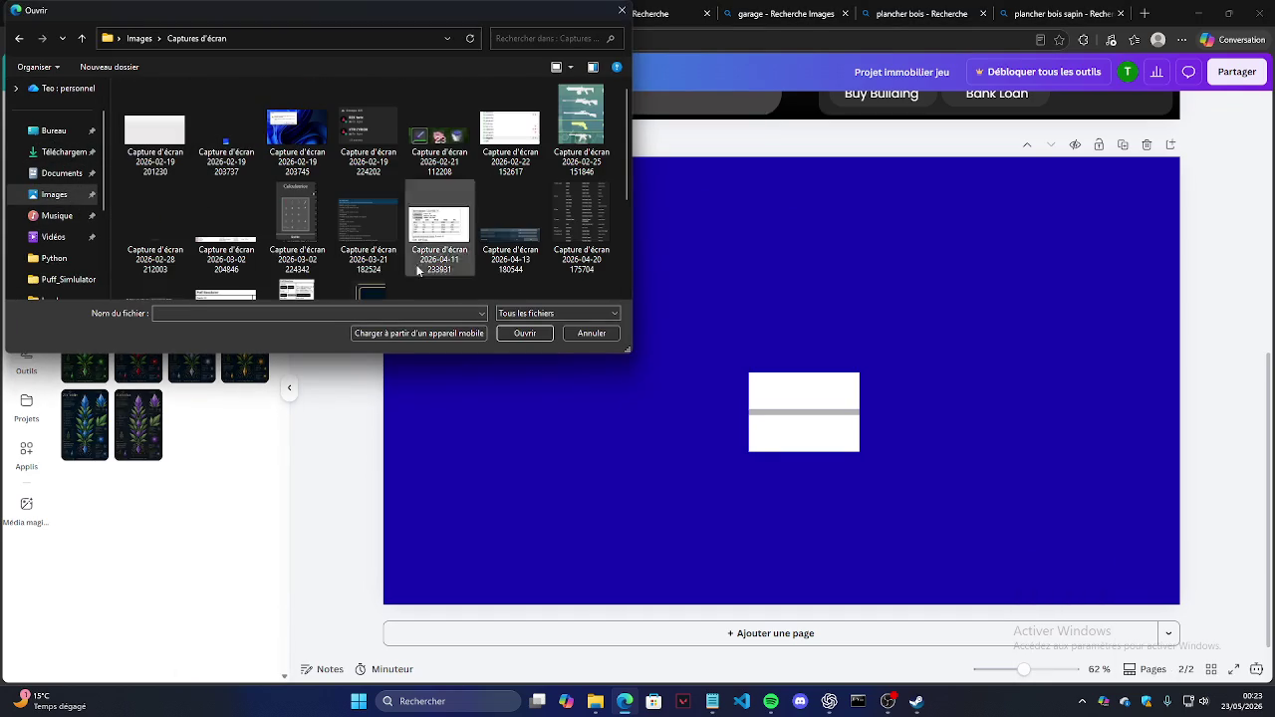
{"action": "scroll", "coordinate": [348, 246], "scroll_direction": "down", "scroll_amount": 3}
{"action": "double_click", "coordinate": [226, 244]}
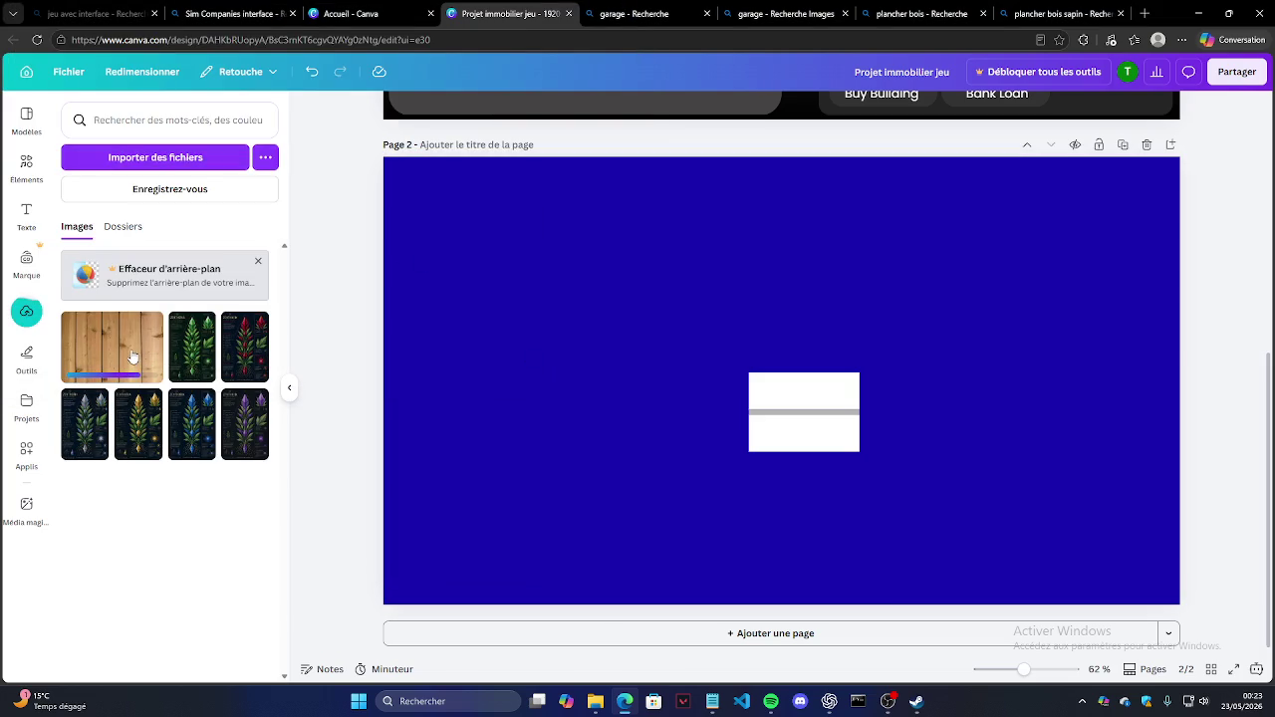
Step: Delete the white rectangles and place the wood image on page 2, shrunk down
{"action": "left_click", "coordinate": [788, 405]}
{"action": "key", "text": "Delete"}
{"action": "left_click", "coordinate": [803, 430]}
{"action": "key", "text": "Delete"}
{"action": "mouse_move", "coordinate": [111, 347]}
{"action": "left_mouse_down"}
{"action": "mouse_move", "coordinate": [687, 415]}
{"action": "mouse_move", "coordinate": [587, 319]}
{"action": "left_mouse_up"}
{"action": "mouse_move", "coordinate": [885, 299]}
{"action": "left_mouse_down"}
{"action": "mouse_move", "coordinate": [702, 398]}
{"action": "mouse_move", "coordinate": [606, 507]}
{"action": "mouse_move", "coordinate": [581, 507]}
{"action": "mouse_move", "coordinate": [652, 399]}
{"action": "left_mouse_up"}
{"action": "scroll", "coordinate": [724, 419], "scroll_direction": "up", "scroll_amount": 5}
{"action": "scroll", "coordinate": [563, 374], "scroll_direction": "up", "scroll_amount": 5}
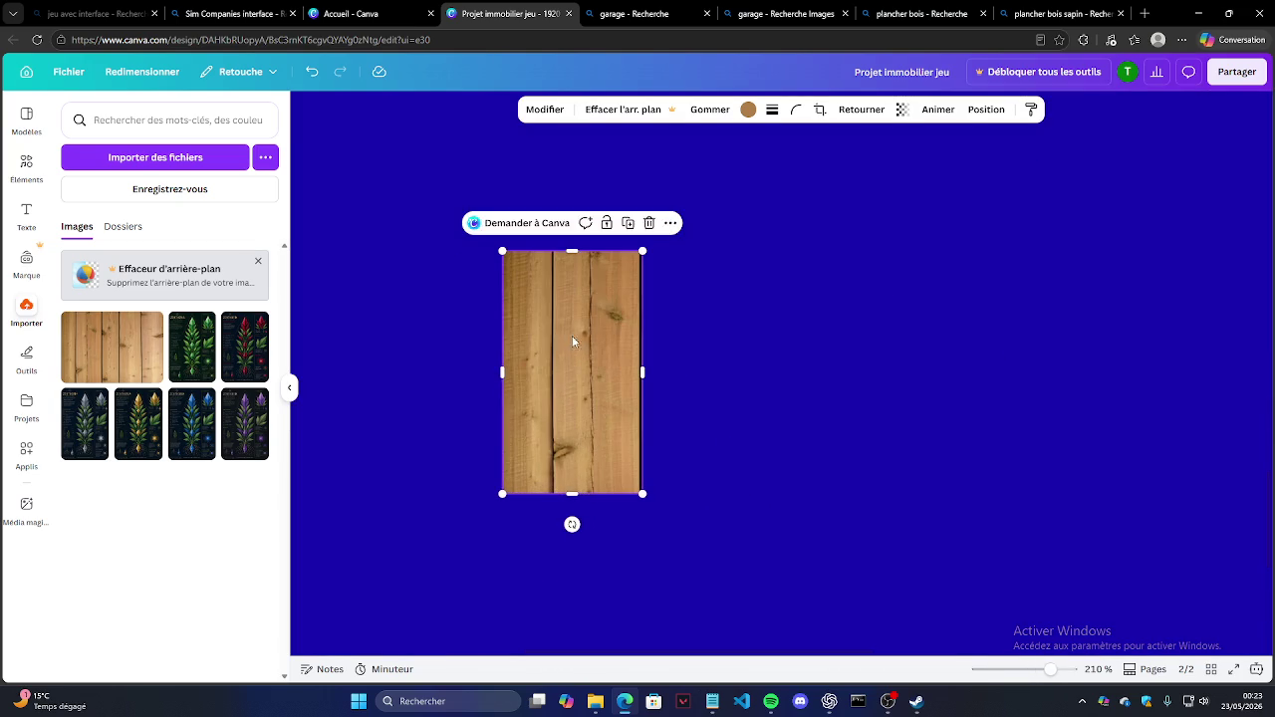
Step: Narrow the wood image into a plank, duplicate it, and move the copy right as a second post
{"action": "left_click_drag", "start_coordinate": [657, 418], "coordinate": [596, 418]}
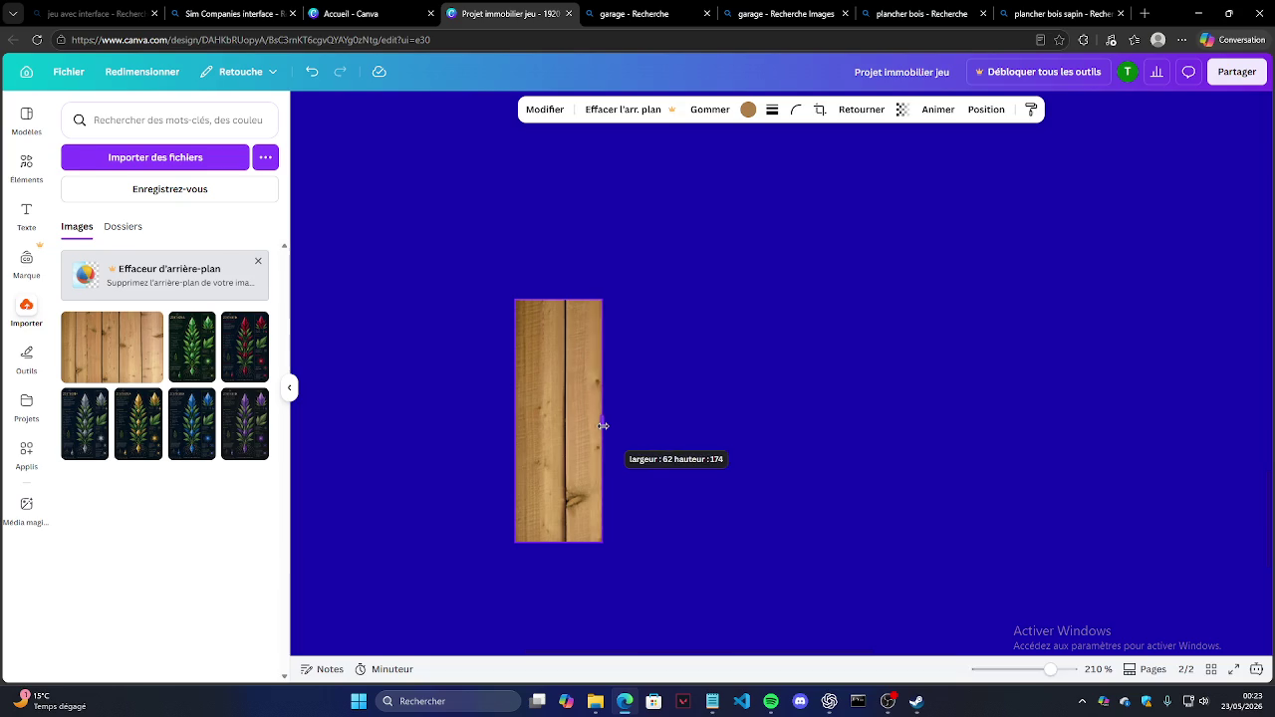
{"action": "left_click", "coordinate": [613, 397]}
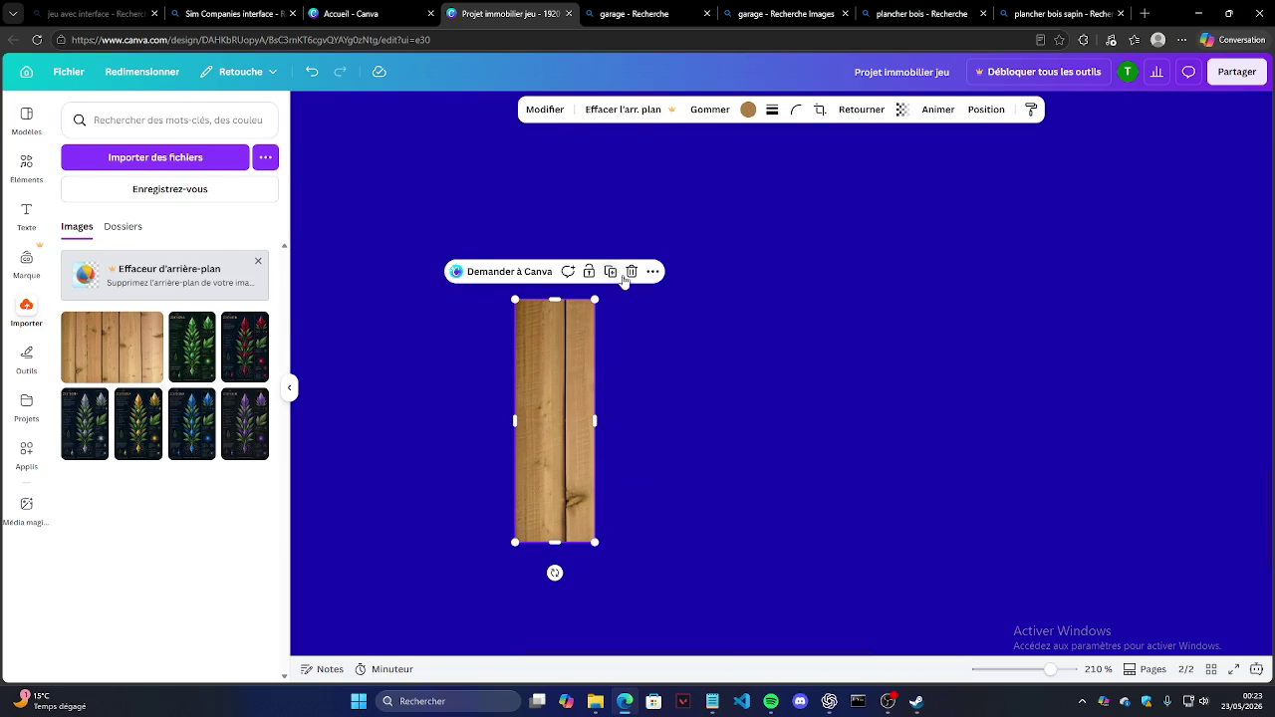
{"action": "left_click", "coordinate": [610, 272]}
{"action": "left_click_drag", "start_coordinate": [558, 377], "coordinate": [818, 357]}
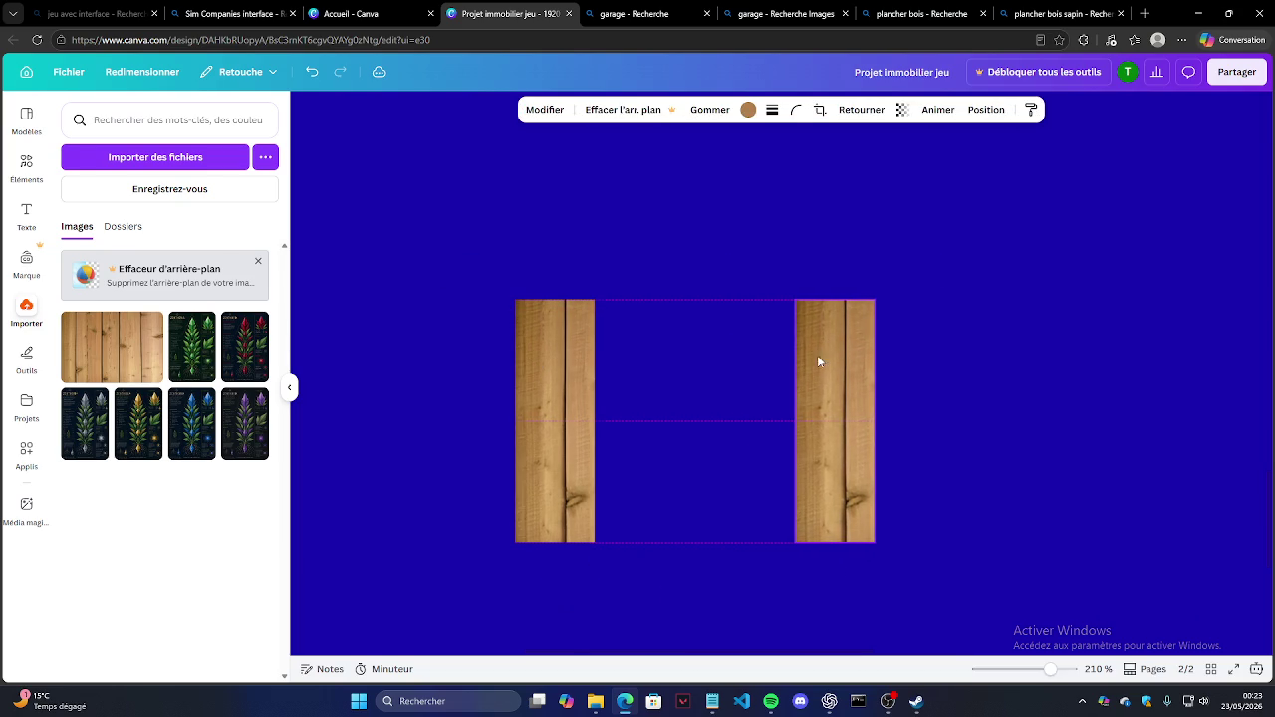
{"action": "left_click", "coordinate": [935, 345]}
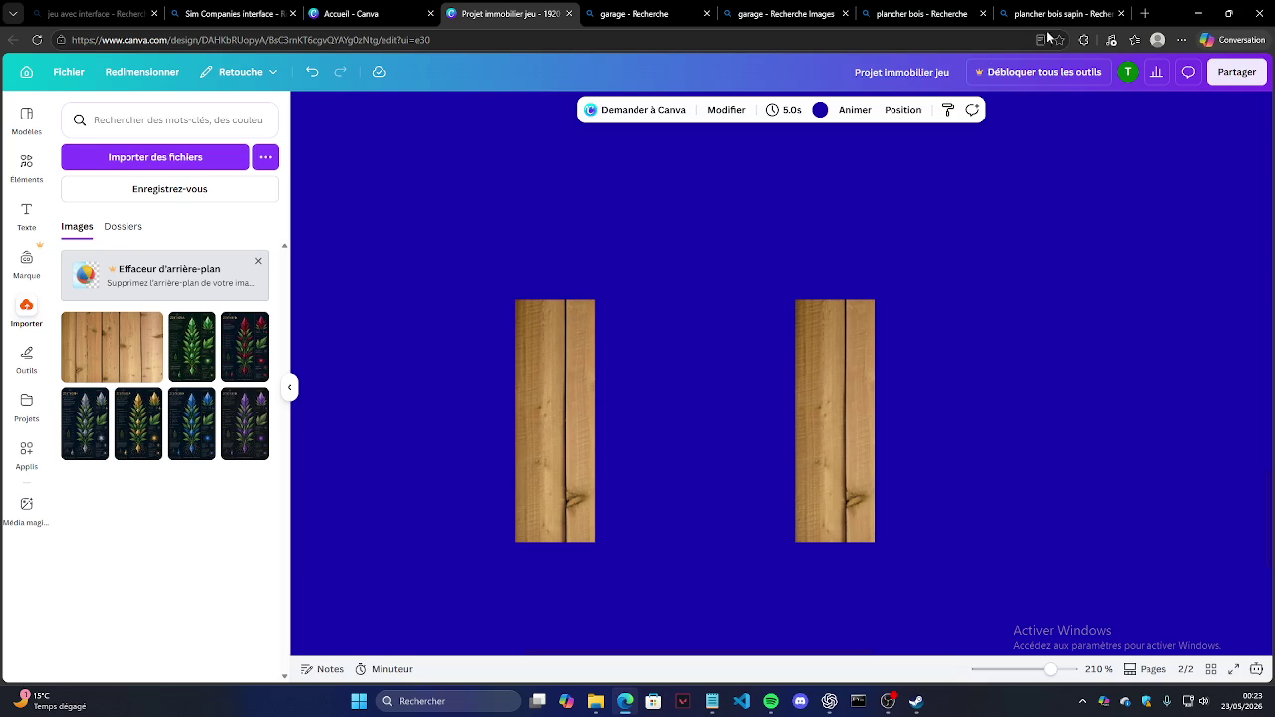
{"action": "left_click", "coordinate": [546, 339]}
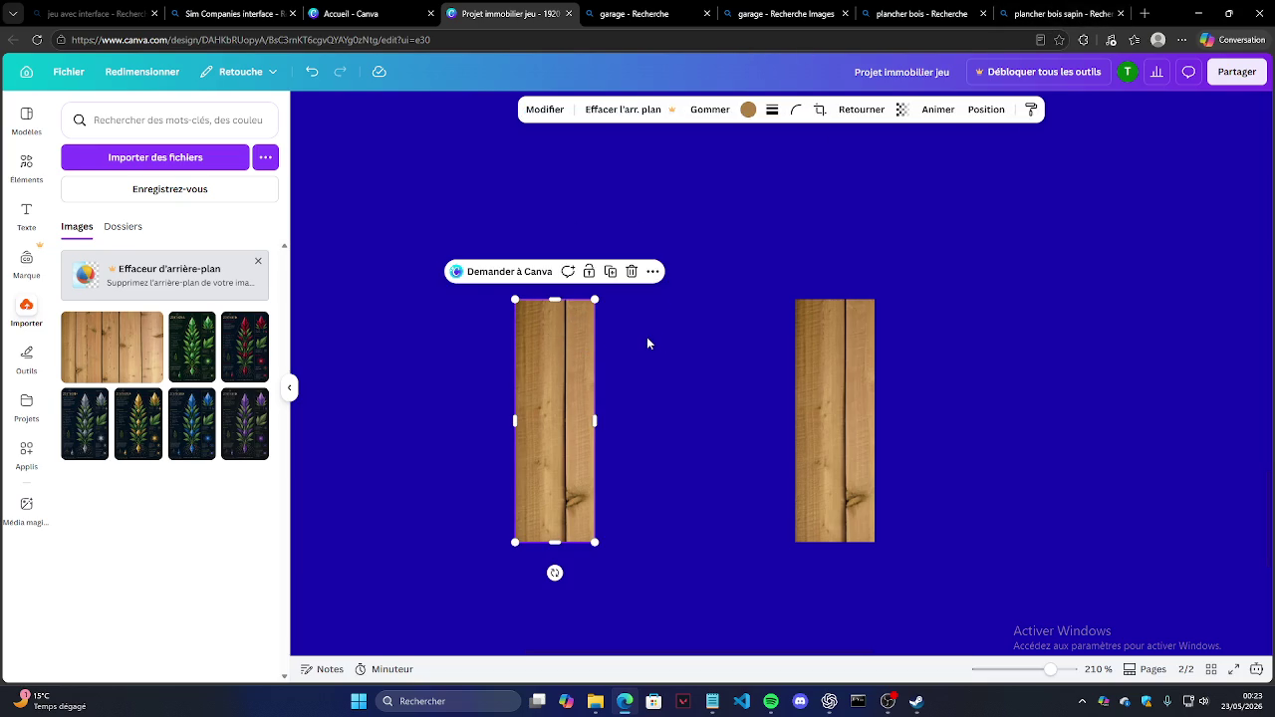
{"action": "left_click", "coordinate": [654, 367]}
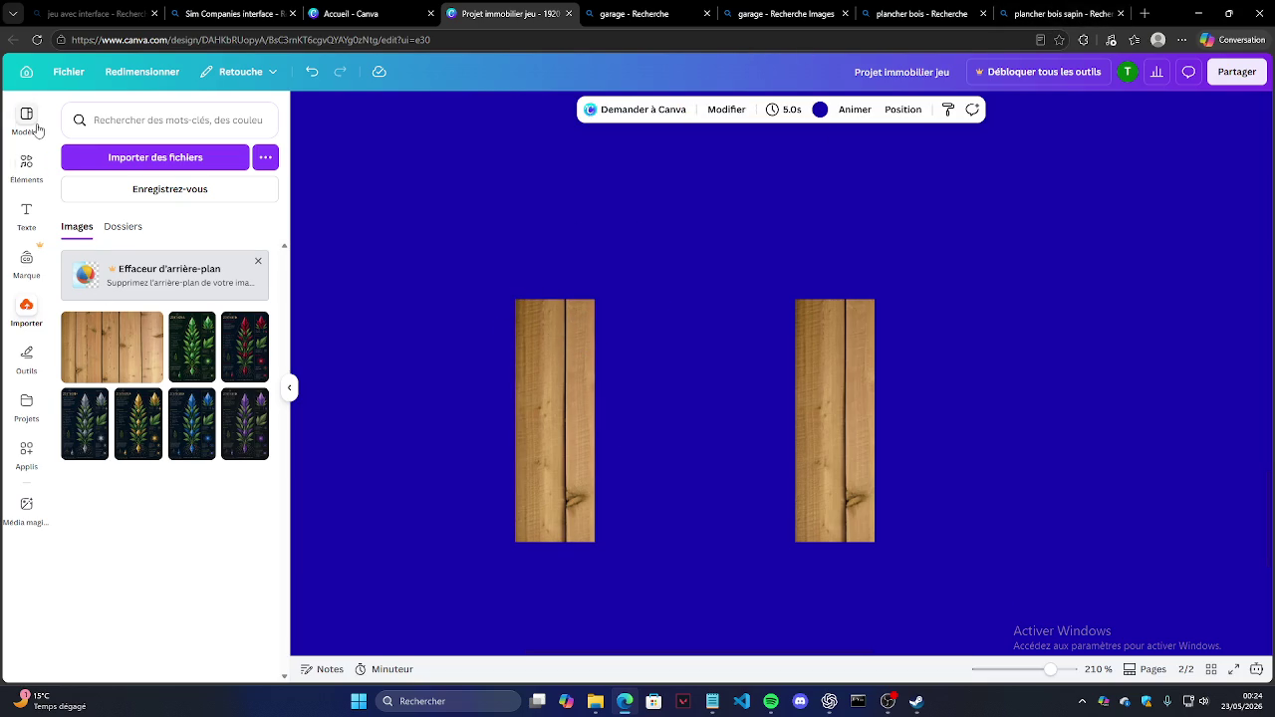
{"action": "left_click", "coordinate": [36, 128]}
{"action": "left_click", "coordinate": [26, 165]}
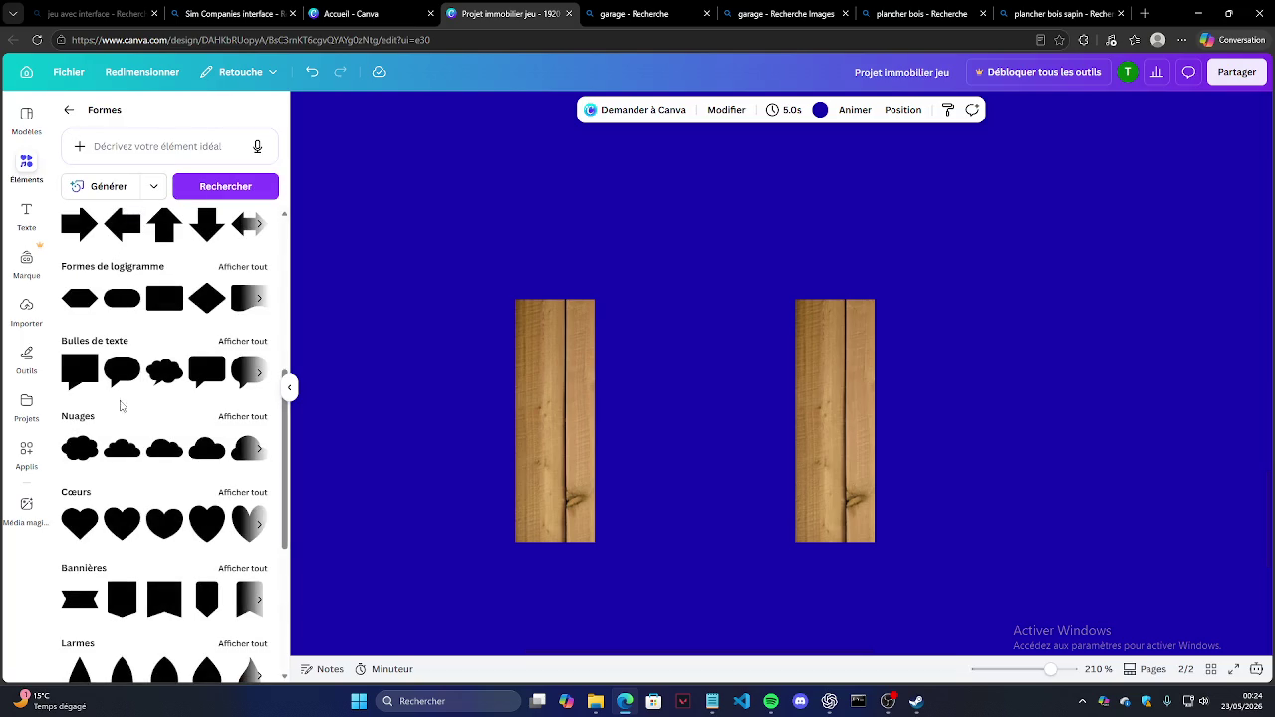
Step: Add a square from Formes and slim it into a thin vertical bar beside the left plank
{"action": "scroll", "coordinate": [107, 404], "scroll_direction": "up", "scroll_amount": 2}
{"action": "scroll", "coordinate": [110, 388], "scroll_direction": "up", "scroll_amount": 2}
{"action": "mouse_move", "coordinate": [72, 246]}
{"action": "left_mouse_down"}
{"action": "mouse_move", "coordinate": [517, 216]}
{"action": "mouse_move", "coordinate": [503, 151]}
{"action": "left_mouse_up"}
{"action": "left_click_drag", "start_coordinate": [944, 366], "coordinate": [503, 369]}
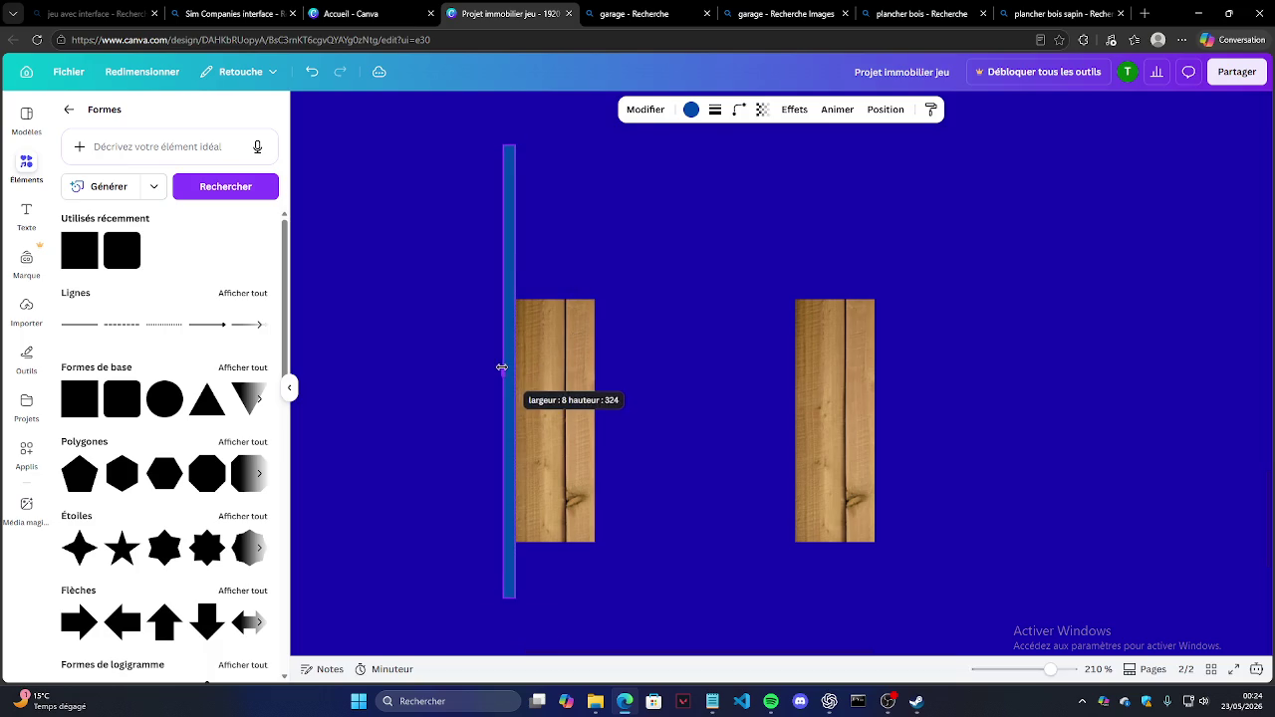
Step: Colour the thin bar very dark grey, #222222
{"action": "left_click", "coordinate": [691, 110]}
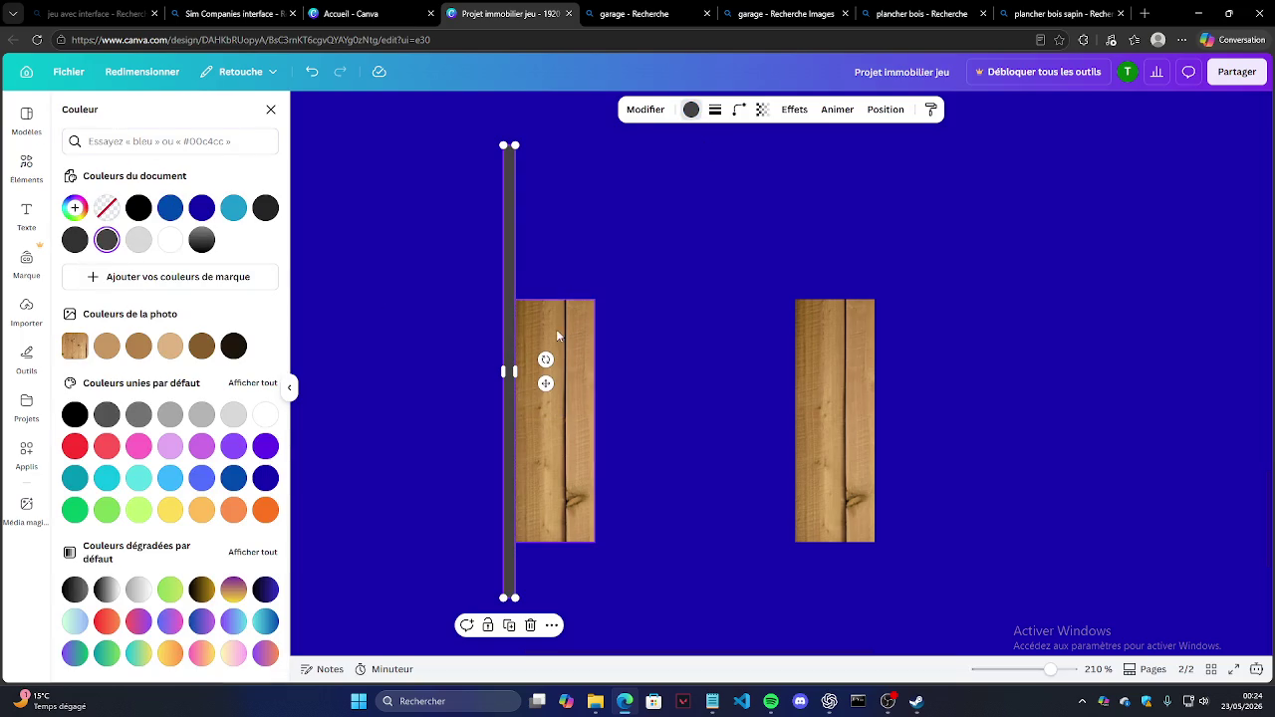
{"action": "left_click", "coordinate": [145, 206]}
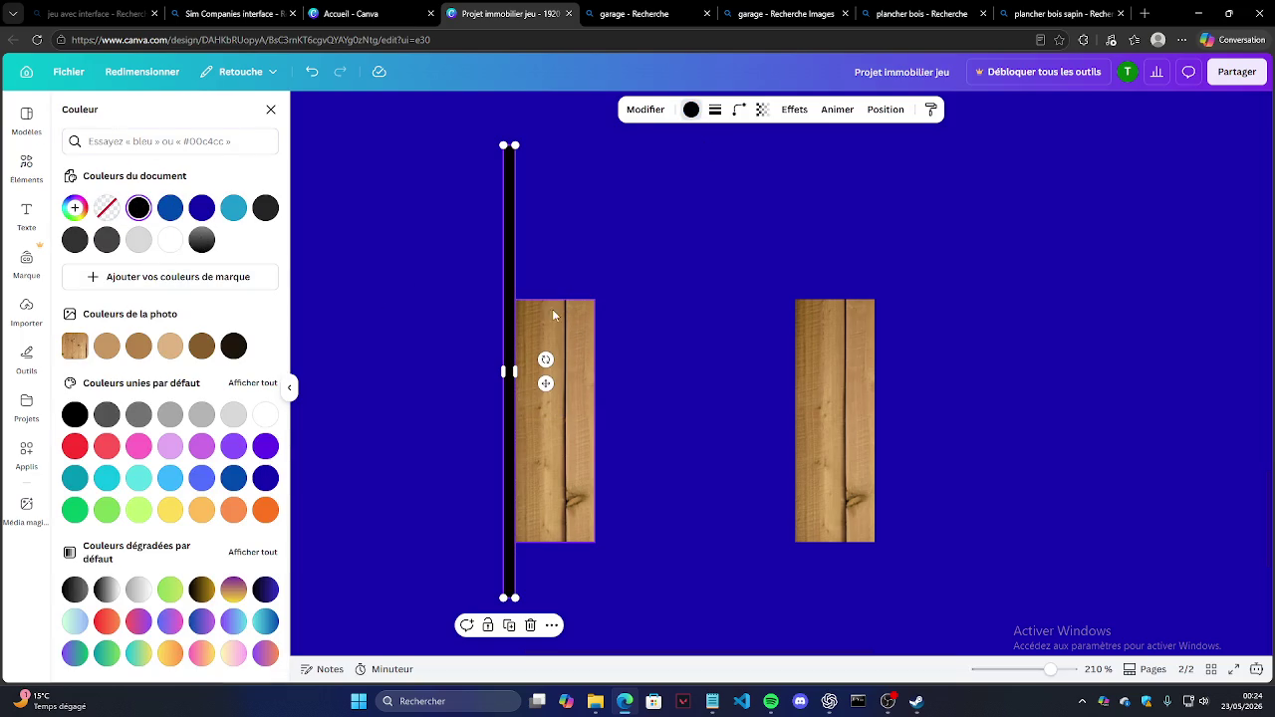
{"action": "left_click", "coordinate": [75, 207]}
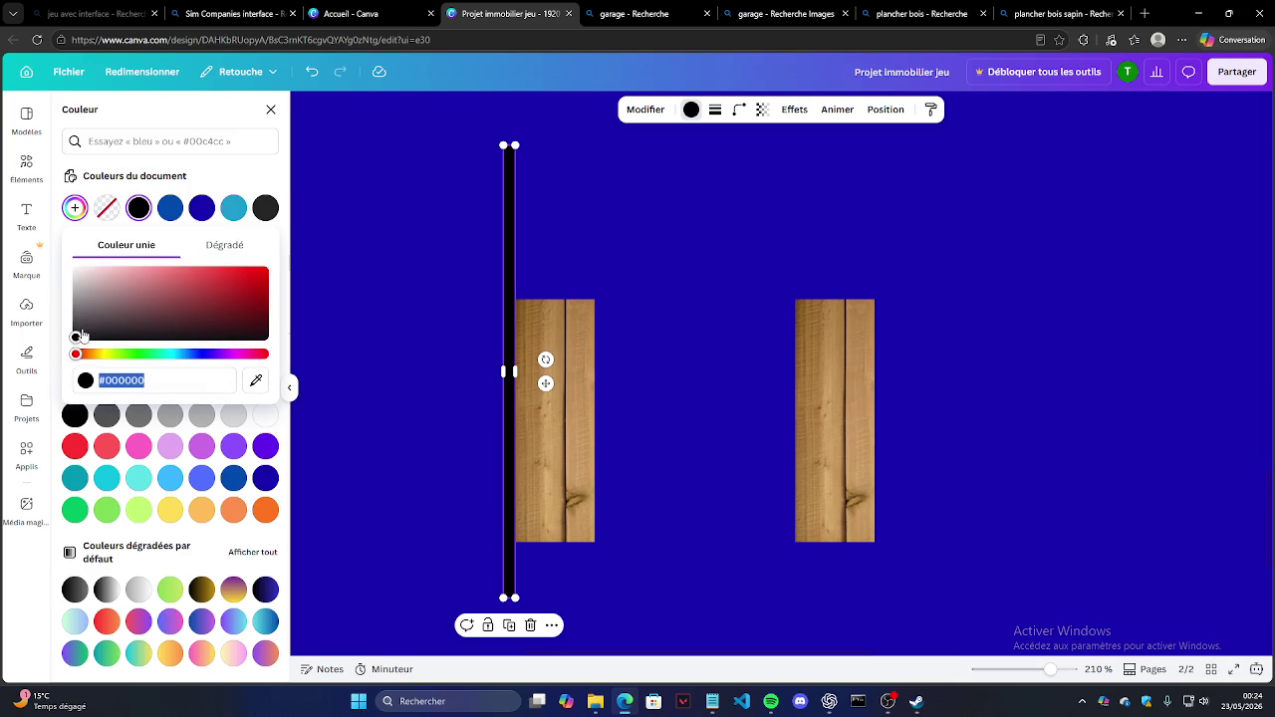
{"action": "left_click_drag", "start_coordinate": [77, 337], "coordinate": [80, 329]}
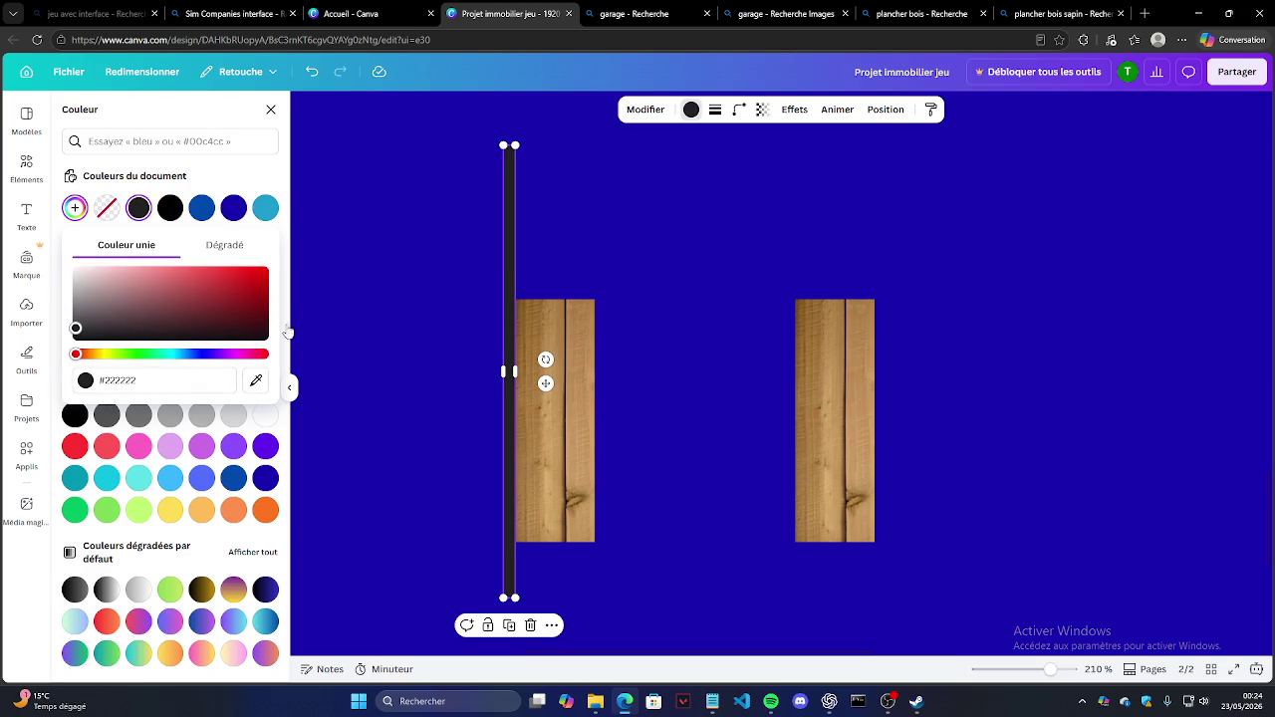
{"action": "left_click", "coordinate": [558, 261]}
Step: Move and shorten the bar along the left plank's outer edge, rising above its top
{"action": "left_click", "coordinate": [505, 353]}
{"action": "left_click_drag", "start_coordinate": [502, 346], "coordinate": [502, 315]}
{"action": "scroll", "coordinate": [502, 306], "scroll_direction": "up", "scroll_amount": 3}
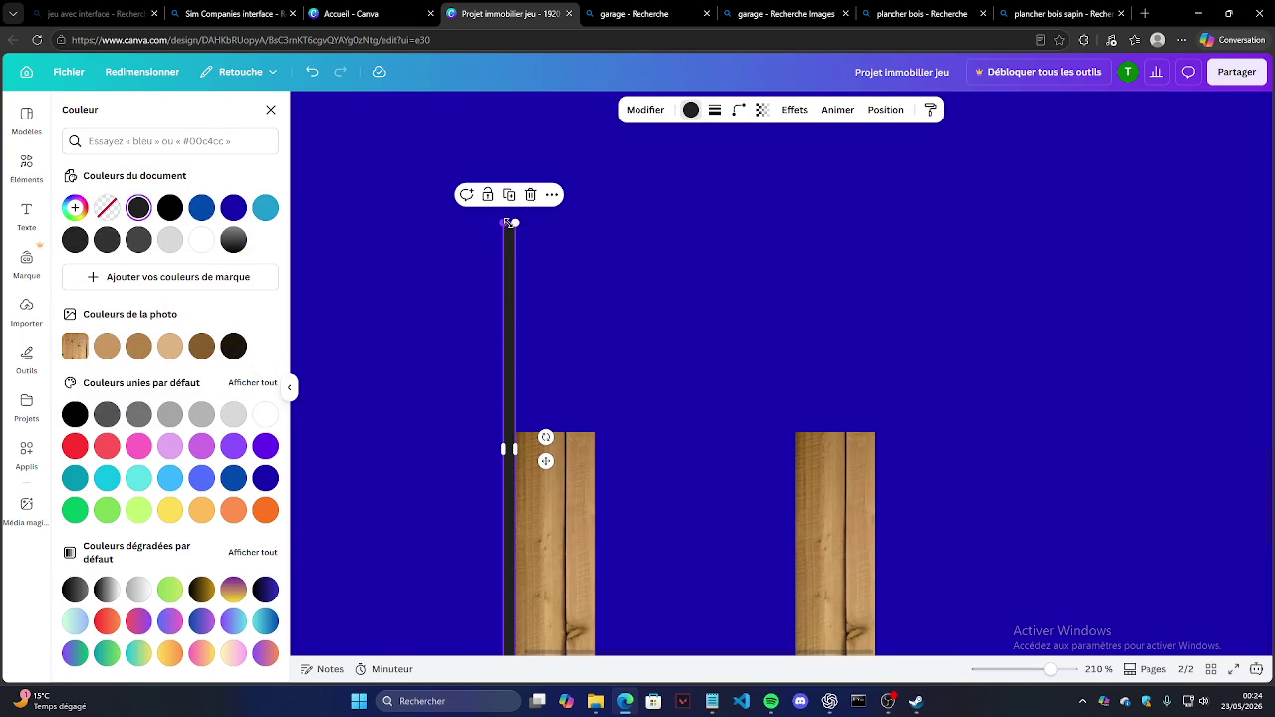
{"action": "left_click_drag", "start_coordinate": [509, 222], "coordinate": [511, 379]}
{"action": "left_click", "coordinate": [604, 376]}
{"action": "scroll", "coordinate": [607, 371], "scroll_direction": "down", "scroll_amount": 3}
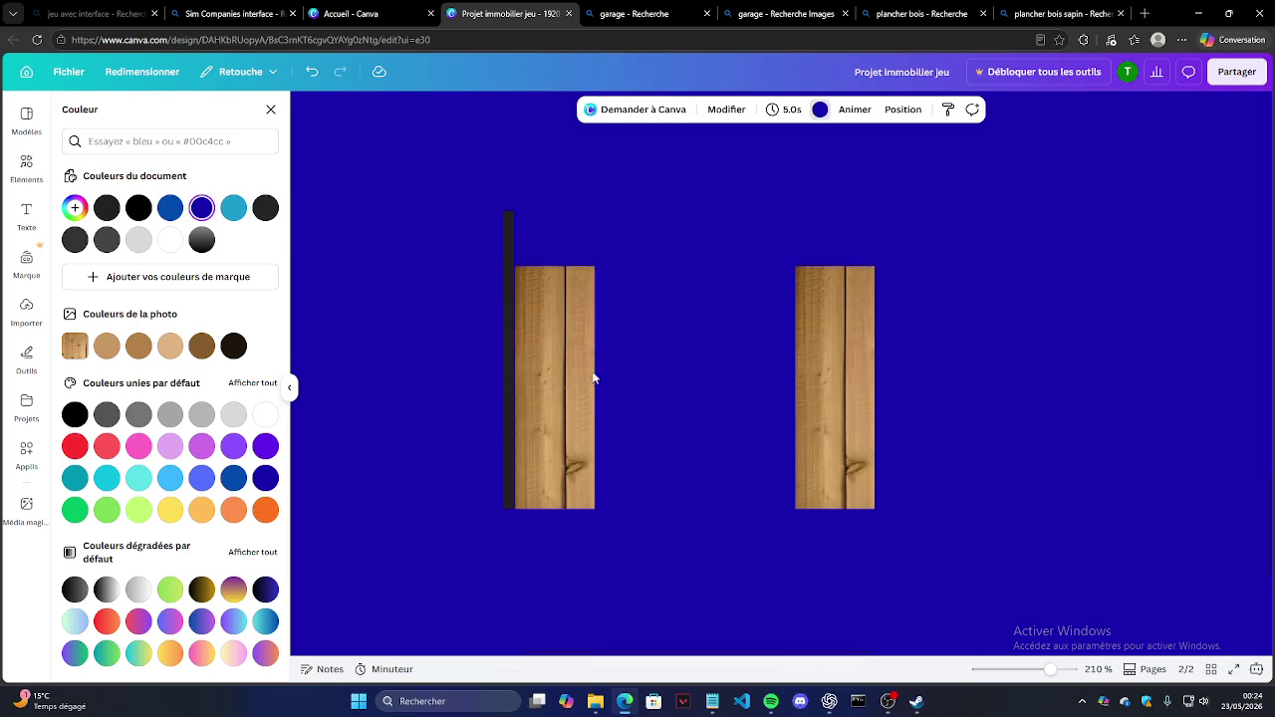
{"action": "left_click", "coordinate": [510, 340]}
{"action": "left_click", "coordinate": [686, 288]}
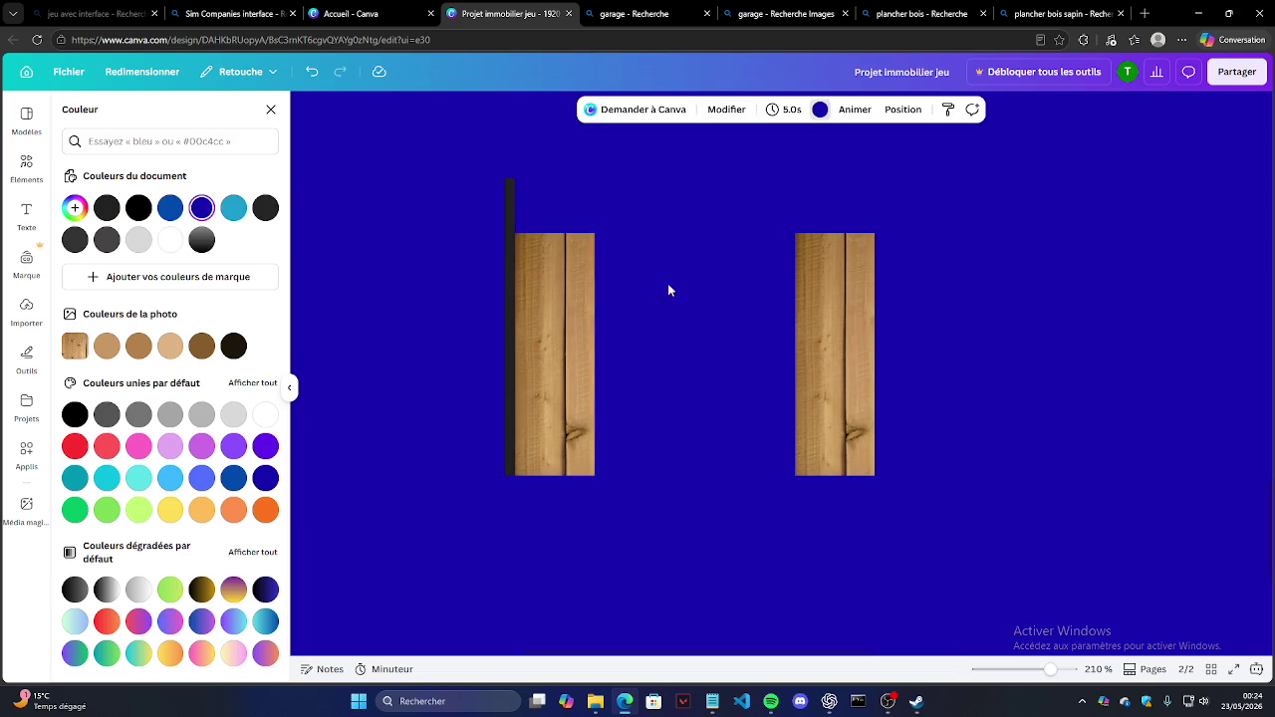
{"action": "left_click_drag", "start_coordinate": [455, 180], "coordinate": [682, 600]}
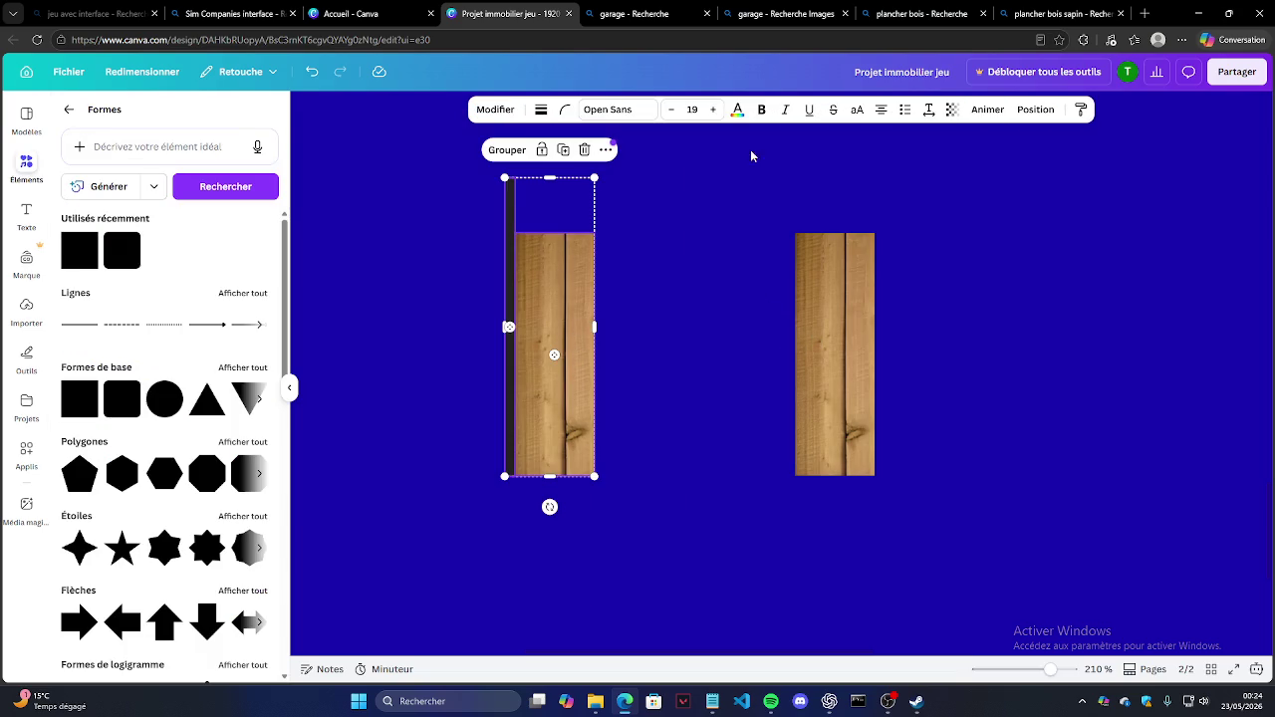
Step: Duplicate the dark bar and left plank pair and shift the copy right
{"action": "left_click", "coordinate": [563, 149]}
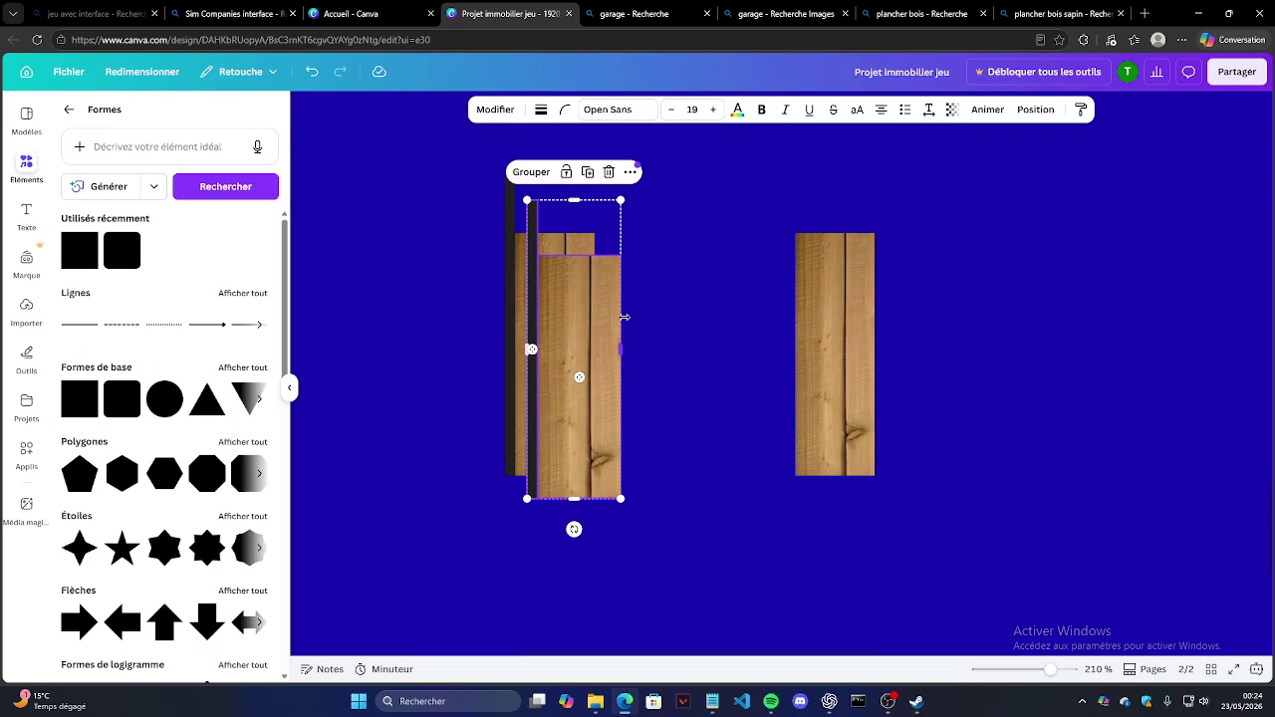
{"action": "left_click_drag", "start_coordinate": [598, 308], "coordinate": [683, 315]}
{"action": "left_click", "coordinate": [712, 157]}
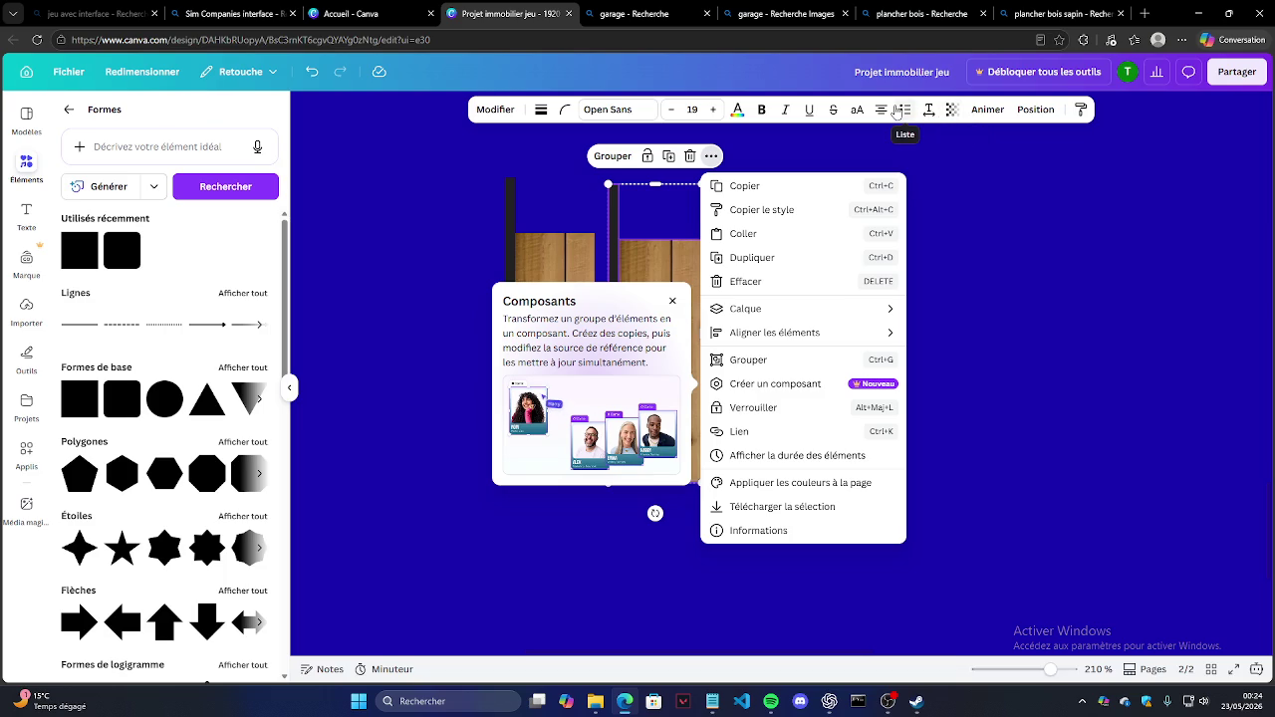
{"action": "left_click", "coordinate": [929, 109]}
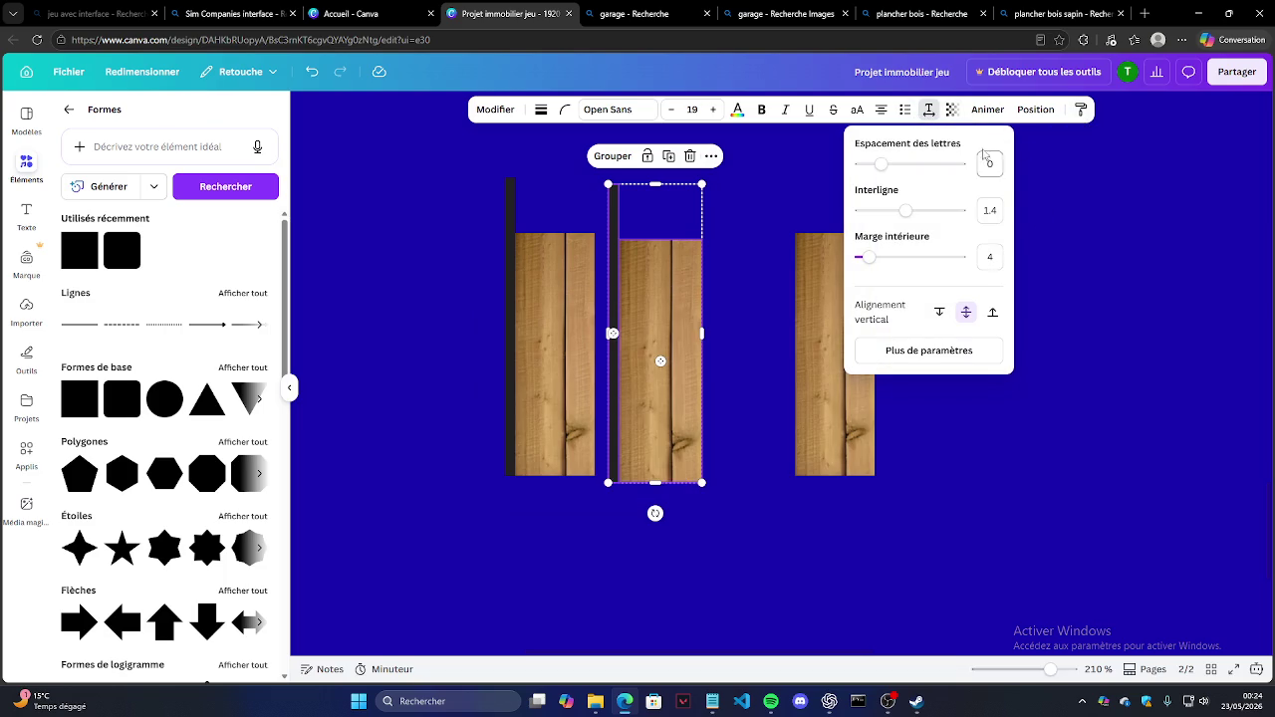
Step: Delete the copied plank and move the copied post to the right plank's right edge
{"action": "left_click", "coordinate": [683, 280]}
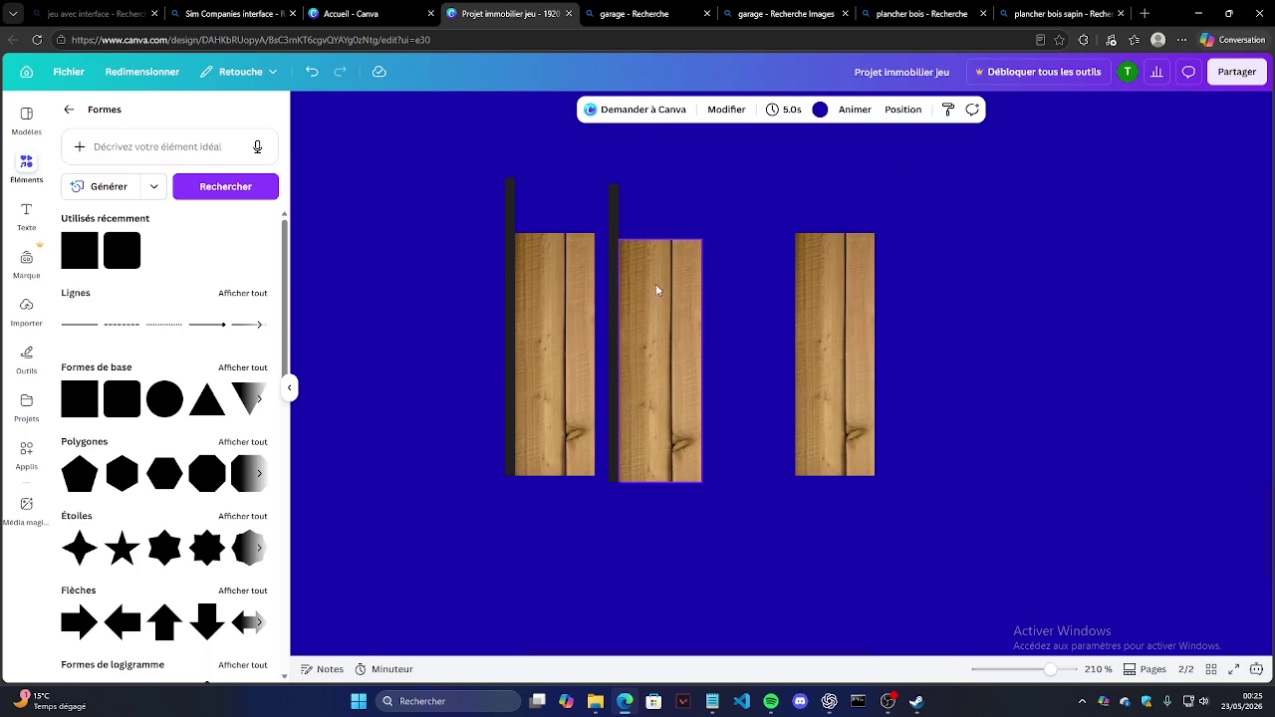
{"action": "key", "text": "Delete"}
{"action": "left_click_drag", "start_coordinate": [616, 270], "coordinate": [882, 278]}
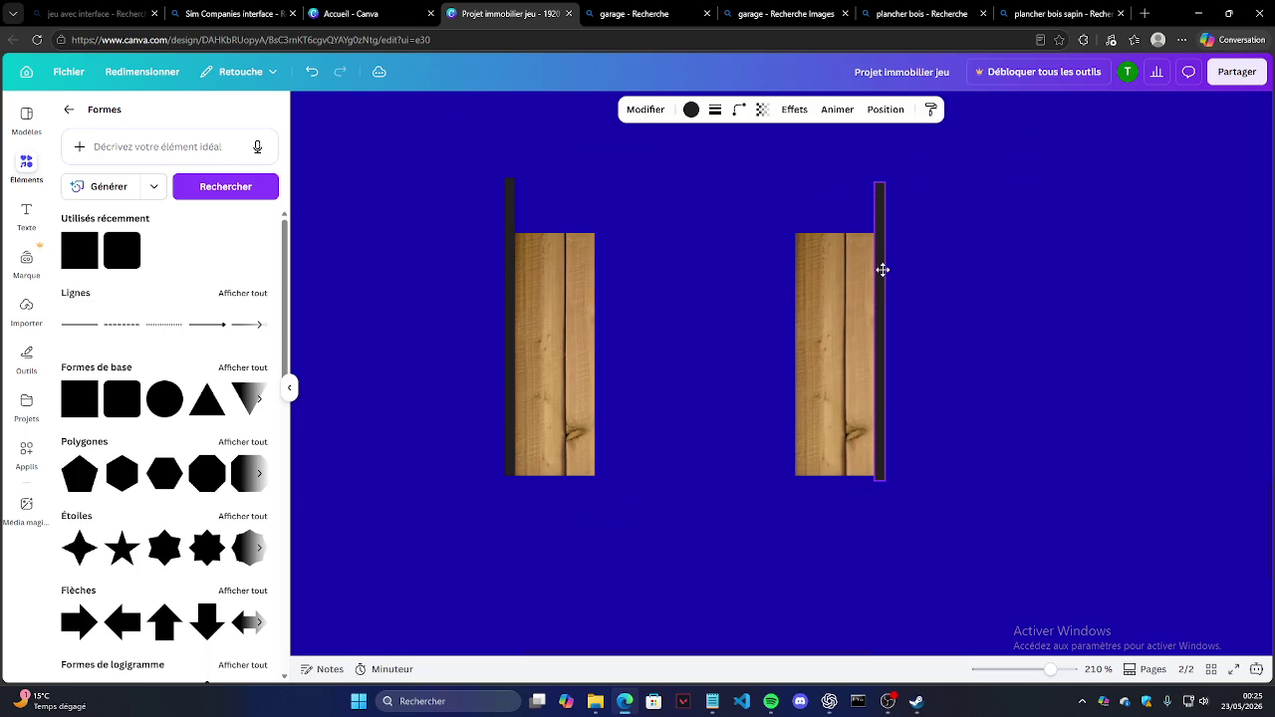
{"action": "left_click", "coordinate": [828, 313]}
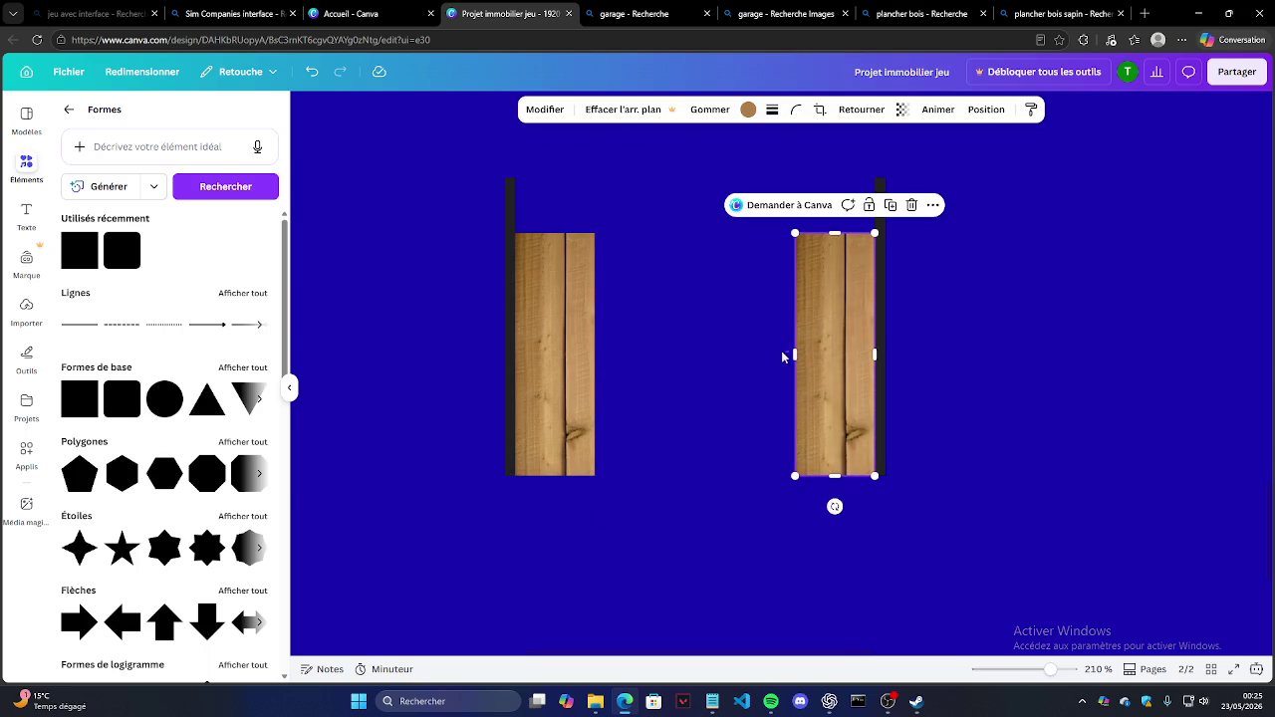
Step: Resize the right plank and place the uploaded wood image on the page
{"action": "left_click_drag", "start_coordinate": [794, 351], "coordinate": [538, 343]}
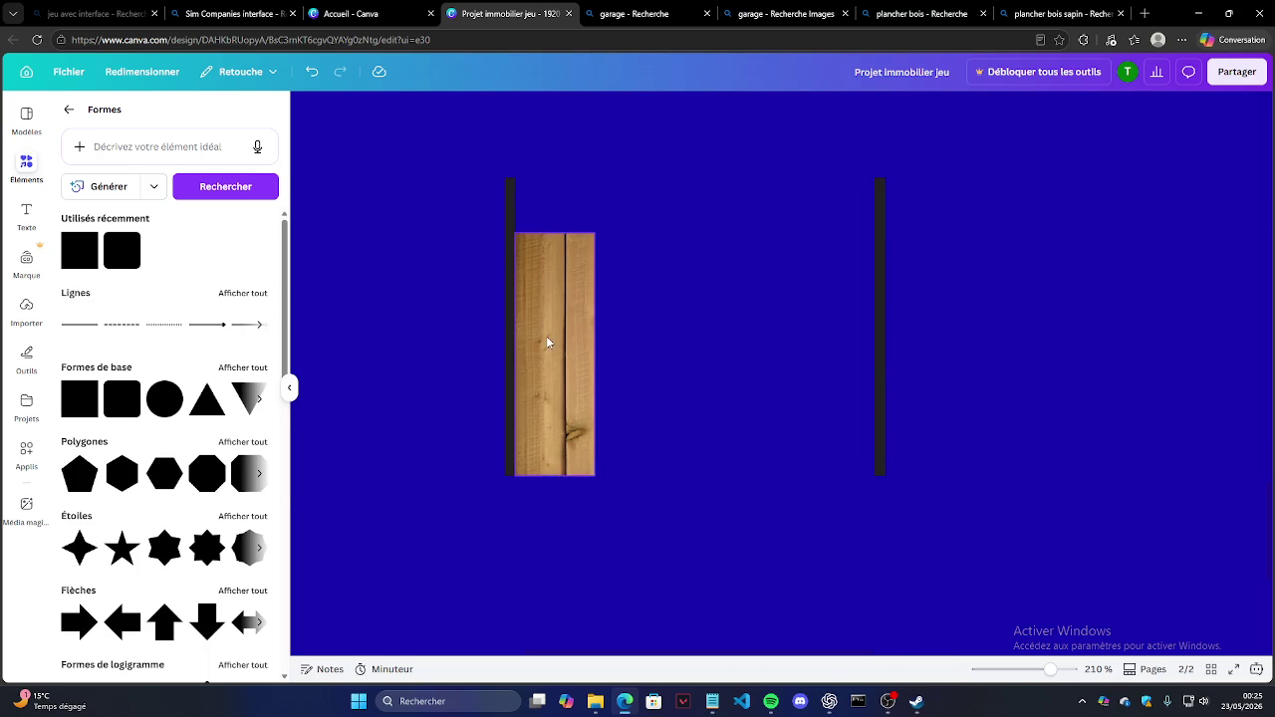
{"action": "left_click", "coordinate": [481, 333]}
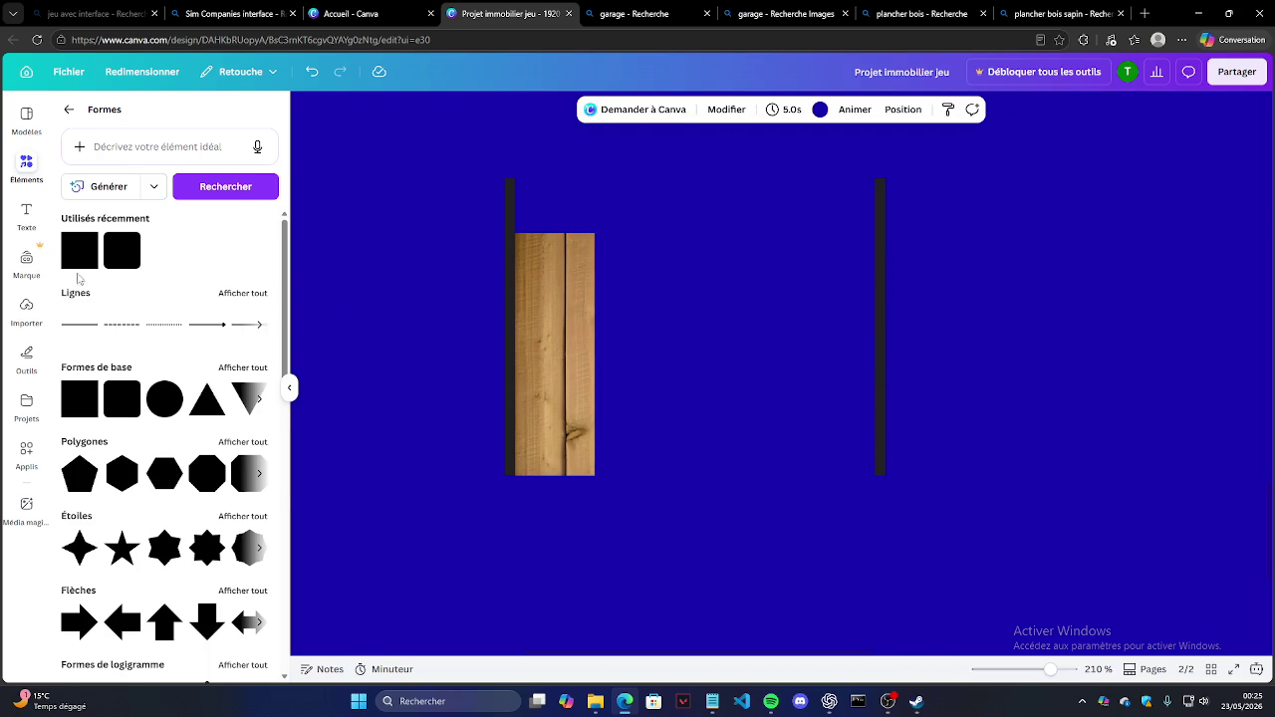
{"action": "left_click", "coordinate": [27, 306]}
{"action": "left_click_drag", "start_coordinate": [86, 346], "coordinate": [643, 263]}
Step: Crop the new wood image narrow, rotate it 180° and set it against the right post
{"action": "mouse_move", "coordinate": [596, 353]}
{"action": "left_mouse_down"}
{"action": "mouse_move", "coordinate": [866, 351]}
{"action": "mouse_move", "coordinate": [851, 341]}
{"action": "mouse_move", "coordinate": [862, 344]}
{"action": "mouse_move", "coordinate": [514, 353]}
{"action": "left_mouse_up"}
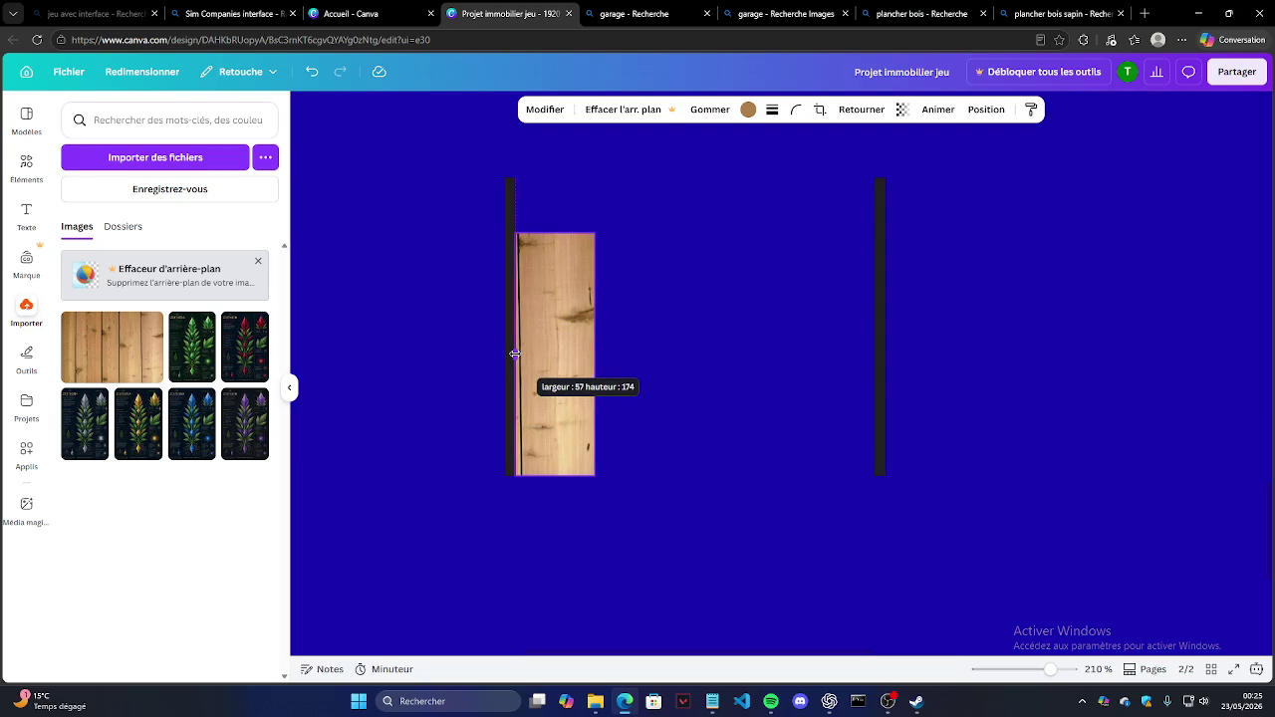
{"action": "left_click_drag", "start_coordinate": [563, 291], "coordinate": [799, 300]}
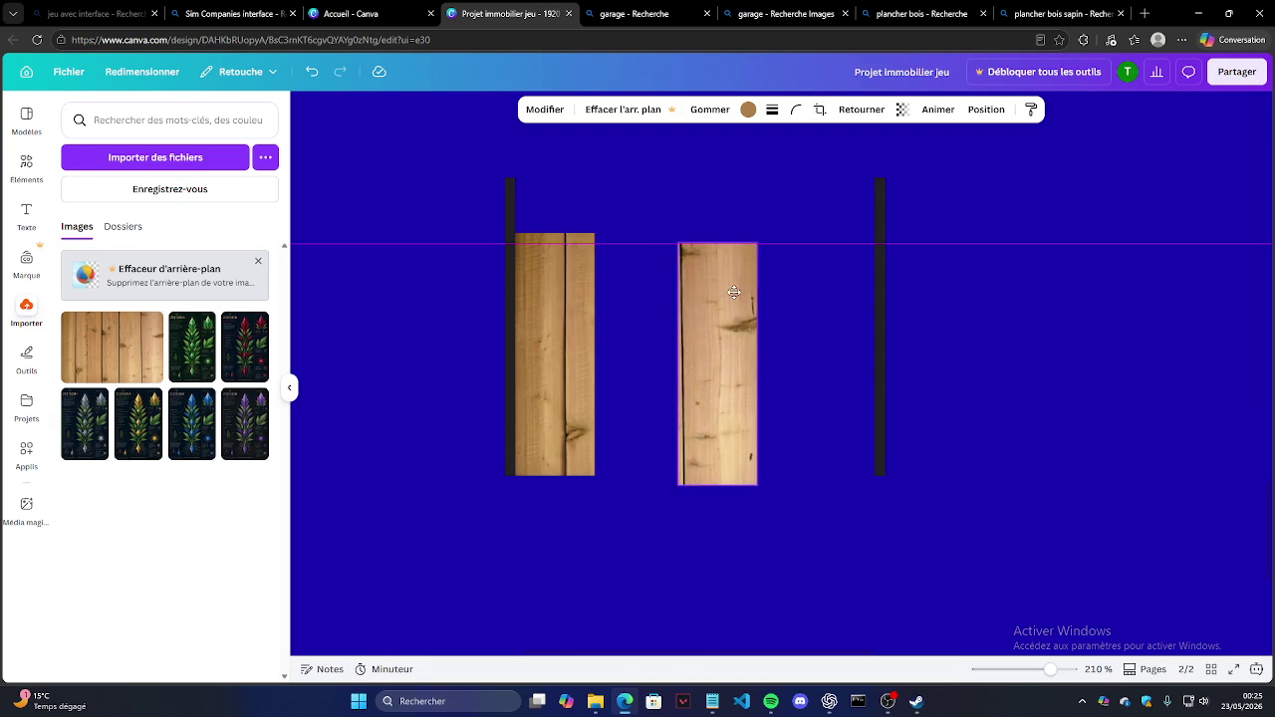
{"action": "mouse_move", "coordinate": [790, 515]}
{"action": "left_mouse_down"}
{"action": "mouse_move", "coordinate": [820, 296]}
{"action": "mouse_move", "coordinate": [806, 344]}
{"action": "mouse_move", "coordinate": [837, 343]}
{"action": "left_mouse_up"}
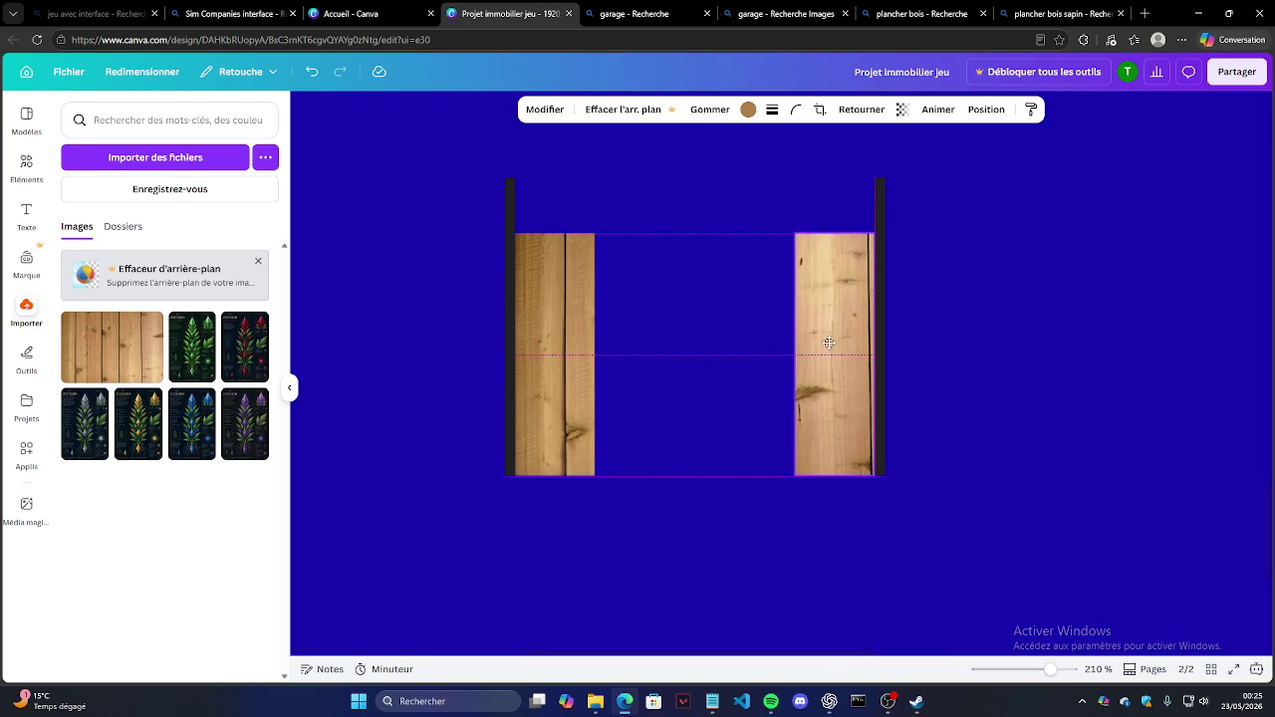
{"action": "left_click", "coordinate": [829, 540]}
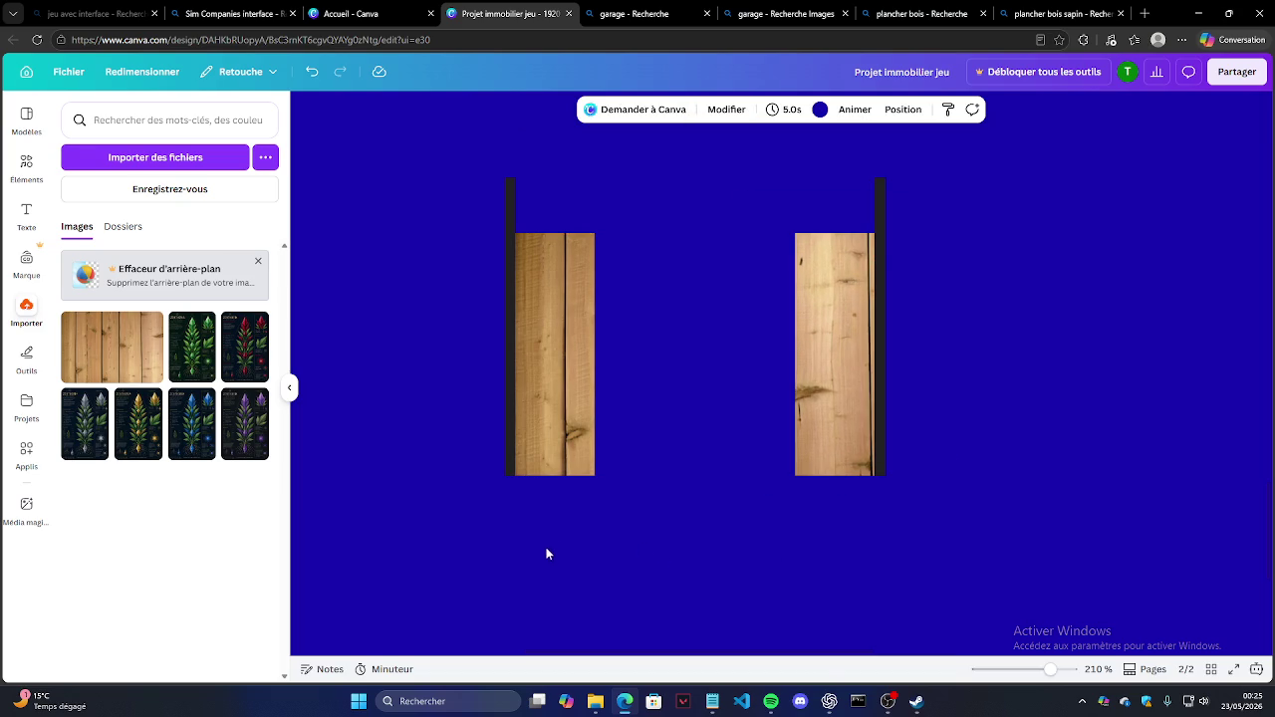
{"action": "scroll", "coordinate": [554, 502], "scroll_direction": "down", "scroll_amount": 5, "text": "ctrl"}
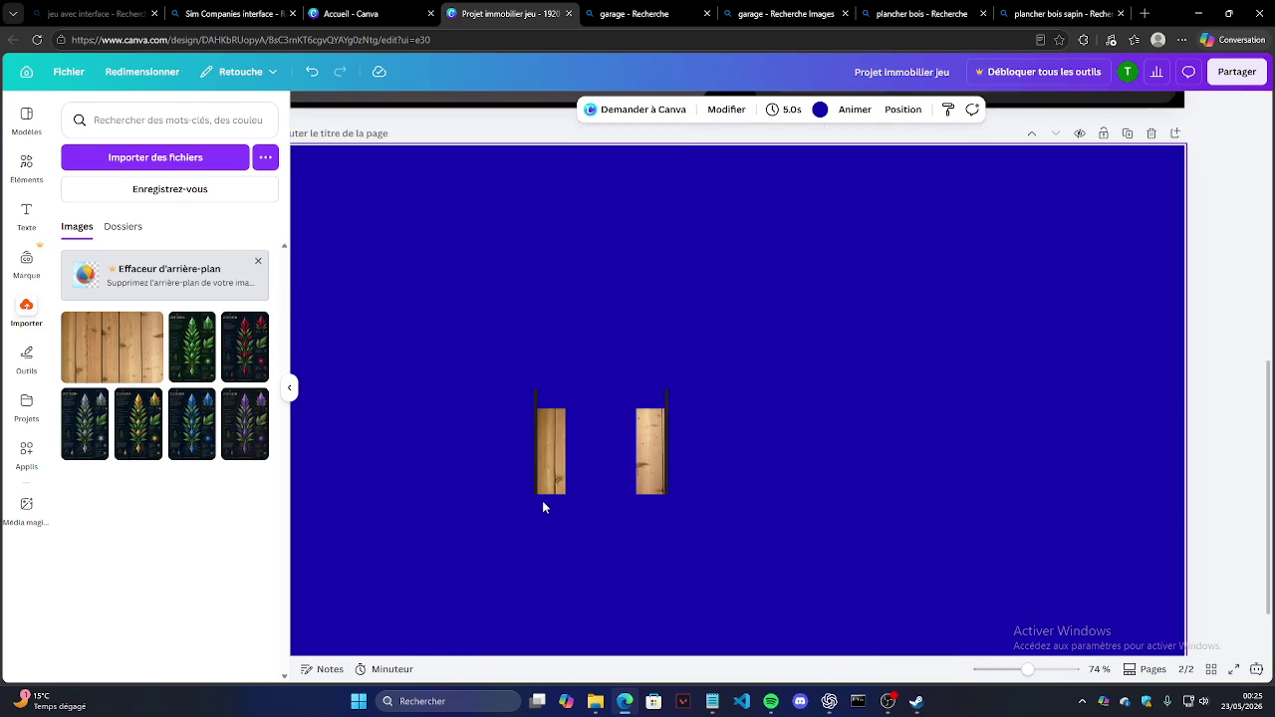
{"action": "scroll", "coordinate": [543, 508], "scroll_direction": "down", "scroll_amount": 2, "text": "ctrl"}
{"action": "scroll", "coordinate": [498, 506], "scroll_direction": "up", "scroll_amount": 3, "text": "ctrl"}
{"action": "scroll", "coordinate": [595, 498], "scroll_direction": "up", "scroll_amount": 2, "text": "ctrl"}
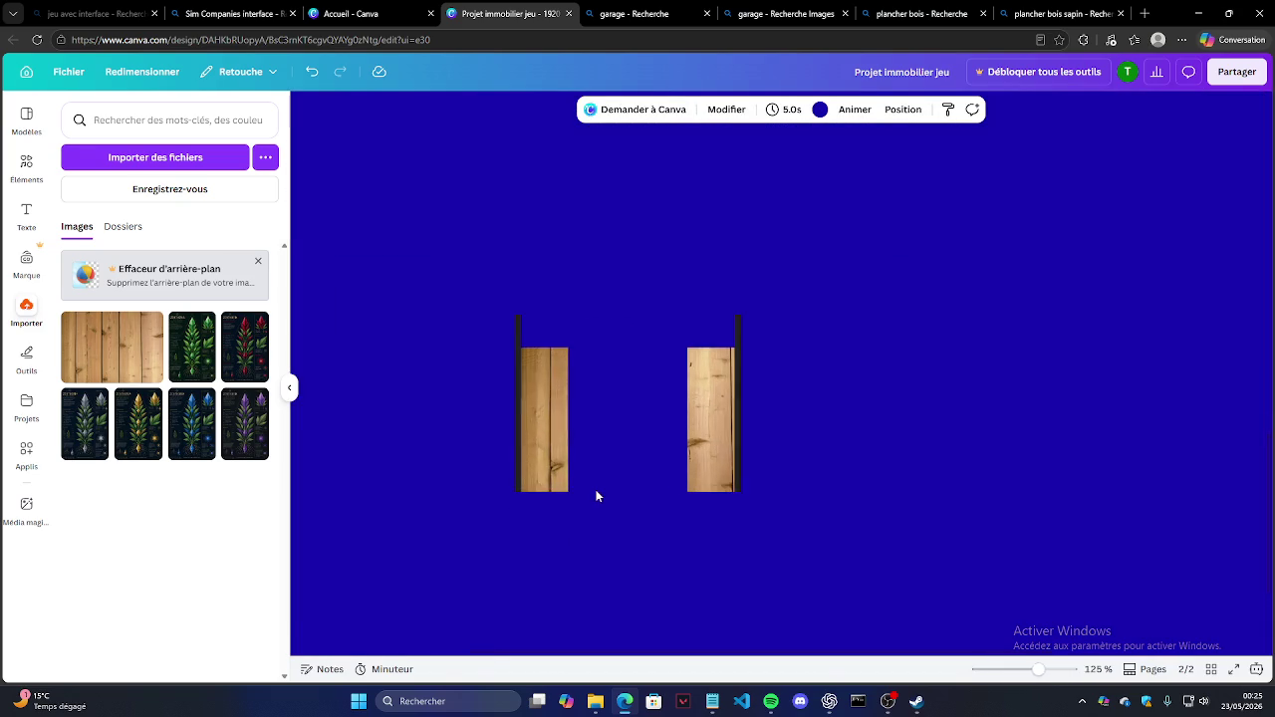
{"action": "scroll", "coordinate": [597, 458], "scroll_direction": "up", "scroll_amount": 2, "text": "ctrl"}
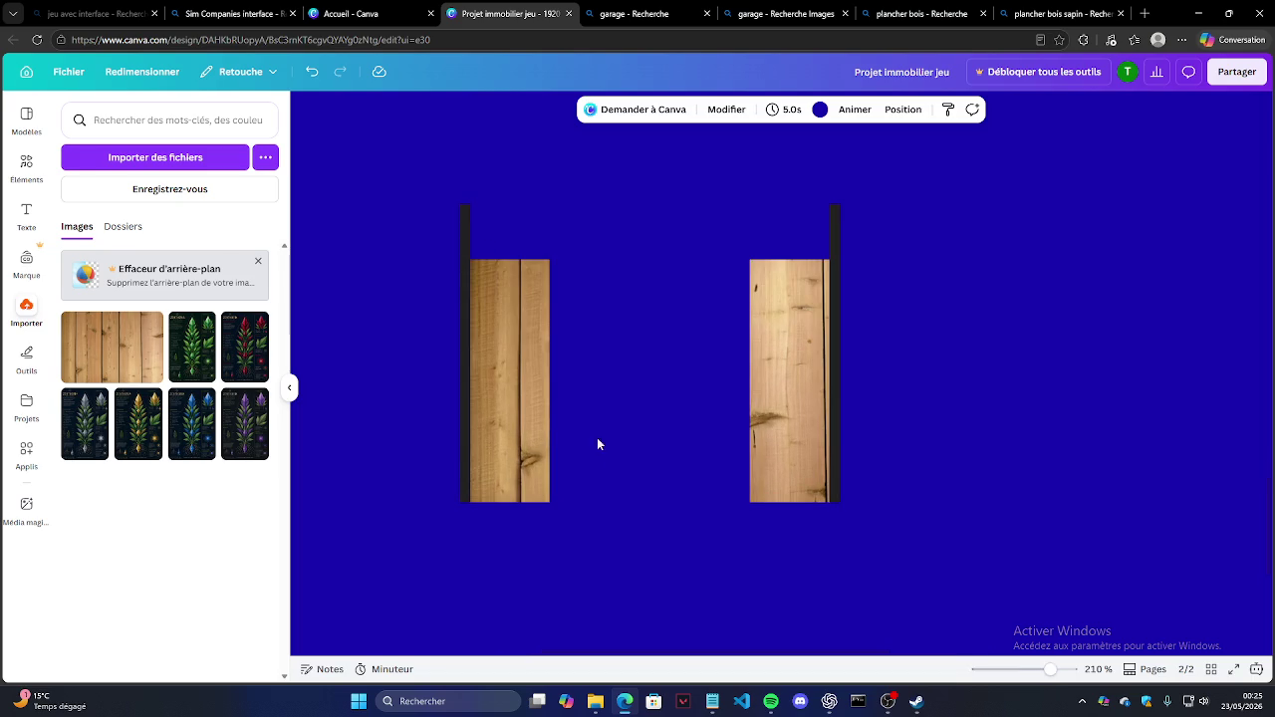
Step: Stretch both wooden planks up to the tops of the dark posts
{"action": "left_click", "coordinate": [513, 359]}
{"action": "left_click_drag", "start_coordinate": [514, 261], "coordinate": [514, 205]}
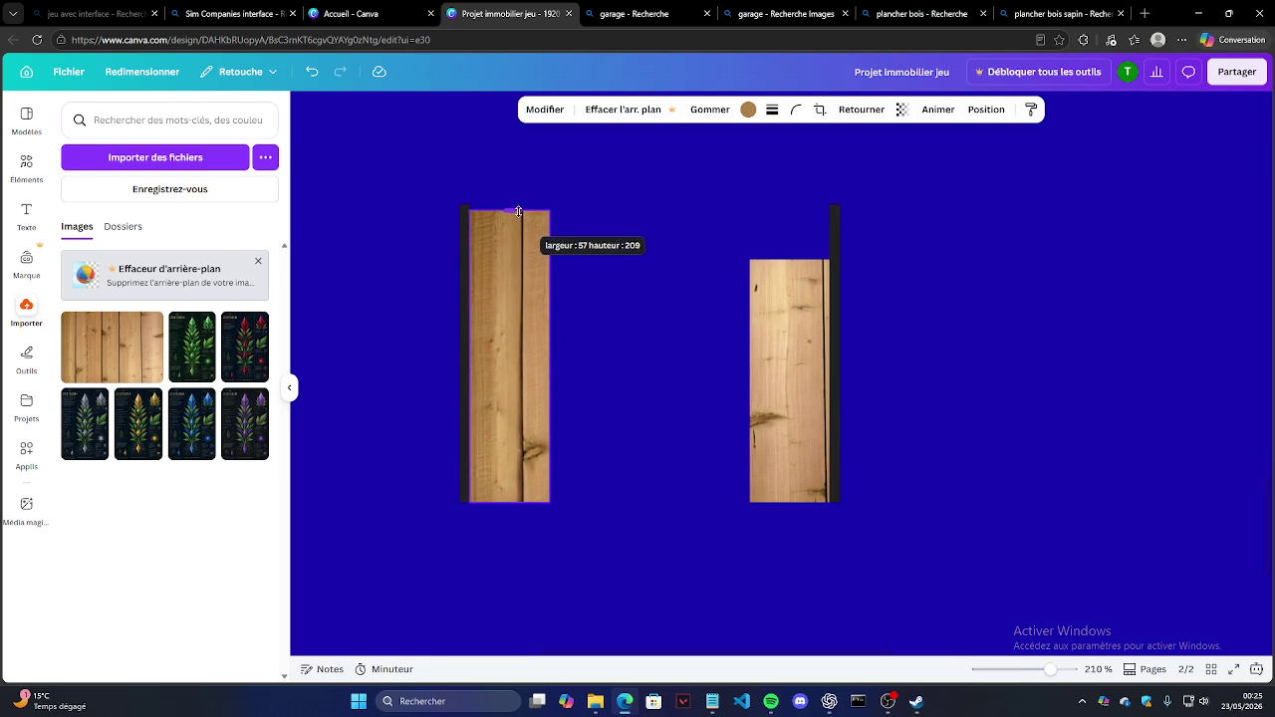
{"action": "left_click", "coordinate": [678, 299]}
{"action": "left_click", "coordinate": [781, 307]}
{"action": "left_click_drag", "start_coordinate": [789, 251], "coordinate": [789, 204]}
{"action": "left_click", "coordinate": [984, 342]}
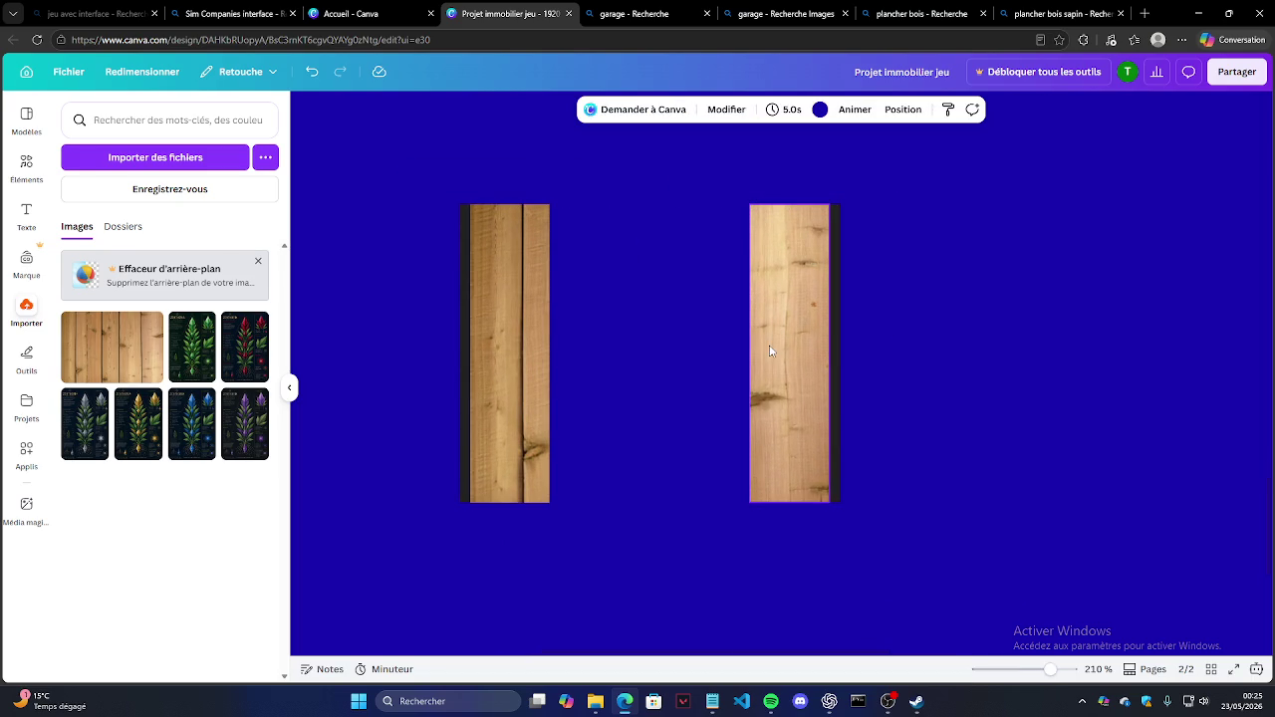
Step: Adjust the plank widths, remove the right plank and widen the left one
{"action": "left_click", "coordinate": [521, 387]}
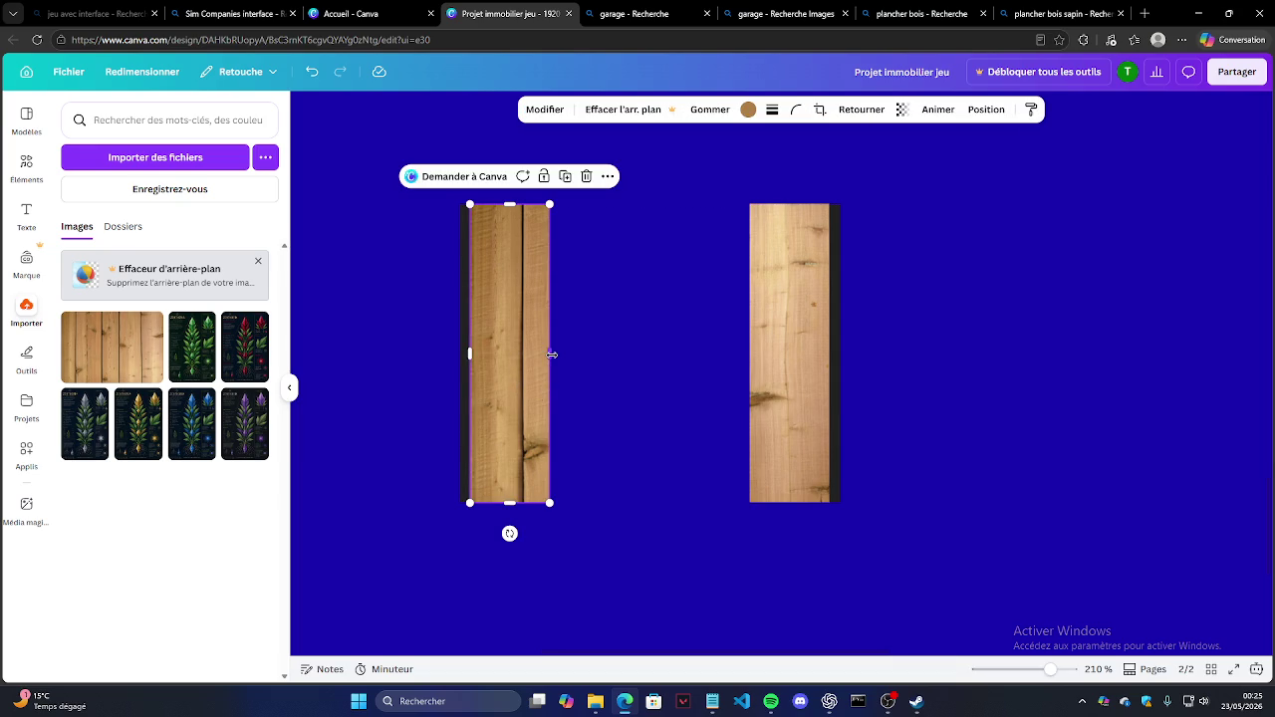
{"action": "left_click_drag", "start_coordinate": [551, 354], "coordinate": [549, 354]}
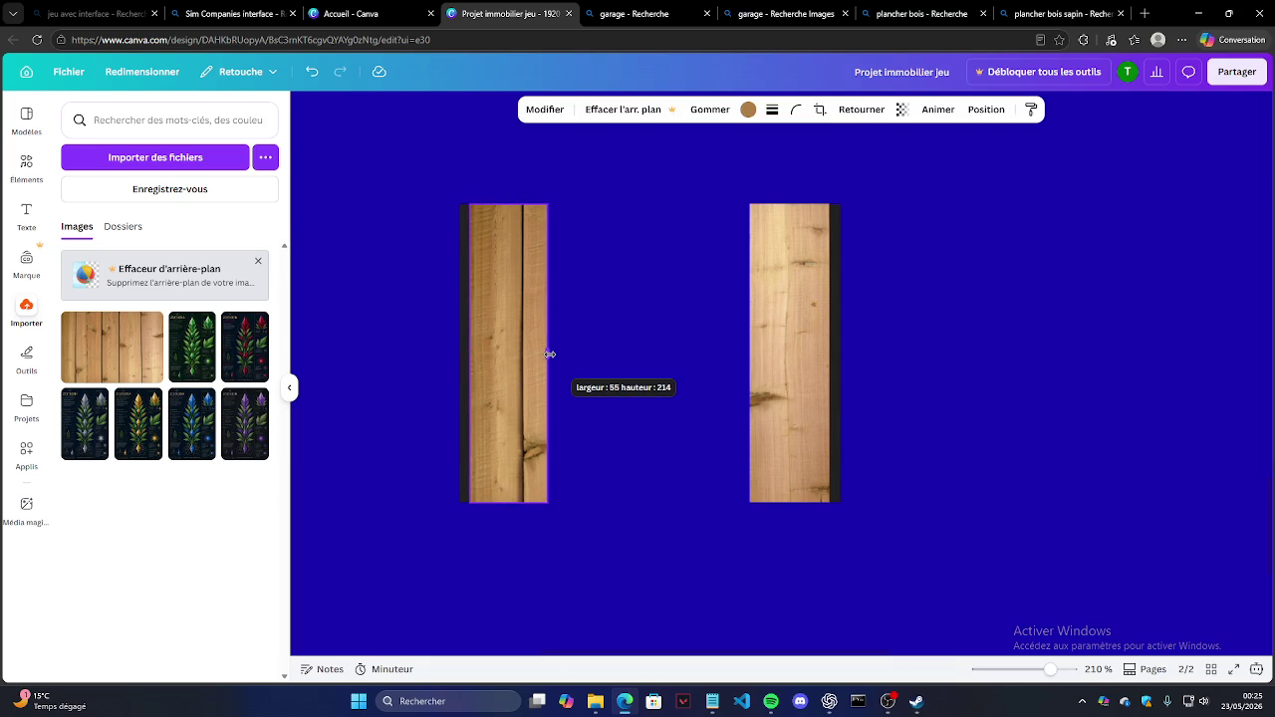
{"action": "left_click_drag", "start_coordinate": [548, 355], "coordinate": [552, 354]}
{"action": "left_click", "coordinate": [751, 353]}
{"action": "mouse_move", "coordinate": [751, 353]}
{"action": "left_mouse_down"}
{"action": "mouse_move", "coordinate": [736, 352]}
{"action": "mouse_move", "coordinate": [756, 362]}
{"action": "left_mouse_up"}
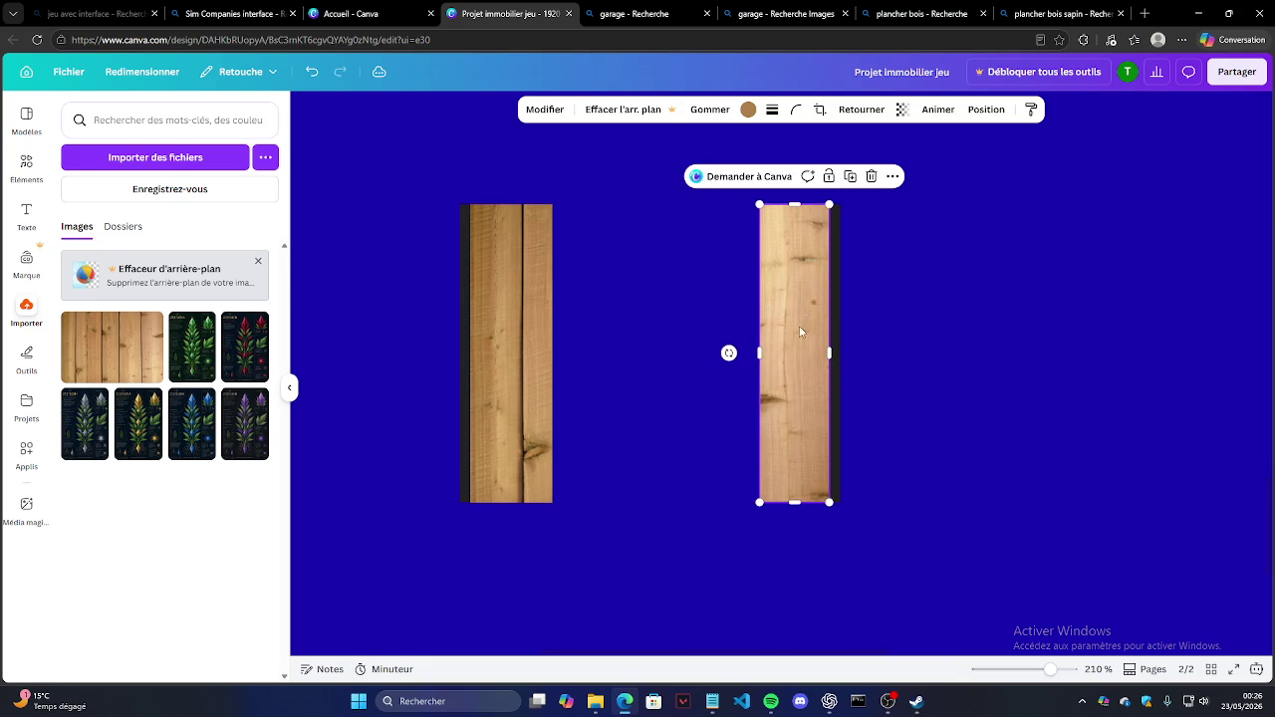
{"action": "left_click", "coordinate": [873, 180]}
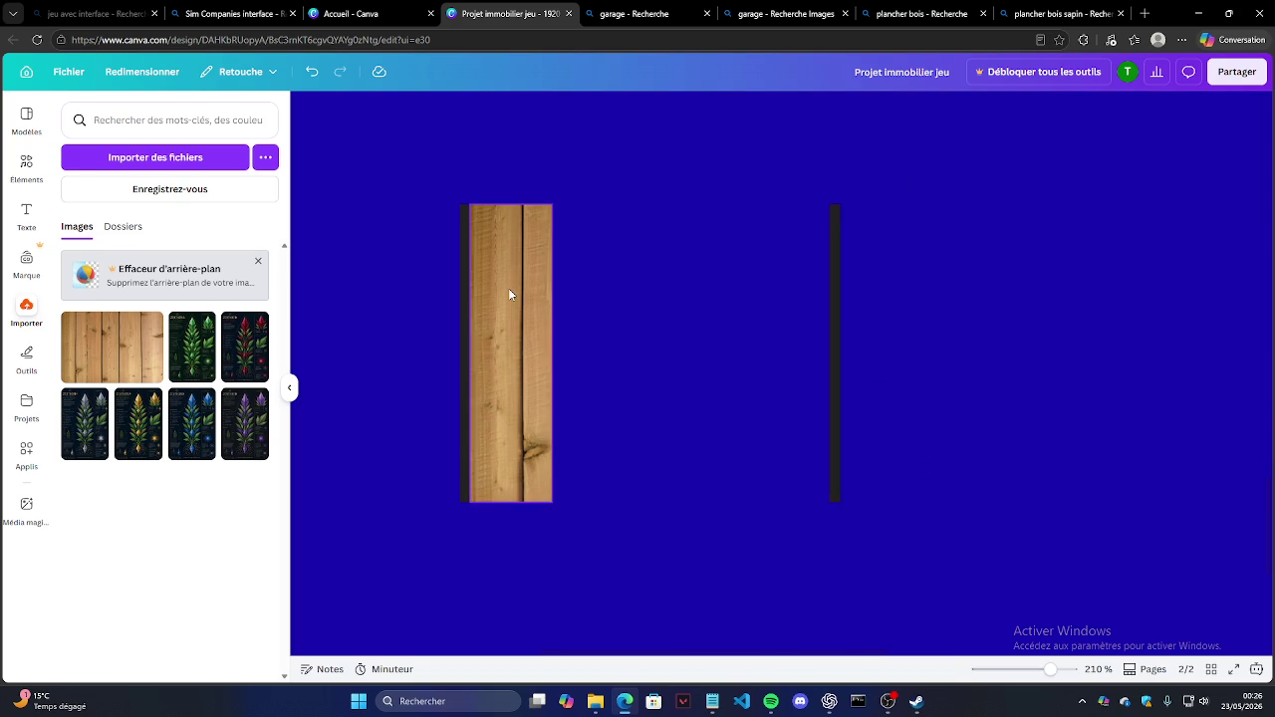
{"action": "left_click", "coordinate": [508, 288]}
{"action": "mouse_move", "coordinate": [551, 354]}
{"action": "left_mouse_down"}
{"action": "mouse_move", "coordinate": [1152, 418]}
{"action": "mouse_move", "coordinate": [549, 373]}
{"action": "mouse_move", "coordinate": [560, 373]}
{"action": "left_mouse_up"}
{"action": "left_click", "coordinate": [361, 360]}
Step: Add a fresh wood image, crop it to a narrow board, flip it and set it against the right post
{"action": "left_click_drag", "start_coordinate": [149, 329], "coordinate": [670, 239]}
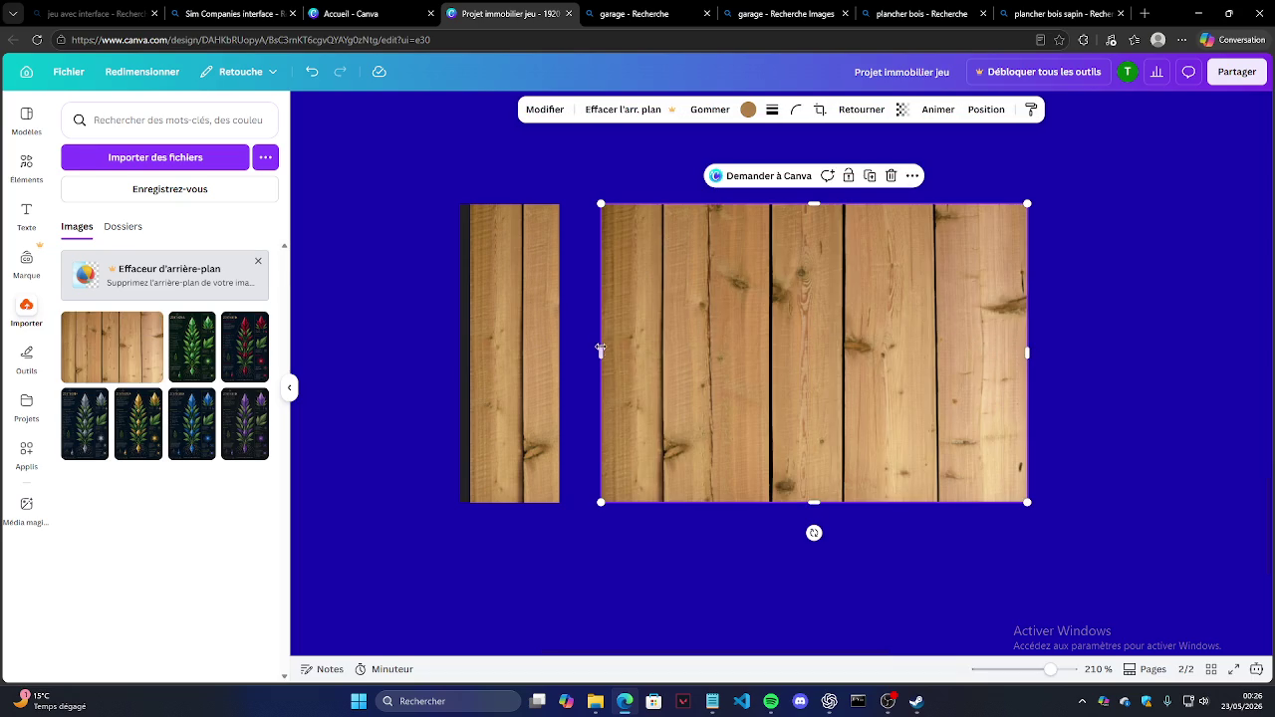
{"action": "left_click_drag", "start_coordinate": [603, 351], "coordinate": [668, 349]}
{"action": "left_click_drag", "start_coordinate": [1026, 357], "coordinate": [772, 342]}
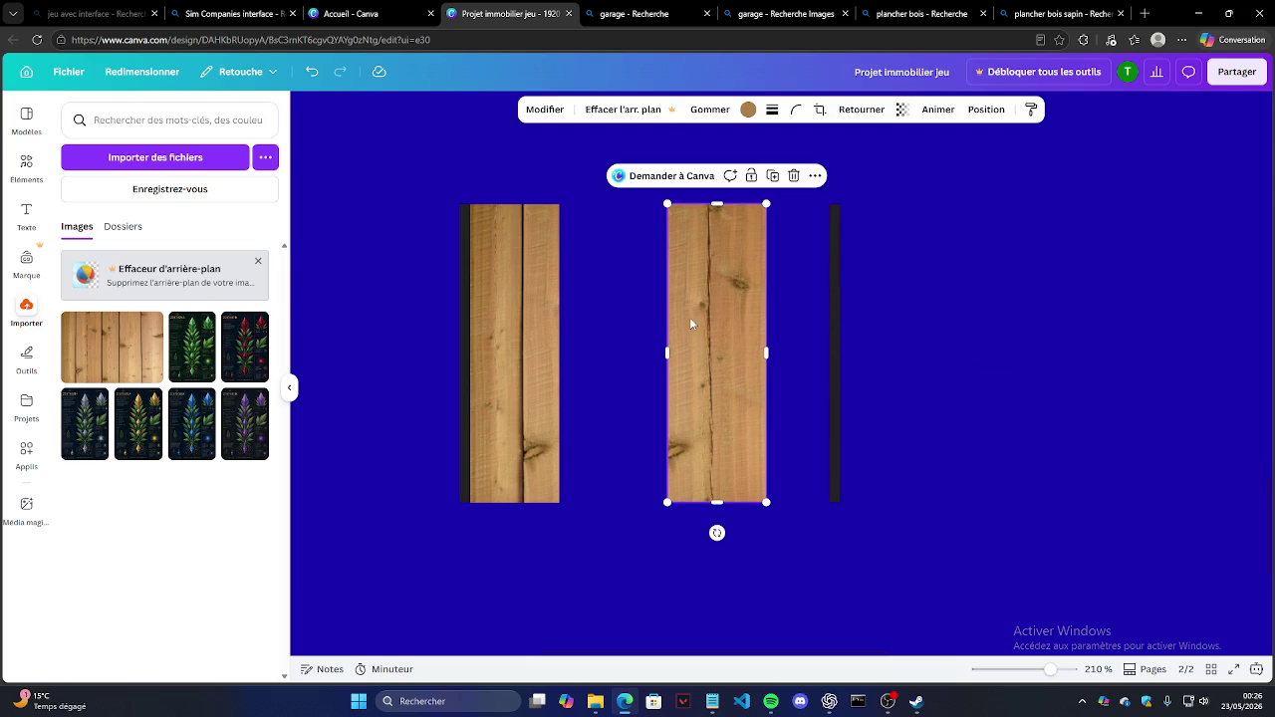
{"action": "left_click_drag", "start_coordinate": [715, 532], "coordinate": [723, 165]}
{"action": "left_click_drag", "start_coordinate": [711, 319], "coordinate": [773, 318]}
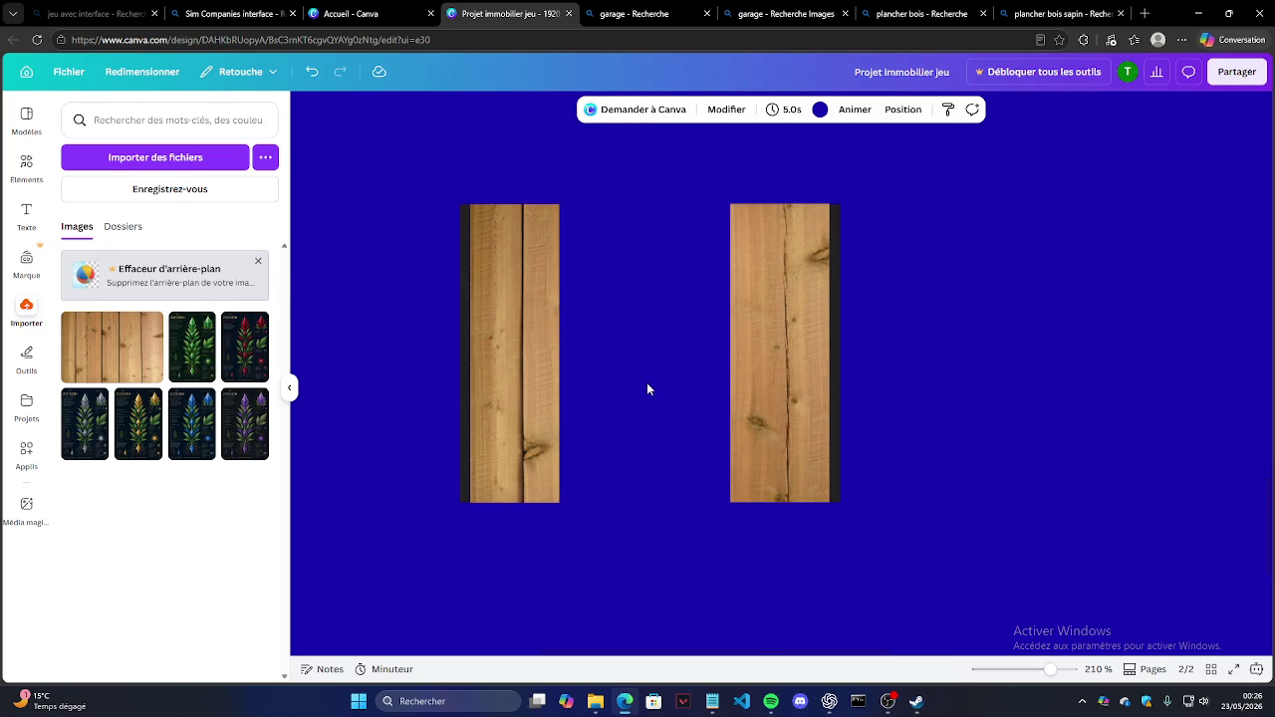
Step: Resize both the left and right planks to width 70
{"action": "left_click", "coordinate": [540, 366]}
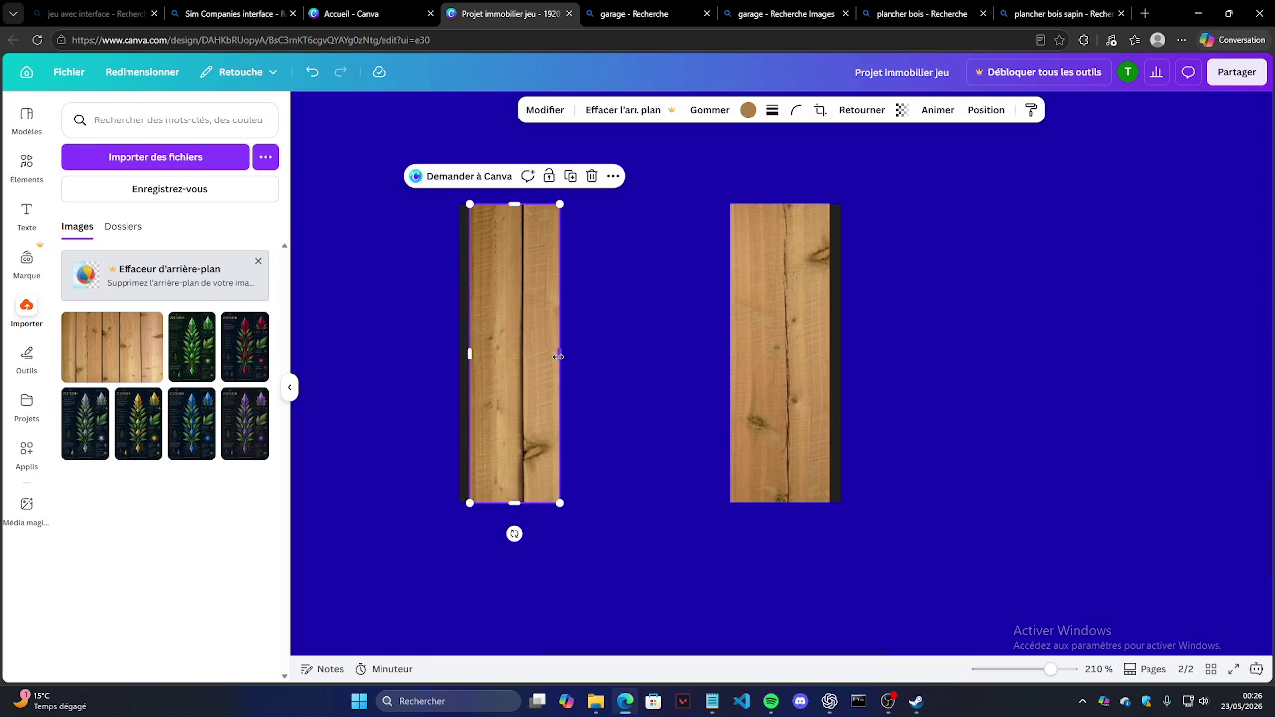
{"action": "left_click_drag", "start_coordinate": [560, 355], "coordinate": [562, 355]}
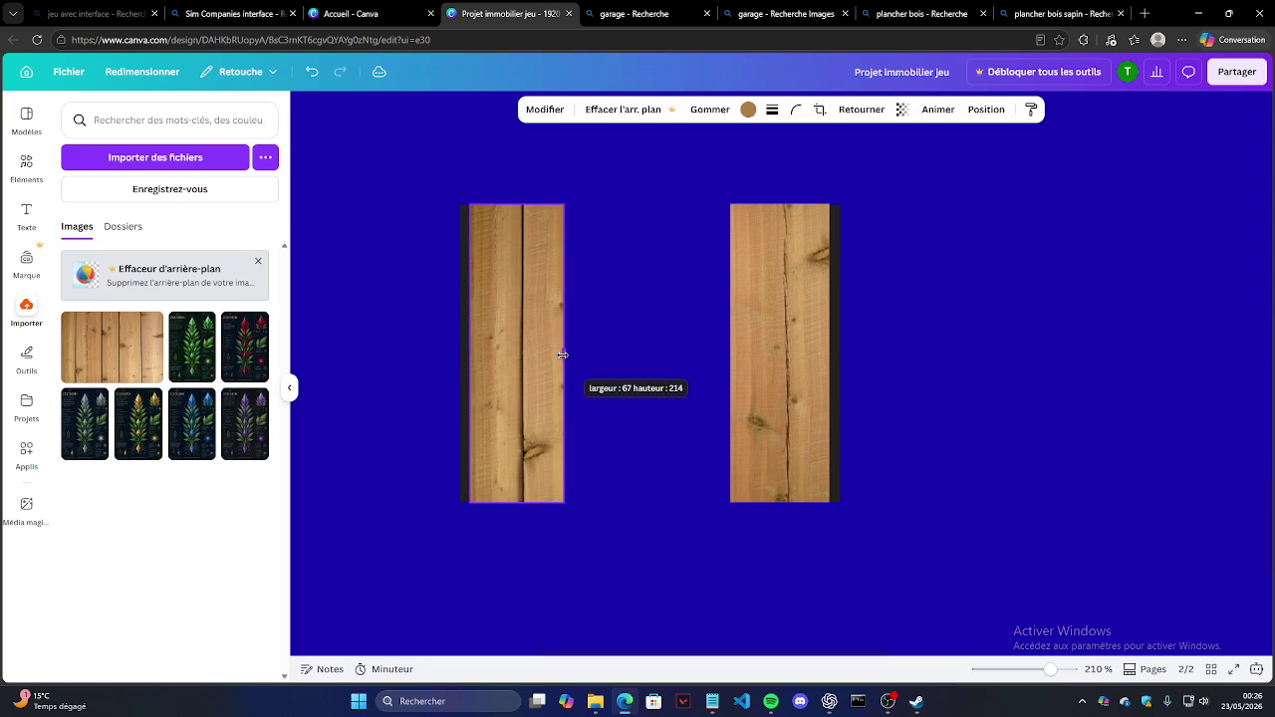
{"action": "left_click_drag", "start_coordinate": [563, 355], "coordinate": [566, 354]}
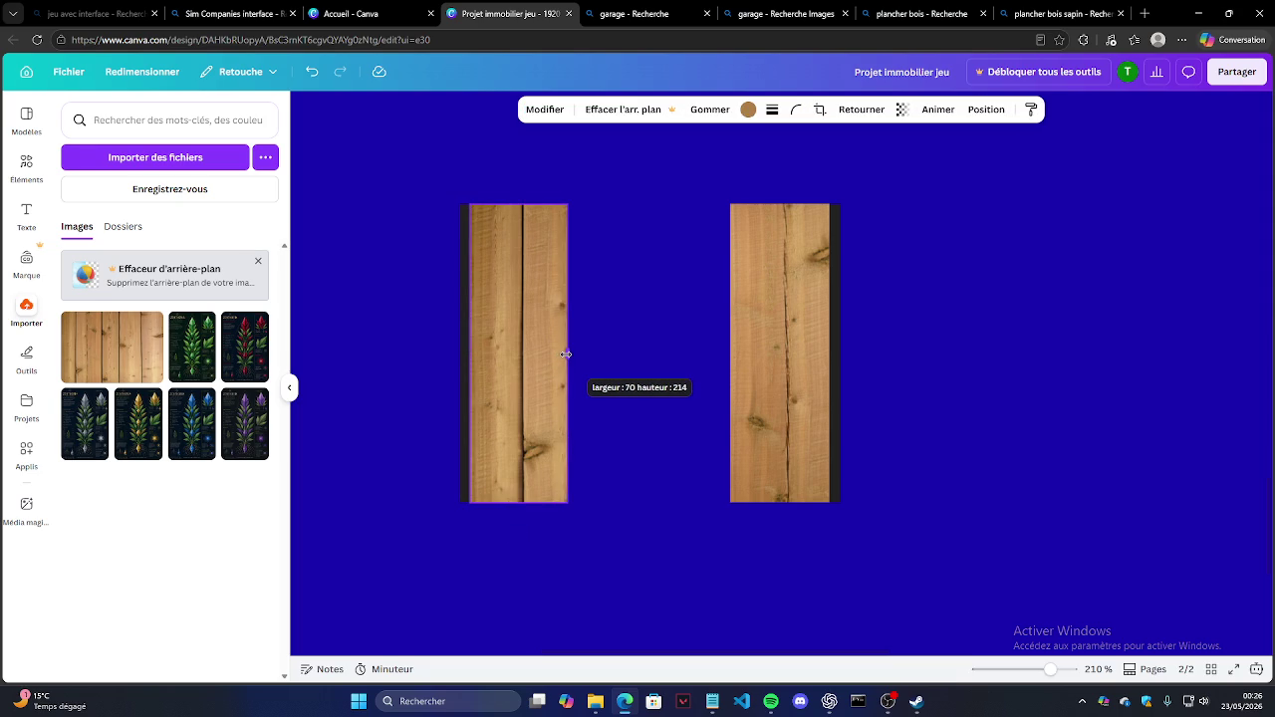
{"action": "left_click", "coordinate": [762, 365]}
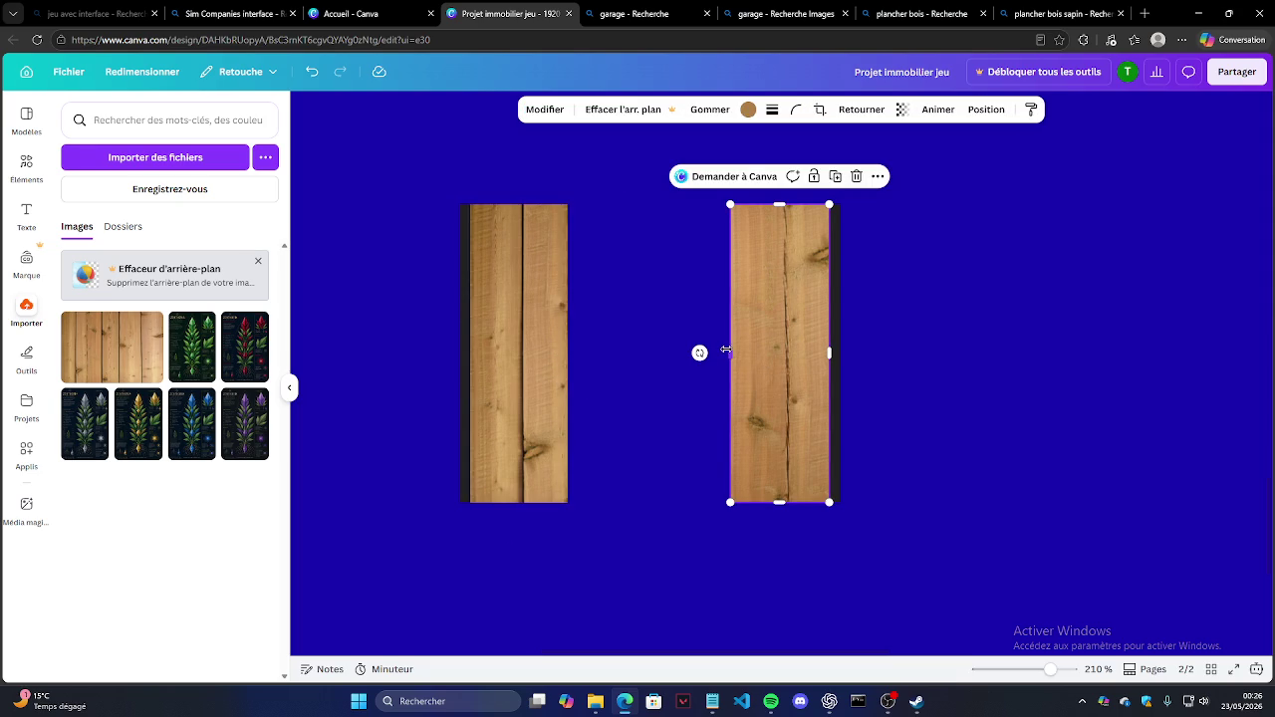
{"action": "left_click_drag", "start_coordinate": [724, 350], "coordinate": [731, 348]}
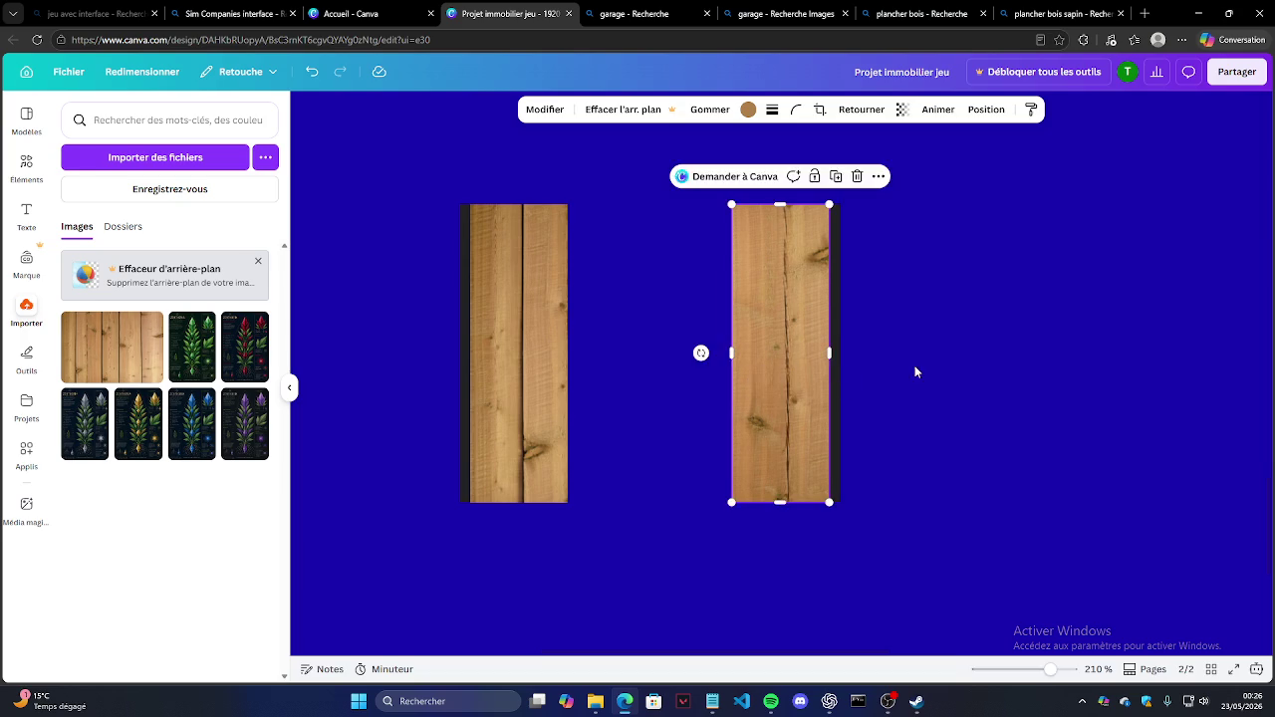
{"action": "left_click", "coordinate": [865, 356]}
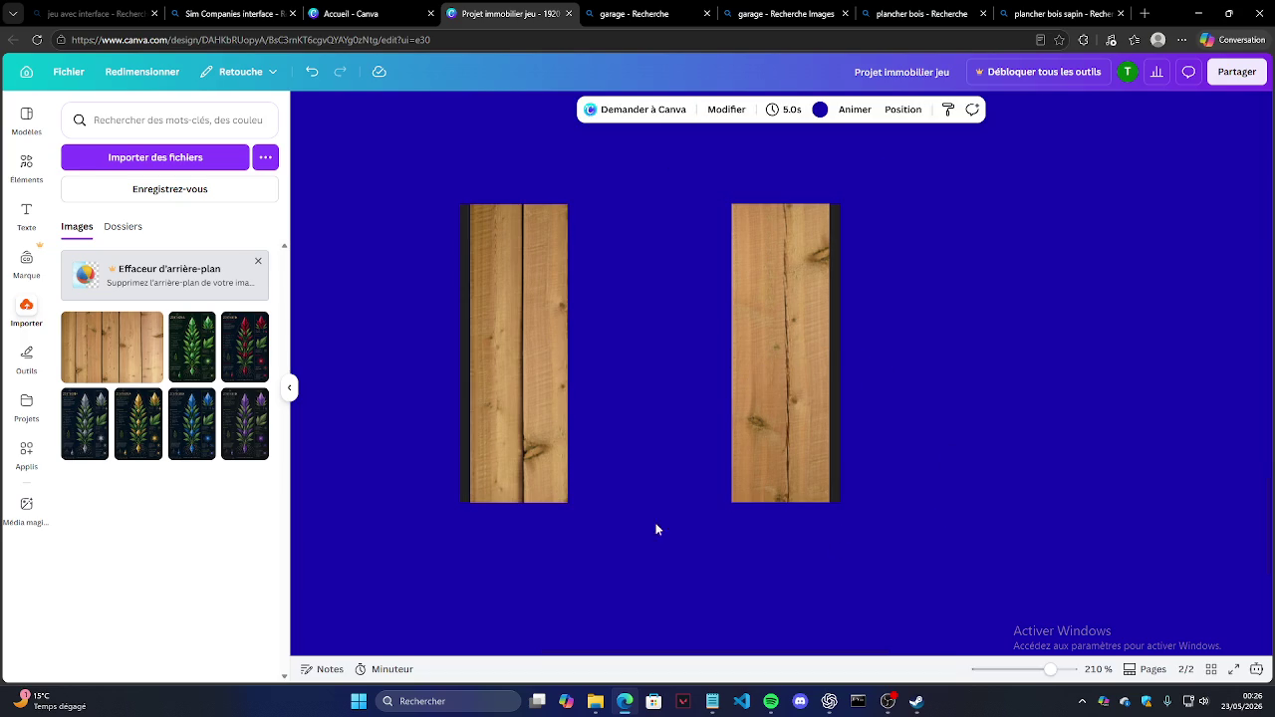
Step: Duplicate the dark post into a horizontal base bar spanning beneath both planks
{"action": "left_click", "coordinate": [838, 464]}
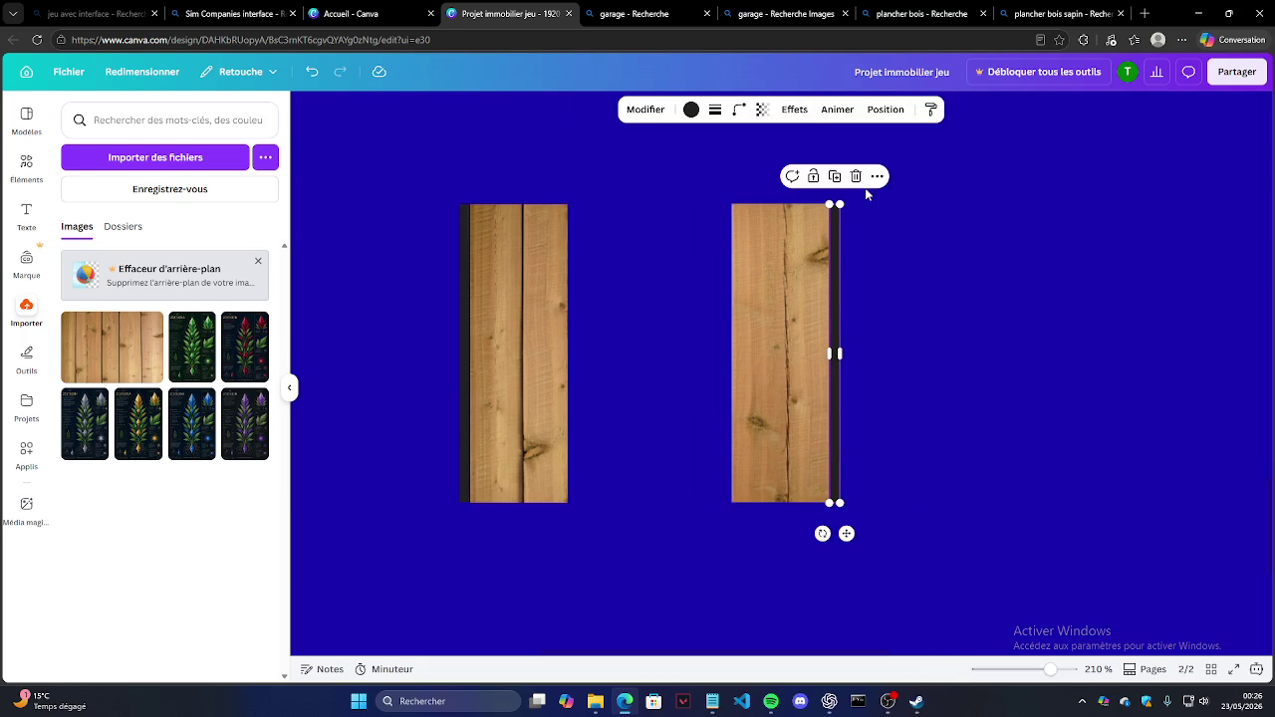
{"action": "left_click", "coordinate": [836, 178]}
{"action": "left_click_drag", "start_coordinate": [845, 555], "coordinate": [687, 362]}
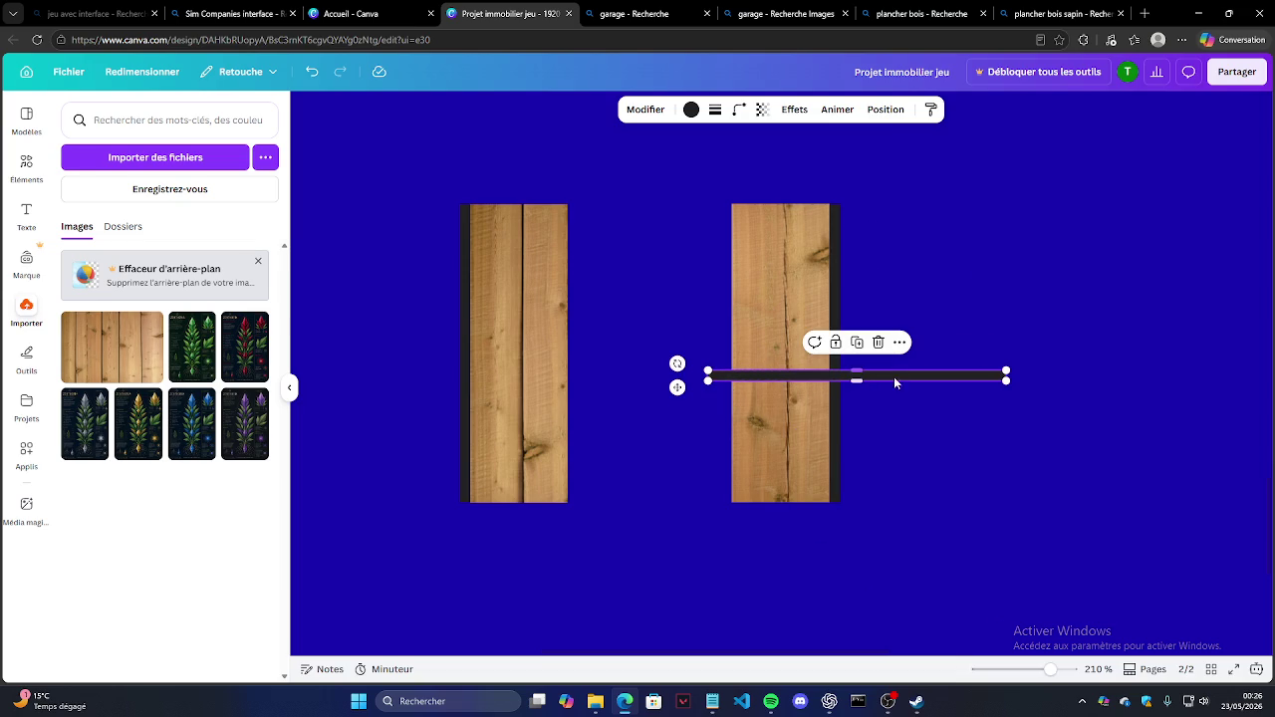
{"action": "mouse_move", "coordinate": [677, 386]}
{"action": "left_mouse_down"}
{"action": "mouse_move", "coordinate": [595, 526]}
{"action": "mouse_move", "coordinate": [523, 521]}
{"action": "left_mouse_up"}
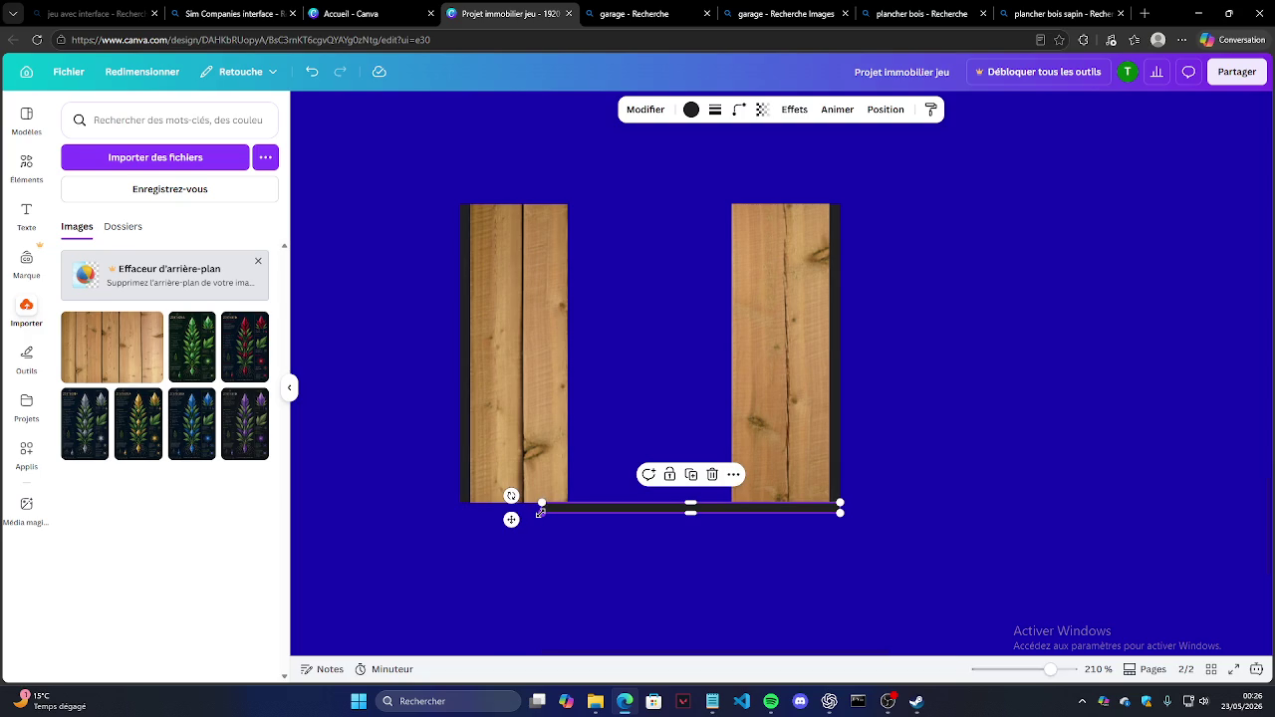
{"action": "left_click_drag", "start_coordinate": [540, 511], "coordinate": [460, 509]}
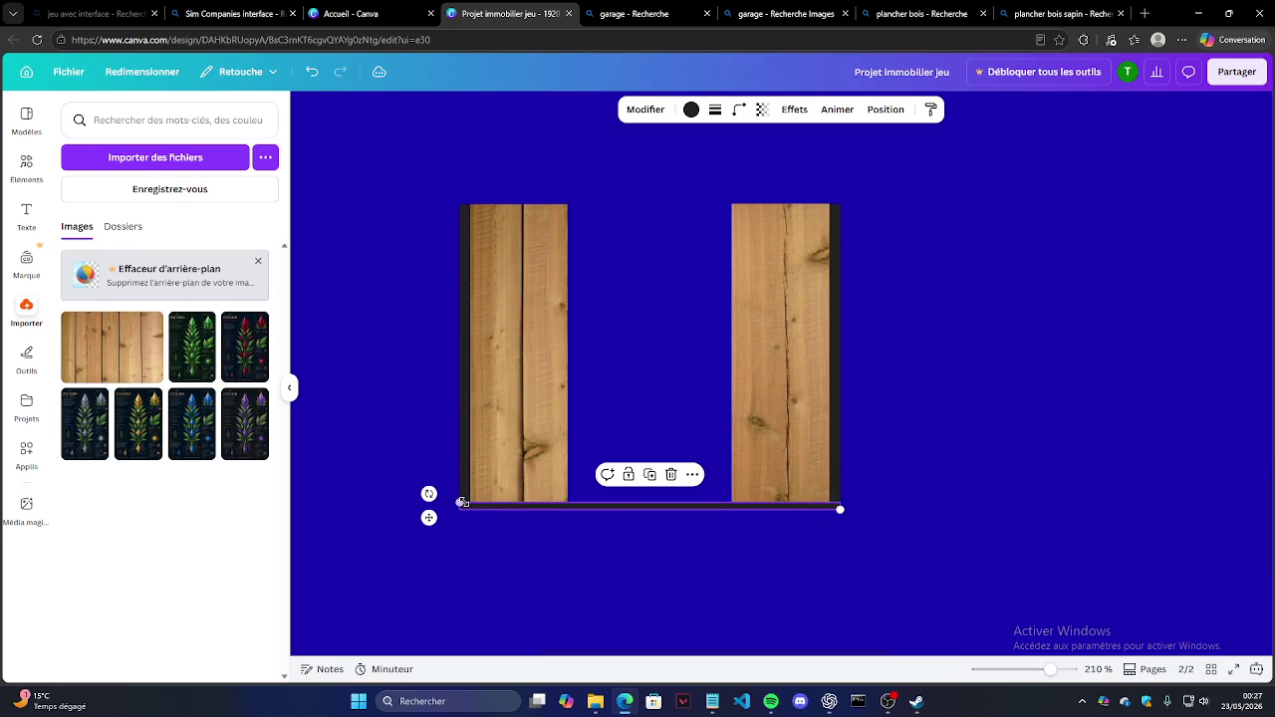
{"action": "left_click", "coordinate": [1005, 510]}
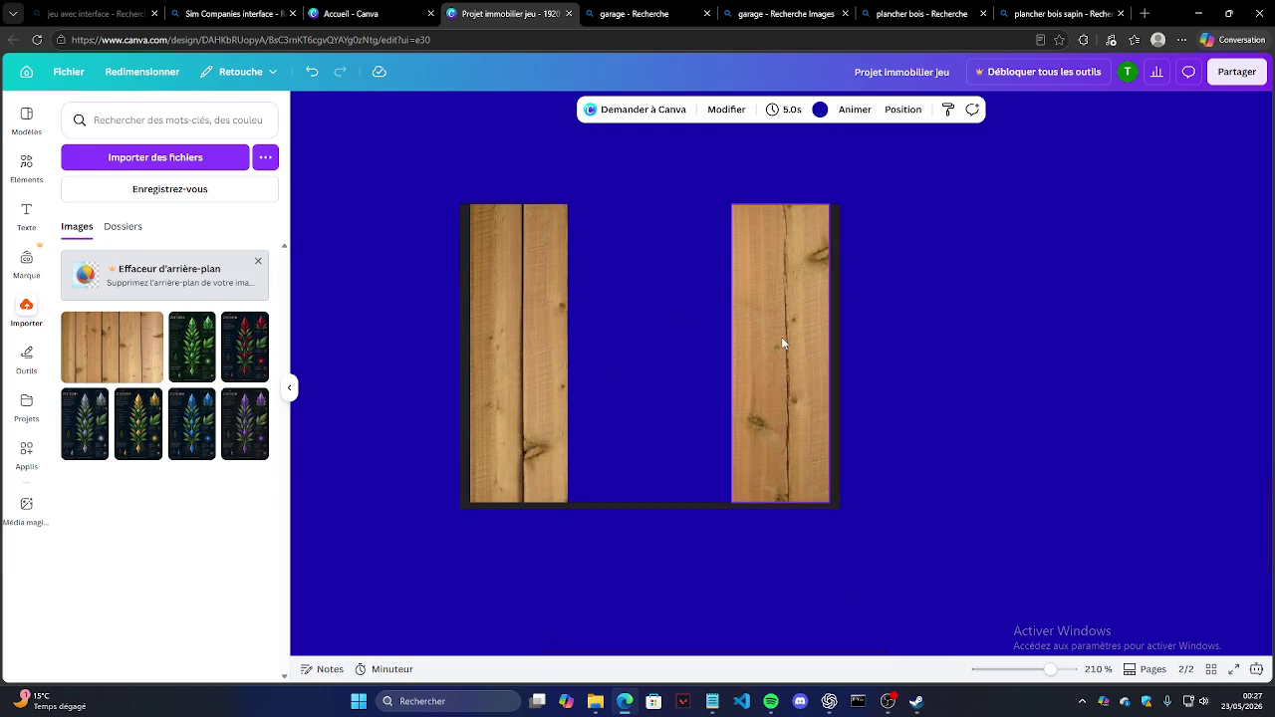
Step: Shift the right wooden board and its post further right
{"action": "left_click", "coordinate": [783, 343]}
{"action": "left_click_drag", "start_coordinate": [709, 197], "coordinate": [886, 502]}
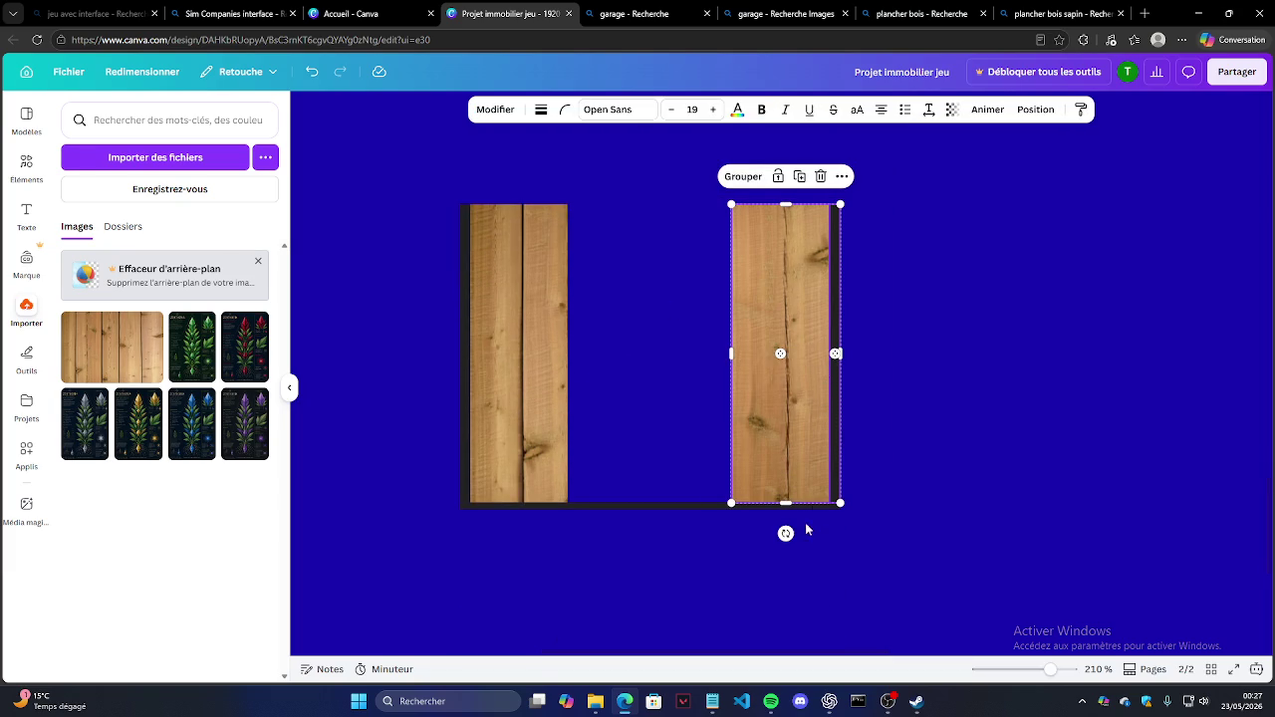
{"action": "left_click_drag", "start_coordinate": [836, 355], "coordinate": [835, 354]}
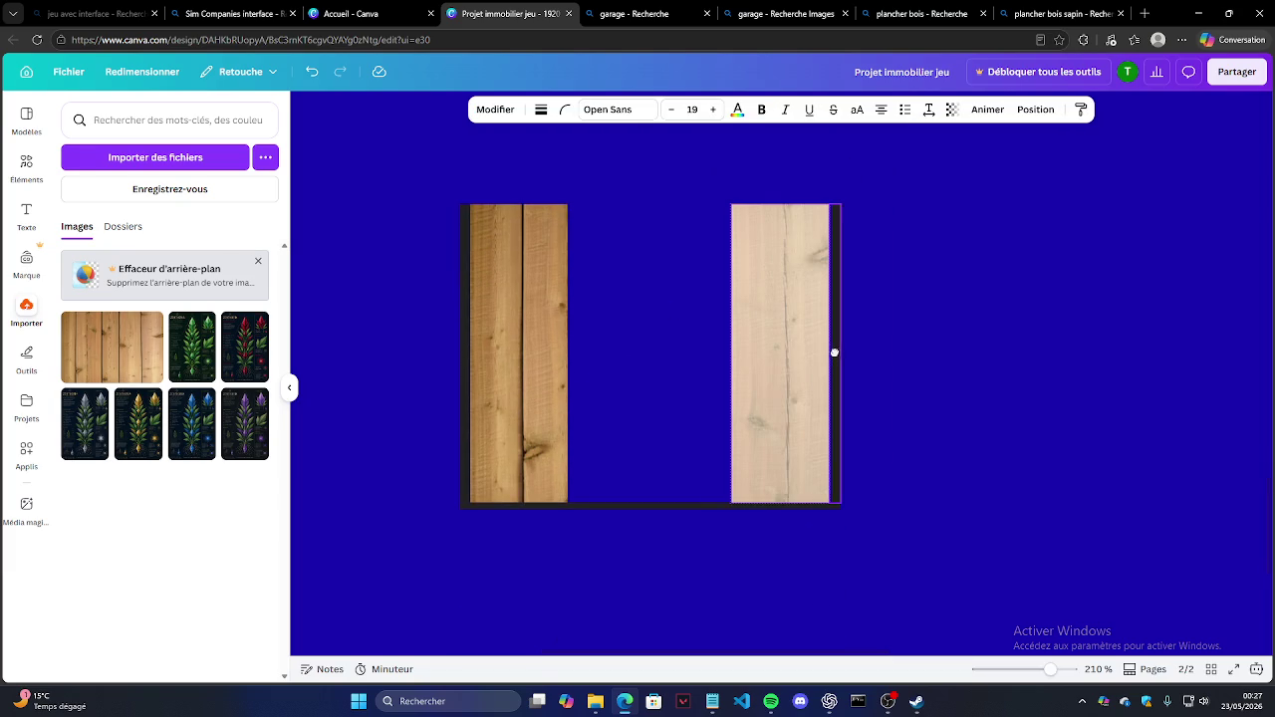
{"action": "left_click_drag", "start_coordinate": [711, 181], "coordinate": [942, 584]}
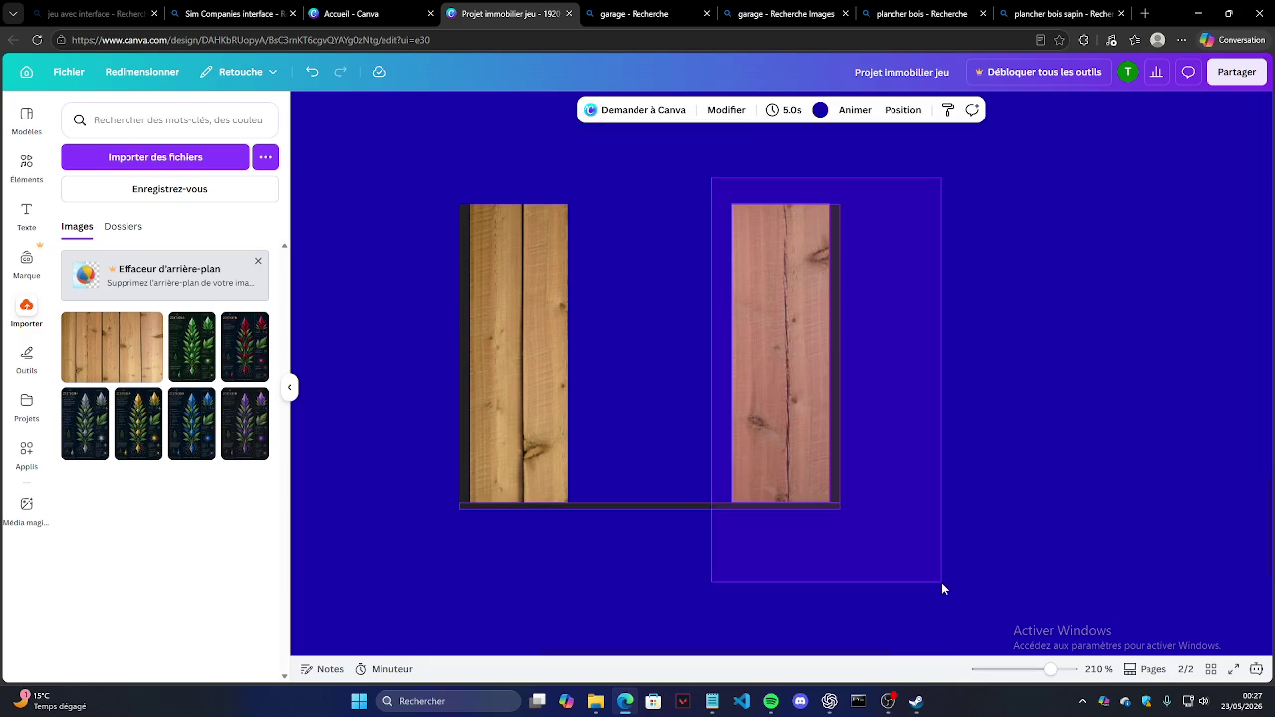
{"action": "left_click_drag", "start_coordinate": [924, 514], "coordinate": [668, 235]}
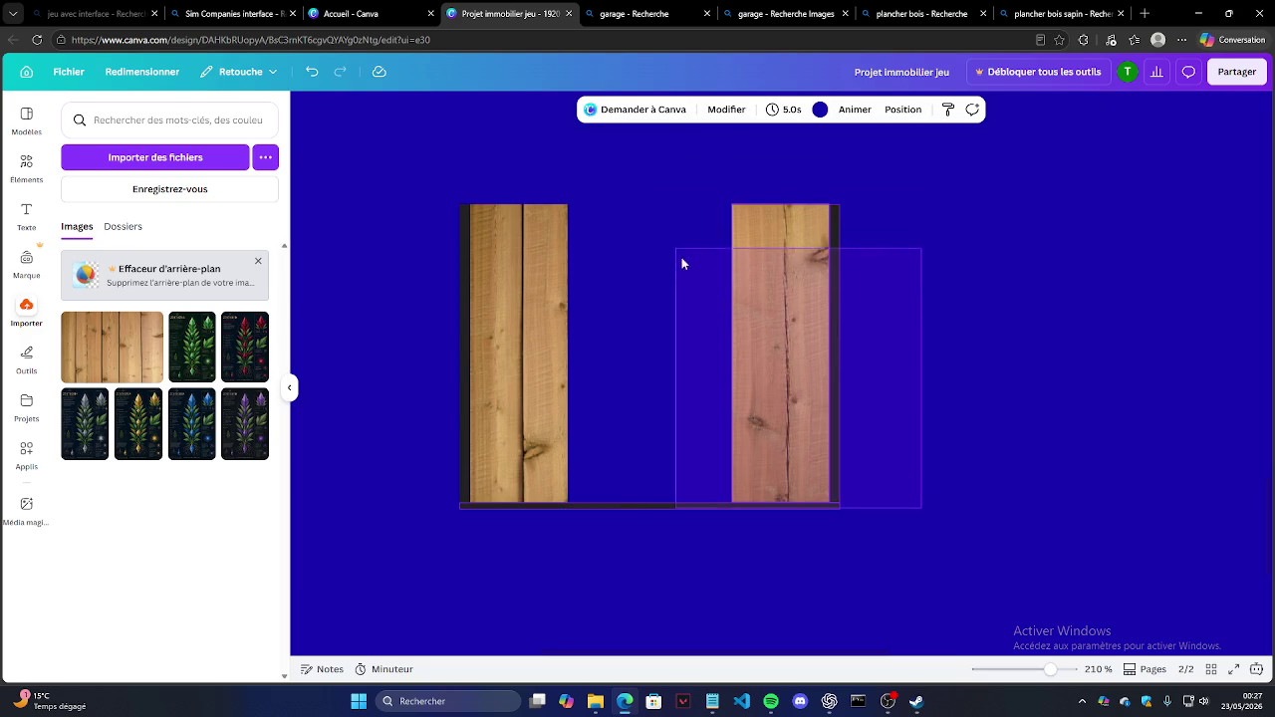
{"action": "left_click_drag", "start_coordinate": [716, 237], "coordinate": [899, 418]}
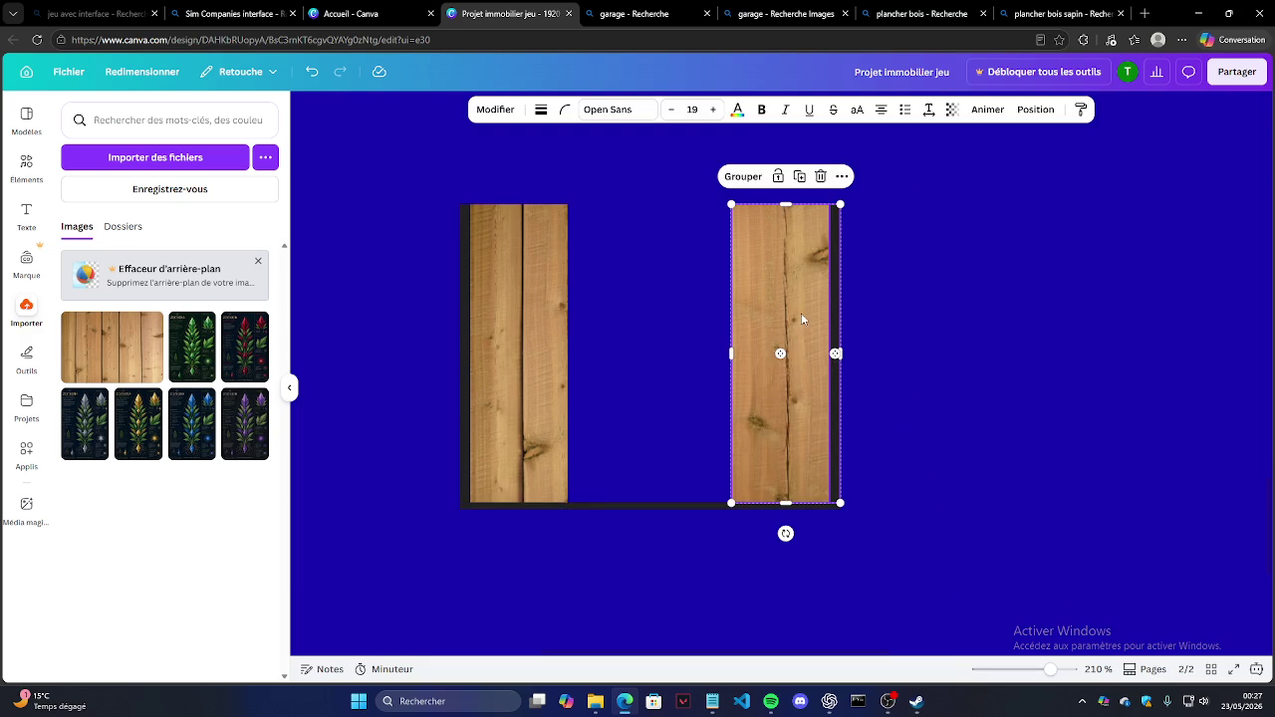
{"action": "left_click_drag", "start_coordinate": [792, 314], "coordinate": [942, 314]}
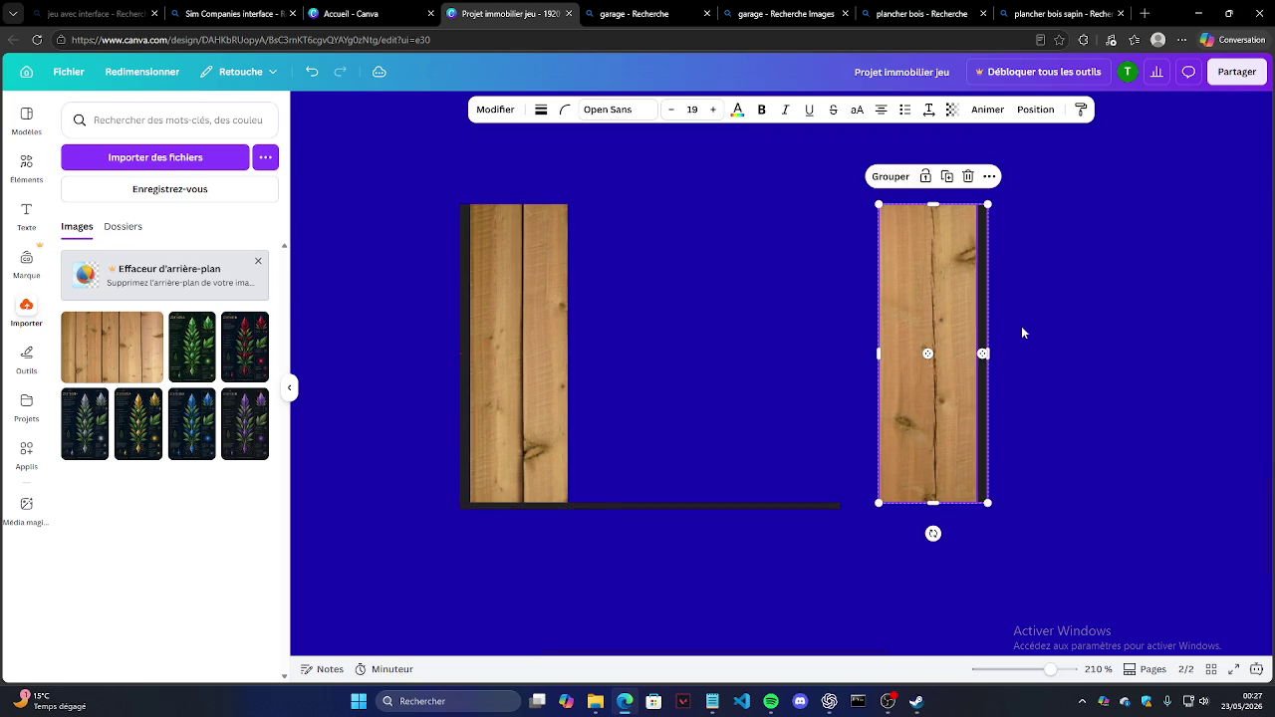
Step: Extend the dark base line's right end under the moved post
{"action": "left_click", "coordinate": [790, 504]}
{"action": "left_click_drag", "start_coordinate": [845, 511], "coordinate": [987, 506]}
{"action": "left_click", "coordinate": [978, 497]}
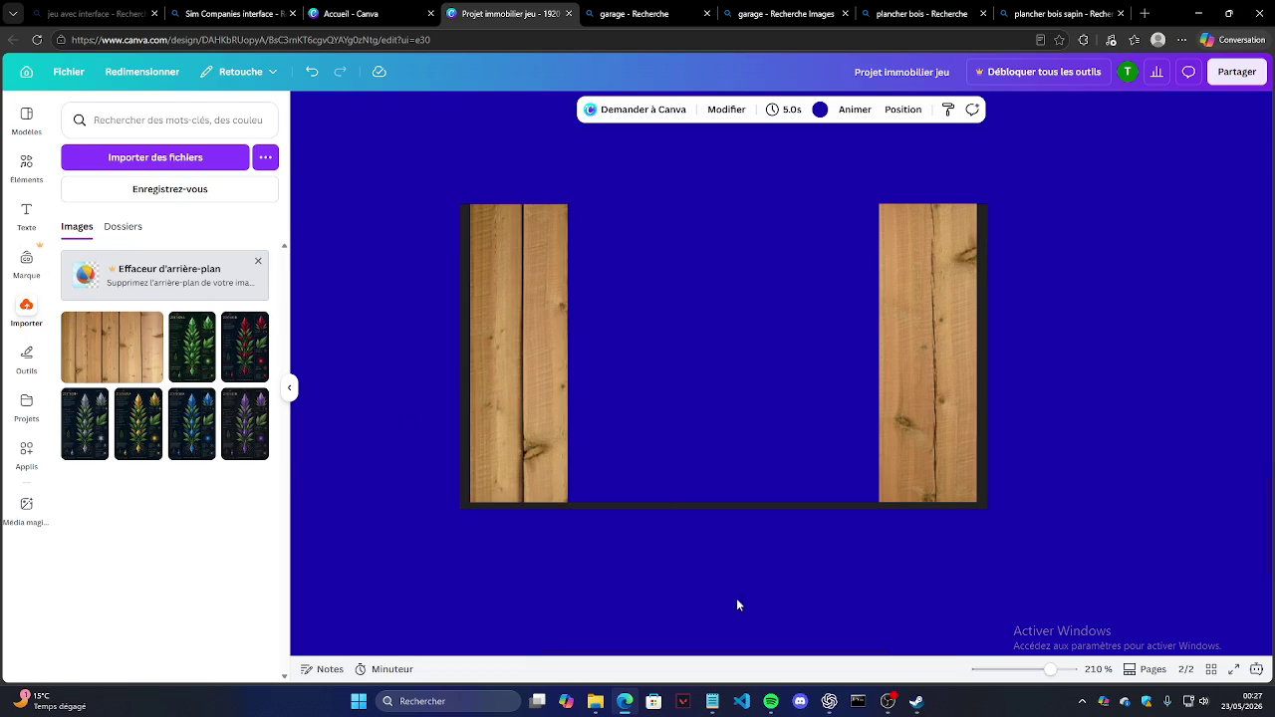
Step: Search Bing Images for 'porte garage' and open the grey garage door image
{"action": "left_click", "coordinate": [777, 14]}
{"action": "type", "text": "porte"}
{"action": "key", "text": "Return"}
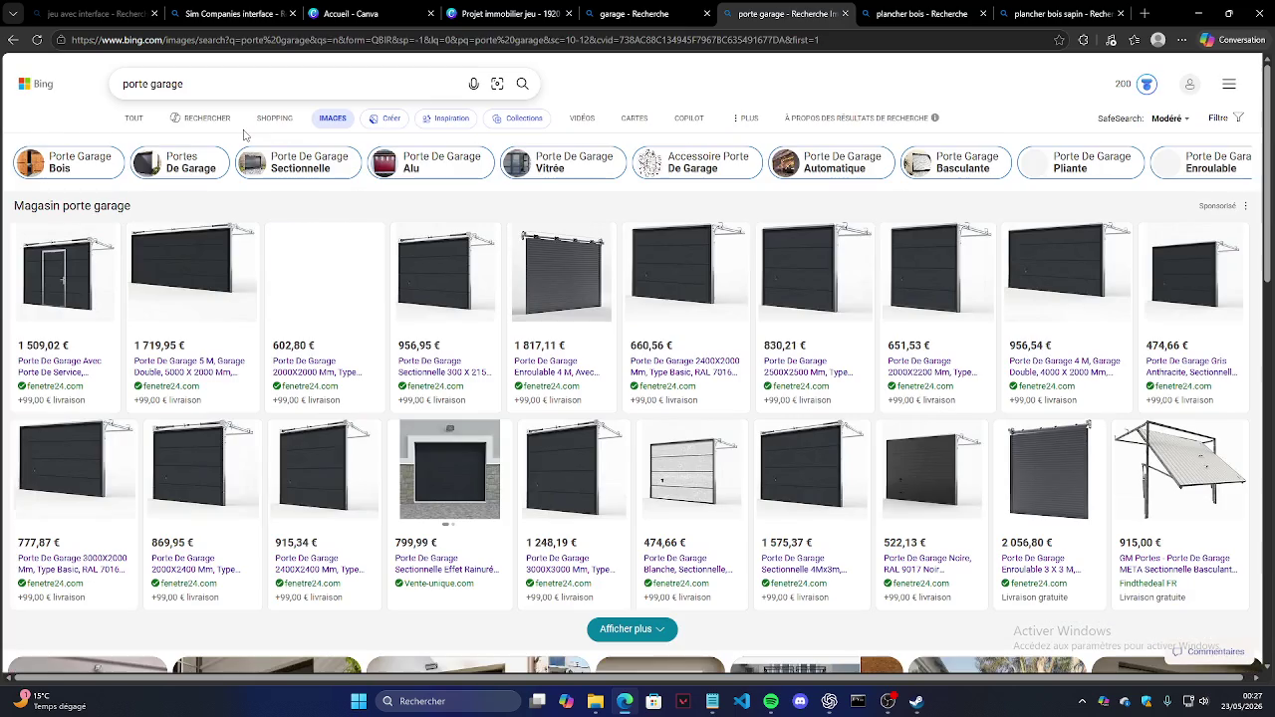
{"action": "scroll", "coordinate": [500, 380], "scroll_direction": "down", "scroll_amount": 3}
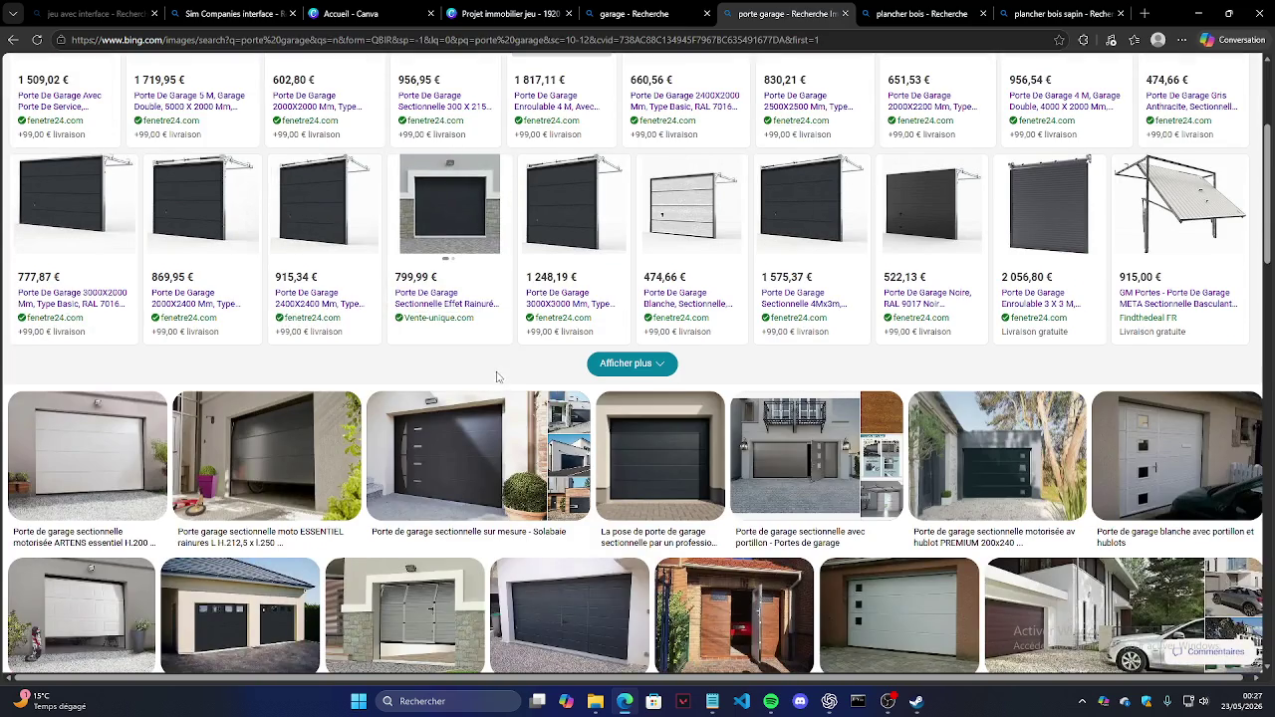
{"action": "scroll", "coordinate": [500, 381], "scroll_direction": "down", "scroll_amount": 2}
{"action": "scroll", "coordinate": [492, 375], "scroll_direction": "down", "scroll_amount": 2}
{"action": "scroll", "coordinate": [492, 374], "scroll_direction": "down", "scroll_amount": 2}
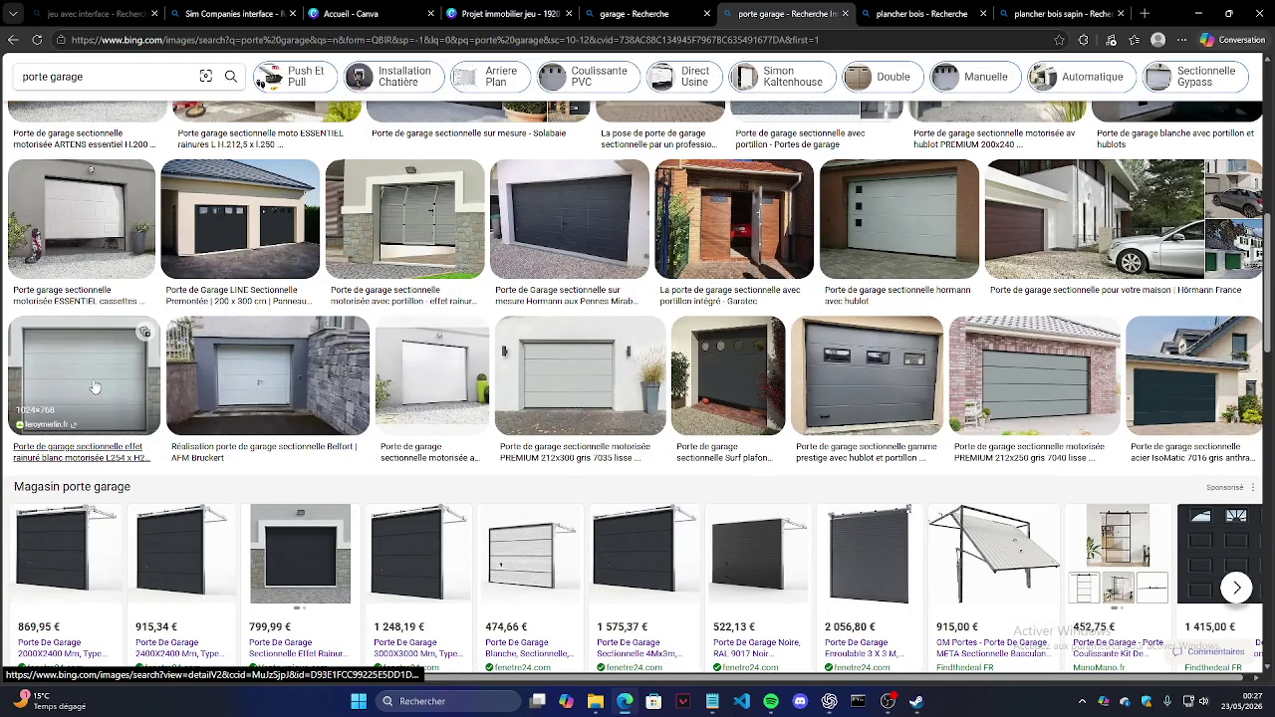
{"action": "left_click", "coordinate": [601, 387]}
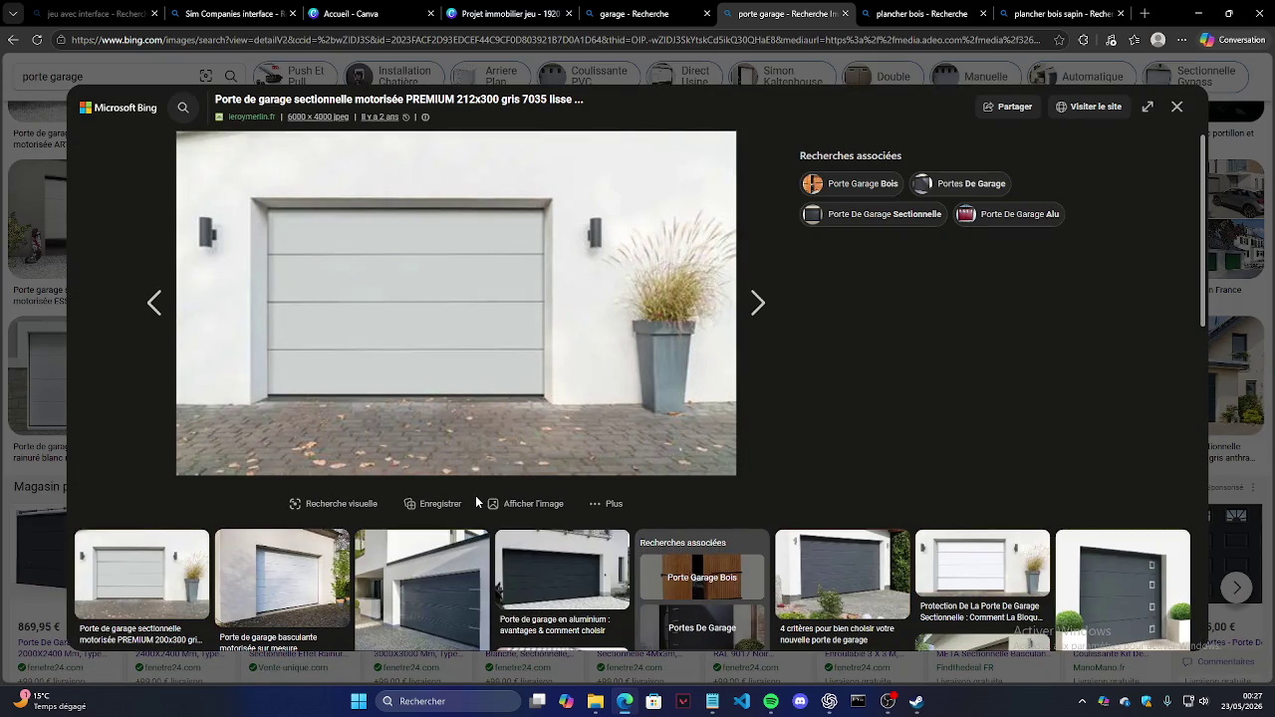
Step: Screenshot just the garage door with the Snipping Tool and close the image viewer
{"action": "key", "text": "super+shift+s"}
{"action": "left_click_drag", "start_coordinate": [268, 210], "coordinate": [527, 396]}
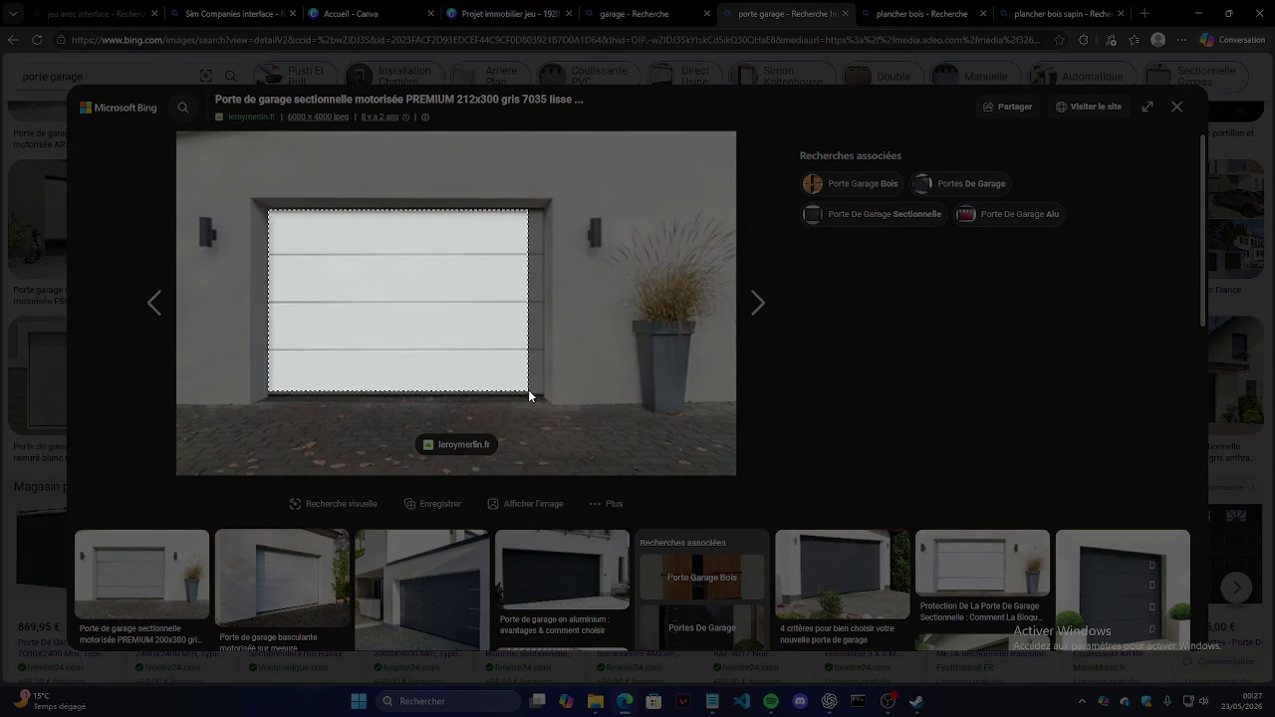
{"action": "left_click_drag", "start_coordinate": [527, 395], "coordinate": [542, 391]}
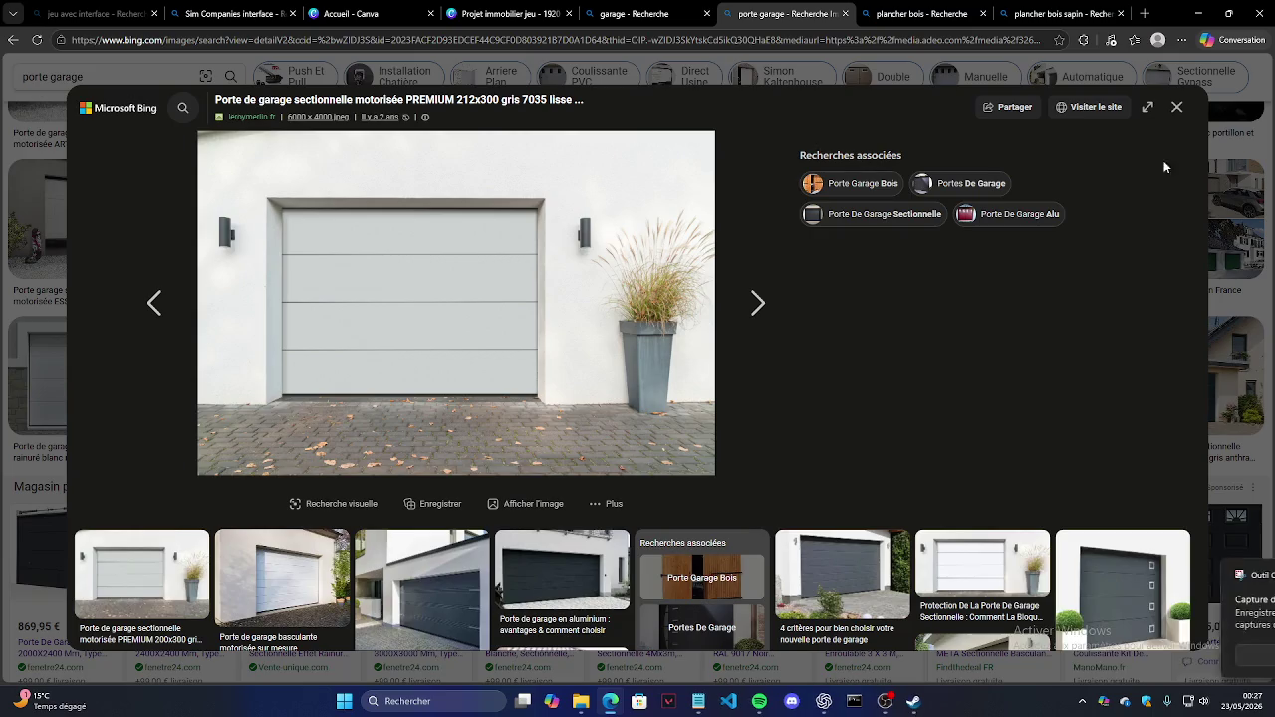
{"action": "left_click", "coordinate": [1177, 107]}
Step: Back in Canva, open Importer des fichiers from the uploads panel
{"action": "left_click", "coordinate": [510, 14]}
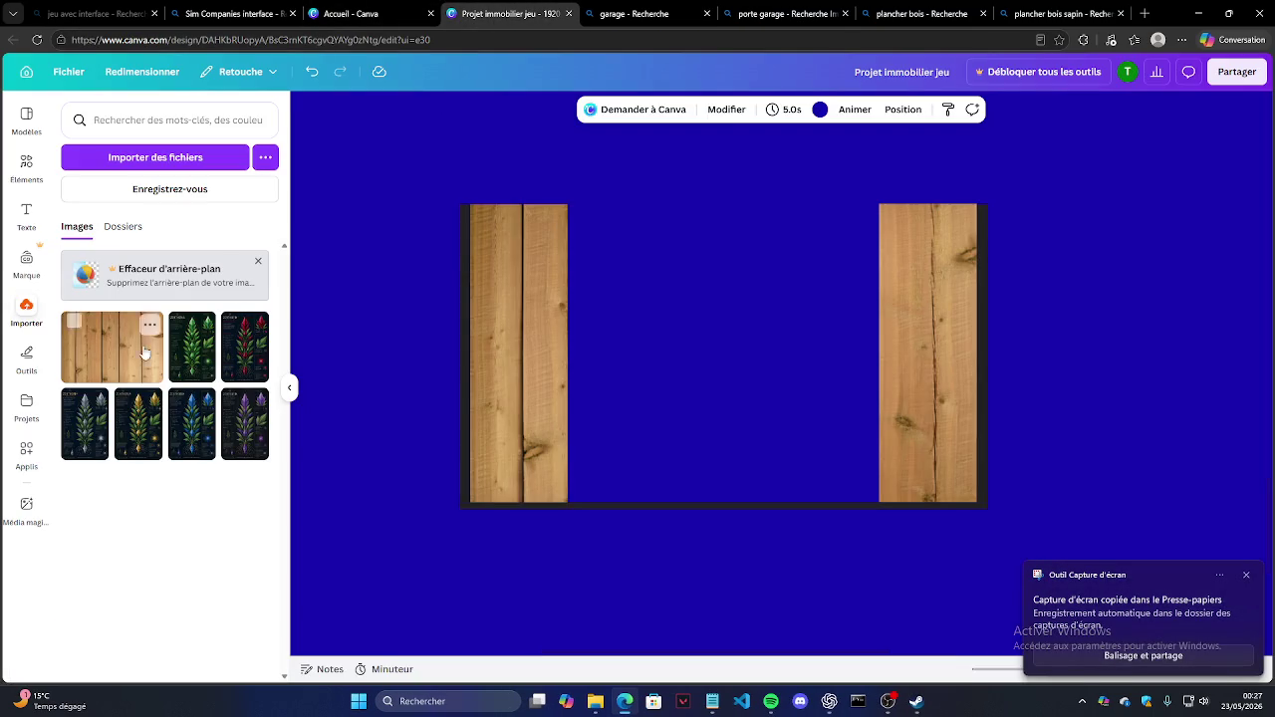
{"action": "left_click", "coordinate": [27, 309]}
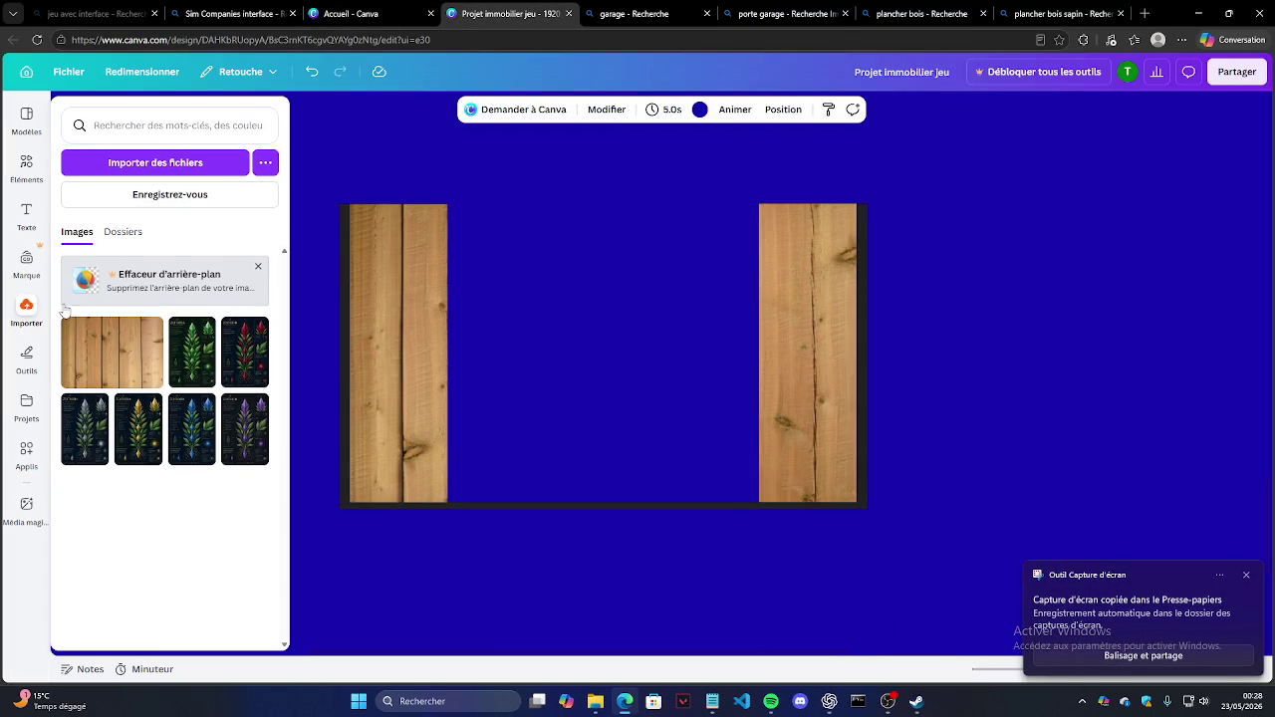
{"action": "left_click", "coordinate": [175, 171]}
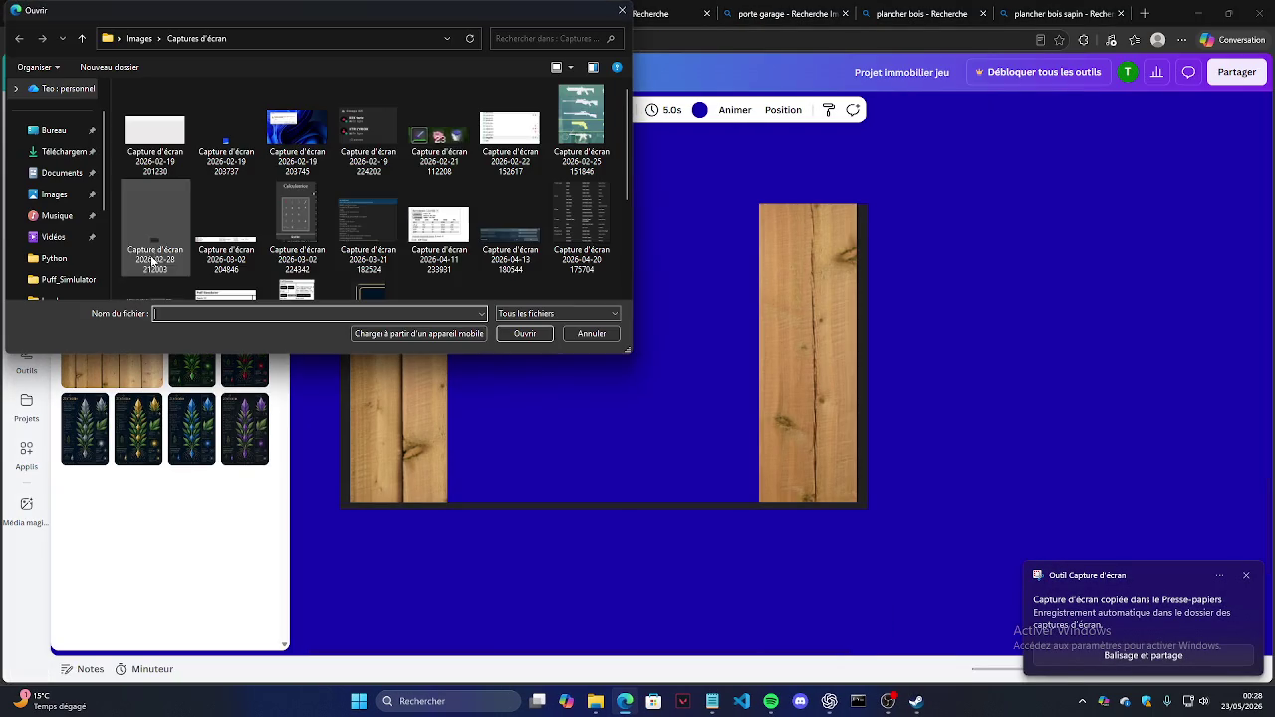
Step: Upload the garage door screenshot and place it over the garage frame
{"action": "double_click", "coordinate": [299, 242]}
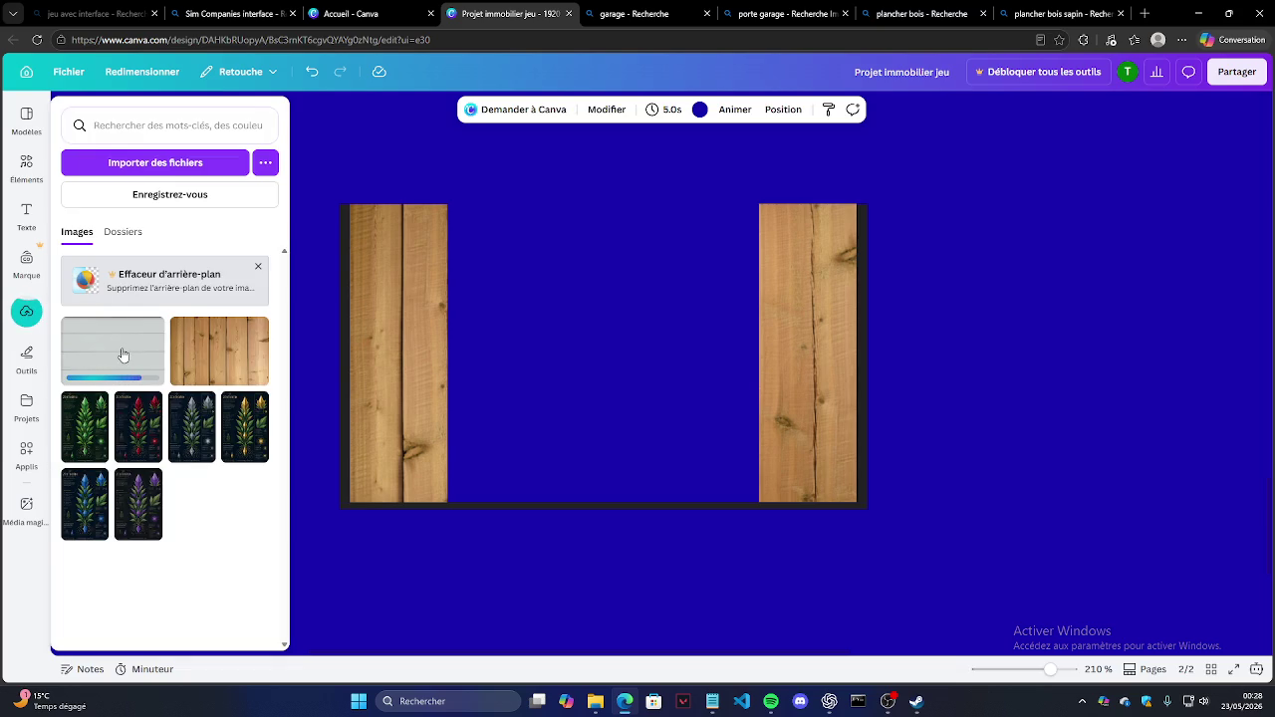
{"action": "mouse_move", "coordinate": [113, 357]}
{"action": "left_mouse_down"}
{"action": "mouse_move", "coordinate": [495, 236]}
{"action": "mouse_move", "coordinate": [460, 186]}
{"action": "left_mouse_up"}
{"action": "left_click_drag", "start_coordinate": [407, 147], "coordinate": [865, 551]}
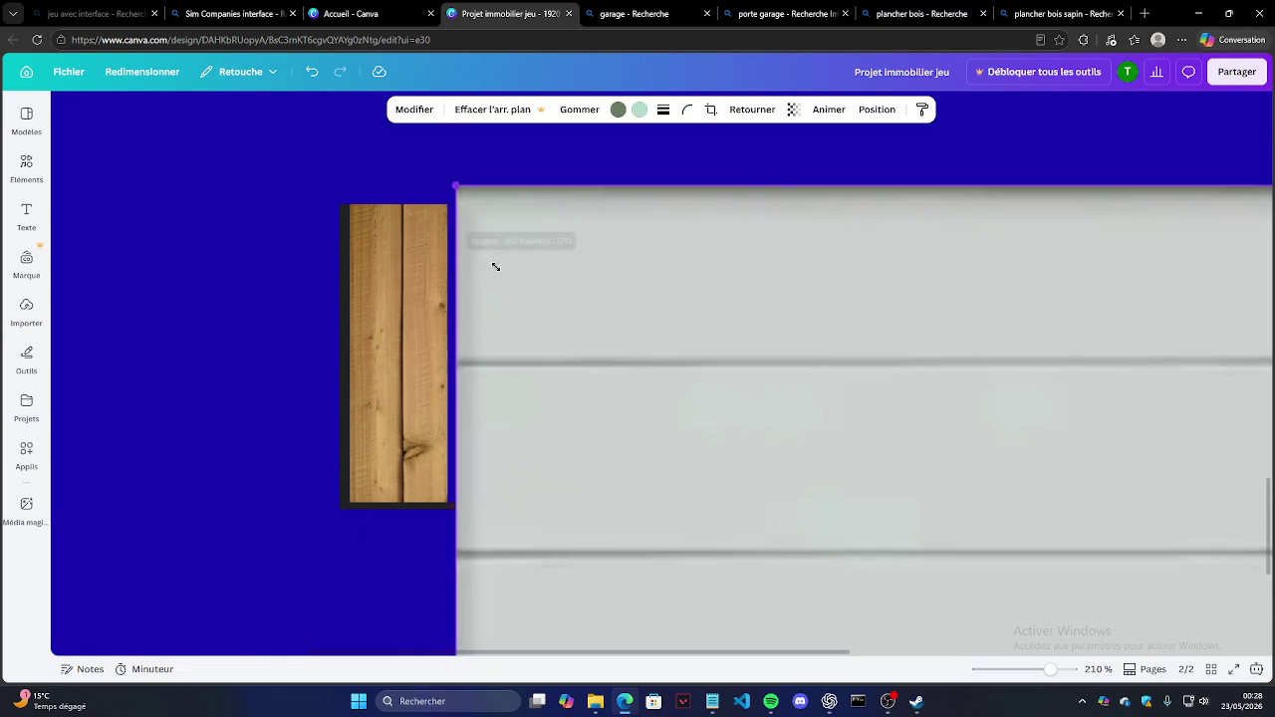
{"action": "left_click_drag", "start_coordinate": [996, 558], "coordinate": [376, 293]}
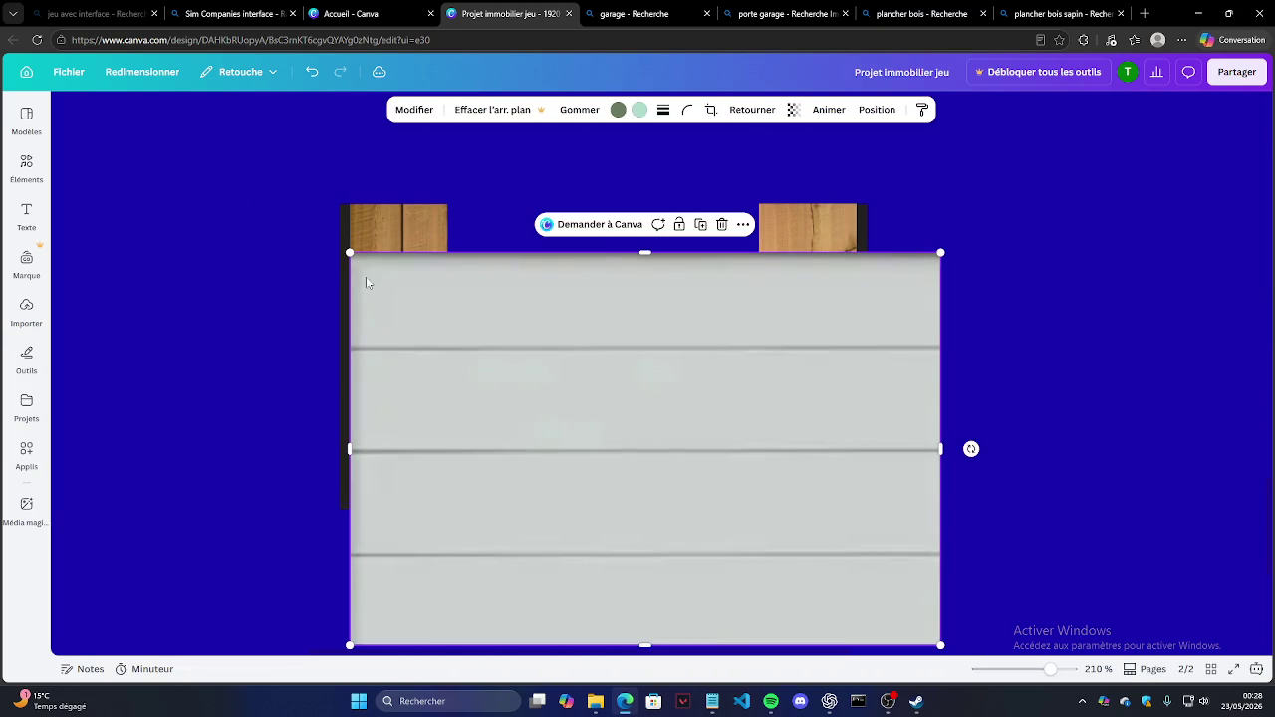
Step: Resize the door to fill the gap between the posts, from post tops to the base
{"action": "left_click_drag", "start_coordinate": [350, 253], "coordinate": [558, 388]}
{"action": "mouse_move", "coordinate": [631, 444]}
{"action": "left_mouse_down"}
{"action": "mouse_move", "coordinate": [538, 324]}
{"action": "mouse_move", "coordinate": [520, 263]}
{"action": "left_mouse_up"}
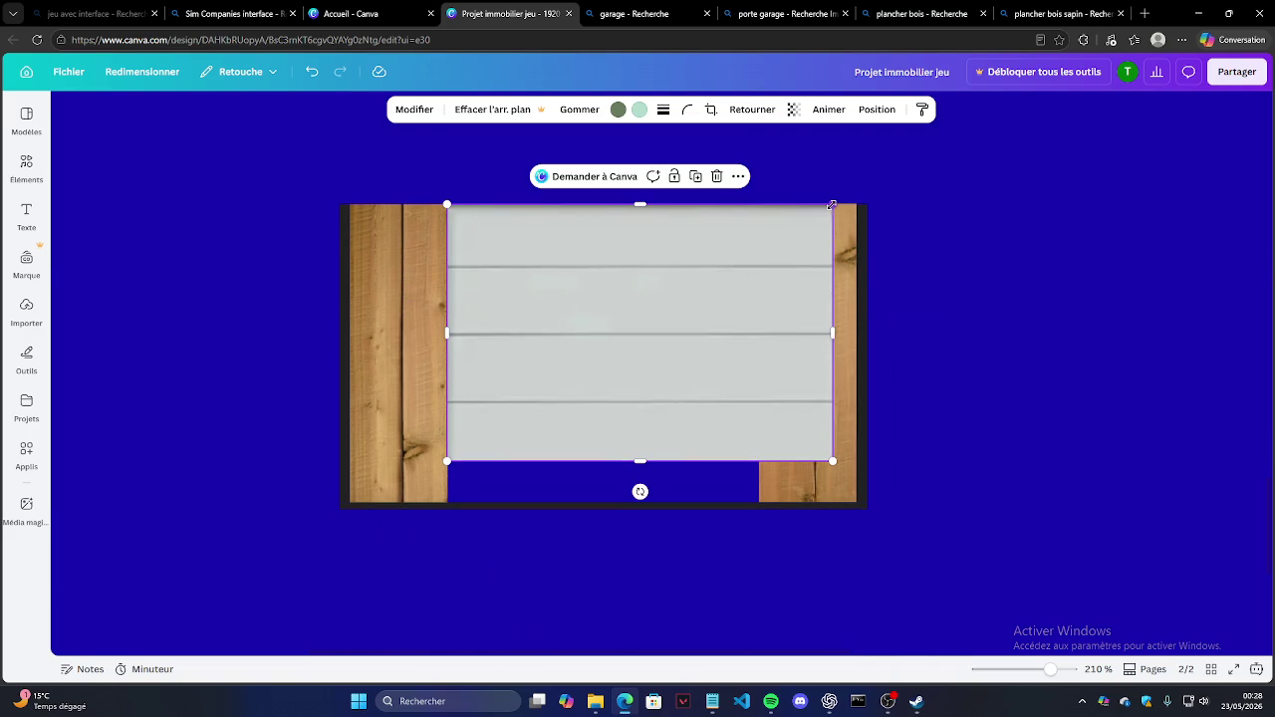
{"action": "left_click_drag", "start_coordinate": [832, 205], "coordinate": [765, 271]}
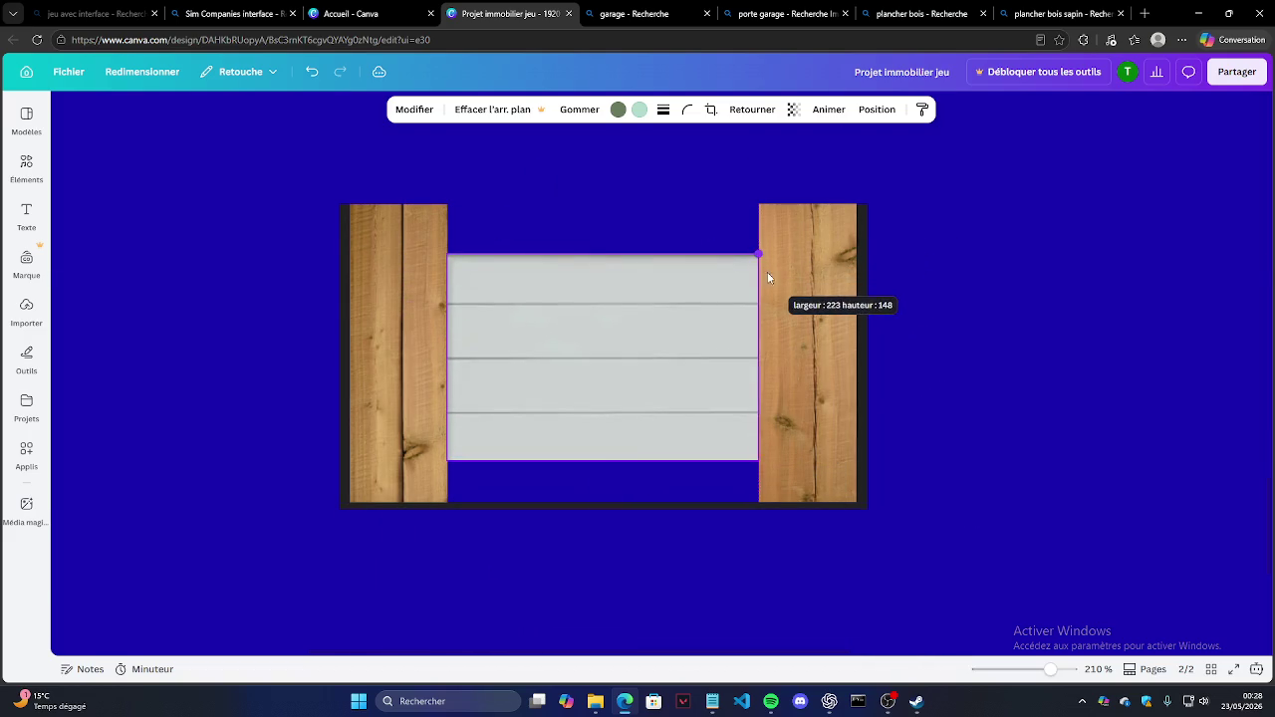
{"action": "left_click_drag", "start_coordinate": [617, 319], "coordinate": [619, 360]}
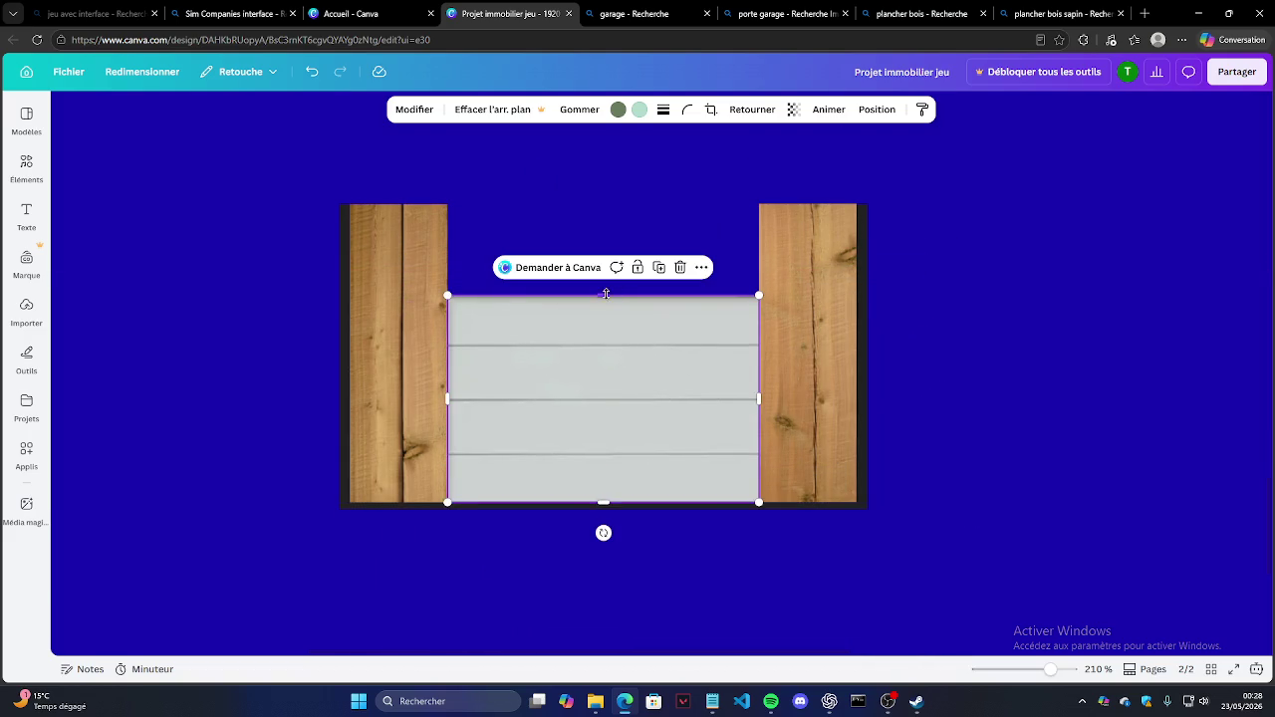
{"action": "left_click_drag", "start_coordinate": [605, 294], "coordinate": [604, 204]}
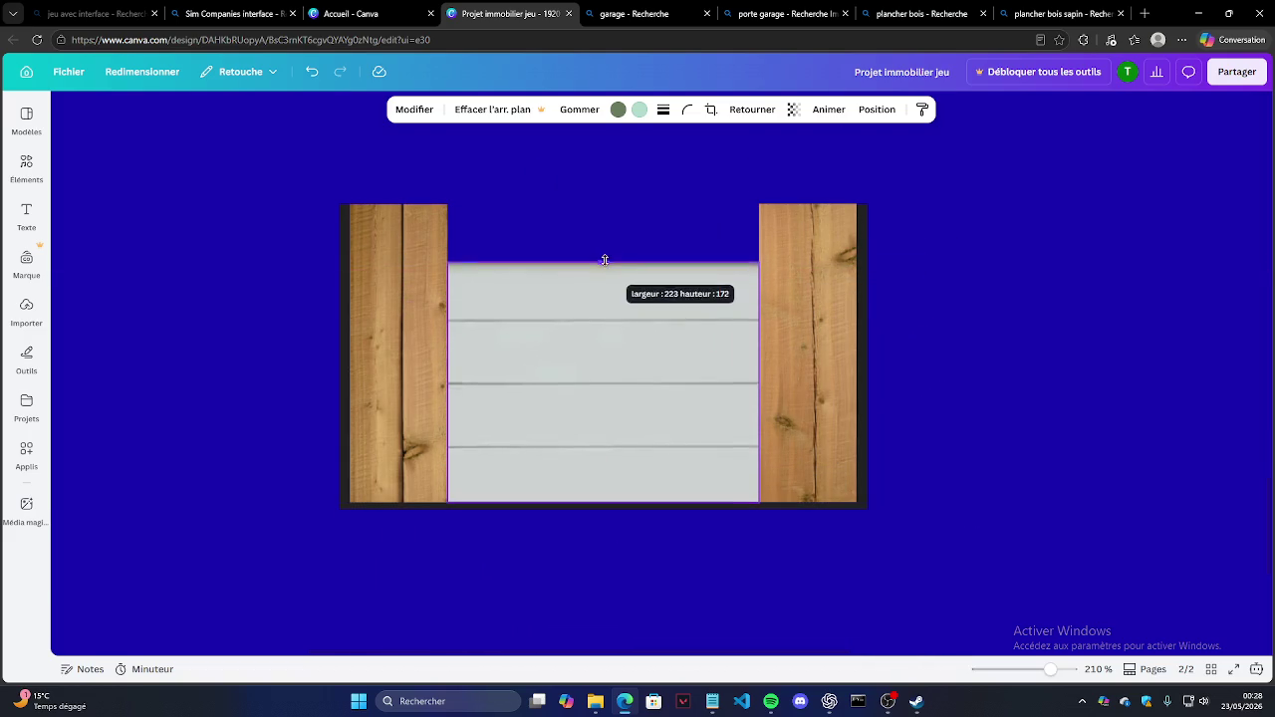
{"action": "left_click", "coordinate": [868, 243]}
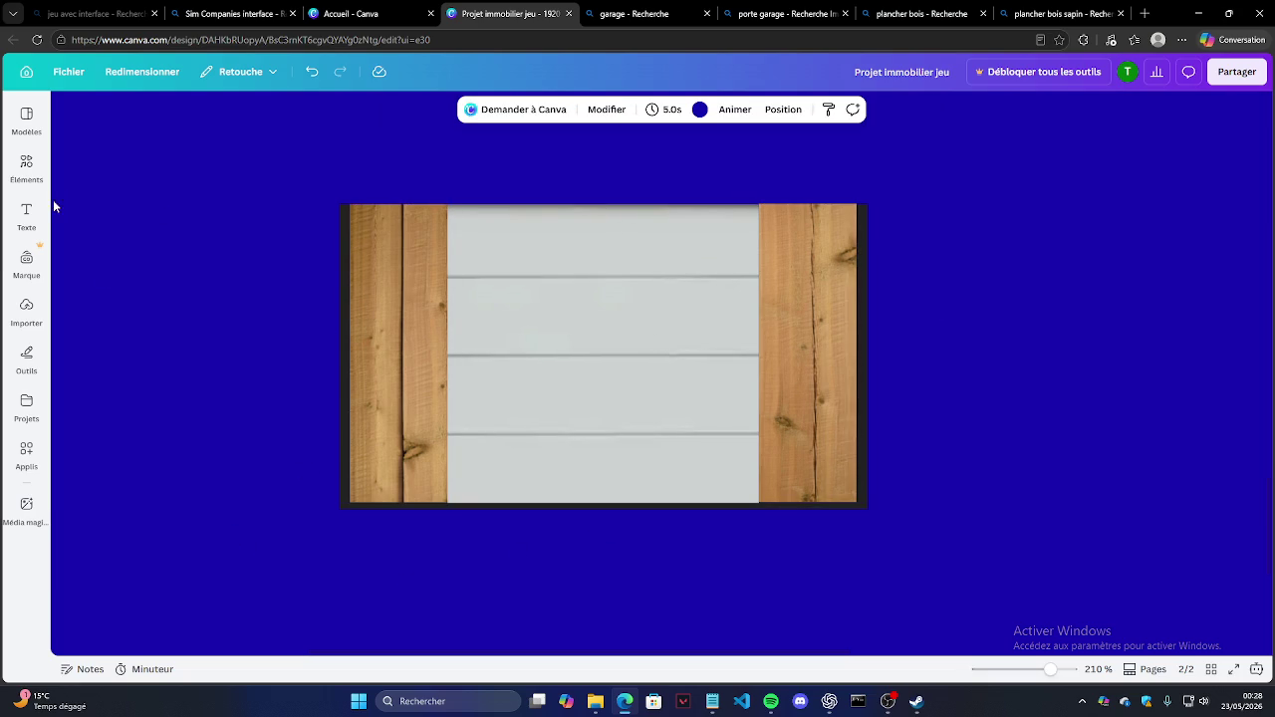
{"action": "left_click", "coordinate": [26, 214]}
Step: Search Éléments for 'ombre' shadow graphics
{"action": "left_click", "coordinate": [418, 343]}
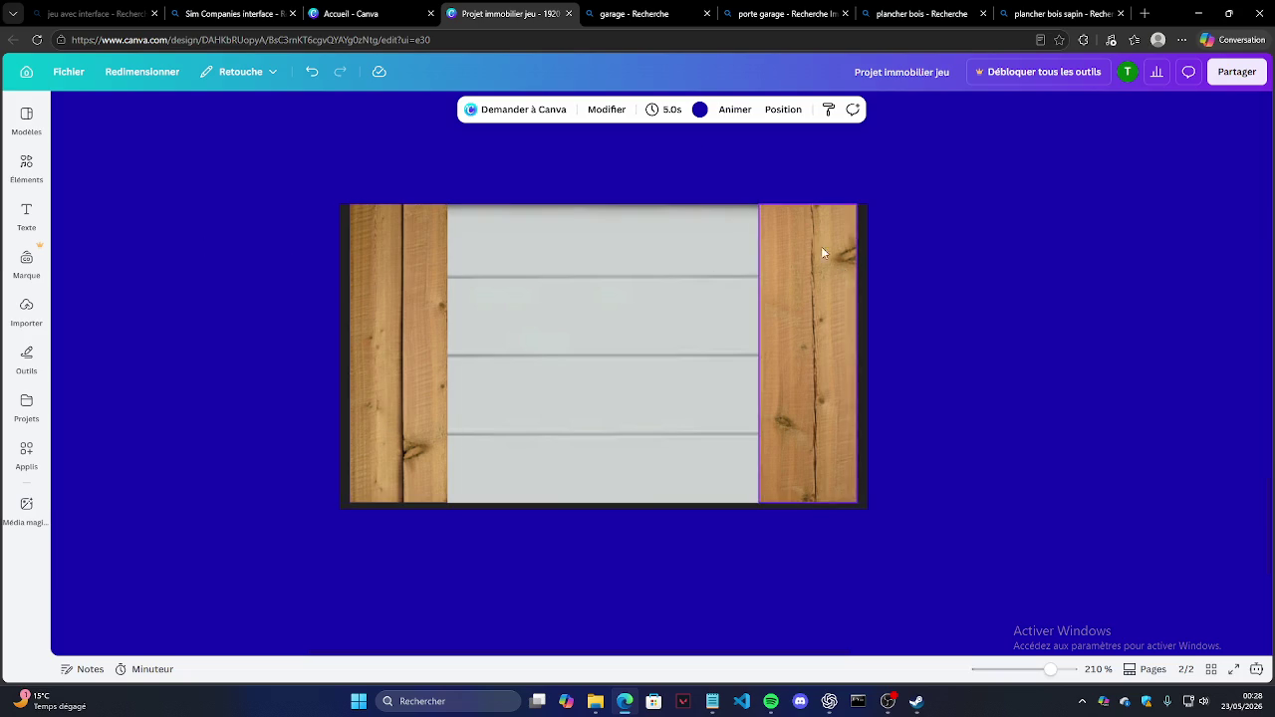
{"action": "left_click", "coordinate": [27, 167]}
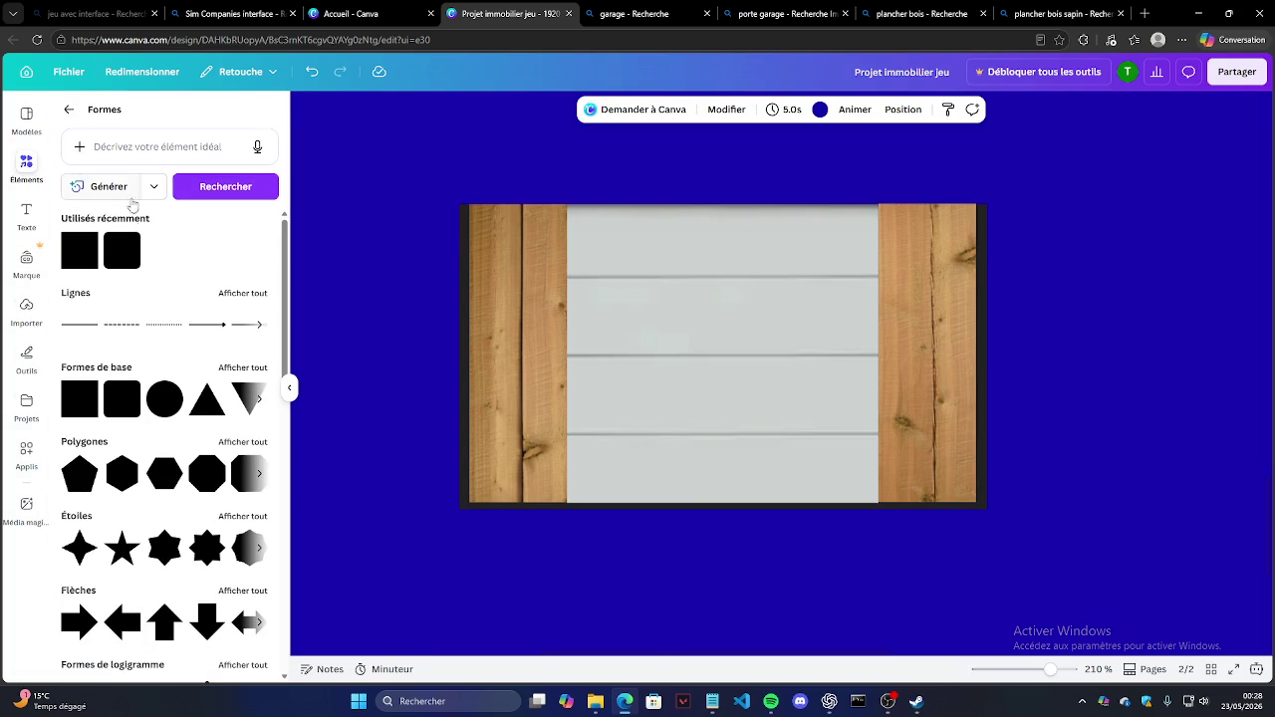
{"action": "left_click", "coordinate": [103, 151]}
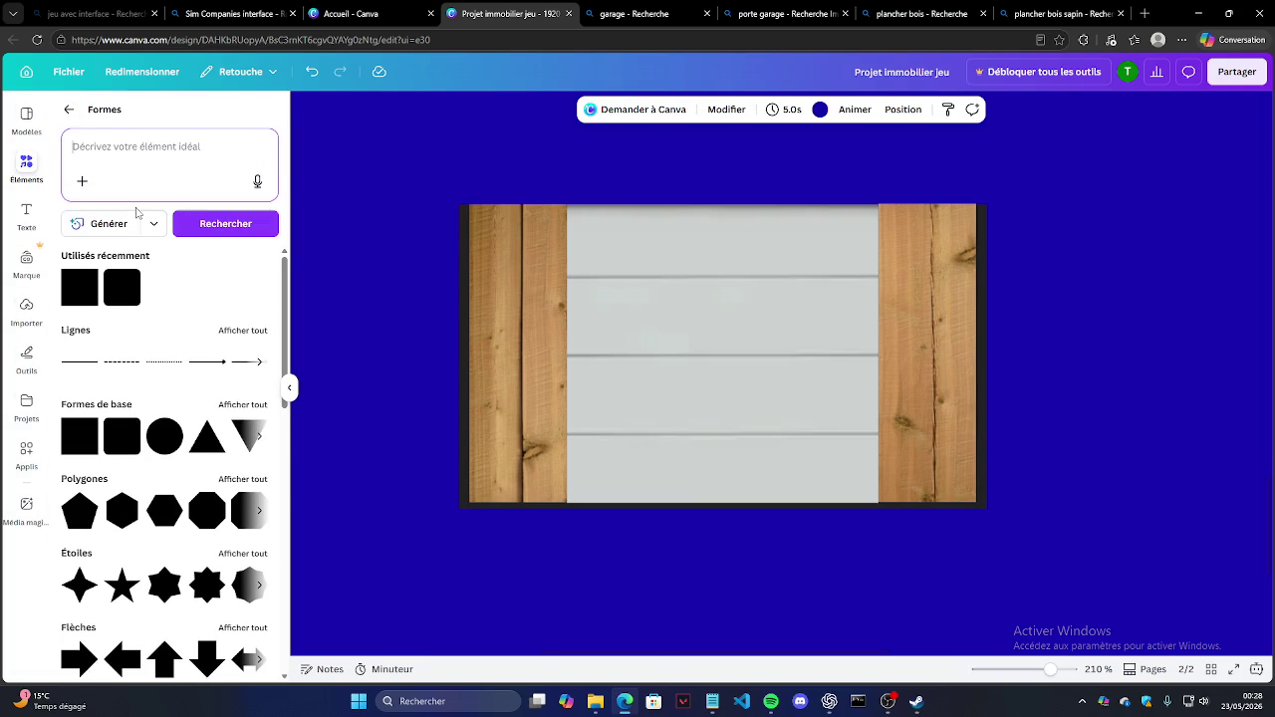
{"action": "left_click", "coordinate": [39, 169]}
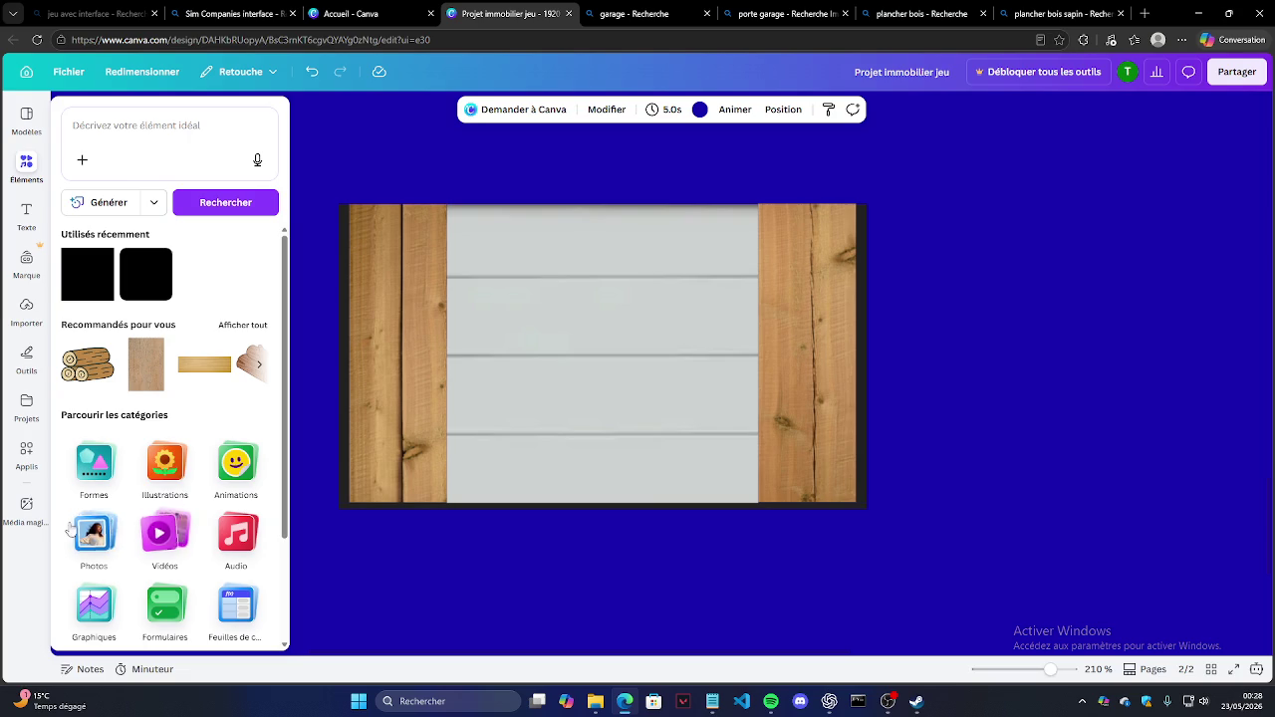
{"action": "scroll", "coordinate": [184, 562], "scroll_direction": "down", "scroll_amount": 2}
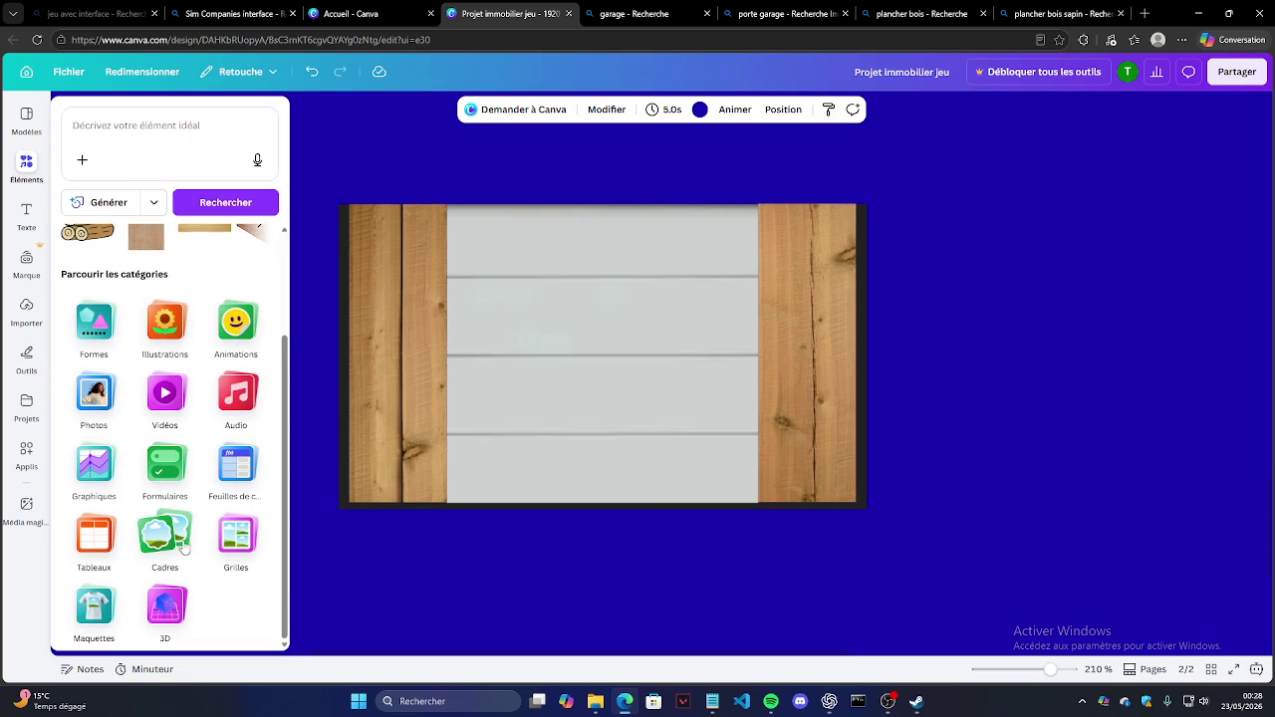
{"action": "left_click", "coordinate": [142, 161]}
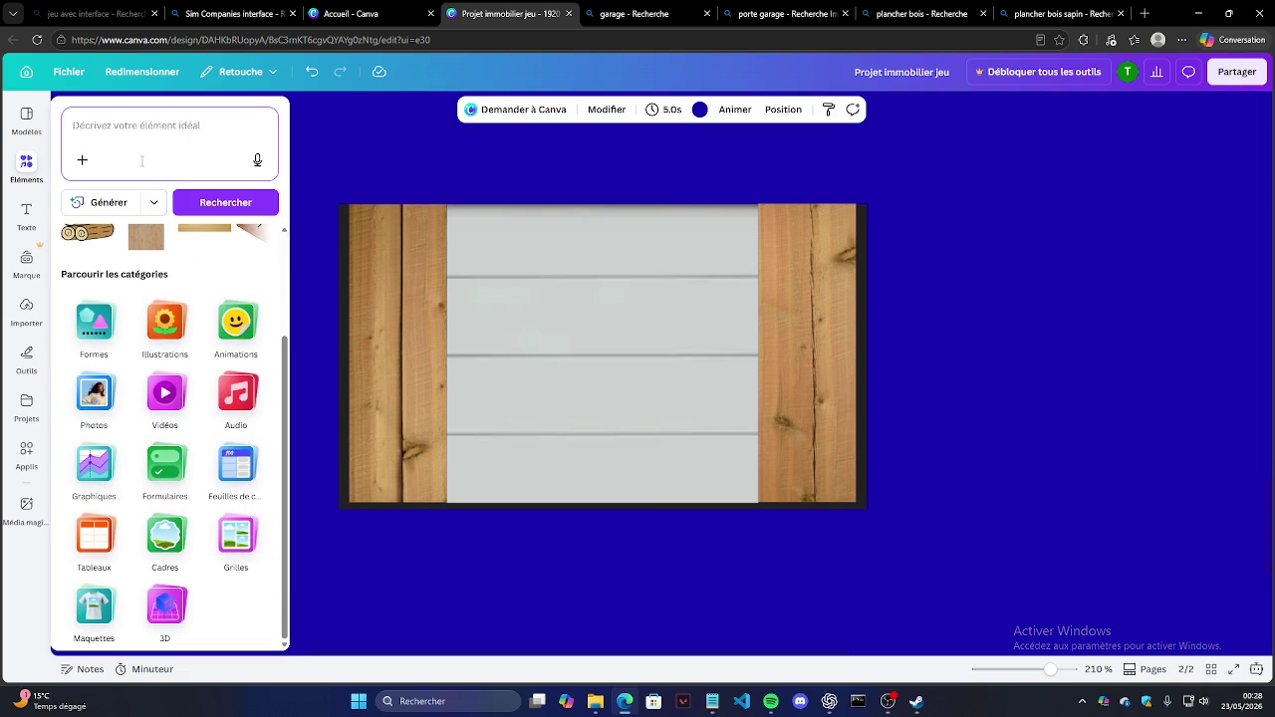
{"action": "type", "text": "cmbre"}
{"action": "left_click", "coordinate": [132, 272]}
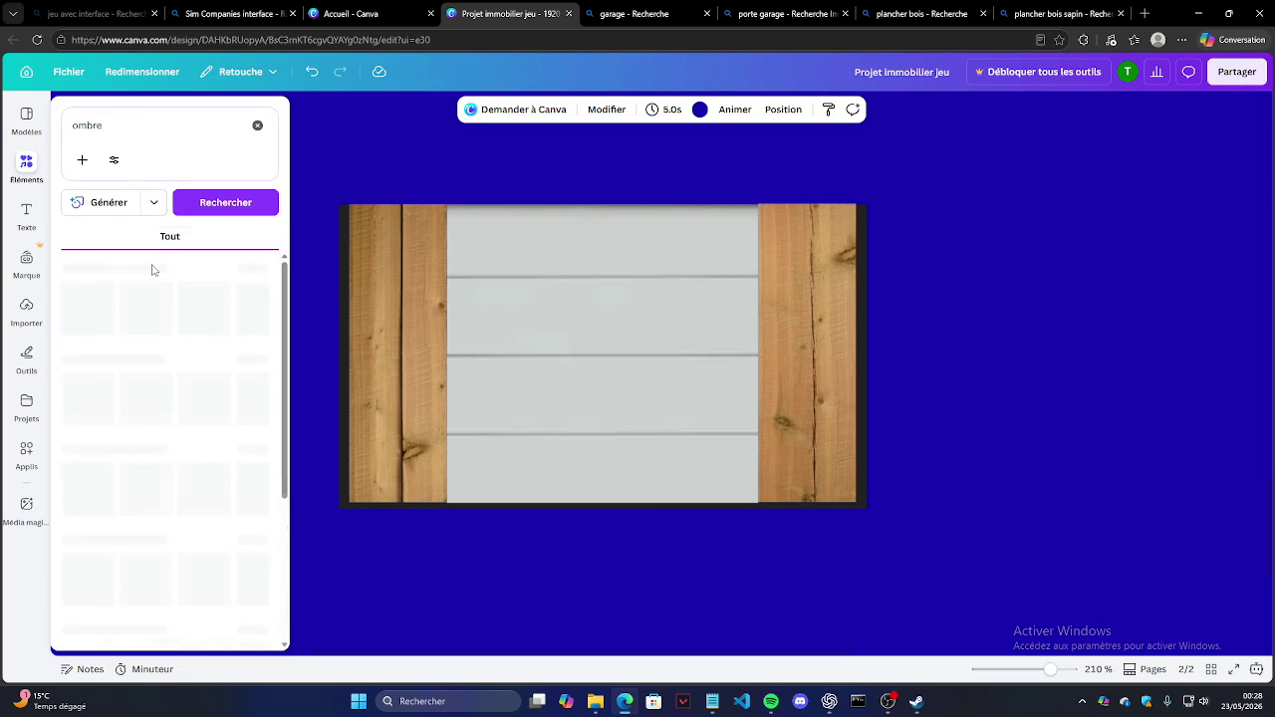
Step: Place a shadow photo, shrink it, then delete the watermarked banner
{"action": "mouse_move", "coordinate": [117, 404]}
{"action": "left_mouse_down"}
{"action": "mouse_move", "coordinate": [407, 436]}
{"action": "mouse_move", "coordinate": [568, 163]}
{"action": "left_mouse_up"}
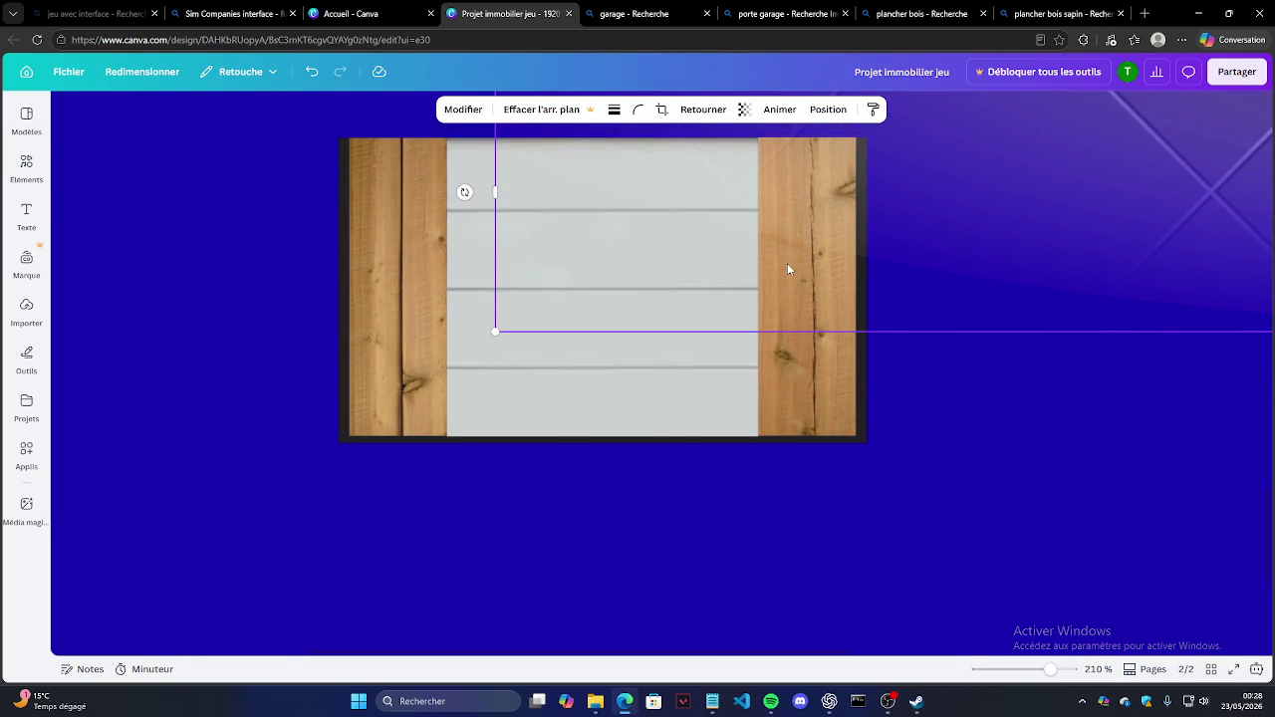
{"action": "scroll", "coordinate": [785, 261], "scroll_direction": "down", "scroll_amount": 3}
{"action": "scroll", "coordinate": [737, 235], "scroll_direction": "down", "scroll_amount": 2}
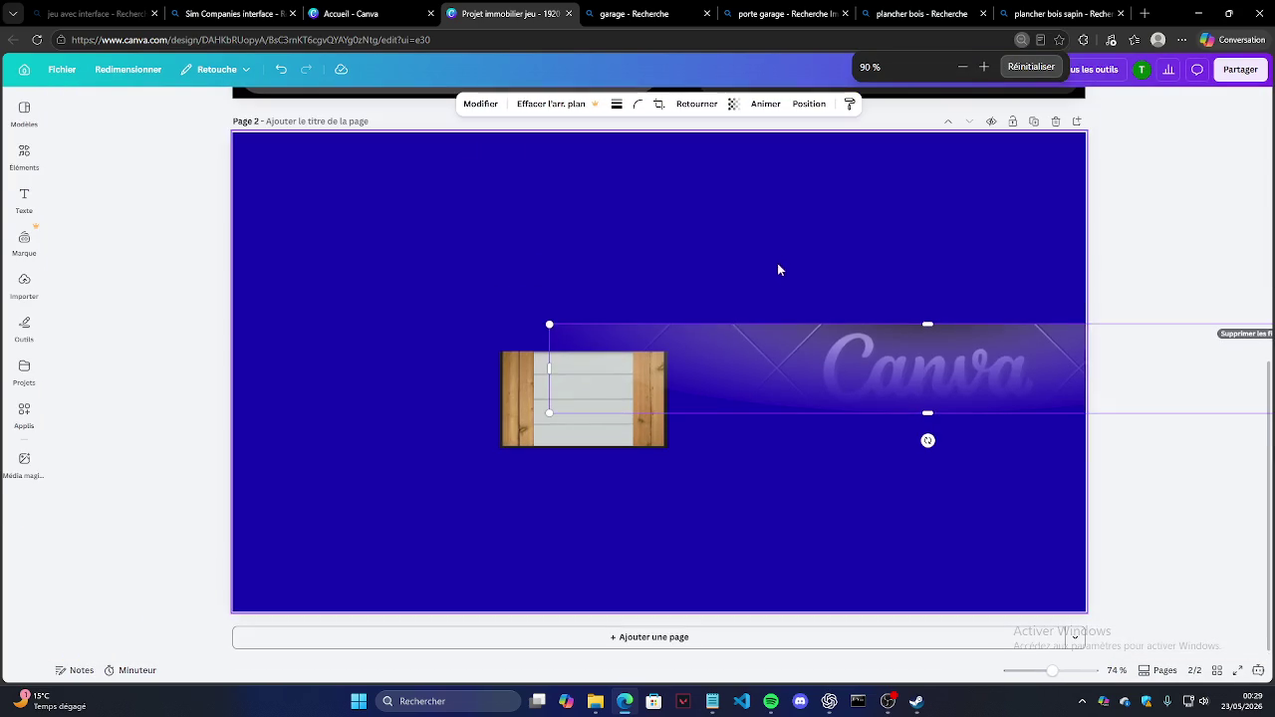
{"action": "left_click_drag", "start_coordinate": [1004, 370], "coordinate": [762, 367]}
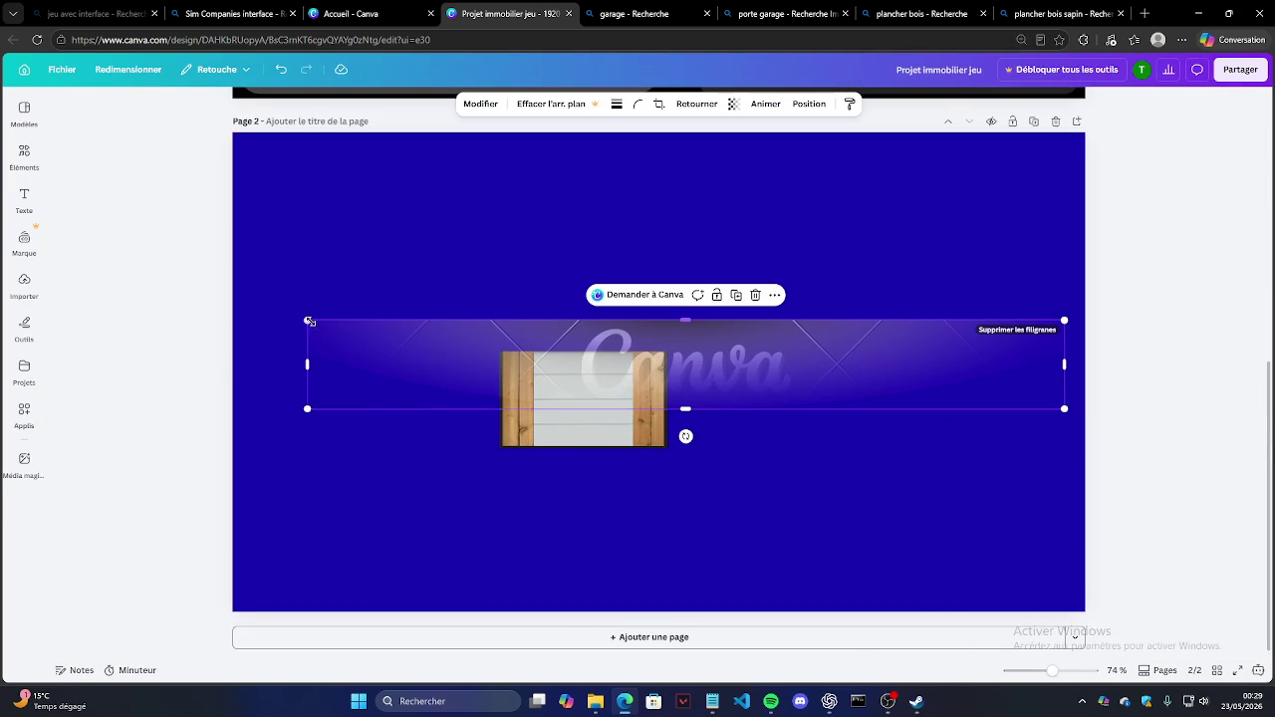
{"action": "left_click_drag", "start_coordinate": [311, 320], "coordinate": [854, 386]}
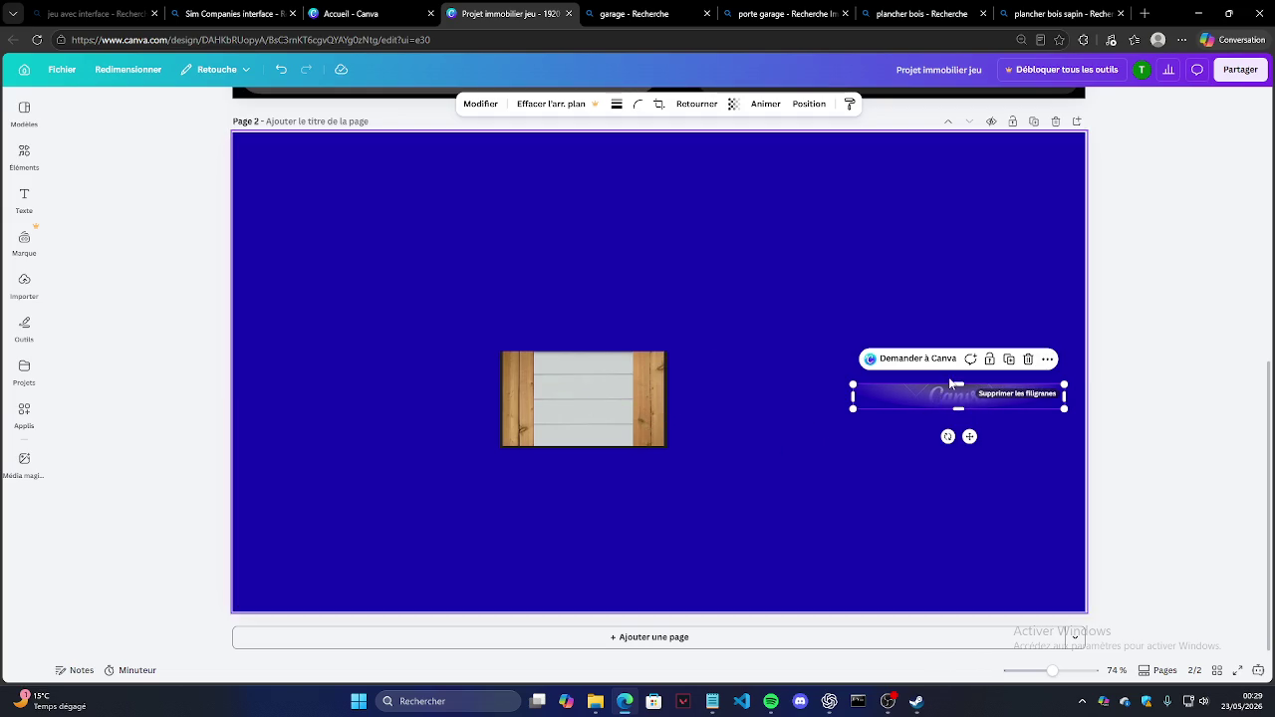
{"action": "key", "text": "Delete"}
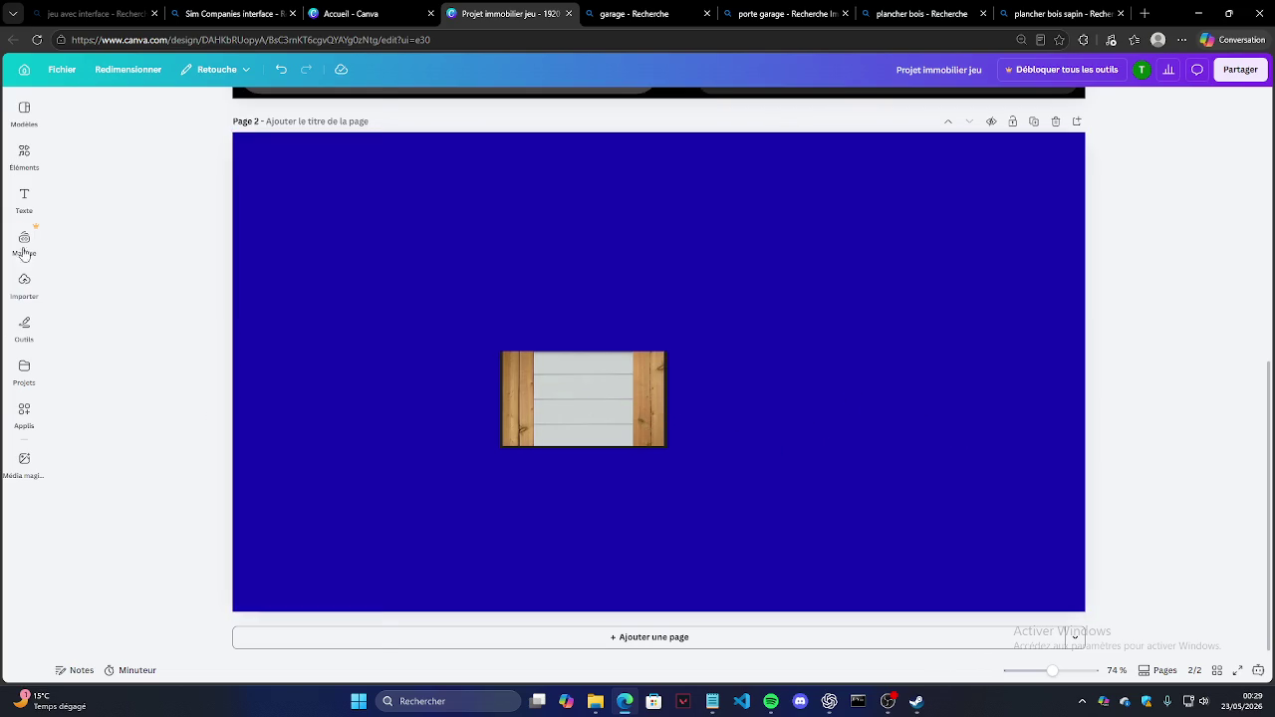
Step: Return to the ombre results and filter them to Illustrations
{"action": "left_click", "coordinate": [24, 198]}
{"action": "left_click", "coordinate": [24, 155]}
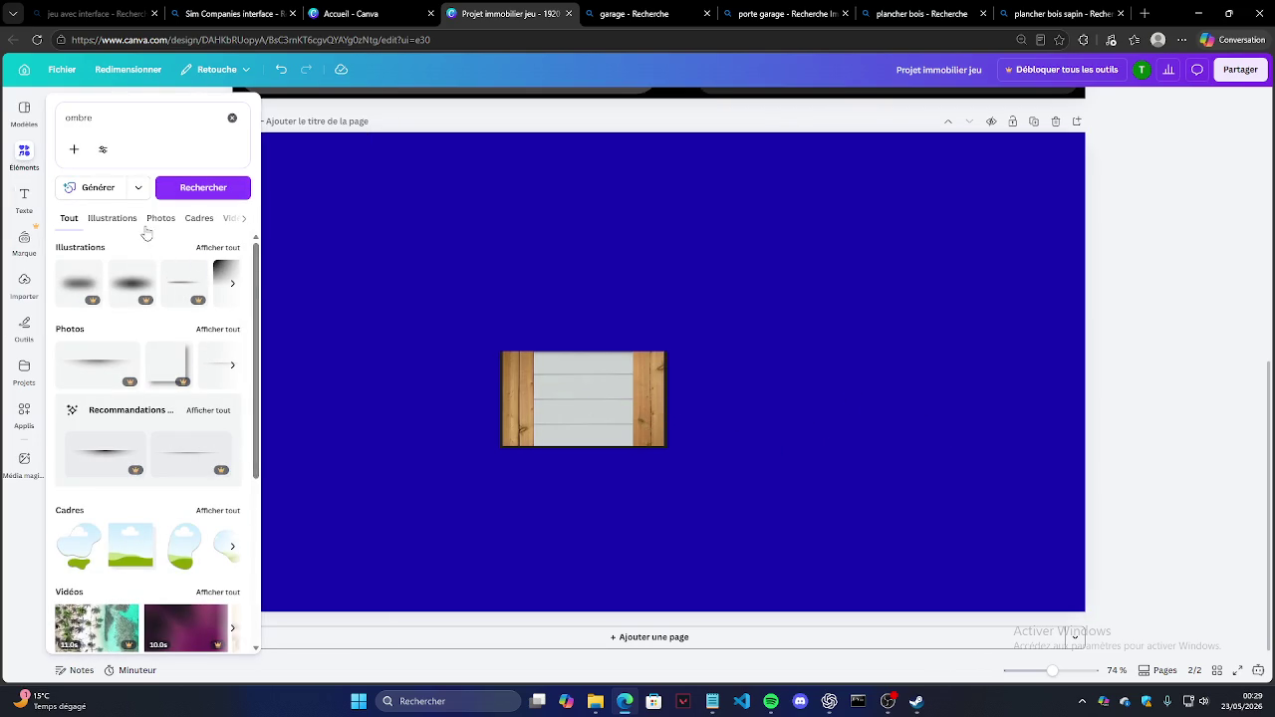
{"action": "left_click", "coordinate": [112, 219]}
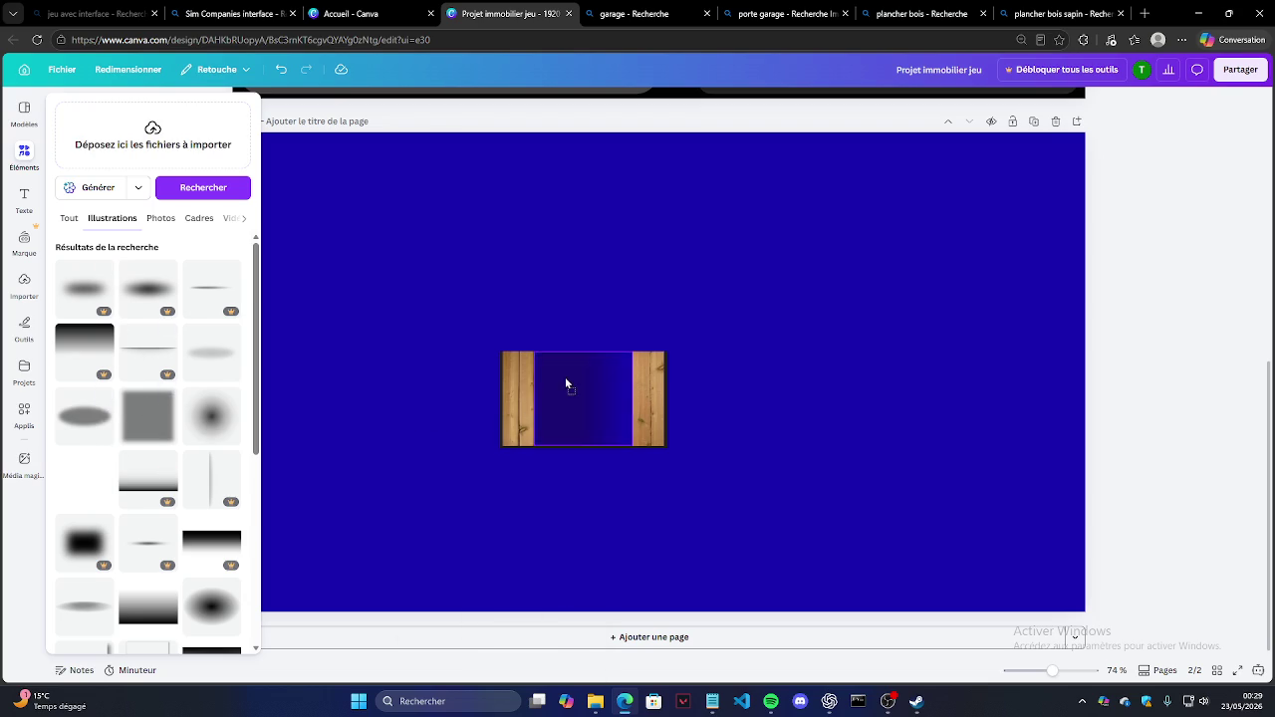
Step: Add a vertical shadow illustration as a full-height strip along the door's right edge
{"action": "mouse_move", "coordinate": [105, 472]}
{"action": "left_mouse_down"}
{"action": "mouse_move", "coordinate": [698, 219]}
{"action": "mouse_move", "coordinate": [794, 516]}
{"action": "left_mouse_up"}
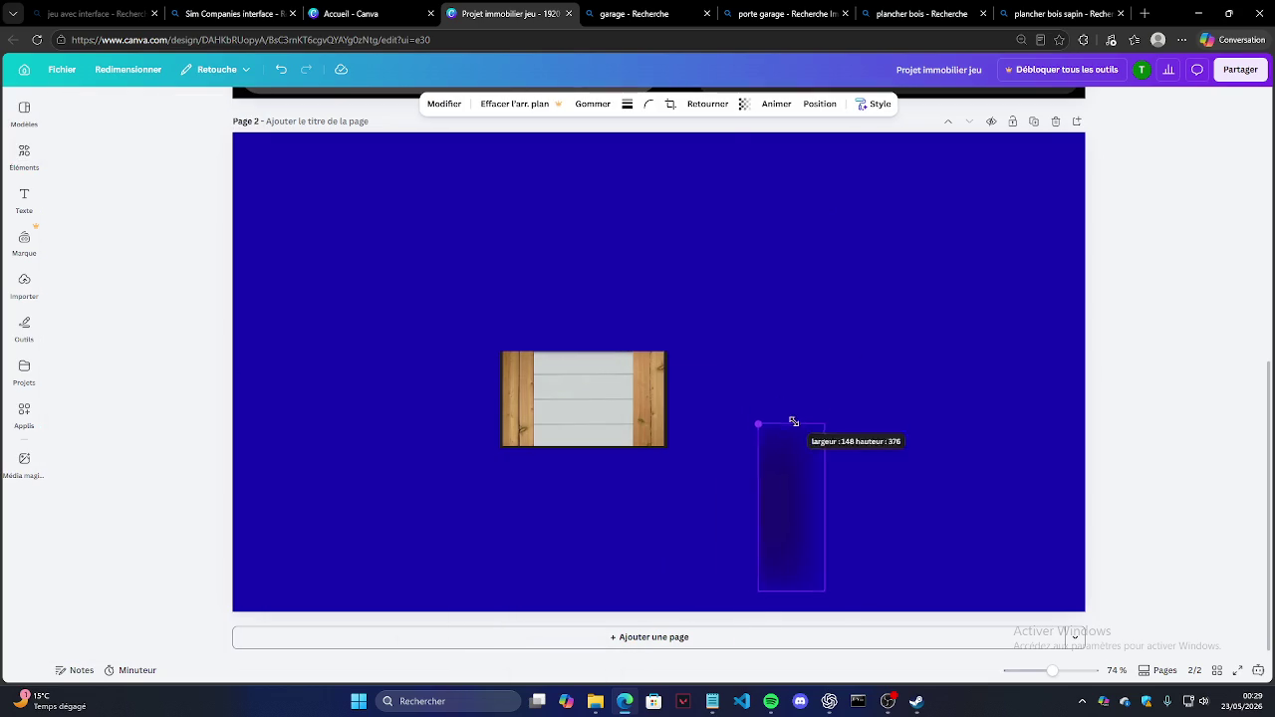
{"action": "left_click_drag", "start_coordinate": [802, 560], "coordinate": [627, 407]}
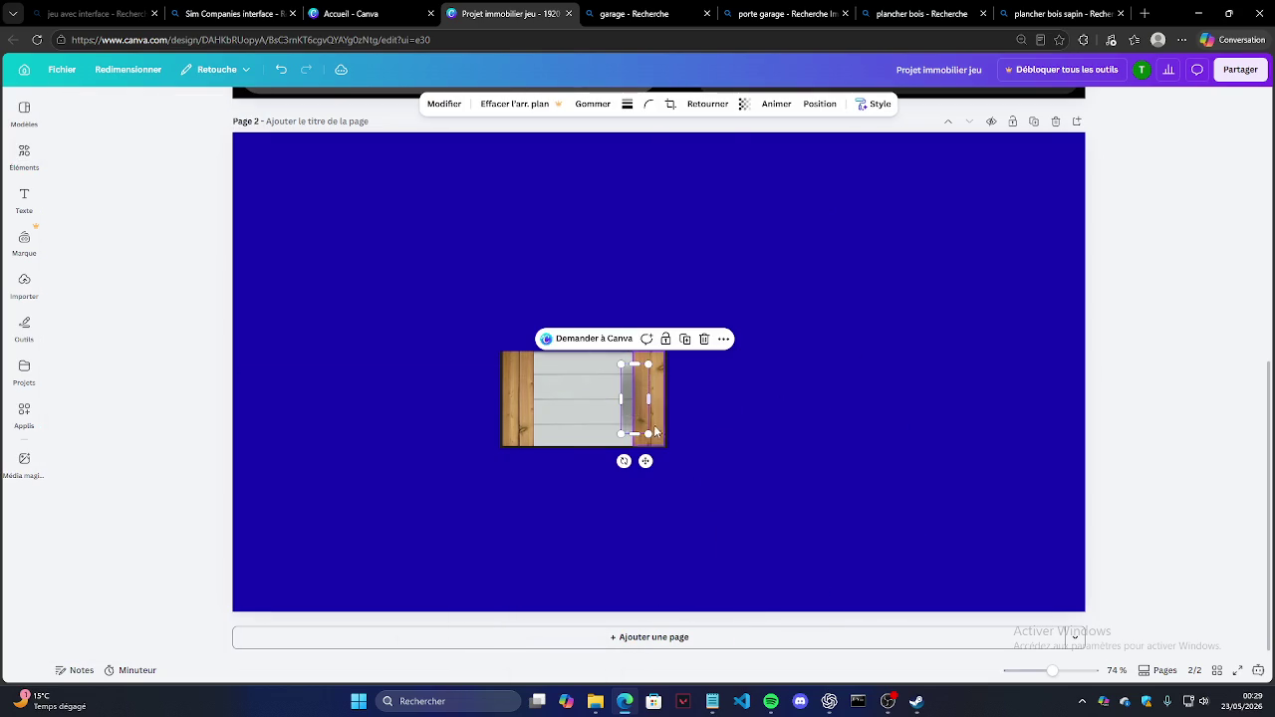
{"action": "scroll", "coordinate": [583, 404], "scroll_direction": "up", "scroll_amount": 1}
{"action": "scroll", "coordinate": [583, 404], "scroll_direction": "up", "scroll_amount": 2}
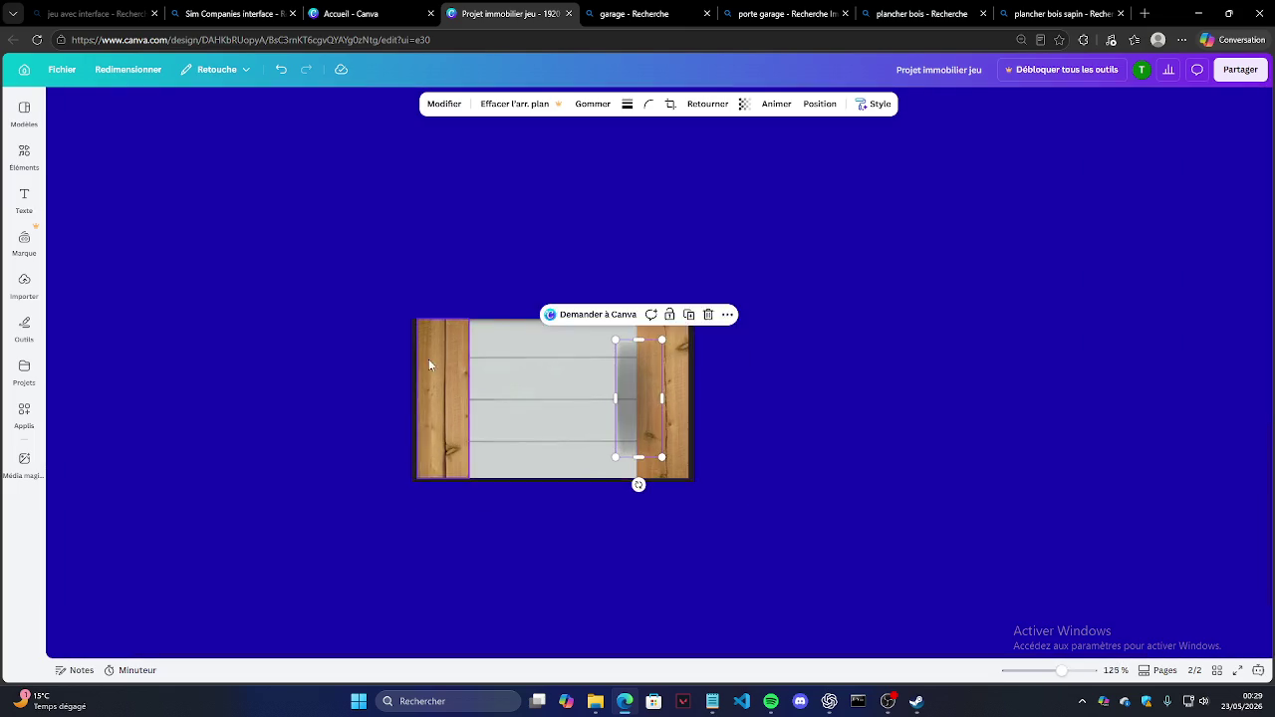
{"action": "scroll", "coordinate": [583, 404], "scroll_direction": "up", "scroll_amount": 3}
{"action": "left_click_drag", "start_coordinate": [856, 402], "coordinate": [866, 359]}
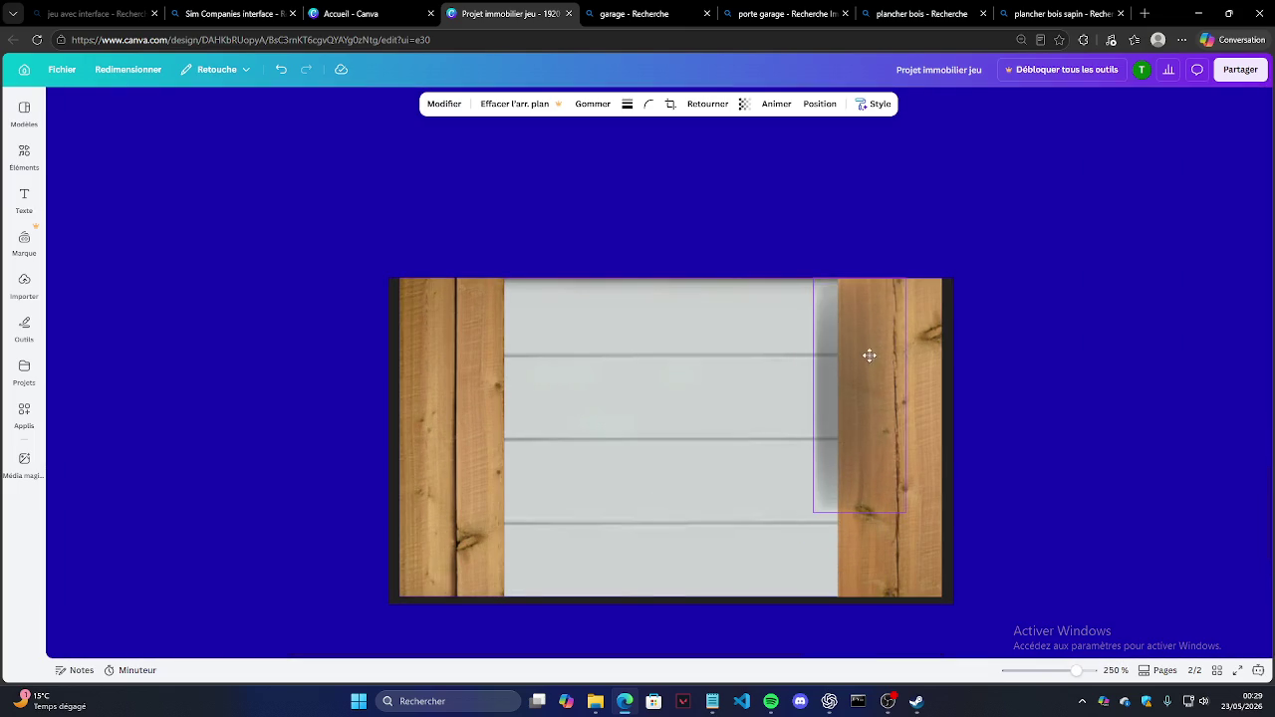
{"action": "left_click_drag", "start_coordinate": [854, 512], "coordinate": [853, 598]}
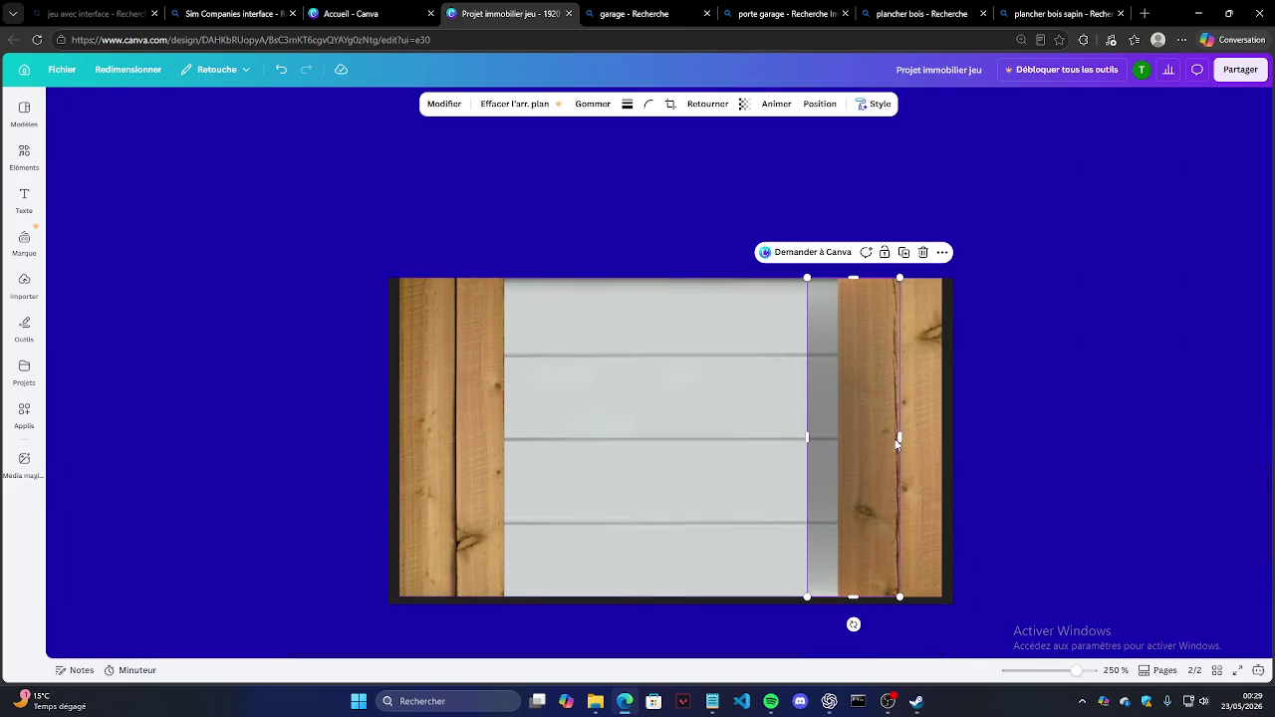
{"action": "left_click_drag", "start_coordinate": [899, 438], "coordinate": [835, 436]}
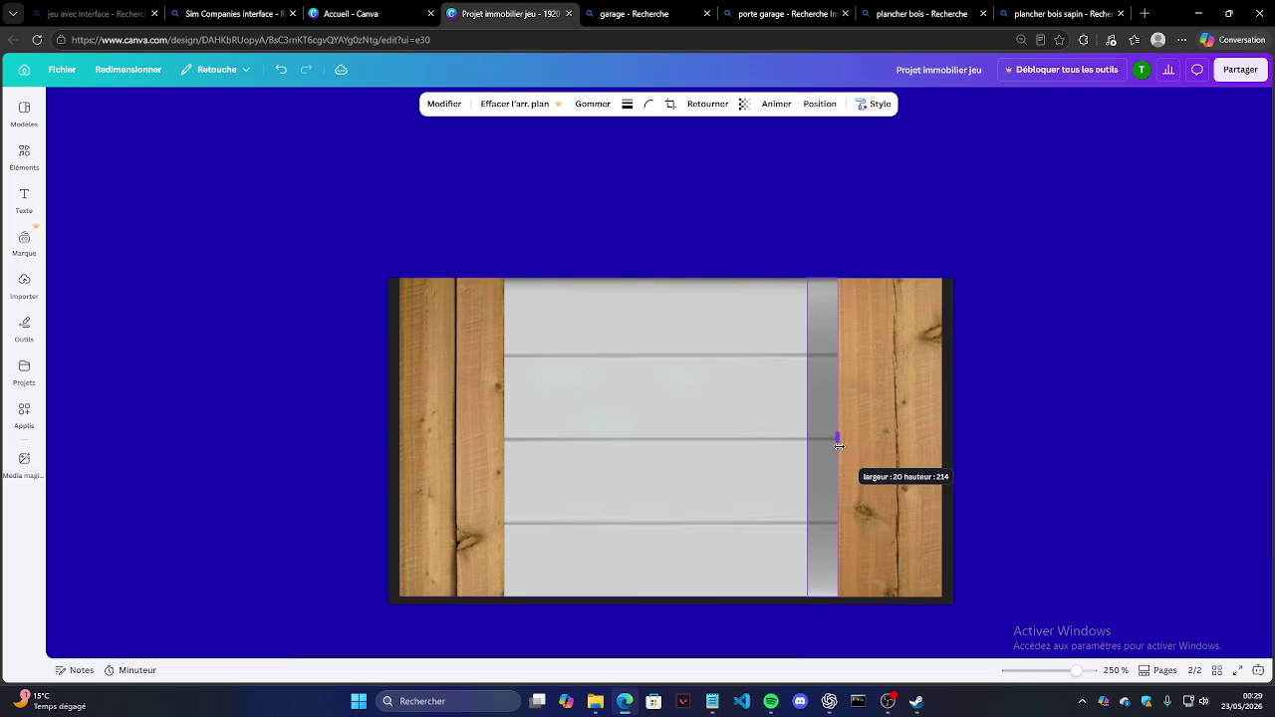
{"action": "left_click_drag", "start_coordinate": [811, 624], "coordinate": [832, 273]}
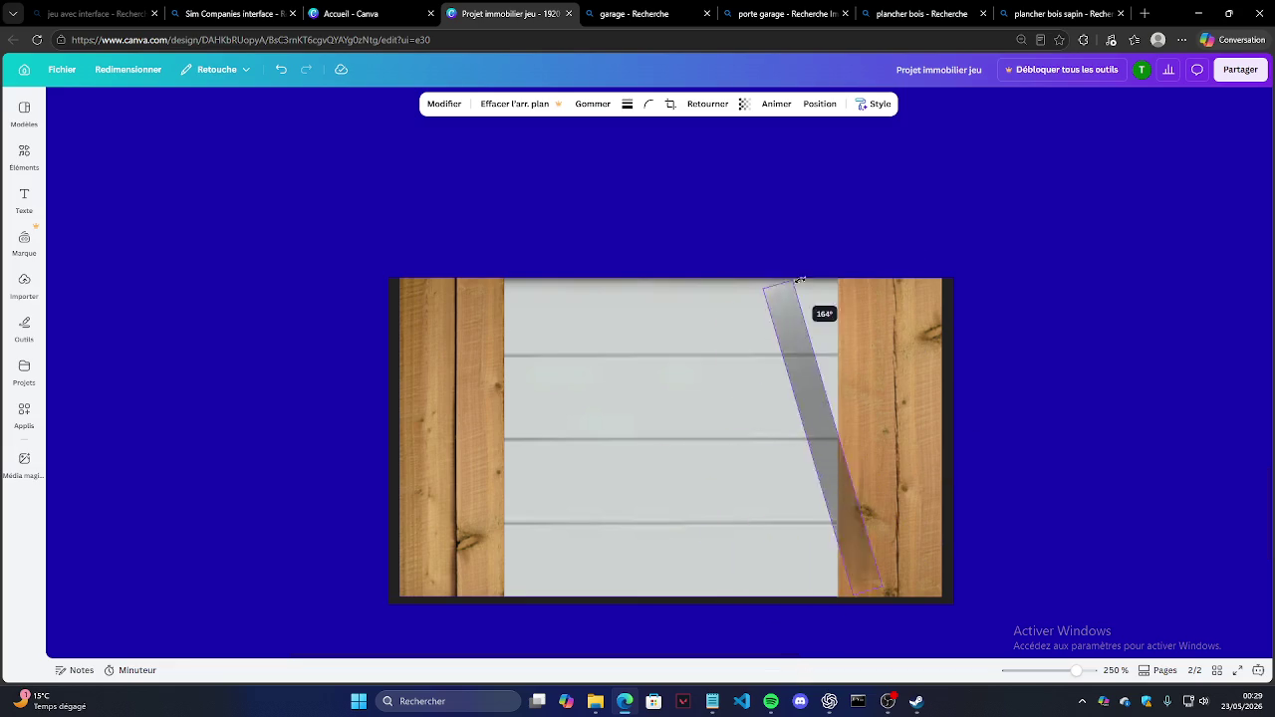
{"action": "mouse_move", "coordinate": [805, 439]}
{"action": "left_mouse_down"}
{"action": "mouse_move", "coordinate": [692, 450]}
{"action": "mouse_move", "coordinate": [709, 448]}
{"action": "left_mouse_up"}
{"action": "left_click_drag", "start_coordinate": [837, 437], "coordinate": [858, 437]}
Step: Duplicate the shadow strip and move the copy to the door's left side
{"action": "left_click", "coordinate": [834, 252]}
{"action": "left_click_drag", "start_coordinate": [824, 353], "coordinate": [564, 353]}
{"action": "mouse_move", "coordinate": [464, 437]}
{"action": "left_mouse_down"}
{"action": "mouse_move", "coordinate": [513, 320]}
{"action": "mouse_move", "coordinate": [774, 349]}
{"action": "mouse_move", "coordinate": [803, 447]}
{"action": "left_mouse_up"}
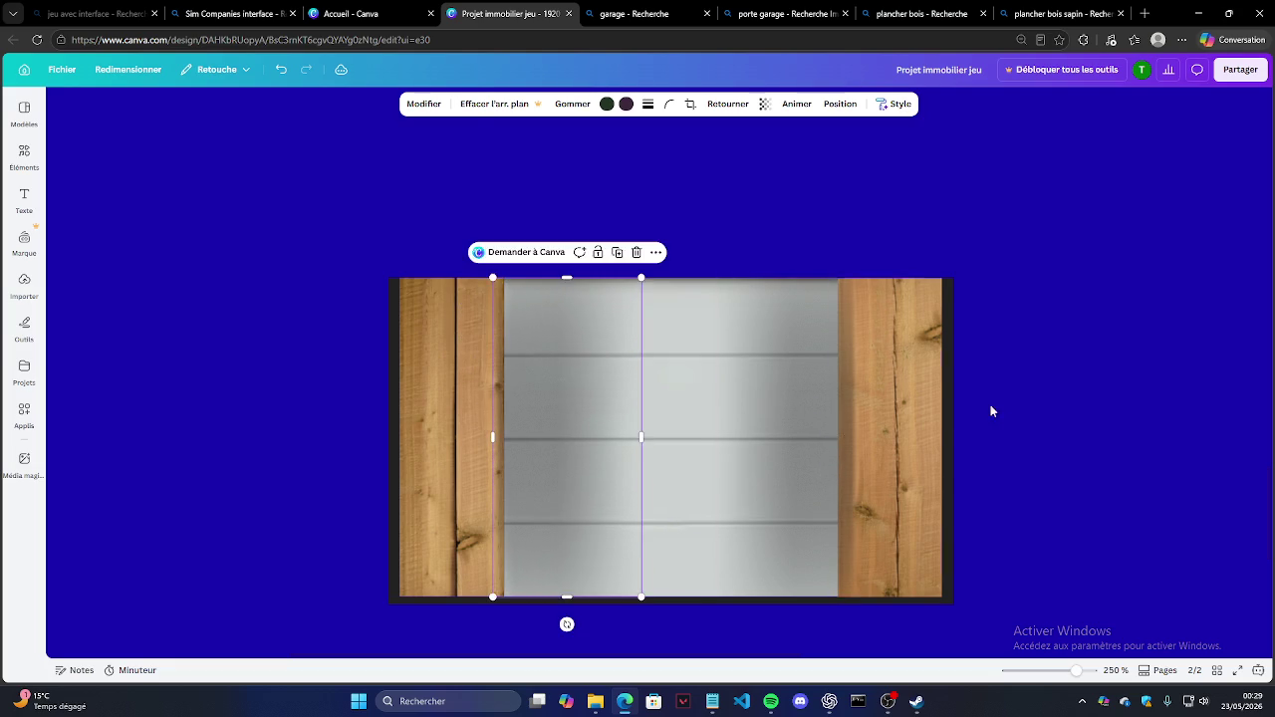
Step: Duplicate the dark edge line on the left post and resize the copy's width
{"action": "left_click", "coordinate": [949, 411]}
{"action": "scroll", "coordinate": [737, 387], "scroll_direction": "down", "scroll_amount": 3}
{"action": "scroll", "coordinate": [657, 367], "scroll_direction": "down", "scroll_amount": 3}
{"action": "scroll", "coordinate": [458, 368], "scroll_direction": "down", "scroll_amount": 2}
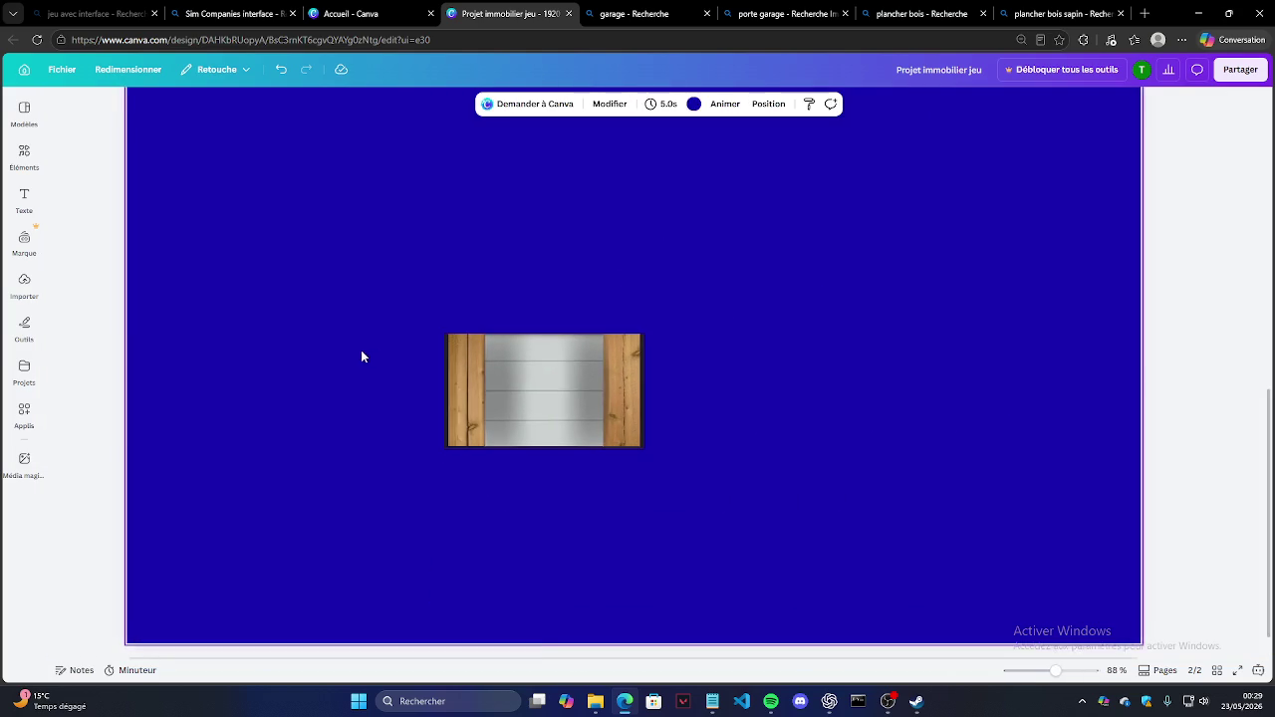
{"action": "scroll", "coordinate": [726, 355], "scroll_direction": "down", "scroll_amount": 1}
{"action": "scroll", "coordinate": [421, 339], "scroll_direction": "down", "scroll_amount": 1}
{"action": "scroll", "coordinate": [457, 359], "scroll_direction": "up", "scroll_amount": 3}
{"action": "scroll", "coordinate": [458, 360], "scroll_direction": "up", "scroll_amount": 1}
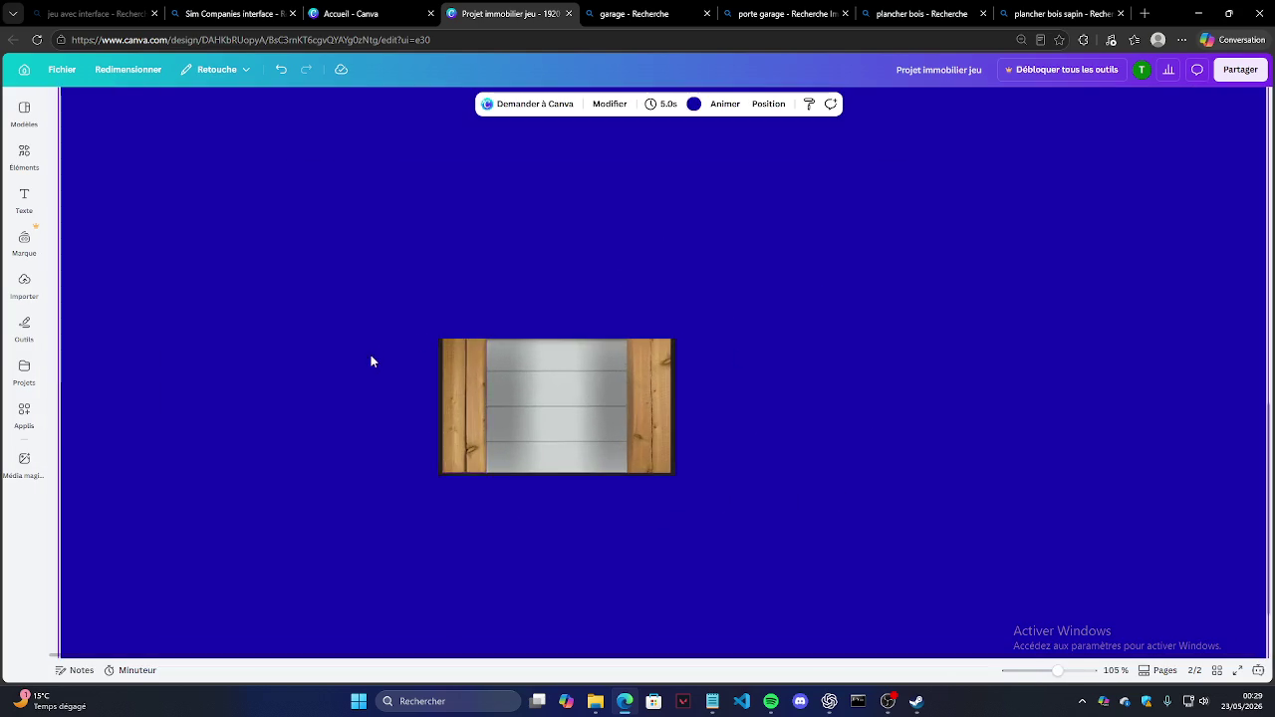
{"action": "scroll", "coordinate": [373, 361], "scroll_direction": "up", "scroll_amount": 2}
{"action": "scroll", "coordinate": [549, 396], "scroll_direction": "up", "scroll_amount": 2}
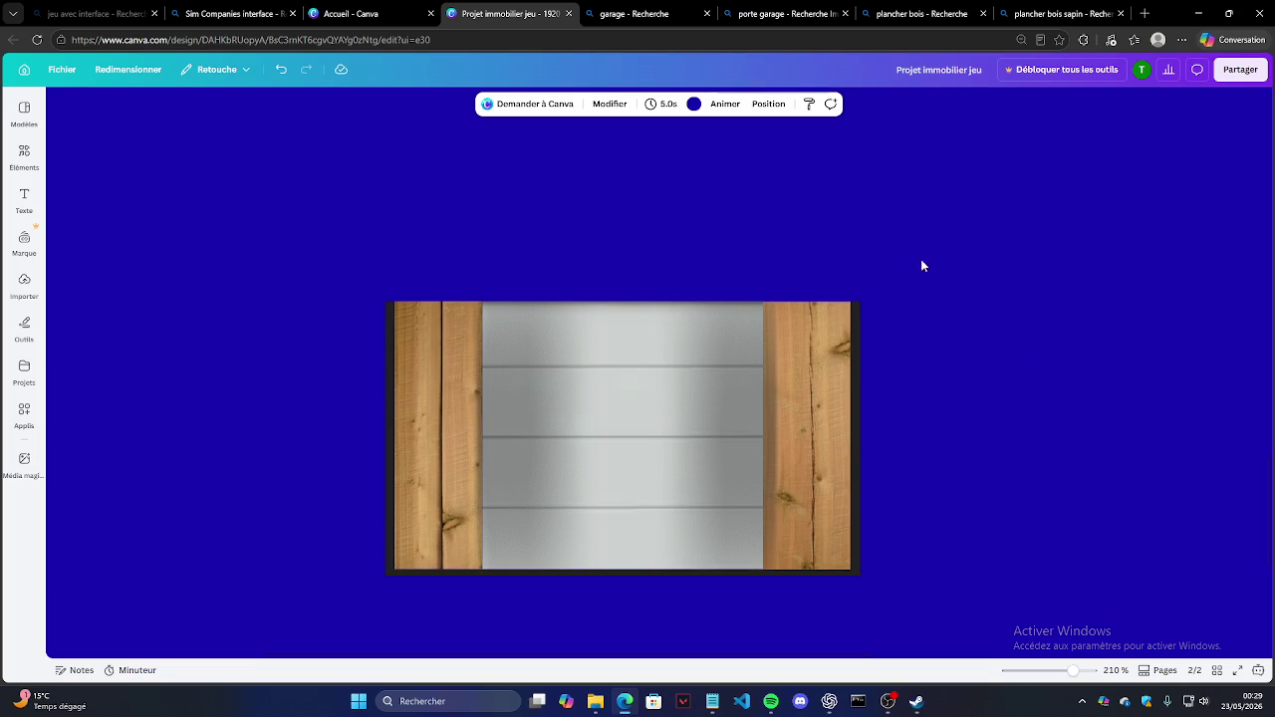
{"action": "scroll", "coordinate": [461, 316], "scroll_direction": "up", "scroll_amount": 2}
{"action": "scroll", "coordinate": [445, 459], "scroll_direction": "down", "scroll_amount": 2}
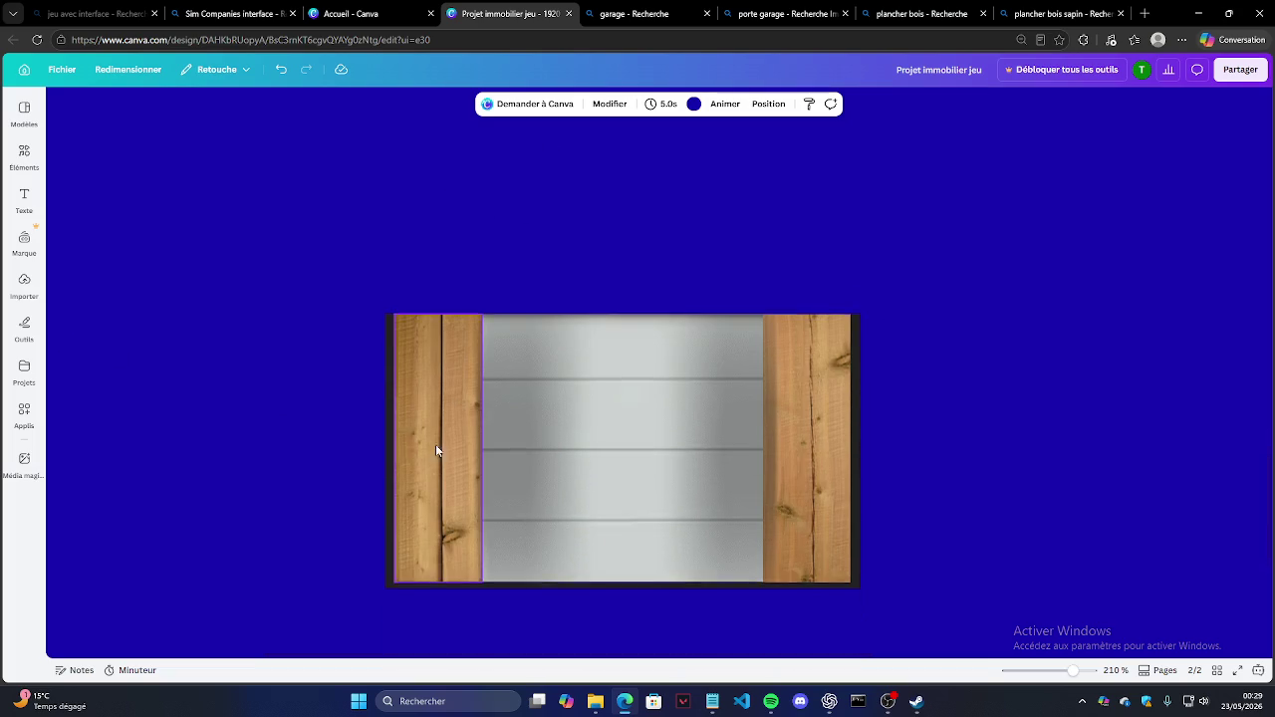
{"action": "left_click", "coordinate": [389, 402]}
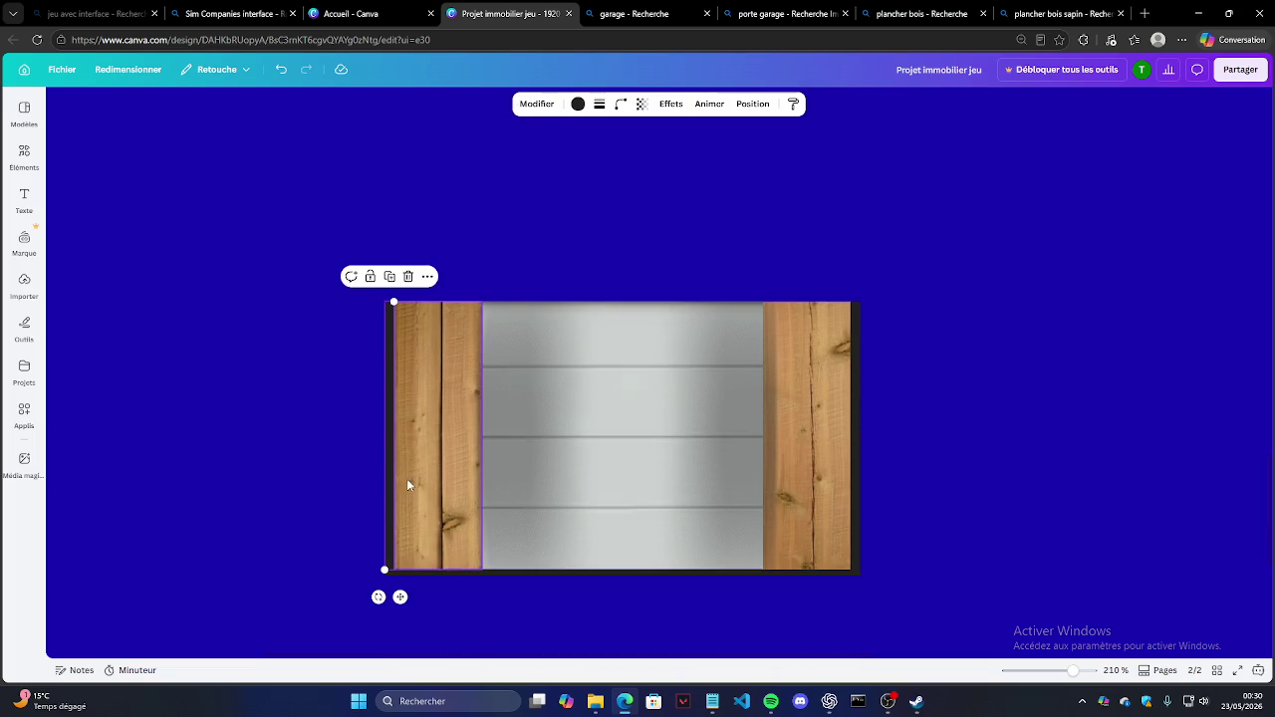
{"action": "left_click", "coordinate": [388, 276]}
{"action": "mouse_move", "coordinate": [412, 455]}
{"action": "left_mouse_down"}
{"action": "mouse_move", "coordinate": [404, 232]}
{"action": "mouse_move", "coordinate": [405, 339]}
{"action": "mouse_move", "coordinate": [393, 338]}
{"action": "left_mouse_up"}
Step: Duplicate the vertical dark line again and move the copy left of the garage
{"action": "left_click", "coordinate": [389, 276]}
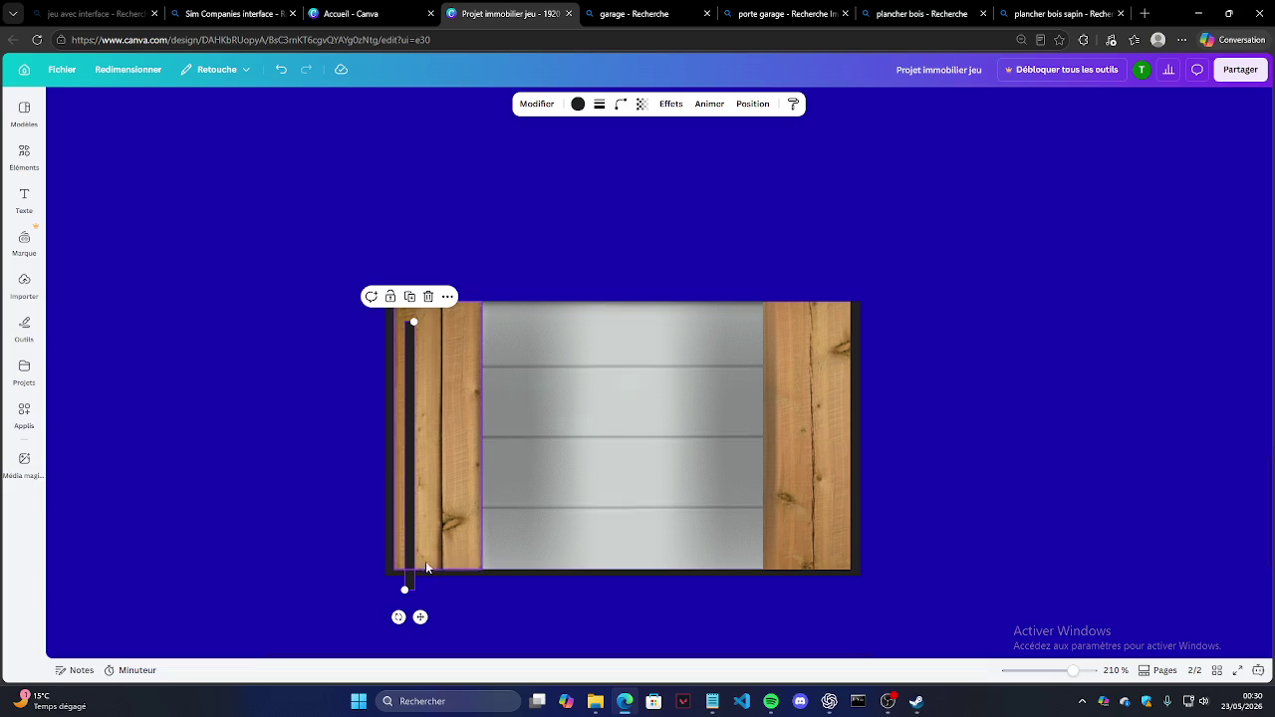
{"action": "left_click_drag", "start_coordinate": [420, 616], "coordinate": [296, 555]}
{"action": "left_click", "coordinate": [354, 410]}
{"action": "left_click_drag", "start_coordinate": [362, 262], "coordinate": [833, 625]}
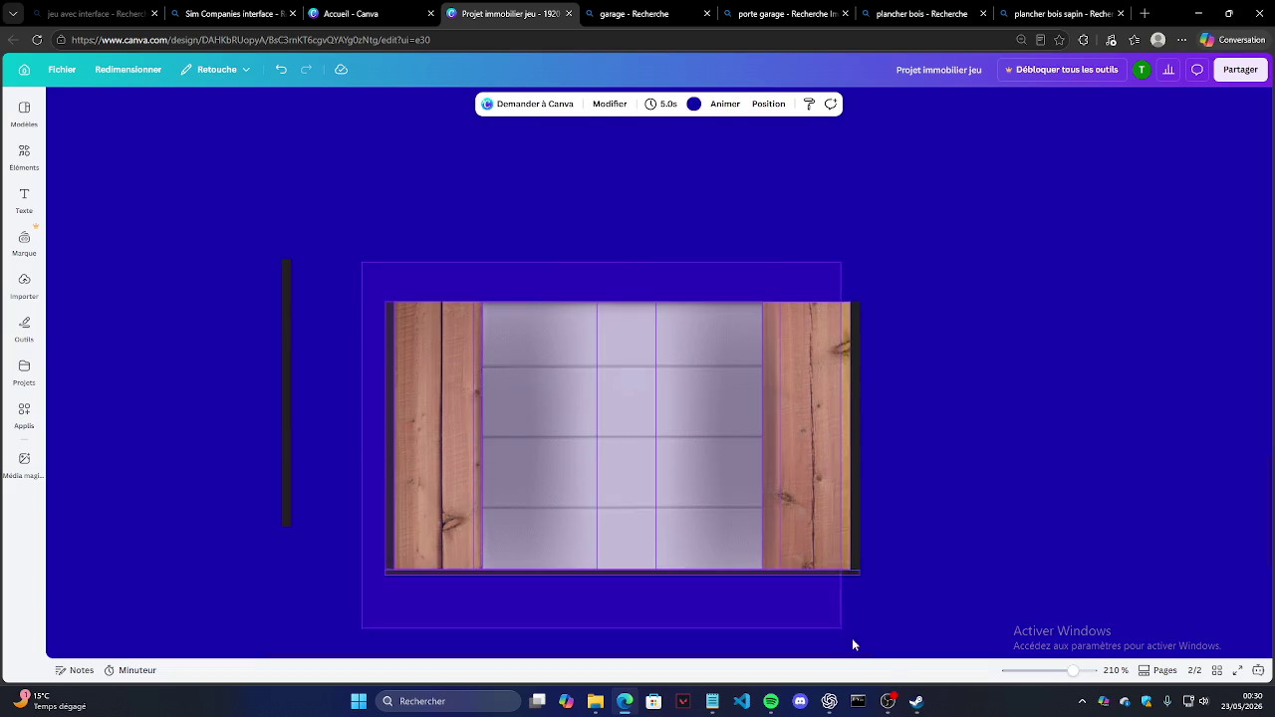
{"action": "key", "text": "Escape"}
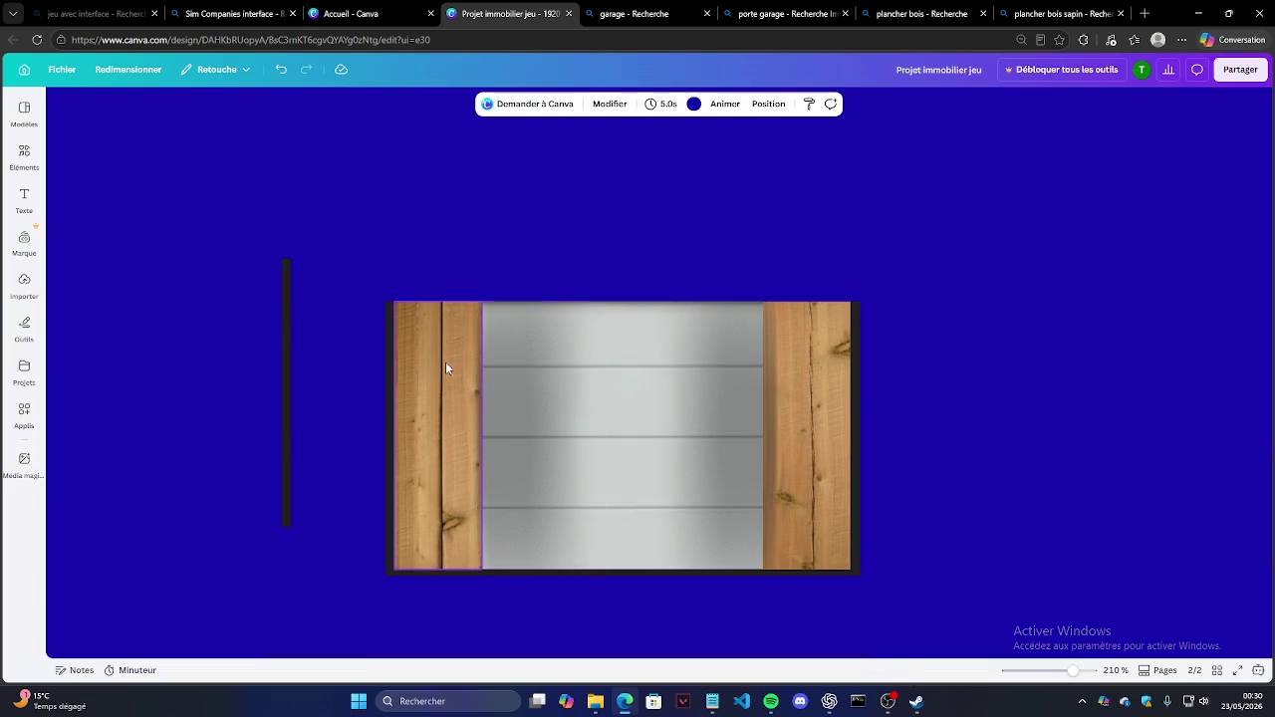
{"action": "scroll", "coordinate": [315, 480], "scroll_direction": "up", "scroll_amount": 2}
Step: Move the dark line above the door and tilt it to about 39° at the top-left corner
{"action": "mouse_move", "coordinate": [286, 468]}
{"action": "left_mouse_down"}
{"action": "mouse_move", "coordinate": [400, 261]}
{"action": "mouse_move", "coordinate": [389, 262]}
{"action": "left_mouse_up"}
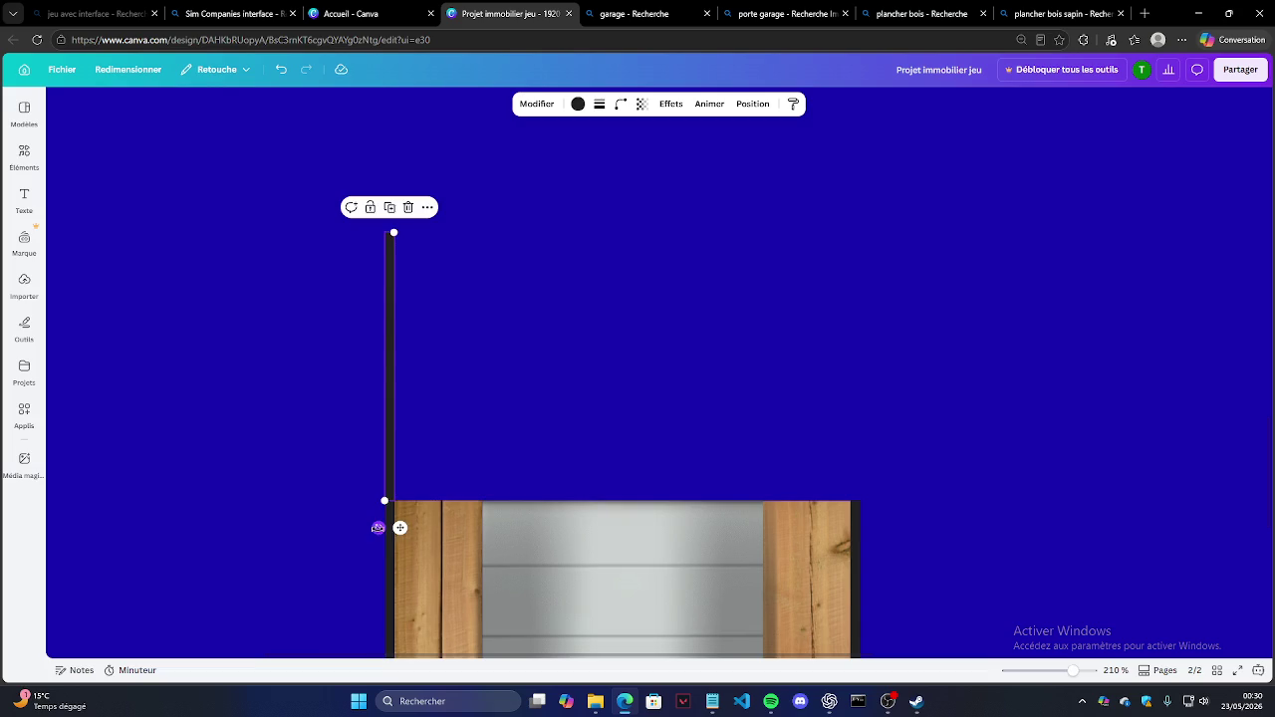
{"action": "left_click_drag", "start_coordinate": [379, 528], "coordinate": [290, 468]}
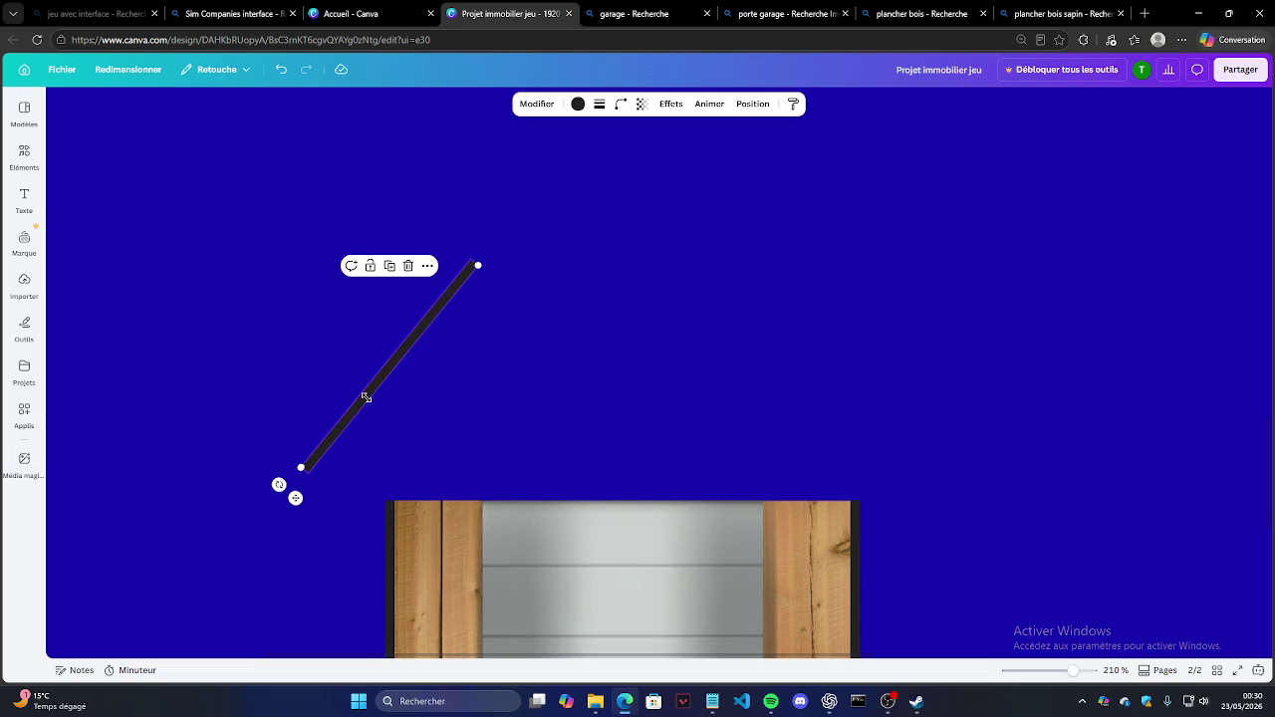
{"action": "left_click_drag", "start_coordinate": [297, 498], "coordinate": [381, 530]}
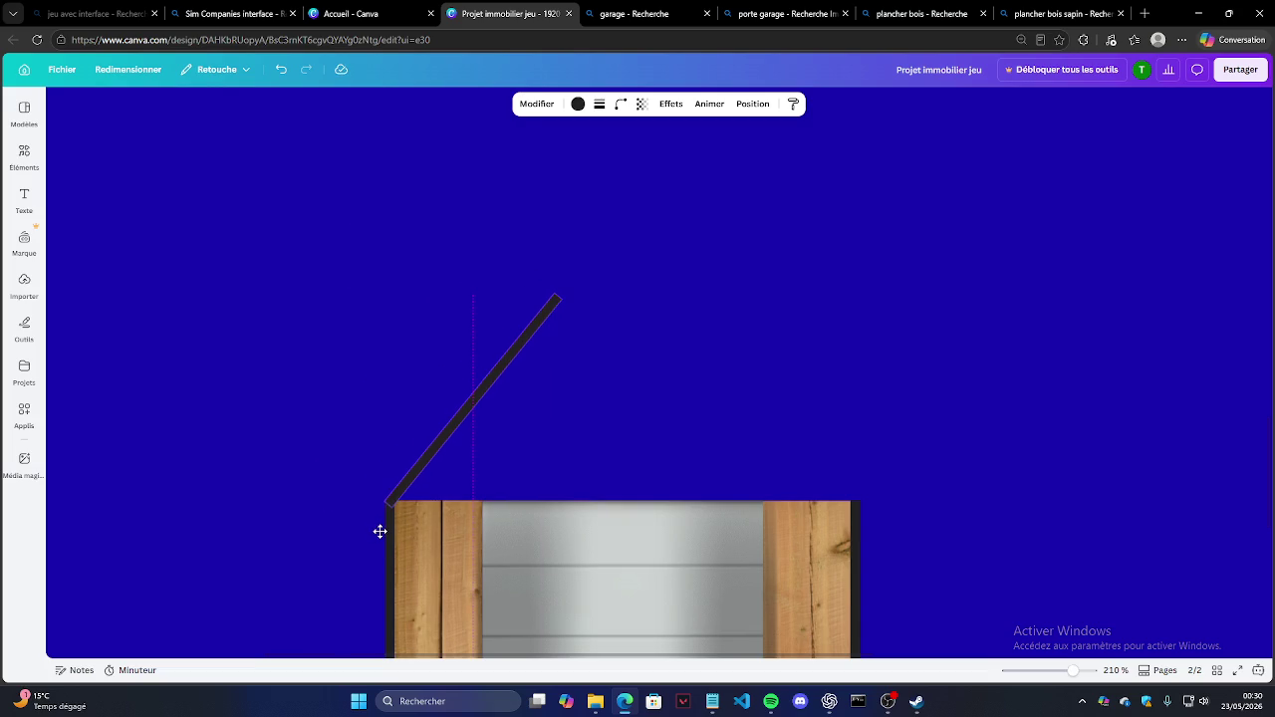
{"action": "left_click", "coordinate": [544, 469]}
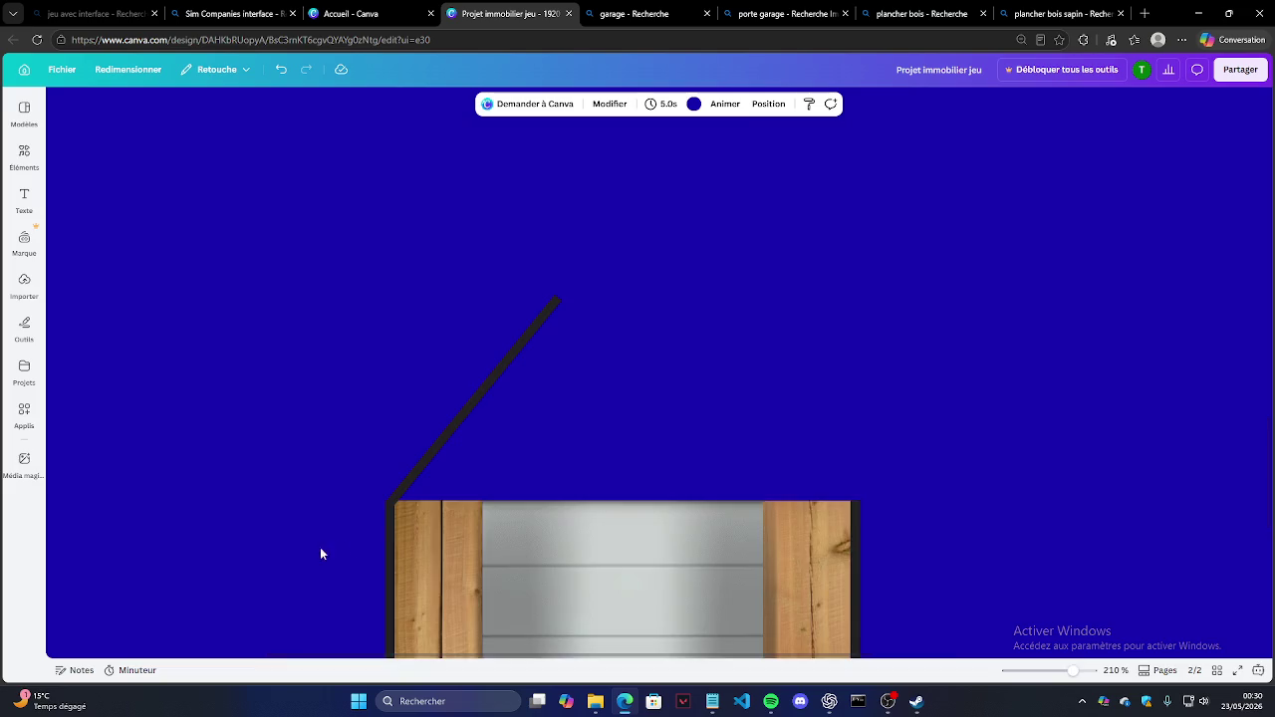
Step: Nudge the diagonal roof line so it meets the garage's top-left corner exactly
{"action": "scroll", "coordinate": [339, 550], "scroll_direction": "up", "scroll_amount": 5, "text": "ctrl"}
{"action": "left_click", "coordinate": [474, 445]}
{"action": "left_click_drag", "start_coordinate": [467, 476], "coordinate": [464, 473]}
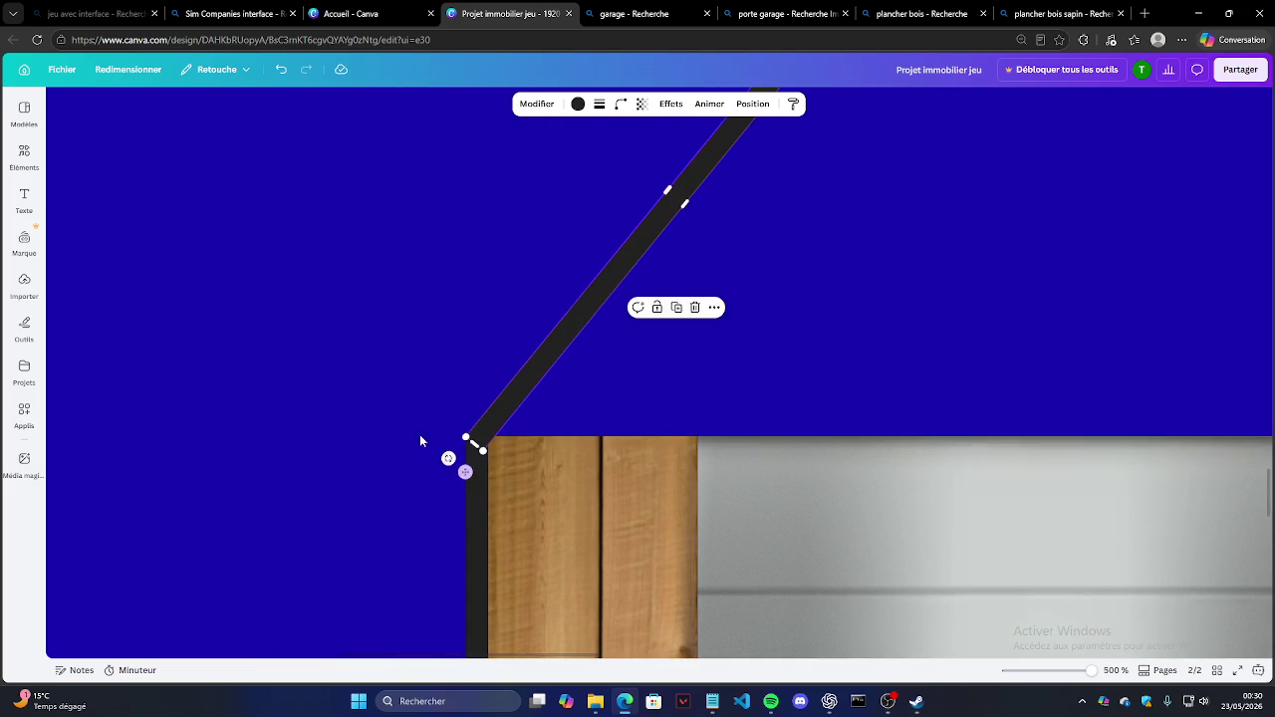
{"action": "left_click", "coordinate": [555, 513]}
{"action": "scroll", "coordinate": [258, 398], "scroll_direction": "down", "scroll_amount": 3, "text": "ctrl"}
{"action": "scroll", "coordinate": [258, 396], "scroll_direction": "down", "scroll_amount": 3, "text": "ctrl"}
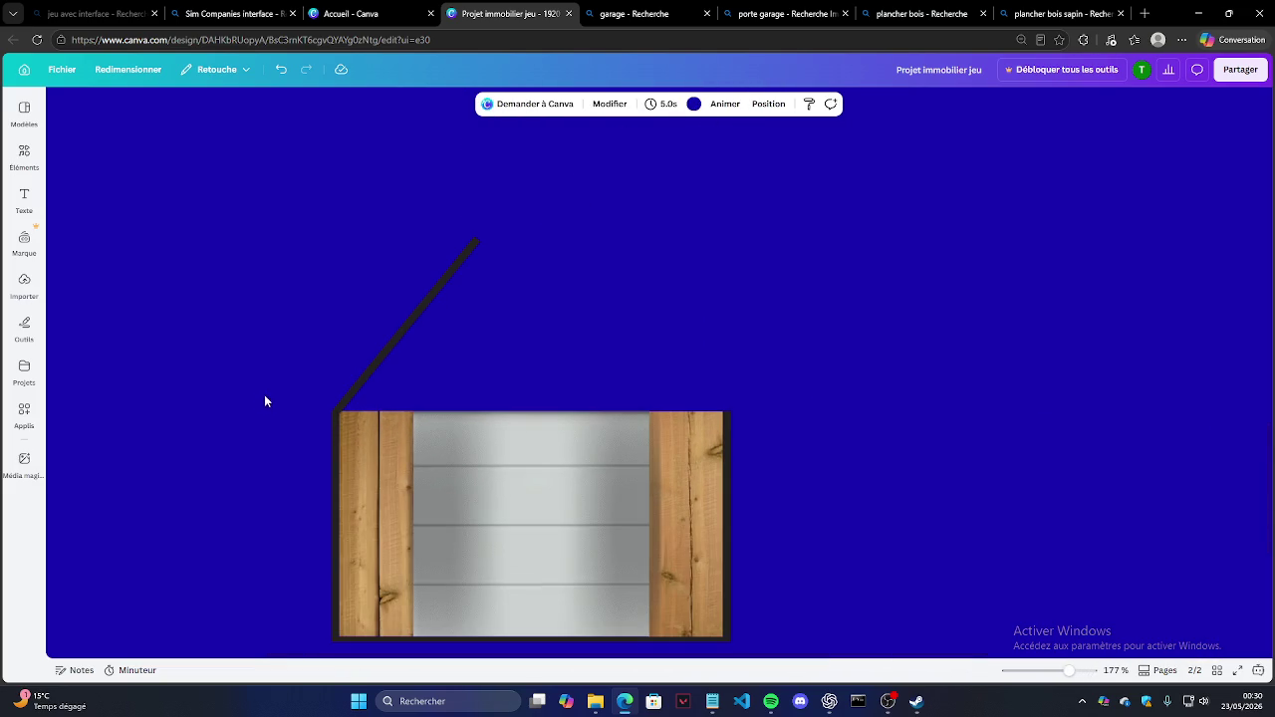
{"action": "left_click", "coordinate": [393, 351]}
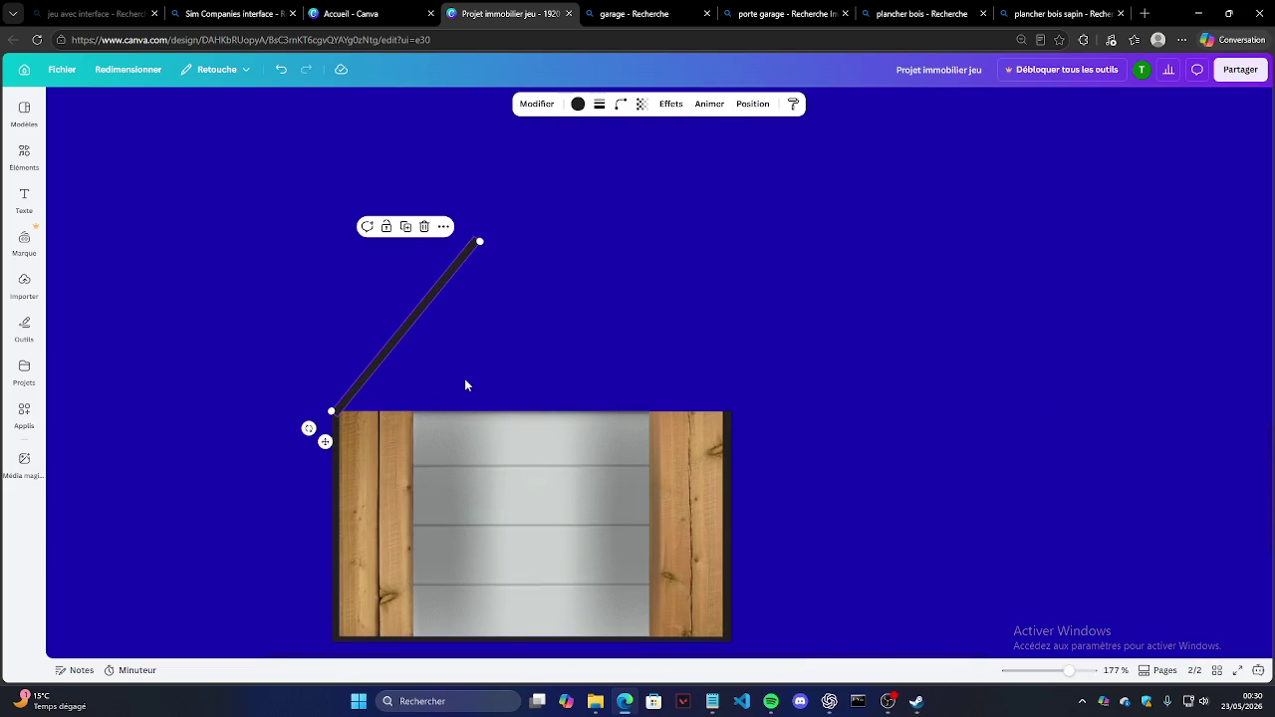
Step: Duplicate the left roof line, rotate the copy to slope the other way, and fit it on the right corner
{"action": "left_click", "coordinate": [405, 227]}
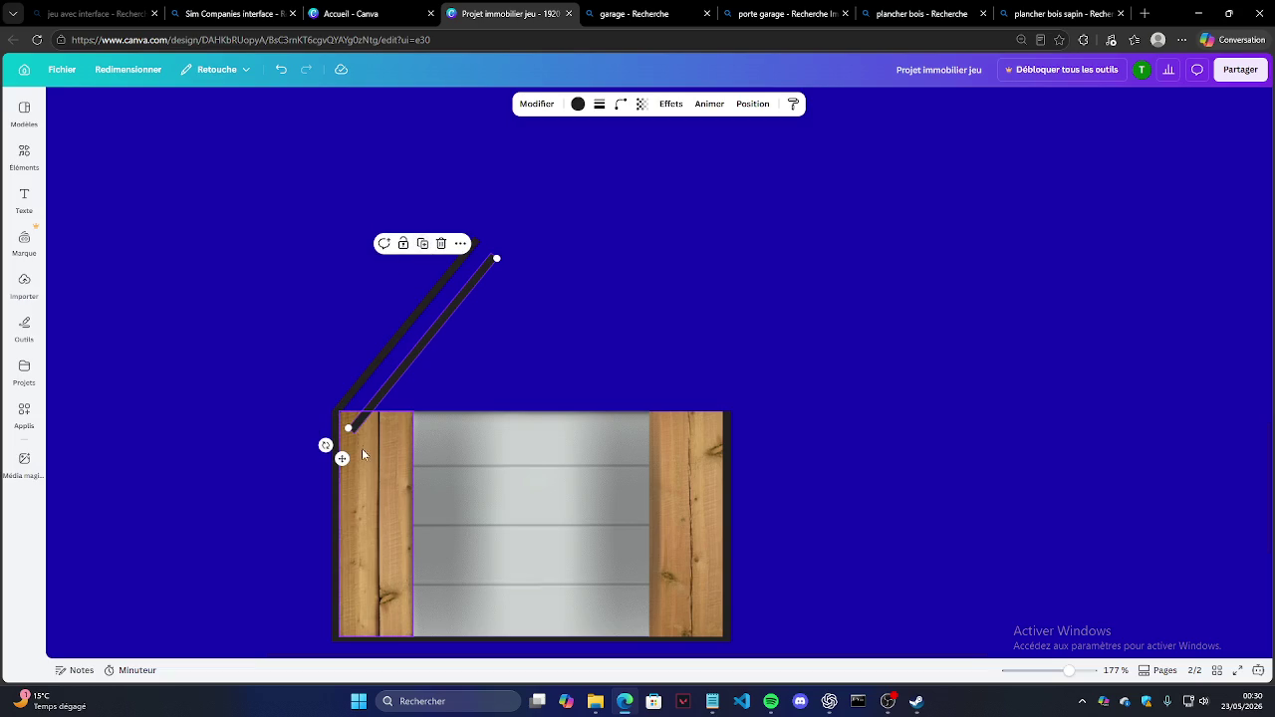
{"action": "mouse_move", "coordinate": [326, 447]}
{"action": "left_mouse_down"}
{"action": "mouse_move", "coordinate": [436, 464]}
{"action": "mouse_move", "coordinate": [489, 441]}
{"action": "mouse_move", "coordinate": [763, 422]}
{"action": "left_mouse_up"}
{"action": "scroll", "coordinate": [765, 444], "scroll_direction": "up", "scroll_amount": 5}
{"action": "scroll", "coordinate": [764, 446], "scroll_direction": "up", "scroll_amount": 1}
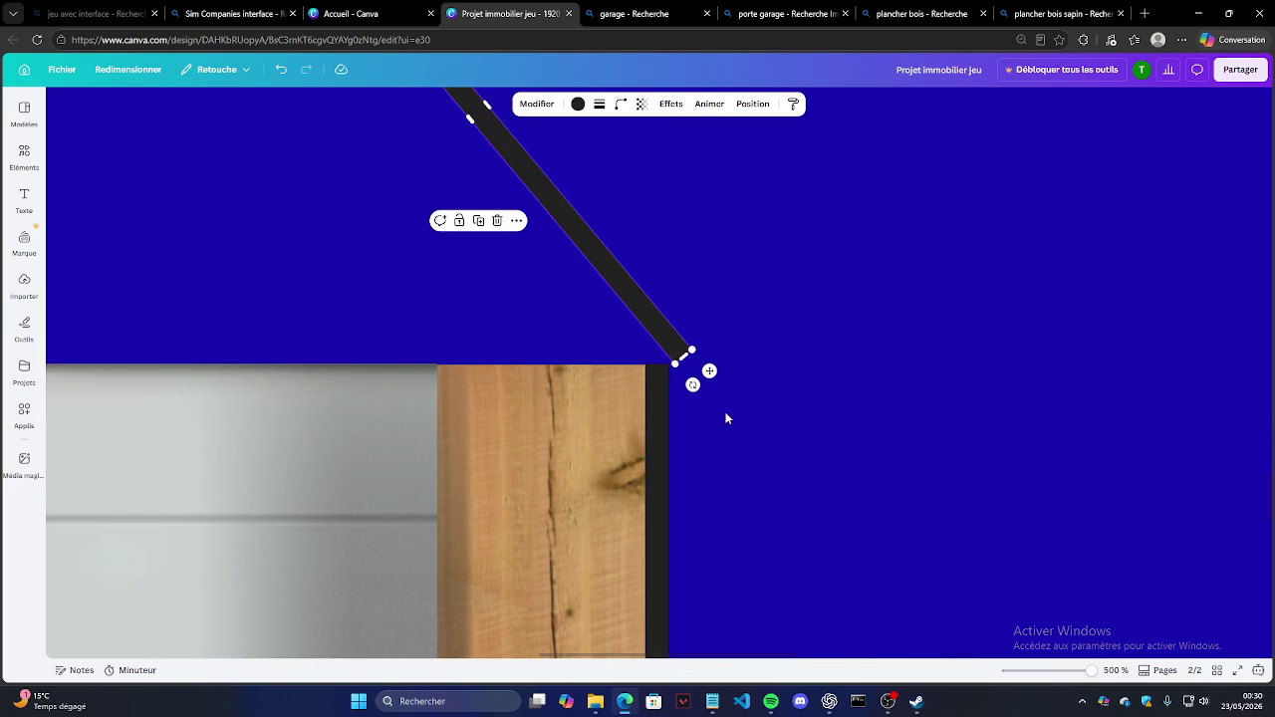
{"action": "left_click_drag", "start_coordinate": [711, 371], "coordinate": [686, 386]}
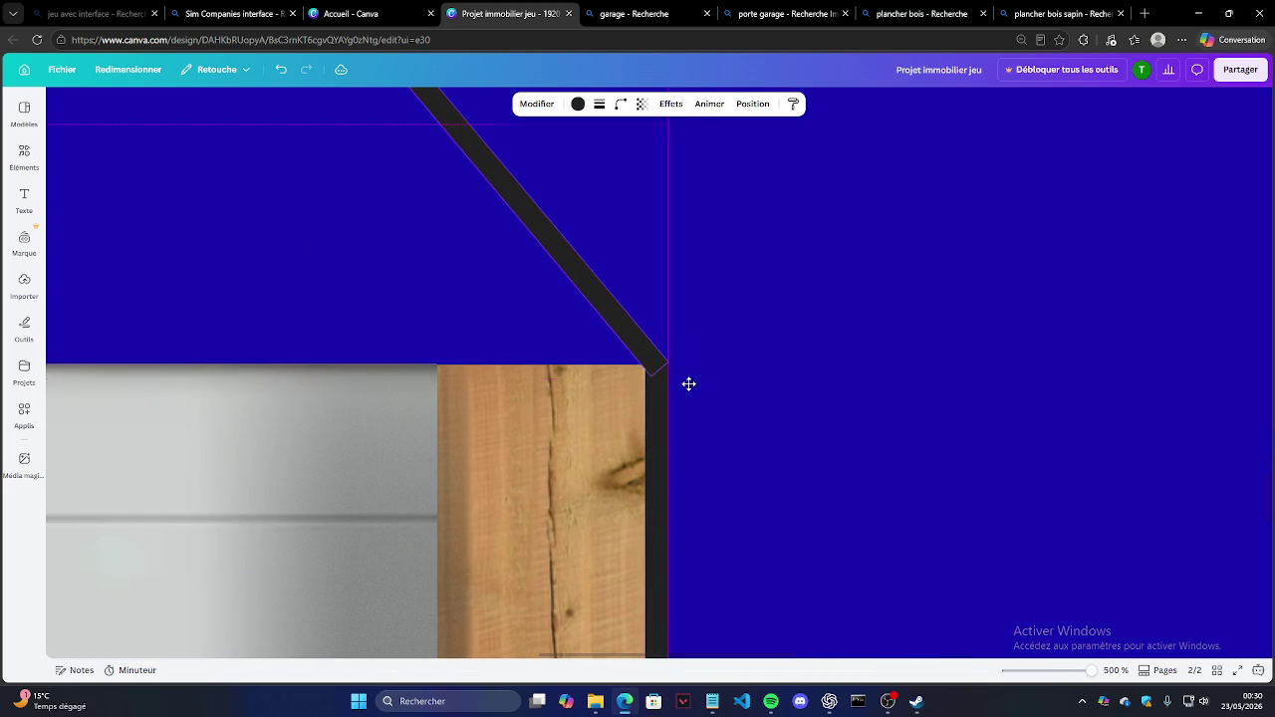
{"action": "left_click", "coordinate": [723, 384]}
{"action": "scroll", "coordinate": [767, 409], "scroll_direction": "down", "scroll_amount": 2}
{"action": "scroll", "coordinate": [737, 398], "scroll_direction": "down", "scroll_amount": 3}
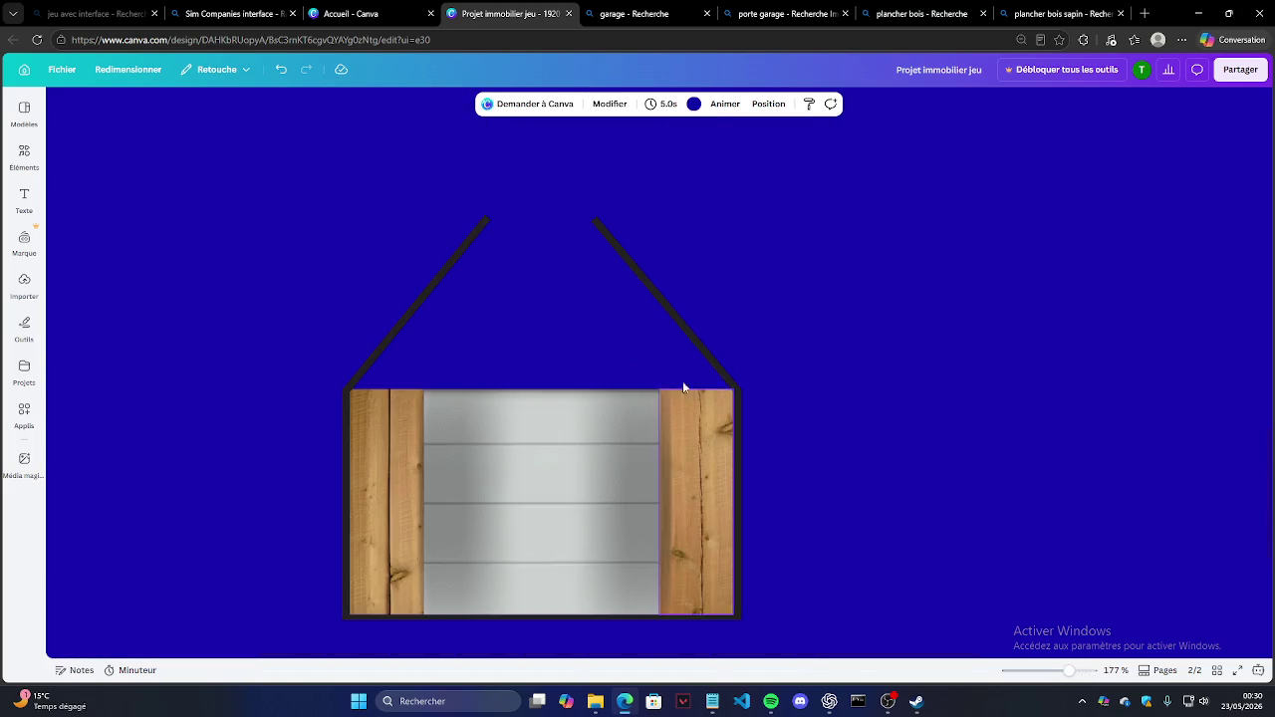
{"action": "scroll", "coordinate": [529, 182], "scroll_direction": "up", "scroll_amount": 2}
{"action": "scroll", "coordinate": [509, 211], "scroll_direction": "up", "scroll_amount": 3}
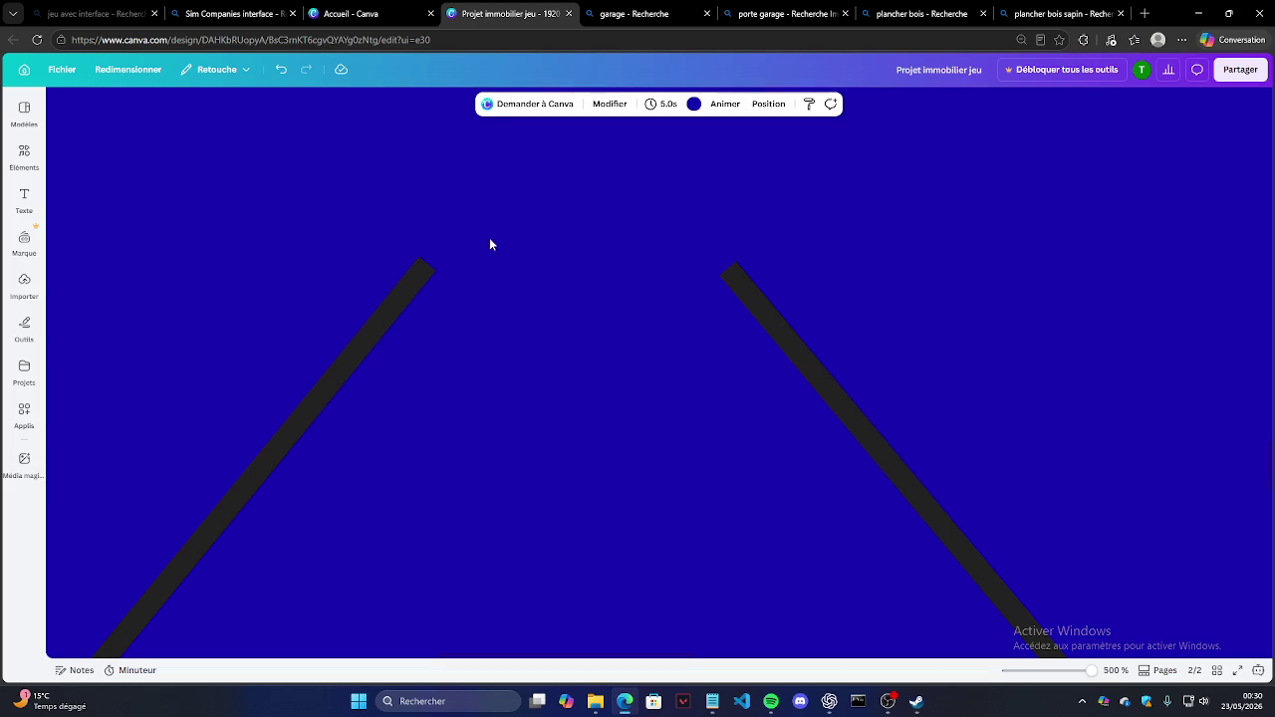
Step: Duplicate the left roof line and rotate the copy flat into a shortened top bar
{"action": "left_click", "coordinate": [402, 302]}
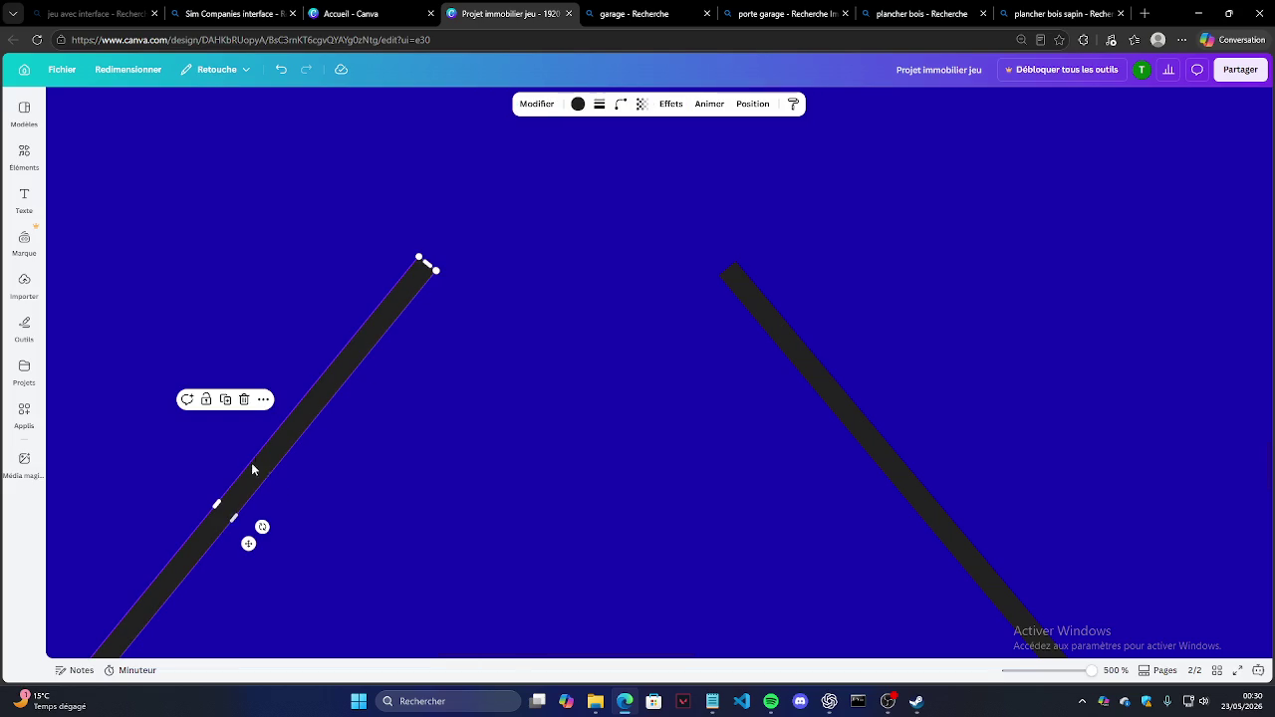
{"action": "left_click", "coordinate": [225, 399]}
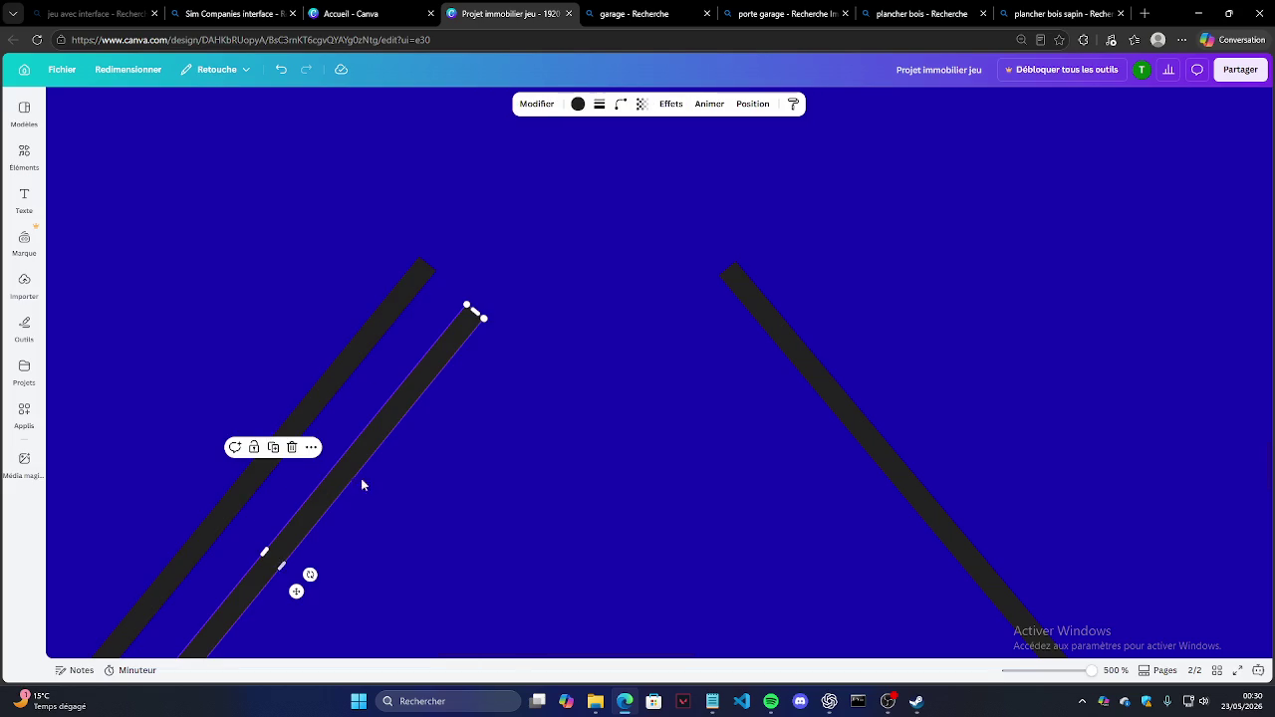
{"action": "mouse_move", "coordinate": [475, 312]}
{"action": "left_mouse_down"}
{"action": "mouse_move", "coordinate": [342, 504]}
{"action": "mouse_move", "coordinate": [289, 537]}
{"action": "mouse_move", "coordinate": [732, 203]}
{"action": "left_mouse_up"}
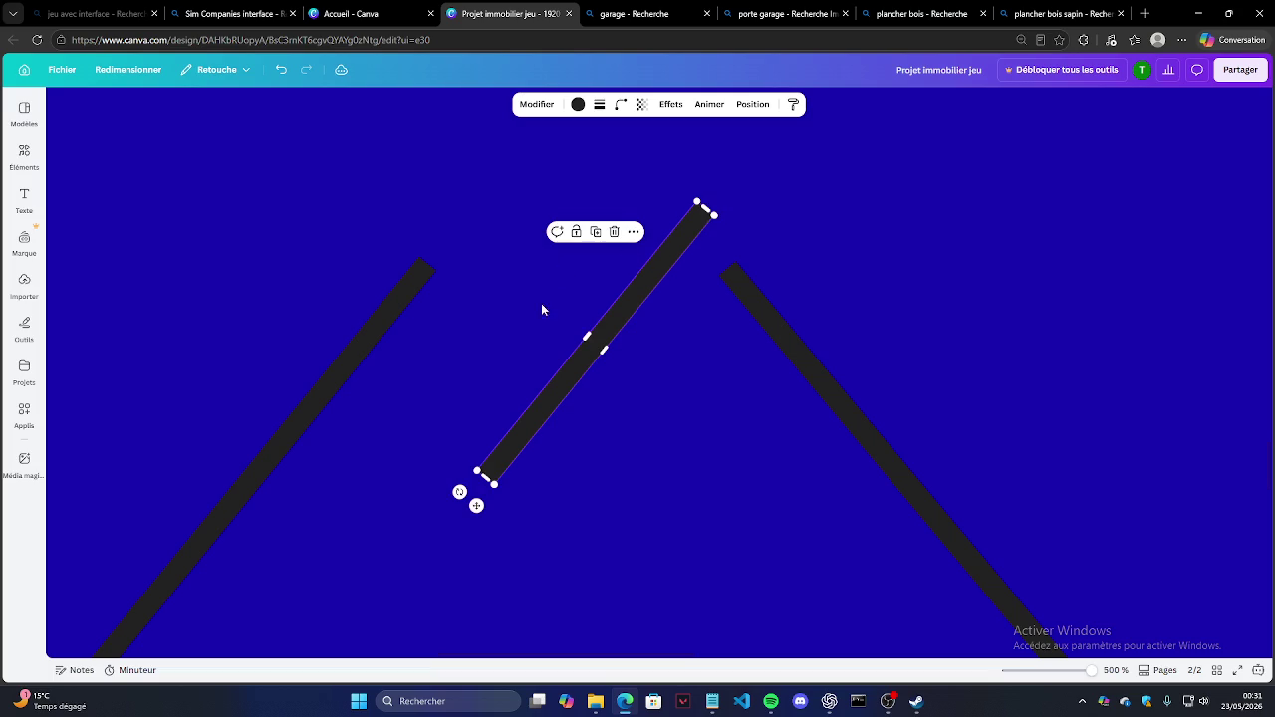
{"action": "mouse_move", "coordinate": [459, 492]}
{"action": "left_mouse_down"}
{"action": "mouse_move", "coordinate": [395, 331]}
{"action": "mouse_move", "coordinate": [393, 284]}
{"action": "left_mouse_up"}
{"action": "left_click_drag", "start_coordinate": [764, 268], "coordinate": [733, 272]}
{"action": "left_click", "coordinate": [867, 260]}
Step: Nudge the top bar into place and extend its left end to the left slope
{"action": "left_click", "coordinate": [563, 269]}
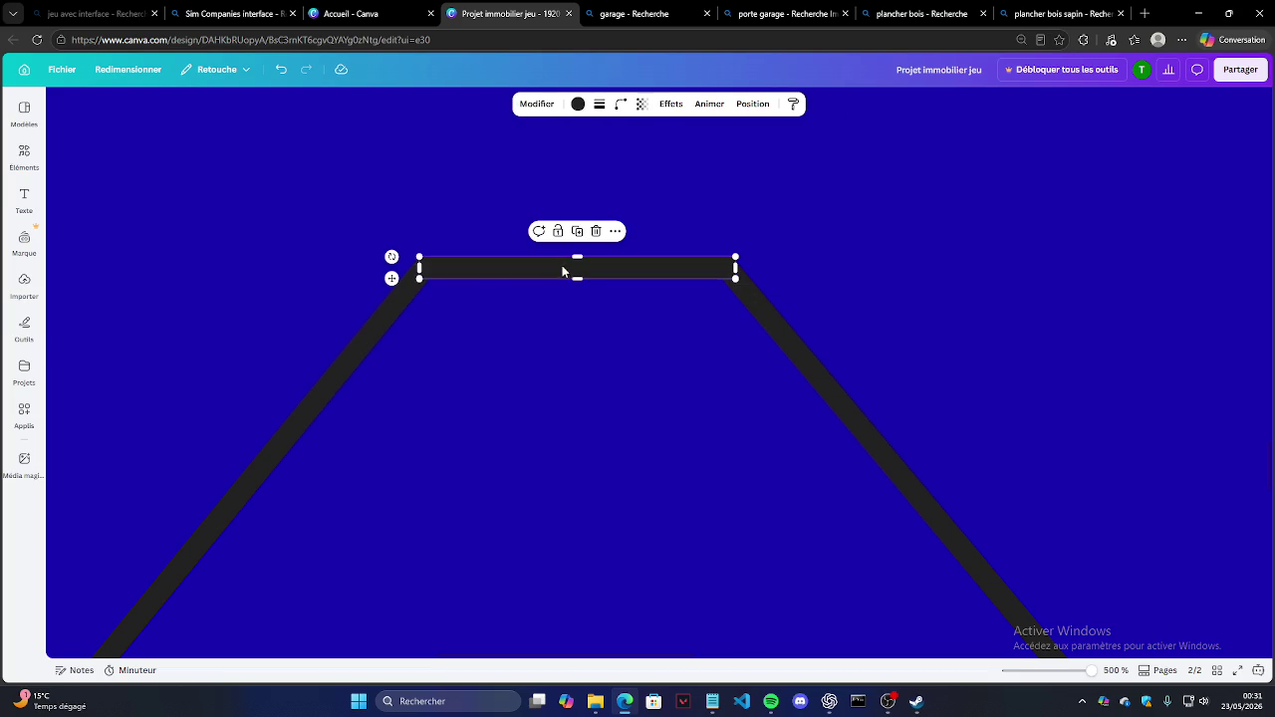
{"action": "left_click_drag", "start_coordinate": [390, 277], "coordinate": [398, 273]}
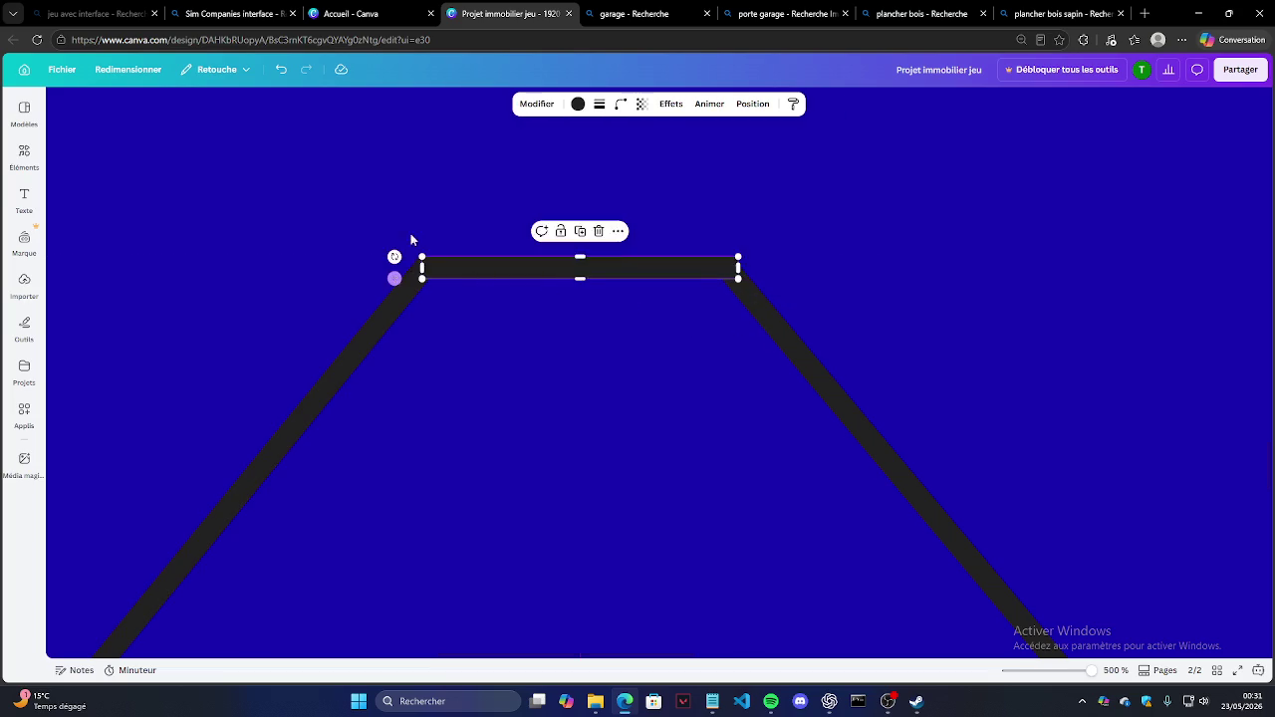
{"action": "left_click", "coordinate": [528, 392]}
{"action": "left_click", "coordinate": [430, 276]}
{"action": "left_click_drag", "start_coordinate": [419, 268], "coordinate": [420, 268]}
{"action": "left_click", "coordinate": [525, 298]}
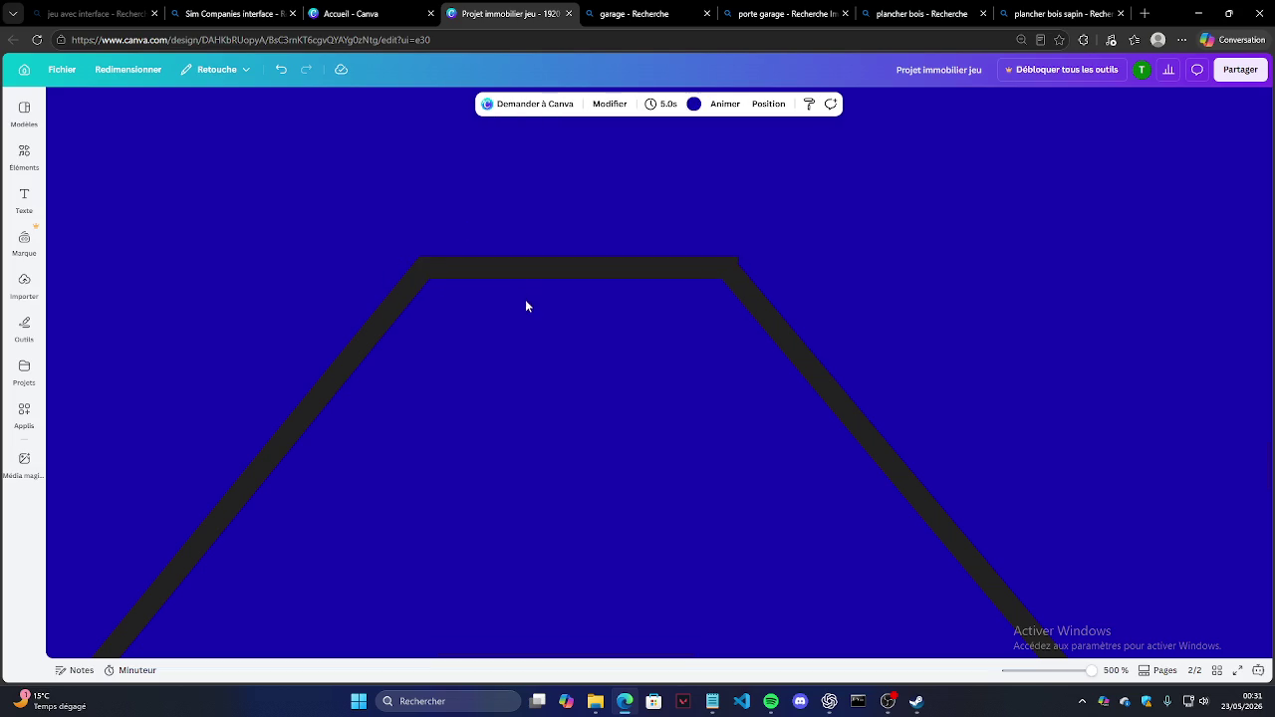
Step: Stretch the top bar's right end to meet the right roof slope
{"action": "left_click", "coordinate": [735, 270]}
{"action": "left_click_drag", "start_coordinate": [734, 264], "coordinate": [724, 267]}
{"action": "left_click", "coordinate": [732, 277]}
{"action": "left_click", "coordinate": [687, 337]}
{"action": "left_click", "coordinate": [685, 271]}
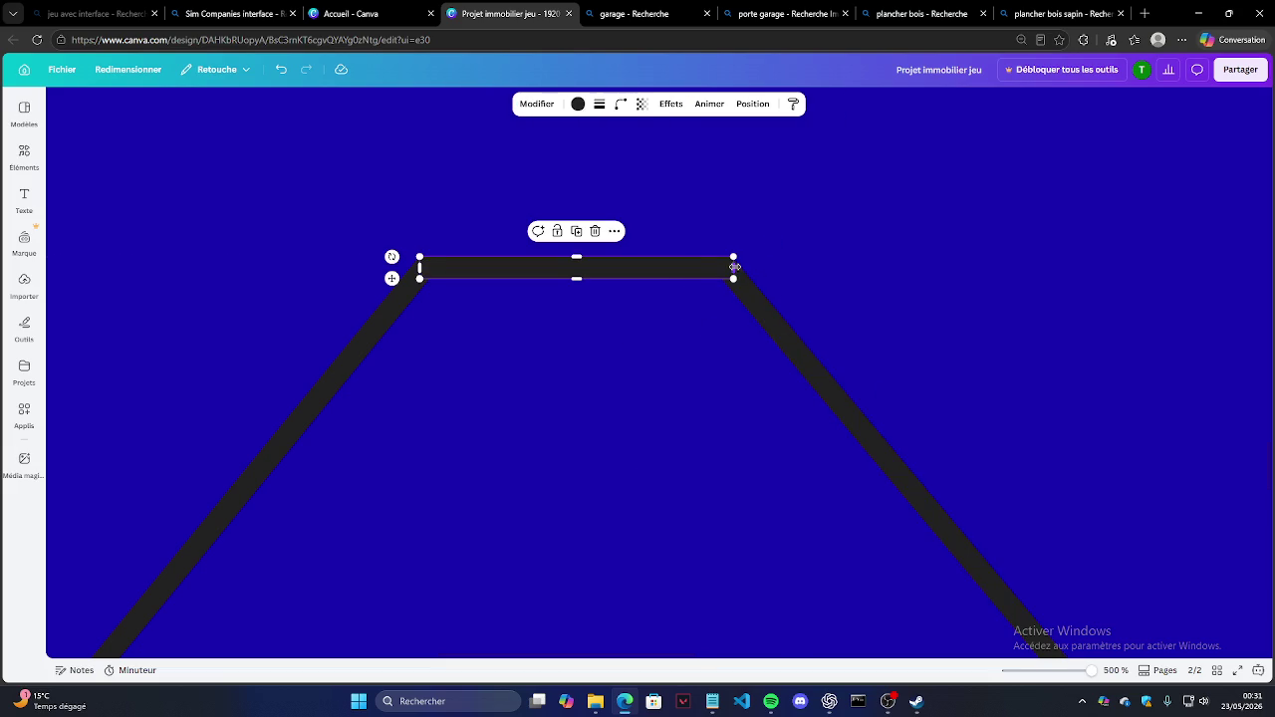
{"action": "left_click_drag", "start_coordinate": [734, 266], "coordinate": [737, 265]}
{"action": "left_click", "coordinate": [770, 254]}
{"action": "scroll", "coordinate": [765, 267], "scroll_direction": "down", "scroll_amount": 3}
{"action": "scroll", "coordinate": [765, 267], "scroll_direction": "down", "scroll_amount": 3}
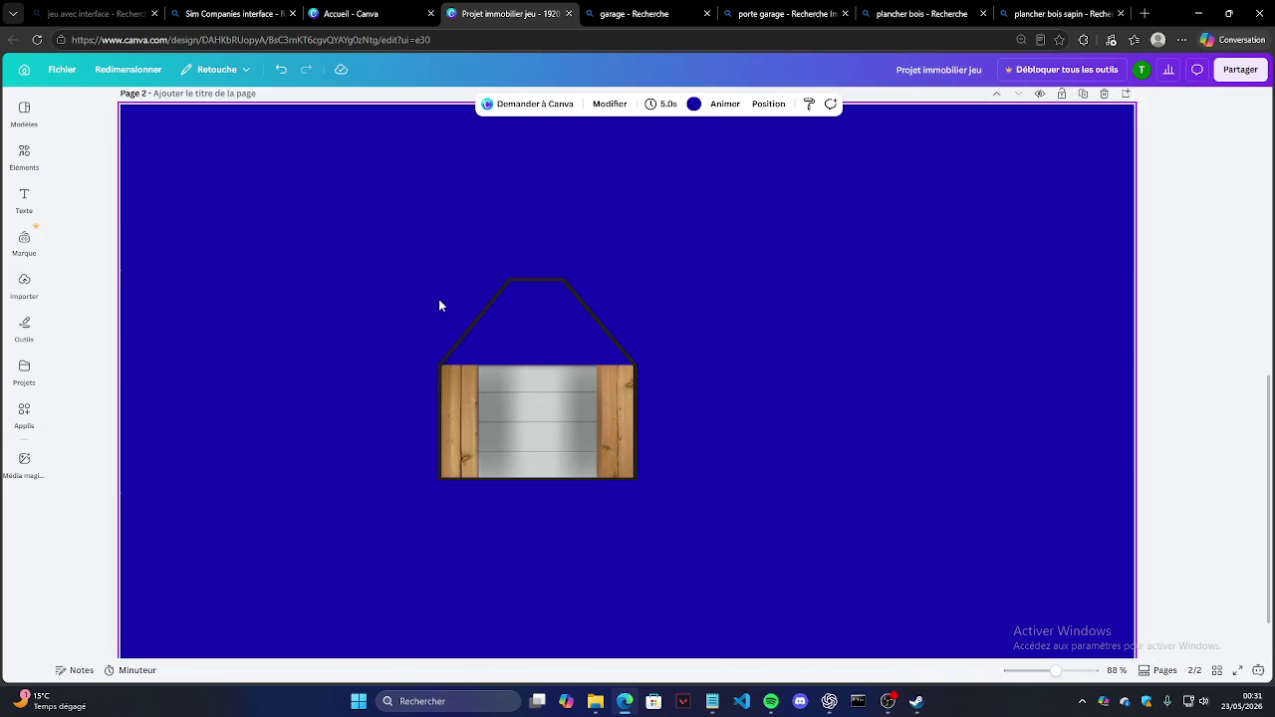
Step: Shorten both sloping roof lines from their top ends to lower the roof
{"action": "scroll", "coordinate": [703, 328], "scroll_direction": "down", "scroll_amount": 1}
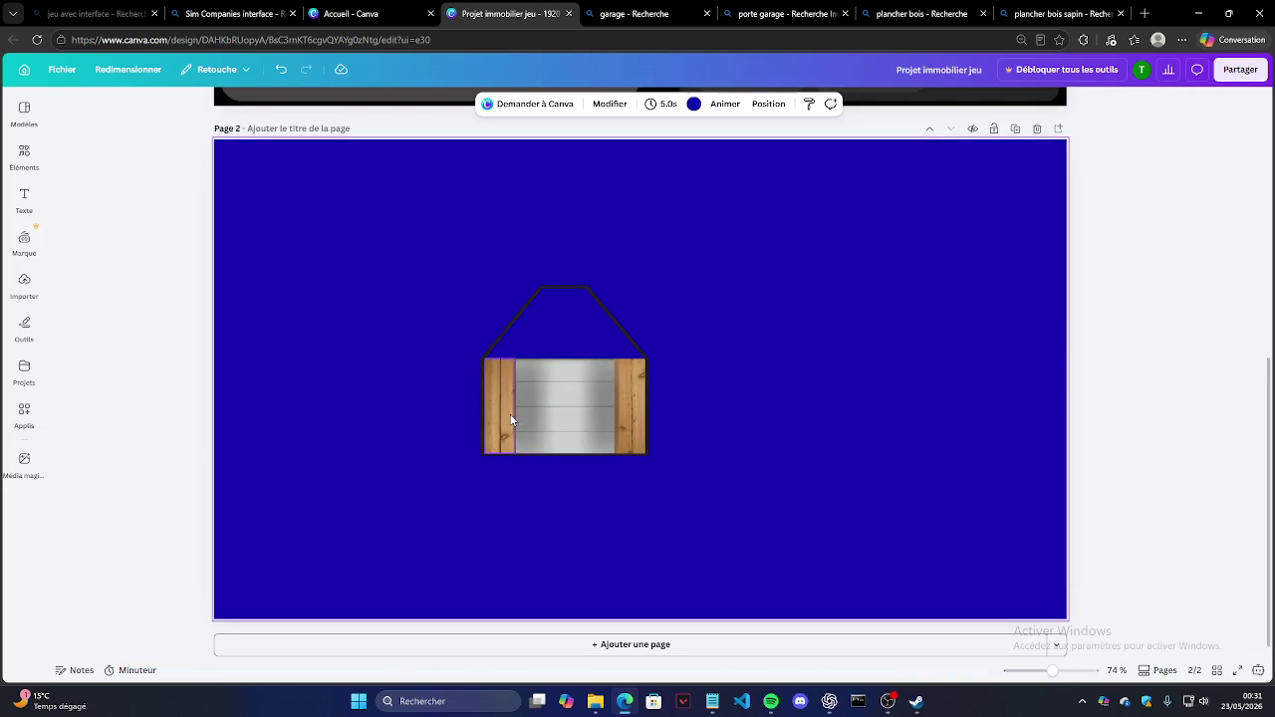
{"action": "scroll", "coordinate": [511, 413], "scroll_direction": "up", "scroll_amount": 1}
{"action": "scroll", "coordinate": [503, 399], "scroll_direction": "up", "scroll_amount": 1}
{"action": "scroll", "coordinate": [552, 153], "scroll_direction": "up", "scroll_amount": 3}
{"action": "scroll", "coordinate": [635, 152], "scroll_direction": "up", "scroll_amount": 3}
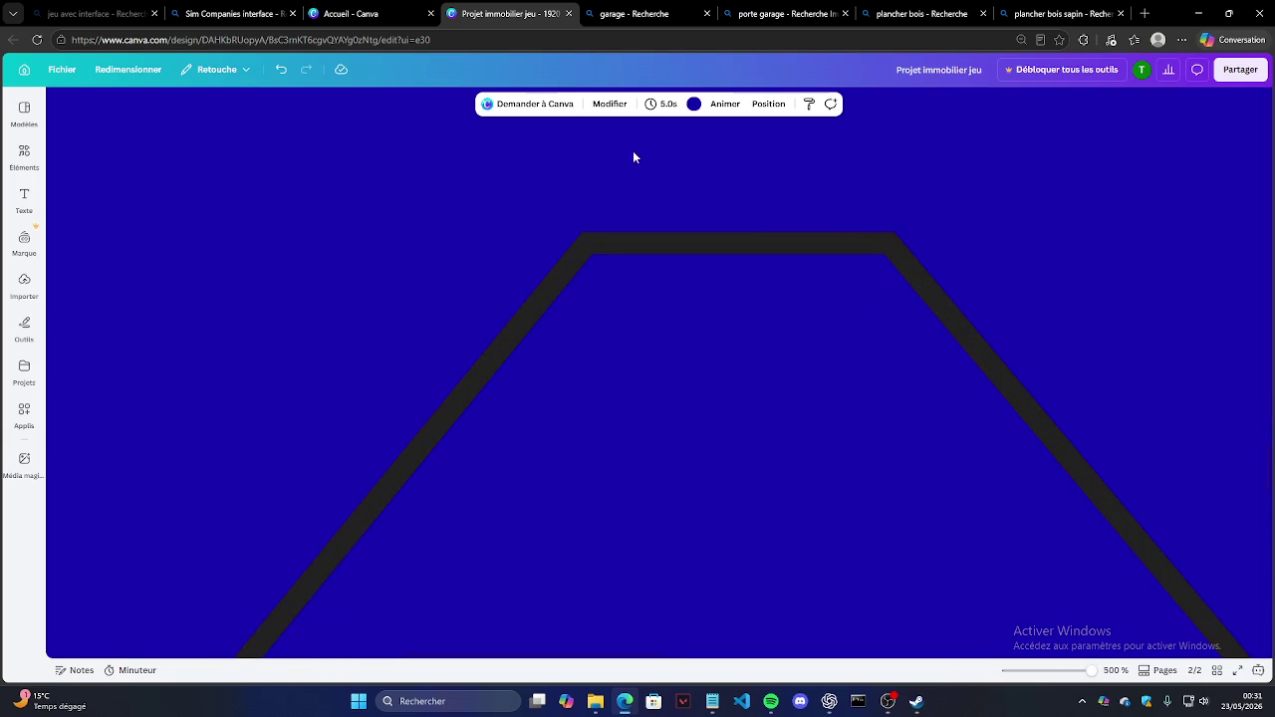
{"action": "left_click", "coordinate": [549, 296]}
{"action": "left_click_drag", "start_coordinate": [503, 363], "coordinate": [464, 397]}
{"action": "left_click", "coordinate": [954, 323]}
{"action": "mouse_move", "coordinate": [881, 242]}
{"action": "left_mouse_down"}
{"action": "mouse_move", "coordinate": [1007, 421]}
{"action": "mouse_move", "coordinate": [996, 404]}
{"action": "left_mouse_up"}
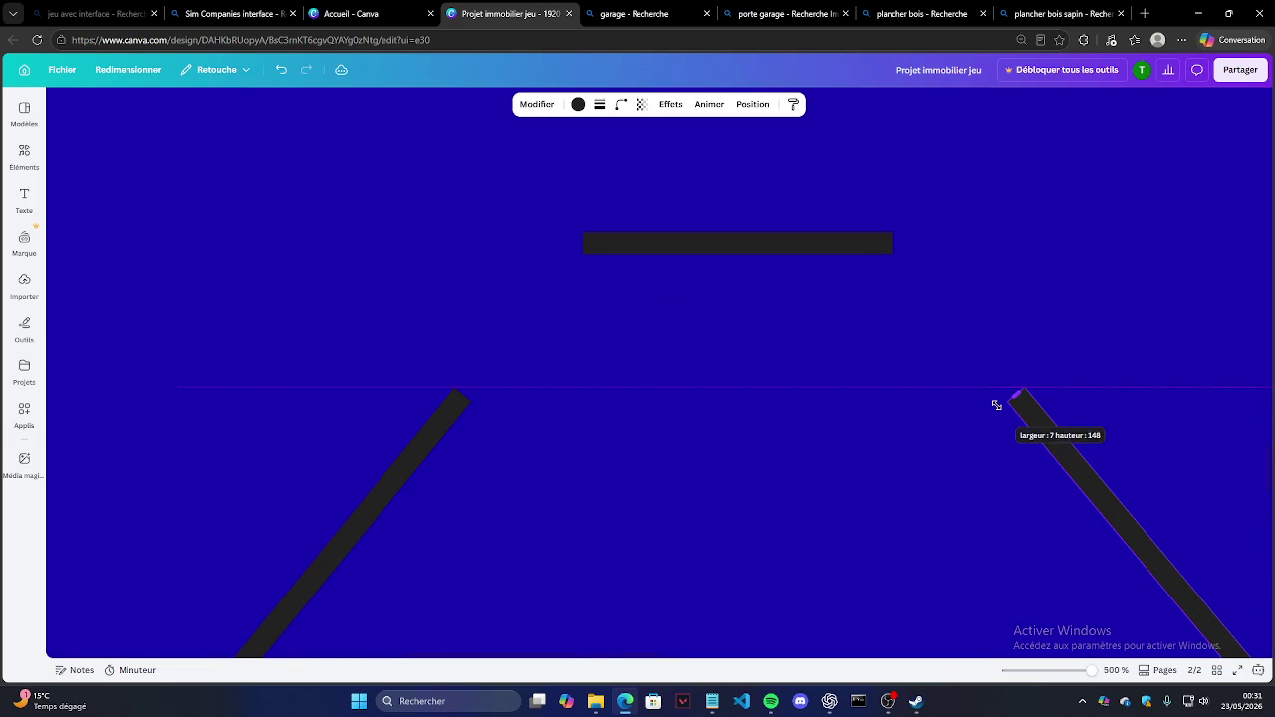
Step: Move the flat top bar down onto the slope tips and stretch it to fit
{"action": "left_click", "coordinate": [839, 242]}
{"action": "mouse_move", "coordinate": [802, 242]}
{"action": "left_mouse_down"}
{"action": "mouse_move", "coordinate": [697, 406]}
{"action": "mouse_move", "coordinate": [677, 398]}
{"action": "left_mouse_up"}
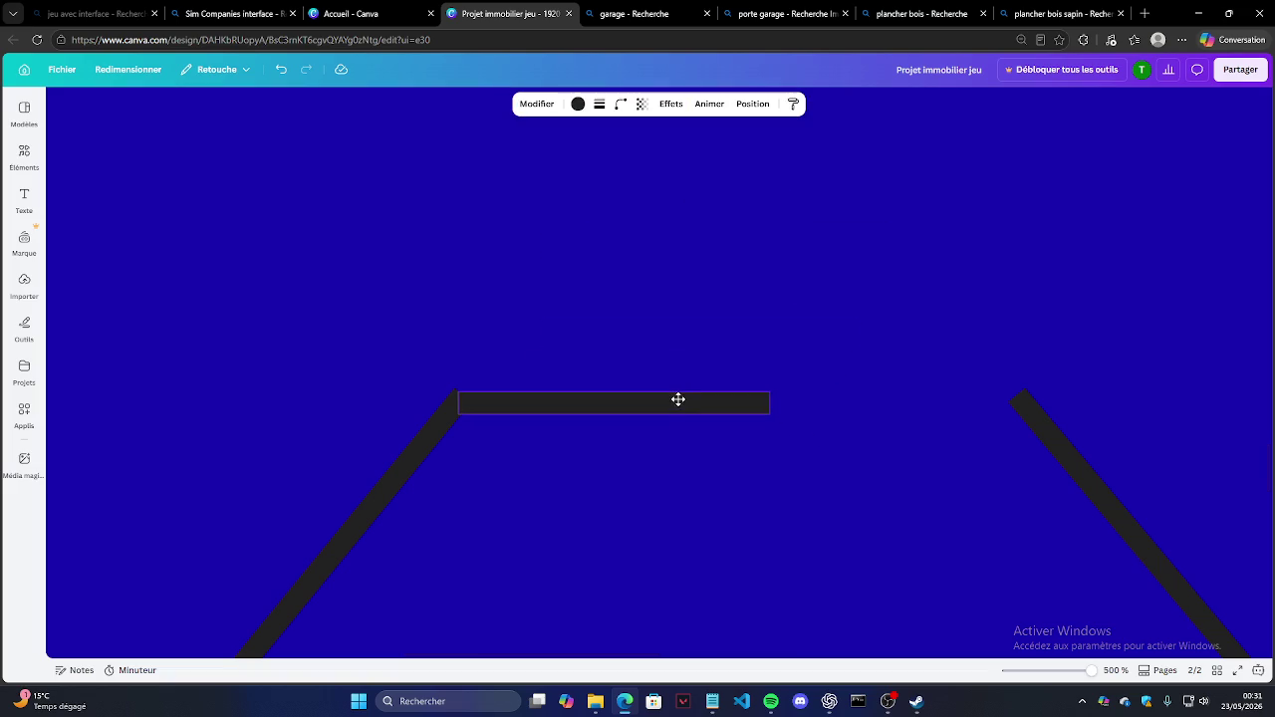
{"action": "left_click_drag", "start_coordinate": [768, 399], "coordinate": [1026, 405]}
{"action": "left_click", "coordinate": [779, 306]}
{"action": "scroll", "coordinate": [780, 306], "scroll_direction": "down", "scroll_amount": 3}
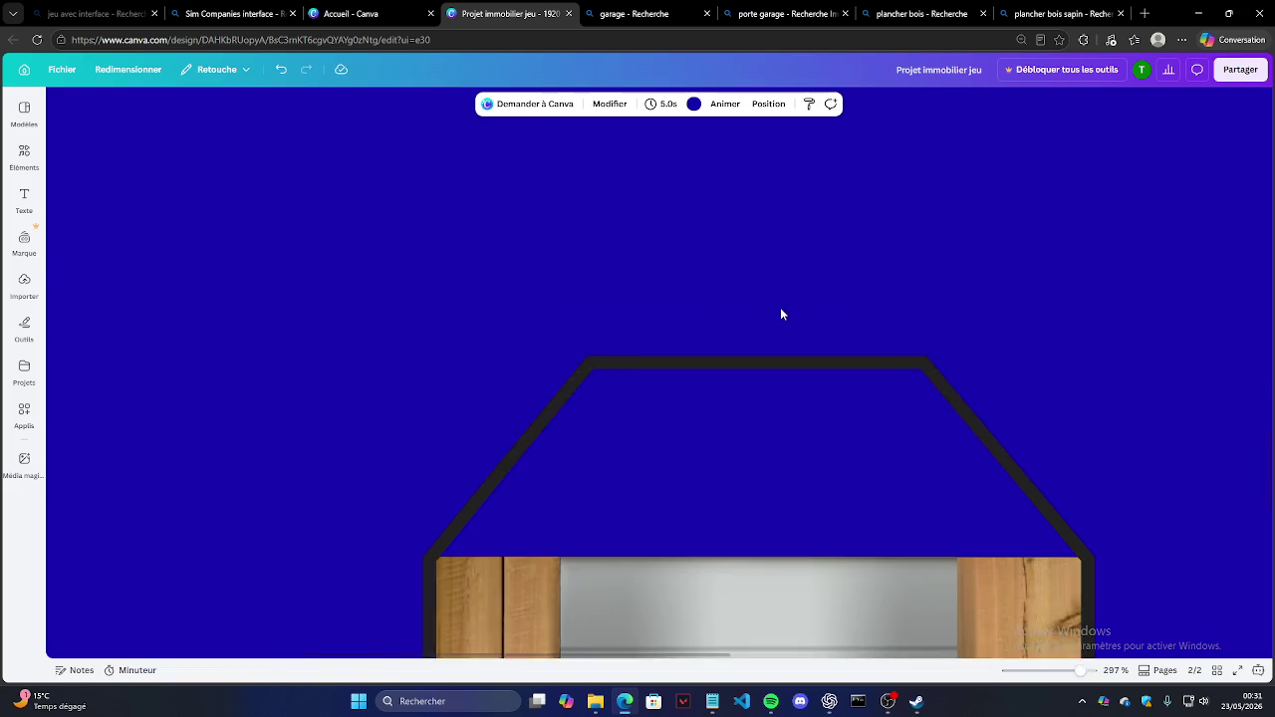
{"action": "scroll", "coordinate": [780, 306], "scroll_direction": "down", "scroll_amount": 2}
{"action": "scroll", "coordinate": [623, 423], "scroll_direction": "up", "scroll_amount": 3}
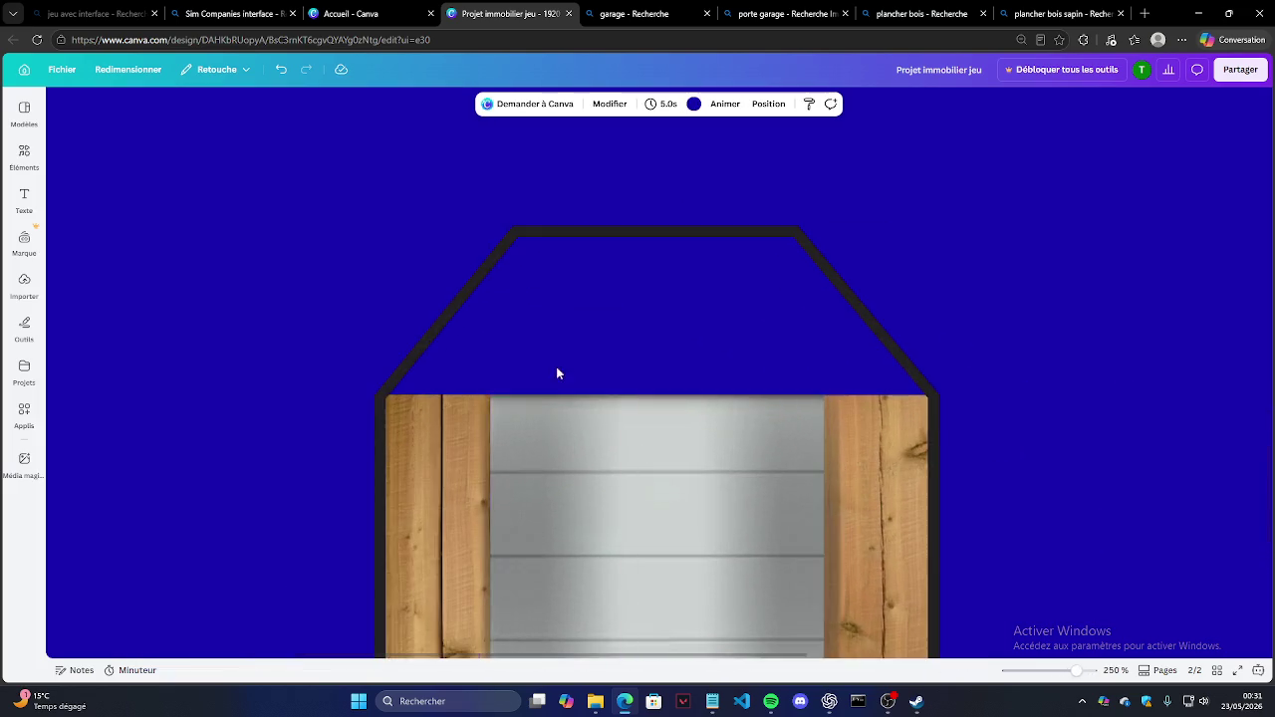
{"action": "scroll", "coordinate": [607, 411], "scroll_direction": "up", "scroll_amount": 2}
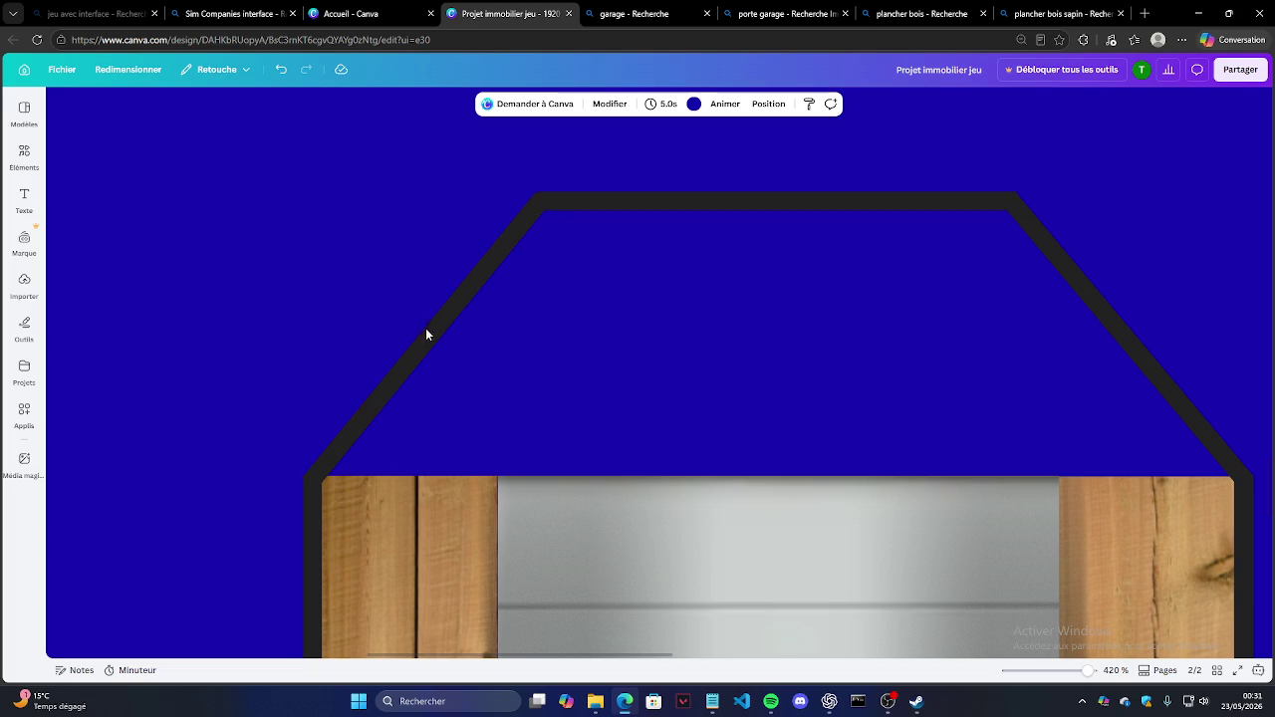
{"action": "scroll", "coordinate": [436, 455], "scroll_direction": "down", "scroll_amount": 2}
{"action": "scroll", "coordinate": [495, 401], "scroll_direction": "down", "scroll_amount": 2}
{"action": "scroll", "coordinate": [519, 315], "scroll_direction": "up", "scroll_amount": 3}
{"action": "scroll", "coordinate": [509, 293], "scroll_direction": "down", "scroll_amount": 5}
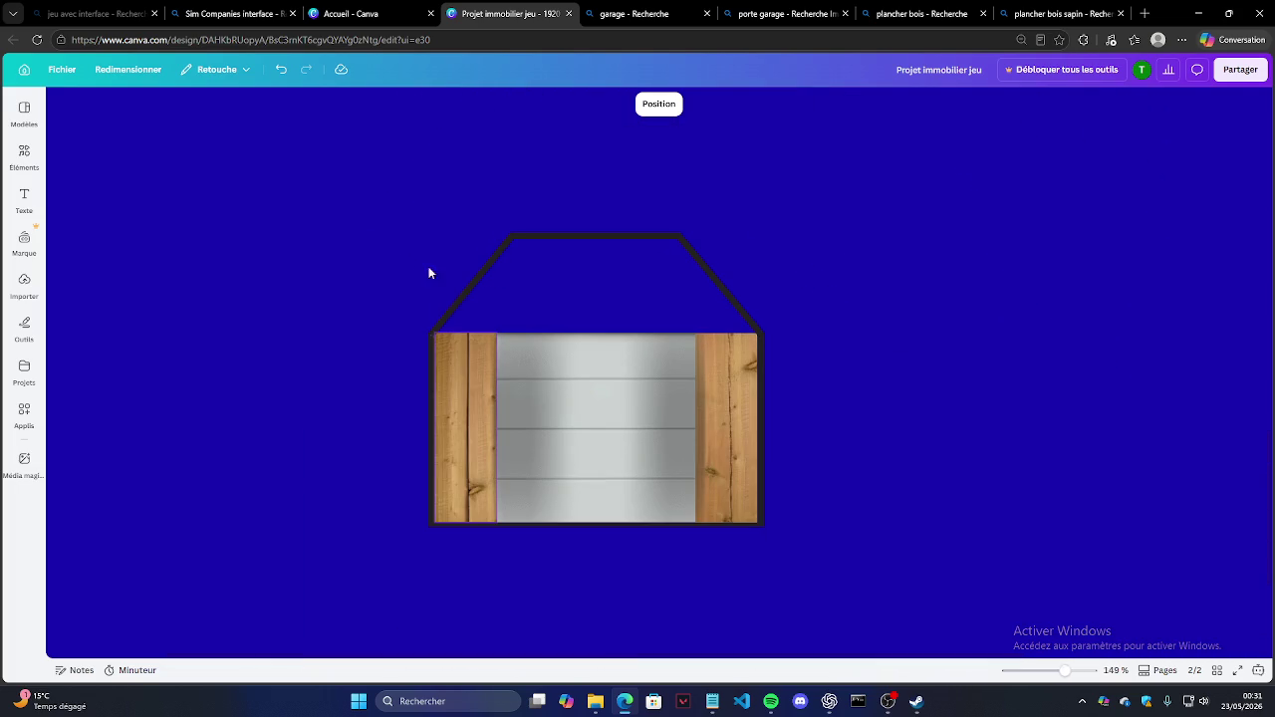
Step: Place the uploaded wood image on the garage and narrow it into a thin diagonal plank
{"action": "left_click", "coordinate": [24, 287]}
{"action": "left_click_drag", "start_coordinate": [194, 398], "coordinate": [465, 196]}
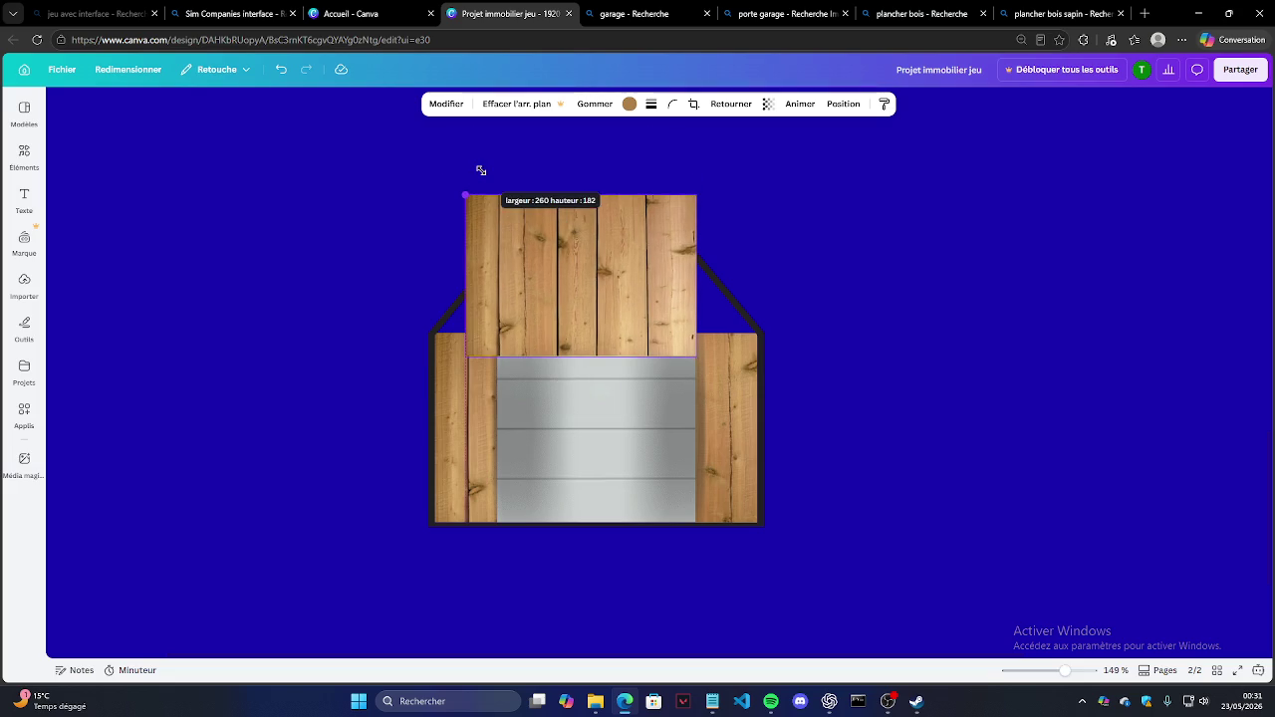
{"action": "left_click_drag", "start_coordinate": [469, 272], "coordinate": [573, 269]}
{"action": "left_click_drag", "start_coordinate": [700, 275], "coordinate": [589, 278]}
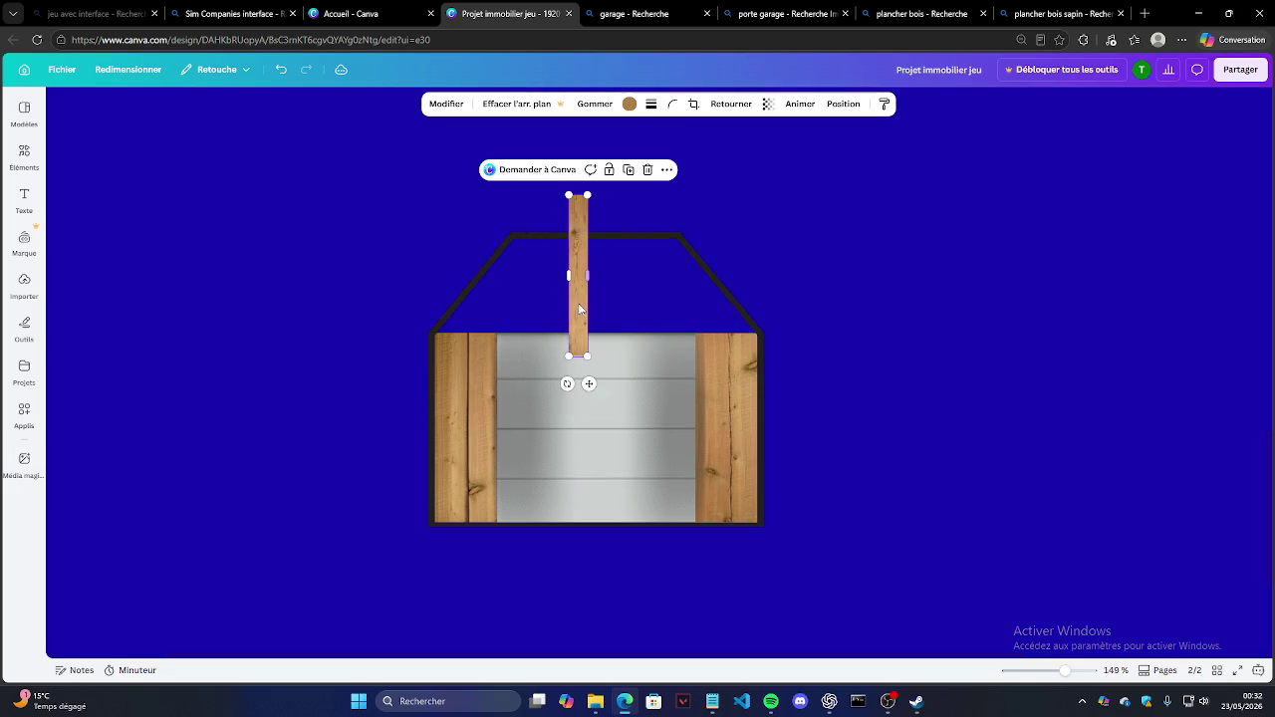
{"action": "left_click_drag", "start_coordinate": [565, 384], "coordinate": [493, 341]}
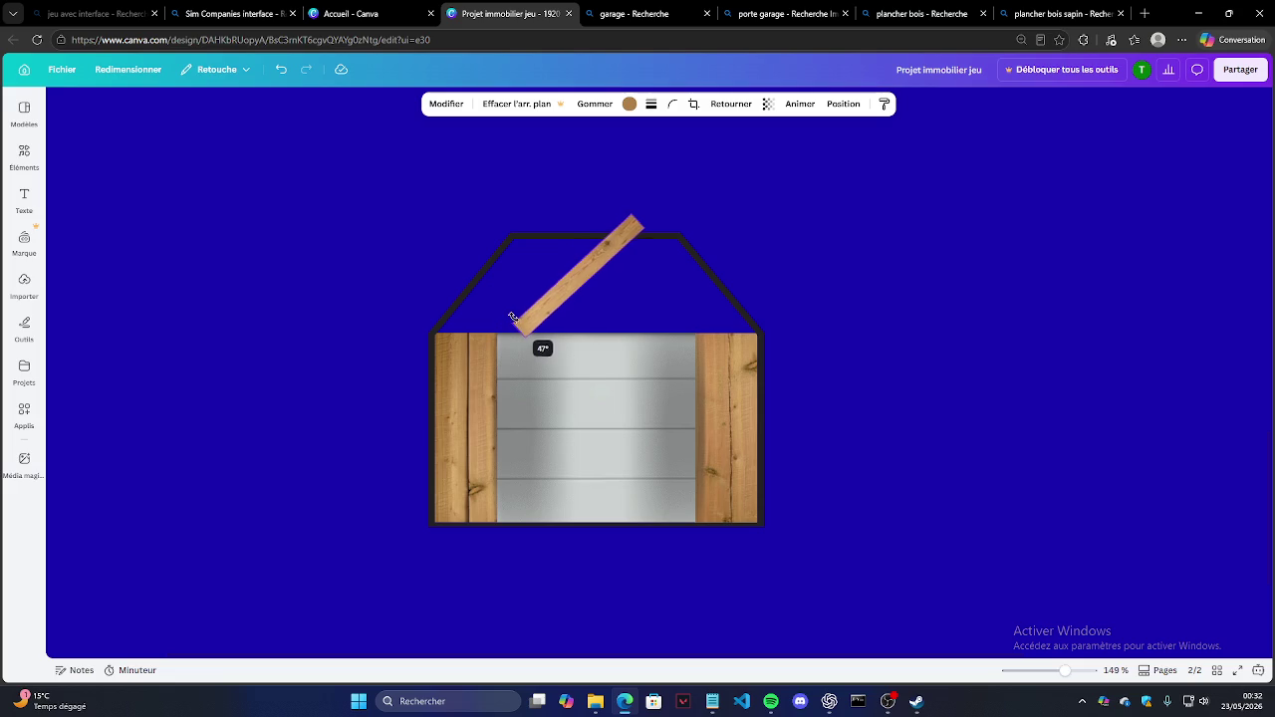
{"action": "left_click_drag", "start_coordinate": [563, 296], "coordinate": [490, 314]}
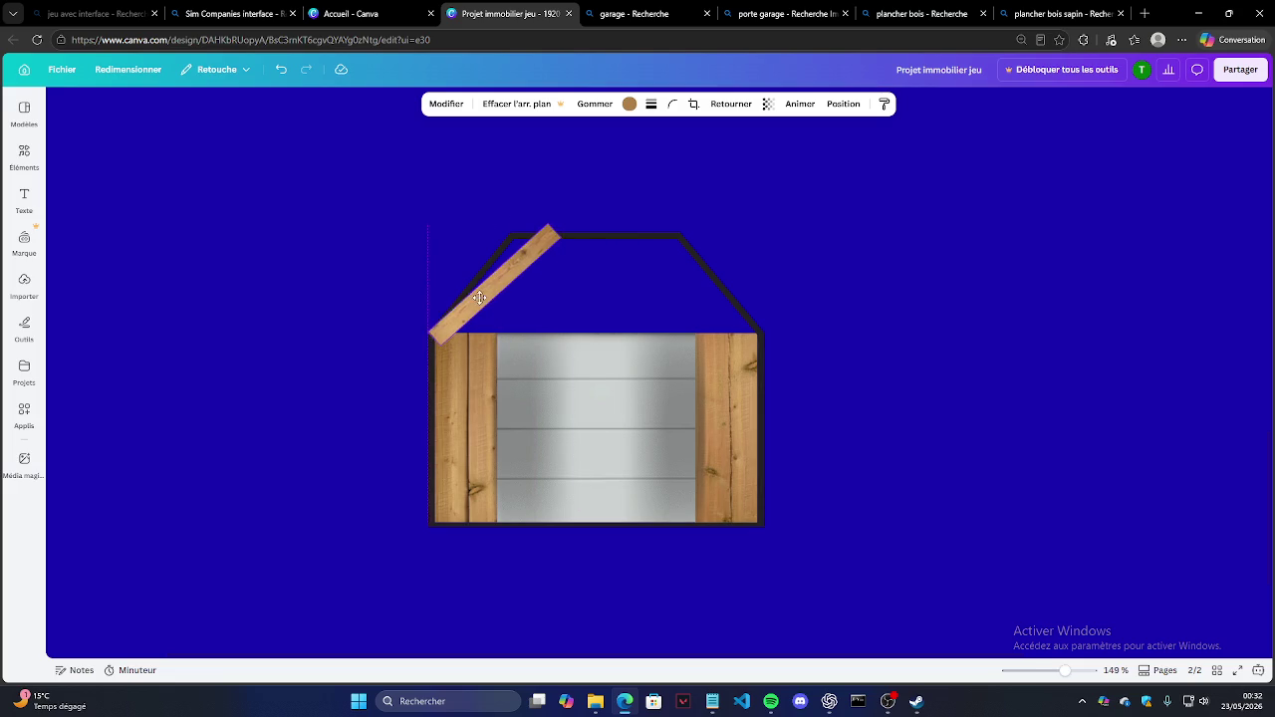
Step: Rotate and align the plank along the left roof slope
{"action": "scroll", "coordinate": [402, 307], "scroll_direction": "up", "scroll_amount": 5, "text": "ctrl"}
{"action": "scroll", "coordinate": [487, 279], "scroll_direction": "up", "scroll_amount": 1, "text": "ctrl"}
{"action": "left_click_drag", "start_coordinate": [488, 467], "coordinate": [538, 498]}
{"action": "left_click_drag", "start_coordinate": [621, 376], "coordinate": [607, 362]}
{"action": "left_click_drag", "start_coordinate": [507, 474], "coordinate": [509, 474]}
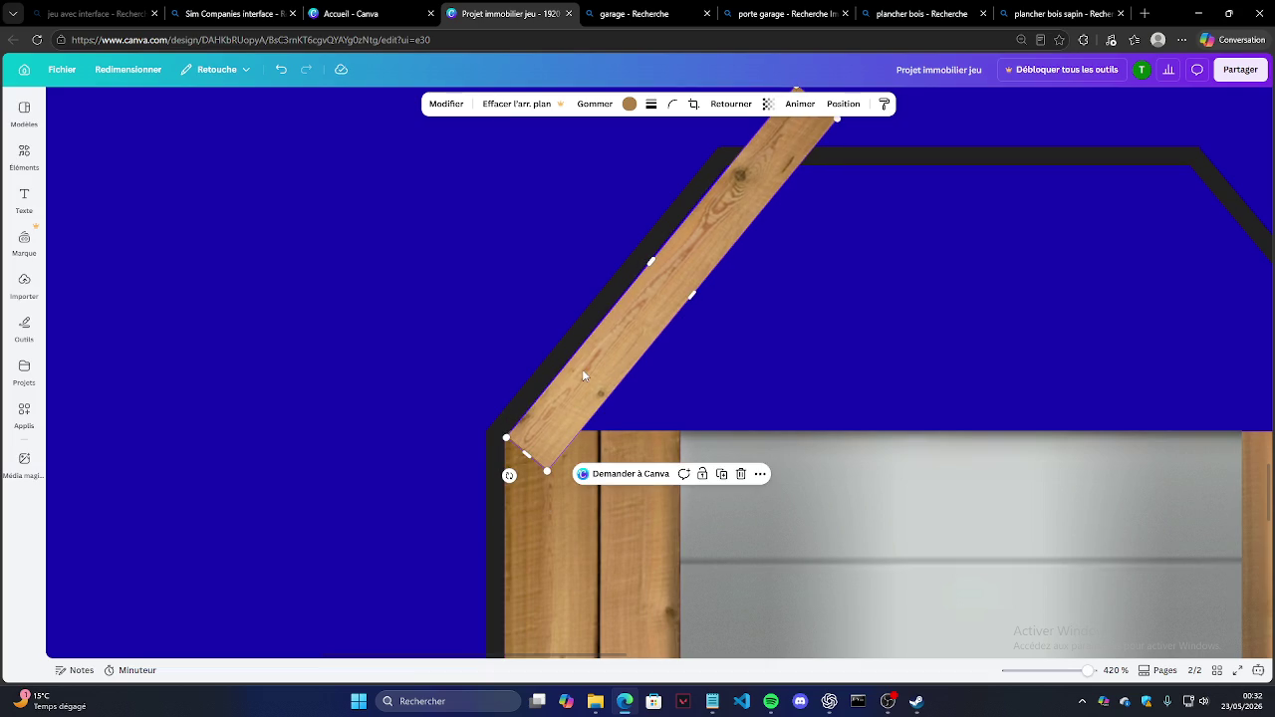
{"action": "left_click", "coordinate": [582, 368]}
{"action": "scroll", "coordinate": [648, 288], "scroll_direction": "down", "scroll_amount": 2}
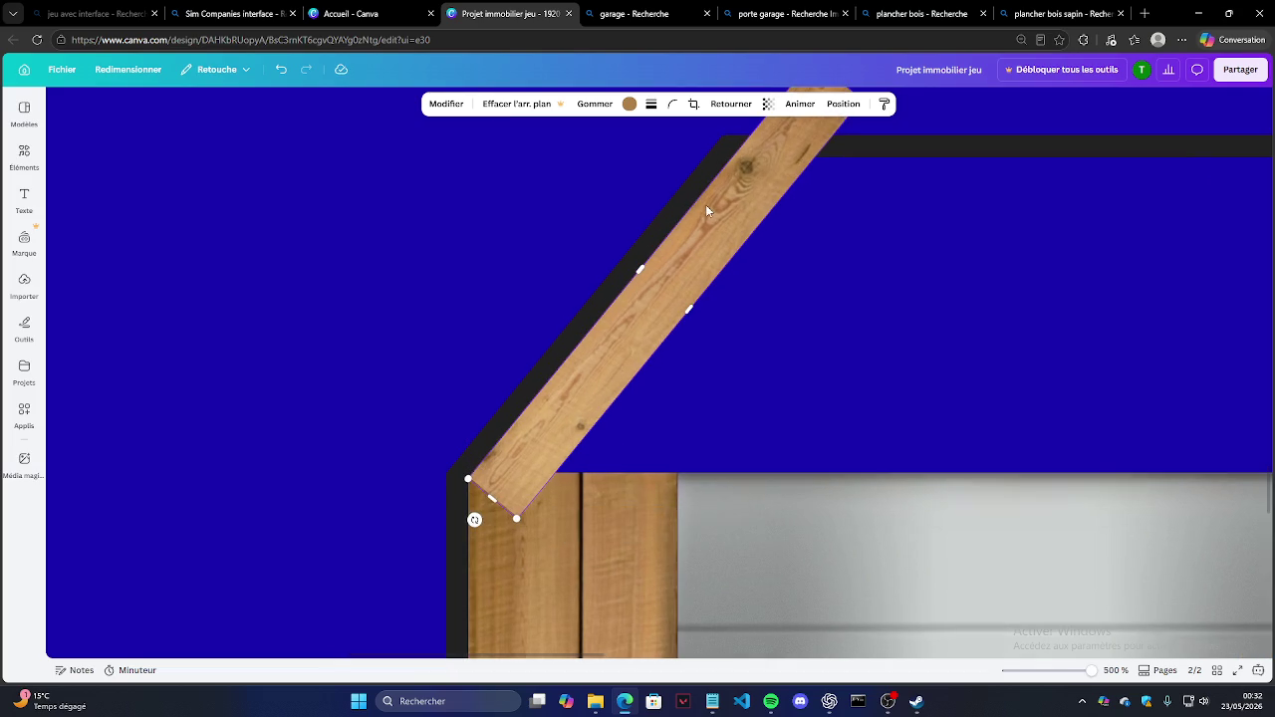
{"action": "left_click", "coordinate": [898, 249]}
{"action": "scroll", "coordinate": [367, 330], "scroll_direction": "down", "scroll_amount": 1}
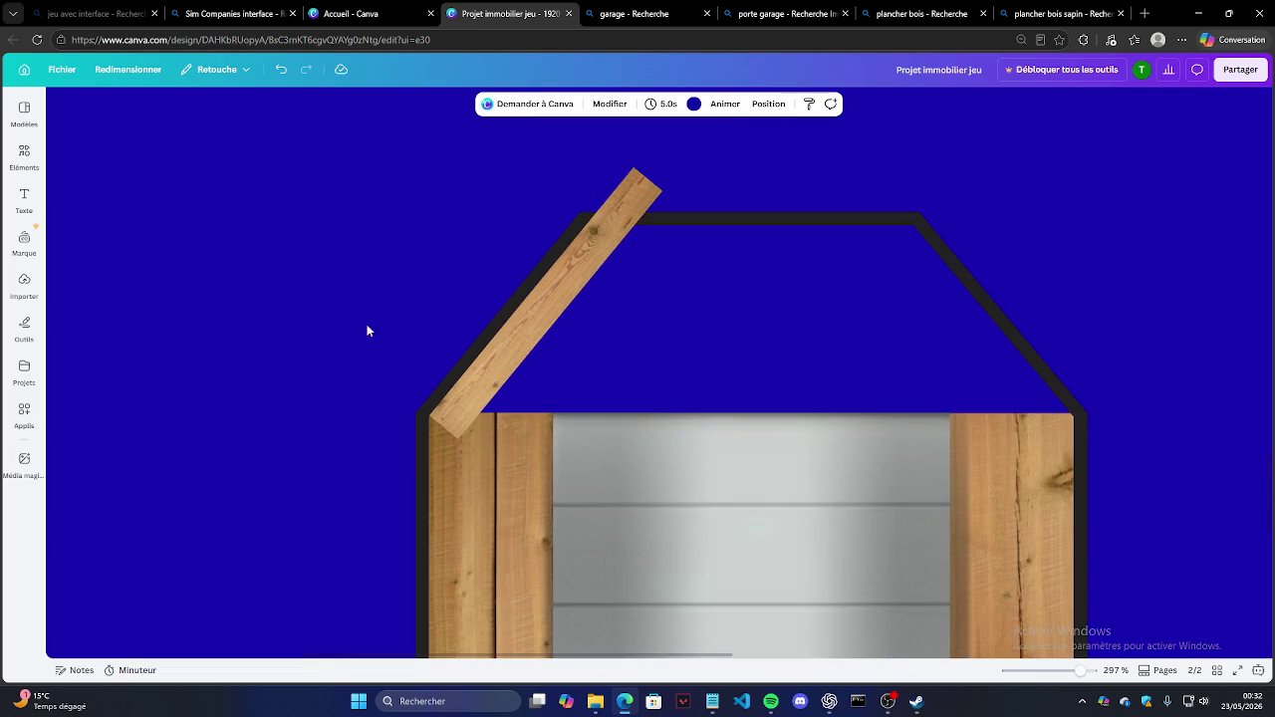
Step: Tilt the right roof line to a -39° slope and adjust its top end
{"action": "left_click", "coordinate": [988, 296]}
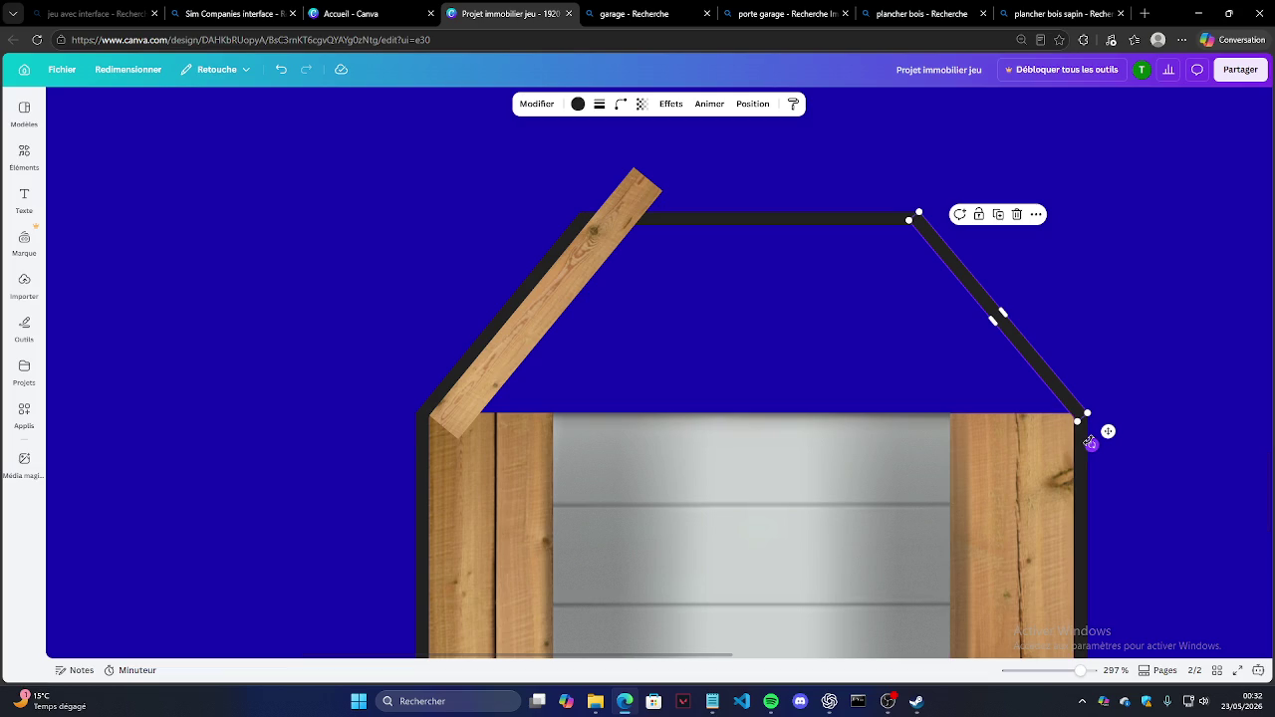
{"action": "left_click_drag", "start_coordinate": [1090, 444], "coordinate": [1084, 439]}
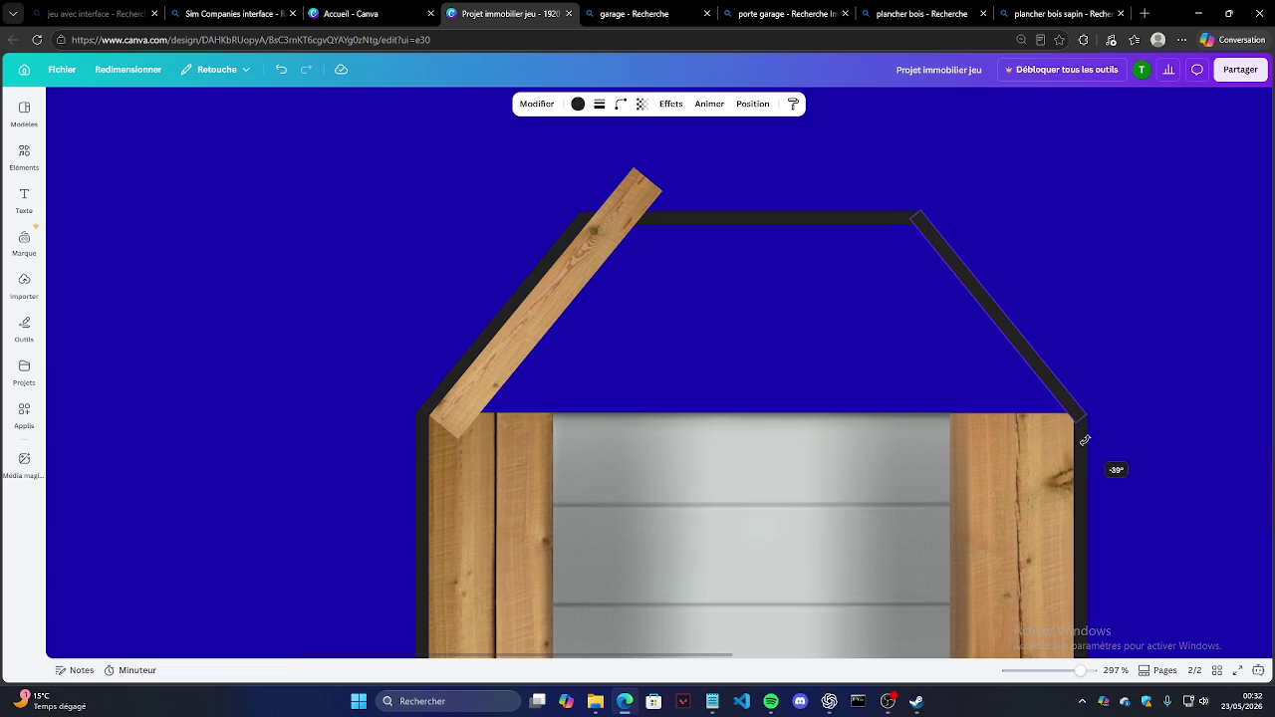
{"action": "left_click", "coordinate": [1074, 234]}
{"action": "scroll", "coordinate": [1070, 192], "scroll_direction": "up", "scroll_amount": 3}
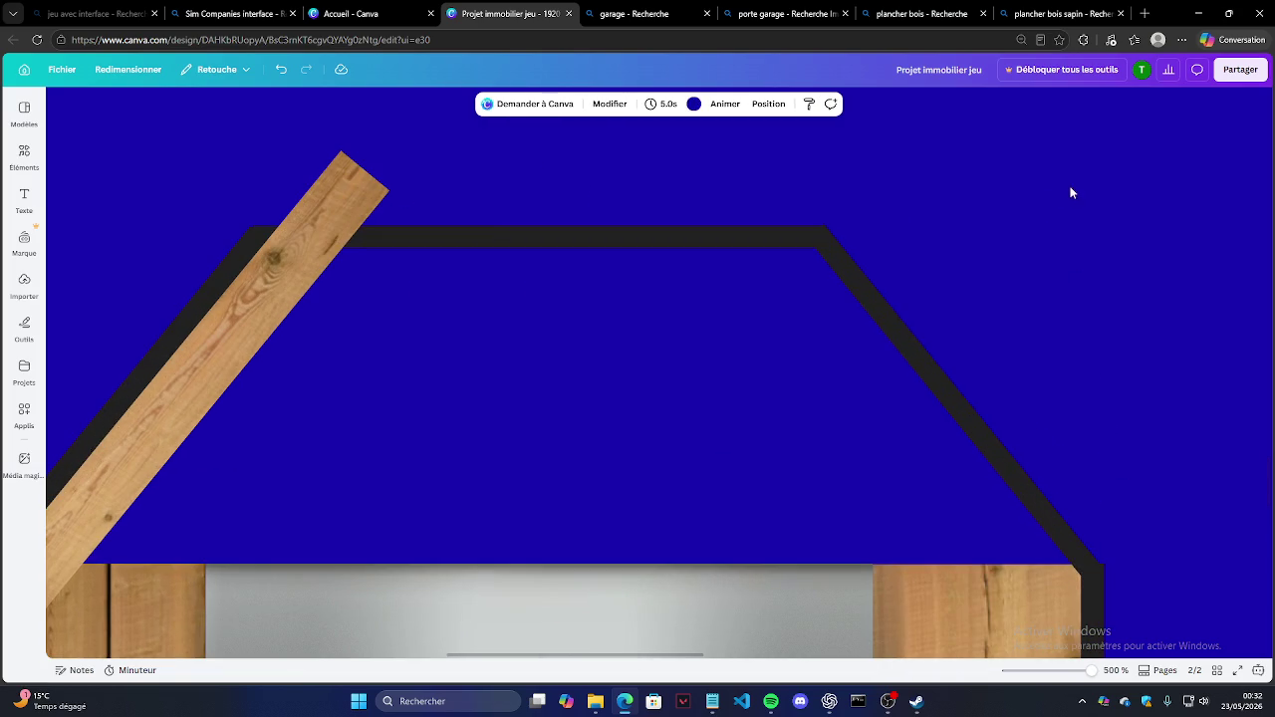
{"action": "left_click", "coordinate": [837, 244]}
{"action": "left_click_drag", "start_coordinate": [819, 228], "coordinate": [816, 230]}
{"action": "left_click", "coordinate": [937, 207]}
Step: Extend the top horizontal roof line to meet the right slope
{"action": "left_click", "coordinate": [822, 237]}
{"action": "left_click_drag", "start_coordinate": [826, 234], "coordinate": [827, 235]}
{"action": "left_click", "coordinate": [878, 236]}
{"action": "left_click", "coordinate": [800, 231]}
{"action": "scroll", "coordinate": [597, 261], "scroll_direction": "down", "scroll_amount": 2}
{"action": "scroll", "coordinate": [598, 261], "scroll_direction": "up", "scroll_amount": 2}
Step: Shorten the wooden plank so its top ends just beneath the flat roof bar
{"action": "left_click", "coordinate": [325, 198]}
{"action": "left_click_drag", "start_coordinate": [365, 170], "coordinate": [293, 273]}
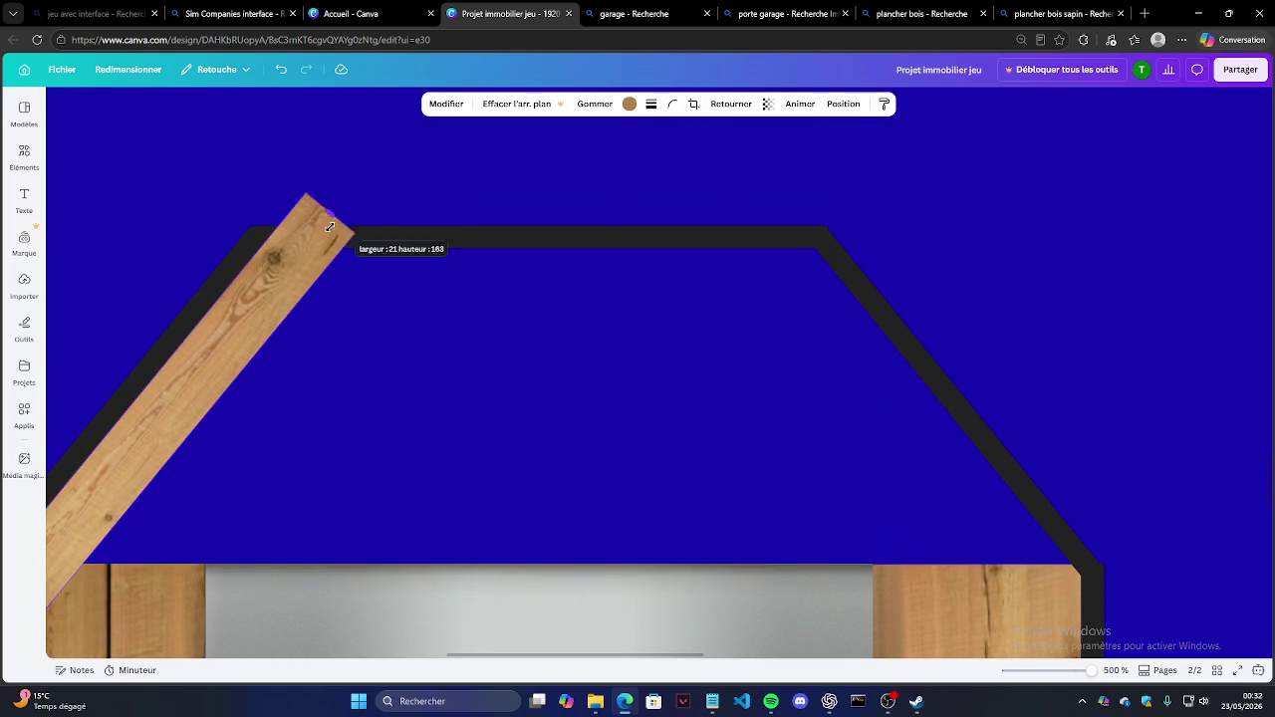
{"action": "left_click", "coordinate": [440, 228]}
{"action": "scroll", "coordinate": [418, 239], "scroll_direction": "down", "scroll_amount": 1}
{"action": "scroll", "coordinate": [450, 286], "scroll_direction": "down", "scroll_amount": 3}
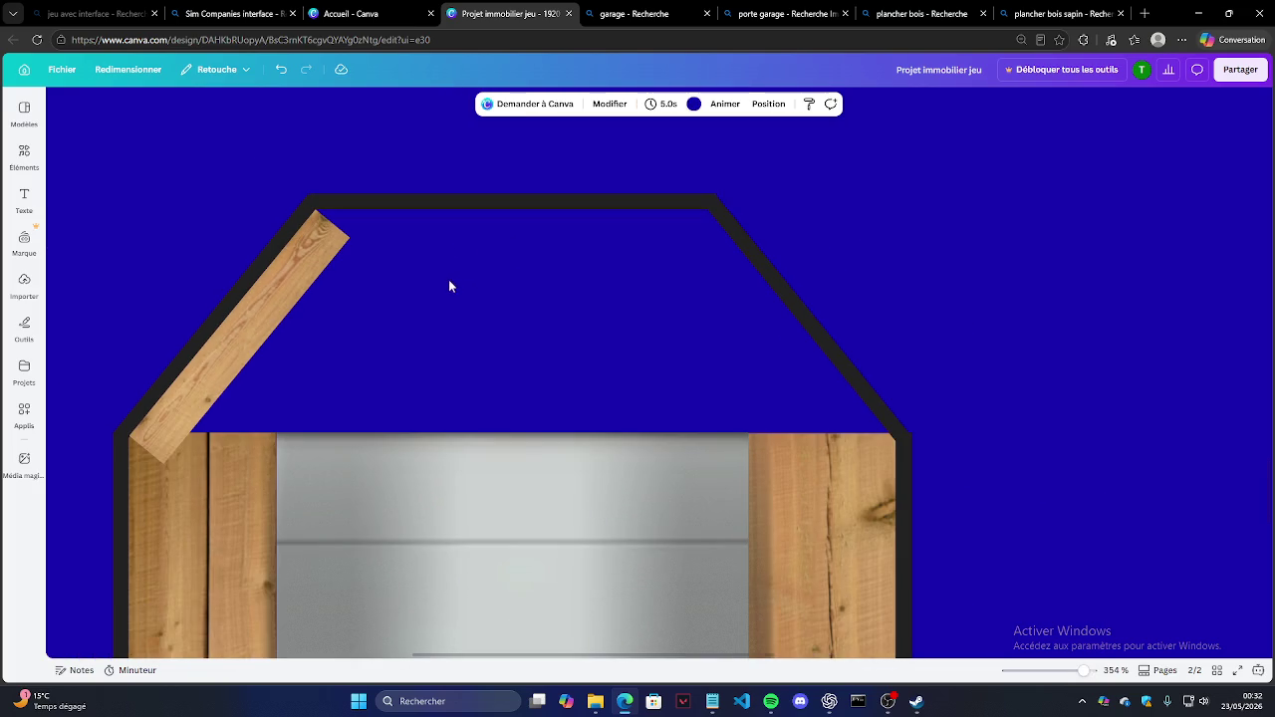
{"action": "left_click", "coordinate": [239, 337]}
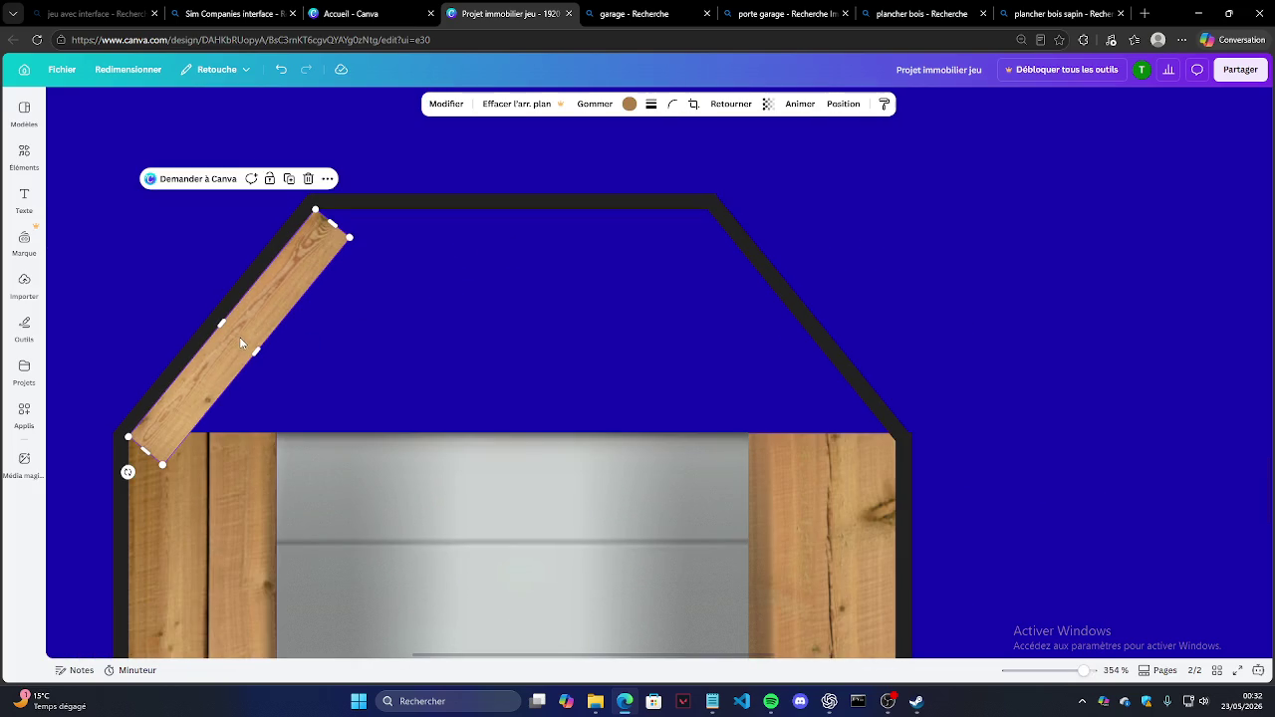
Step: Send the left wooden roof plank one layer back behind the wall
{"action": "left_click", "coordinate": [842, 104]}
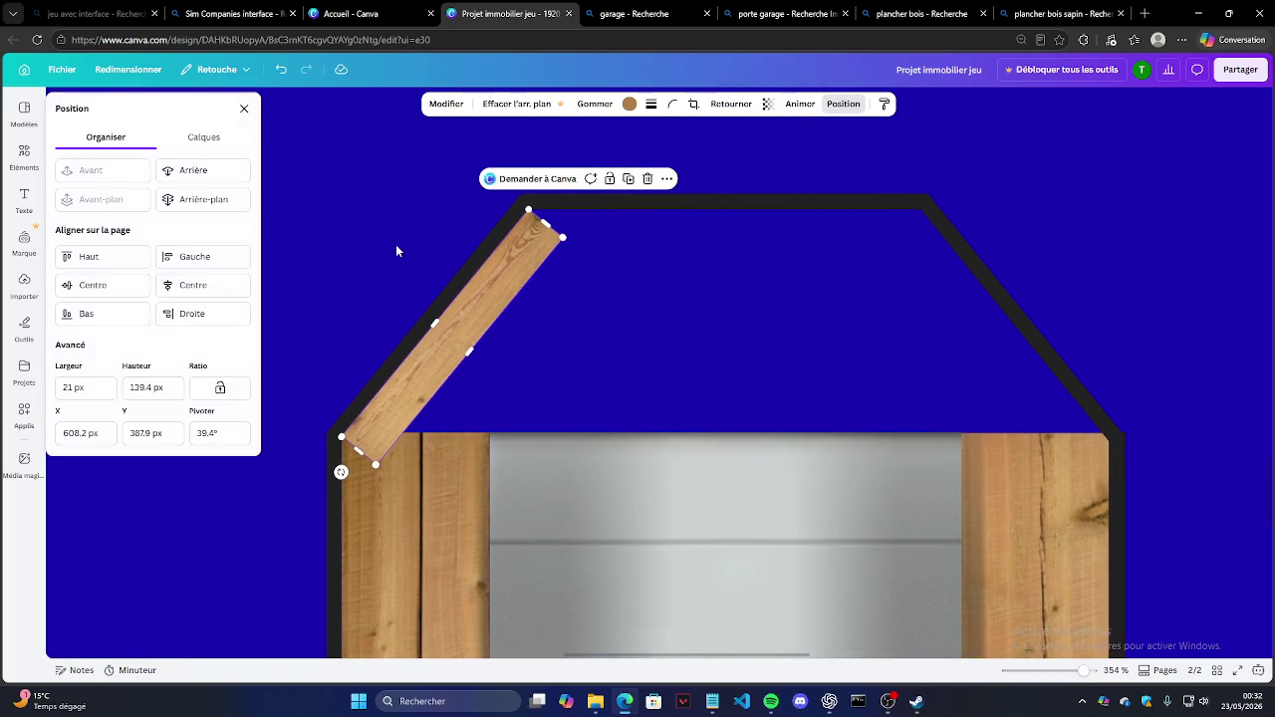
{"action": "left_click", "coordinate": [195, 173]}
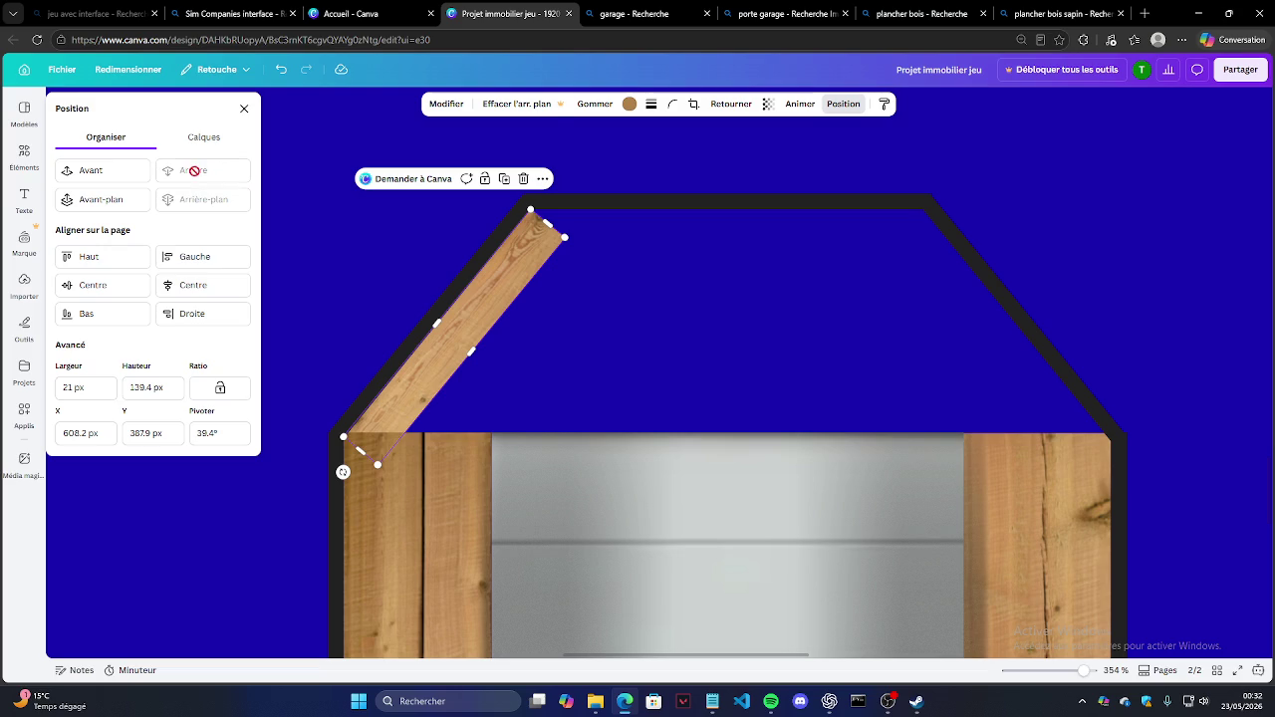
{"action": "left_click", "coordinate": [393, 308]}
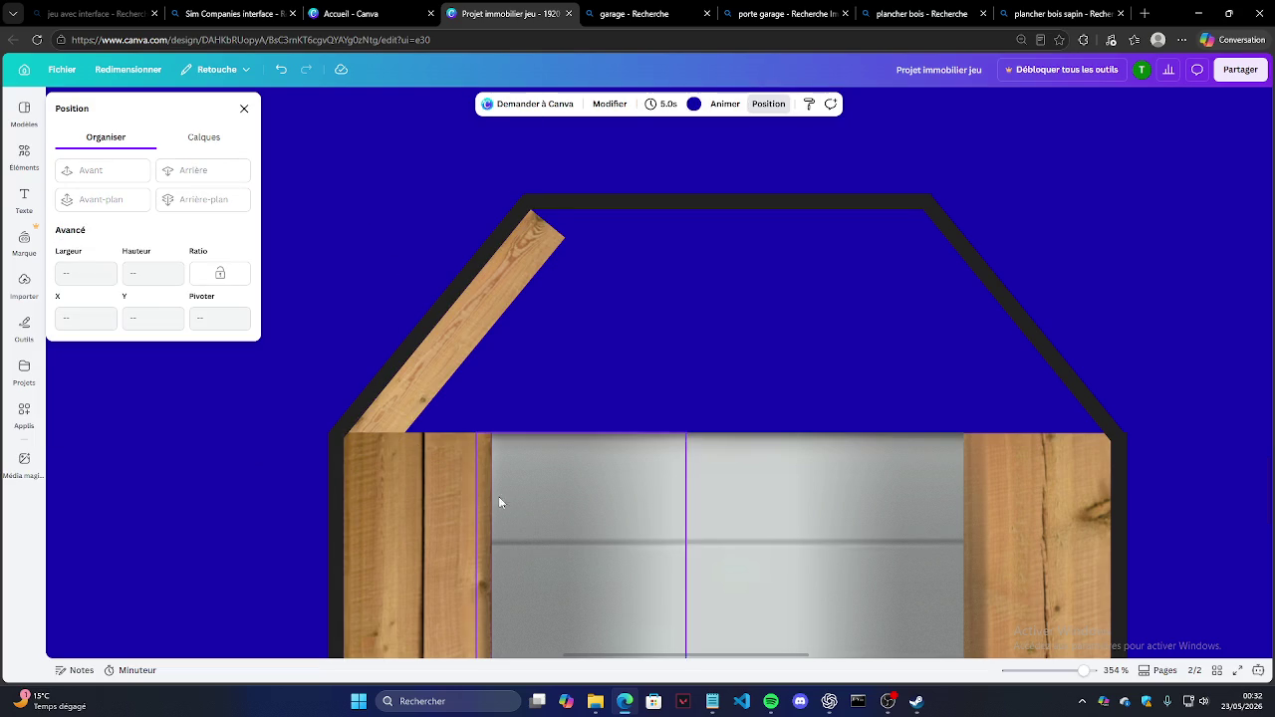
{"action": "left_click", "coordinate": [507, 466]}
{"action": "left_click", "coordinate": [524, 364]}
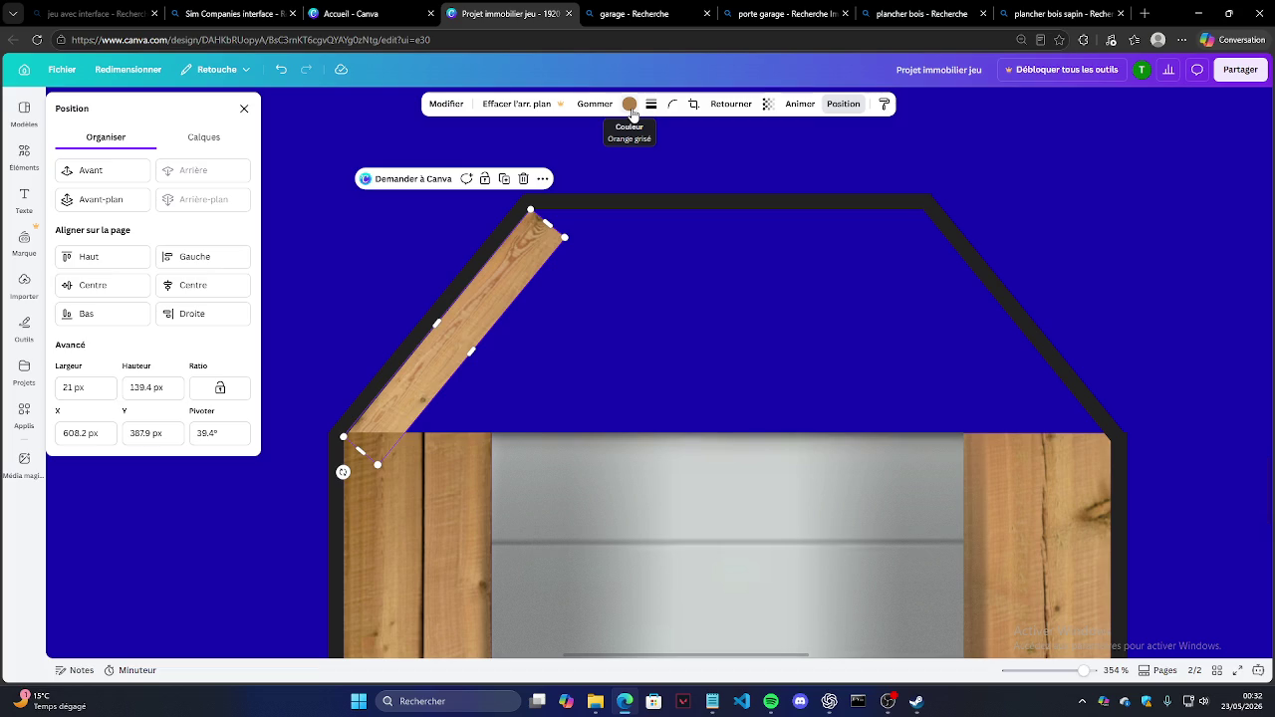
{"action": "left_click", "coordinate": [375, 211]}
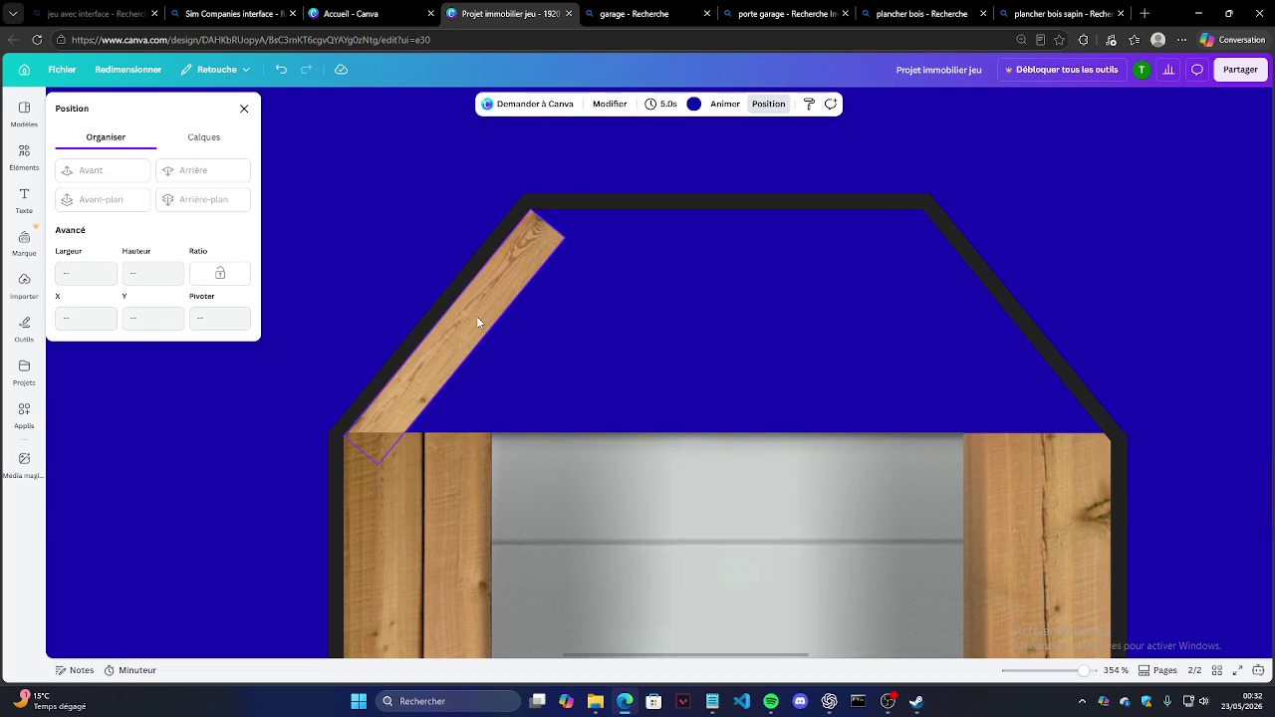
Step: Duplicate the roof plank and rotate the copy to -38.7° along the right roof slope
{"action": "scroll", "coordinate": [476, 313], "scroll_direction": "down", "scroll_amount": 2}
{"action": "scroll", "coordinate": [476, 314], "scroll_direction": "down", "scroll_amount": 2}
{"action": "scroll", "coordinate": [468, 315], "scroll_direction": "up", "scroll_amount": 3}
{"action": "scroll", "coordinate": [462, 316], "scroll_direction": "up", "scroll_amount": 2}
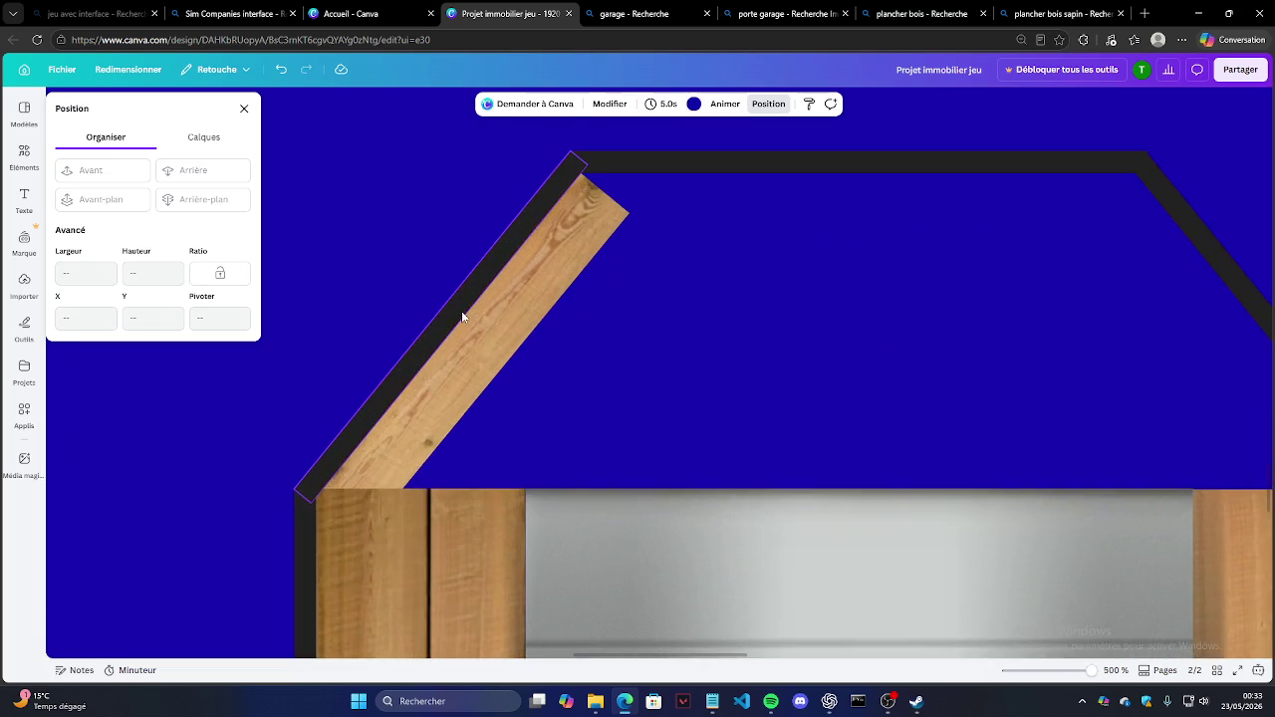
{"action": "scroll", "coordinate": [461, 317], "scroll_direction": "down", "scroll_amount": 5}
{"action": "scroll", "coordinate": [467, 311], "scroll_direction": "down", "scroll_amount": 2}
{"action": "scroll", "coordinate": [369, 304], "scroll_direction": "up", "scroll_amount": 2}
{"action": "scroll", "coordinate": [503, 293], "scroll_direction": "up", "scroll_amount": 3}
{"action": "scroll", "coordinate": [498, 319], "scroll_direction": "up", "scroll_amount": 2}
{"action": "scroll", "coordinate": [548, 321], "scroll_direction": "up", "scroll_amount": 1}
{"action": "left_click", "coordinate": [547, 320]}
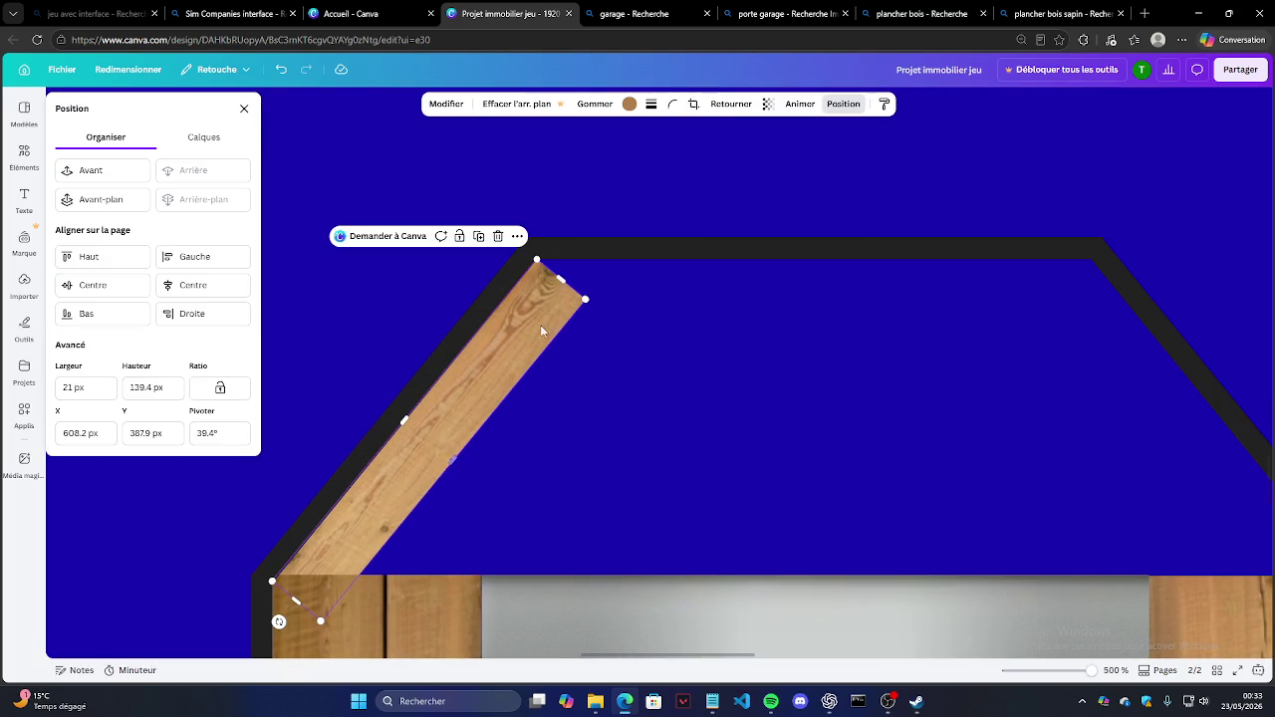
{"action": "left_click", "coordinate": [478, 236]}
{"action": "left_click_drag", "start_coordinate": [522, 448], "coordinate": [677, 340]}
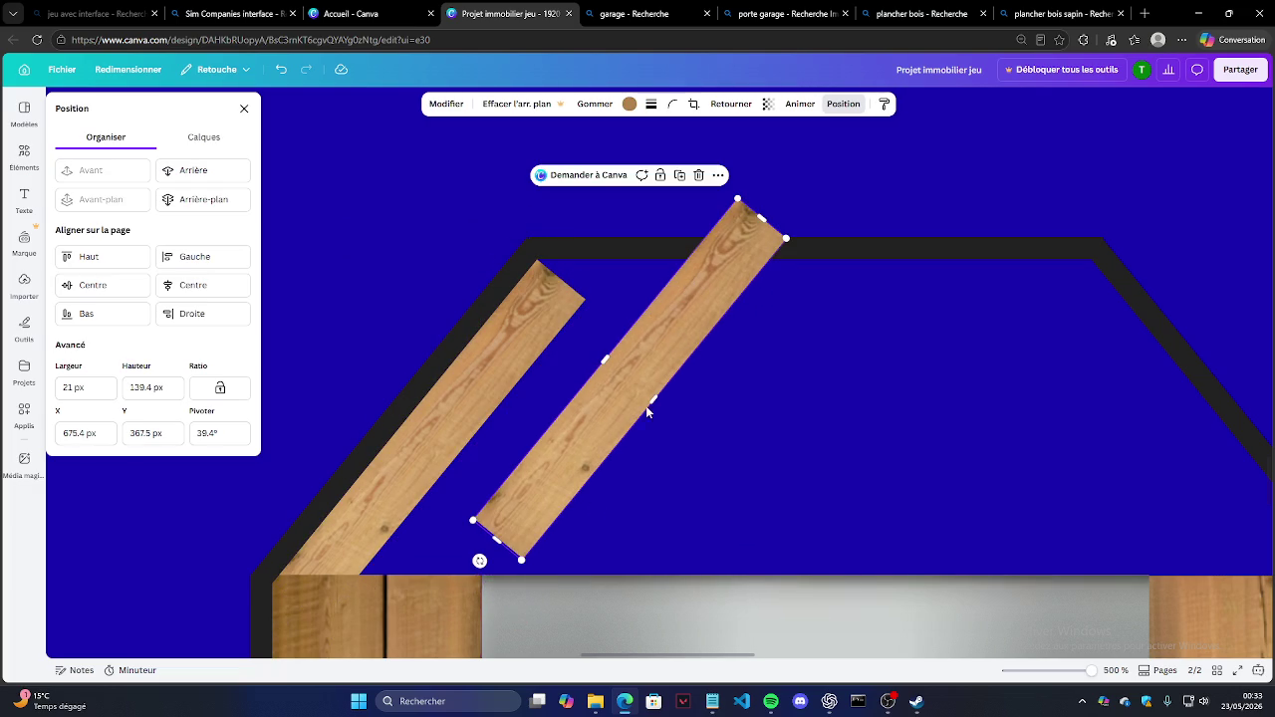
{"action": "mouse_move", "coordinate": [479, 561]}
{"action": "left_mouse_down"}
{"action": "mouse_move", "coordinate": [728, 553]}
{"action": "mouse_move", "coordinate": [776, 566]}
{"action": "left_mouse_up"}
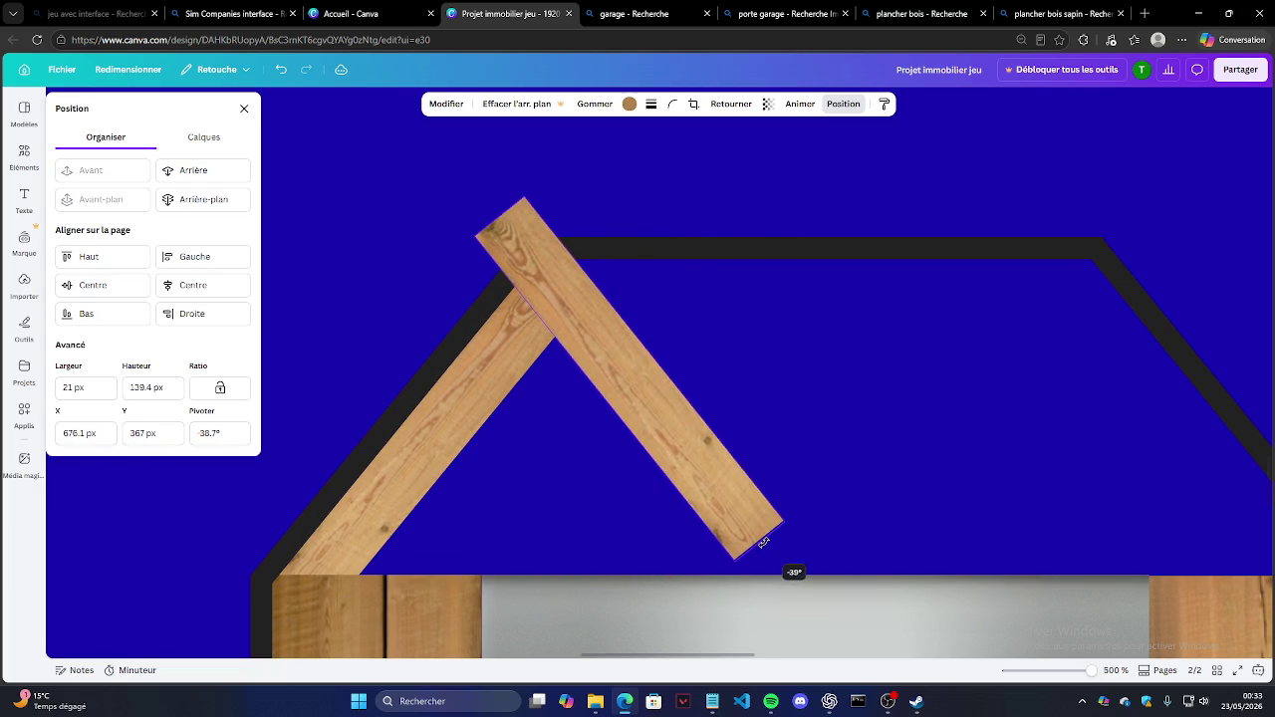
{"action": "left_click_drag", "start_coordinate": [713, 461], "coordinate": [1219, 512]}
Step: Push the right plank against the slope and send it behind the roof outline
{"action": "scroll", "coordinate": [578, 398], "scroll_direction": "down", "scroll_amount": 2}
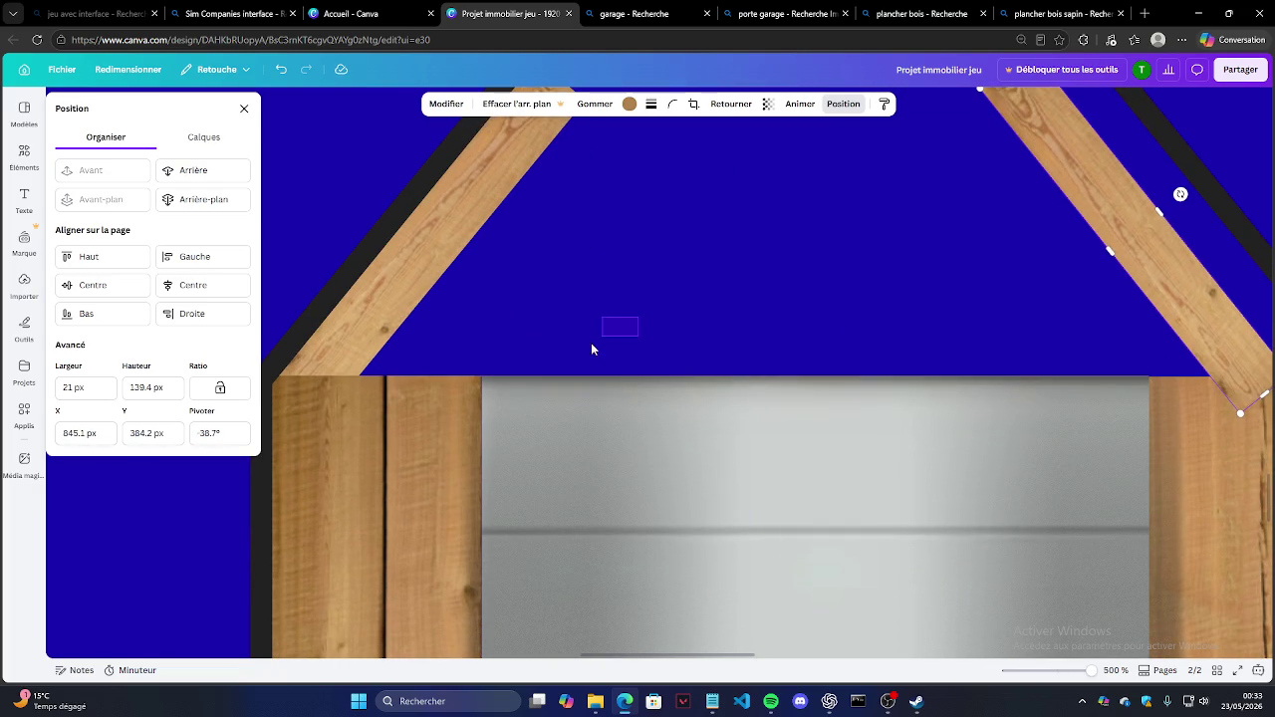
{"action": "scroll", "coordinate": [640, 306], "scroll_direction": "right", "scroll_amount": 2}
{"action": "scroll", "coordinate": [734, 389], "scroll_direction": "up", "scroll_amount": 2}
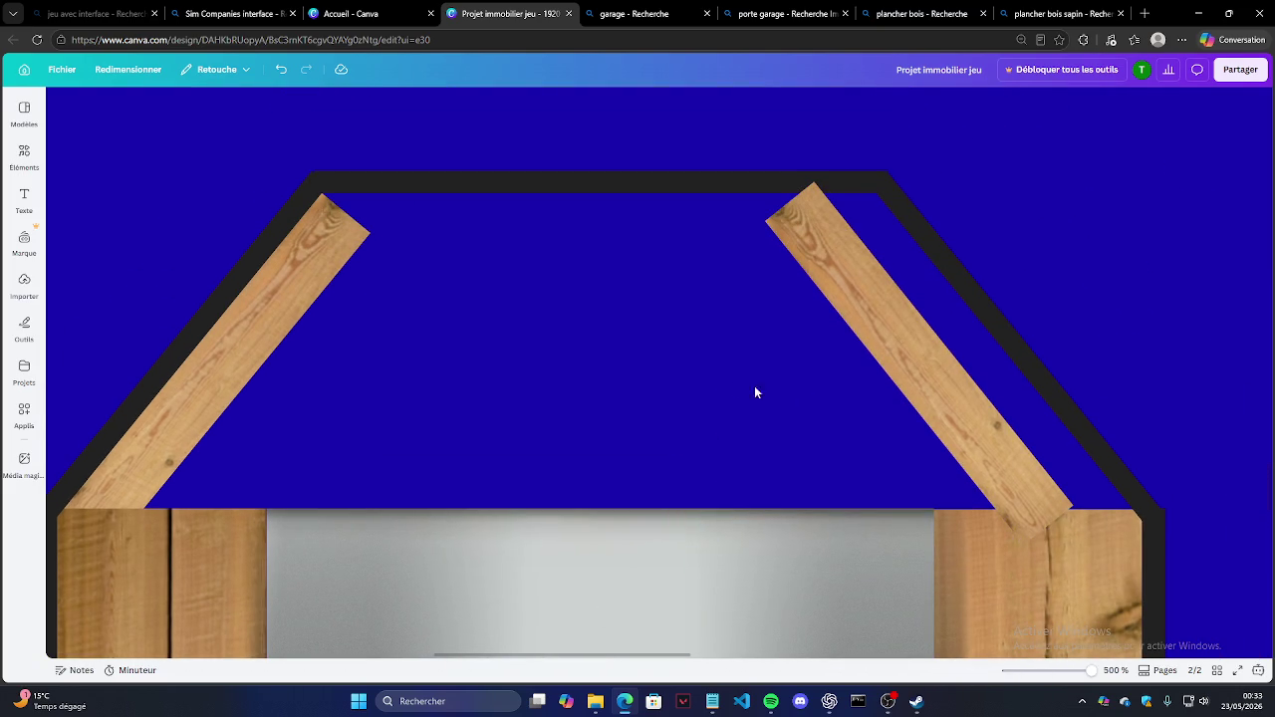
{"action": "left_click_drag", "start_coordinate": [971, 401], "coordinate": [1018, 407]}
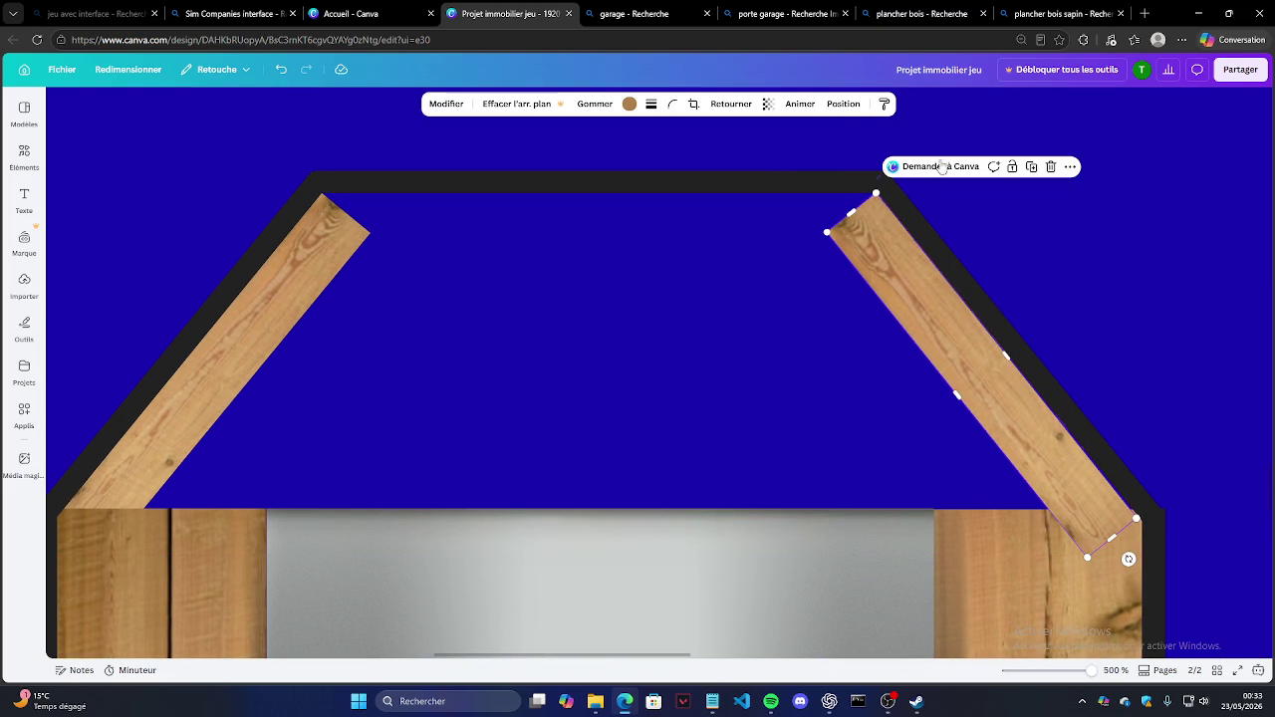
{"action": "left_click", "coordinate": [842, 104]}
{"action": "left_click", "coordinate": [196, 171]}
Step: Widen both roof planks to about 52 px, then duplicate the left plank
{"action": "left_click", "coordinate": [449, 352]}
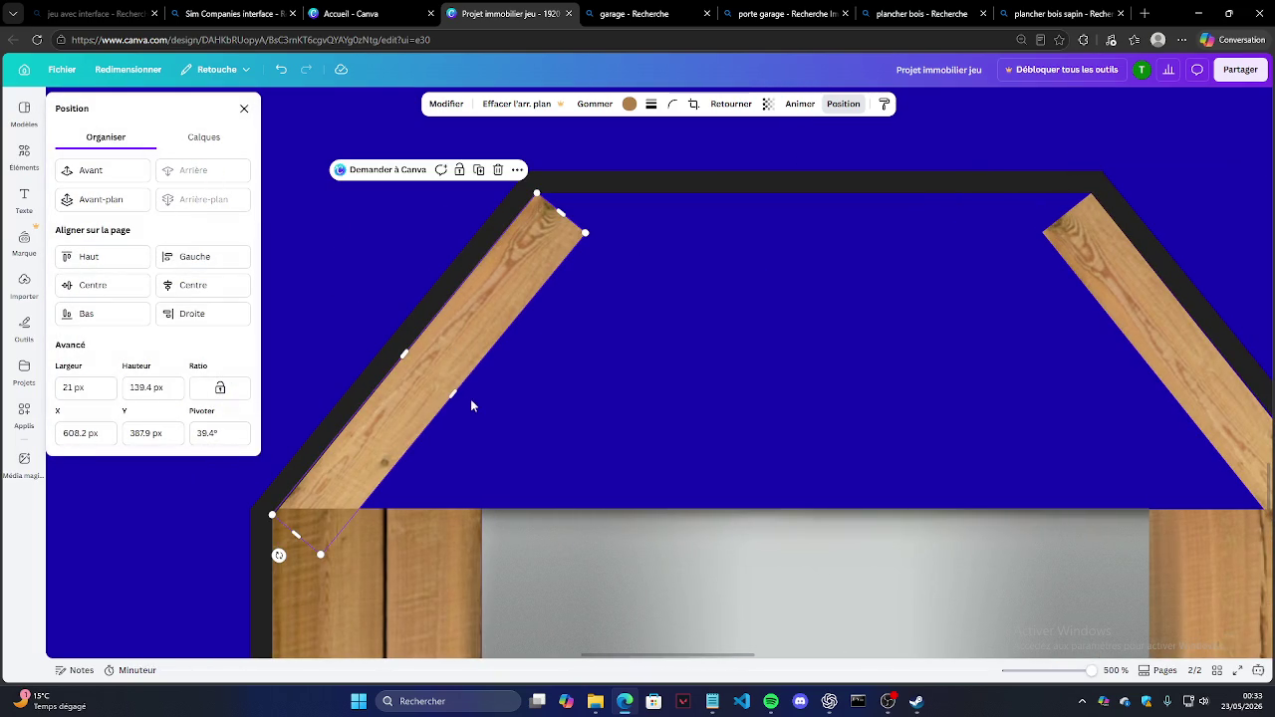
{"action": "left_click_drag", "start_coordinate": [455, 397], "coordinate": [520, 462]}
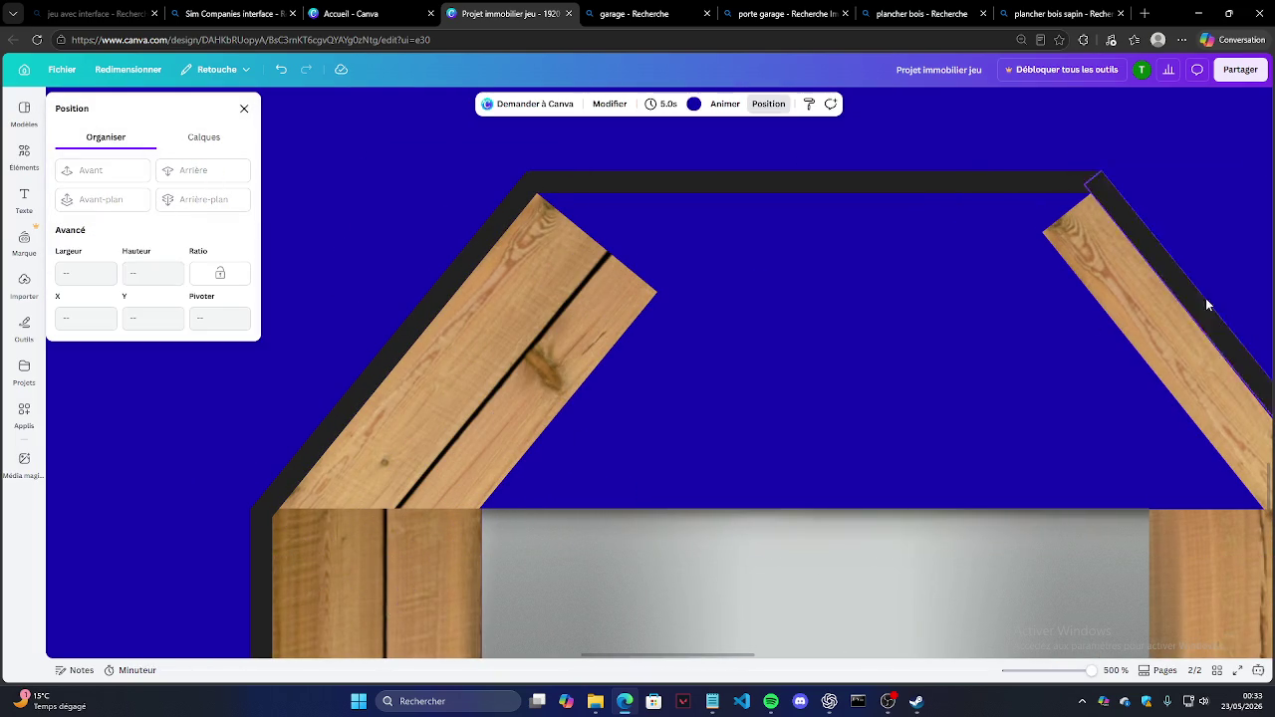
{"action": "left_click", "coordinate": [1161, 344]}
{"action": "left_click_drag", "start_coordinate": [1170, 402], "coordinate": [1100, 453]}
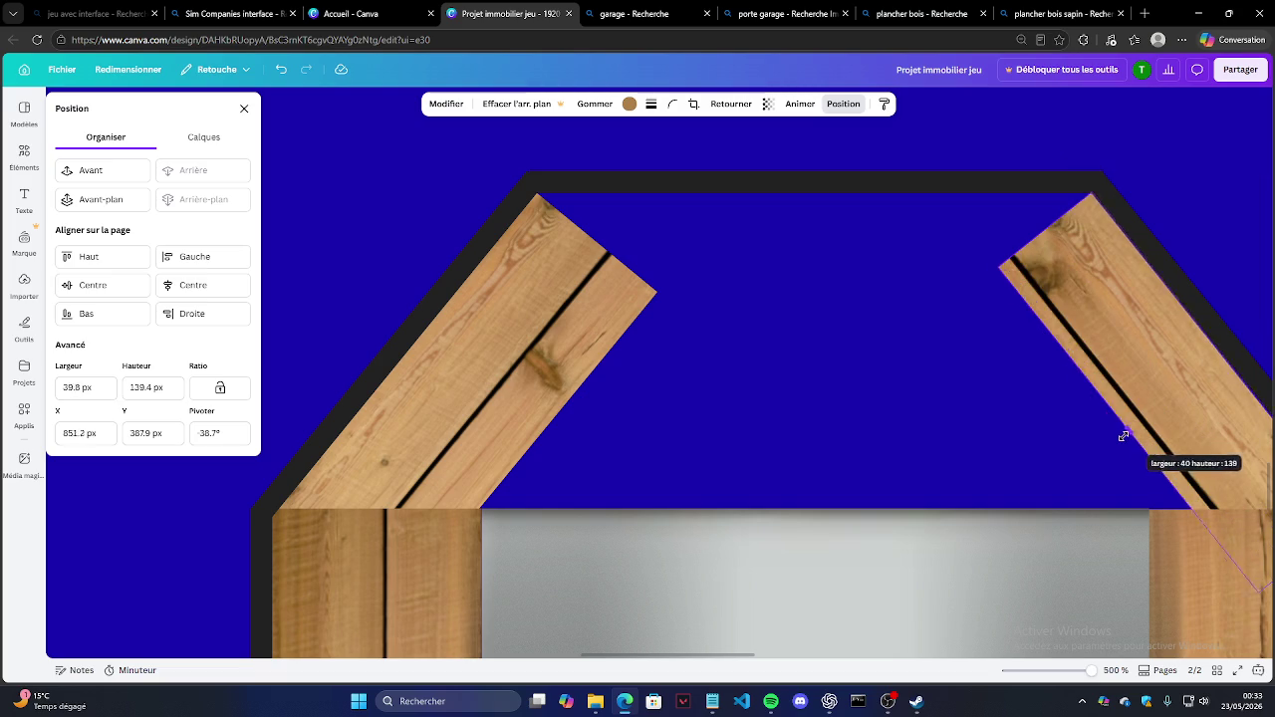
{"action": "left_click", "coordinate": [1257, 262]}
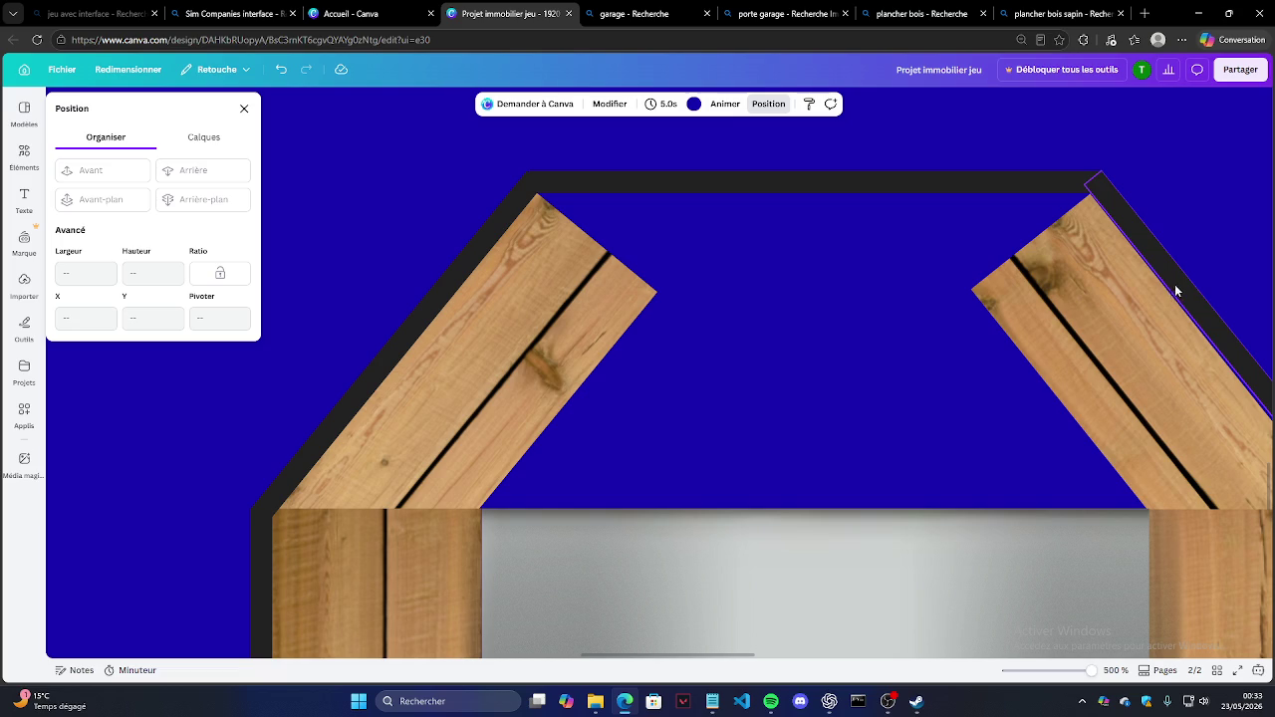
{"action": "left_click", "coordinate": [558, 315]}
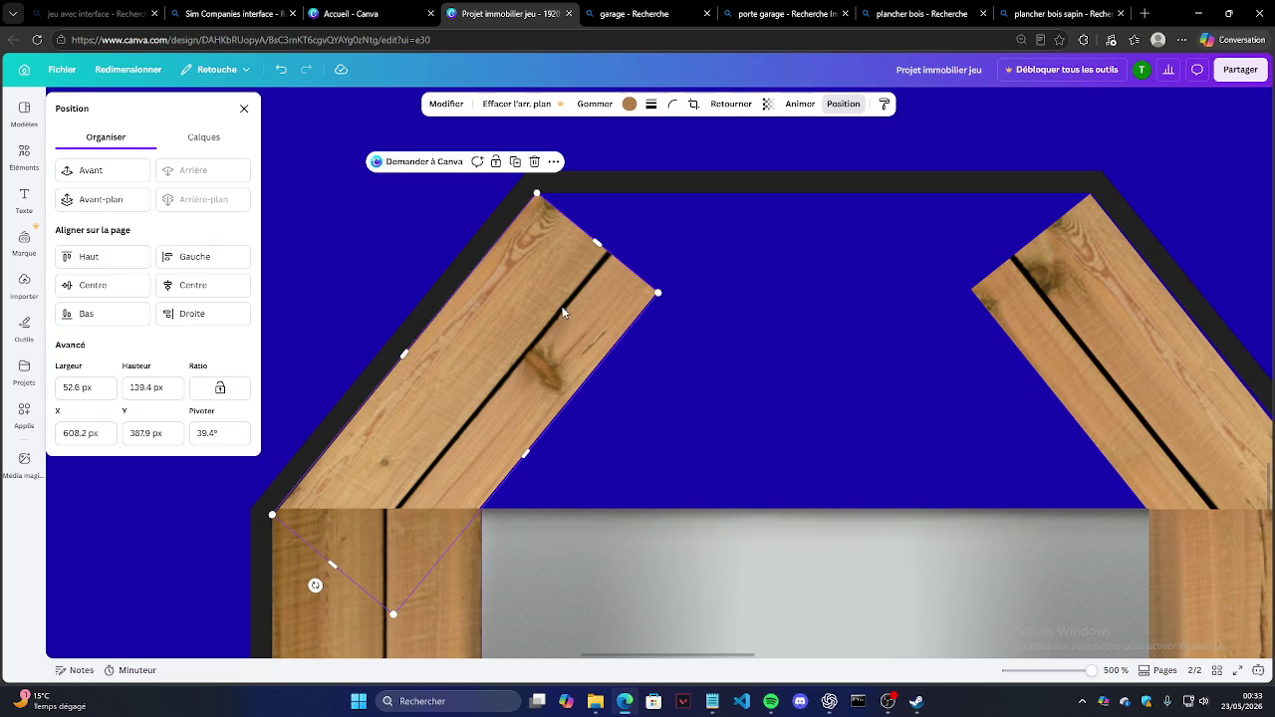
{"action": "left_click", "coordinate": [516, 162]}
Step: Turn the plank copy into a horizontal board stretched across the gable's middle
{"action": "mouse_move", "coordinate": [399, 618]}
{"action": "left_mouse_down"}
{"action": "mouse_move", "coordinate": [582, 628]}
{"action": "mouse_move", "coordinate": [474, 419]}
{"action": "left_mouse_up"}
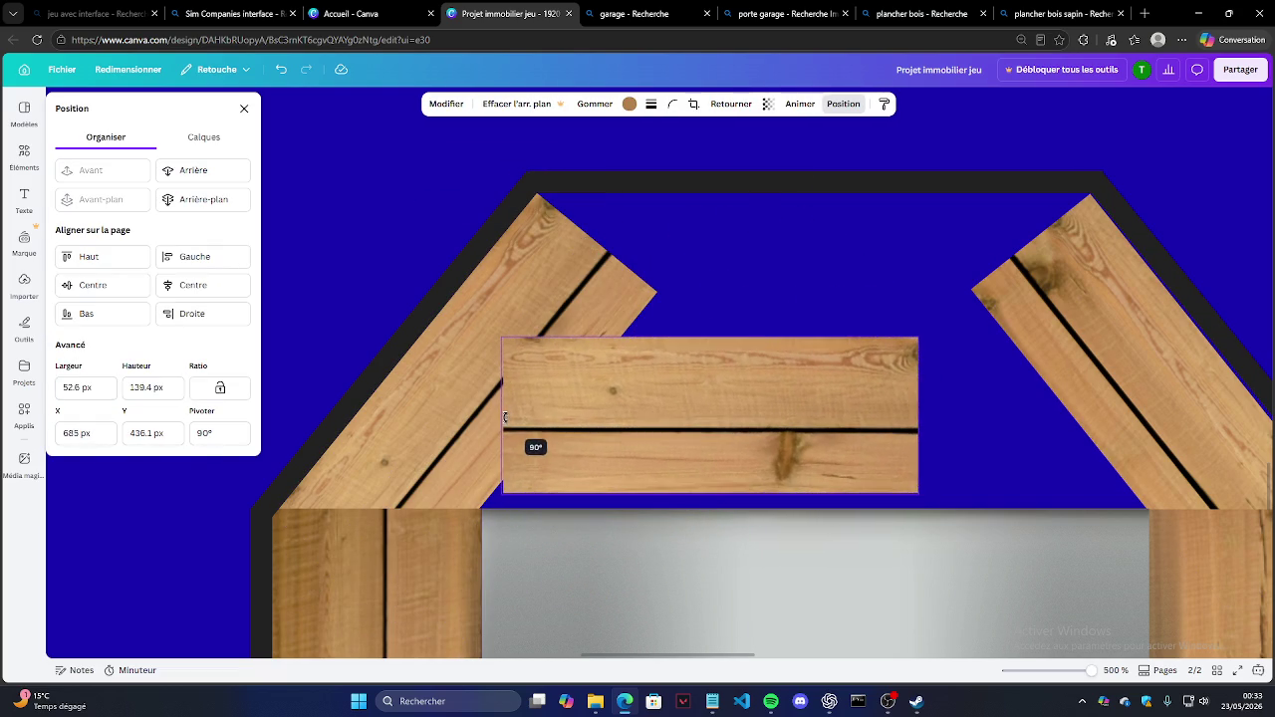
{"action": "left_click_drag", "start_coordinate": [692, 443], "coordinate": [723, 299]}
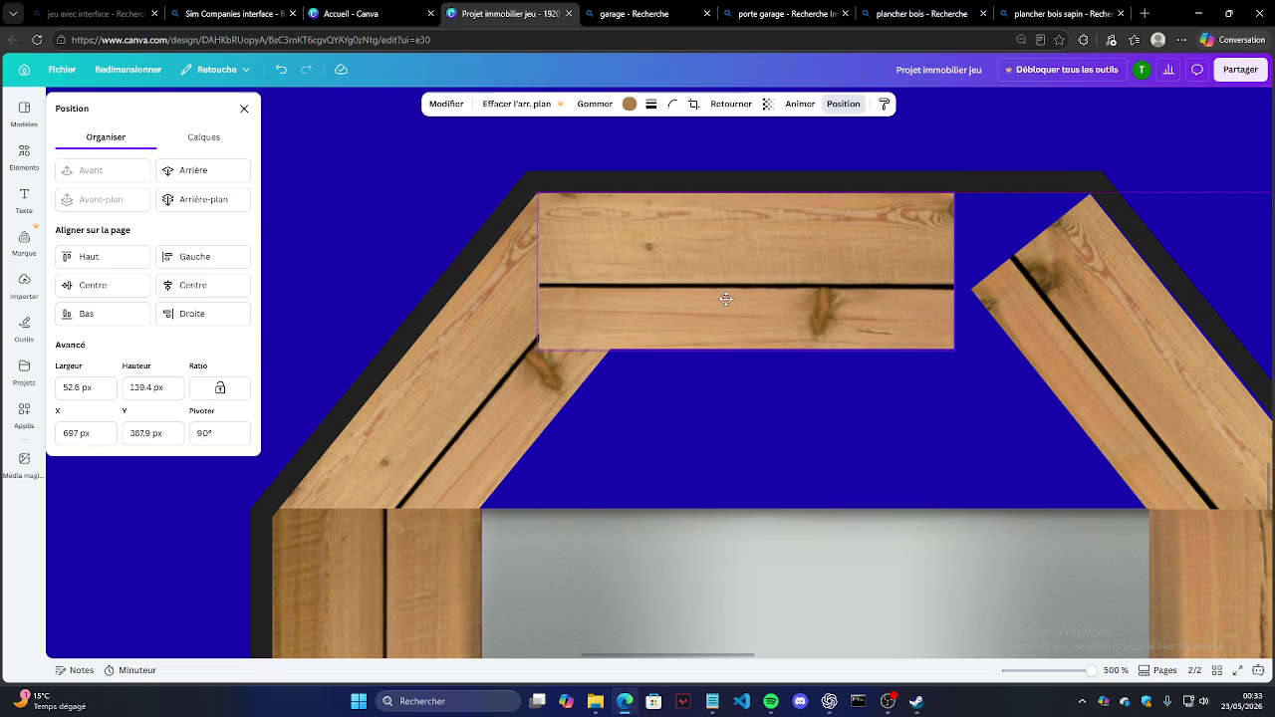
{"action": "left_click_drag", "start_coordinate": [724, 298], "coordinate": [725, 299]}
{"action": "left_click_drag", "start_coordinate": [955, 272], "coordinate": [1089, 271]}
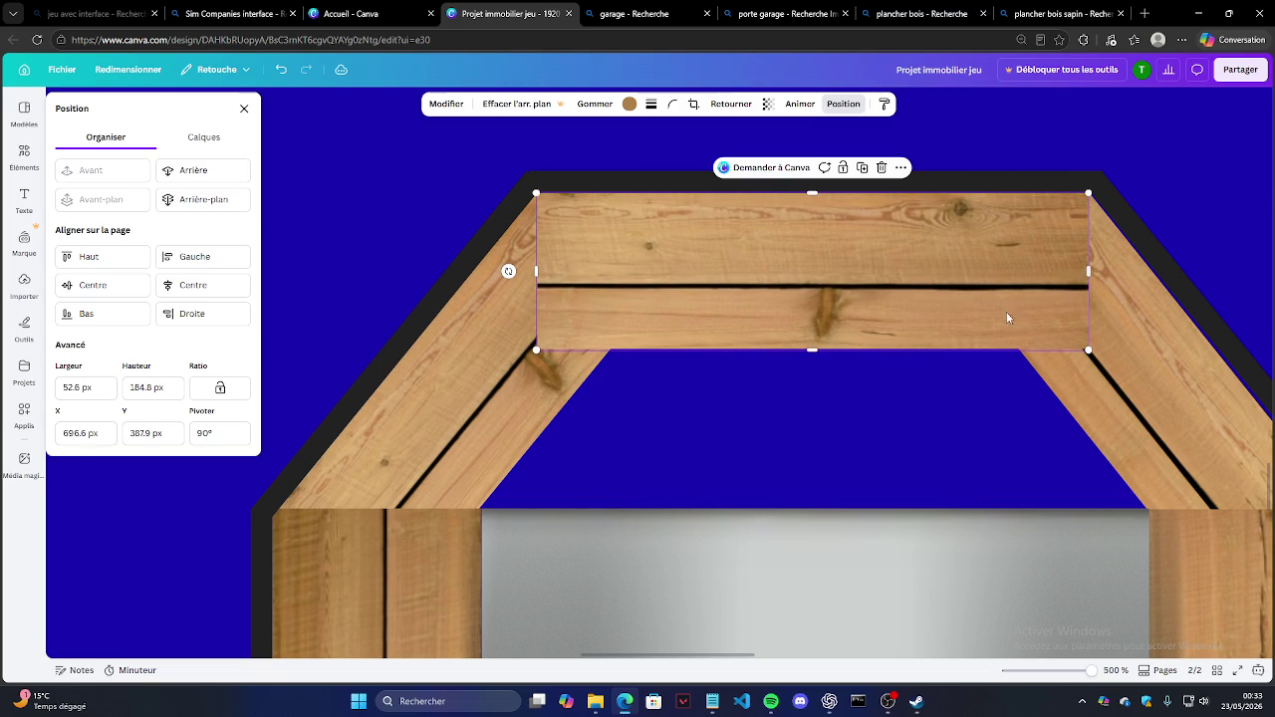
{"action": "left_click_drag", "start_coordinate": [816, 352], "coordinate": [808, 505]}
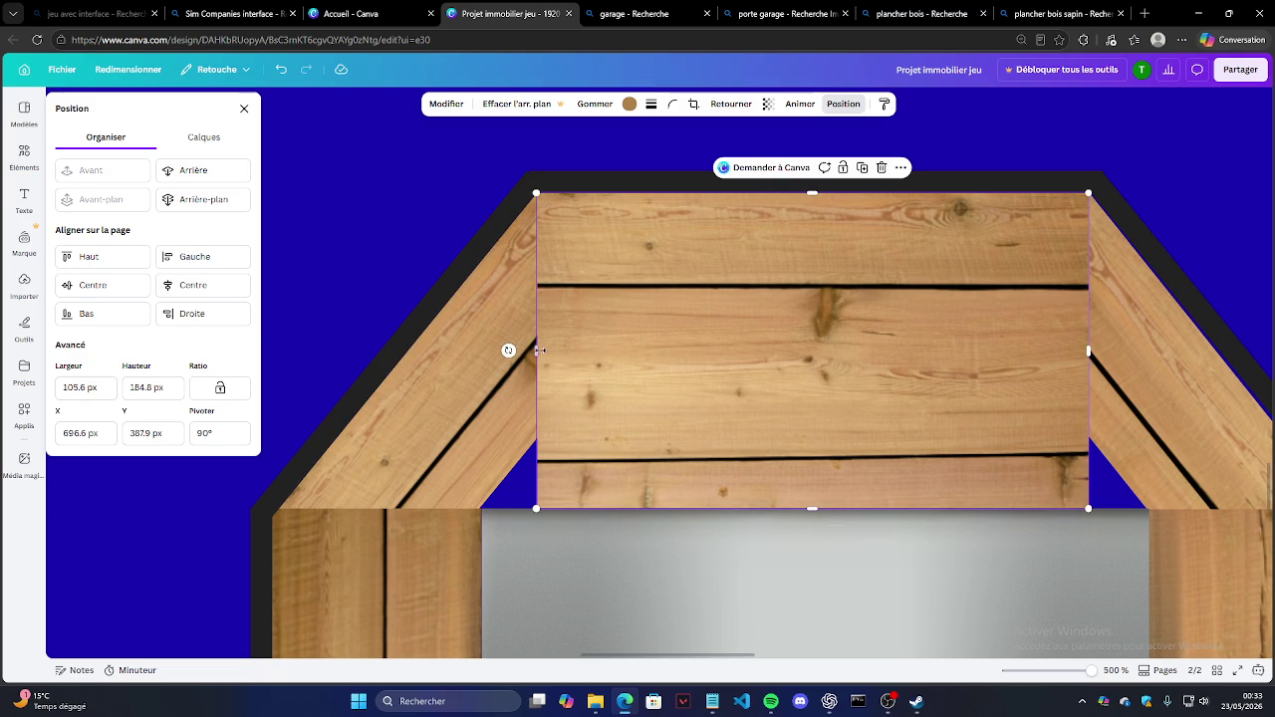
Step: Lower the left diagonal plank and add a mirrored copy sloping the other way on the right
{"action": "left_click", "coordinate": [503, 438]}
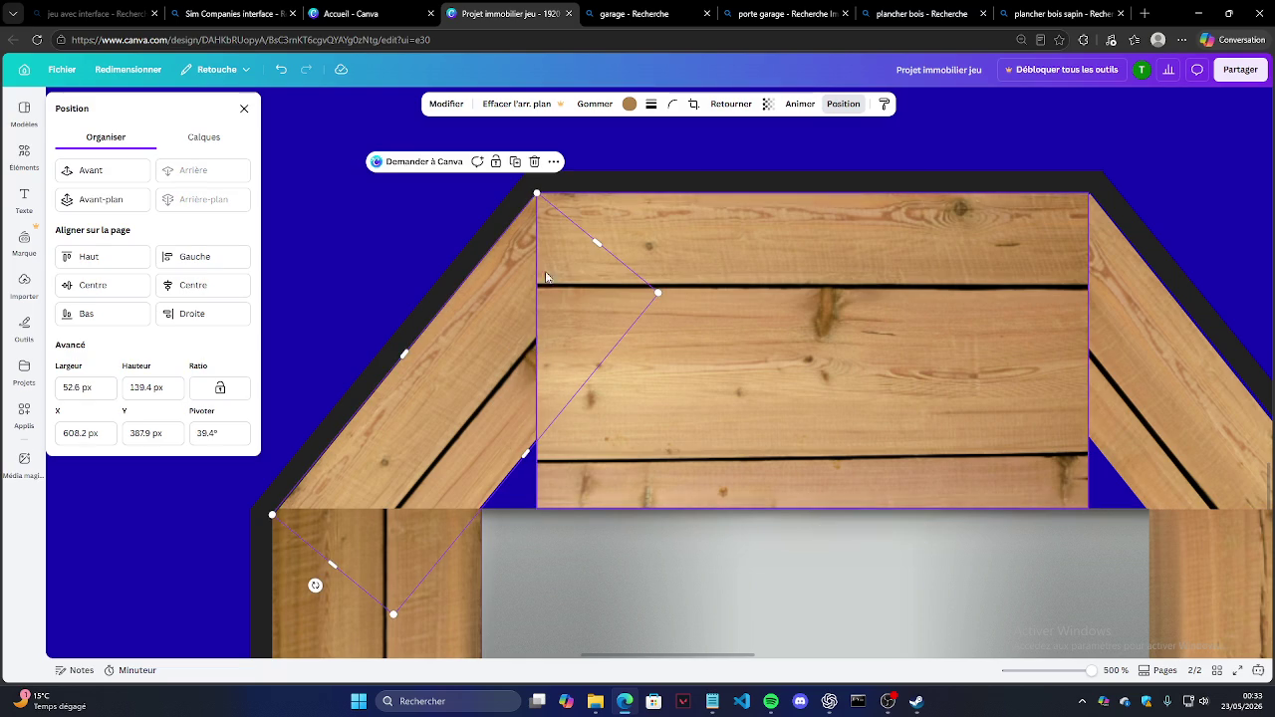
{"action": "left_click_drag", "start_coordinate": [538, 319], "coordinate": [594, 372]}
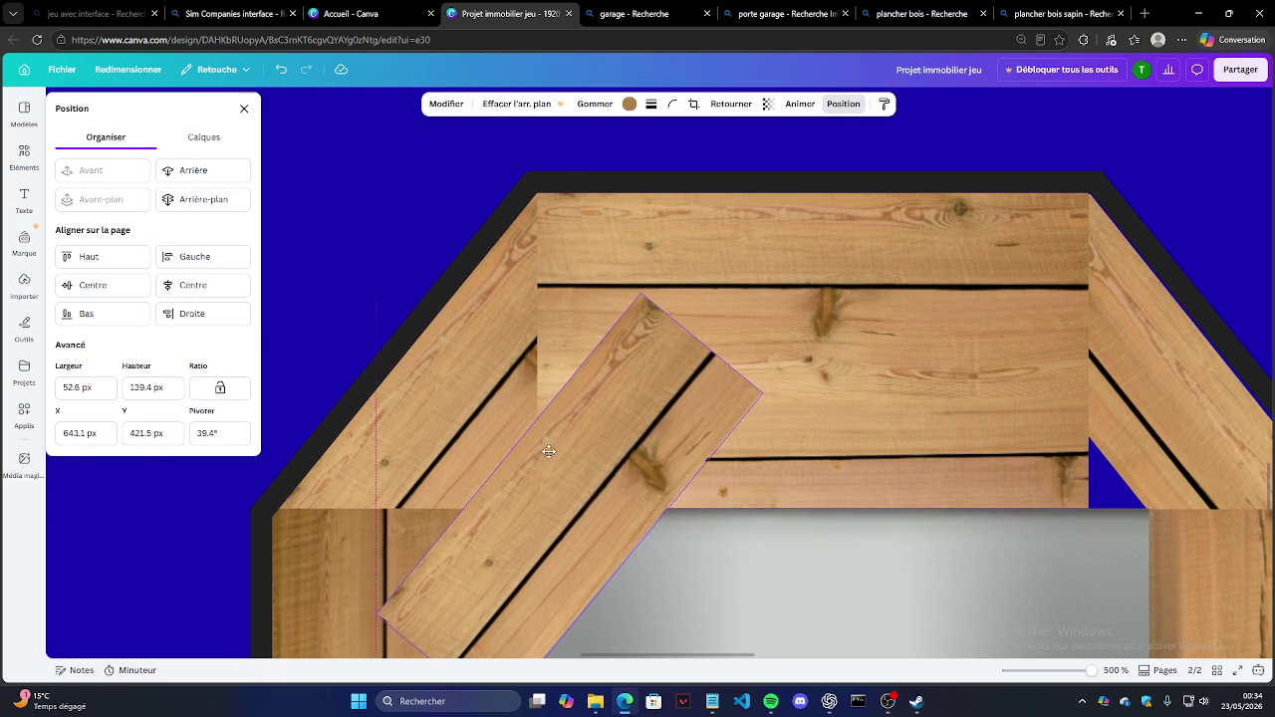
{"action": "left_click", "coordinate": [619, 263]}
{"action": "left_click_drag", "start_coordinate": [600, 436], "coordinate": [1052, 642]}
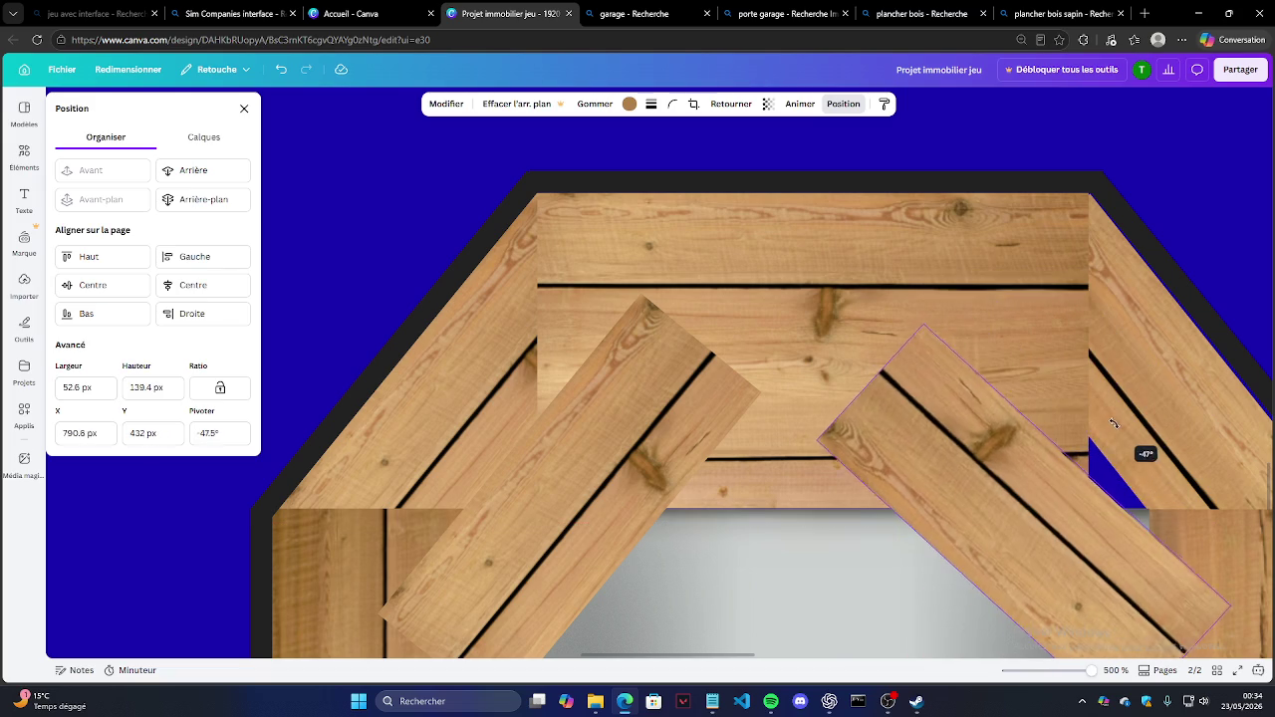
{"action": "left_click_drag", "start_coordinate": [1105, 590], "coordinate": [1134, 476]}
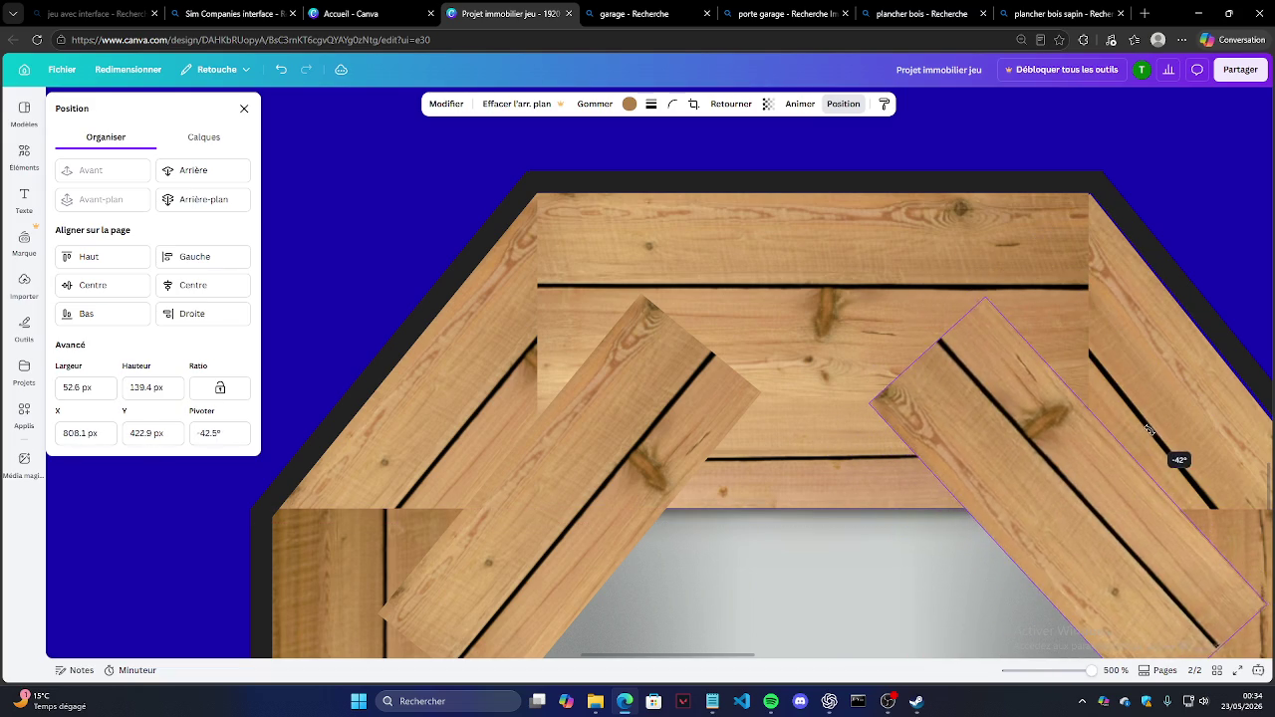
{"action": "left_click_drag", "start_coordinate": [1138, 425], "coordinate": [1184, 464]}
Step: Tilt the left diagonal plank to 38.7° and close the Position panel
{"action": "left_click", "coordinate": [560, 485]}
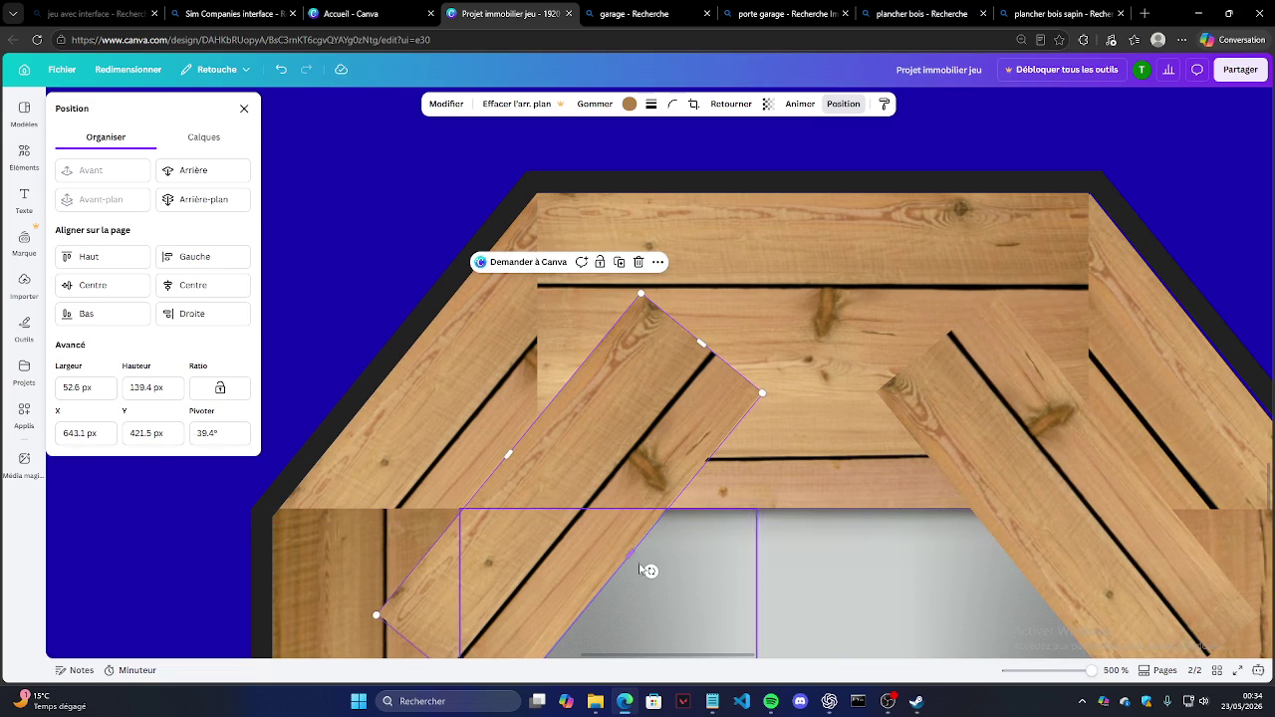
{"action": "left_click_drag", "start_coordinate": [650, 571], "coordinate": [654, 565]}
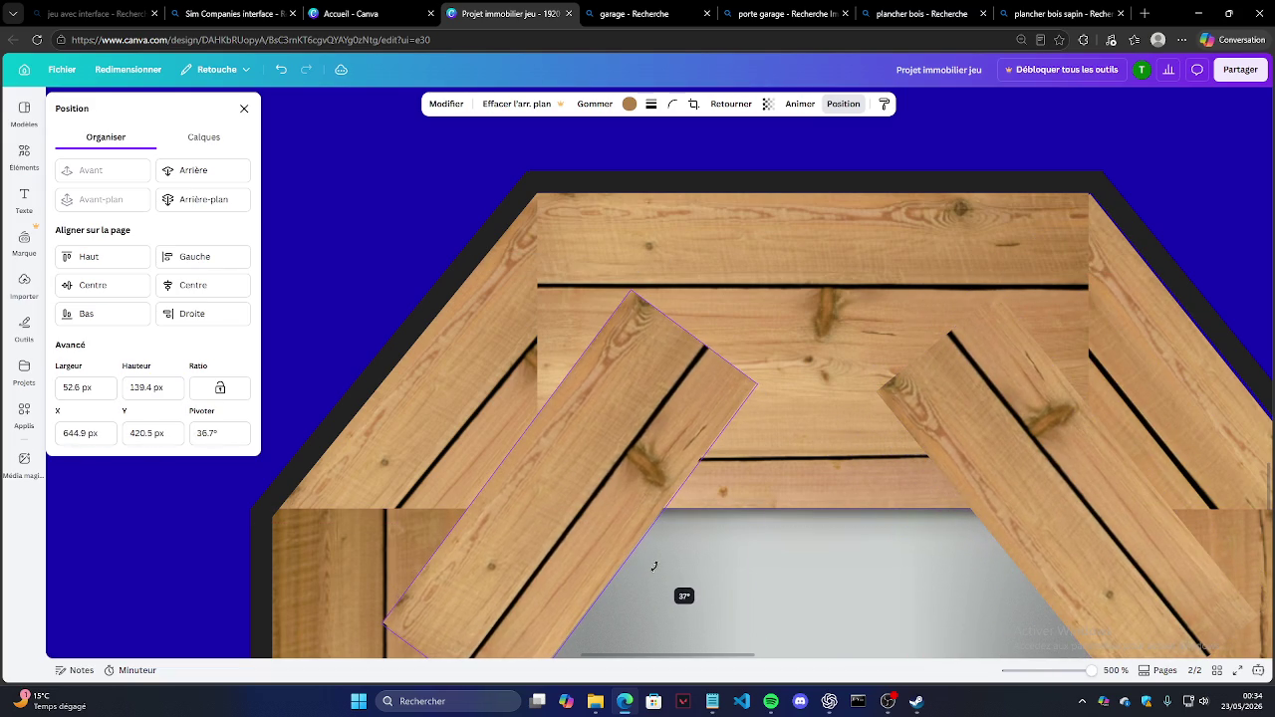
{"action": "left_click_drag", "start_coordinate": [653, 566], "coordinate": [651, 570]}
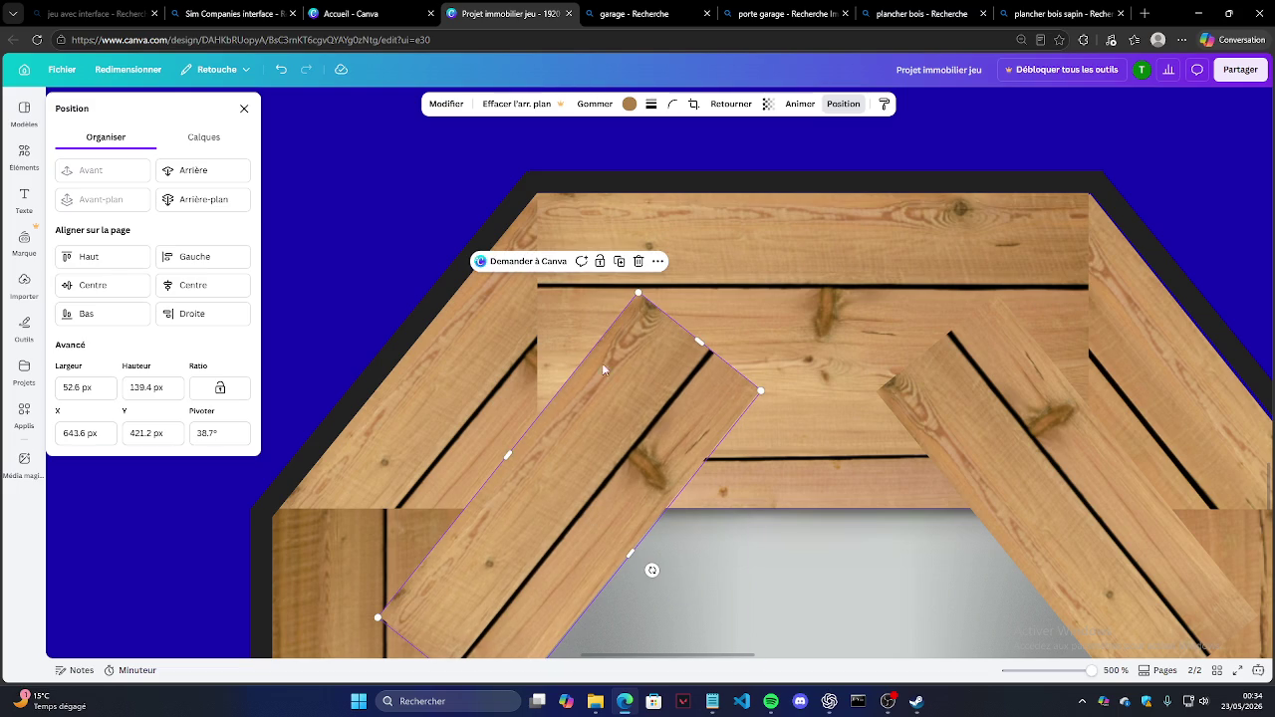
{"action": "left_click", "coordinate": [836, 104]}
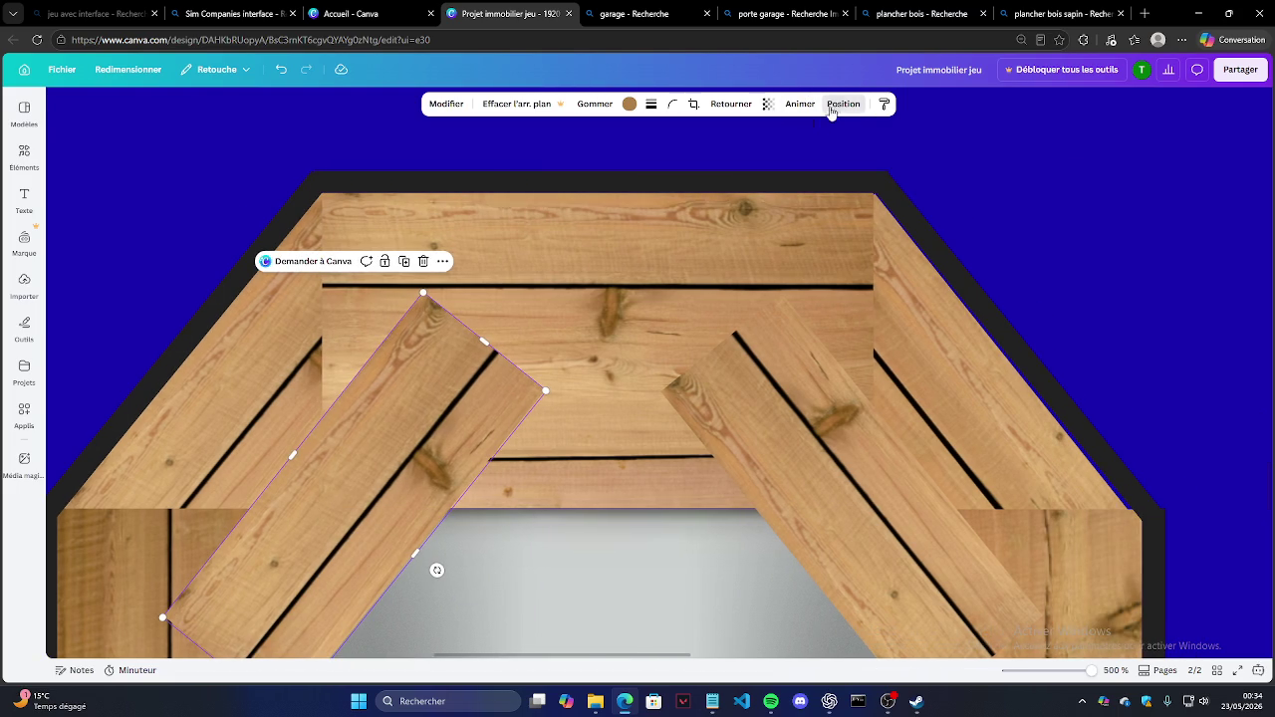
Step: Restack the gable boards so both diagonal planks sit behind the centre board
{"action": "left_click", "coordinate": [836, 105]}
{"action": "left_click", "coordinate": [190, 171]}
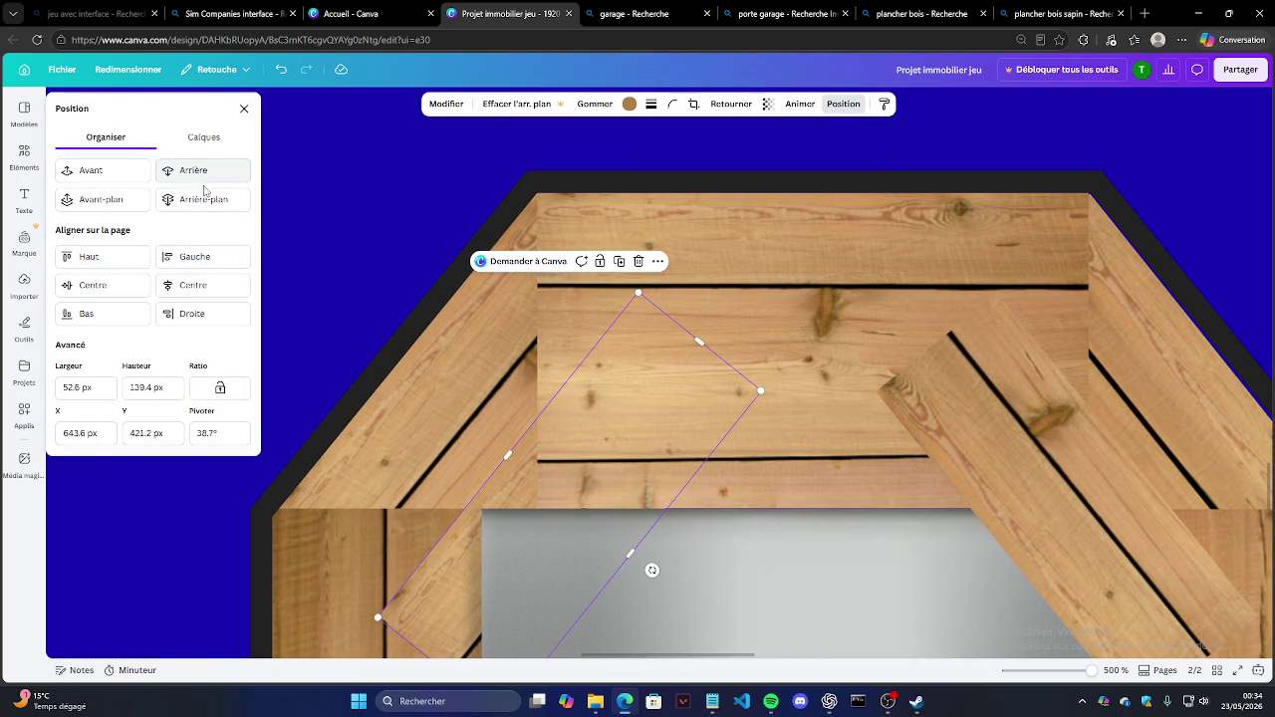
{"action": "left_click", "coordinate": [1001, 448]}
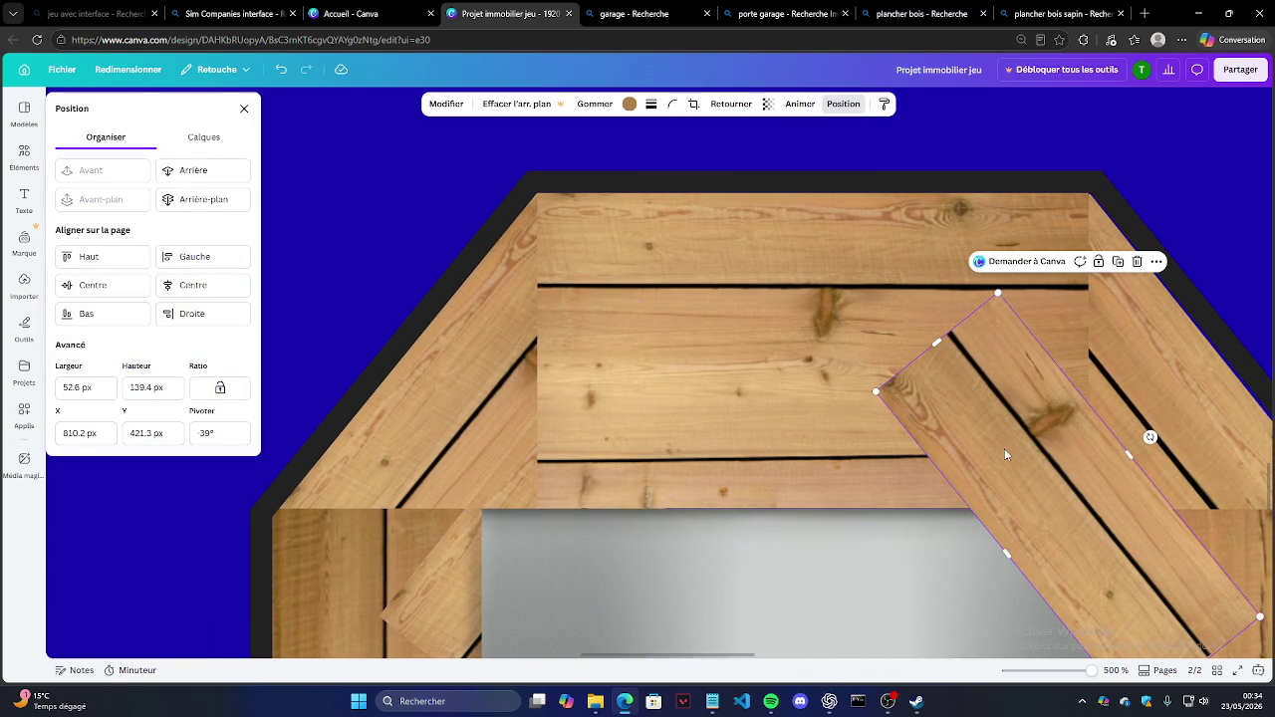
{"action": "left_click", "coordinate": [204, 174]}
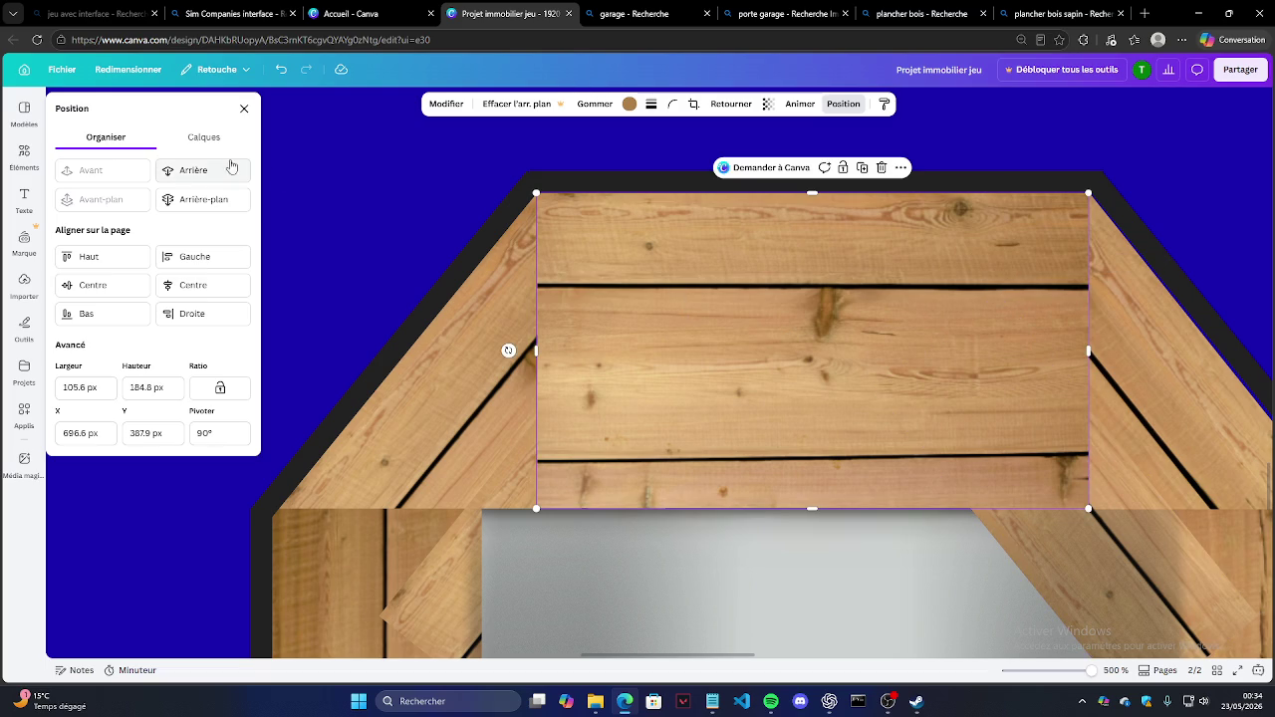
{"action": "left_click", "coordinate": [222, 171]}
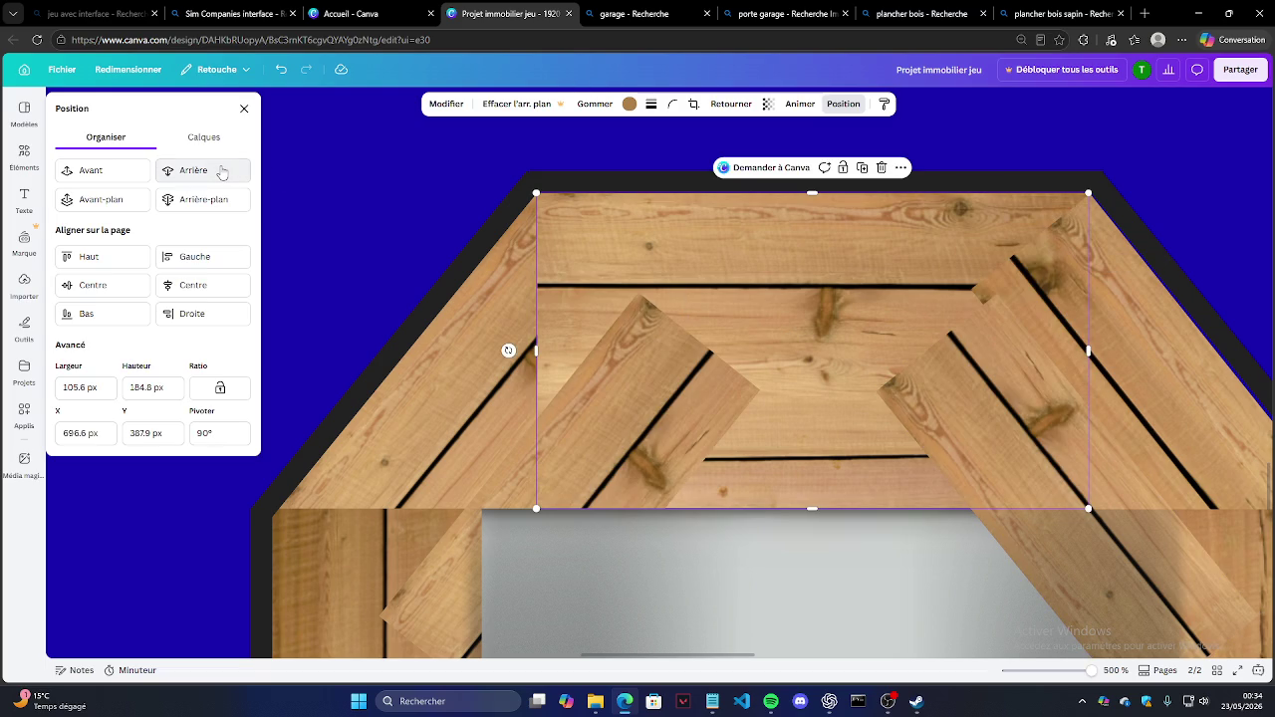
{"action": "left_click", "coordinate": [220, 170]}
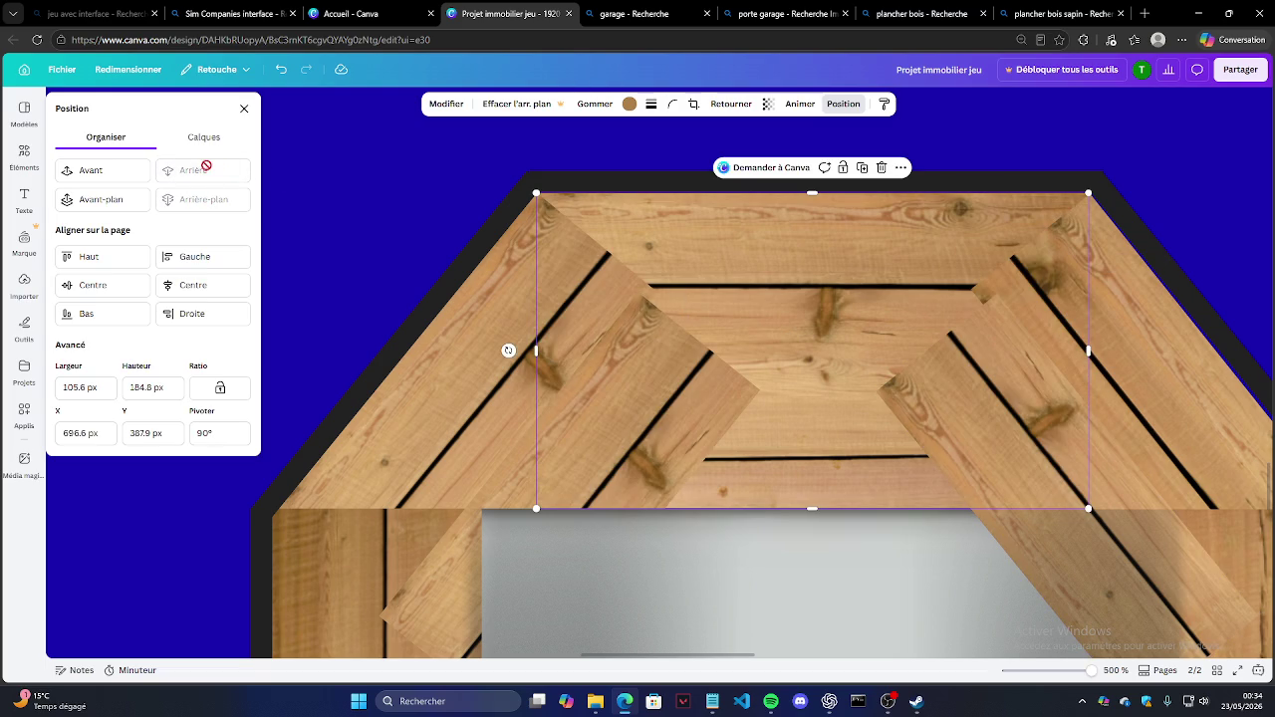
{"action": "left_click", "coordinate": [104, 169]}
{"action": "left_click", "coordinate": [105, 169]}
{"action": "left_click", "coordinate": [451, 332]}
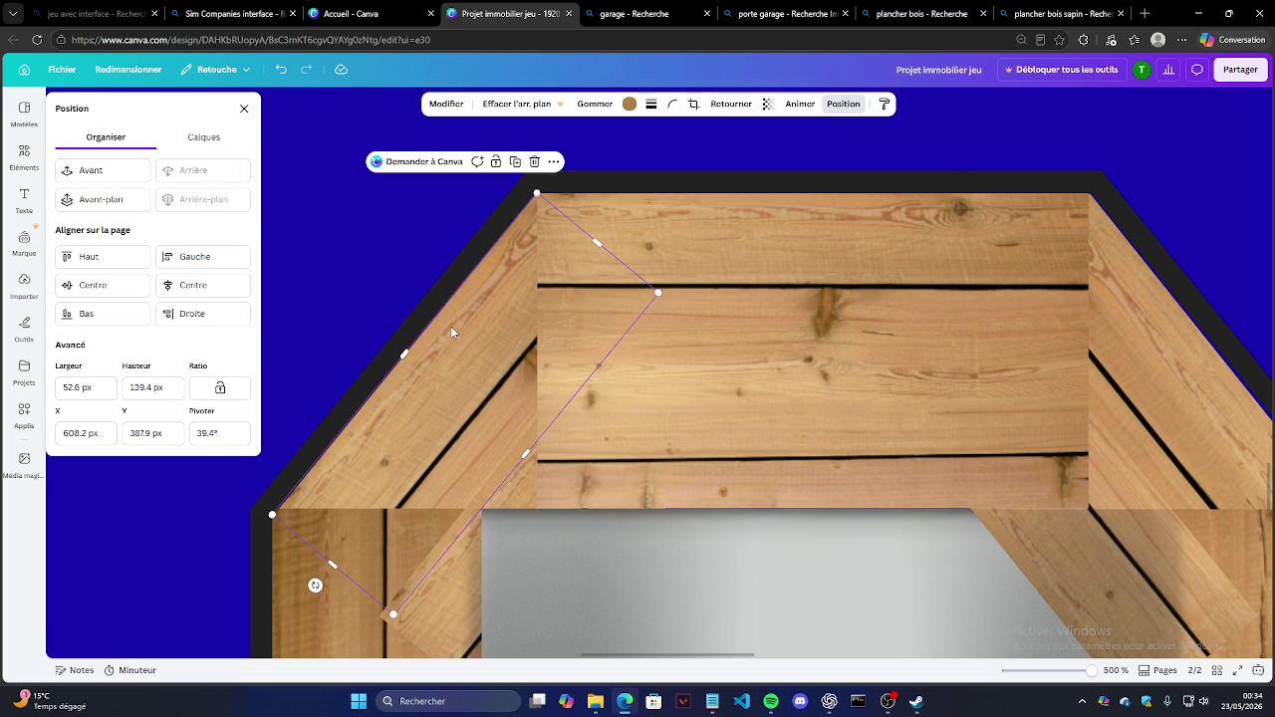
{"action": "left_click", "coordinate": [117, 176]}
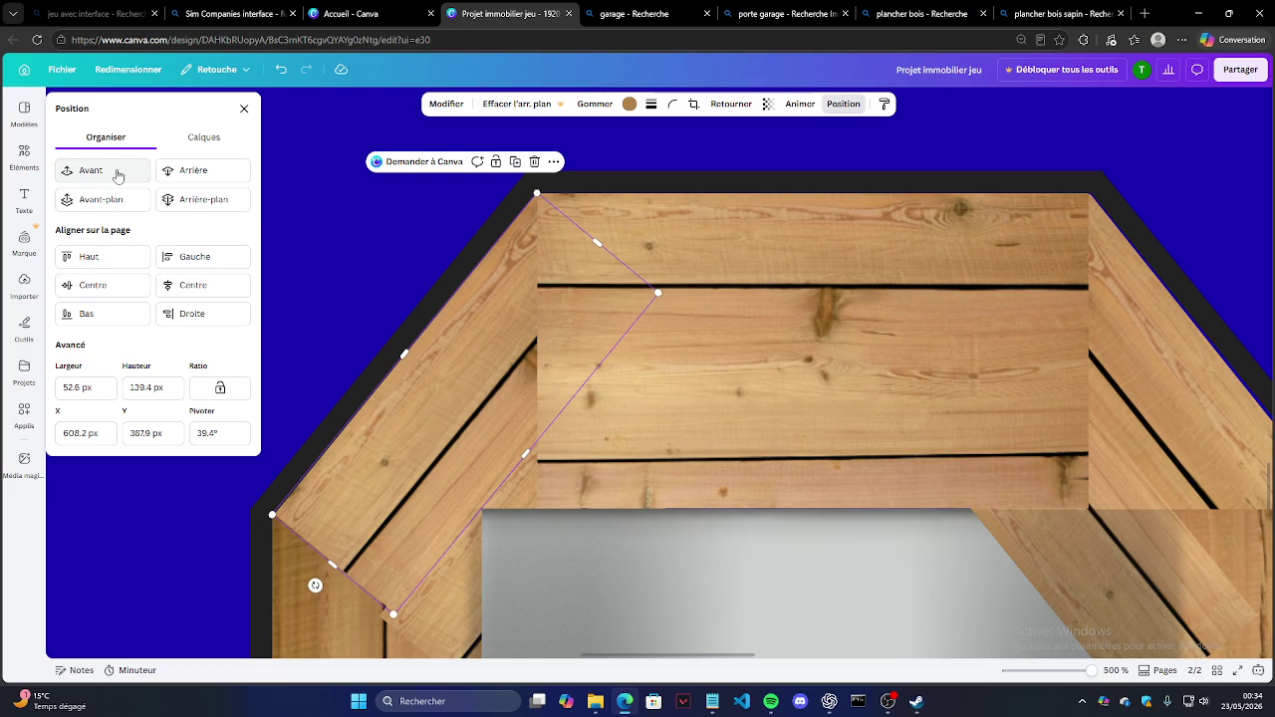
{"action": "left_click", "coordinate": [117, 175]}
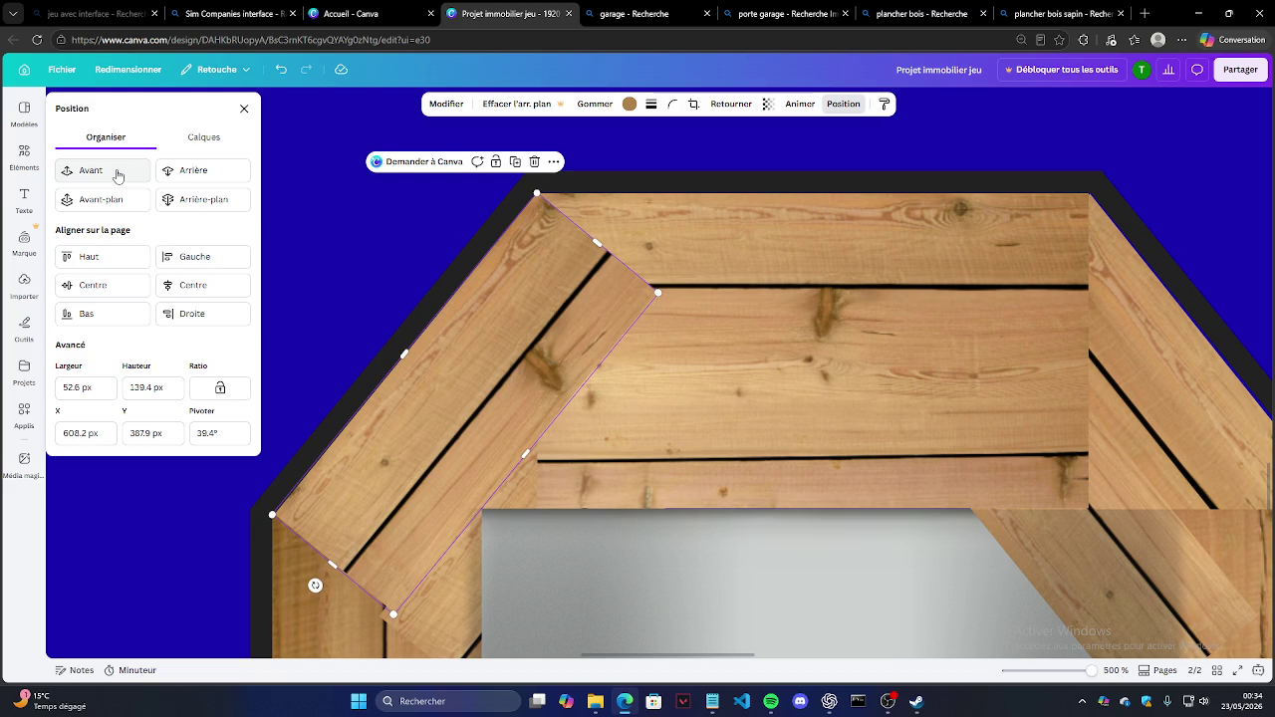
{"action": "left_click", "coordinate": [183, 177]}
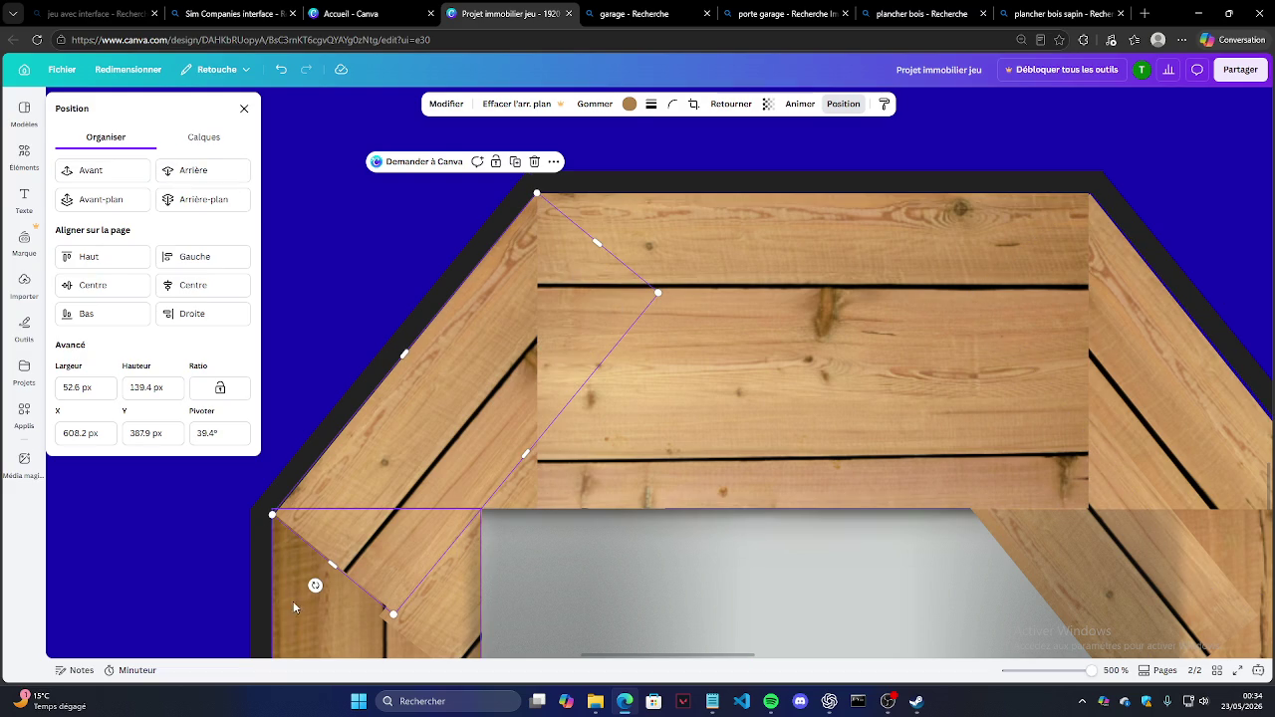
Step: Unlock the bottom-left post, bring it in front of the diagonal plank, and relock it
{"action": "left_click", "coordinate": [293, 601]}
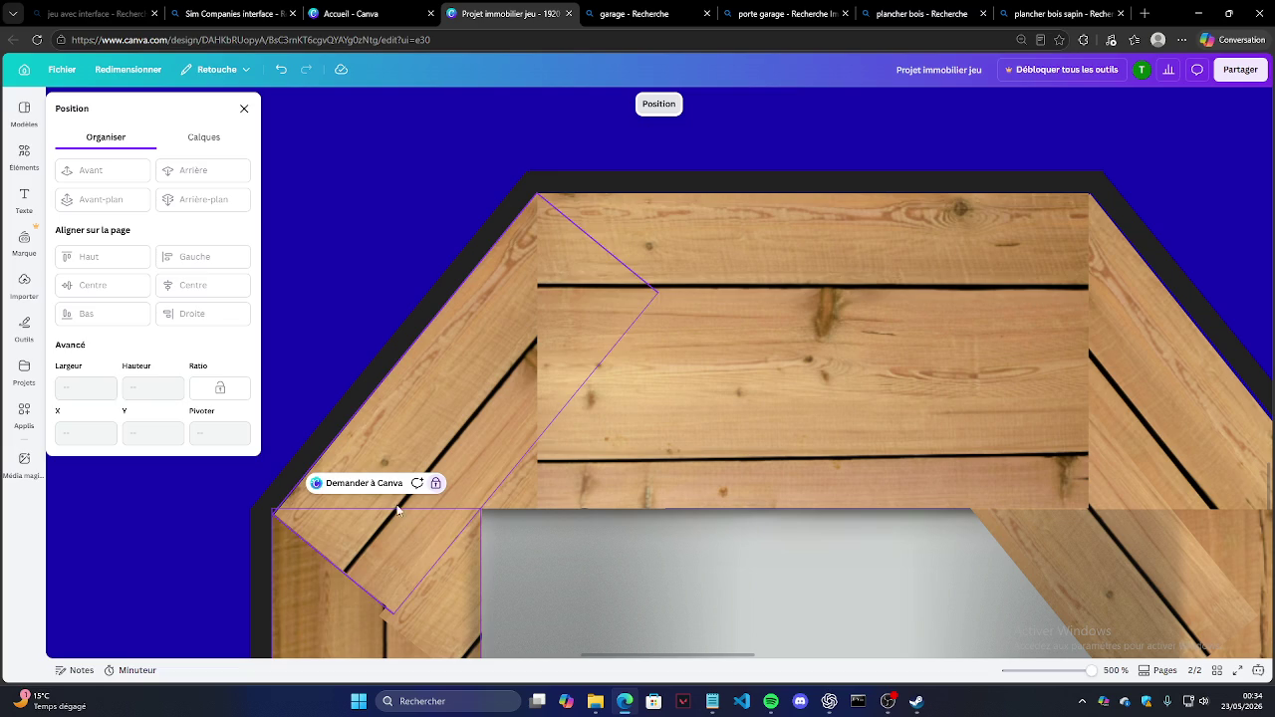
{"action": "left_click", "coordinate": [436, 484]}
{"action": "left_click", "coordinate": [137, 176]}
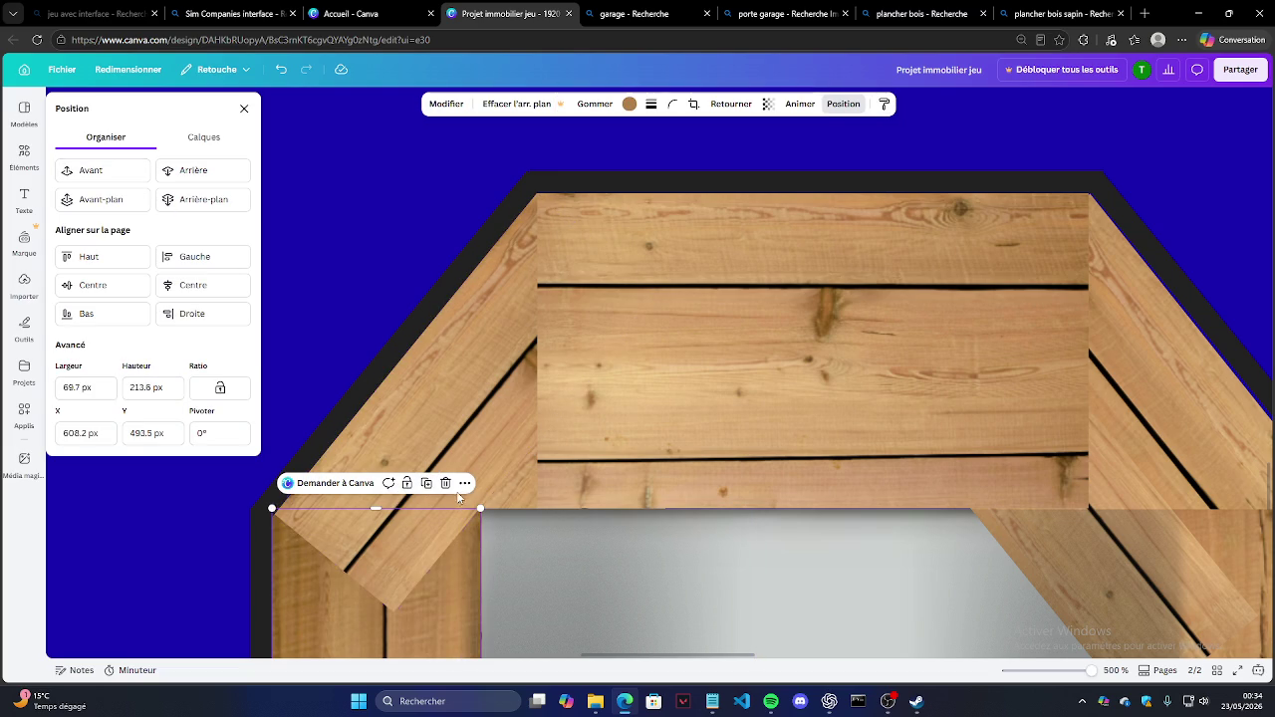
{"action": "left_click", "coordinate": [100, 174]}
{"action": "left_click", "coordinate": [464, 483]}
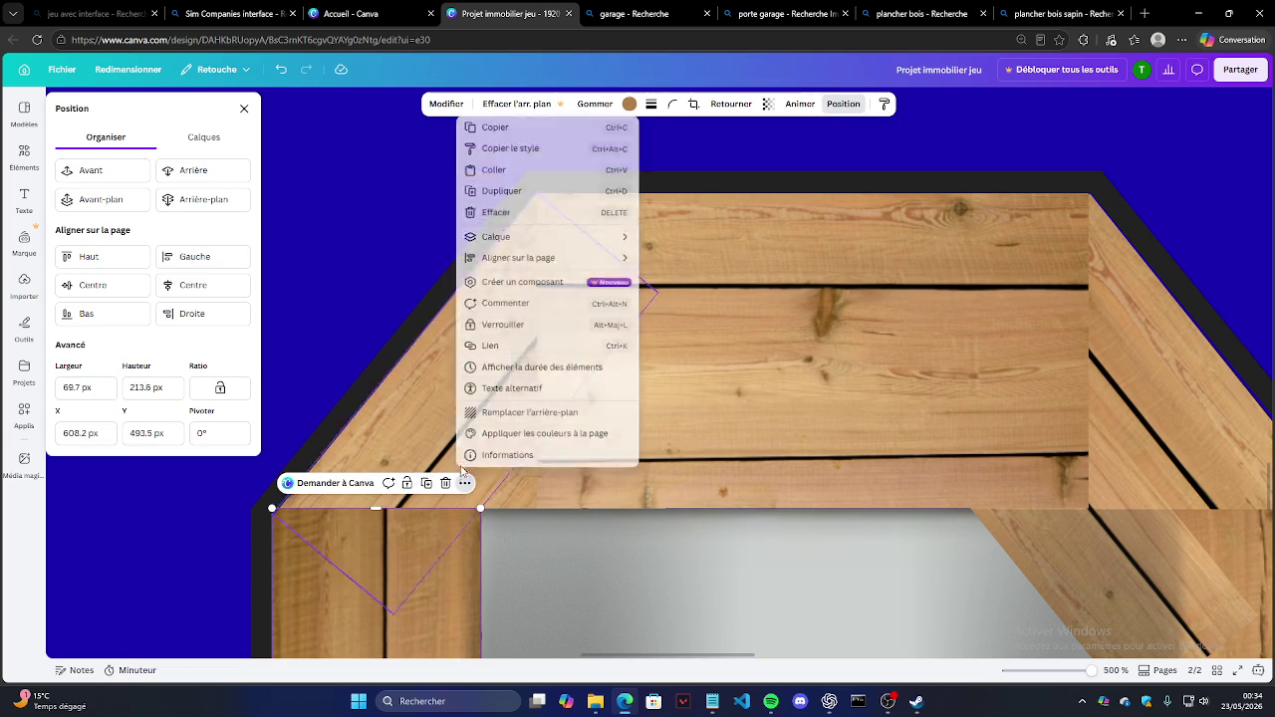
{"action": "left_click", "coordinate": [508, 344]}
{"action": "key", "text": "Escape"}
Step: Send the right diagonal plank behind the grey door and bring the right post forward
{"action": "scroll", "coordinate": [416, 344], "scroll_direction": "down", "scroll_amount": 3}
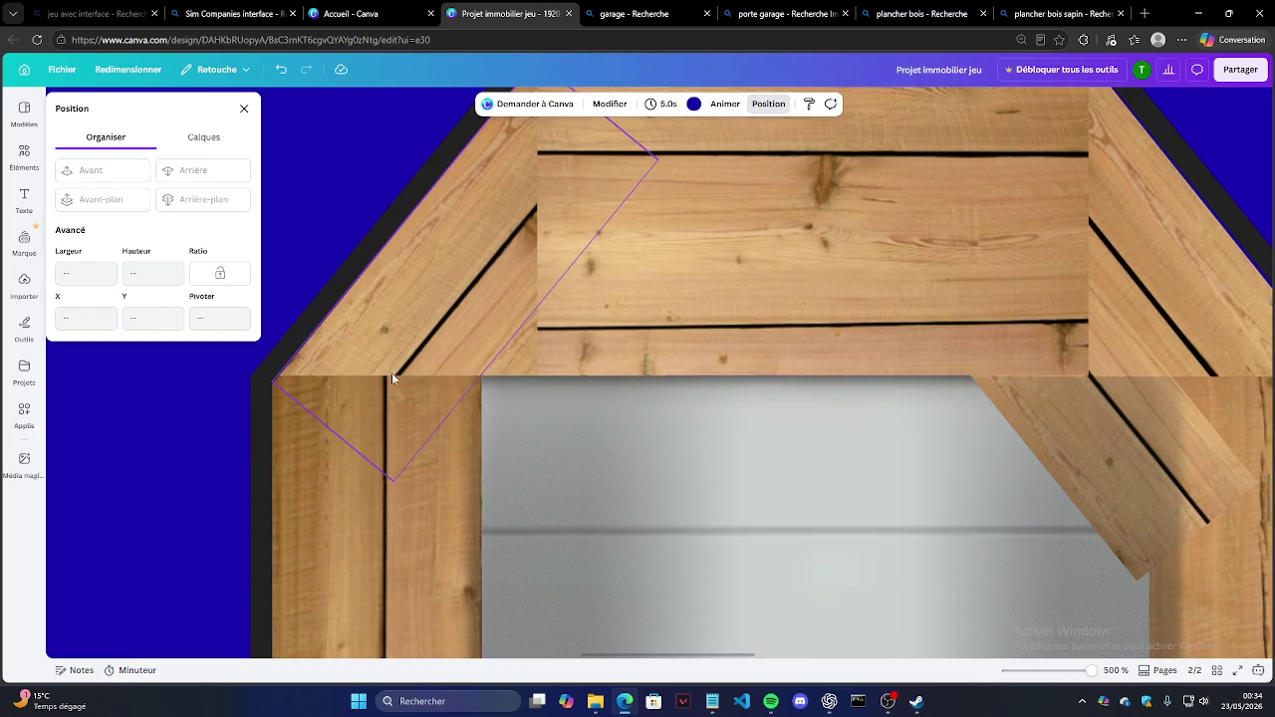
{"action": "left_click", "coordinate": [788, 477]}
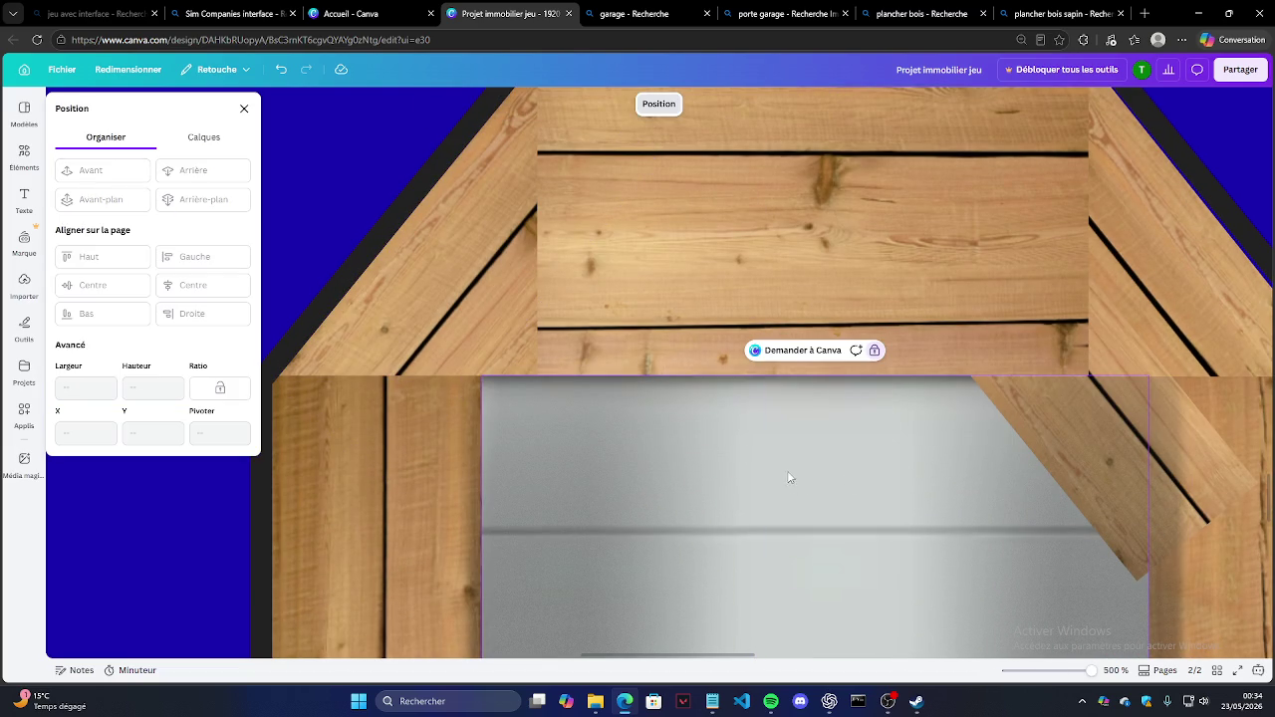
{"action": "left_click", "coordinate": [1143, 407]}
{"action": "left_click", "coordinate": [193, 170]}
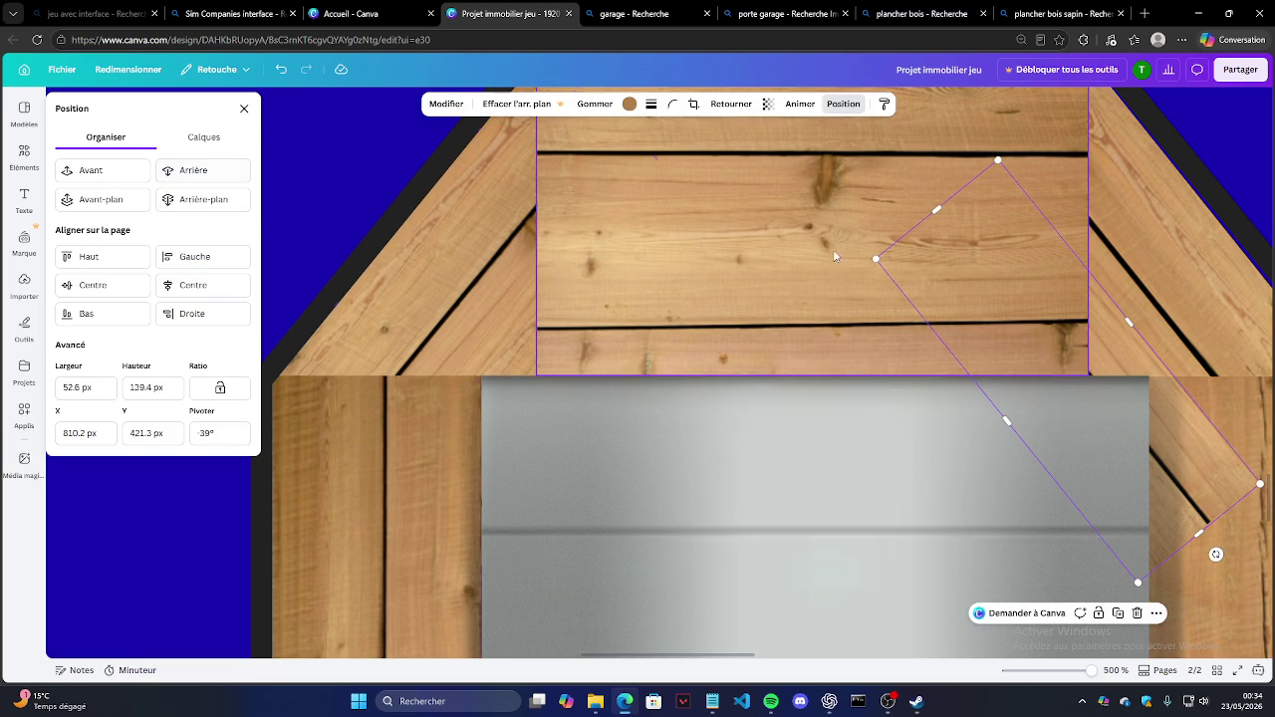
{"action": "left_click", "coordinate": [1210, 379]}
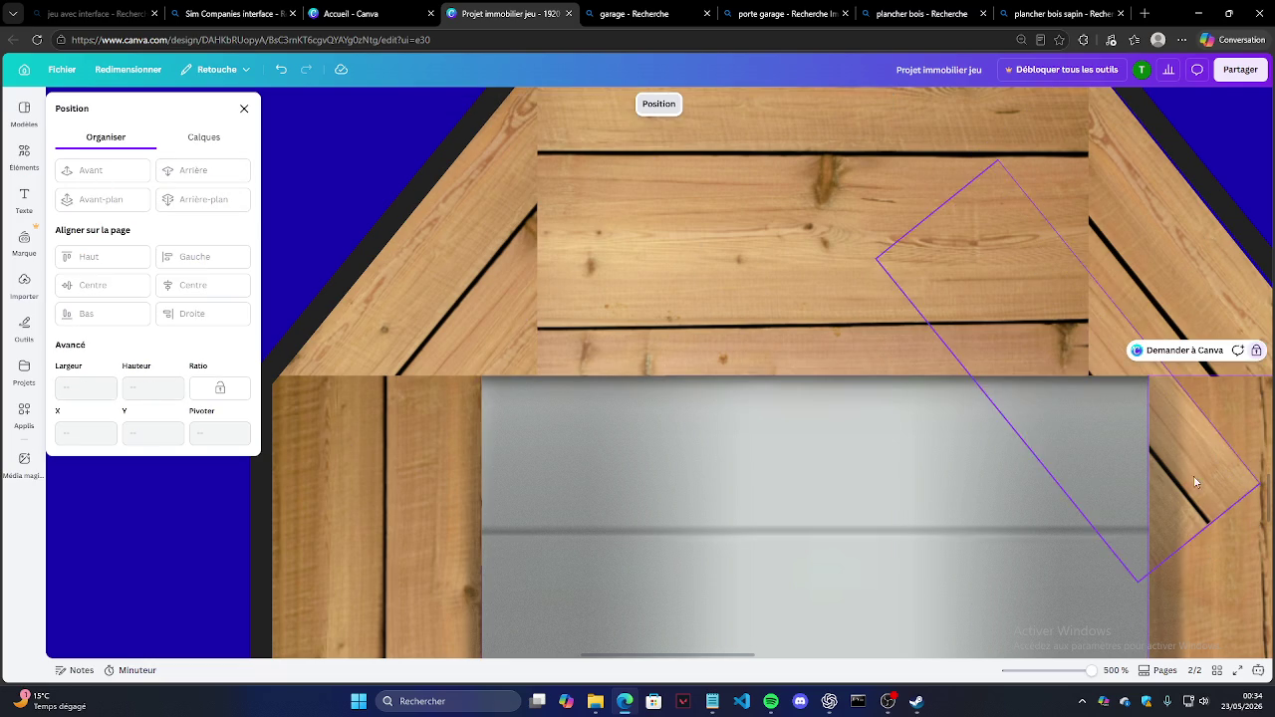
{"action": "left_click", "coordinate": [89, 175]}
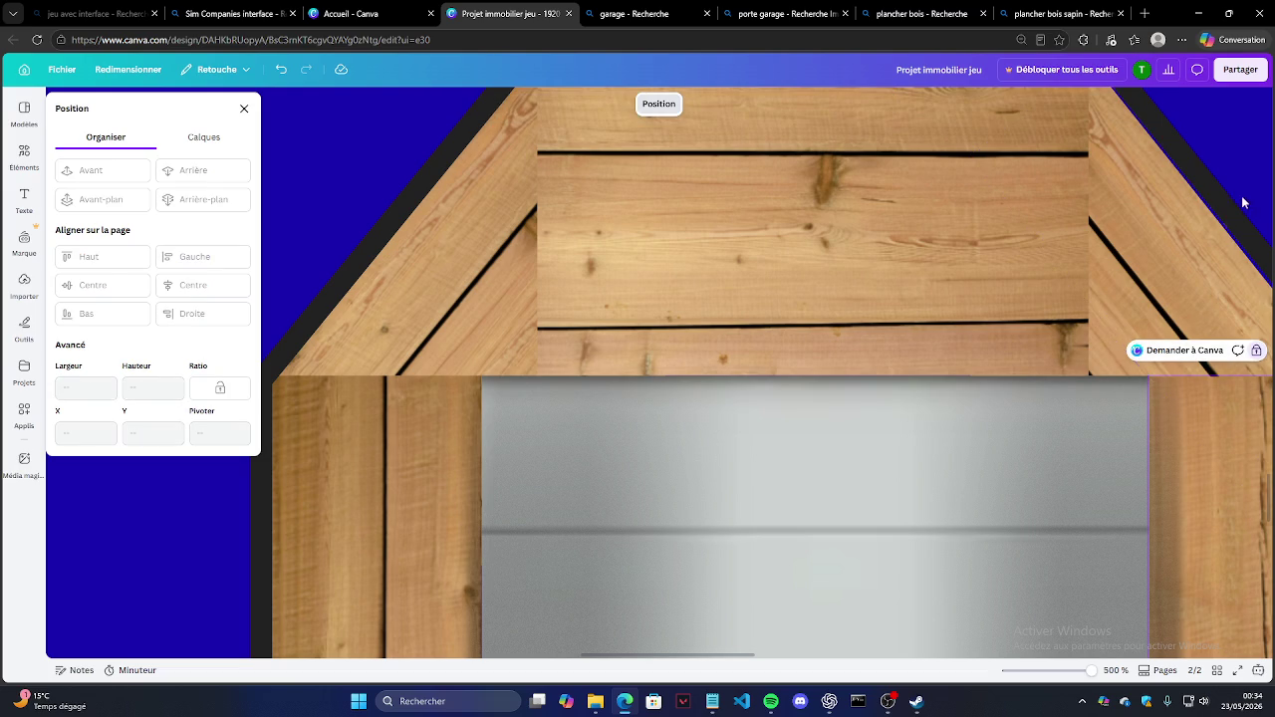
{"action": "left_click", "coordinate": [1184, 247]}
{"action": "scroll", "coordinate": [622, 402], "scroll_direction": "up", "scroll_amount": 2}
{"action": "scroll", "coordinate": [450, 346], "scroll_direction": "down", "scroll_amount": 2, "text": "ctrl"}
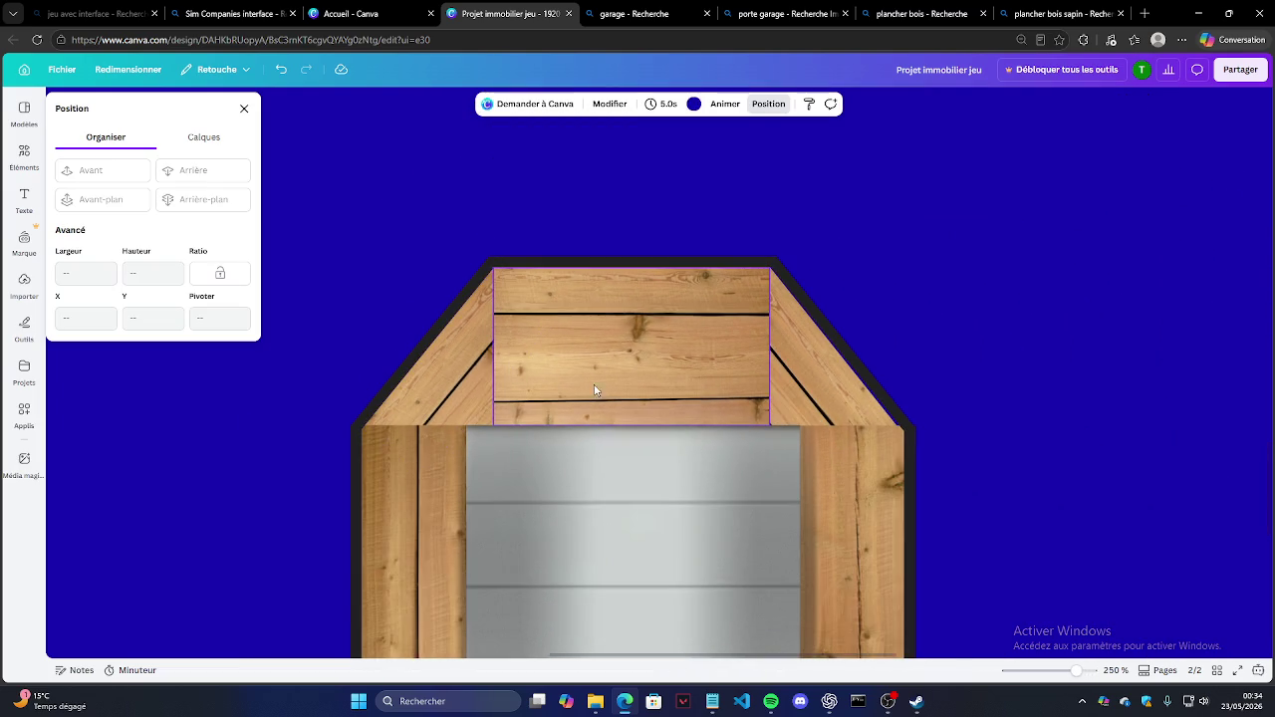
{"action": "scroll", "coordinate": [618, 388], "scroll_direction": "up", "scroll_amount": 2, "text": "ctrl"}
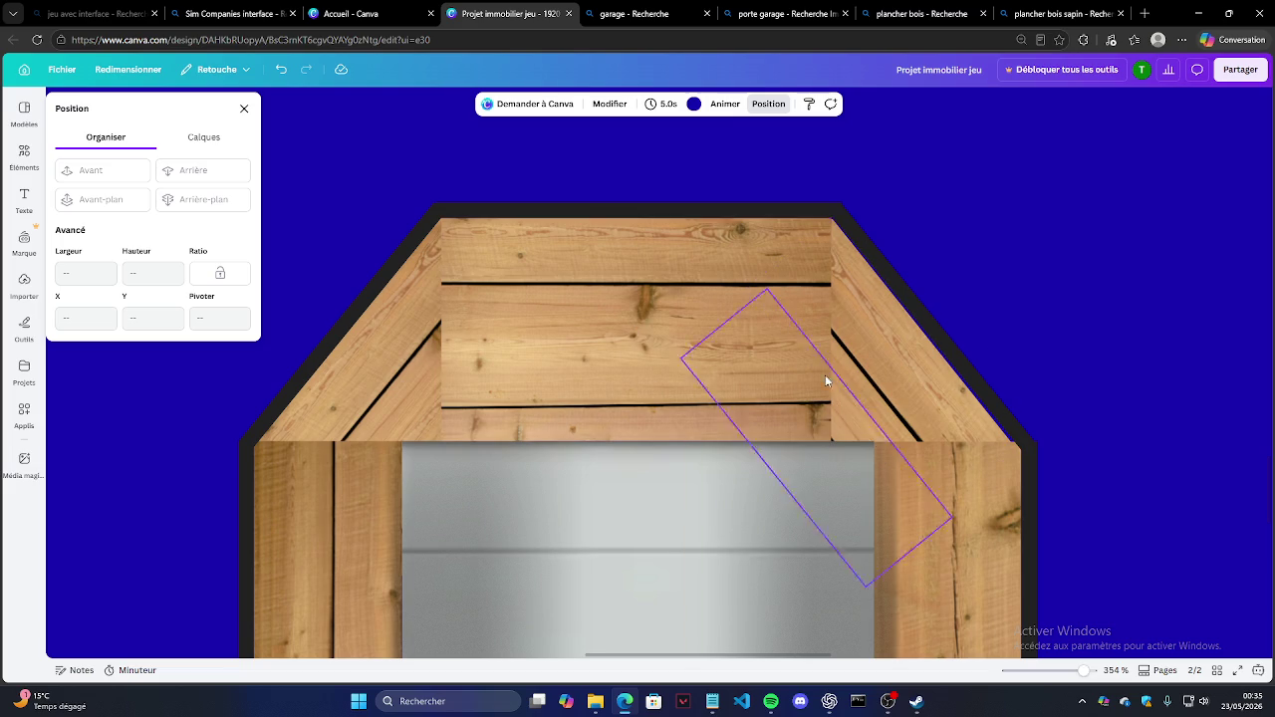
{"action": "left_click", "coordinate": [683, 331]}
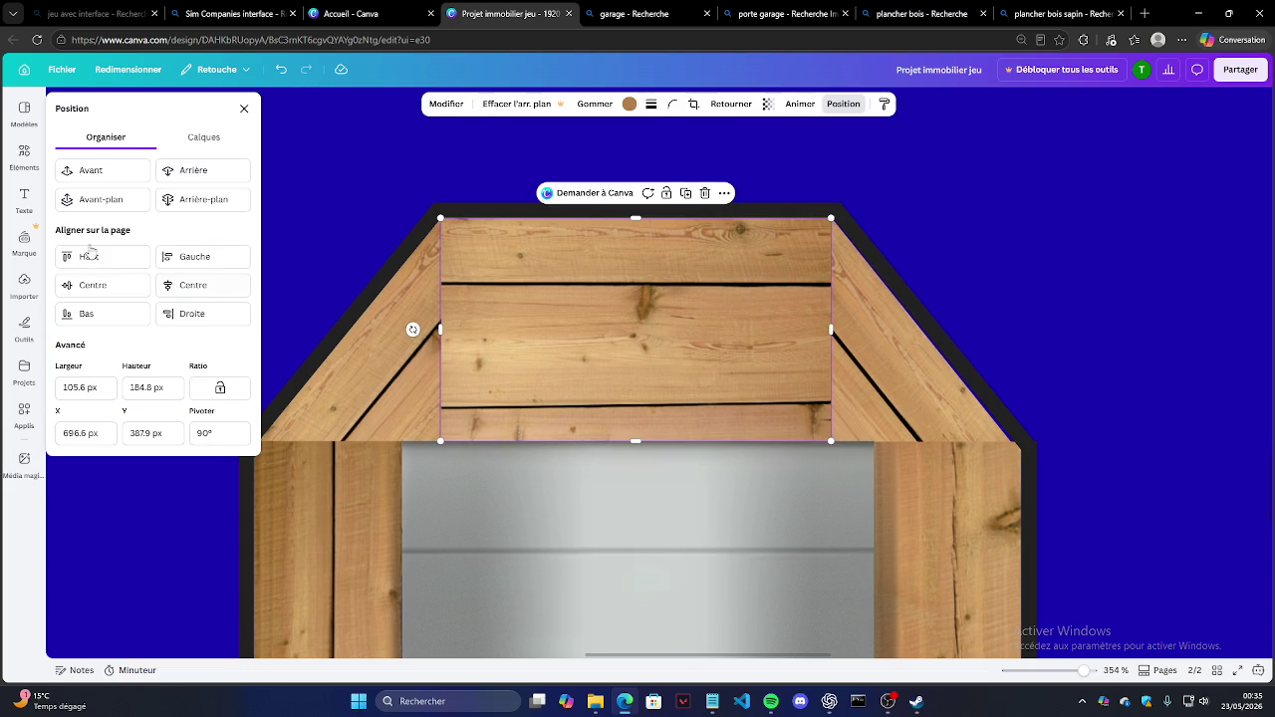
{"action": "left_click", "coordinate": [177, 177]}
{"action": "left_click", "coordinate": [177, 175]}
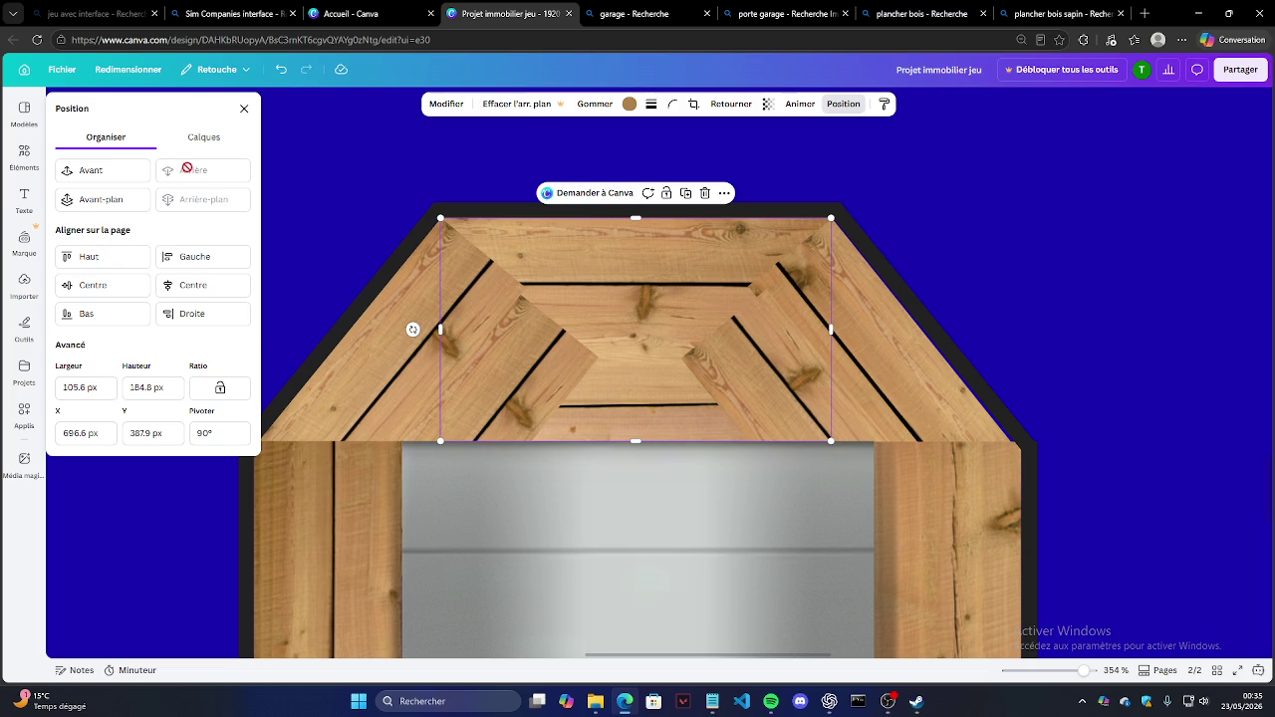
{"action": "left_click", "coordinate": [124, 178]}
{"action": "left_click", "coordinate": [124, 177]}
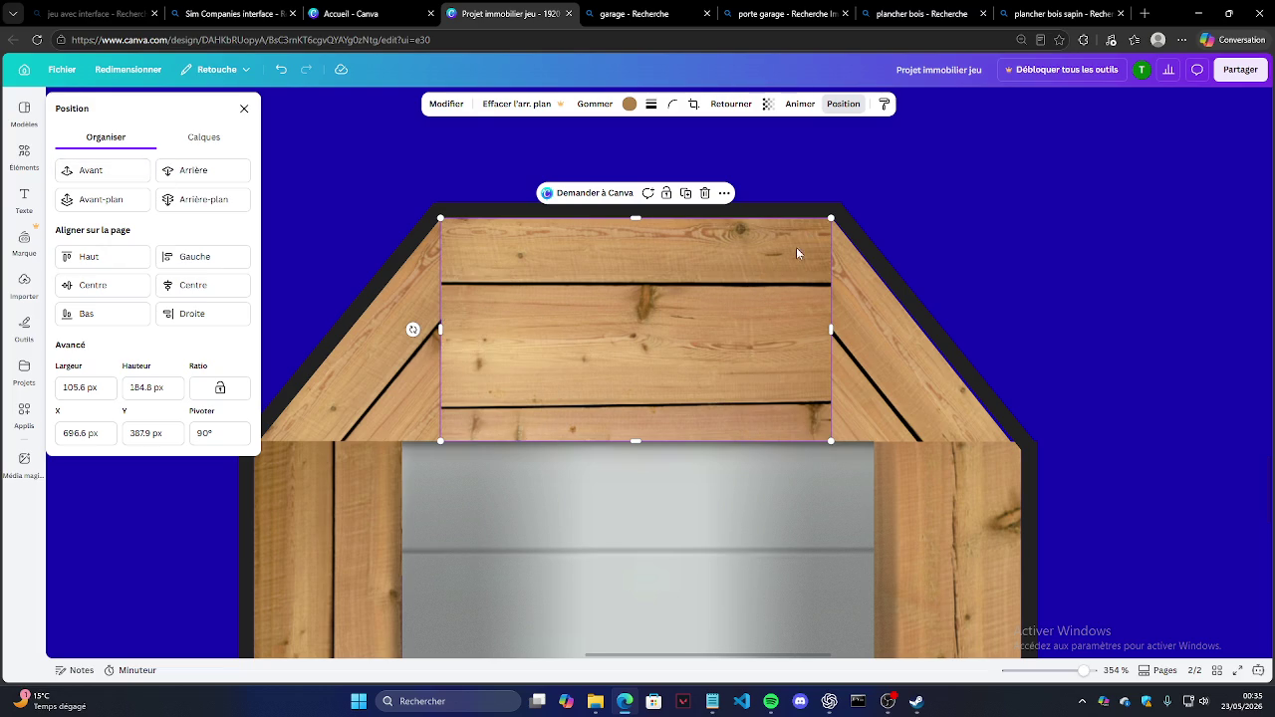
{"action": "key", "text": "Escape"}
{"action": "scroll", "coordinate": [475, 422], "scroll_direction": "down", "scroll_amount": 1}
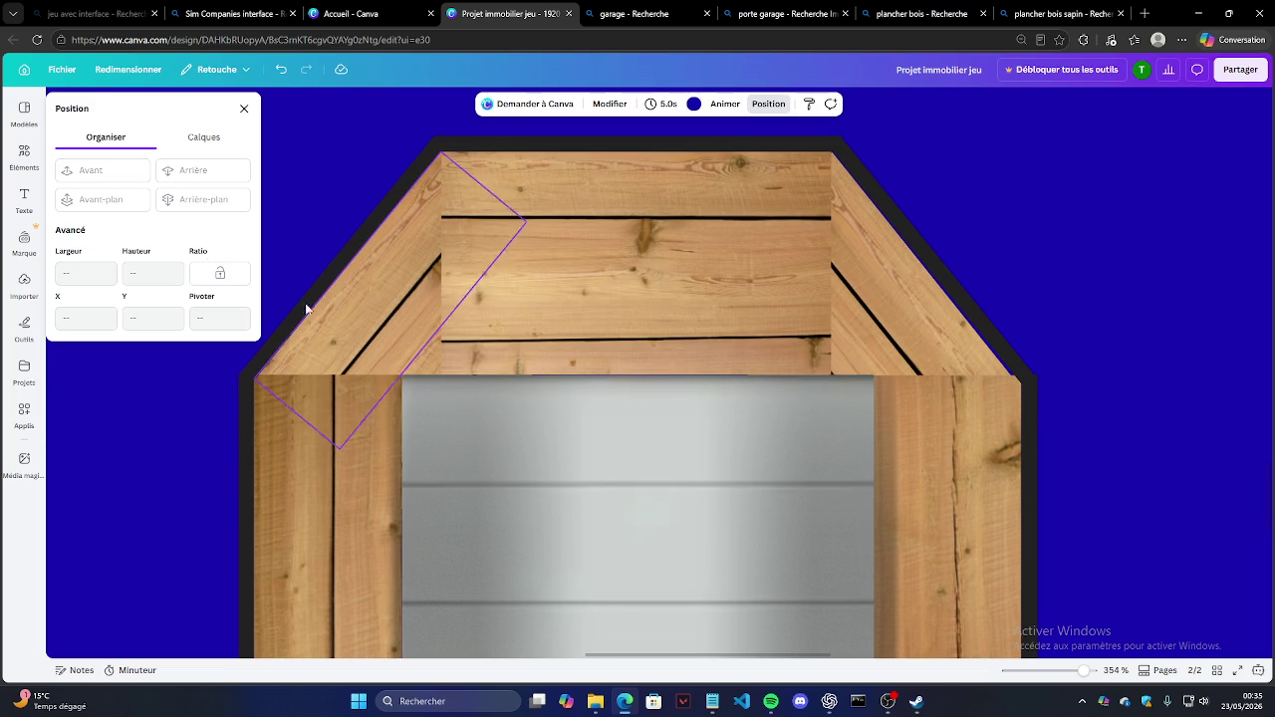
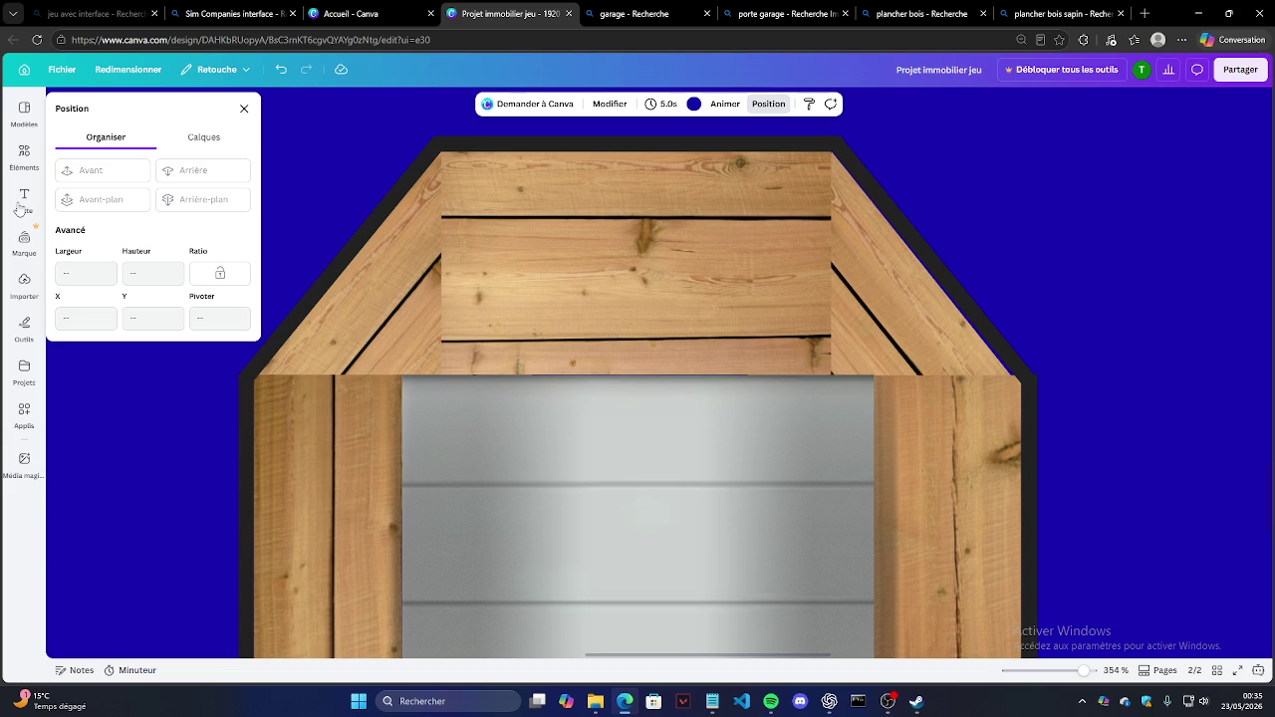
Step: Place an 'ombre' shadow illustration on the design and move it toward the garage
{"action": "left_click", "coordinate": [25, 156]}
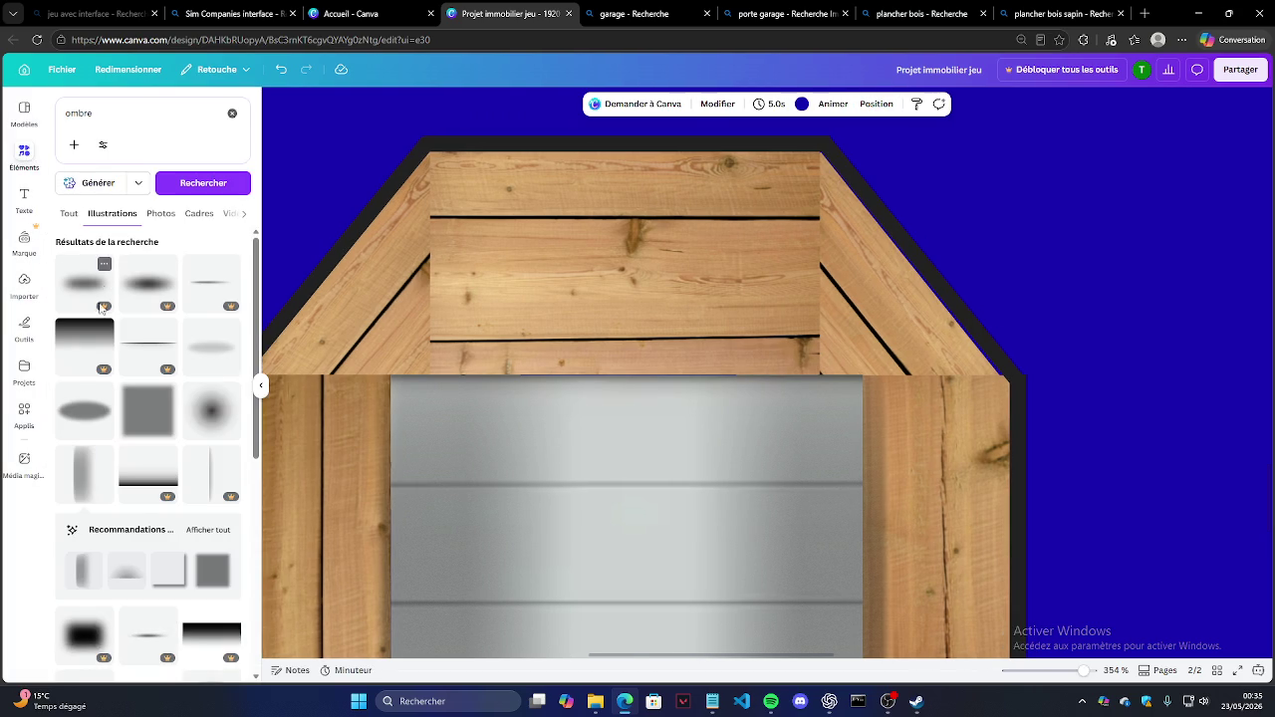
{"action": "mouse_move", "coordinate": [120, 426]}
{"action": "left_mouse_down"}
{"action": "mouse_move", "coordinate": [976, 228]}
{"action": "mouse_move", "coordinate": [986, 256]}
{"action": "left_mouse_up"}
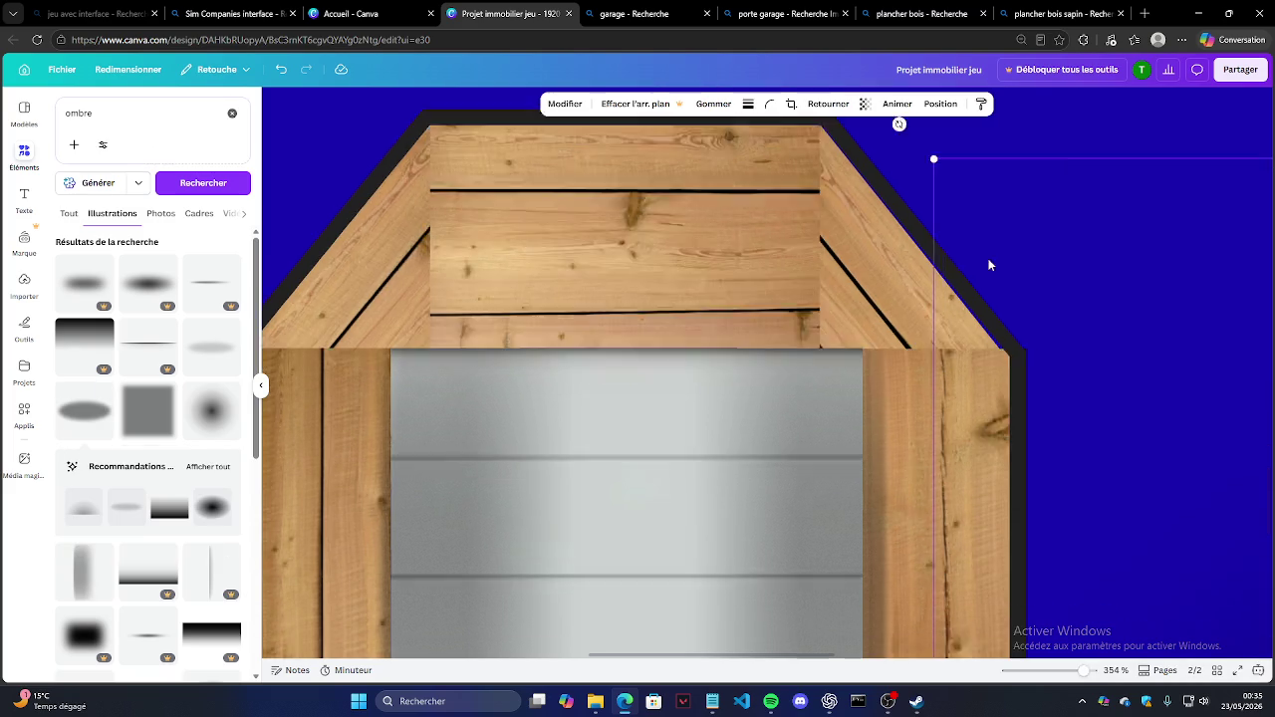
{"action": "scroll", "coordinate": [986, 274], "scroll_direction": "down", "scroll_amount": 5}
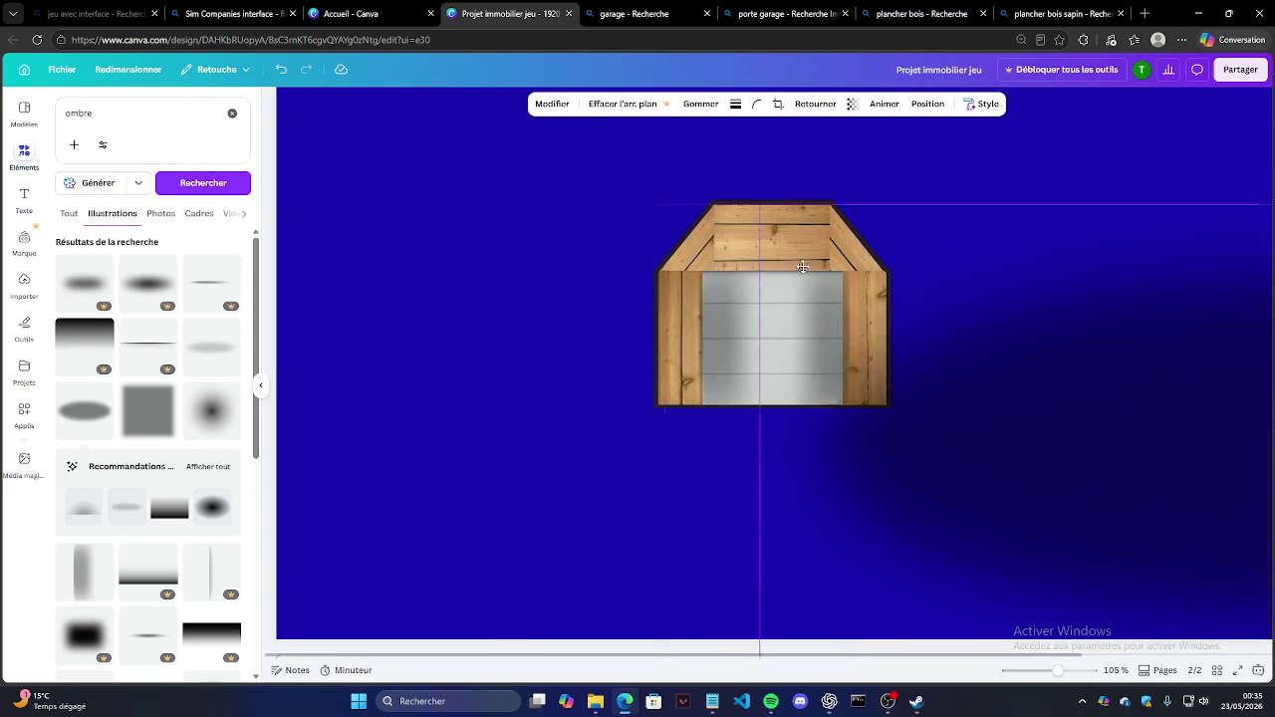
{"action": "left_click_drag", "start_coordinate": [897, 265], "coordinate": [554, 265]}
{"action": "mouse_move", "coordinate": [933, 424]}
{"action": "left_mouse_down"}
{"action": "mouse_move", "coordinate": [1071, 486]}
{"action": "mouse_move", "coordinate": [803, 345]}
{"action": "left_mouse_up"}
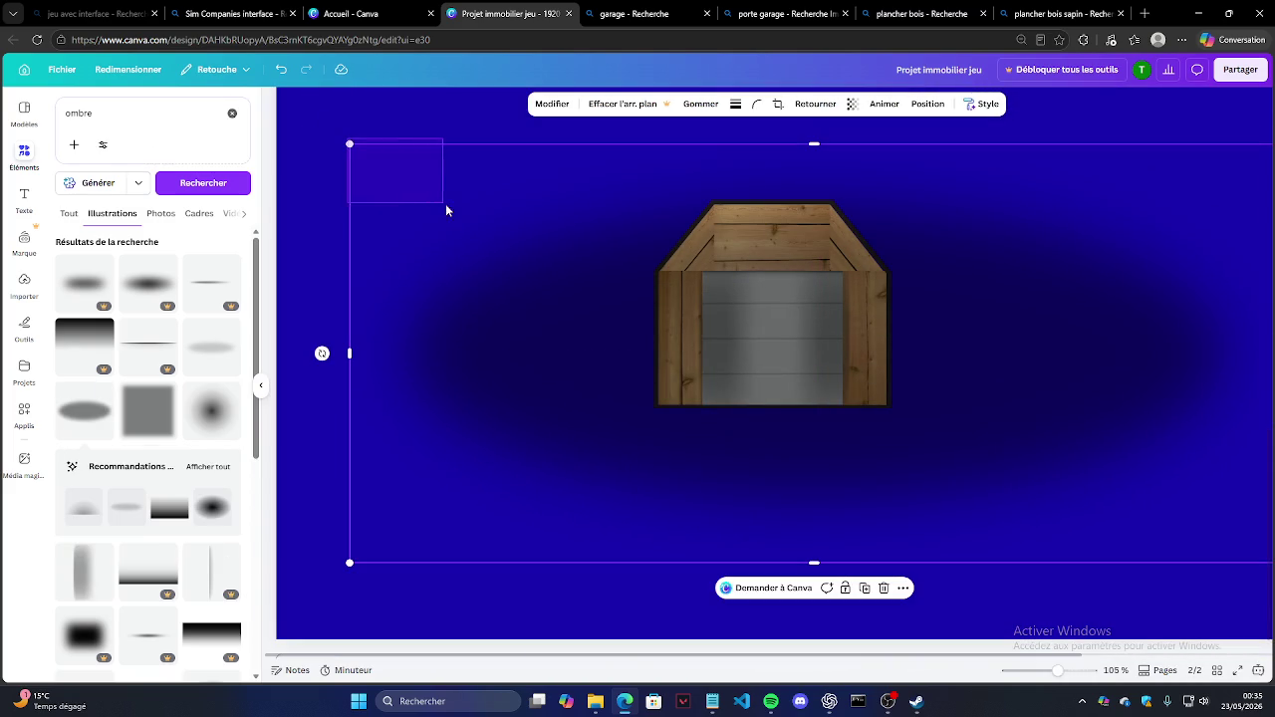
Step: Resize the shadow from its corner and shrink it behind the garage roof
{"action": "mouse_move", "coordinate": [348, 144]}
{"action": "left_mouse_down"}
{"action": "mouse_move", "coordinate": [773, 399]}
{"action": "mouse_move", "coordinate": [927, 409]}
{"action": "left_mouse_up"}
{"action": "mouse_move", "coordinate": [1165, 498]}
{"action": "left_mouse_down"}
{"action": "mouse_move", "coordinate": [841, 274]}
{"action": "mouse_move", "coordinate": [851, 299]}
{"action": "left_mouse_up"}
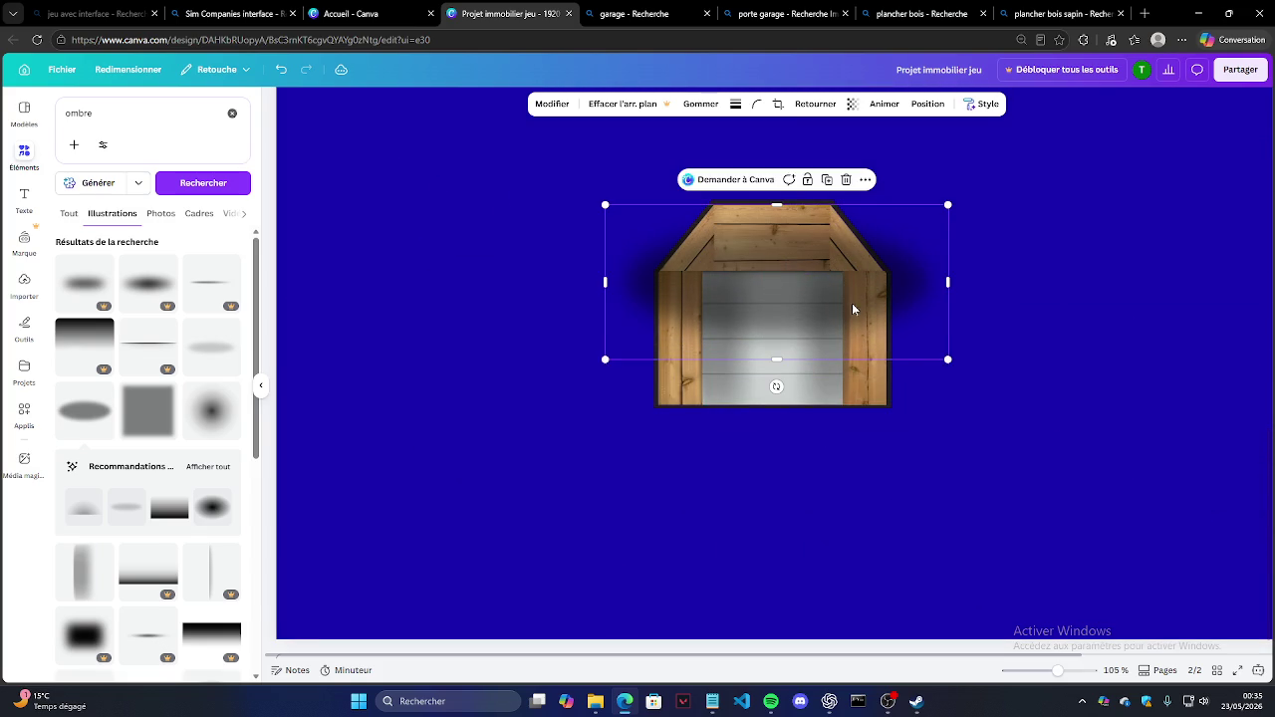
{"action": "scroll", "coordinate": [881, 330], "scroll_direction": "up", "scroll_amount": 1}
{"action": "scroll", "coordinate": [882, 329], "scroll_direction": "up", "scroll_amount": 5, "text": "ctrl"}
{"action": "scroll", "coordinate": [882, 330], "scroll_direction": "up", "scroll_amount": 3, "text": "ctrl"}
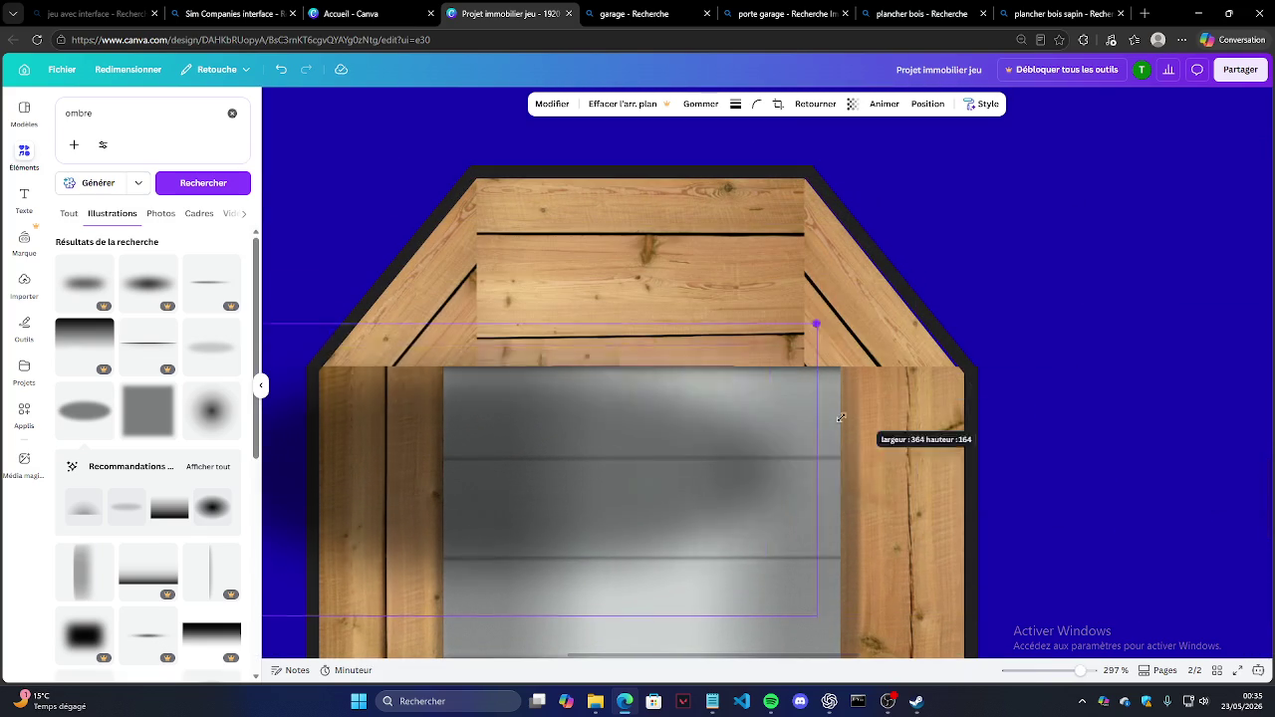
Step: Fine-tune the shadow's size and position around the garage roof and door
{"action": "left_click_drag", "start_coordinate": [1142, 179], "coordinate": [778, 374]}
{"action": "mouse_move", "coordinate": [404, 474]}
{"action": "left_mouse_down"}
{"action": "mouse_move", "coordinate": [552, 360]}
{"action": "mouse_move", "coordinate": [543, 336]}
{"action": "left_mouse_up"}
{"action": "left_click_drag", "start_coordinate": [372, 237], "coordinate": [350, 228]}
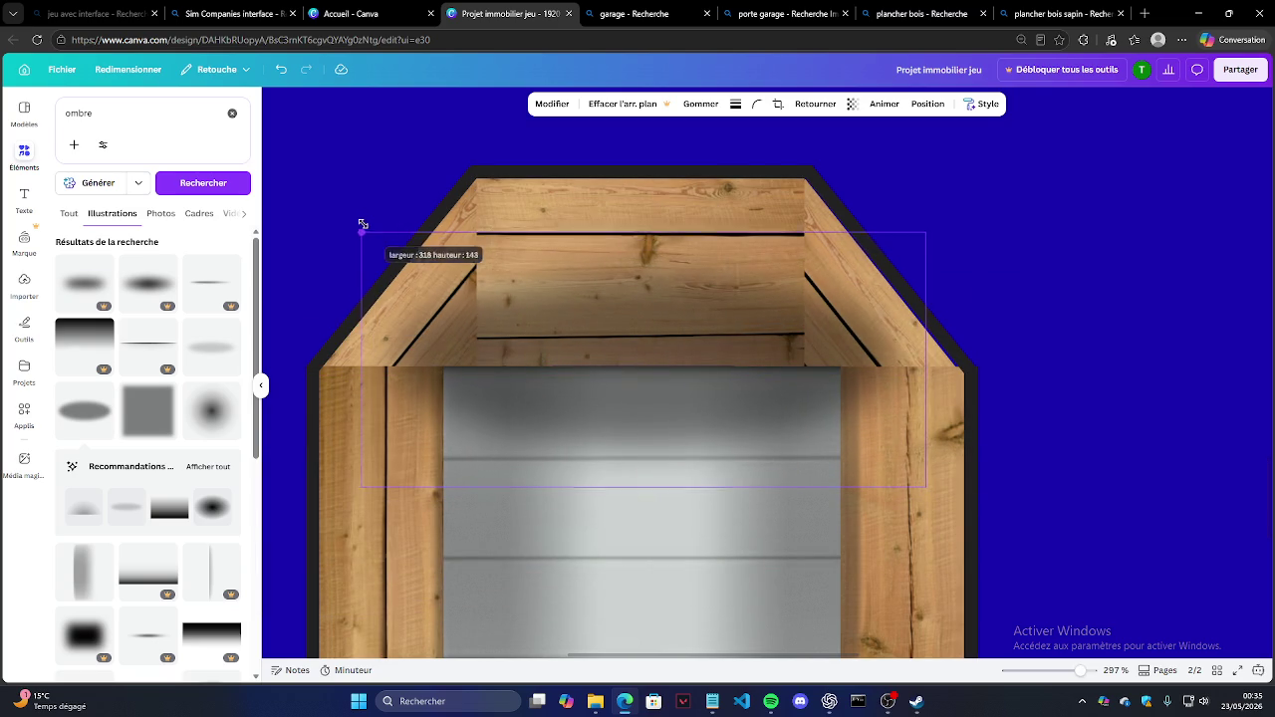
{"action": "left_click_drag", "start_coordinate": [554, 290], "coordinate": [558, 285]}
{"action": "left_click", "coordinate": [1014, 259]}
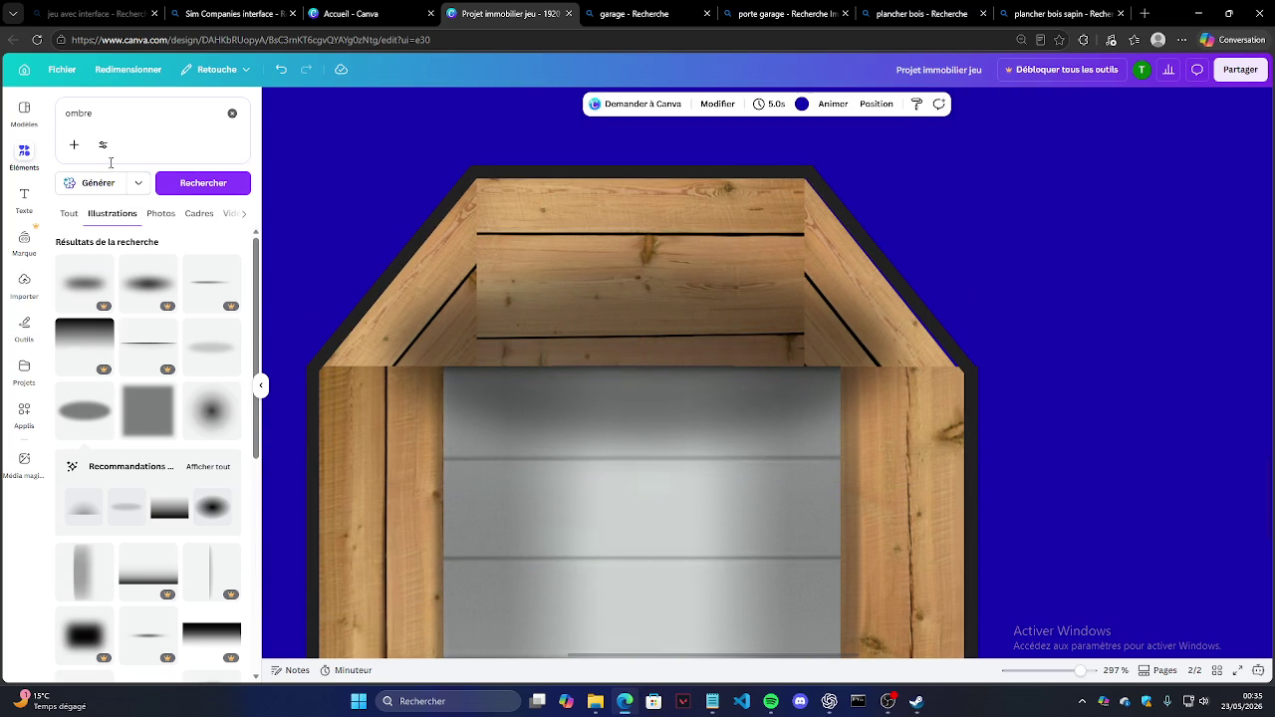
Step: Search Elements for 'flou' blur elements, fixing the mistyped query
{"action": "left_click", "coordinate": [155, 141]}
{"action": "type", "text": "dlo"}
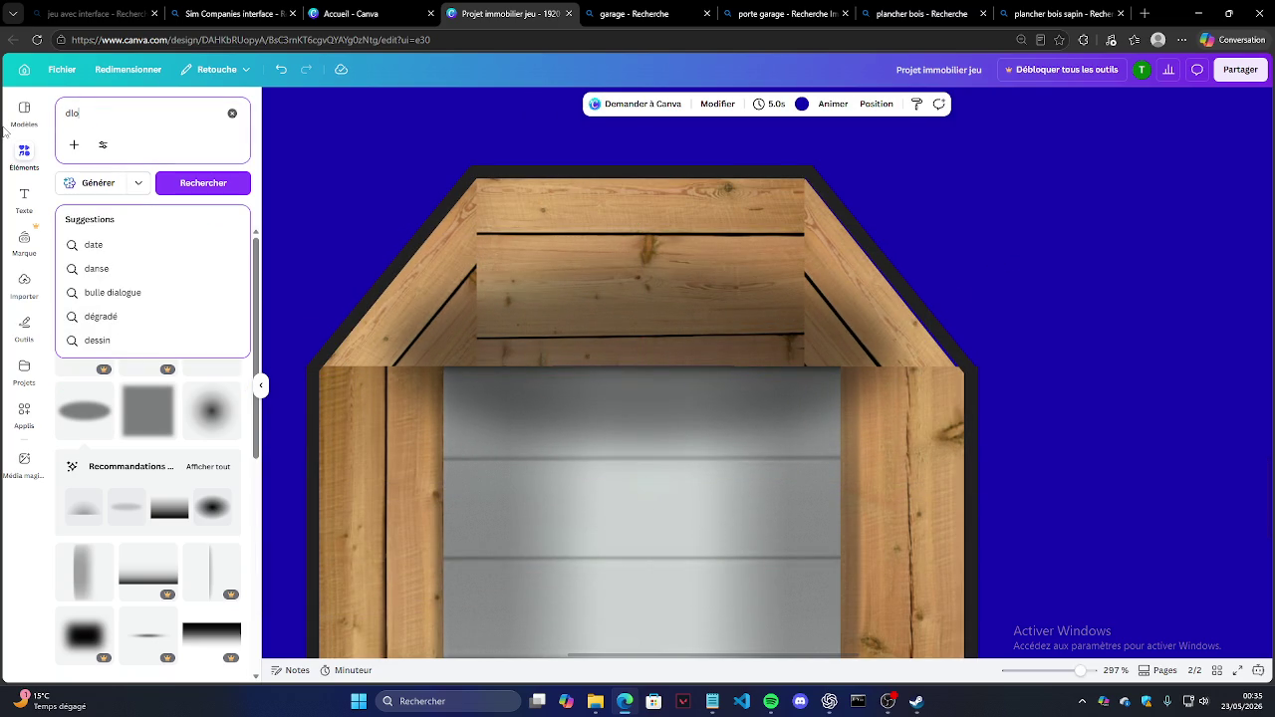
{"action": "type", "text": "u"}
{"action": "key", "text": "BackSpace"}
{"action": "key", "text": "BackSpace"}
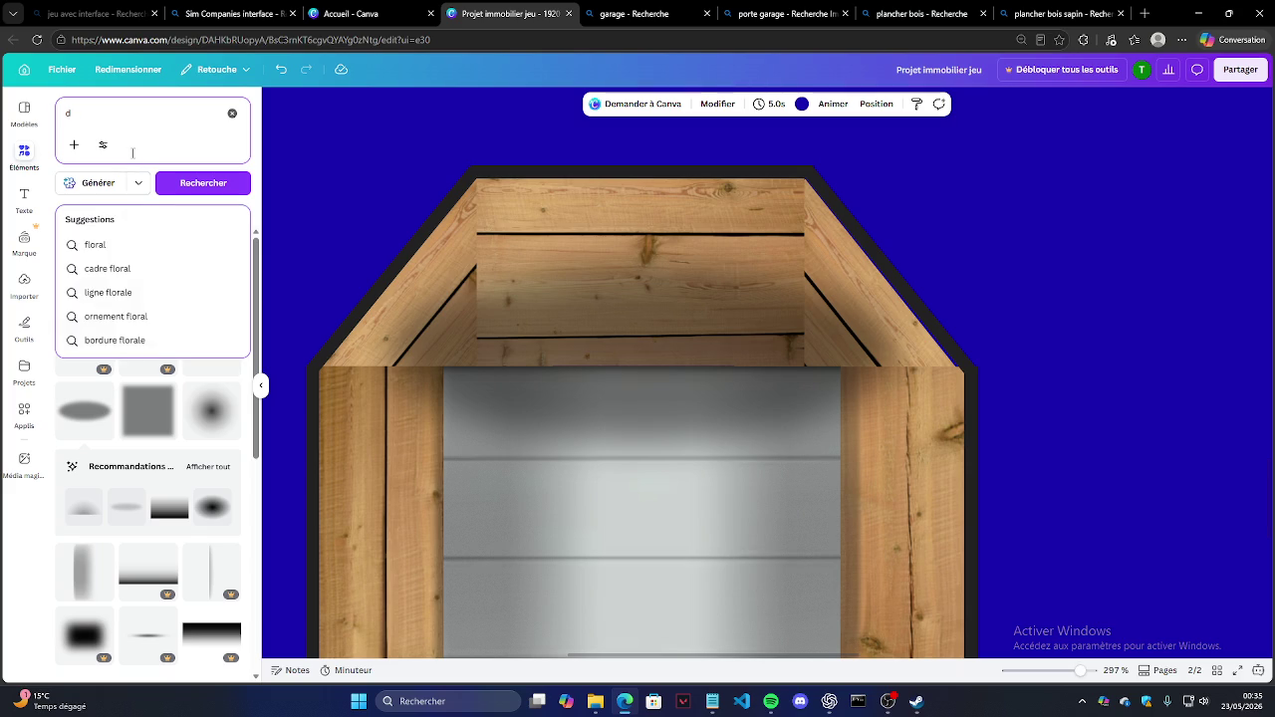
{"action": "key", "text": "BackSpace"}
{"action": "type", "text": "flou"}
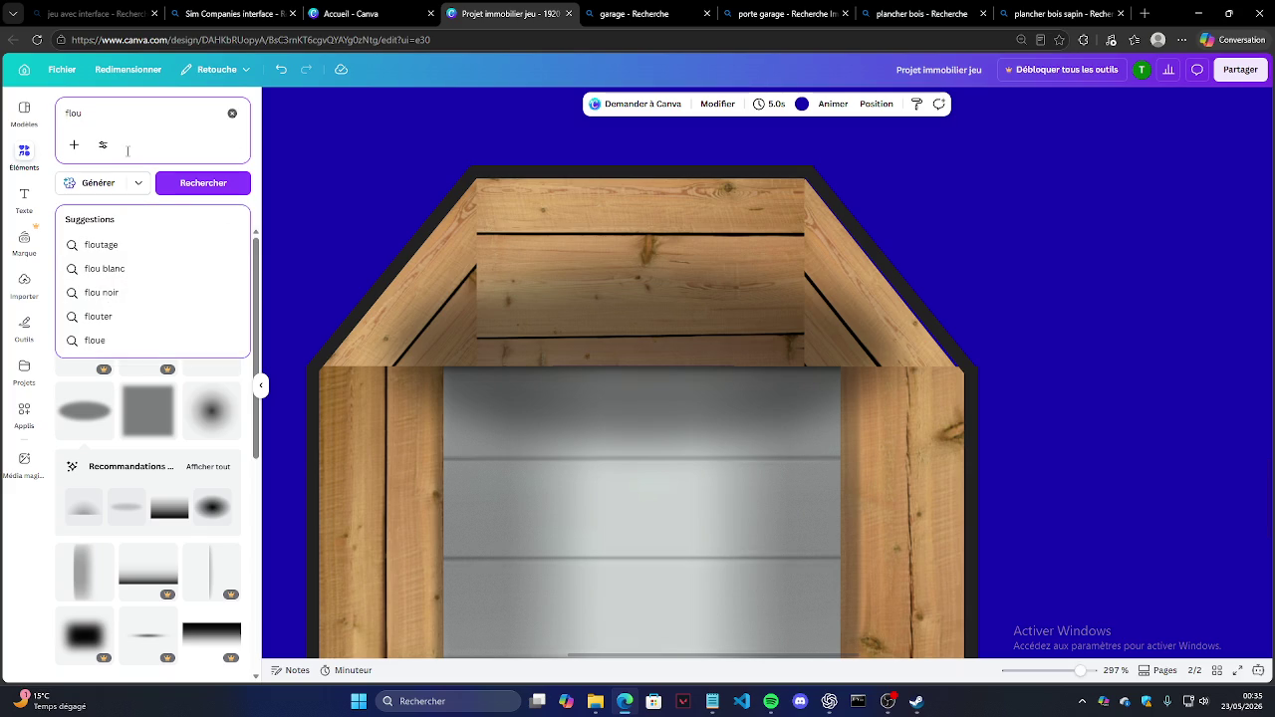
{"action": "left_click", "coordinate": [155, 254]}
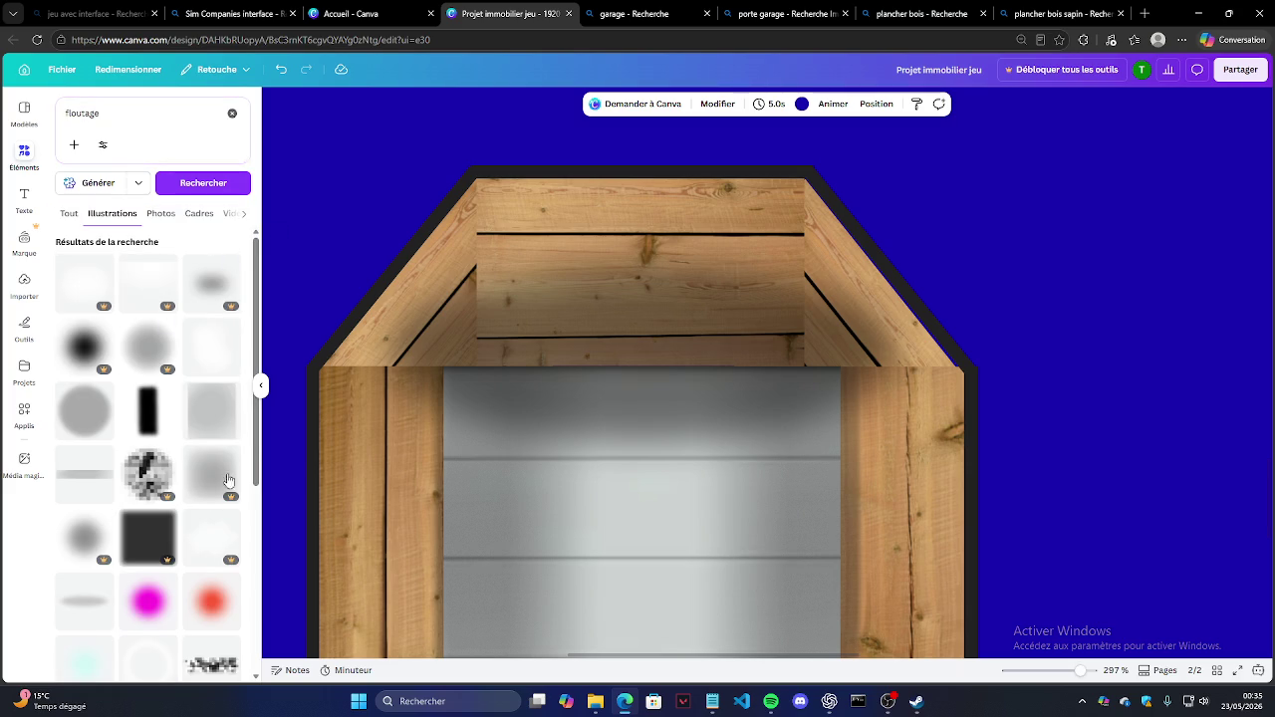
Step: Place a blur element on the garage roof corner, resize it, then delete it
{"action": "left_click_drag", "start_coordinate": [211, 349], "coordinate": [389, 398]}
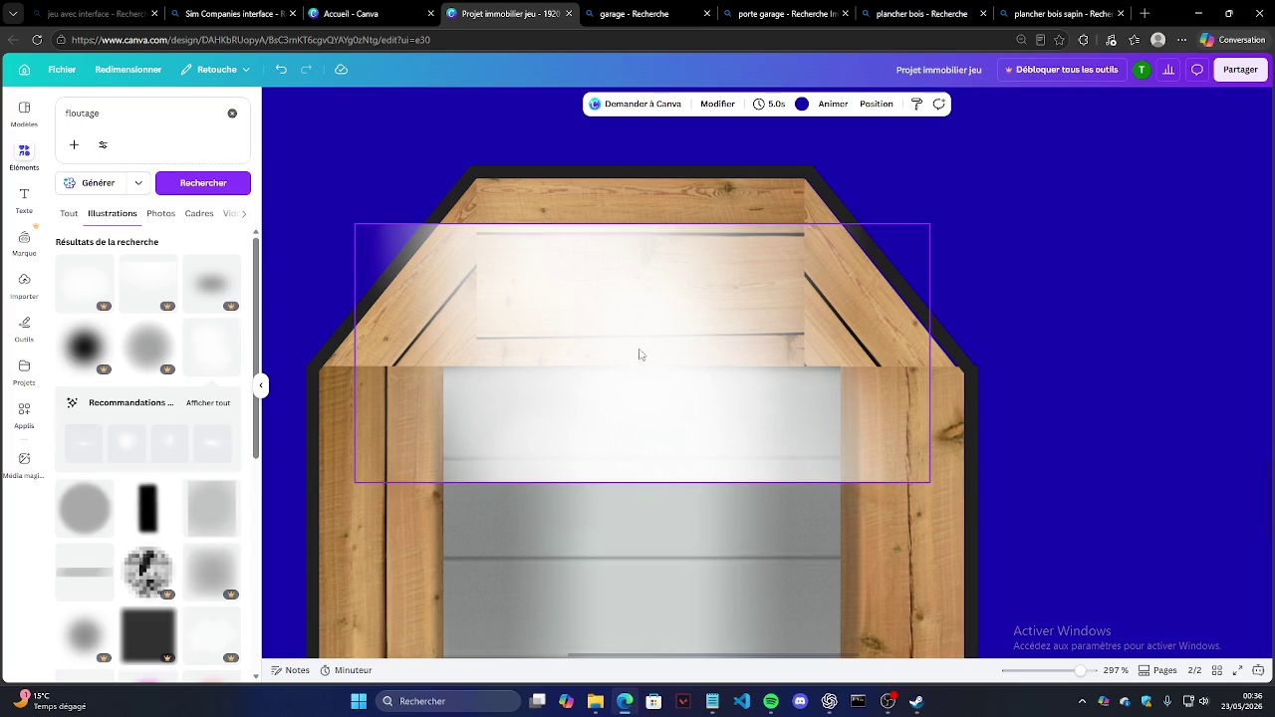
{"action": "left_click_drag", "start_coordinate": [393, 263], "coordinate": [425, 304]}
{"action": "mouse_move", "coordinate": [387, 265]}
{"action": "left_mouse_down"}
{"action": "mouse_move", "coordinate": [803, 435]}
{"action": "mouse_move", "coordinate": [854, 376]}
{"action": "mouse_move", "coordinate": [892, 384]}
{"action": "left_mouse_up"}
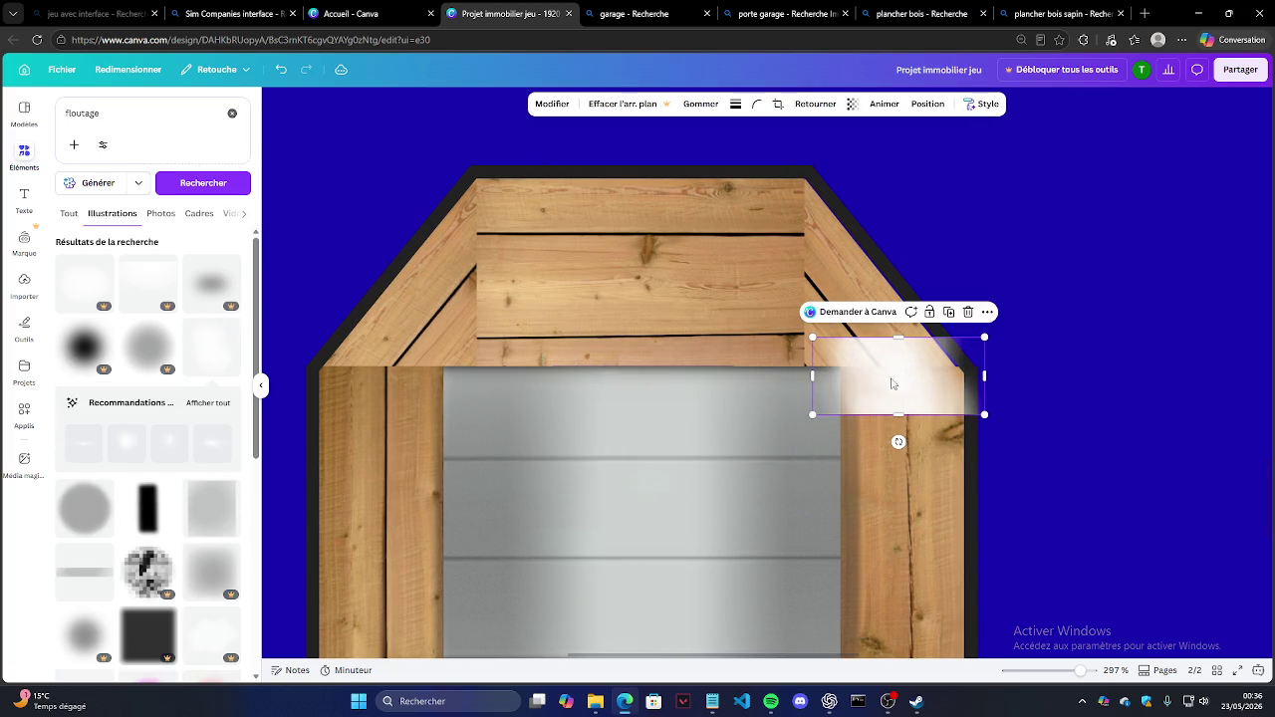
{"action": "left_click", "coordinate": [971, 321]}
Step: Zoom out and snip a screenshot of the garage drawing with Win+Shift+S
{"action": "scroll", "coordinate": [438, 388], "scroll_direction": "down", "scroll_amount": 3}
{"action": "scroll", "coordinate": [438, 379], "scroll_direction": "down", "scroll_amount": 3}
{"action": "scroll", "coordinate": [460, 338], "scroll_direction": "down", "scroll_amount": 3}
{"action": "scroll", "coordinate": [637, 335], "scroll_direction": "down", "scroll_amount": 2}
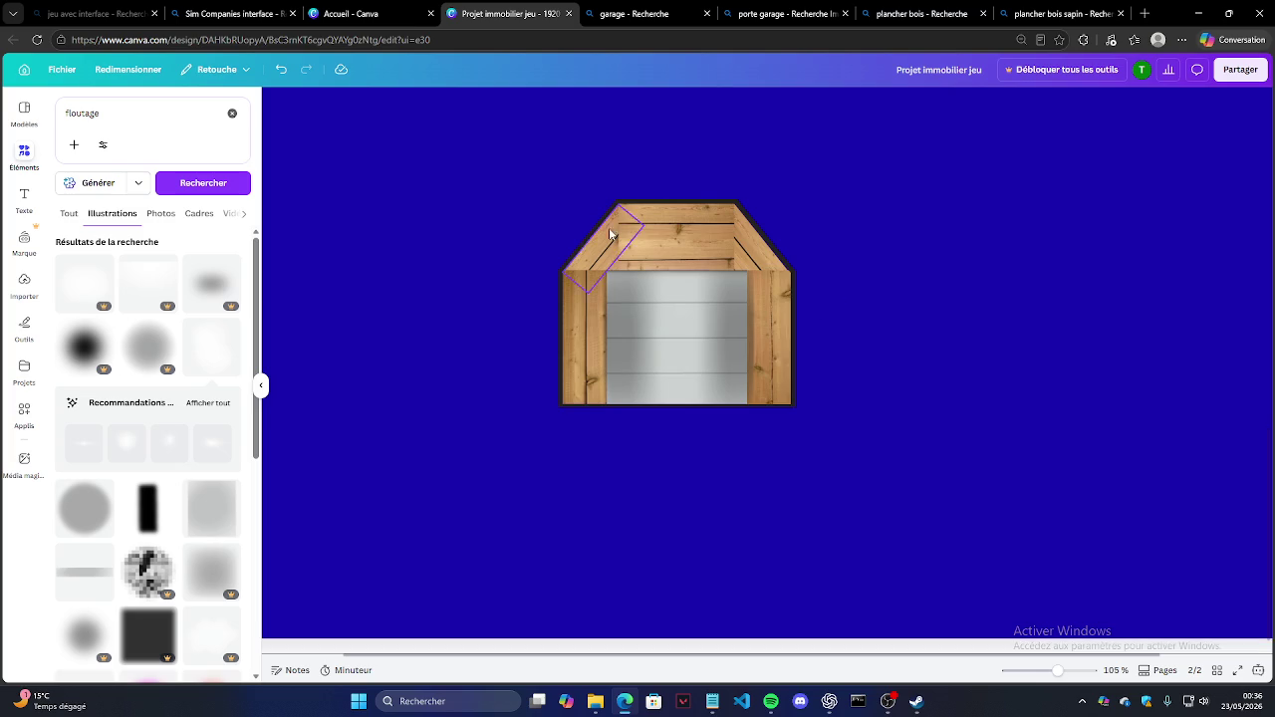
{"action": "scroll", "coordinate": [560, 241], "scroll_direction": "down", "scroll_amount": 2}
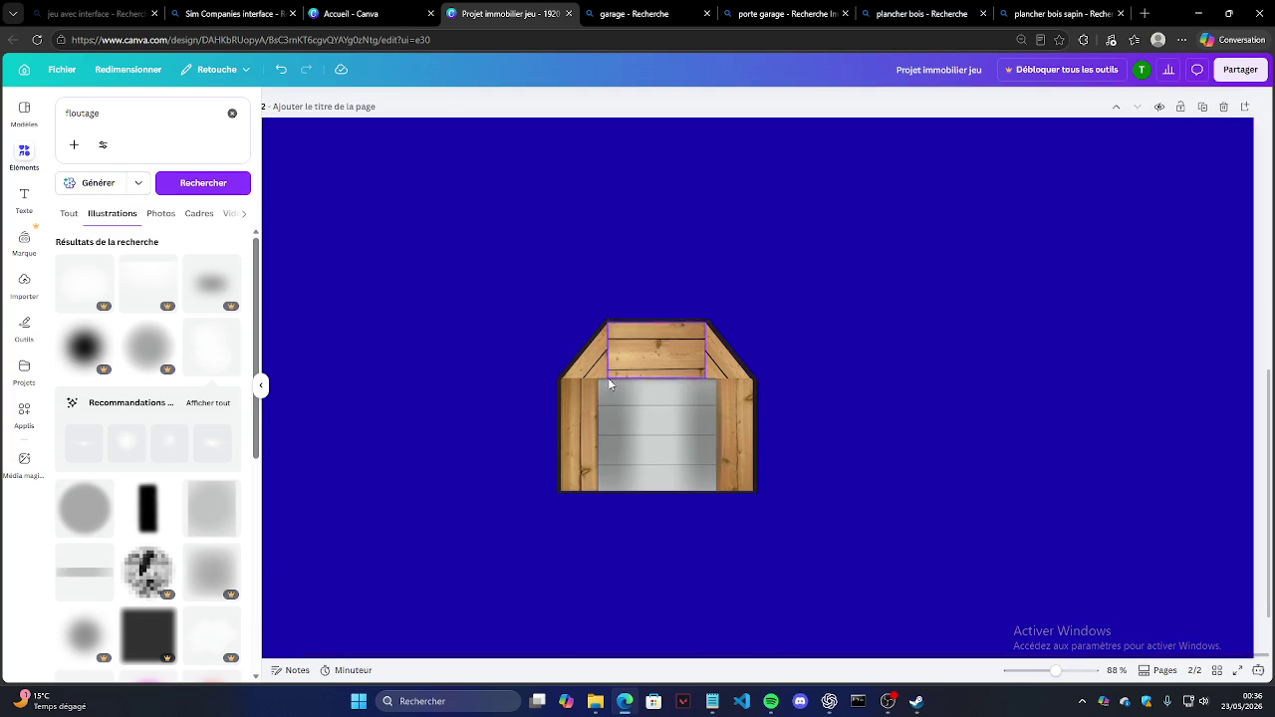
{"action": "key", "text": "super+shift+s"}
{"action": "left_click_drag", "start_coordinate": [536, 294], "coordinate": [805, 528]}
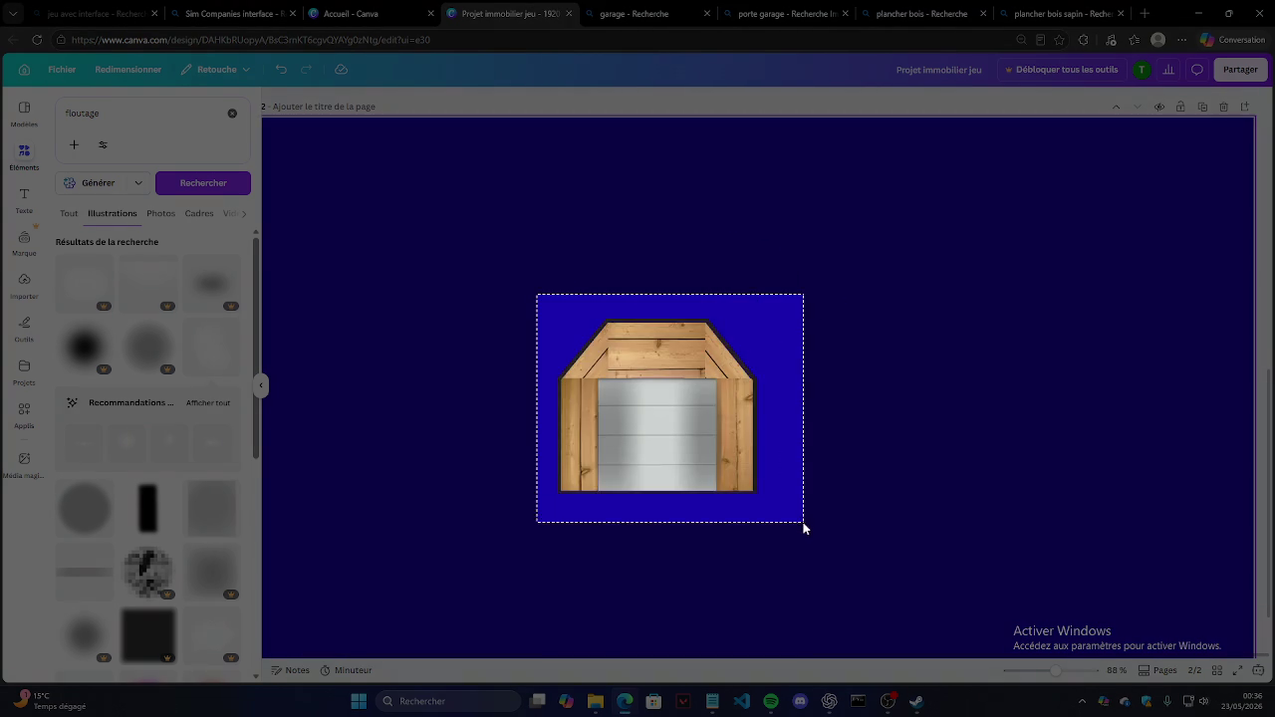
Step: Open Photopea from a Bing search for 'photope' in a new Edge tab, ready to open a local file
{"action": "left_click", "coordinate": [1145, 14]}
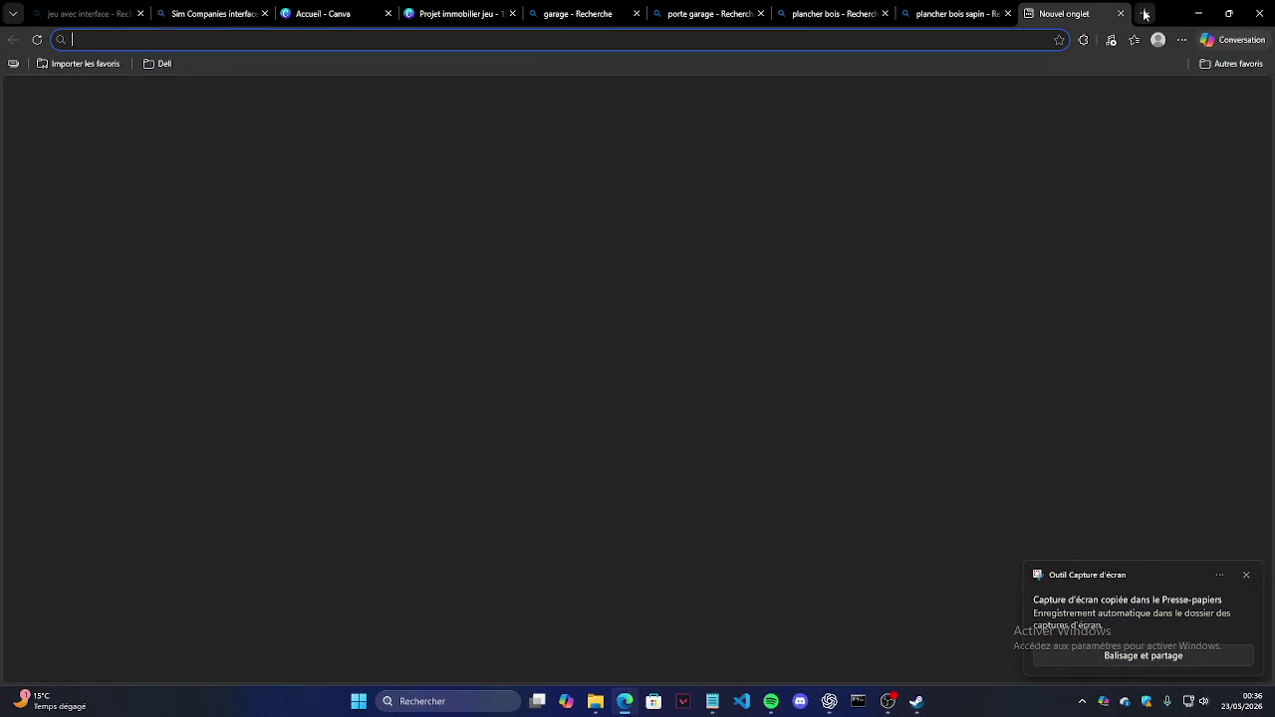
{"action": "type", "text": "photope"}
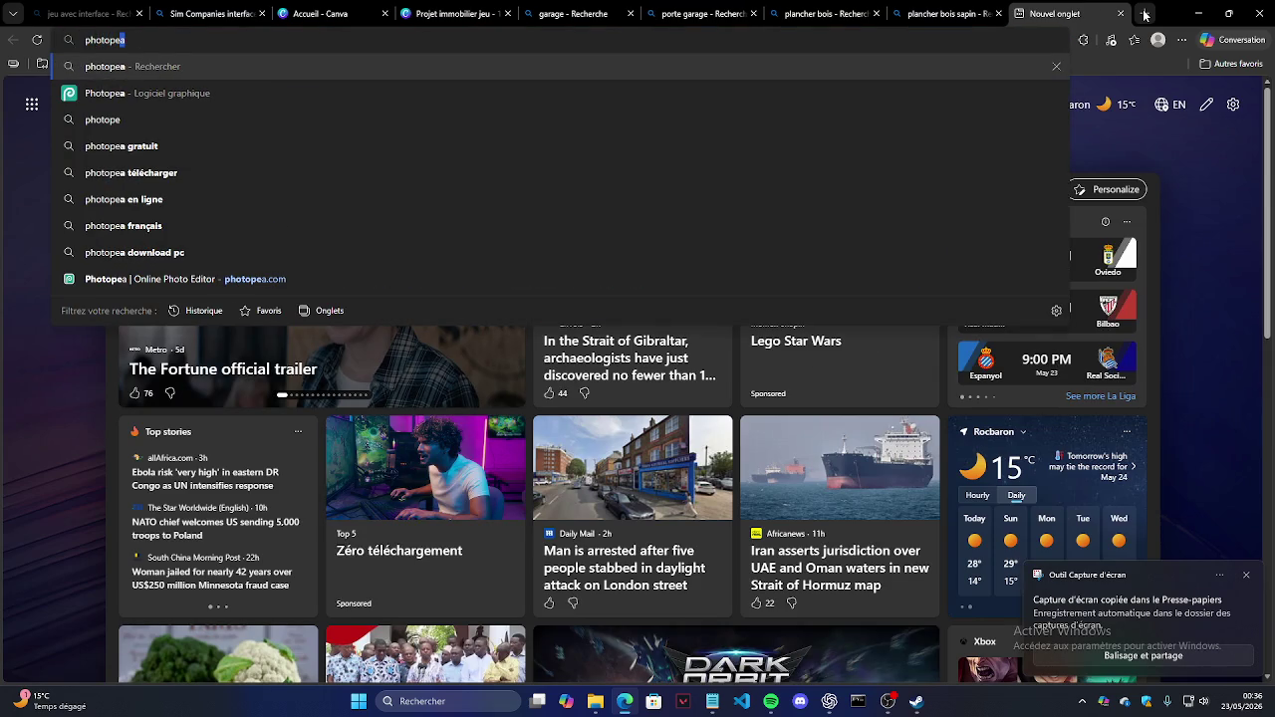
{"action": "key", "text": "Return"}
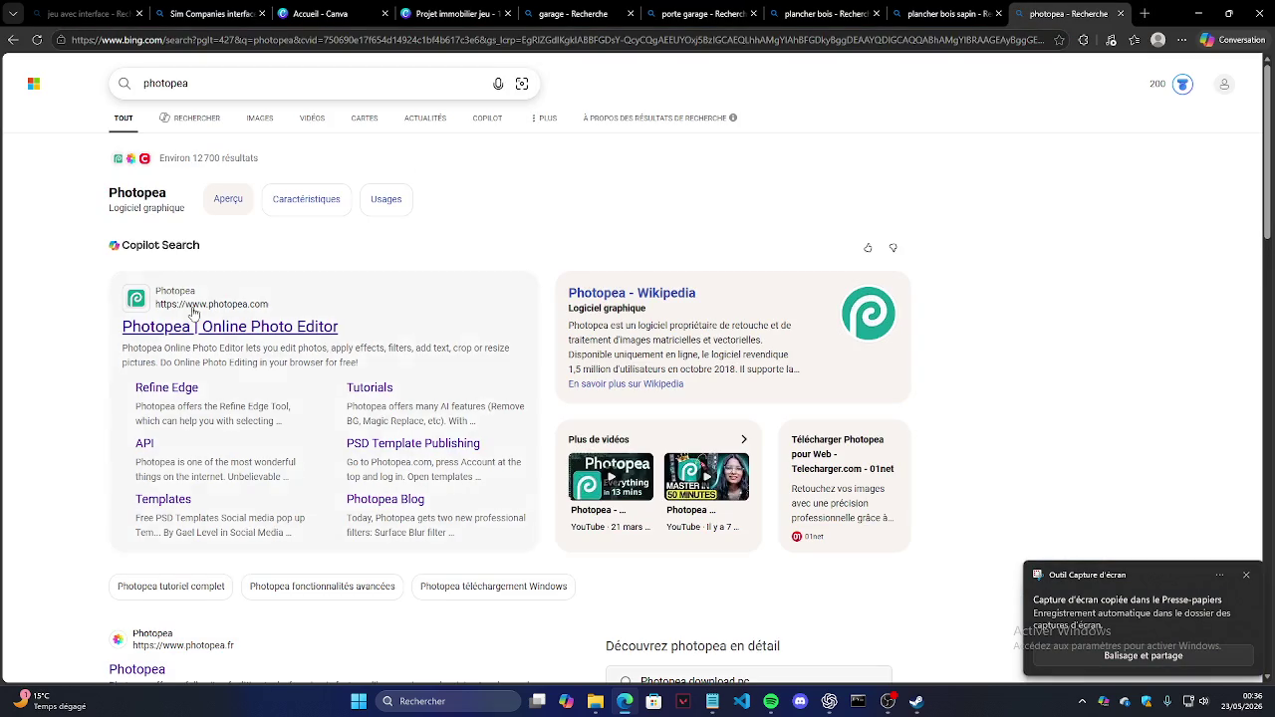
{"action": "left_click", "coordinate": [194, 312]}
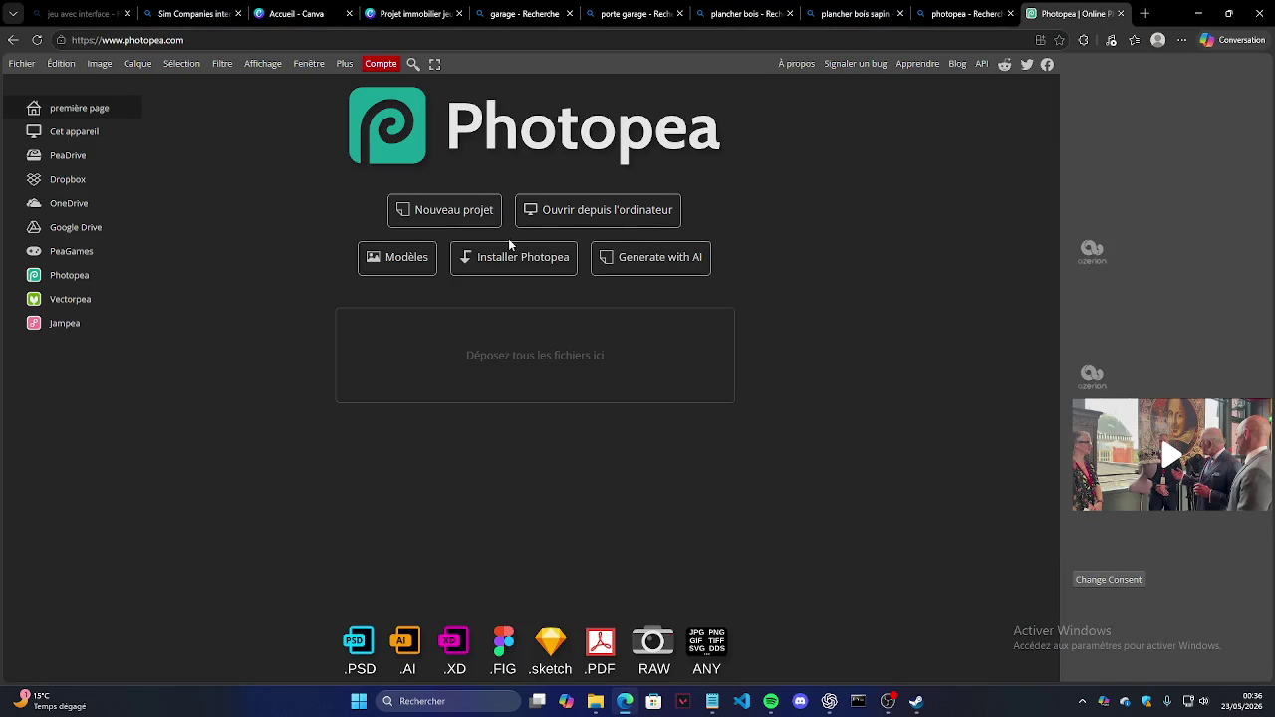
{"action": "left_click", "coordinate": [567, 210]}
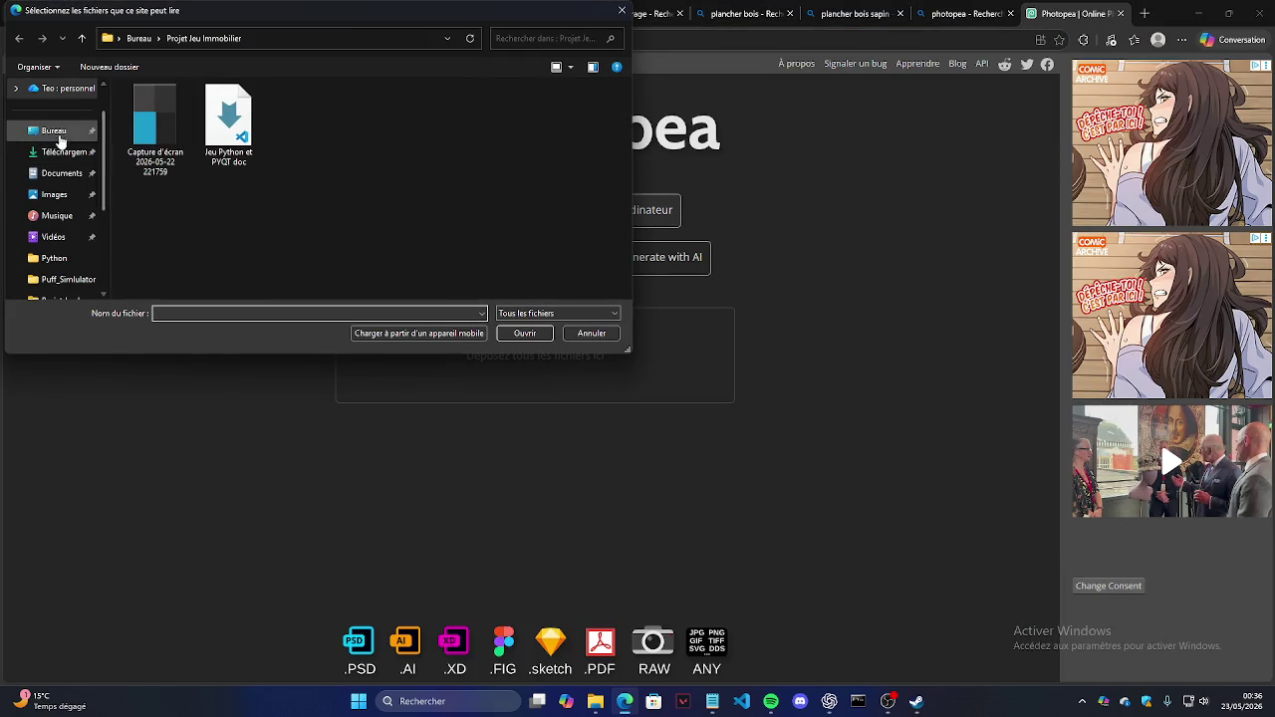
Step: Open the garage screenshot from Pictures > Captures d'écran
{"action": "left_click", "coordinate": [61, 139]}
{"action": "left_click", "coordinate": [53, 195]}
{"action": "double_click", "coordinate": [155, 119]}
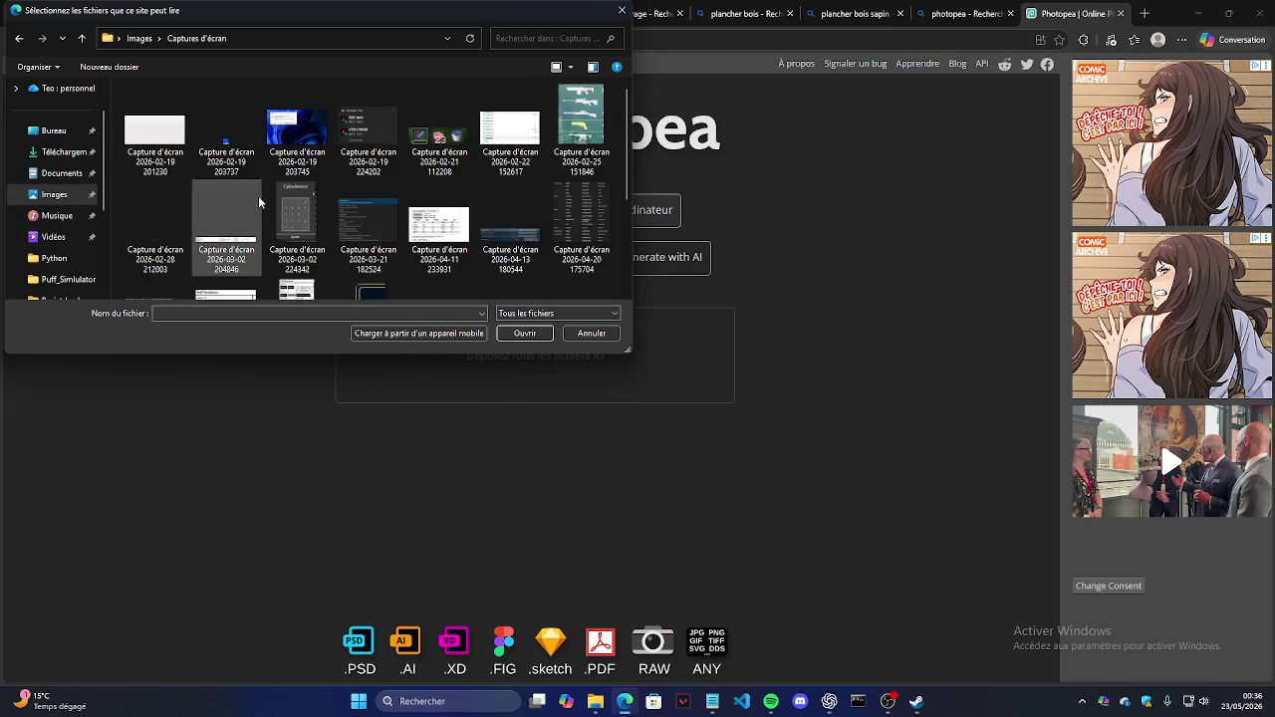
{"action": "scroll", "coordinate": [258, 201], "scroll_direction": "down", "scroll_amount": 5}
{"action": "double_click", "coordinate": [383, 227]}
Step: Zoom in on the garage image
{"action": "scroll", "coordinate": [370, 386], "scroll_direction": "up", "scroll_amount": 1}
{"action": "scroll", "coordinate": [498, 379], "scroll_direction": "down", "scroll_amount": 2}
{"action": "scroll", "coordinate": [498, 379], "scroll_direction": "left", "scroll_amount": 3}
{"action": "scroll", "coordinate": [603, 356], "scroll_direction": "right", "scroll_amount": 1}
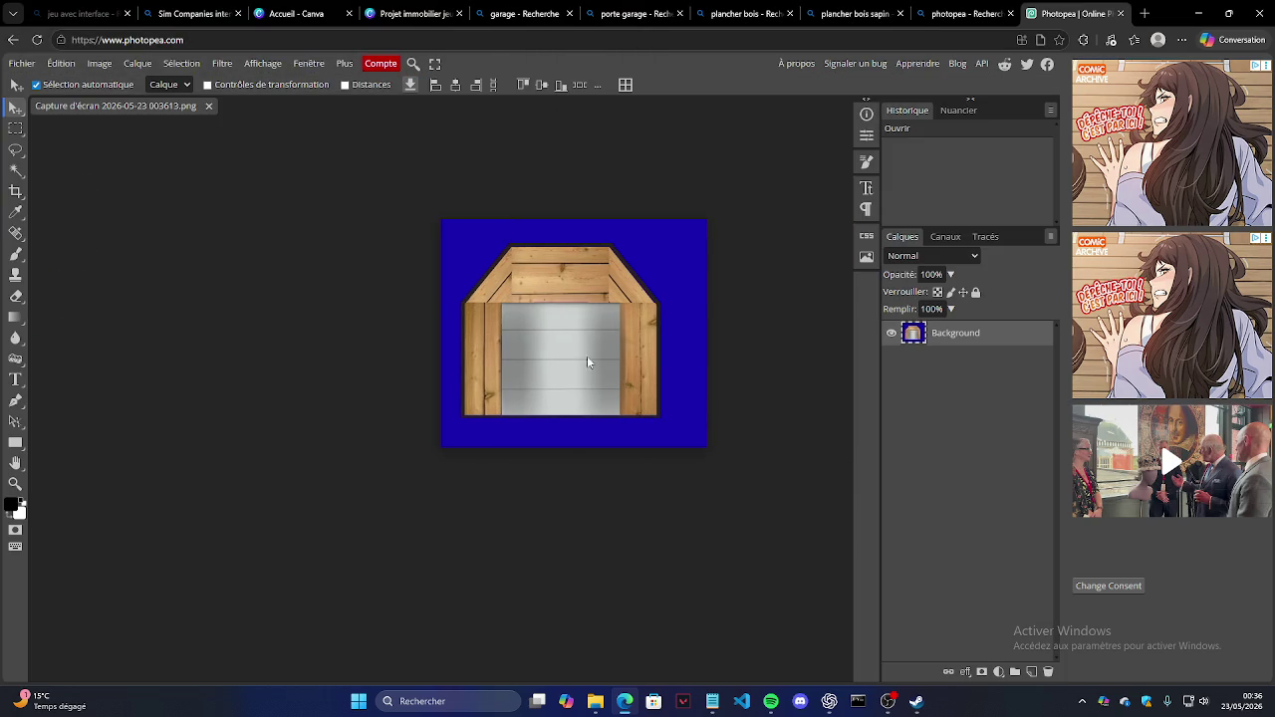
{"action": "left_click", "coordinate": [16, 482]}
{"action": "left_click", "coordinate": [588, 325]}
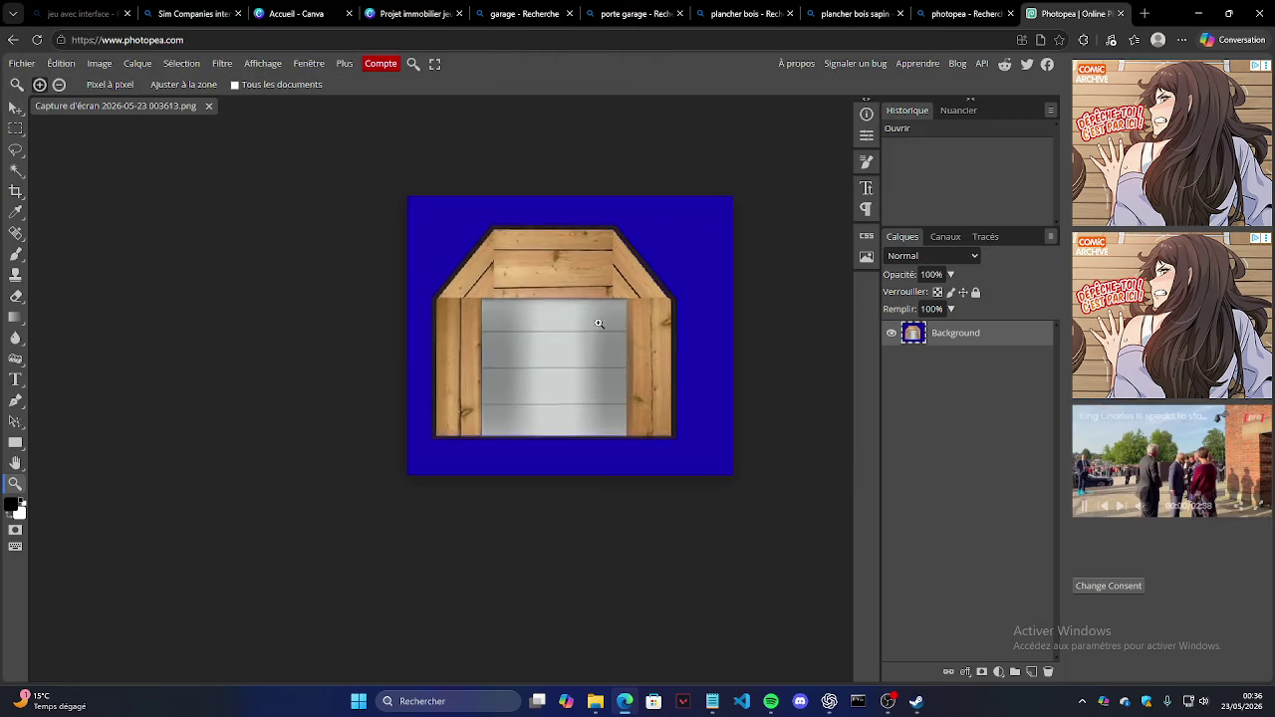
{"action": "left_click", "coordinate": [544, 297]}
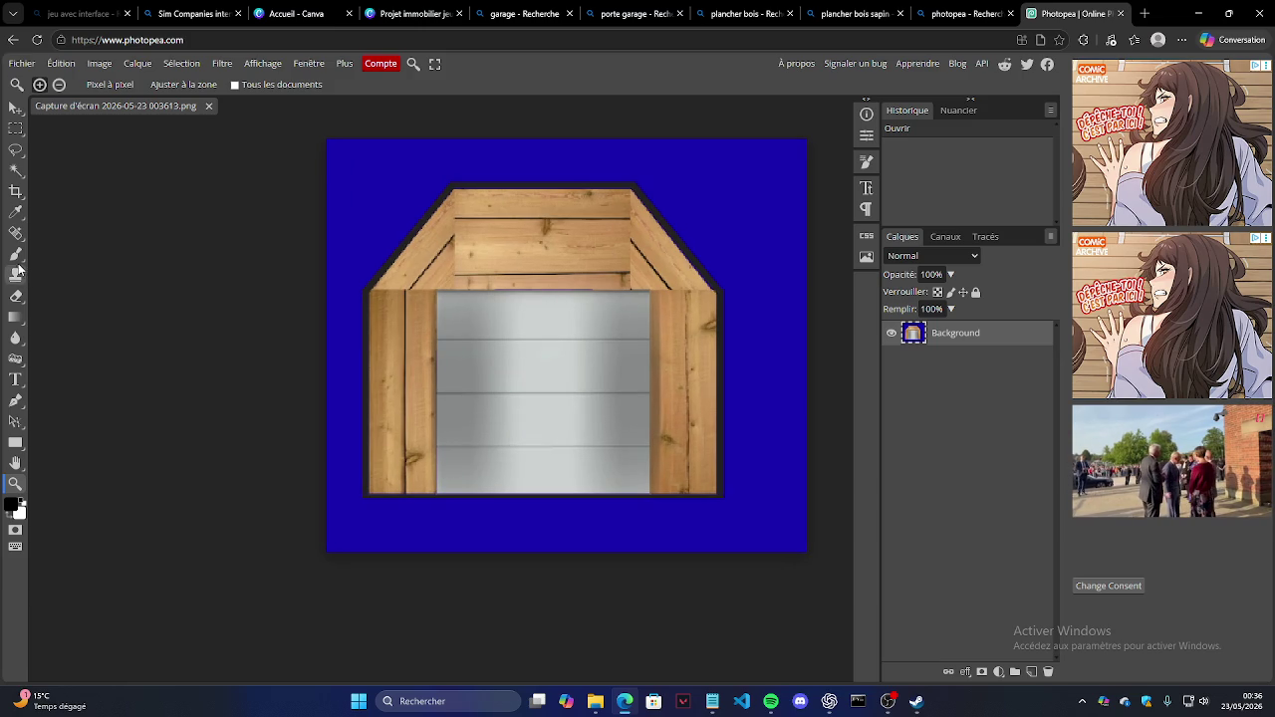
Step: Magic-wand select the blue background and delete it to transparency
{"action": "left_click", "coordinate": [16, 169]}
{"action": "left_click", "coordinate": [344, 289]}
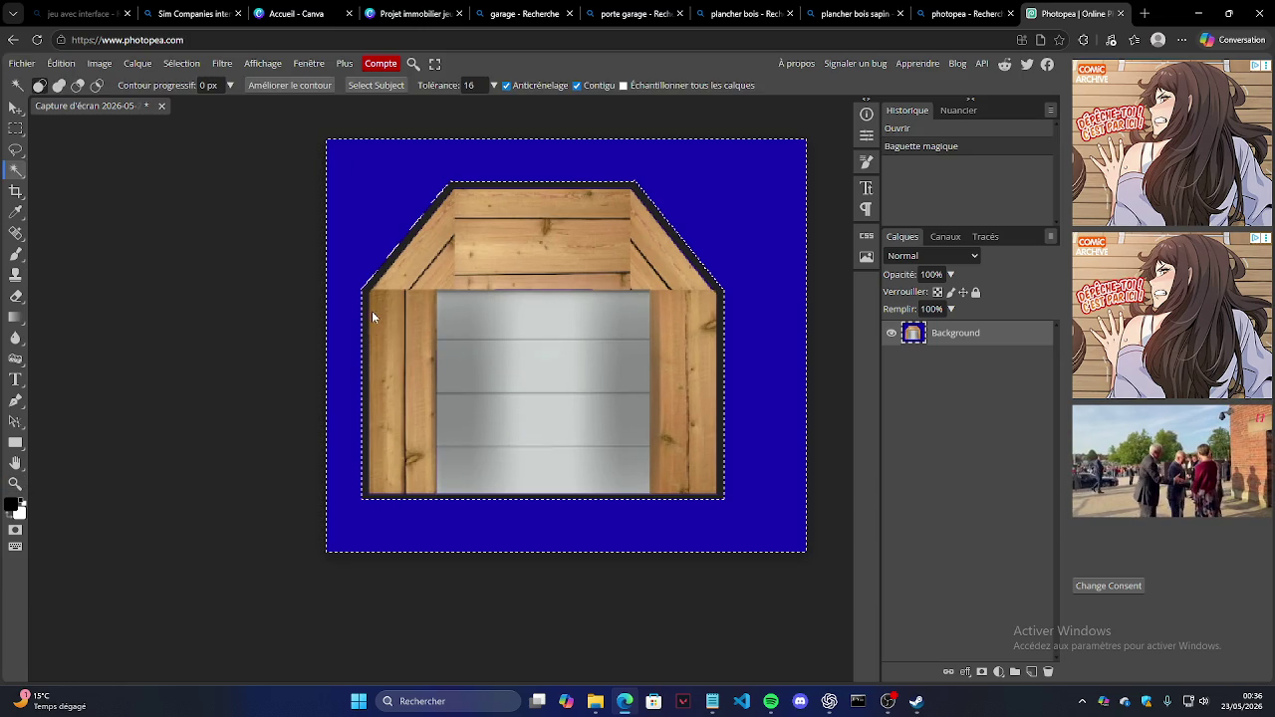
{"action": "key", "text": "Delete"}
{"action": "left_click", "coordinate": [227, 253]}
{"action": "left_click", "coordinate": [16, 107]}
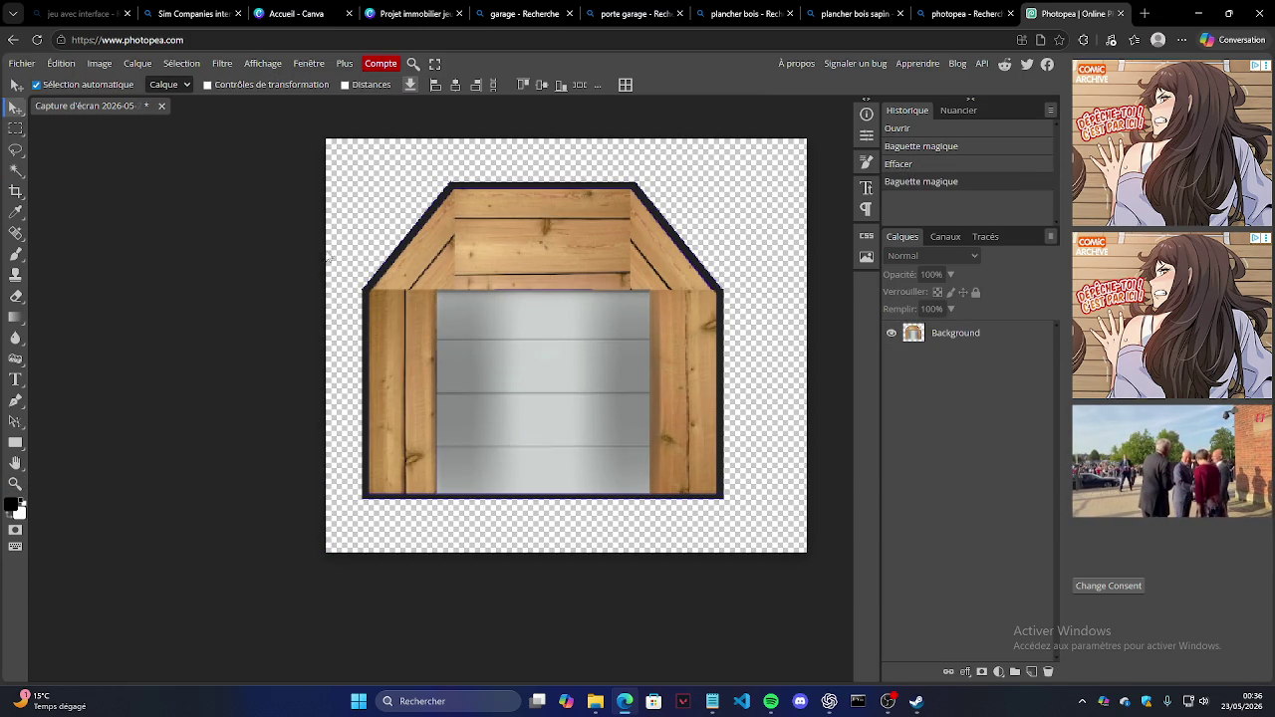
Step: Switch to the brush and test Fondu blend mode dabs on the roof
{"action": "scroll", "coordinate": [498, 297], "scroll_direction": "left", "scroll_amount": 2}
{"action": "scroll", "coordinate": [503, 302], "scroll_direction": "right", "scroll_amount": 2}
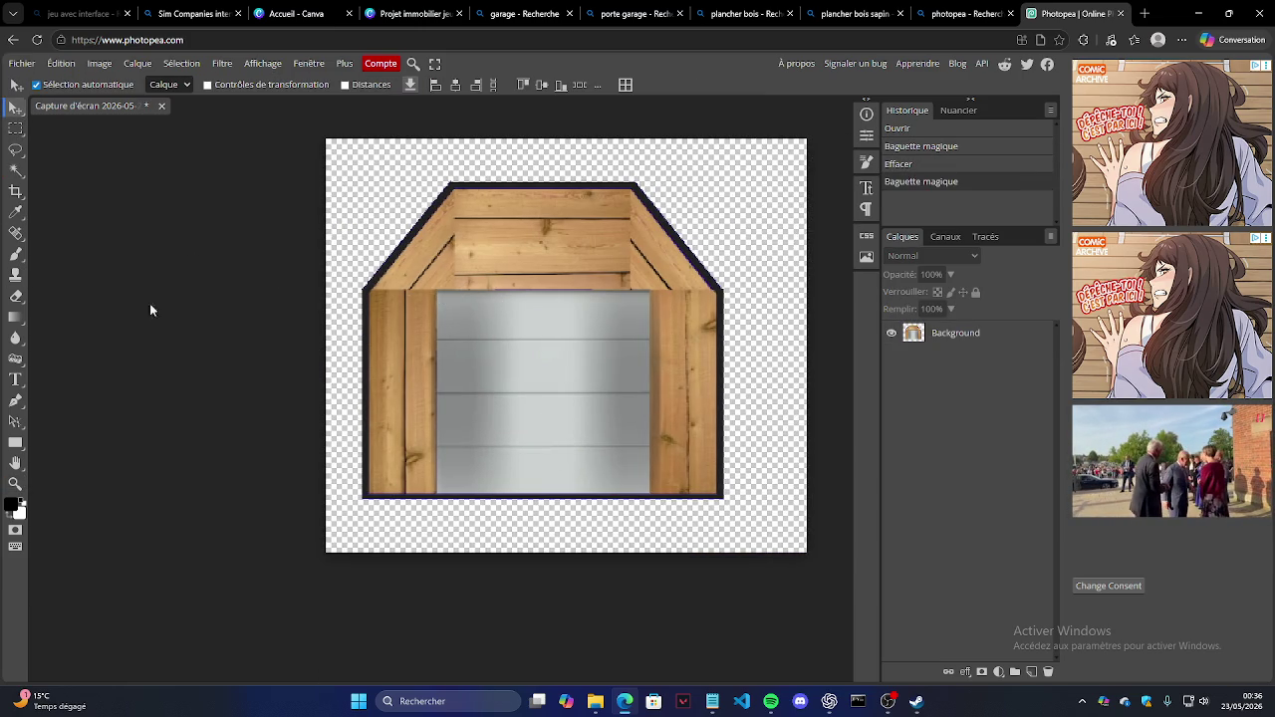
{"action": "left_click", "coordinate": [19, 255]}
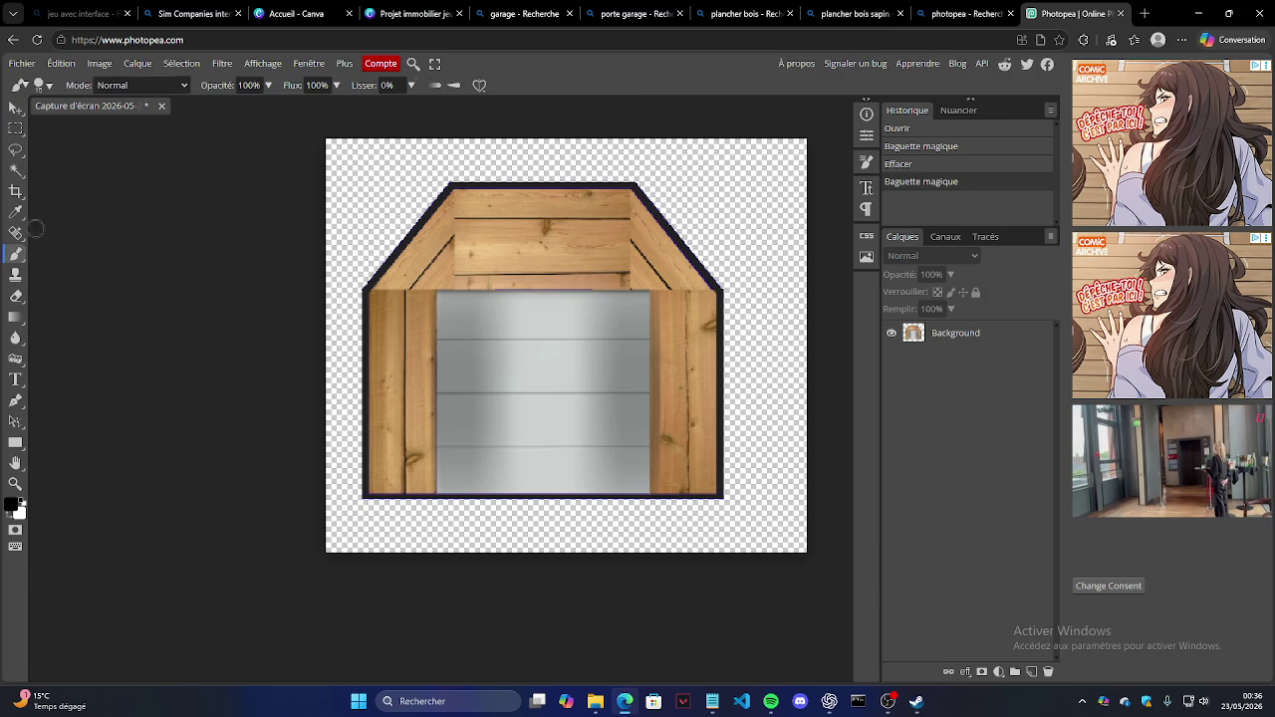
{"action": "left_click", "coordinate": [184, 89]}
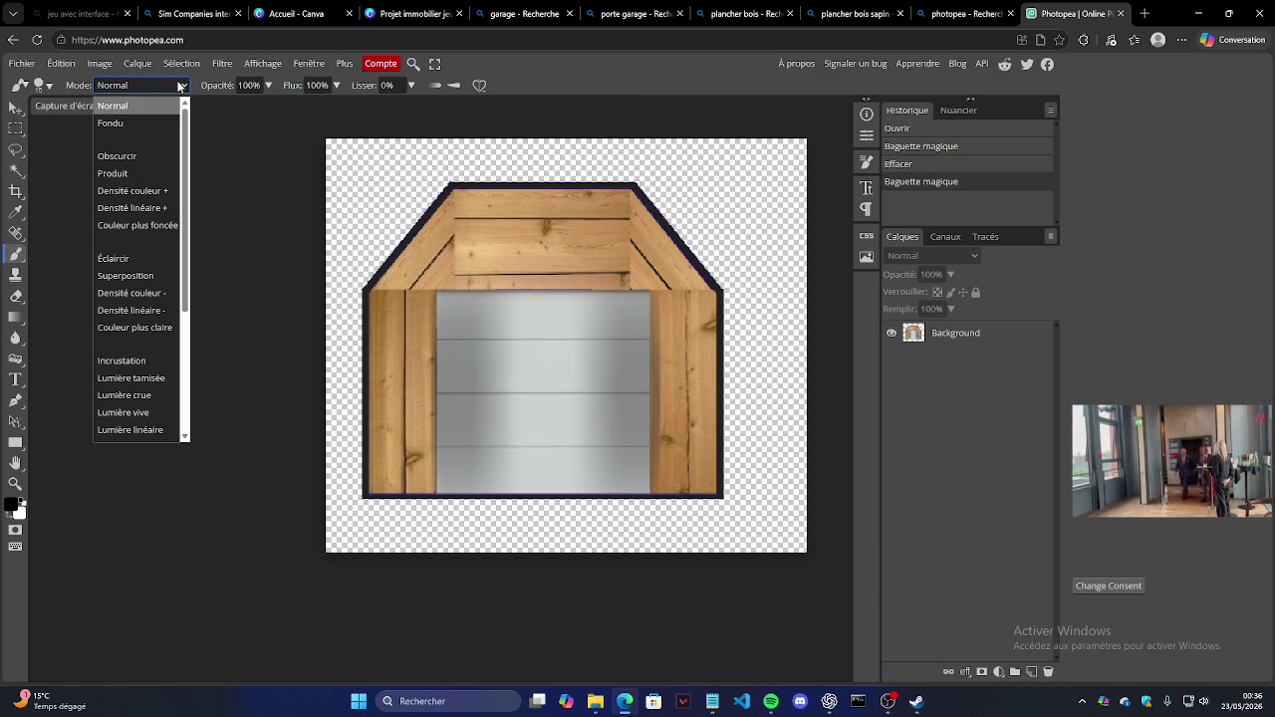
{"action": "left_click", "coordinate": [141, 123]}
{"action": "left_click", "coordinate": [461, 251]}
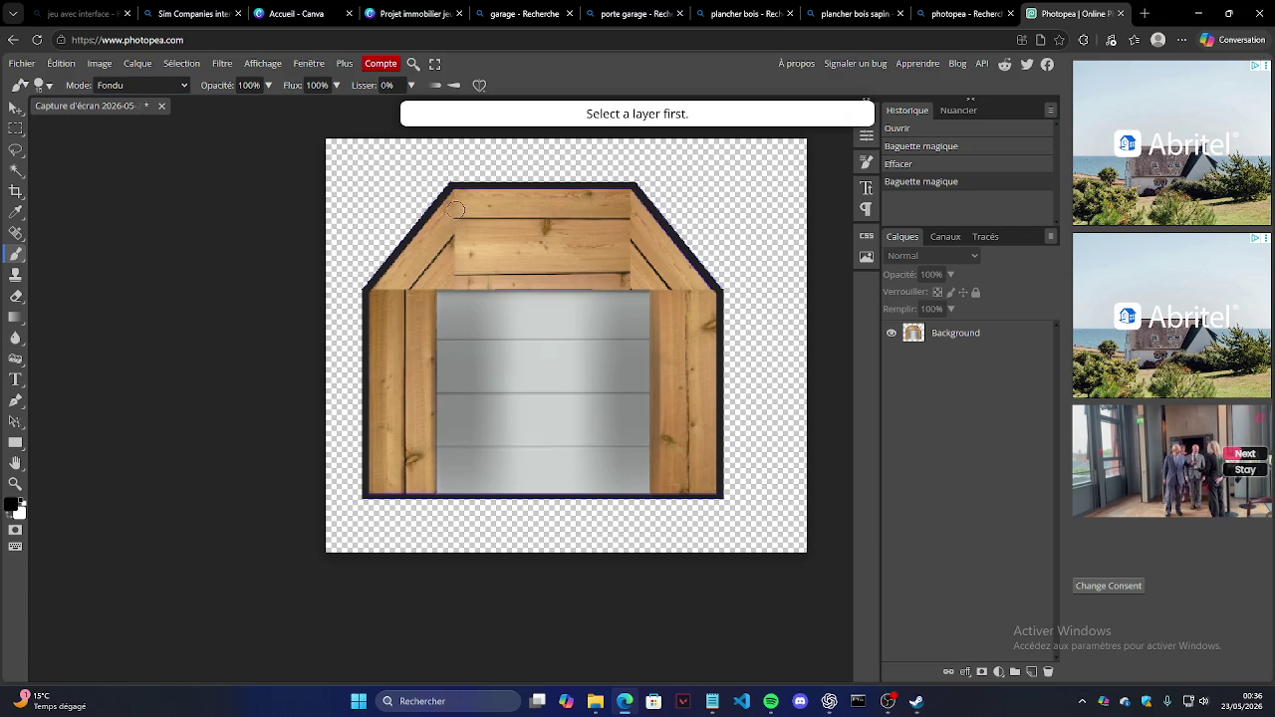
{"action": "left_click", "coordinate": [425, 225]}
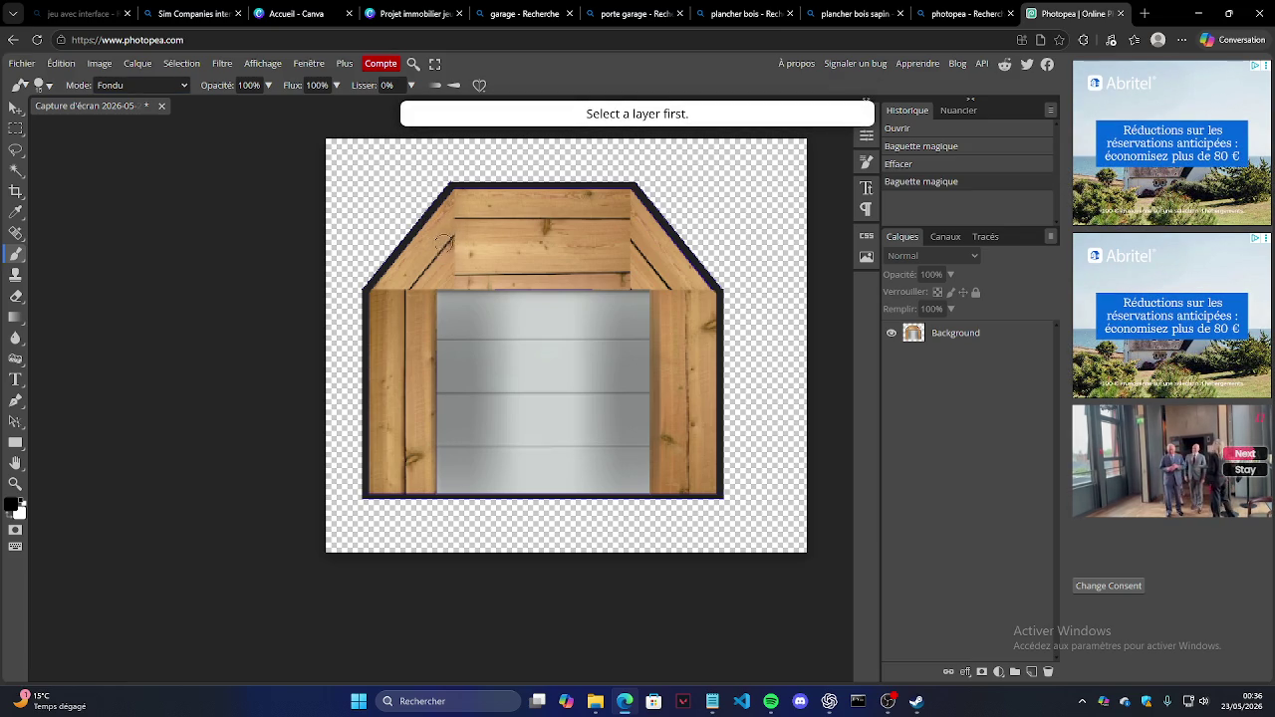
Step: Change the brush blend mode to Division and test a roof stroke
{"action": "left_click", "coordinate": [179, 84]}
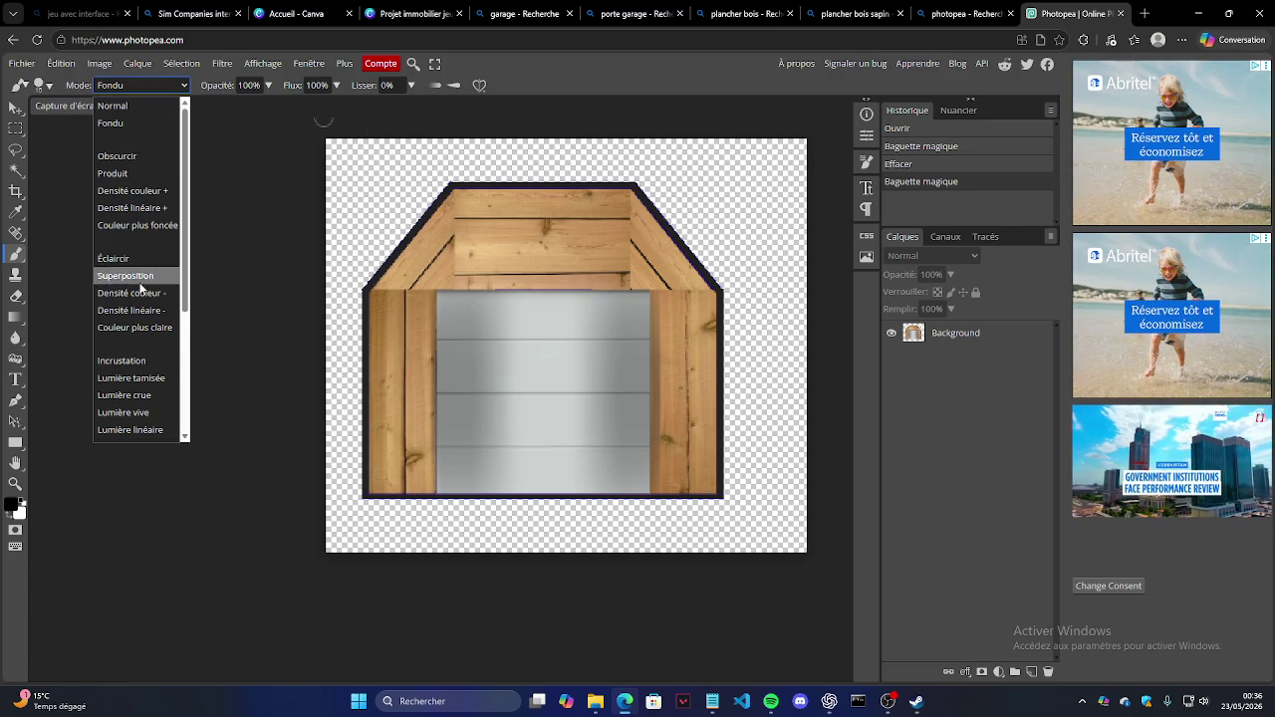
{"action": "scroll", "coordinate": [139, 299], "scroll_direction": "down", "scroll_amount": 1}
{"action": "scroll", "coordinate": [137, 299], "scroll_direction": "down", "scroll_amount": 2}
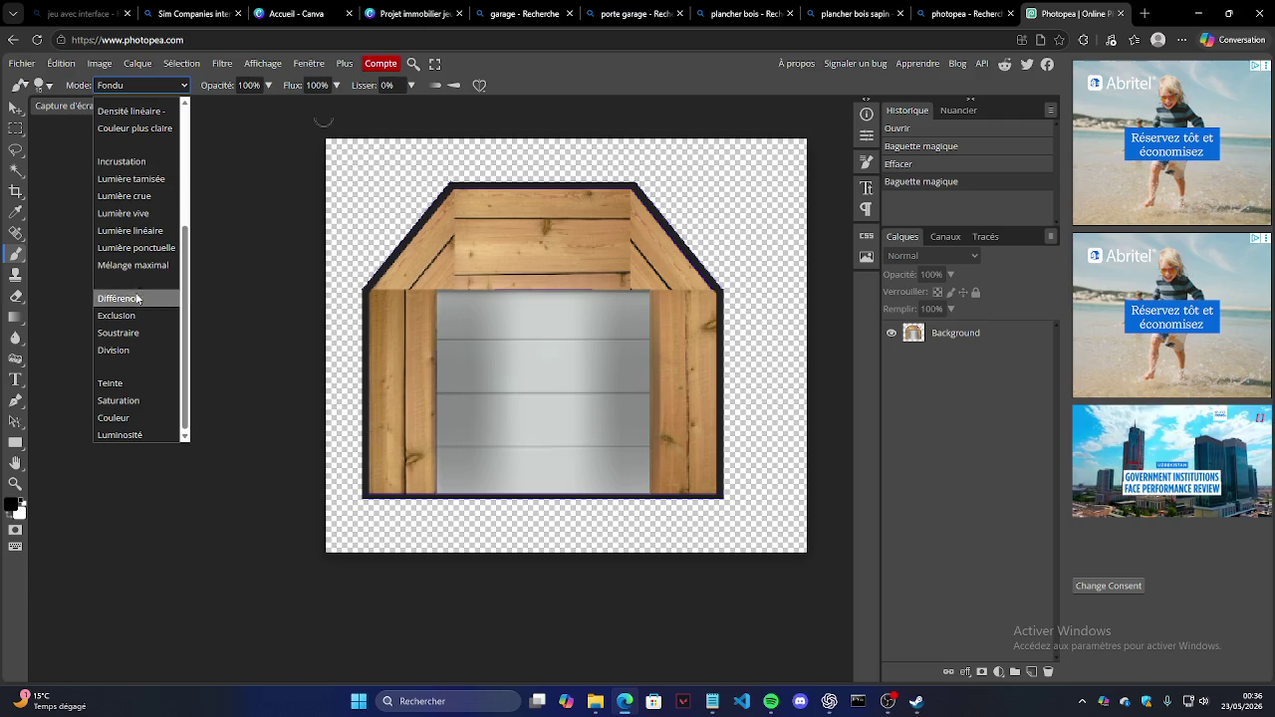
{"action": "left_click", "coordinate": [141, 347]}
{"action": "left_click_drag", "start_coordinate": [365, 230], "coordinate": [434, 245]}
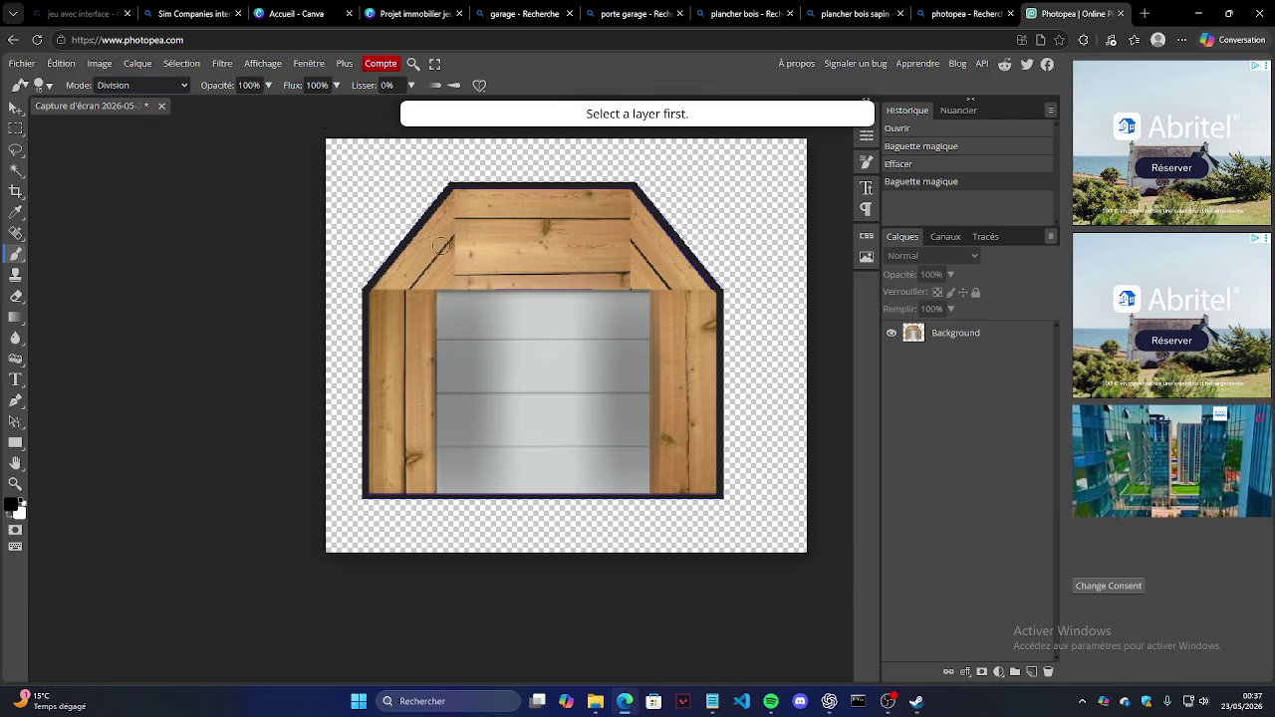
Step: Pick a soft 0% hardness brush, target the Background layer, and undo a test stroke
{"action": "right_click", "coordinate": [472, 216]}
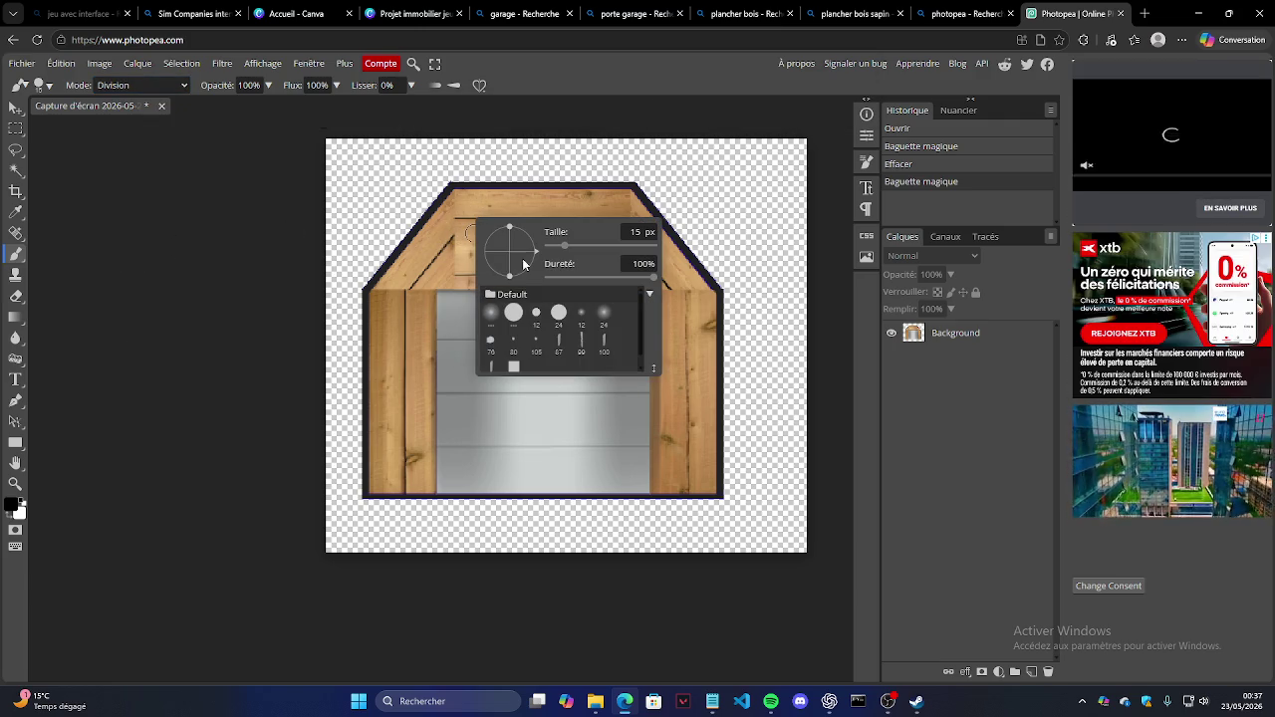
{"action": "left_click", "coordinate": [495, 311]}
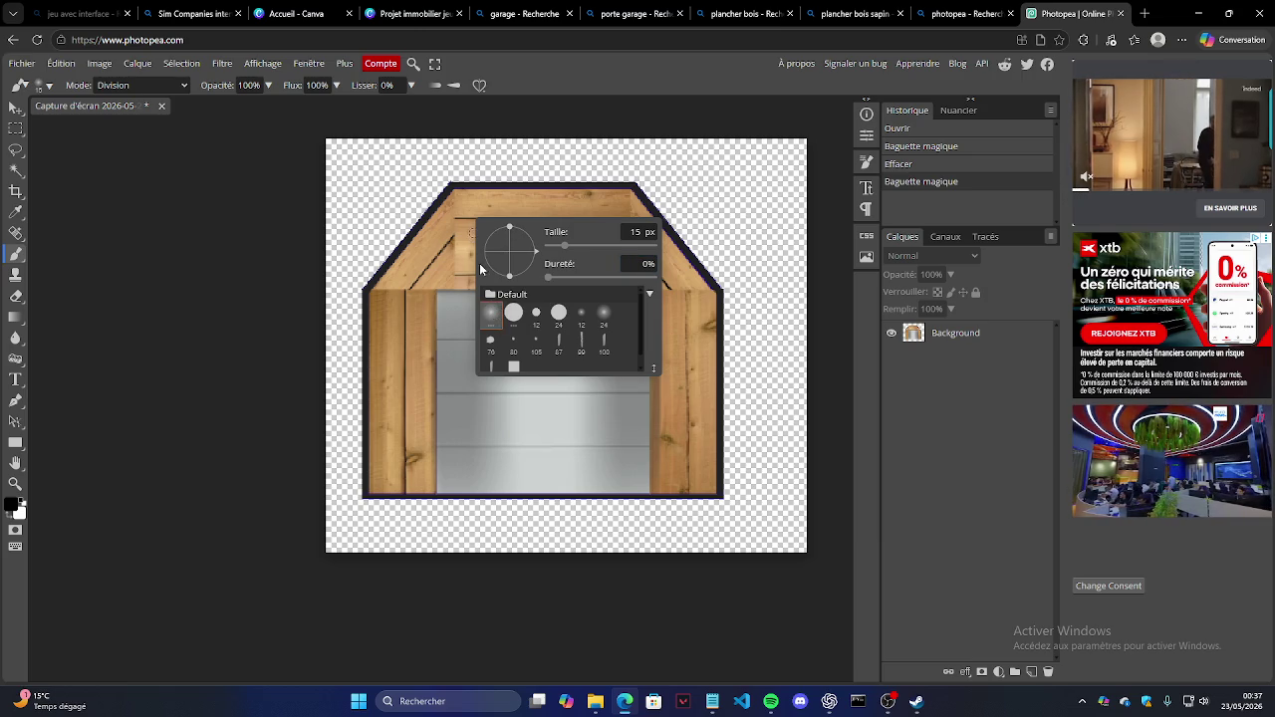
{"action": "left_click", "coordinate": [505, 202]}
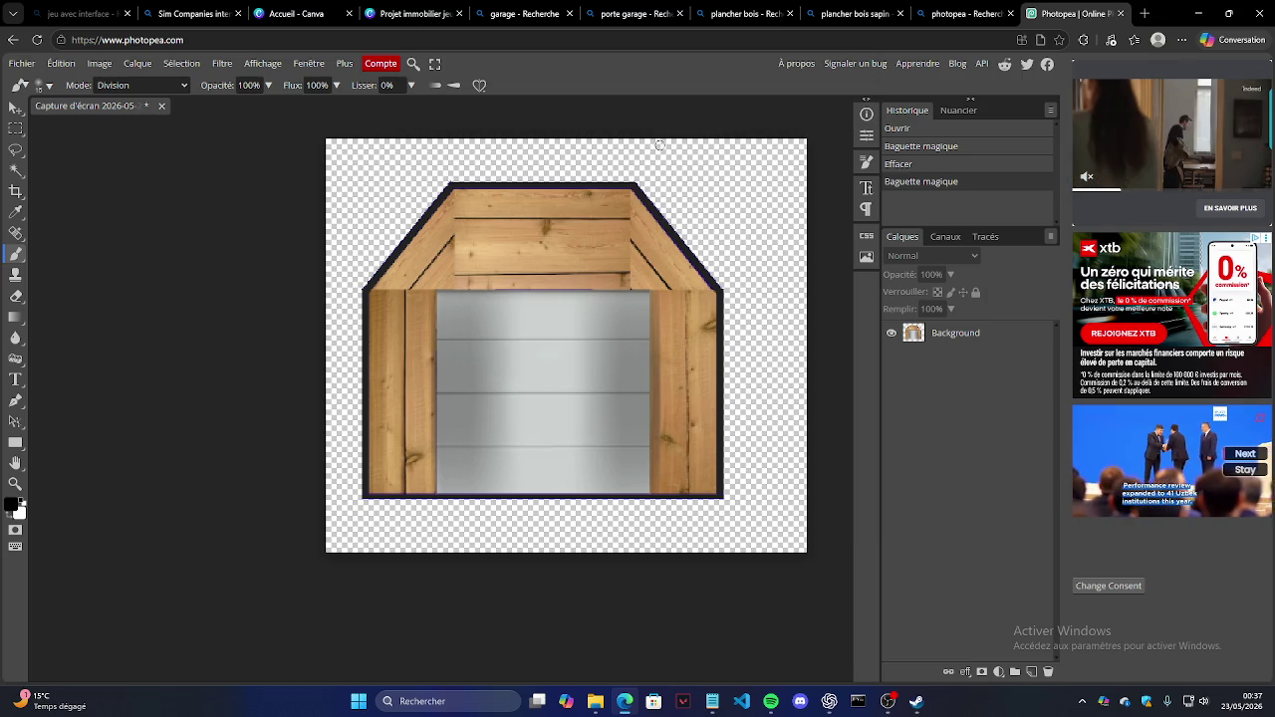
{"action": "left_click", "coordinate": [981, 334]}
{"action": "left_click_drag", "start_coordinate": [459, 264], "coordinate": [453, 226]}
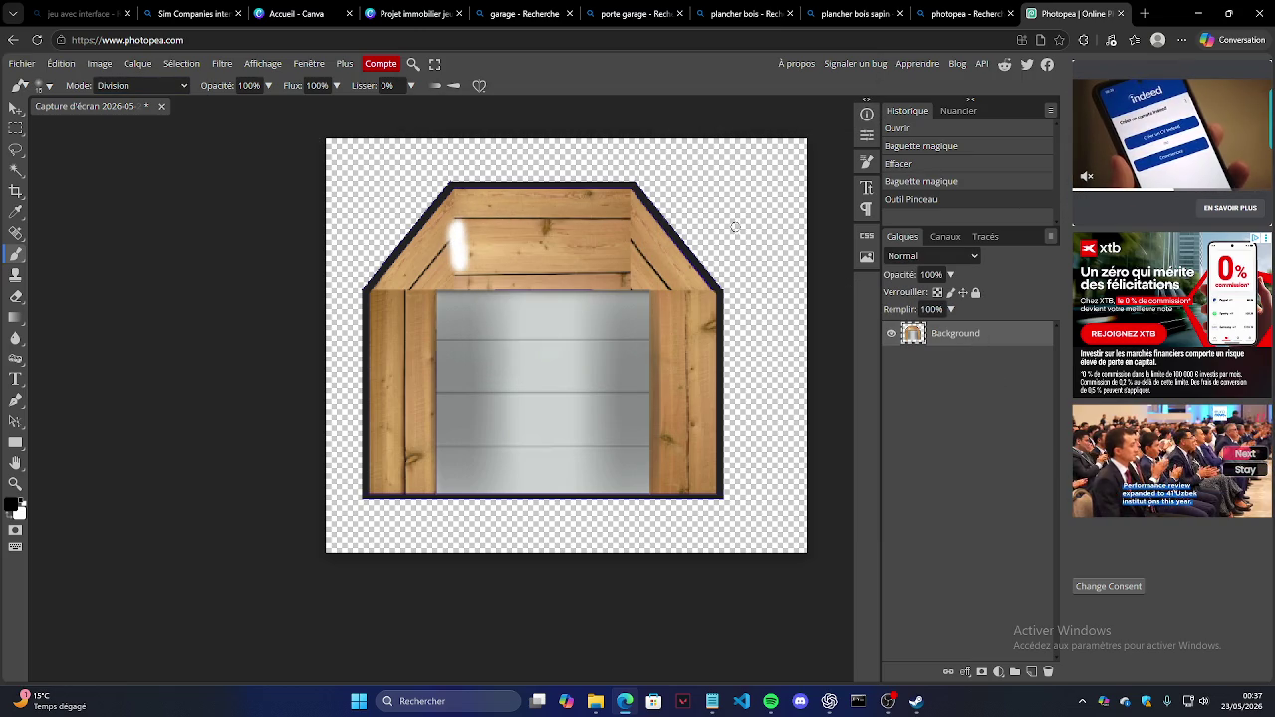
{"action": "key", "text": "ctrl+z"}
Step: Return the blend mode to Fondu and undo a dissolve test stroke
{"action": "left_click", "coordinate": [119, 83]}
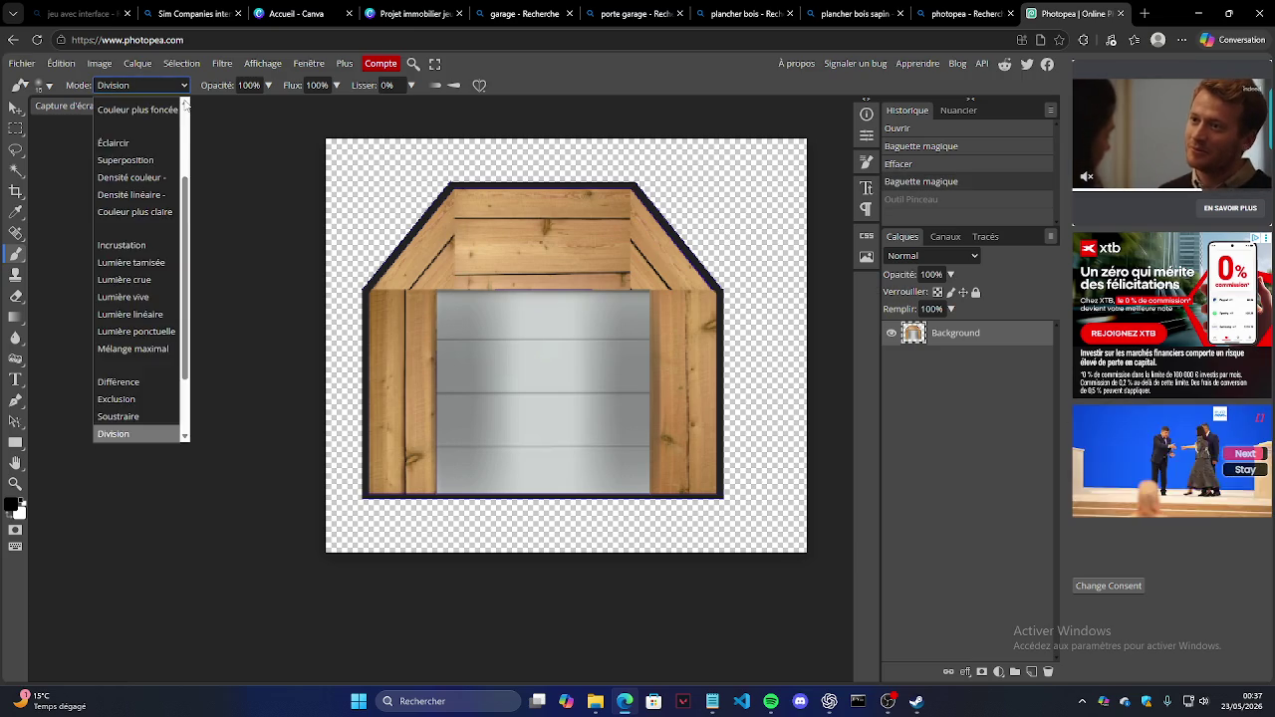
{"action": "left_click", "coordinate": [111, 123]}
{"action": "left_click_drag", "start_coordinate": [454, 207], "coordinate": [454, 271]}
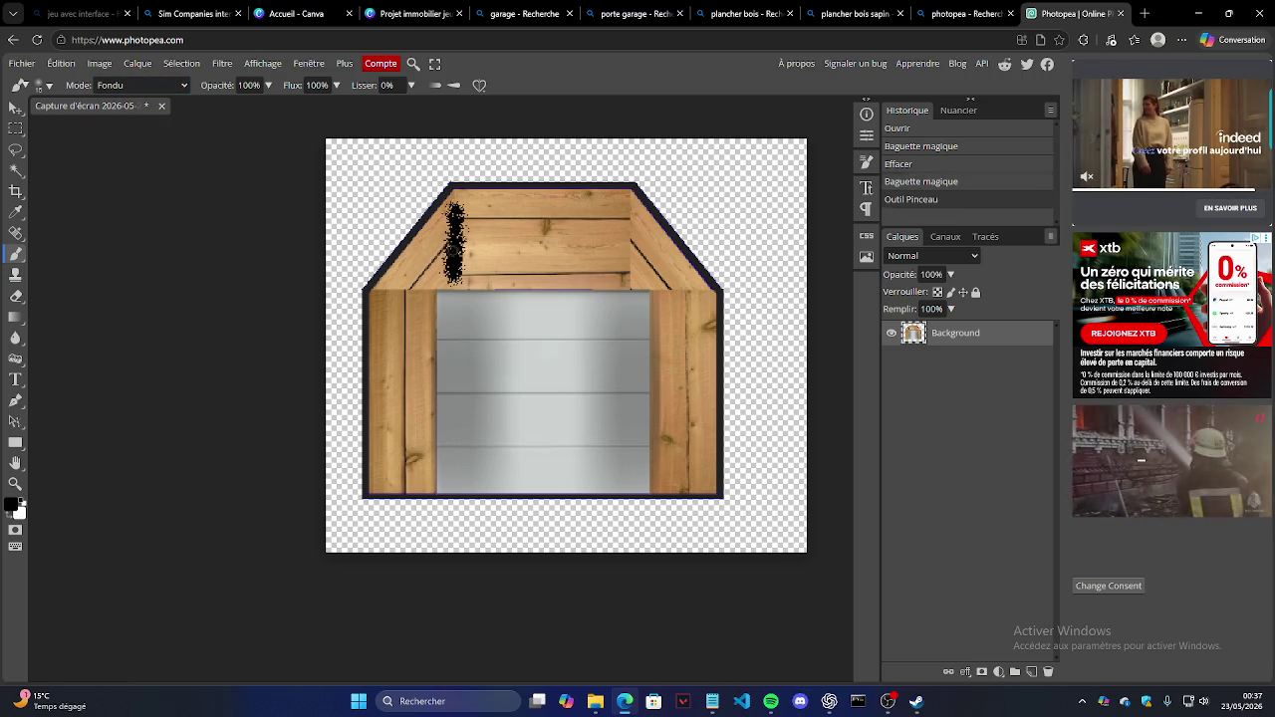
{"action": "key", "text": "ctrl+z"}
Step: Lower the brush opacity to 24% and undo a faint test stroke
{"action": "left_click", "coordinate": [180, 86]}
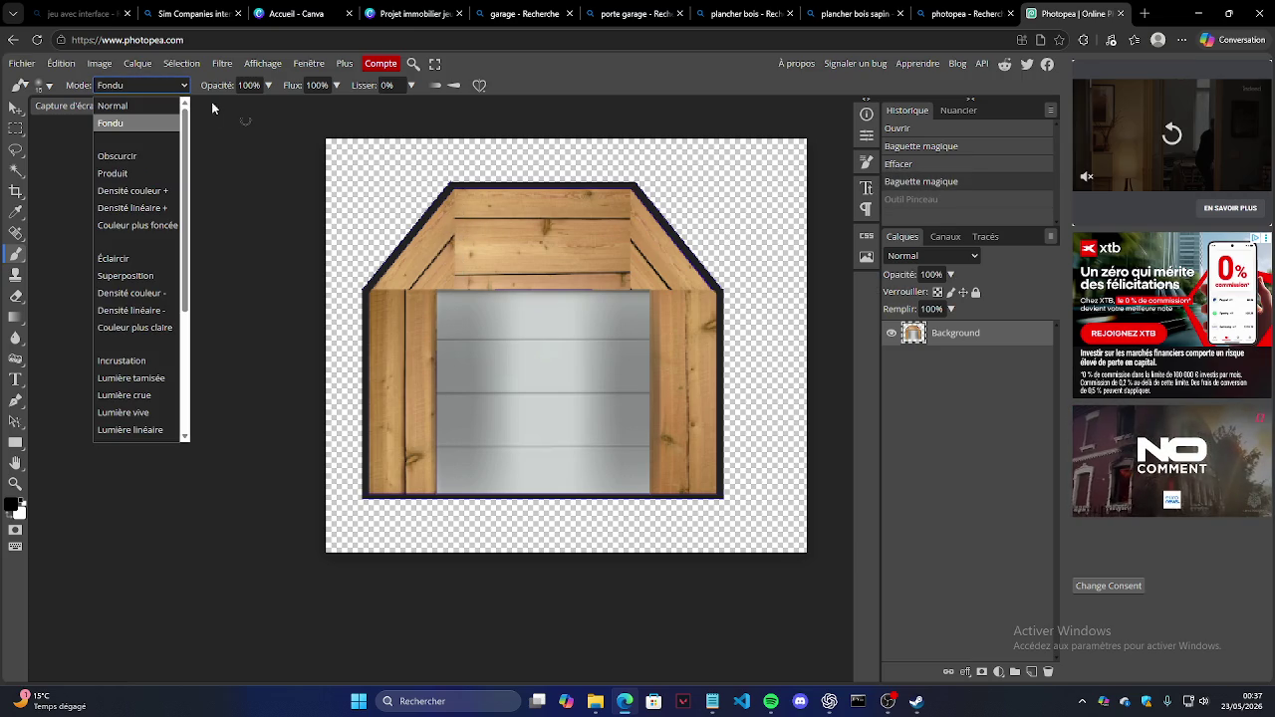
{"action": "left_click", "coordinate": [255, 86]}
{"action": "left_click", "coordinate": [267, 86]}
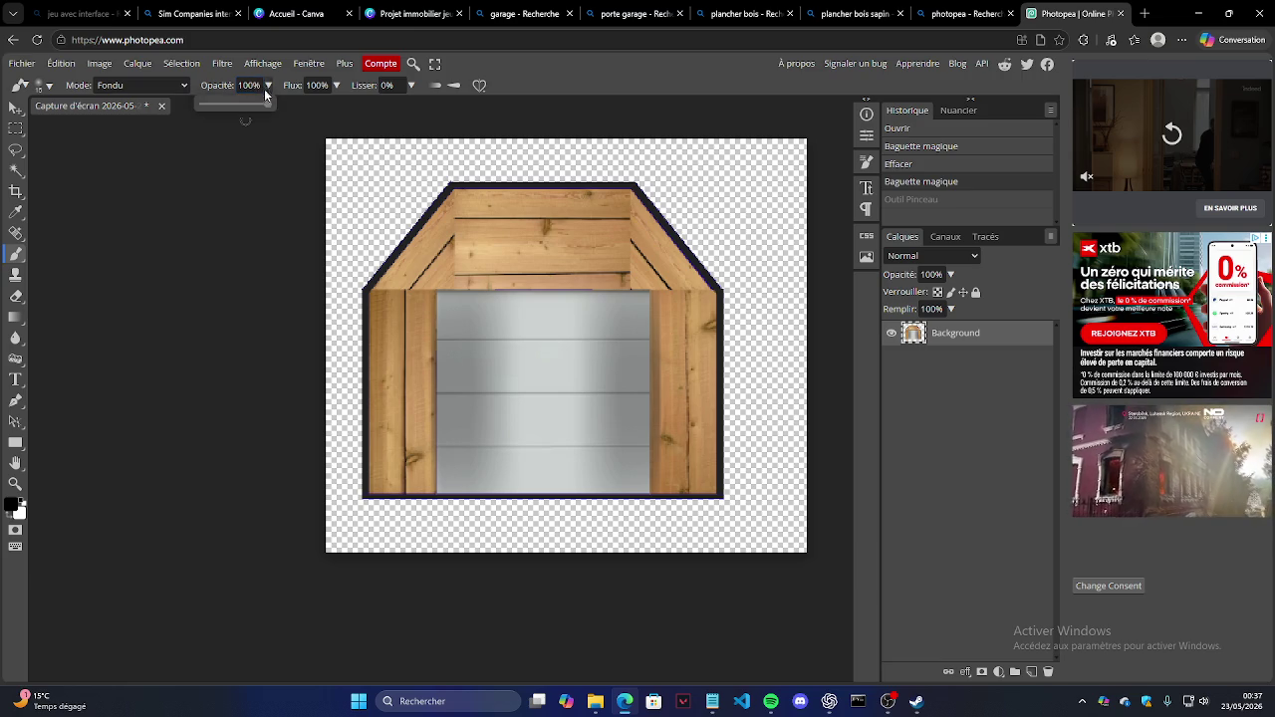
{"action": "left_click_drag", "start_coordinate": [242, 108], "coordinate": [217, 107]}
{"action": "left_click_drag", "start_coordinate": [450, 200], "coordinate": [454, 239]}
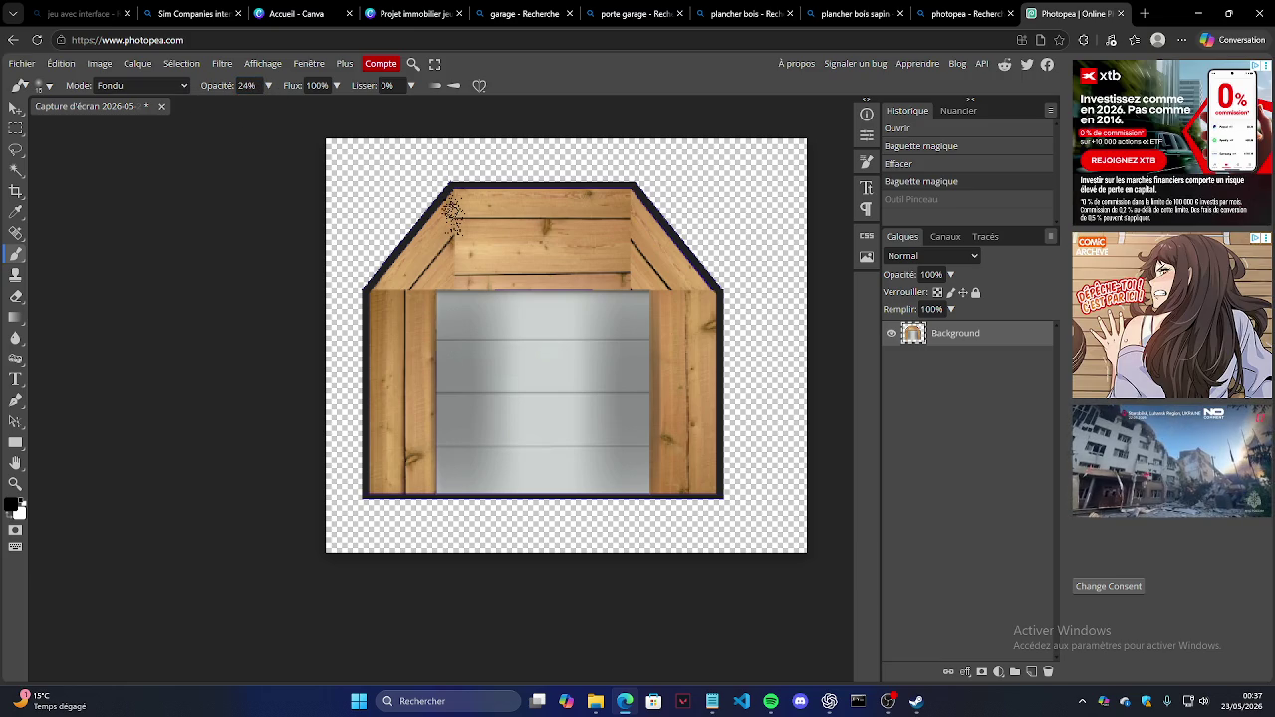
{"action": "key", "text": "ctrl+z"}
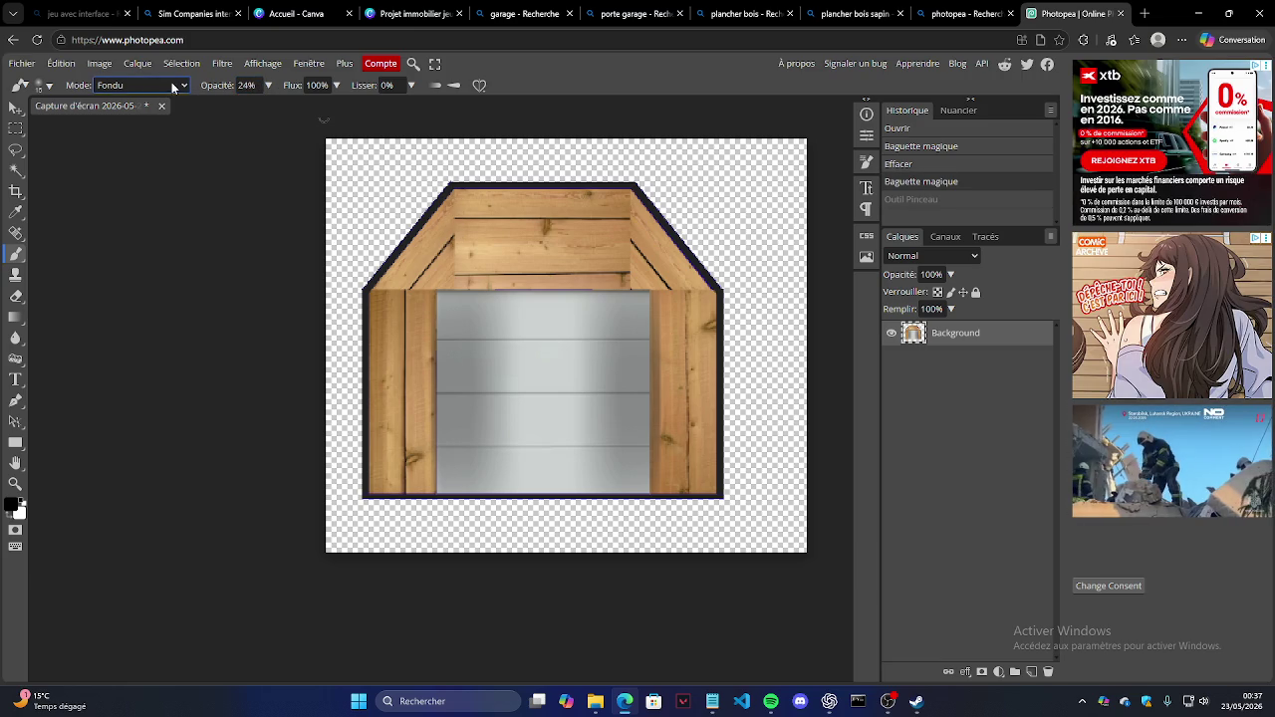
Step: Switch to a hard round 100% hardness brush and undo speckled test strokes
{"action": "left_click", "coordinate": [52, 86]}
{"action": "left_click", "coordinate": [74, 188]}
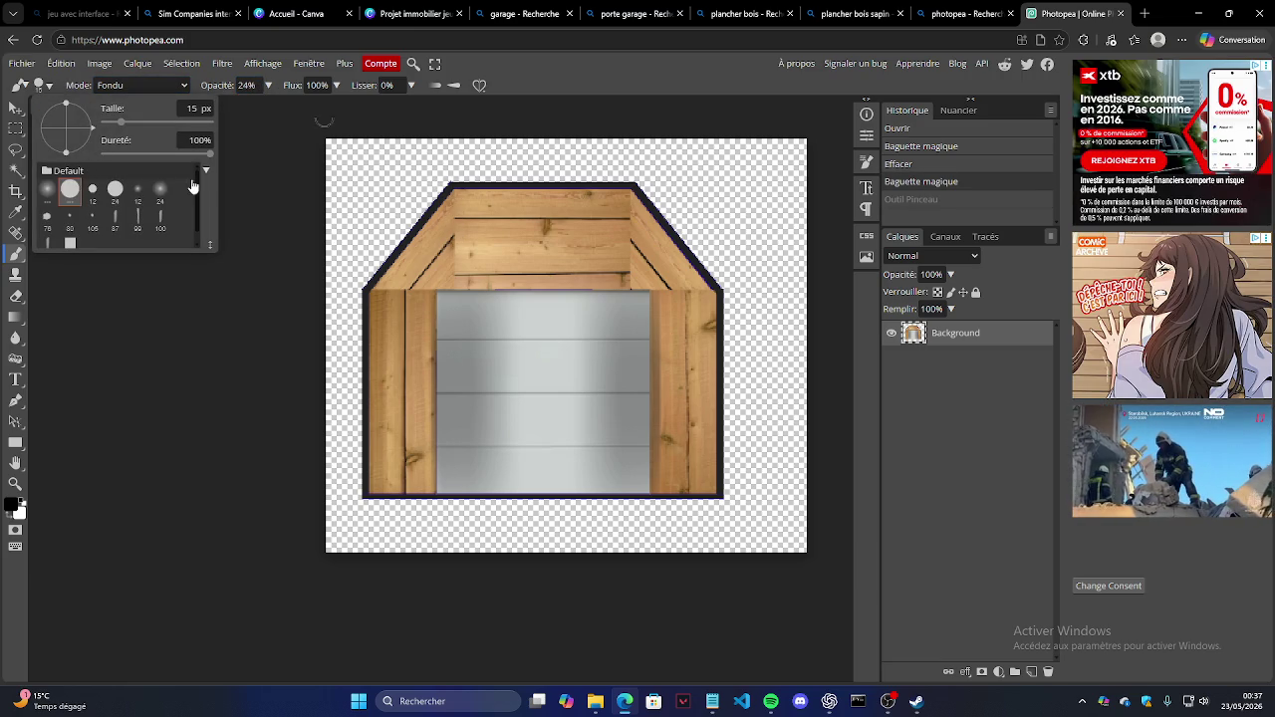
{"action": "left_click_drag", "start_coordinate": [451, 191], "coordinate": [459, 245]}
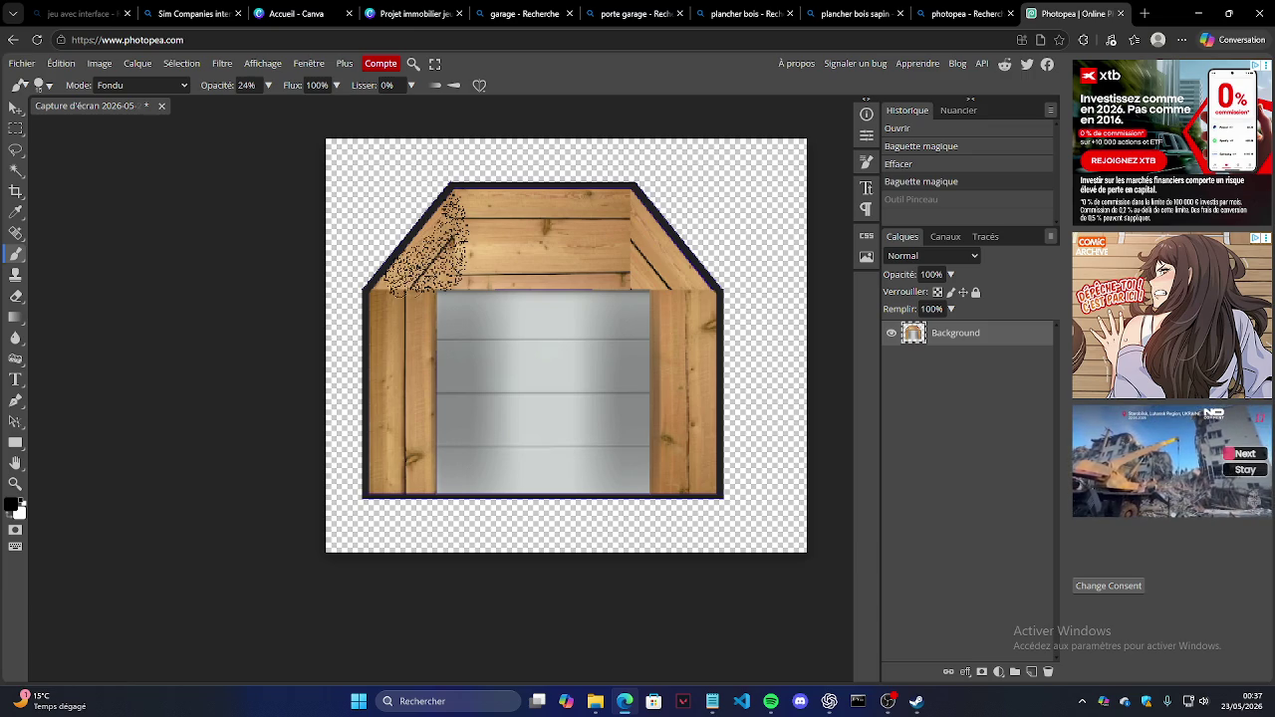
{"action": "left_click_drag", "start_coordinate": [395, 290], "coordinate": [468, 271]}
{"action": "key", "text": "ctrl+z"}
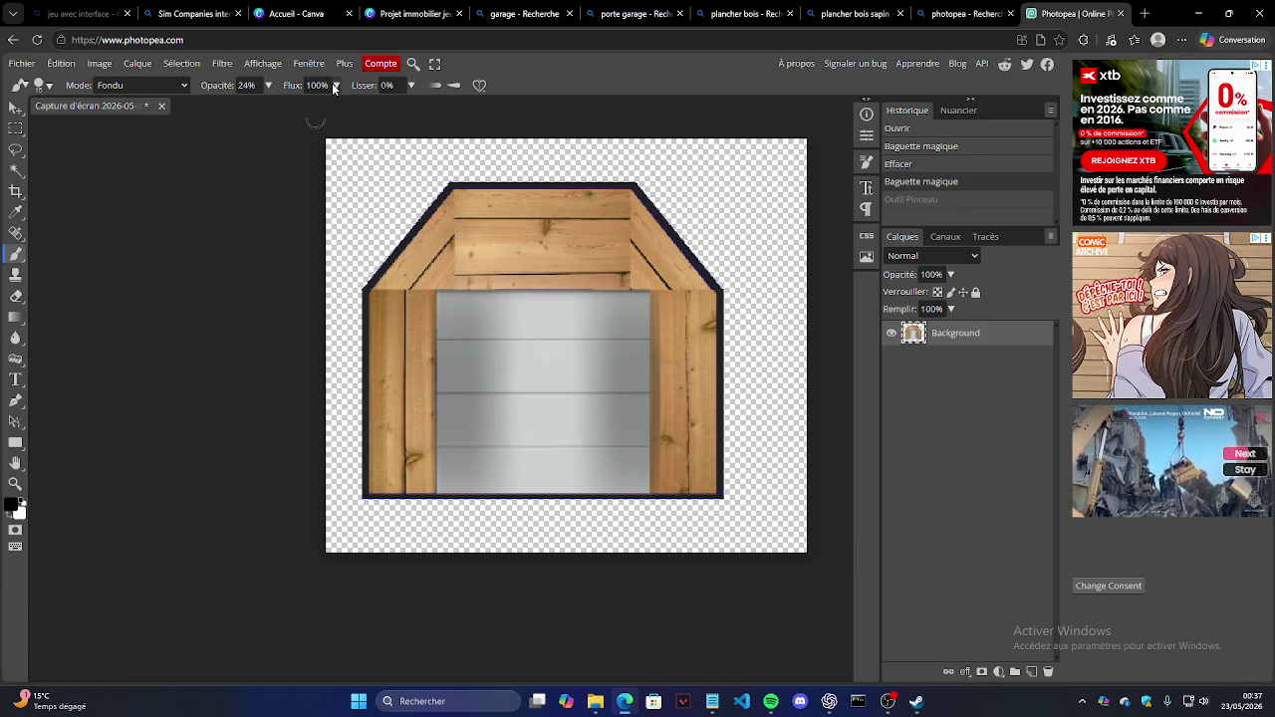
Step: Lower brush flow to 14%, set smoothing to 100%, and undo the test dabs
{"action": "left_click_drag", "start_coordinate": [295, 116], "coordinate": [283, 116]}
{"action": "left_click_drag", "start_coordinate": [451, 205], "coordinate": [460, 249]}
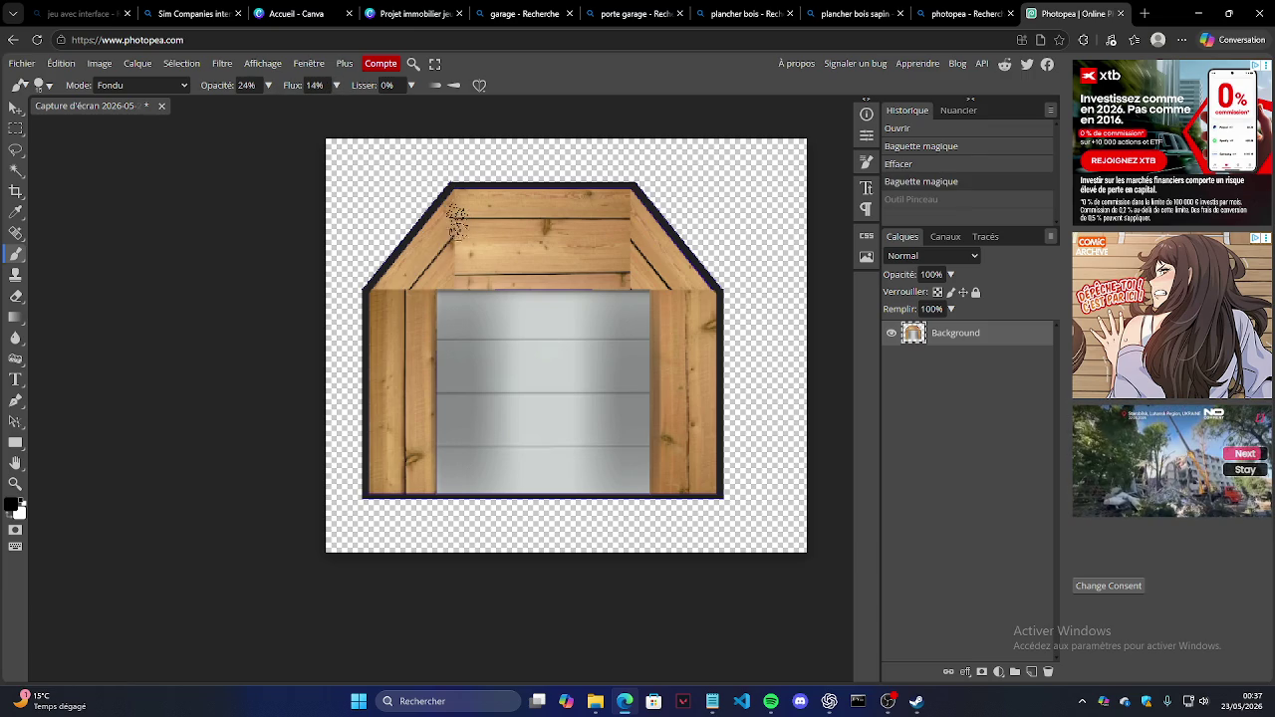
{"action": "key", "text": "ctrl+z"}
{"action": "left_click", "coordinate": [410, 87]}
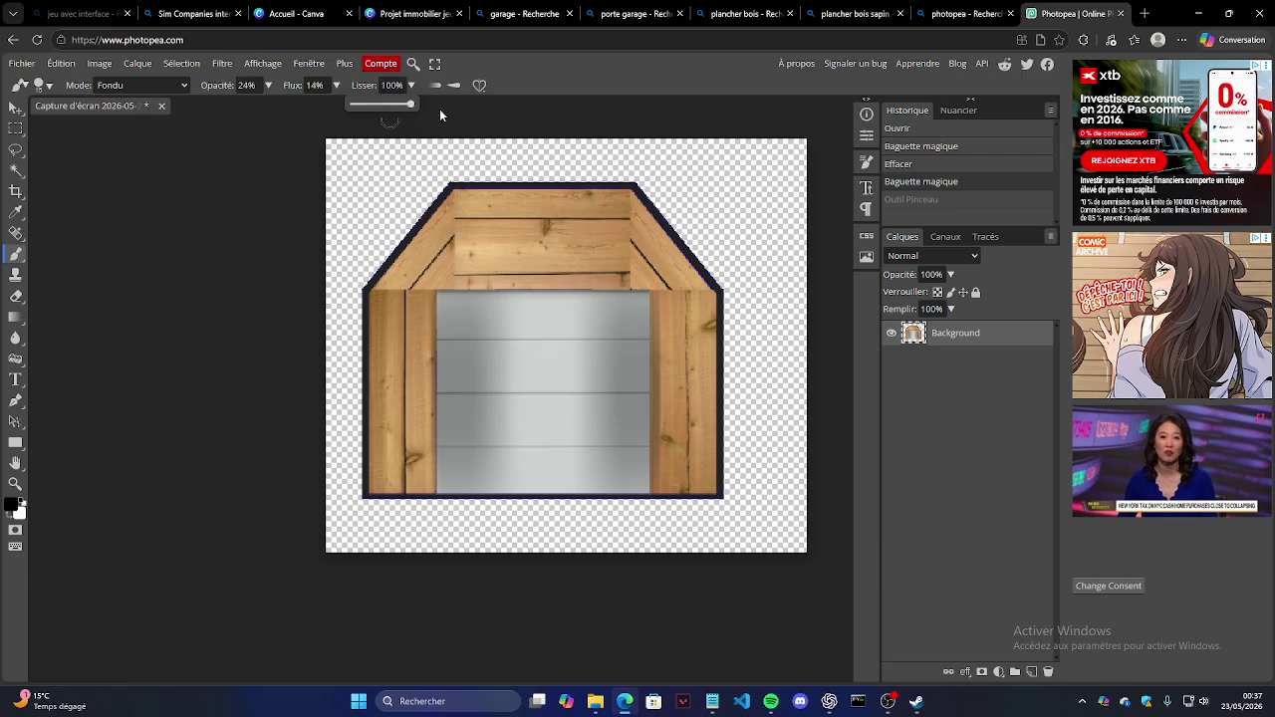
{"action": "left_click_drag", "start_coordinate": [448, 235], "coordinate": [454, 247]}
{"action": "left_click_drag", "start_coordinate": [450, 172], "coordinate": [510, 233]}
{"action": "key", "text": "ctrl+z"}
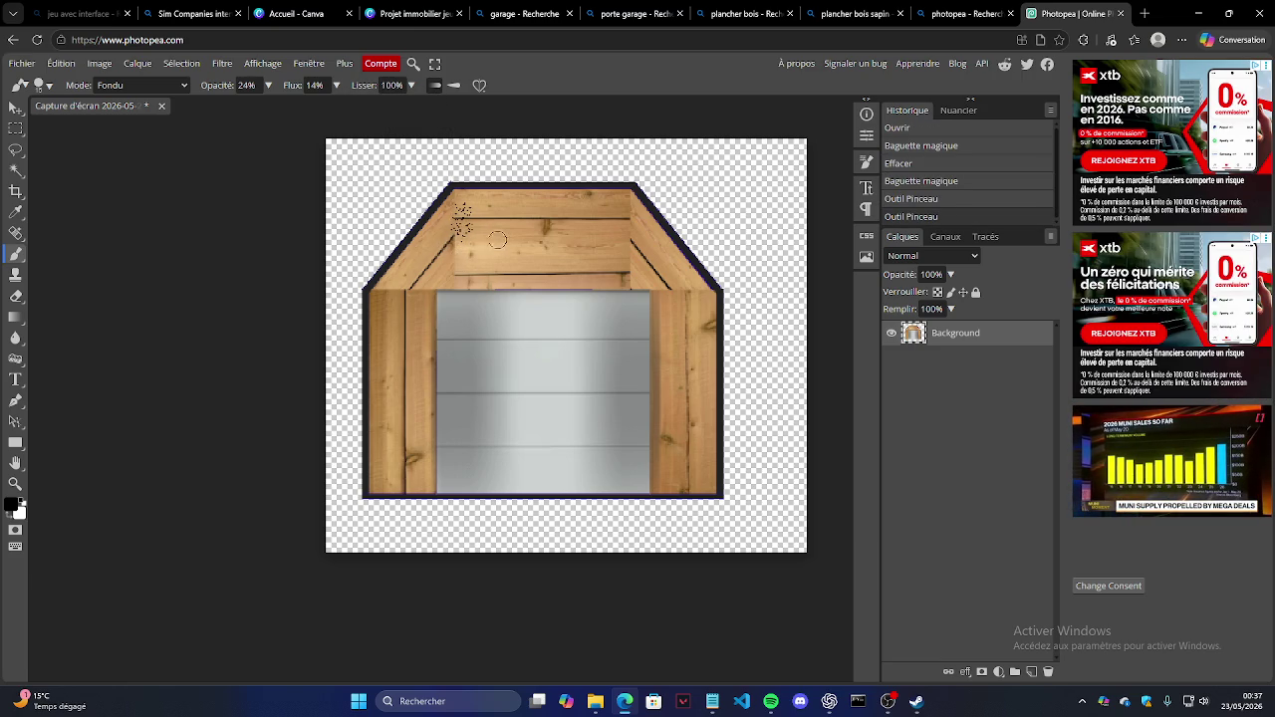
{"action": "key", "text": "ctrl+z"}
{"action": "key", "text": "ctrl+z"}
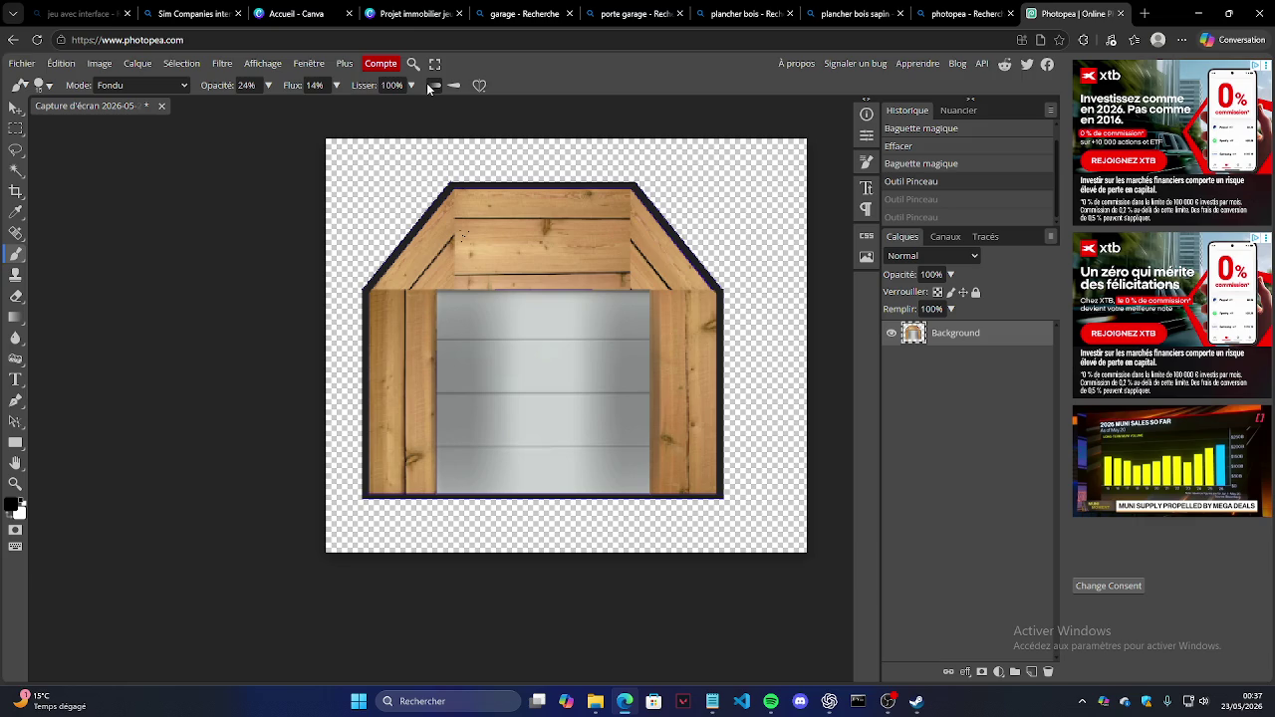
{"action": "key", "text": "ctrl+z"}
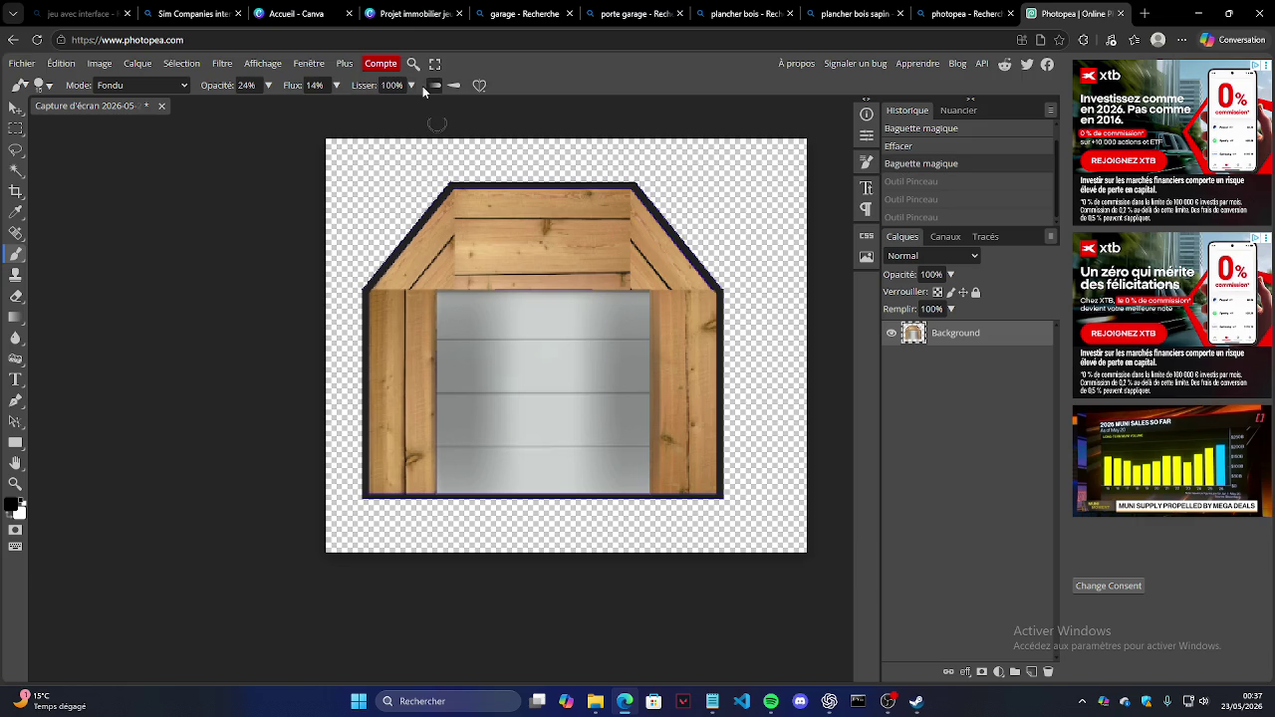
Step: Set the blend mode back to Normal, restore flow to 100%, and undo the test strokes
{"action": "left_click", "coordinate": [167, 88]}
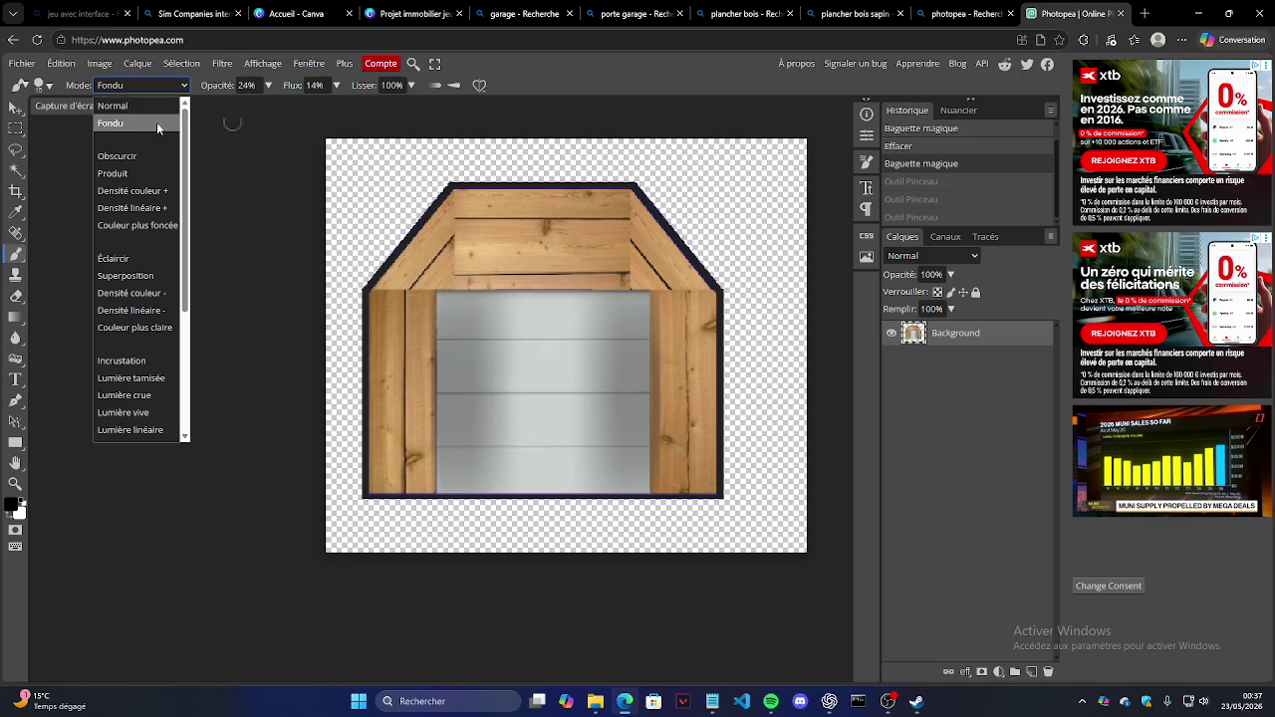
{"action": "left_click", "coordinate": [449, 271]}
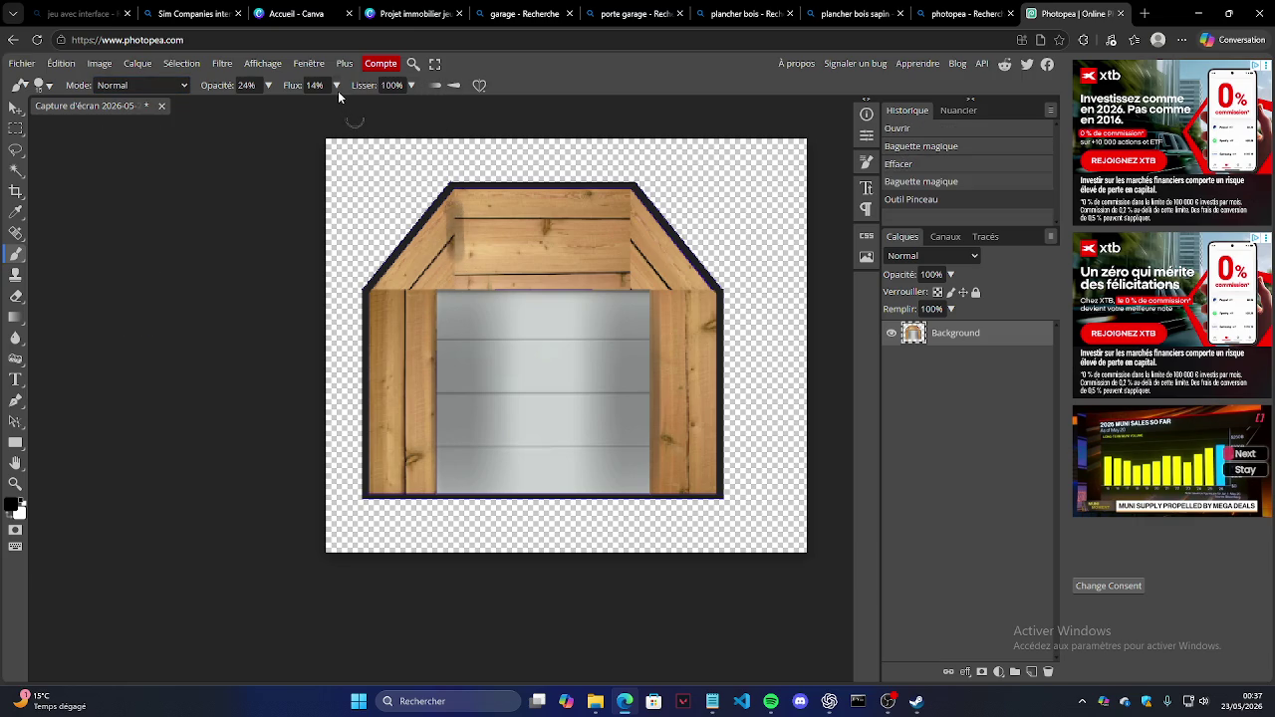
{"action": "left_click", "coordinate": [450, 132]}
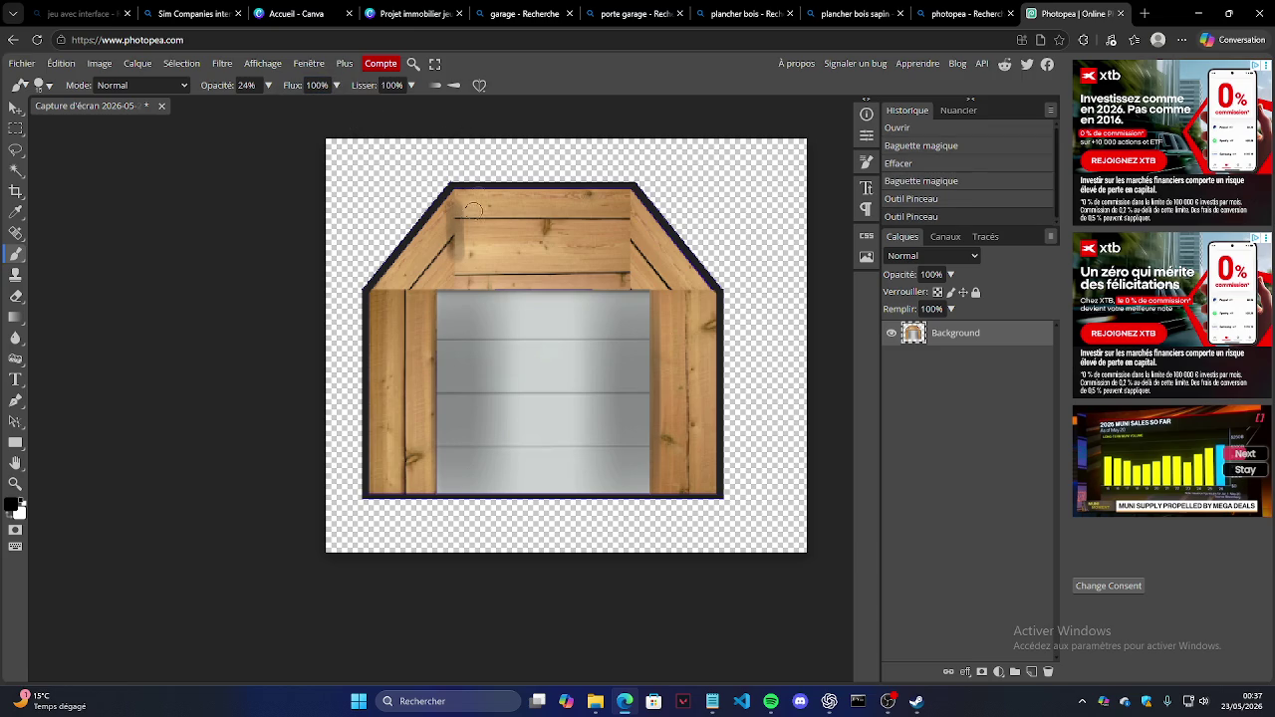
{"action": "left_click_drag", "start_coordinate": [448, 285], "coordinate": [498, 285]}
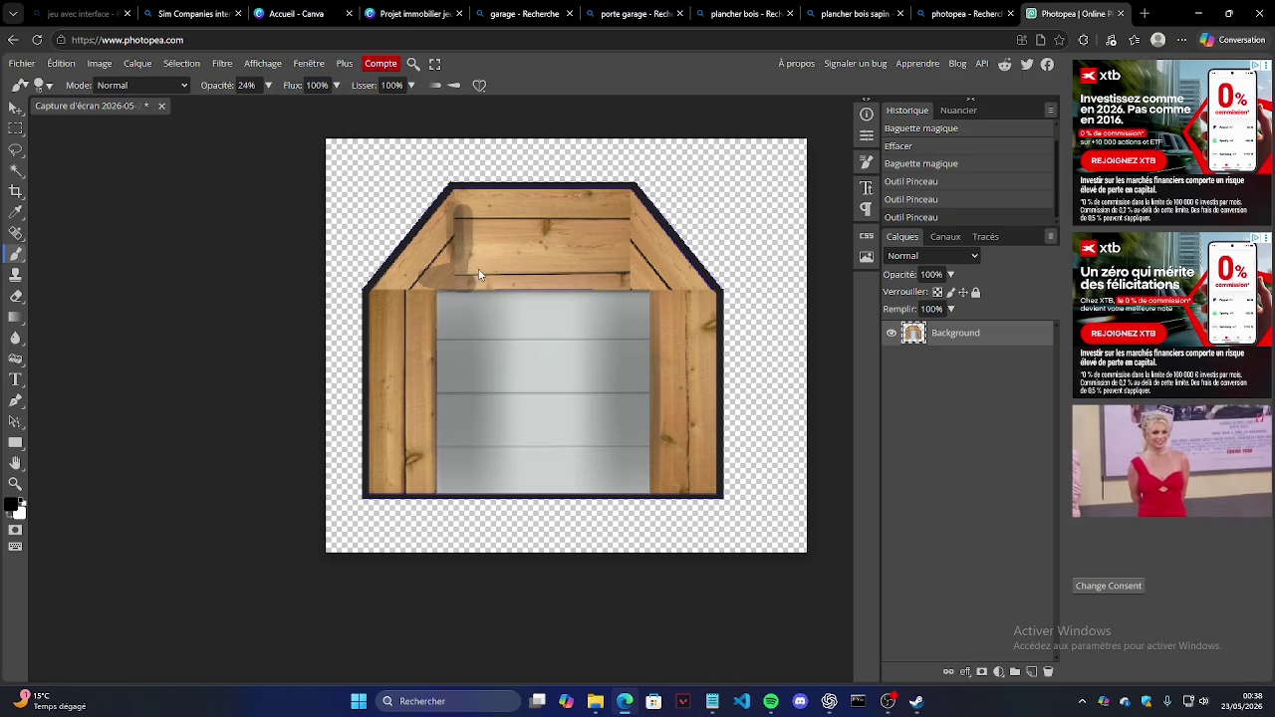
{"action": "key", "text": "ctrl+z"}
{"action": "key", "text": "ctrl+z"}
{"action": "key", "text": "ctrl+z"}
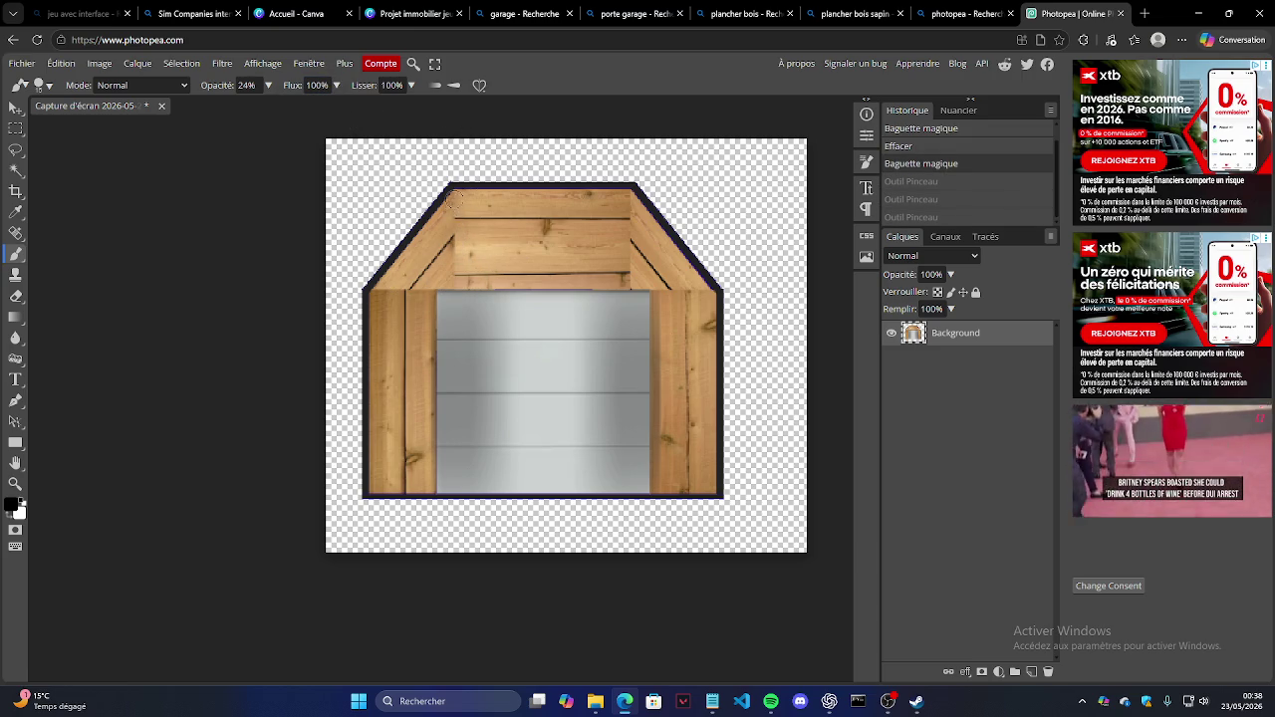
Step: Zoom into the roof's upper-left corner and dab dark shading down the roof beam
{"action": "key", "text": "z"}
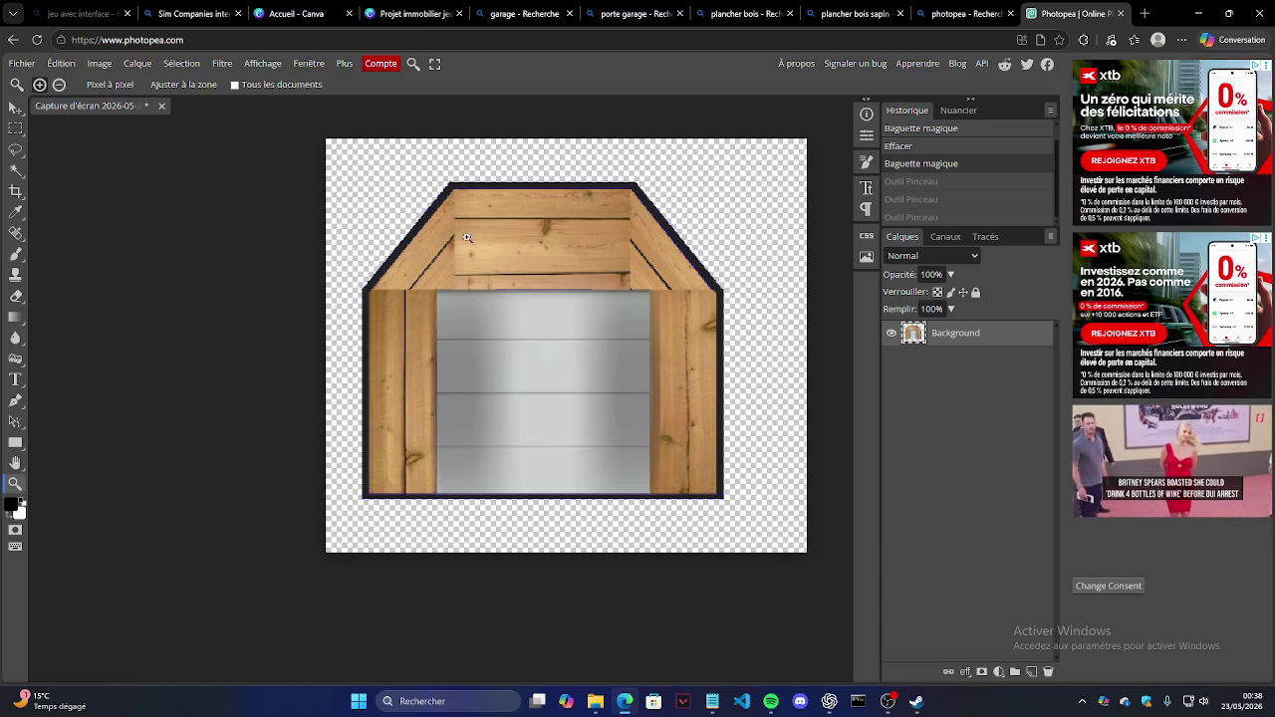
{"action": "left_click_drag", "start_coordinate": [482, 247], "coordinate": [444, 261]}
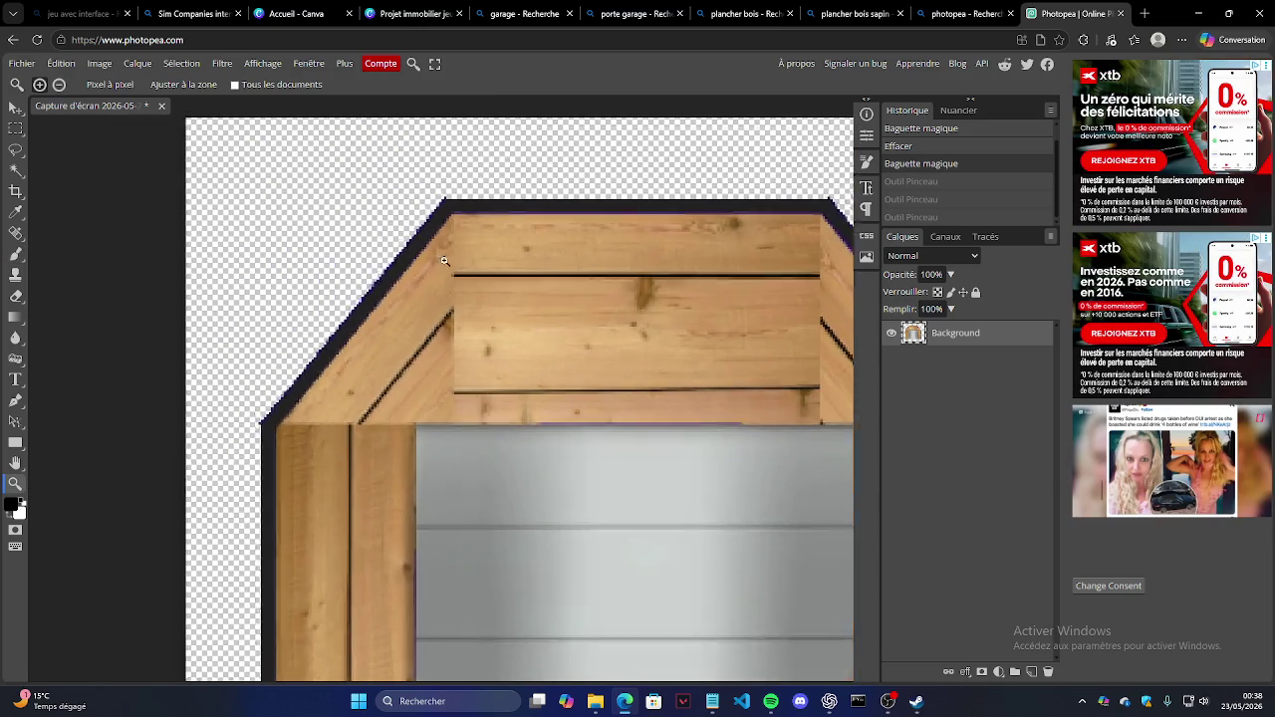
{"action": "left_click", "coordinate": [444, 261]}
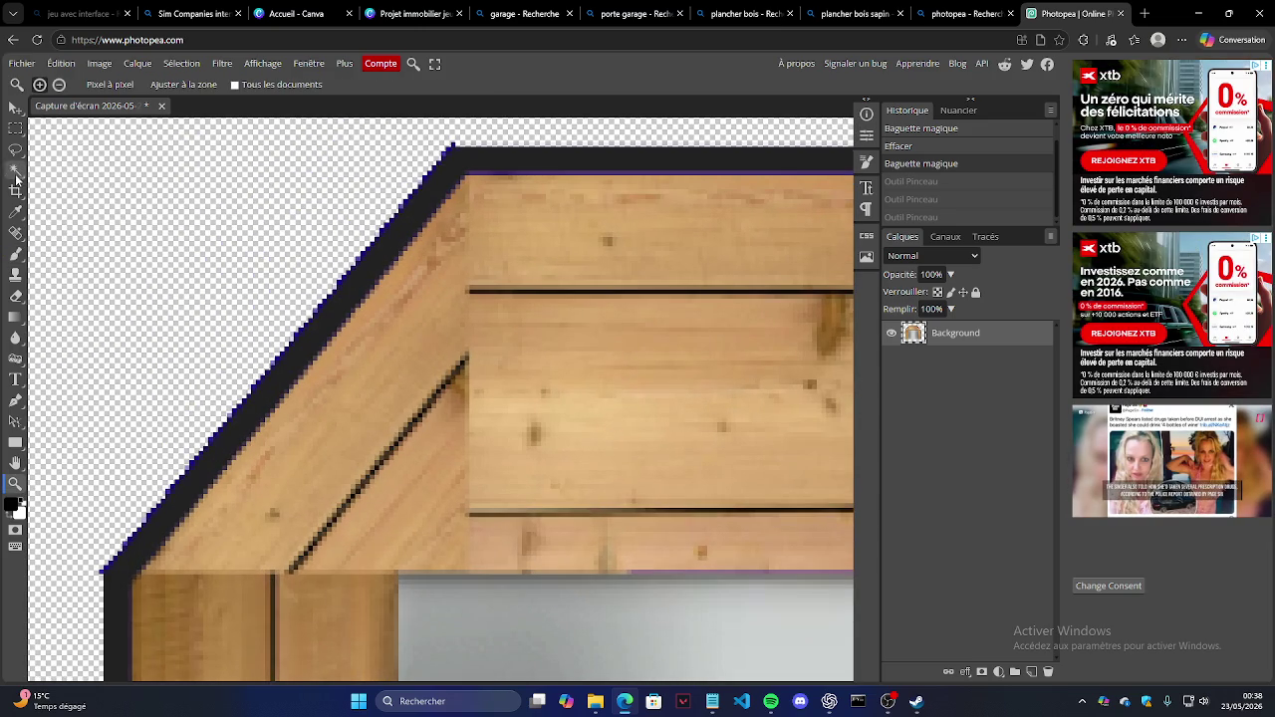
{"action": "key", "text": "b"}
{"action": "left_click", "coordinate": [470, 209]}
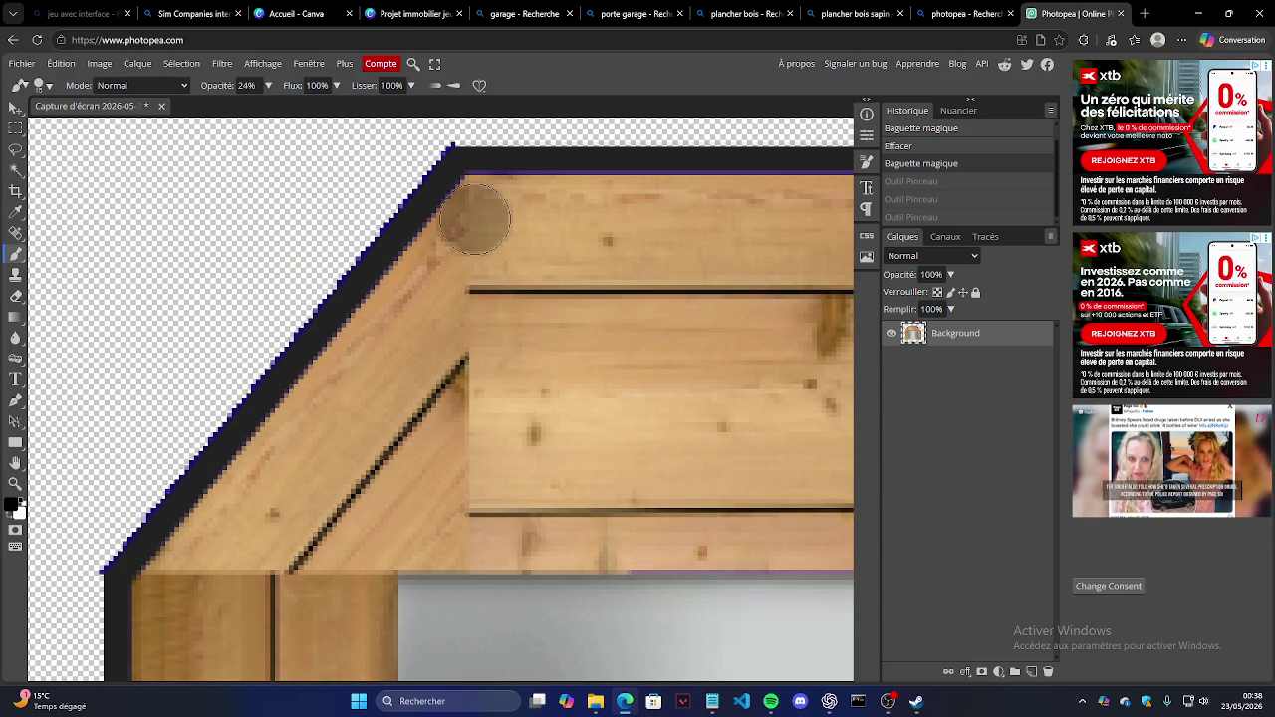
{"action": "left_click", "coordinate": [470, 254]}
{"action": "left_click", "coordinate": [466, 339]}
{"action": "left_click", "coordinate": [468, 399]}
{"action": "left_click", "coordinate": [469, 441]}
{"action": "left_click", "coordinate": [470, 488]}
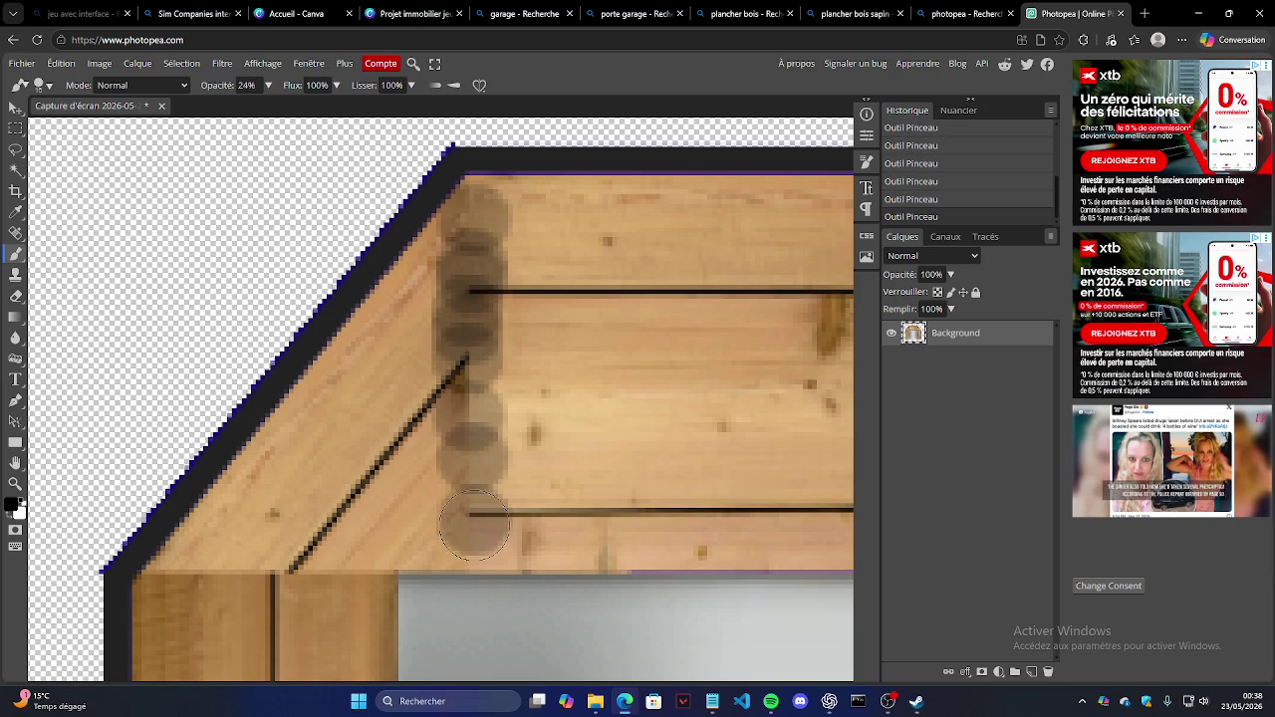
{"action": "left_click", "coordinate": [470, 532]}
Step: Lower brush opacity to 7% and paint faint shading over the dabs and diagonal beam
{"action": "left_click", "coordinate": [268, 85]}
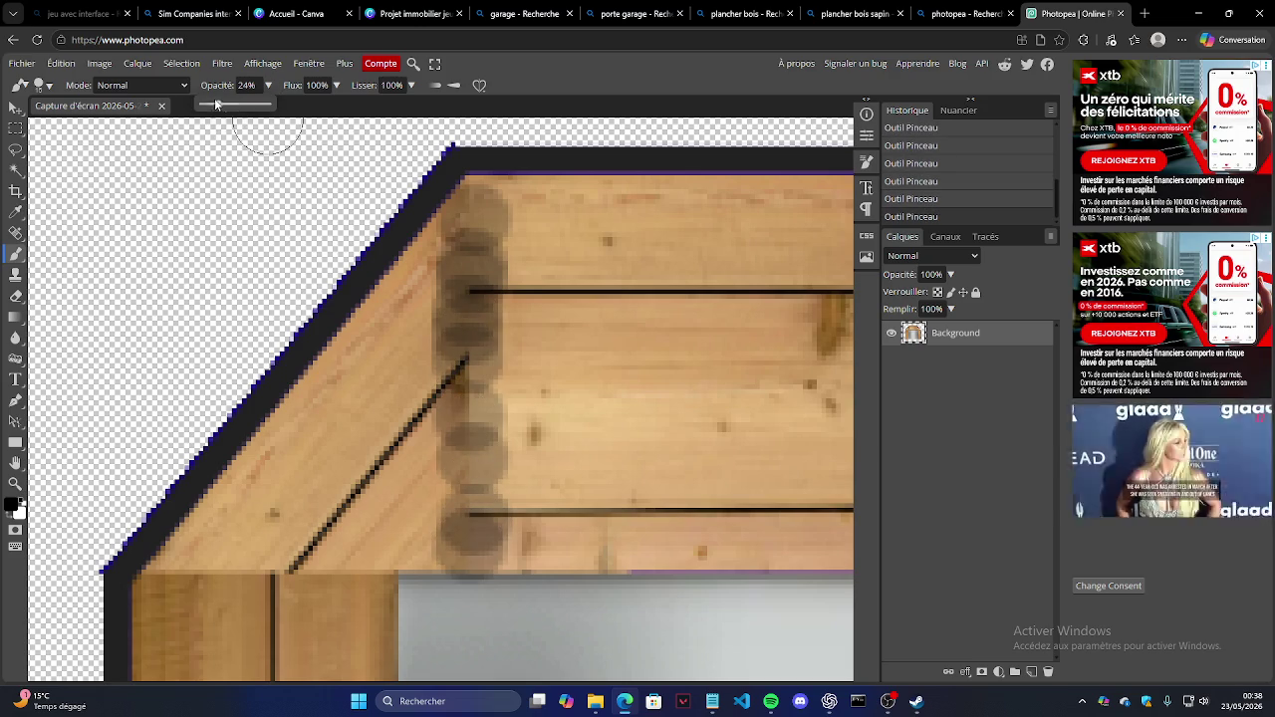
{"action": "left_click_drag", "start_coordinate": [213, 108], "coordinate": [206, 106]}
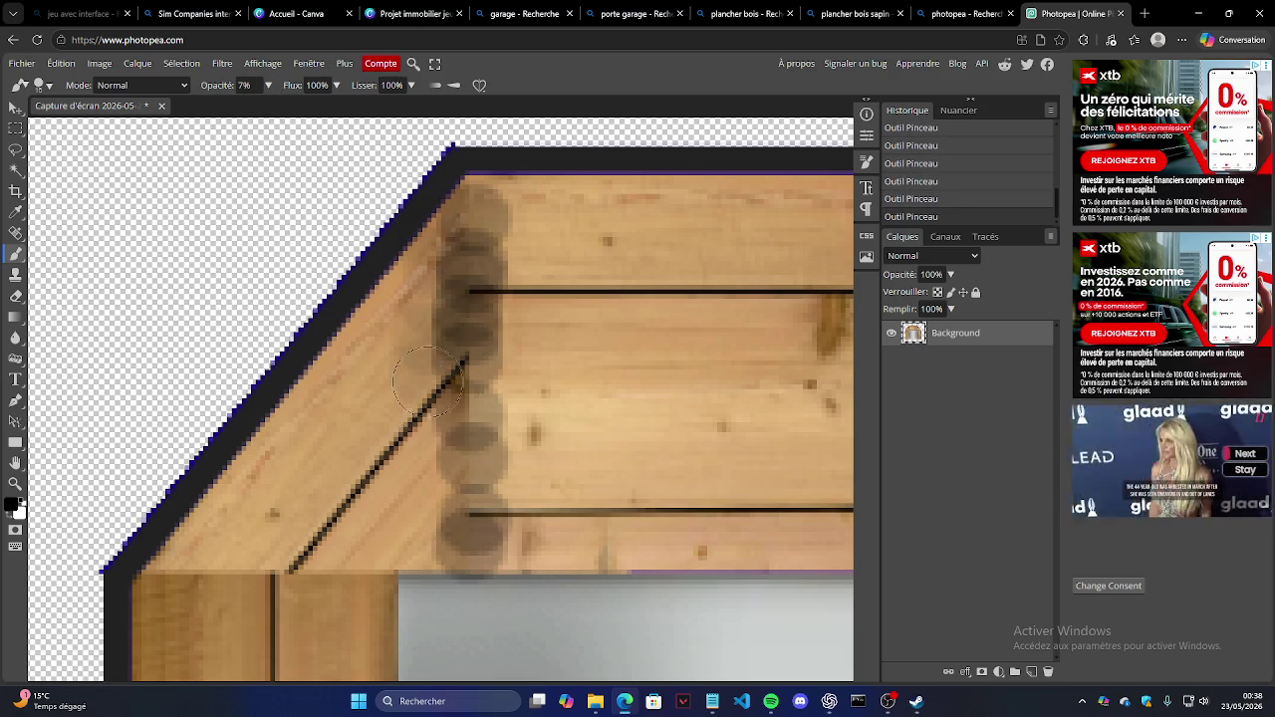
{"action": "left_click_drag", "start_coordinate": [436, 261], "coordinate": [505, 550]}
{"action": "mouse_move", "coordinate": [517, 370]}
{"action": "left_mouse_down"}
{"action": "mouse_move", "coordinate": [439, 321]}
{"action": "mouse_move", "coordinate": [295, 578]}
{"action": "mouse_move", "coordinate": [336, 593]}
{"action": "mouse_move", "coordinate": [518, 415]}
{"action": "mouse_move", "coordinate": [511, 481]}
{"action": "left_mouse_up"}
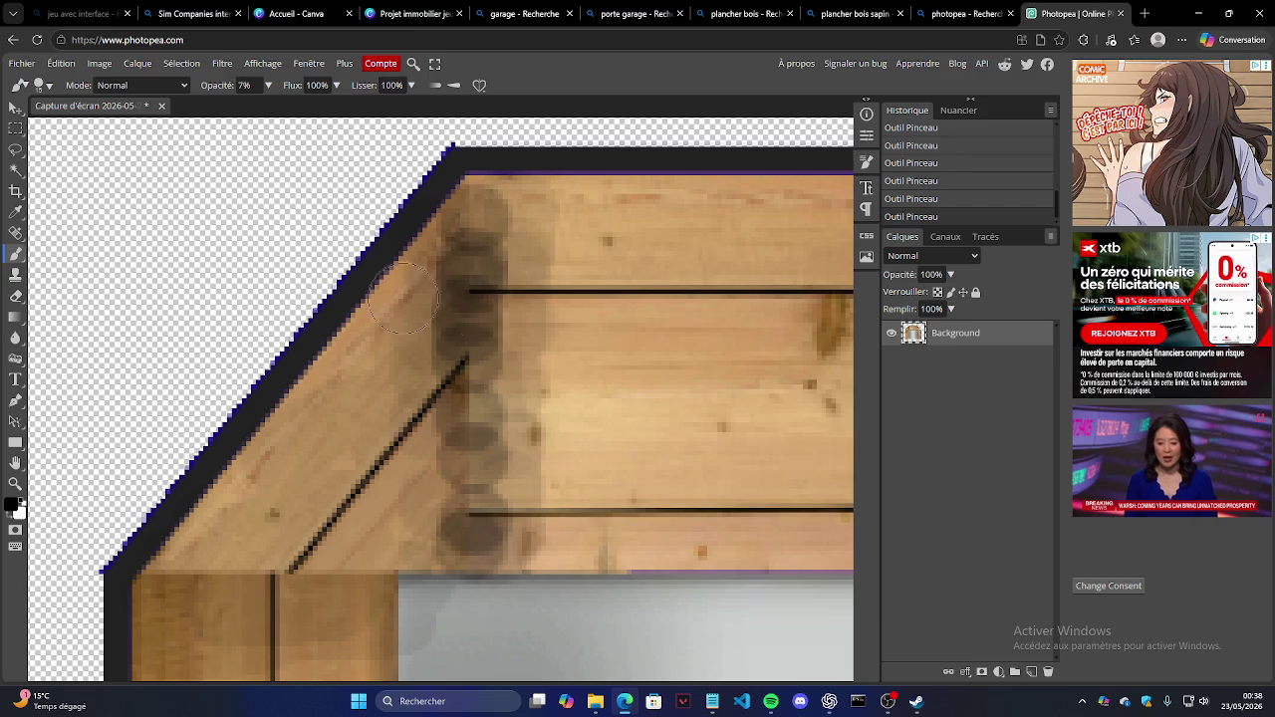
{"action": "left_click_drag", "start_coordinate": [464, 522], "coordinate": [422, 269]}
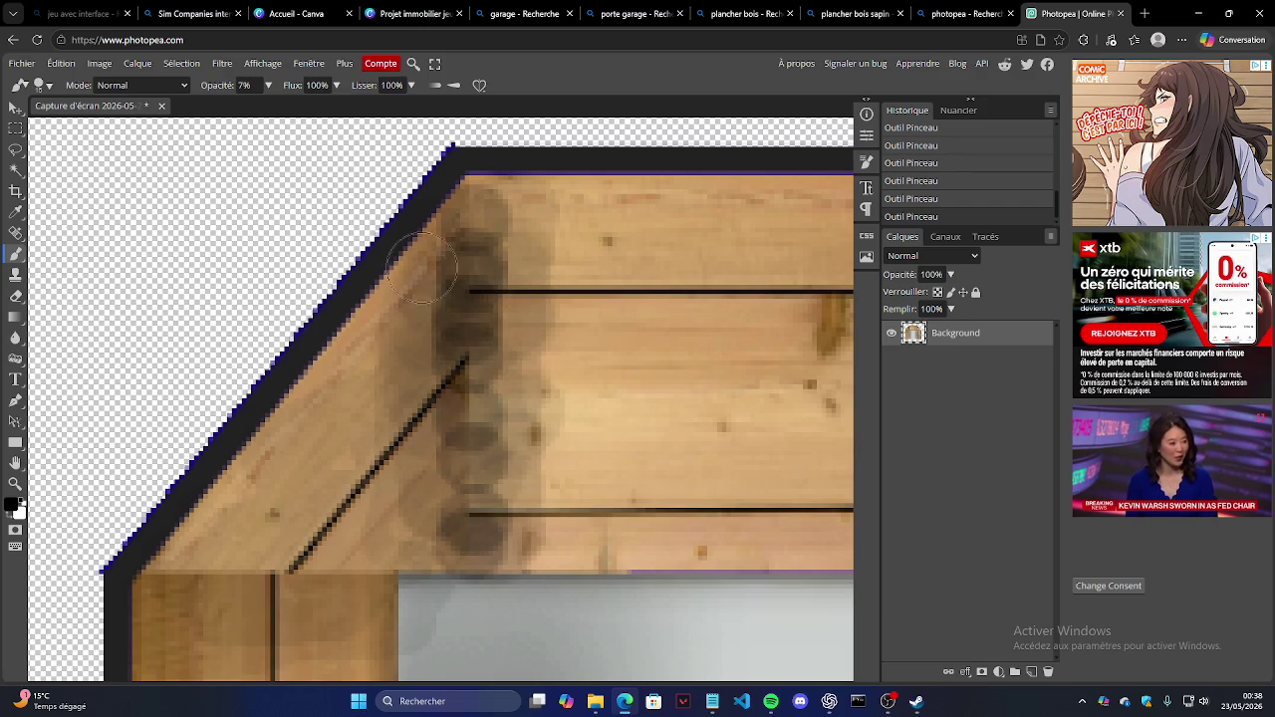
{"action": "mouse_move", "coordinate": [464, 466]}
{"action": "left_mouse_down"}
{"action": "mouse_move", "coordinate": [440, 434]}
{"action": "mouse_move", "coordinate": [482, 336]}
{"action": "mouse_move", "coordinate": [454, 443]}
{"action": "left_mouse_up"}
Step: Zoom out to view the whole garage and undo the last brush stroke
{"action": "scroll", "coordinate": [341, 345], "scroll_direction": "right", "scroll_amount": 3}
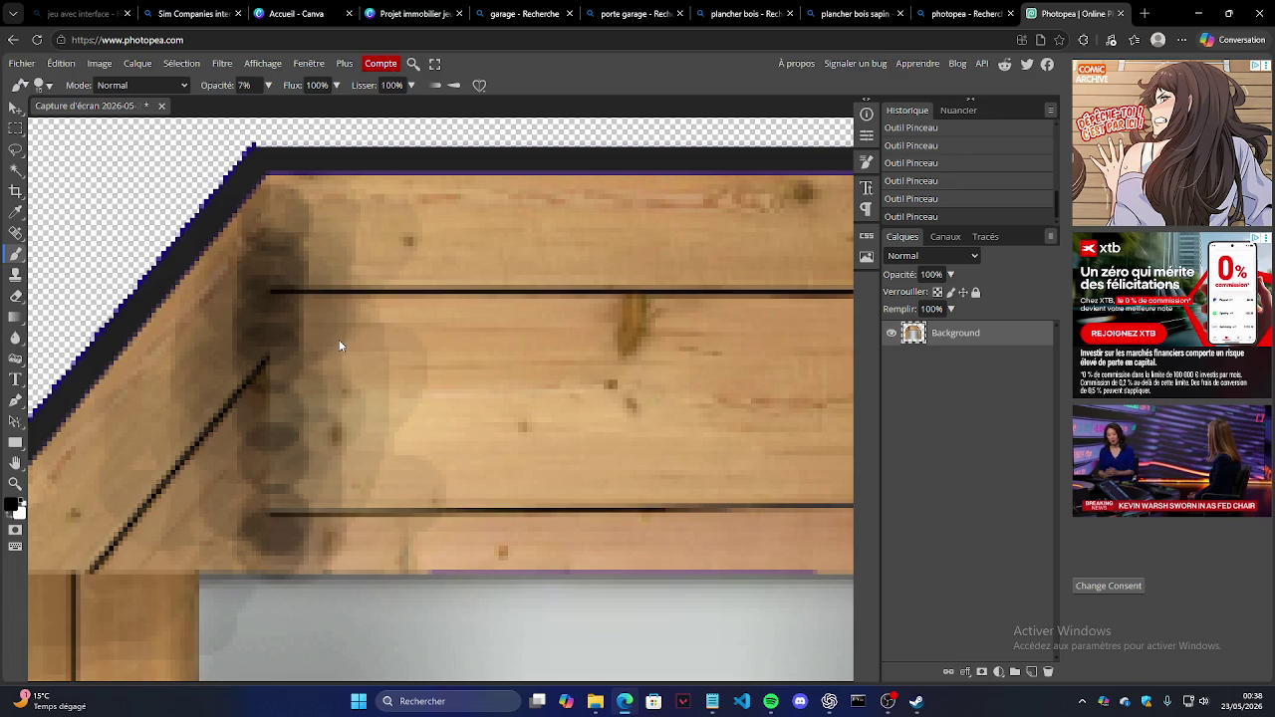
{"action": "scroll", "coordinate": [341, 344], "scroll_direction": "right", "scroll_amount": 3}
{"action": "left_click", "coordinate": [15, 483]}
{"action": "scroll", "coordinate": [554, 292], "scroll_direction": "down", "scroll_amount": 5}
{"action": "scroll", "coordinate": [484, 296], "scroll_direction": "up", "scroll_amount": 1}
{"action": "scroll", "coordinate": [425, 276], "scroll_direction": "up", "scroll_amount": 2}
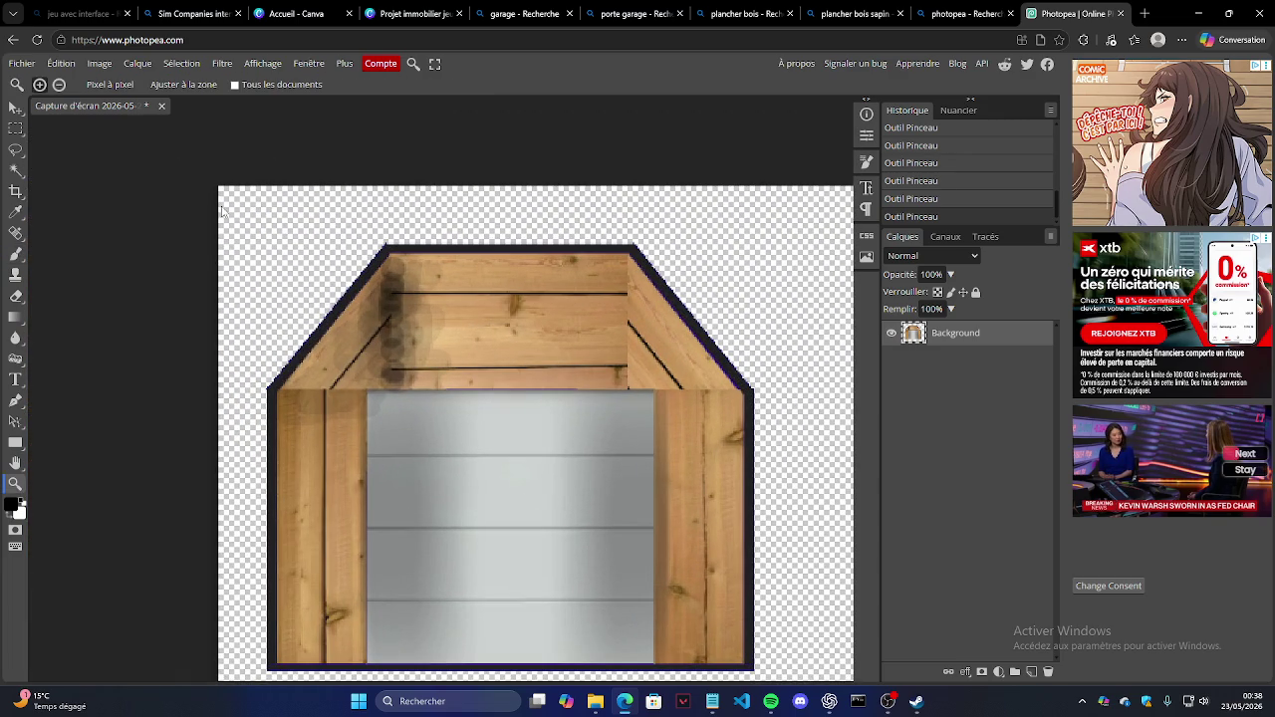
{"action": "key", "text": "ctrl+z"}
{"action": "key", "text": "ctrl+z"}
{"action": "key", "text": "ctrl+z"}
{"action": "key", "text": "ctrl+z"}
{"action": "key", "text": "ctrl+z"}
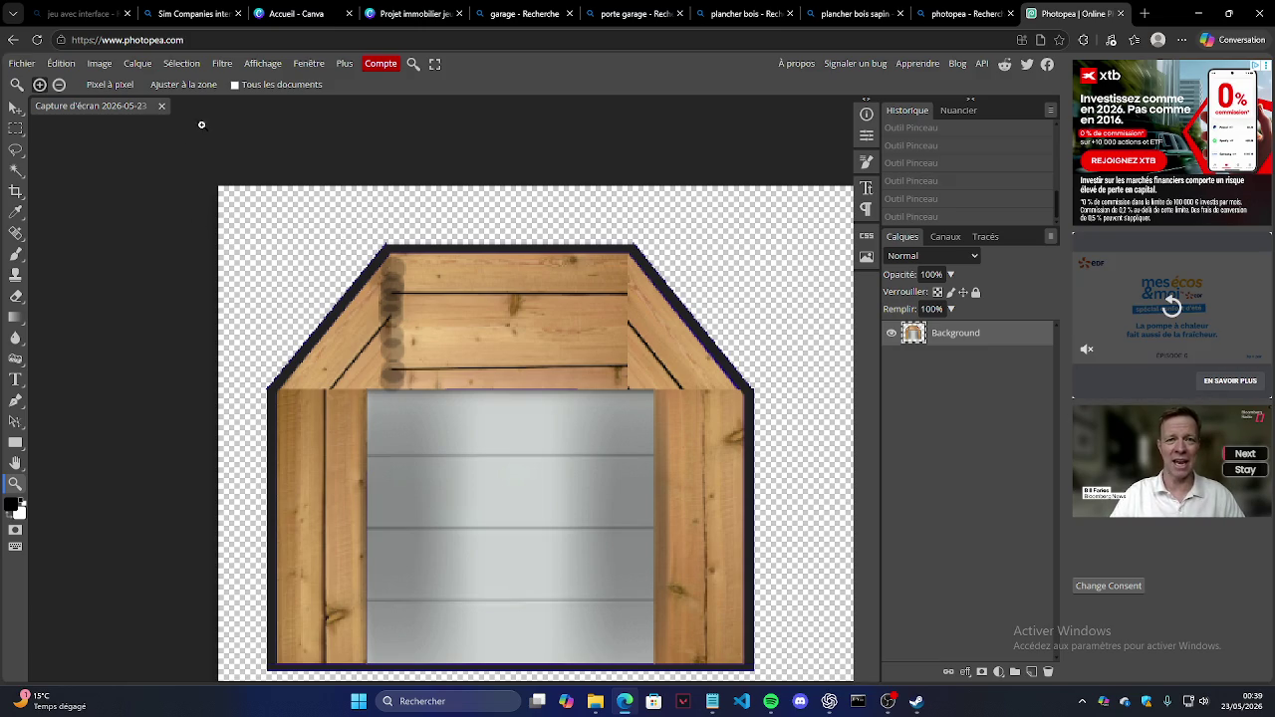
Step: Close the current image and open Capture d'écran 2026-05-23 003613.png
{"action": "left_click", "coordinate": [162, 107]}
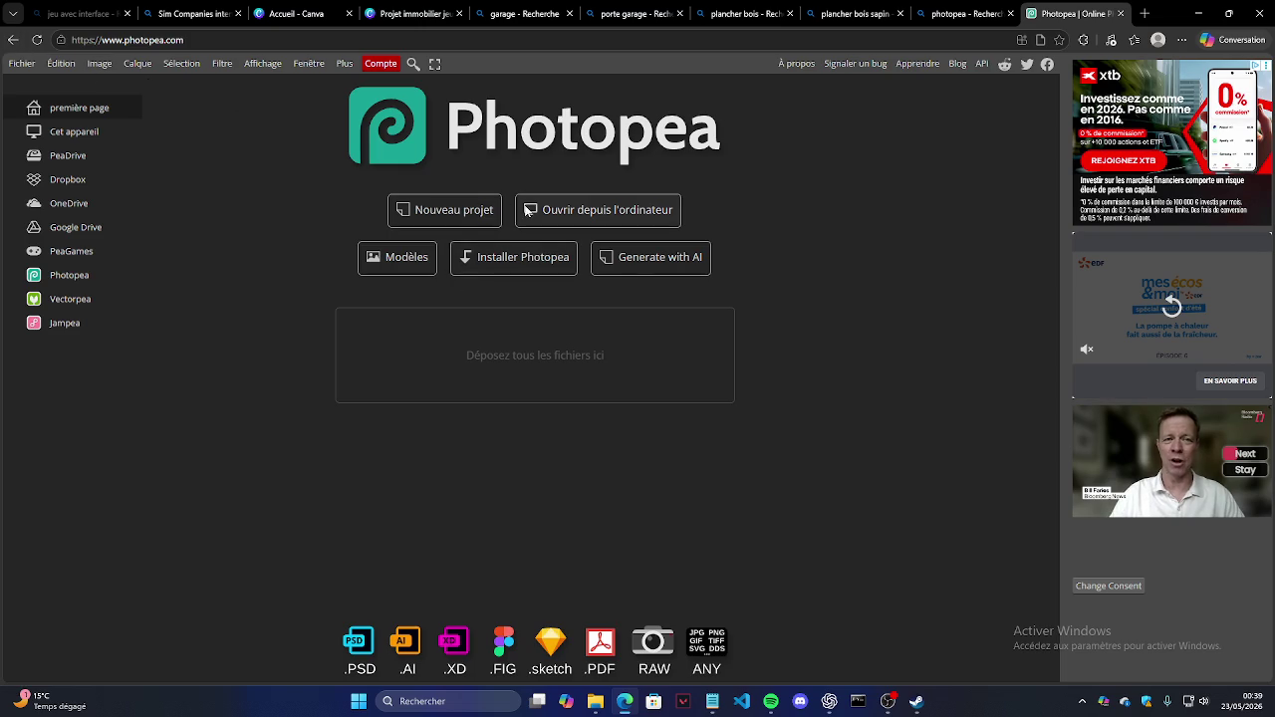
{"action": "left_click", "coordinate": [528, 209]}
{"action": "scroll", "coordinate": [379, 246], "scroll_direction": "down", "scroll_amount": 3}
{"action": "left_click", "coordinate": [379, 246]}
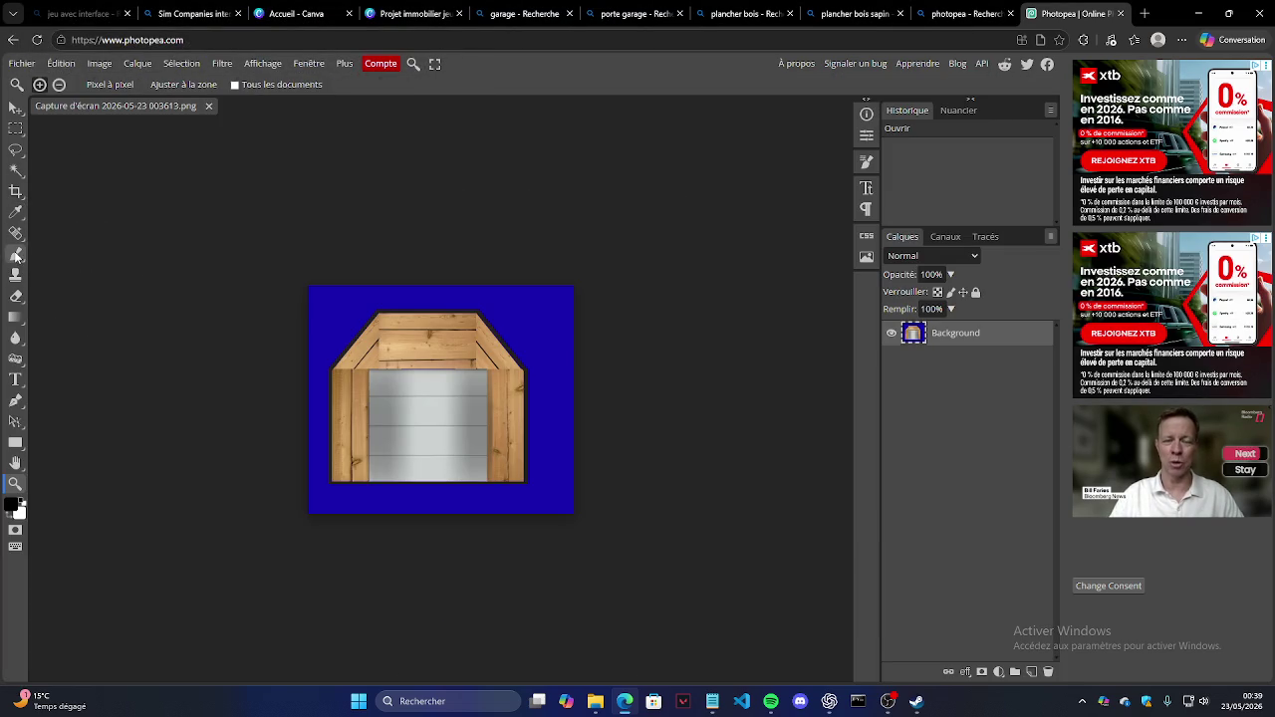
Step: Zoom in on the roof's upper-left corner of the new screenshot
{"action": "left_click", "coordinate": [15, 256]}
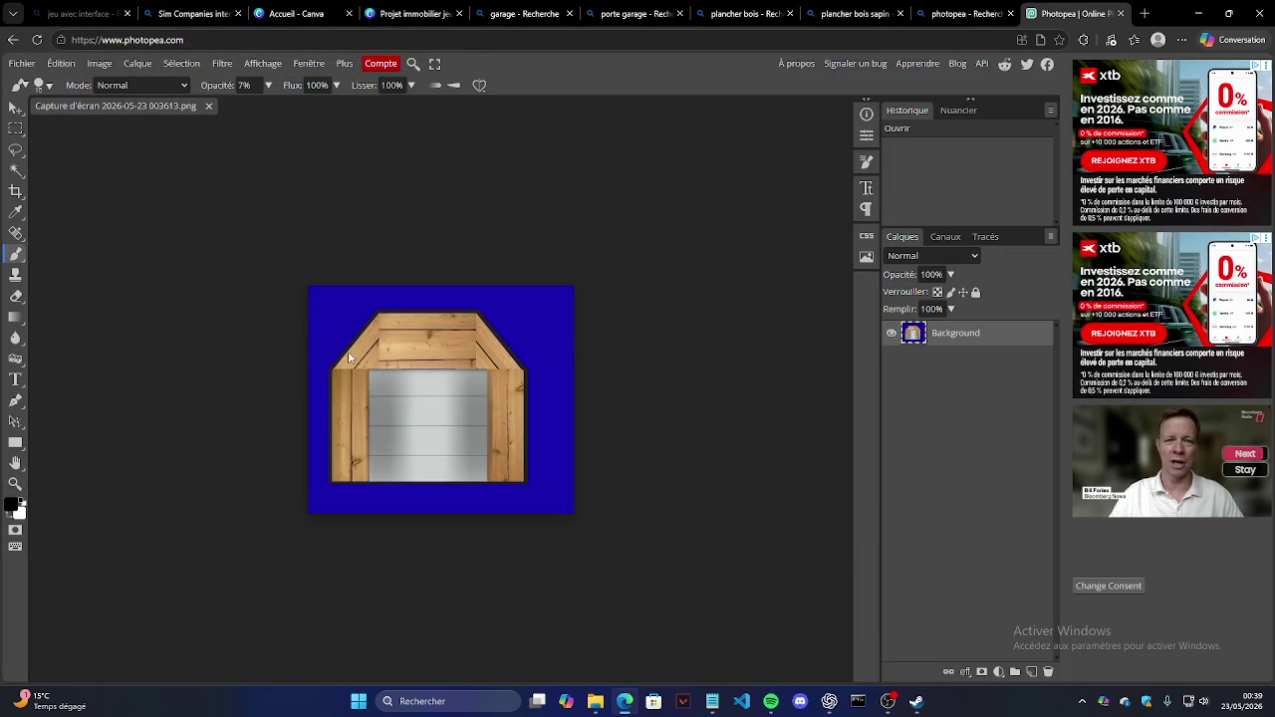
{"action": "left_click", "coordinate": [15, 483]}
{"action": "left_click_drag", "start_coordinate": [190, 295], "coordinate": [246, 290]}
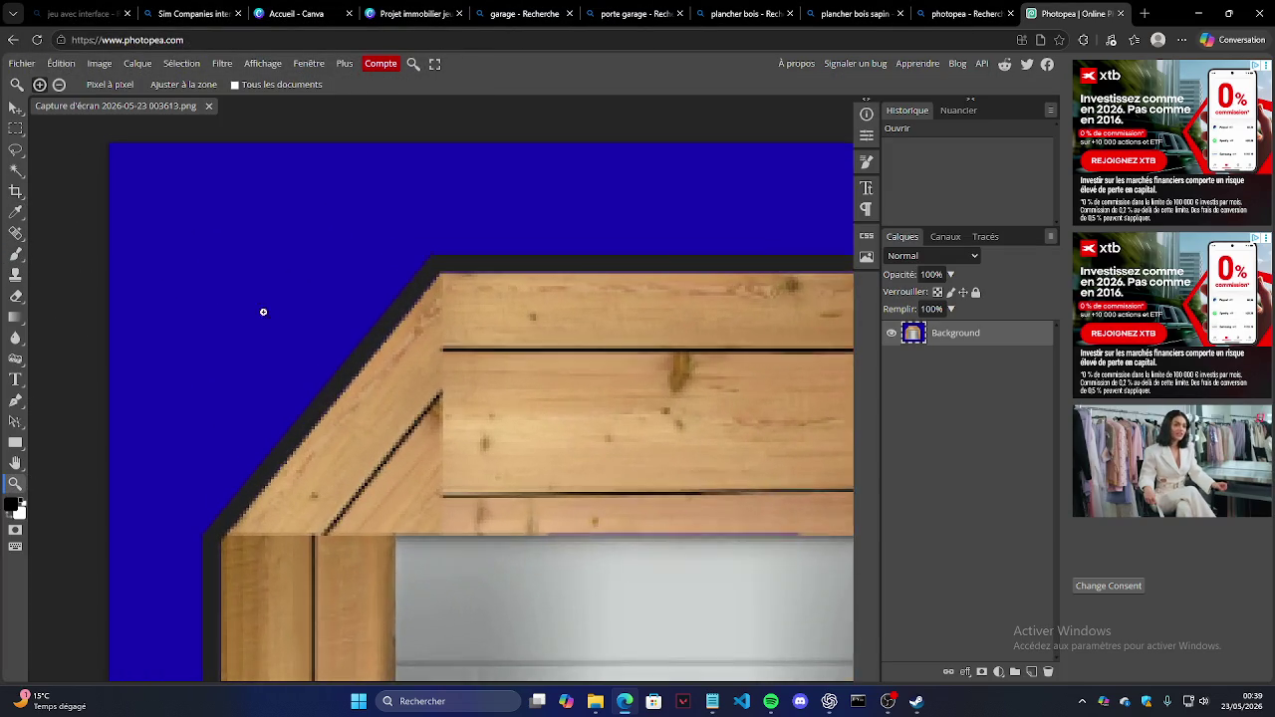
{"action": "mouse_move", "coordinate": [114, 249]}
{"action": "left_mouse_down"}
{"action": "mouse_move", "coordinate": [410, 270]}
{"action": "mouse_move", "coordinate": [468, 408]}
{"action": "left_mouse_up"}
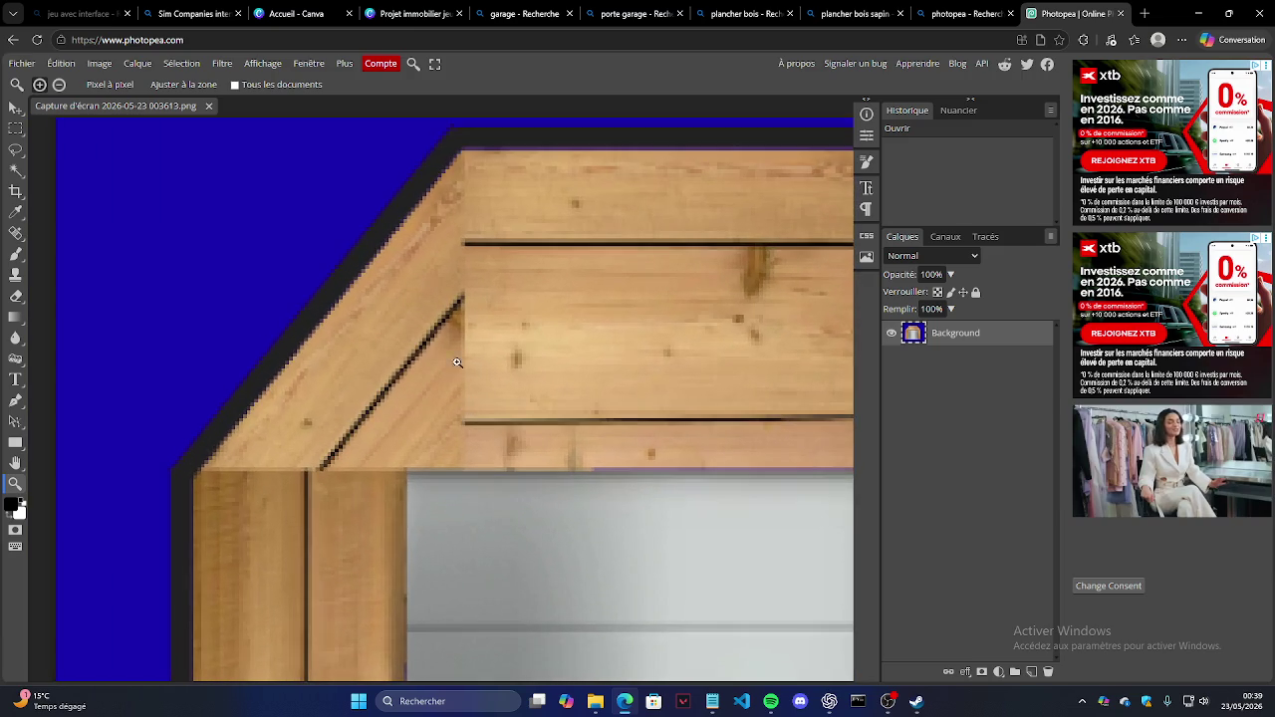
{"action": "mouse_move", "coordinate": [405, 145]}
{"action": "left_mouse_down"}
{"action": "mouse_move", "coordinate": [419, 200]}
{"action": "mouse_move", "coordinate": [399, 250]}
{"action": "left_mouse_up"}
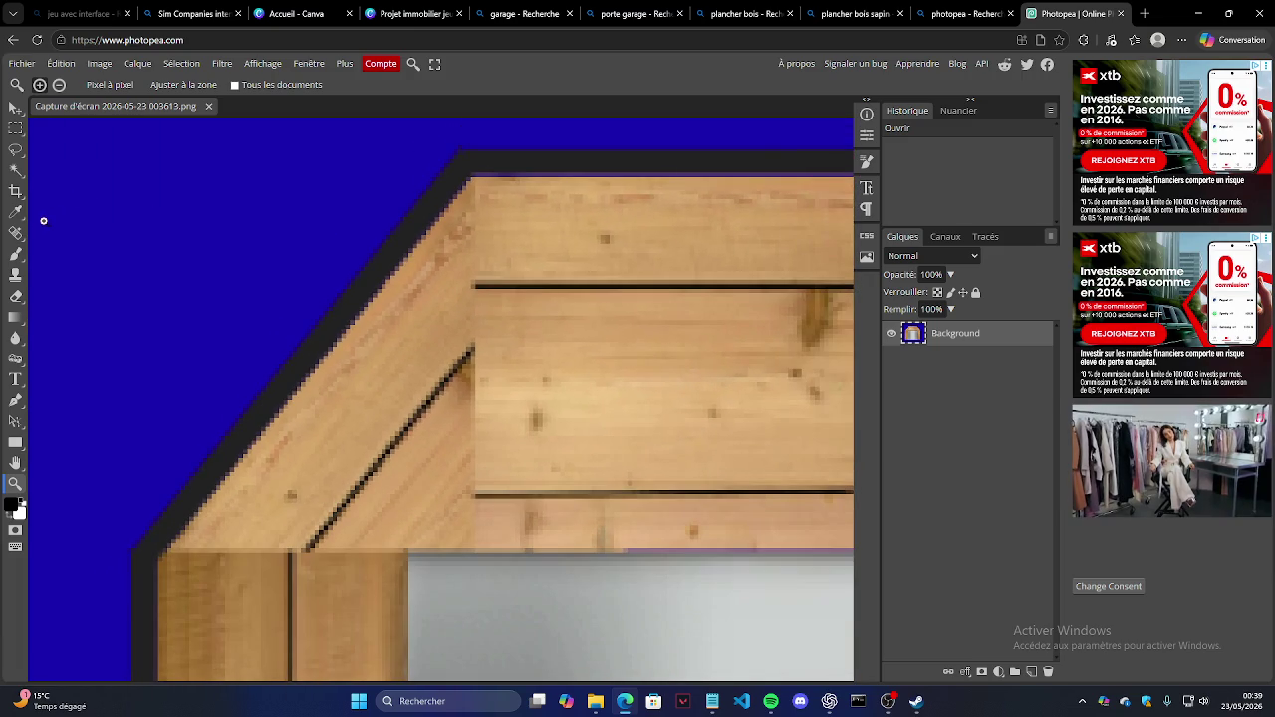
{"action": "left_click", "coordinate": [15, 254]}
Step: Shade the roof's upper-left corner and diagonal edge with faint 7% brush strokes
{"action": "mouse_move", "coordinate": [458, 195]}
{"action": "left_mouse_down"}
{"action": "mouse_move", "coordinate": [478, 239]}
{"action": "mouse_move", "coordinate": [492, 413]}
{"action": "mouse_move", "coordinate": [468, 229]}
{"action": "left_mouse_up"}
{"action": "left_click_drag", "start_coordinate": [468, 230], "coordinate": [473, 458]}
{"action": "left_click_drag", "start_coordinate": [468, 259], "coordinate": [478, 498]}
{"action": "left_click_drag", "start_coordinate": [474, 379], "coordinate": [469, 537]}
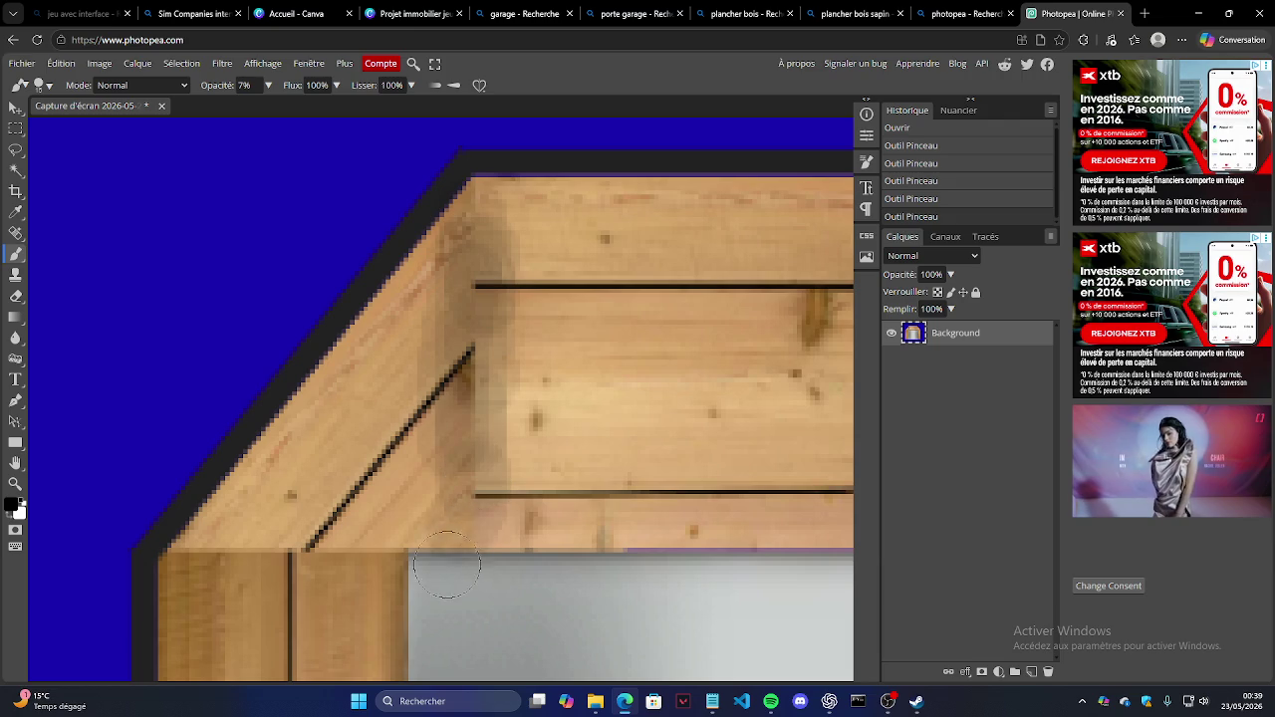
{"action": "mouse_move", "coordinate": [289, 481]}
{"action": "left_mouse_down"}
{"action": "mouse_move", "coordinate": [468, 338]}
{"action": "mouse_move", "coordinate": [488, 229]}
{"action": "left_mouse_up"}
{"action": "left_click_drag", "start_coordinate": [439, 389], "coordinate": [385, 295]}
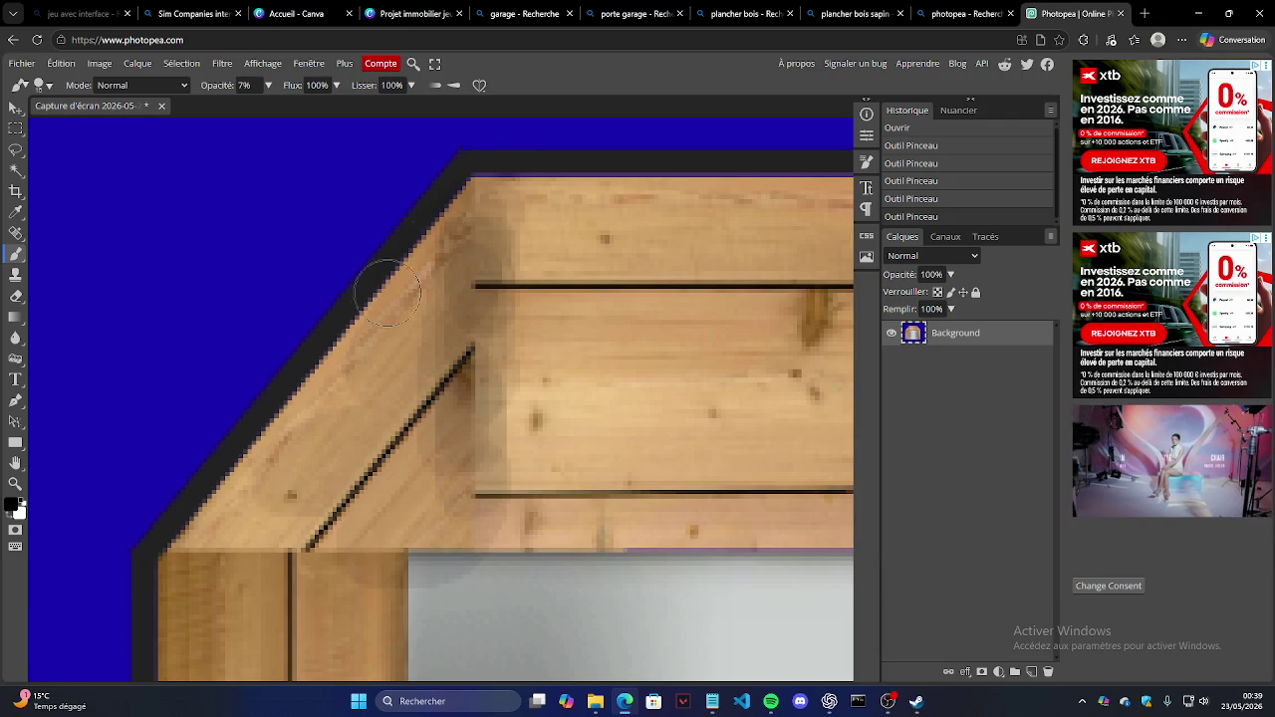
Step: Shade the upper panel band, the top corner, the lower diagonal and the left post's top
{"action": "left_click_drag", "start_coordinate": [503, 296], "coordinate": [513, 533]}
{"action": "left_click_drag", "start_coordinate": [538, 339], "coordinate": [528, 221]}
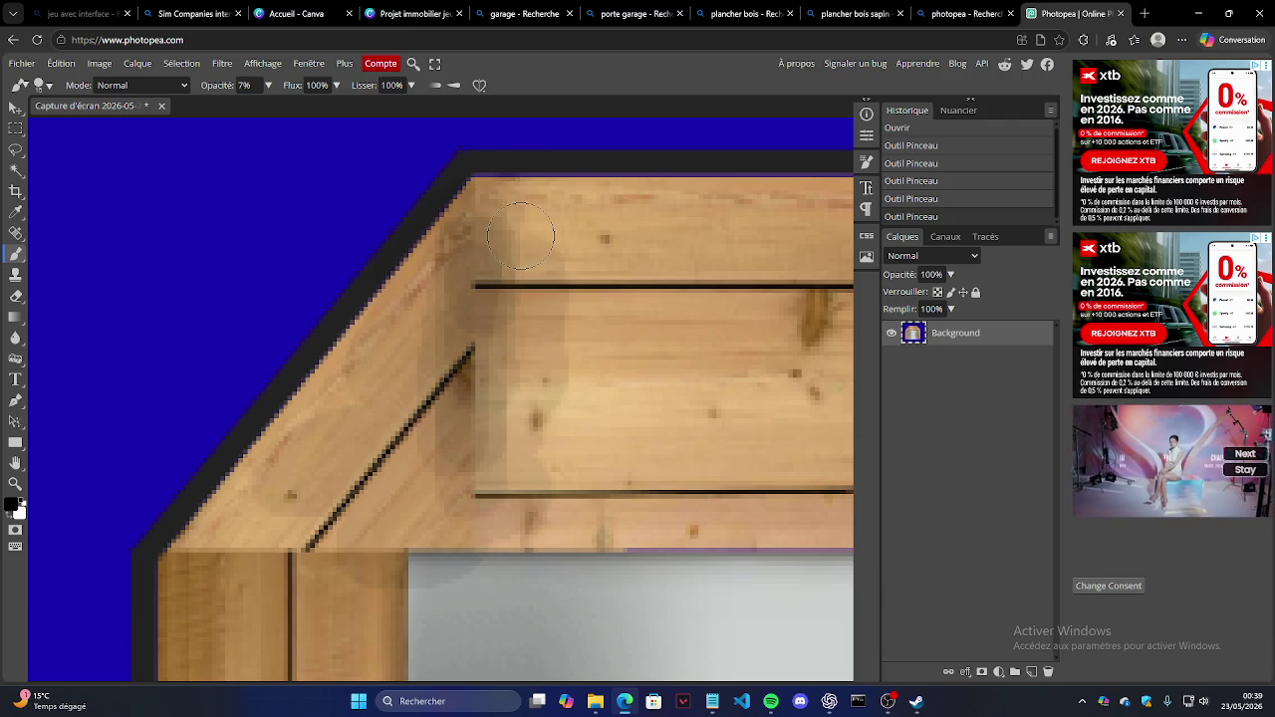
{"action": "left_click_drag", "start_coordinate": [470, 267], "coordinate": [474, 301]}
{"action": "mouse_move", "coordinate": [476, 211]}
{"action": "left_mouse_down"}
{"action": "mouse_move", "coordinate": [464, 393]}
{"action": "mouse_move", "coordinate": [510, 436]}
{"action": "mouse_move", "coordinate": [518, 309]}
{"action": "left_mouse_up"}
{"action": "mouse_move", "coordinate": [199, 518]}
{"action": "left_mouse_down"}
{"action": "mouse_move", "coordinate": [419, 563]}
{"action": "mouse_move", "coordinate": [326, 593]}
{"action": "mouse_move", "coordinate": [313, 658]}
{"action": "left_mouse_up"}
{"action": "left_click_drag", "start_coordinate": [428, 509], "coordinate": [199, 533]}
{"action": "mouse_move", "coordinate": [359, 557]}
{"action": "left_mouse_down"}
{"action": "mouse_move", "coordinate": [438, 578]}
{"action": "mouse_move", "coordinate": [309, 623]}
{"action": "mouse_move", "coordinate": [344, 541]}
{"action": "left_mouse_up"}
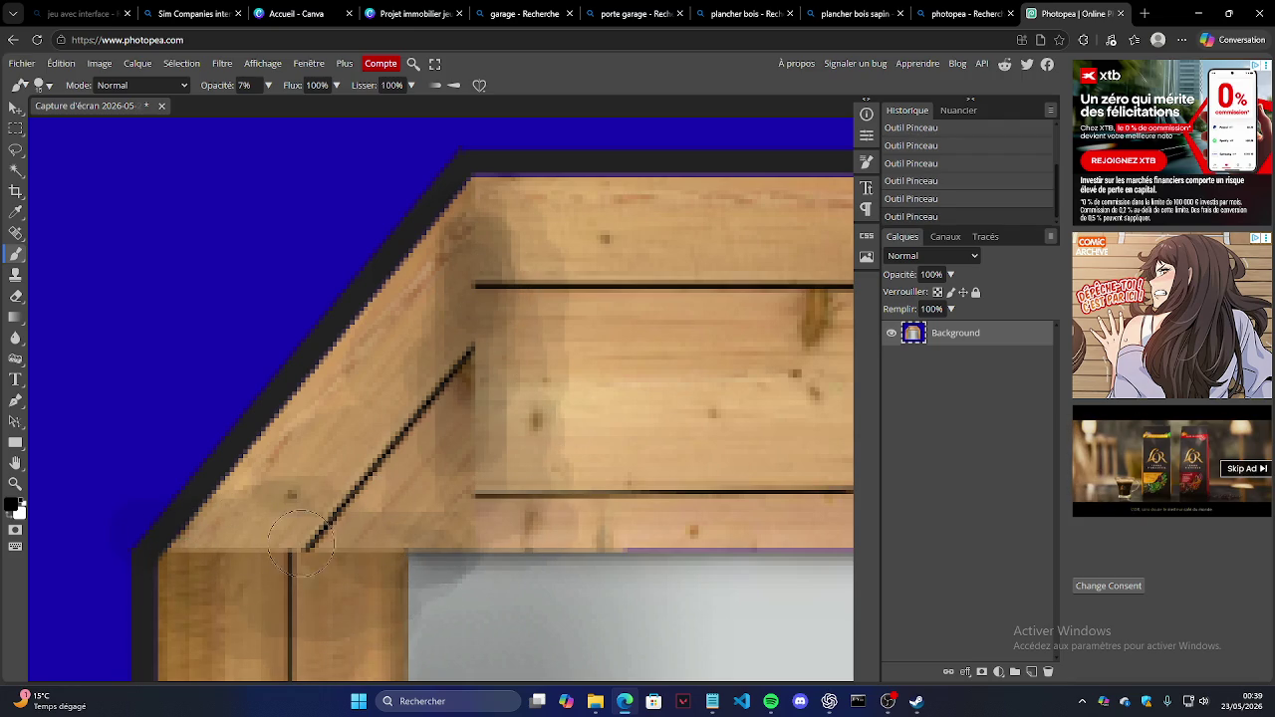
Step: Zoom out to view the whole garage, then zoom back in
{"action": "scroll", "coordinate": [119, 468], "scroll_direction": "down", "scroll_amount": 2}
{"action": "left_click", "coordinate": [15, 483]}
{"action": "scroll", "coordinate": [393, 405], "scroll_direction": "down", "scroll_amount": 3}
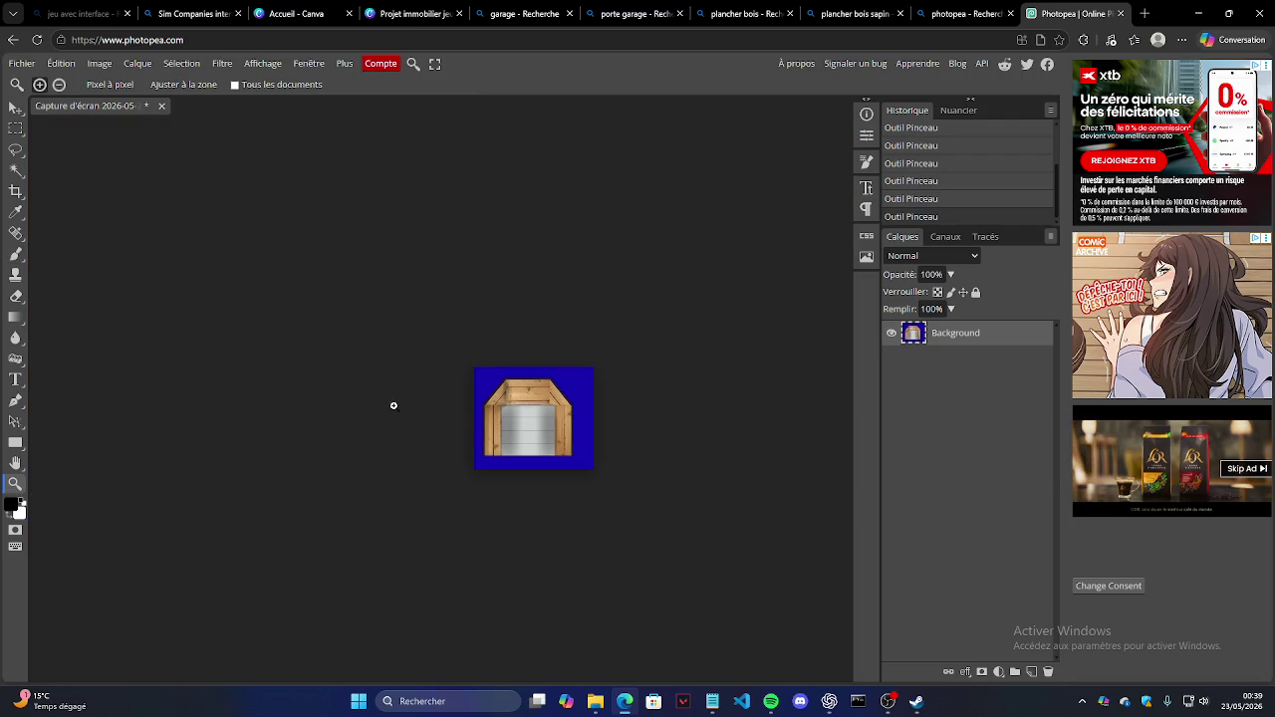
{"action": "scroll", "coordinate": [603, 417], "scroll_direction": "up", "scroll_amount": 3}
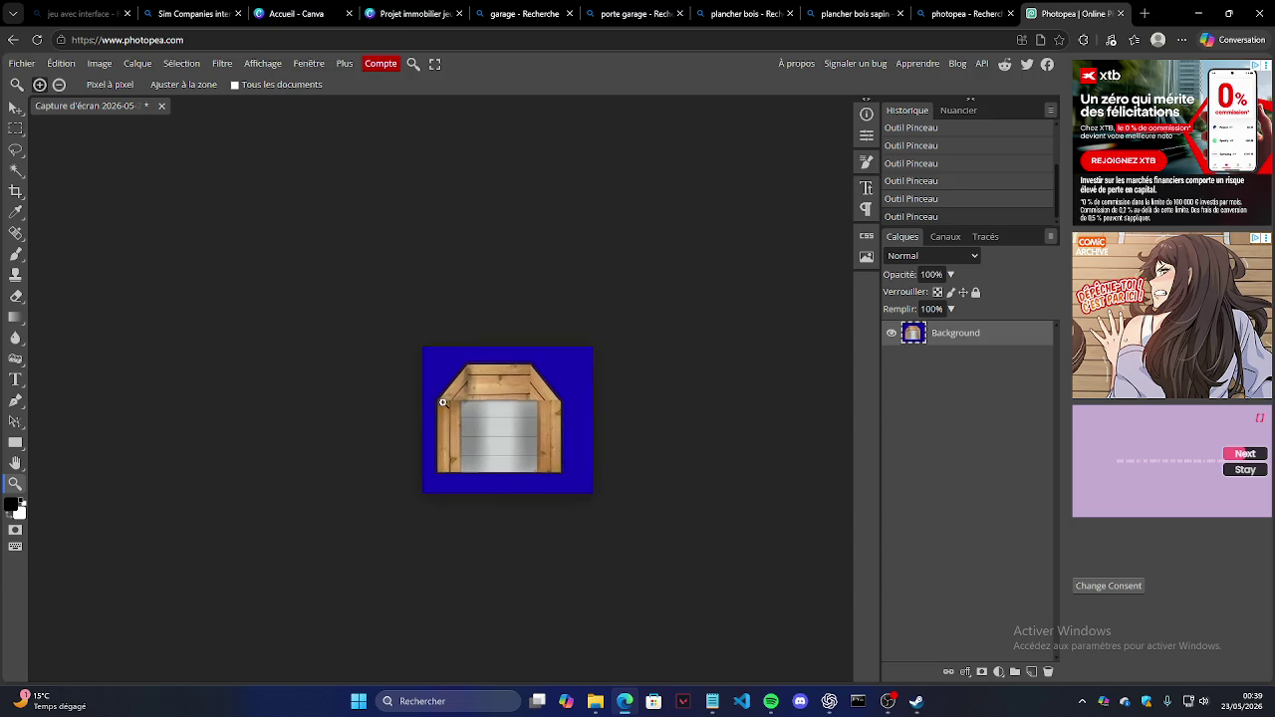
{"action": "scroll", "coordinate": [445, 403], "scroll_direction": "down", "scroll_amount": 2}
{"action": "scroll", "coordinate": [468, 404], "scroll_direction": "down", "scroll_amount": 2}
{"action": "scroll", "coordinate": [452, 416], "scroll_direction": "down", "scroll_amount": 2}
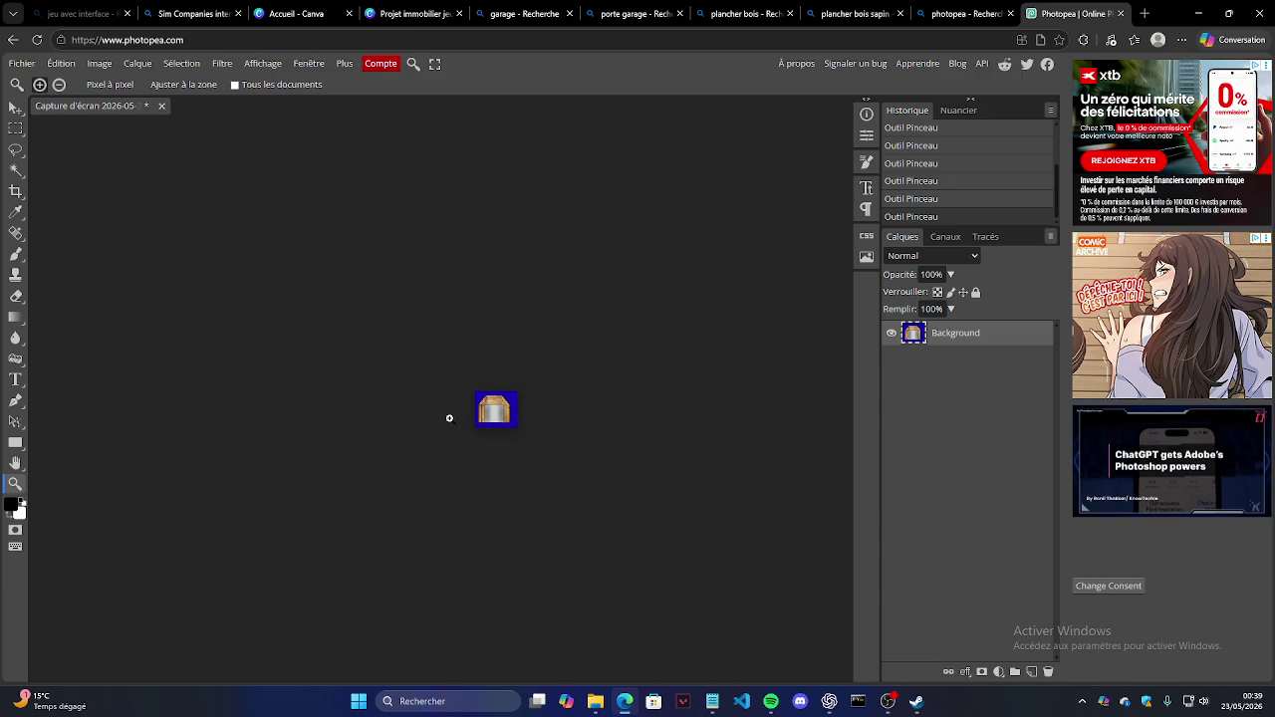
{"action": "scroll", "coordinate": [458, 414], "scroll_direction": "up", "scroll_amount": 1}
{"action": "scroll", "coordinate": [468, 410], "scroll_direction": "up", "scroll_amount": 1}
{"action": "scroll", "coordinate": [493, 404], "scroll_direction": "up", "scroll_amount": 2}
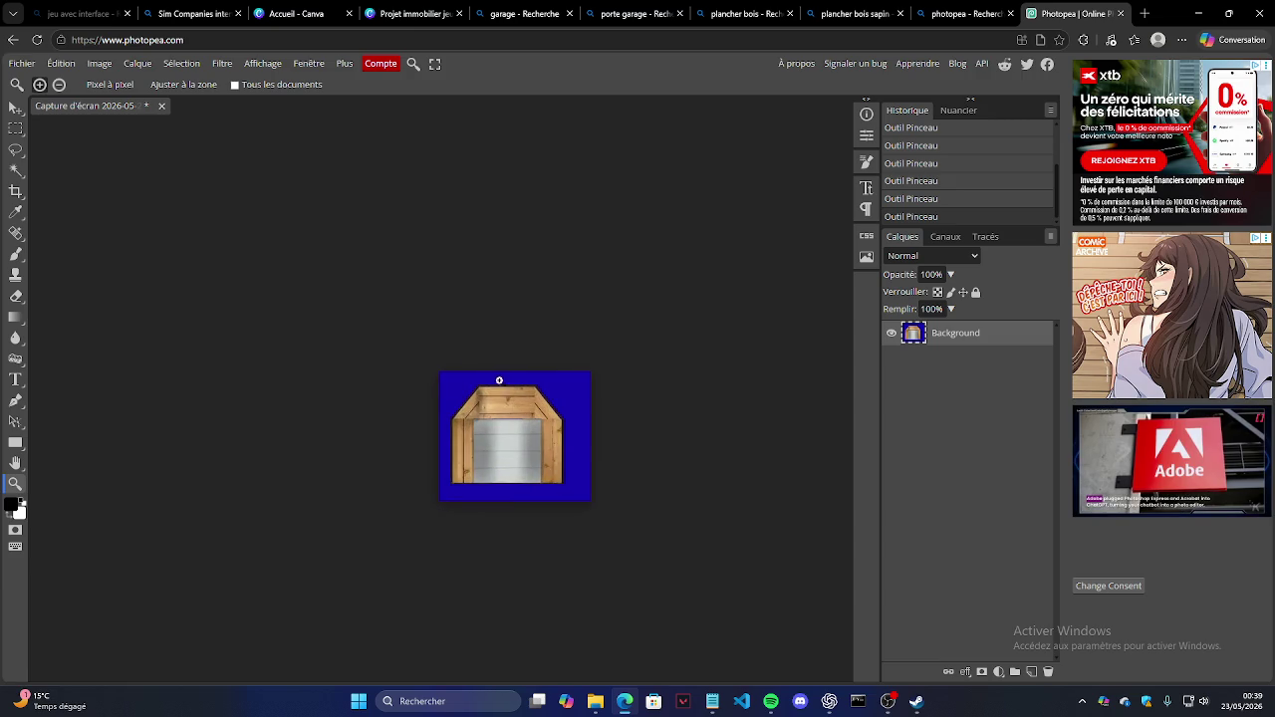
{"action": "scroll", "coordinate": [518, 396], "scroll_direction": "up", "scroll_amount": 2}
{"action": "scroll", "coordinate": [518, 397], "scroll_direction": "up", "scroll_amount": 3}
{"action": "scroll", "coordinate": [518, 396], "scroll_direction": "up", "scroll_amount": 1}
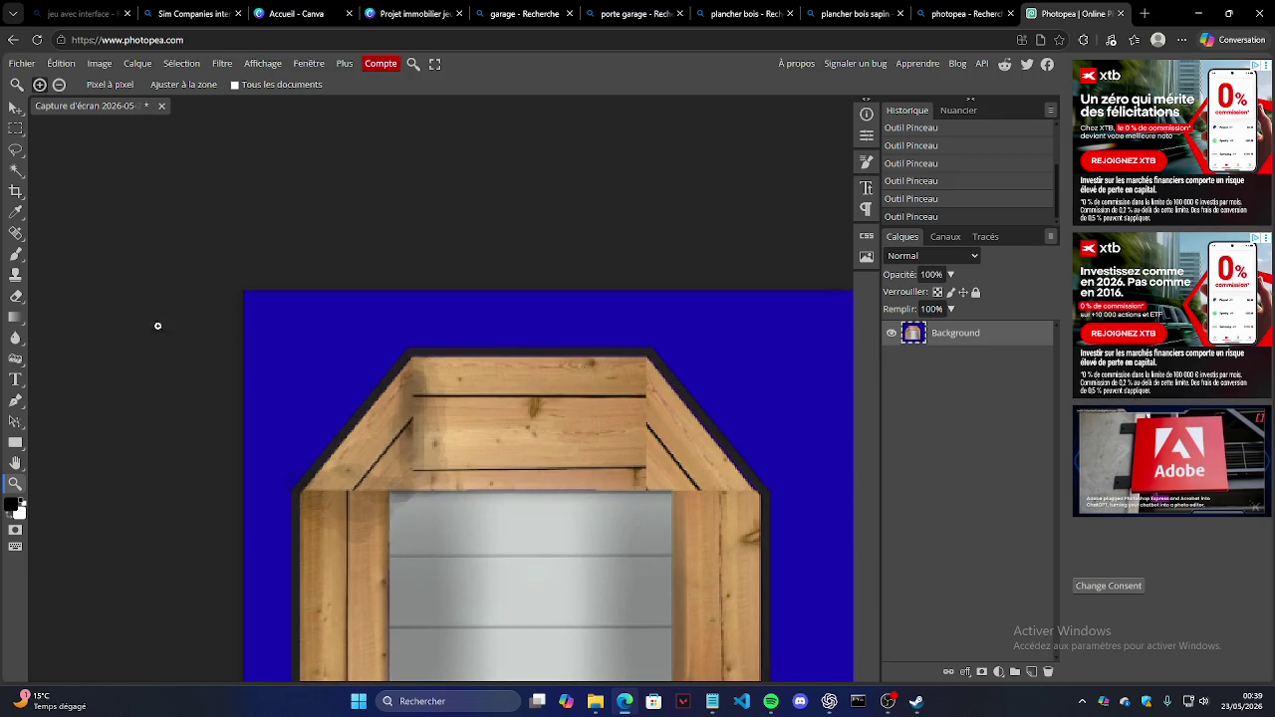
Step: Lightly shade the upper wooden boards and the right vertical board with the 7% brush
{"action": "left_click", "coordinate": [19, 257]}
{"action": "mouse_move", "coordinate": [593, 391]}
{"action": "left_mouse_down"}
{"action": "mouse_move", "coordinate": [658, 439]}
{"action": "mouse_move", "coordinate": [448, 443]}
{"action": "mouse_move", "coordinate": [647, 478]}
{"action": "mouse_move", "coordinate": [407, 452]}
{"action": "mouse_move", "coordinate": [597, 488]}
{"action": "mouse_move", "coordinate": [688, 411]}
{"action": "left_mouse_up"}
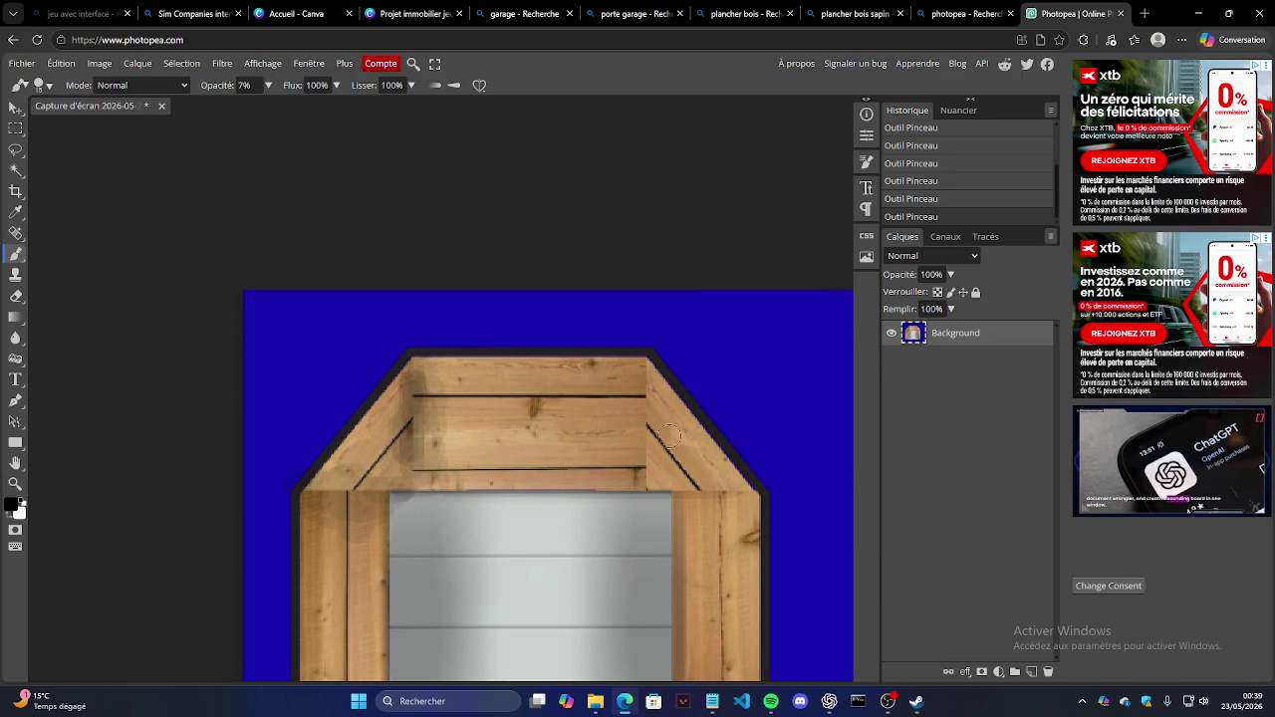
{"action": "mouse_move", "coordinate": [682, 541]}
{"action": "left_mouse_down"}
{"action": "mouse_move", "coordinate": [697, 589]}
{"action": "mouse_move", "coordinate": [742, 533]}
{"action": "left_mouse_up"}
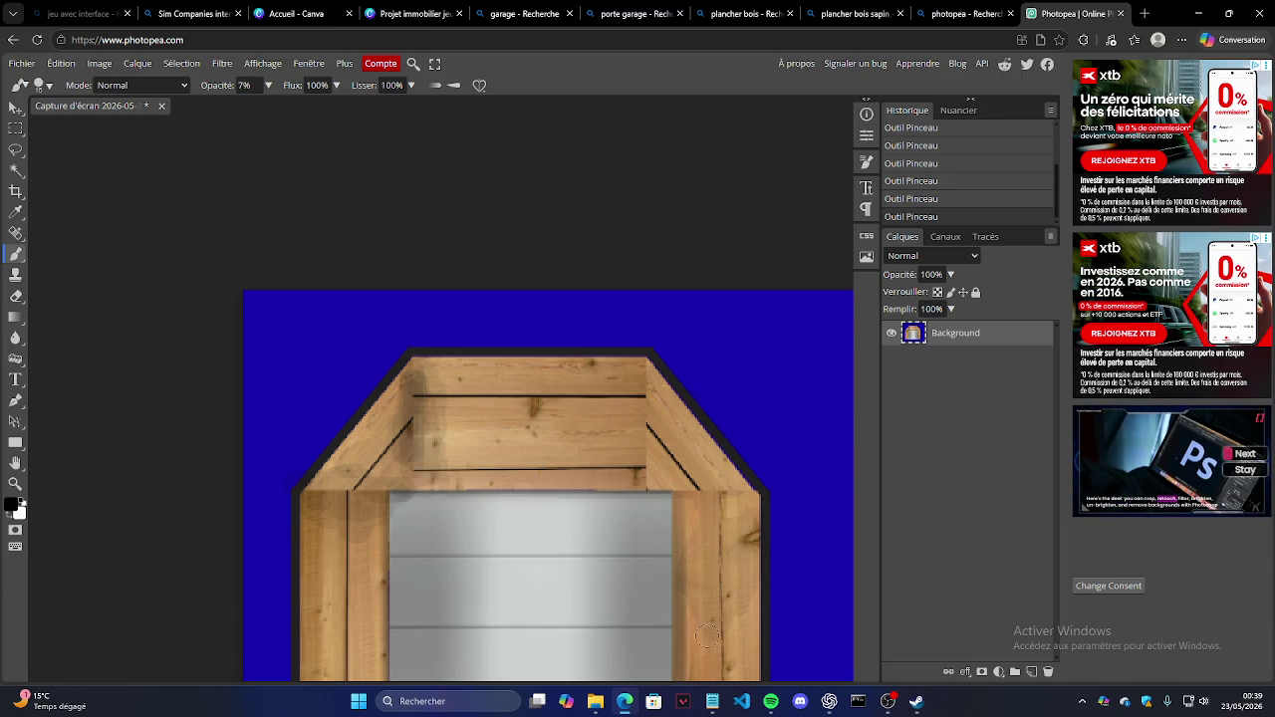
{"action": "scroll", "coordinate": [709, 588], "scroll_direction": "down", "scroll_amount": 2}
{"action": "scroll", "coordinate": [702, 562], "scroll_direction": "down", "scroll_amount": 1}
{"action": "mouse_move", "coordinate": [696, 418]}
{"action": "left_mouse_down"}
{"action": "mouse_move", "coordinate": [695, 541]}
{"action": "mouse_move", "coordinate": [754, 407]}
{"action": "left_mouse_up"}
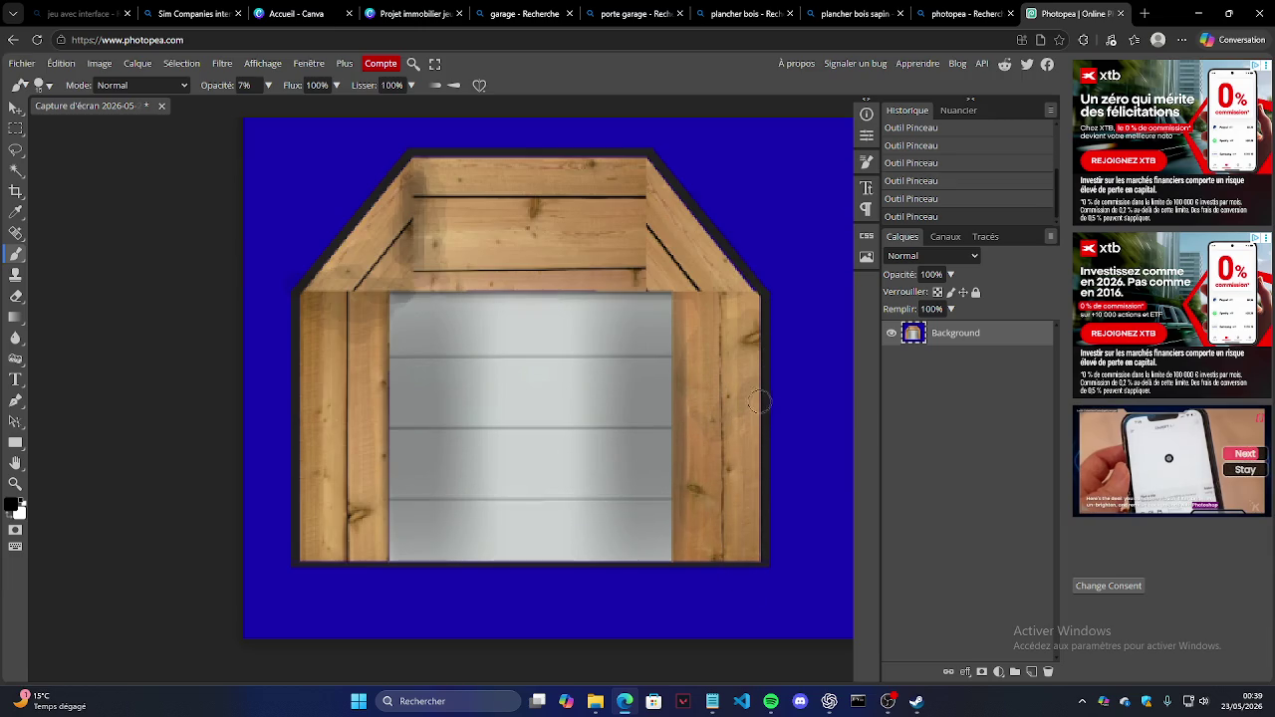
Step: Shade the left board, the top panel, the right board and the grey garage door
{"action": "left_click_drag", "start_coordinate": [361, 395], "coordinate": [377, 468]}
{"action": "left_click_drag", "start_coordinate": [329, 319], "coordinate": [299, 429]}
{"action": "left_click_drag", "start_coordinate": [299, 349], "coordinate": [358, 389]}
{"action": "mouse_move", "coordinate": [328, 528]}
{"action": "left_mouse_down"}
{"action": "mouse_move", "coordinate": [354, 369]}
{"action": "mouse_move", "coordinate": [676, 255]}
{"action": "left_mouse_up"}
{"action": "left_click_drag", "start_coordinate": [720, 361], "coordinate": [719, 399]}
{"action": "mouse_move", "coordinate": [491, 314]}
{"action": "left_mouse_down"}
{"action": "mouse_move", "coordinate": [478, 349]}
{"action": "mouse_move", "coordinate": [658, 389]}
{"action": "mouse_move", "coordinate": [546, 448]}
{"action": "mouse_move", "coordinate": [359, 474]}
{"action": "mouse_move", "coordinate": [697, 543]}
{"action": "mouse_move", "coordinate": [285, 521]}
{"action": "mouse_move", "coordinate": [491, 565]}
{"action": "left_mouse_up"}
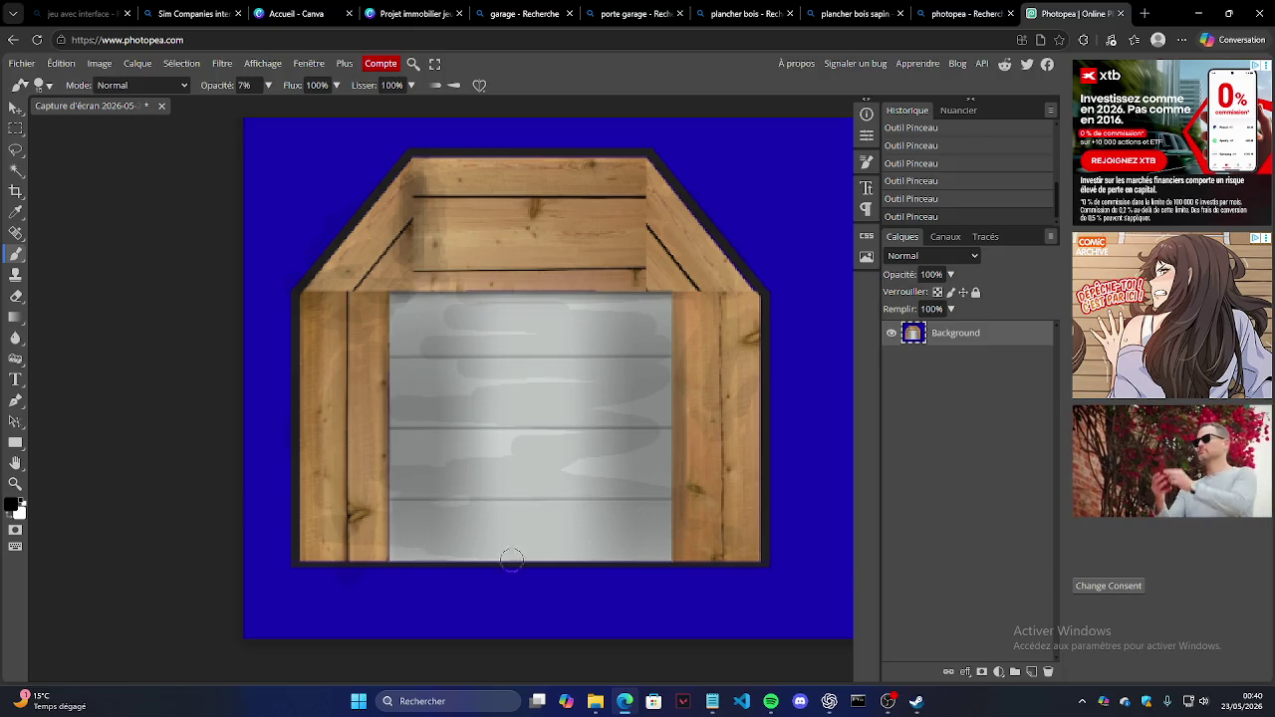
{"action": "mouse_move", "coordinate": [401, 471]}
{"action": "left_mouse_down"}
{"action": "mouse_move", "coordinate": [371, 467]}
{"action": "mouse_move", "coordinate": [405, 409]}
{"action": "mouse_move", "coordinate": [331, 390]}
{"action": "left_mouse_up"}
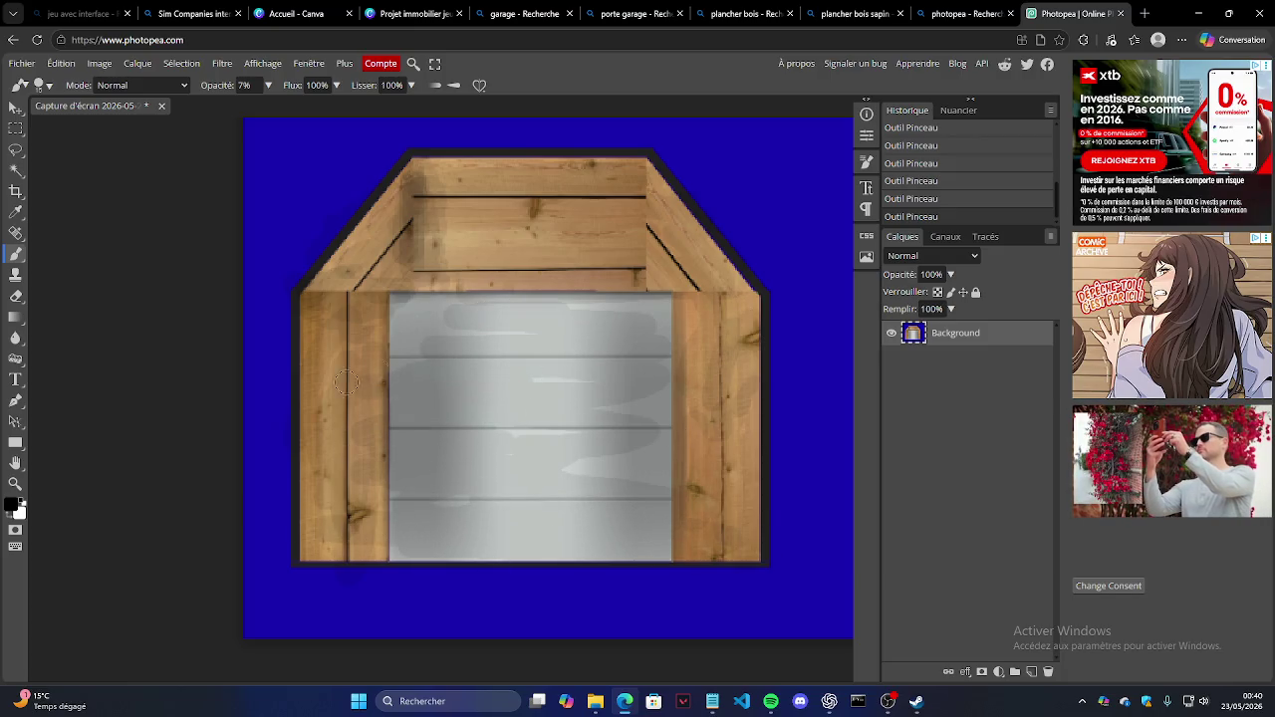
Step: Shade the grey door's top edge with a faint stroke, then try a gradient fill and undo it
{"action": "left_click_drag", "start_coordinate": [416, 308], "coordinate": [638, 307]}
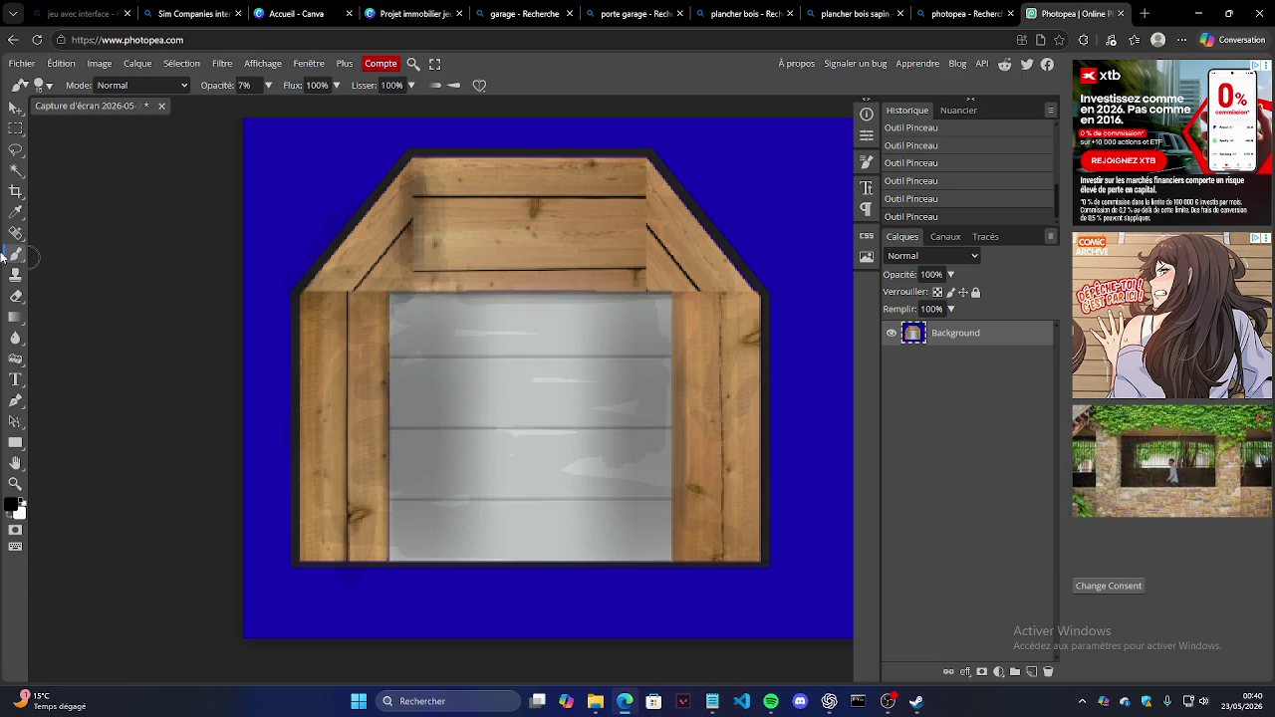
{"action": "left_click", "coordinate": [12, 319]}
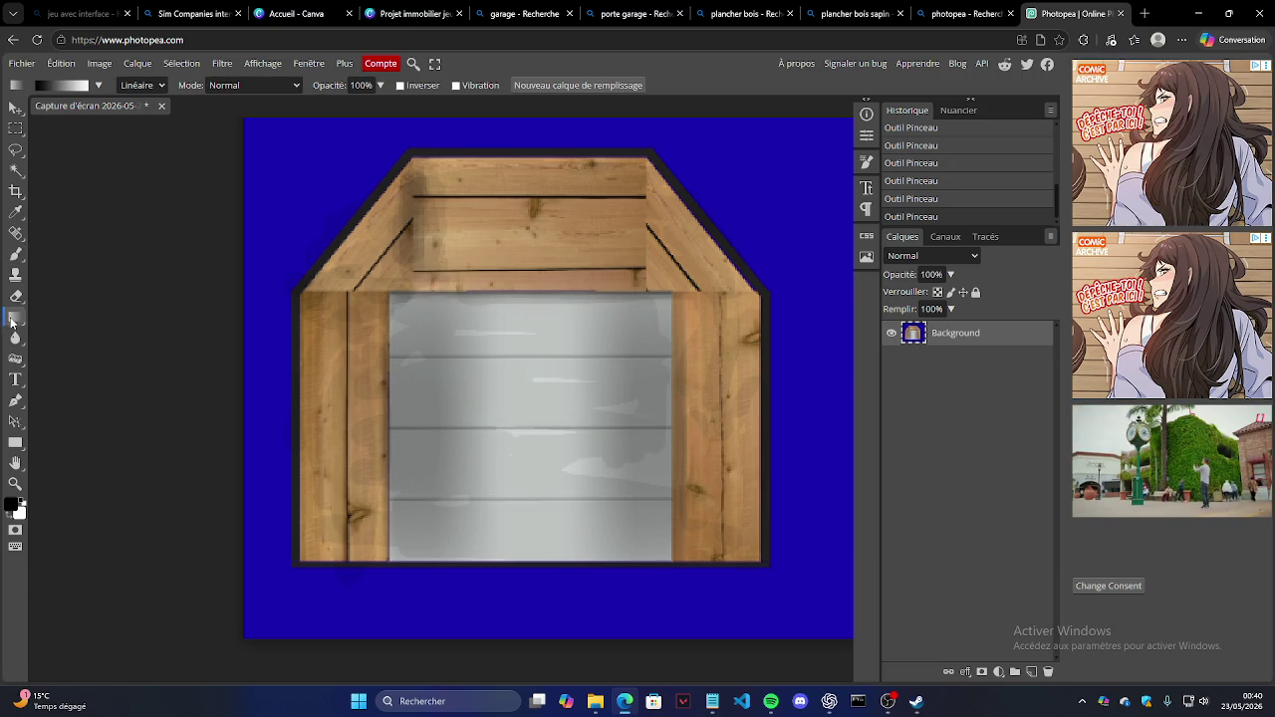
{"action": "left_click_drag", "start_coordinate": [509, 398], "coordinate": [524, 387]}
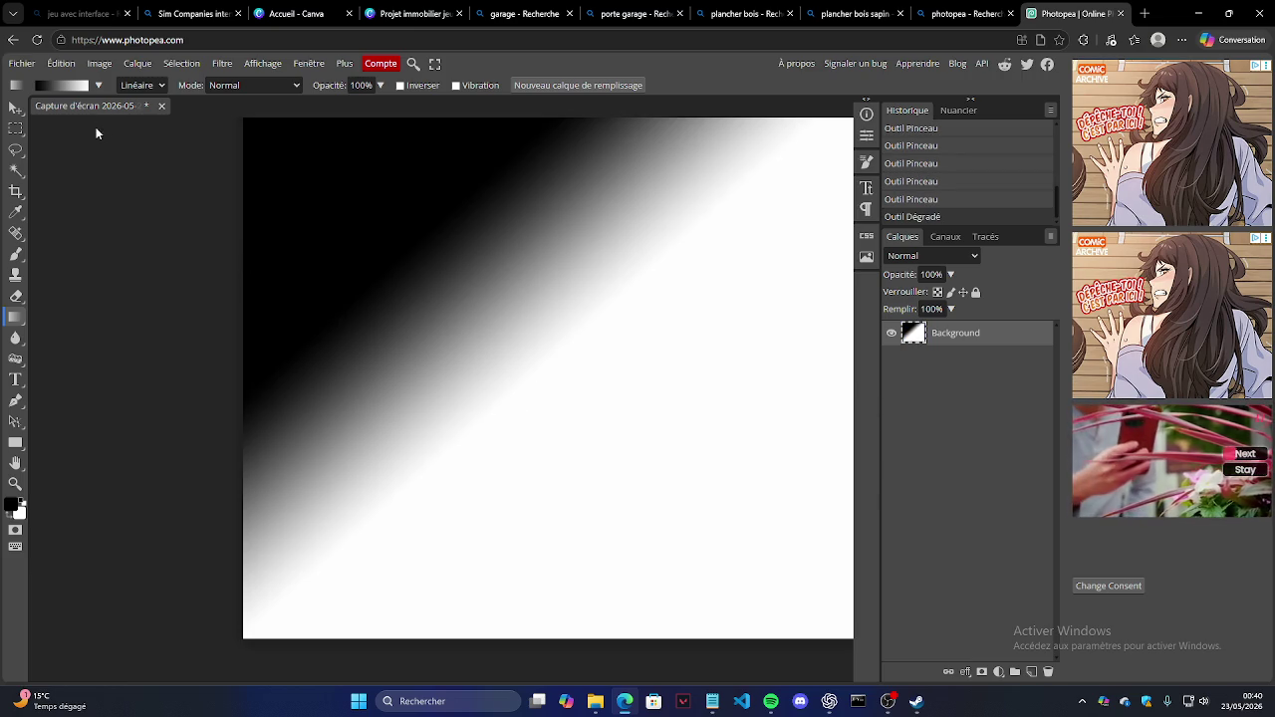
{"action": "key", "text": "ctrl+z"}
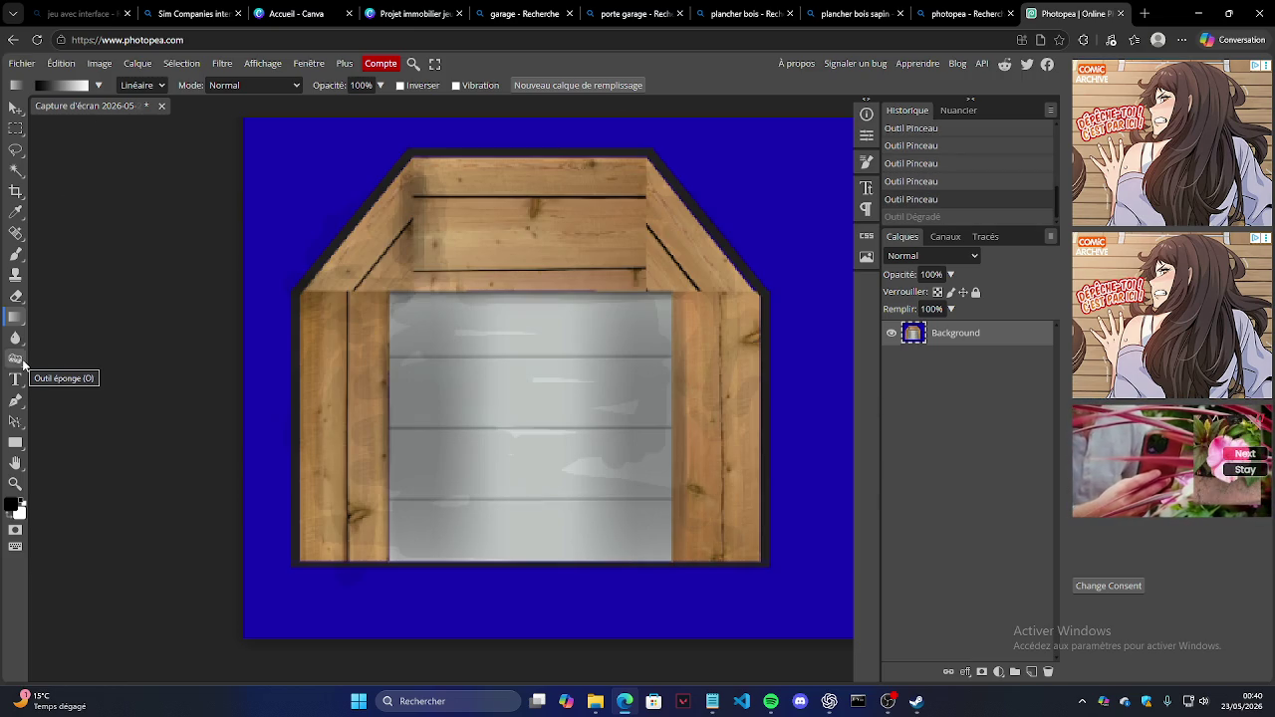
Step: Try the saturating Sponge on the top-left frame, undo it, and zoom far out
{"action": "left_click", "coordinate": [15, 359]}
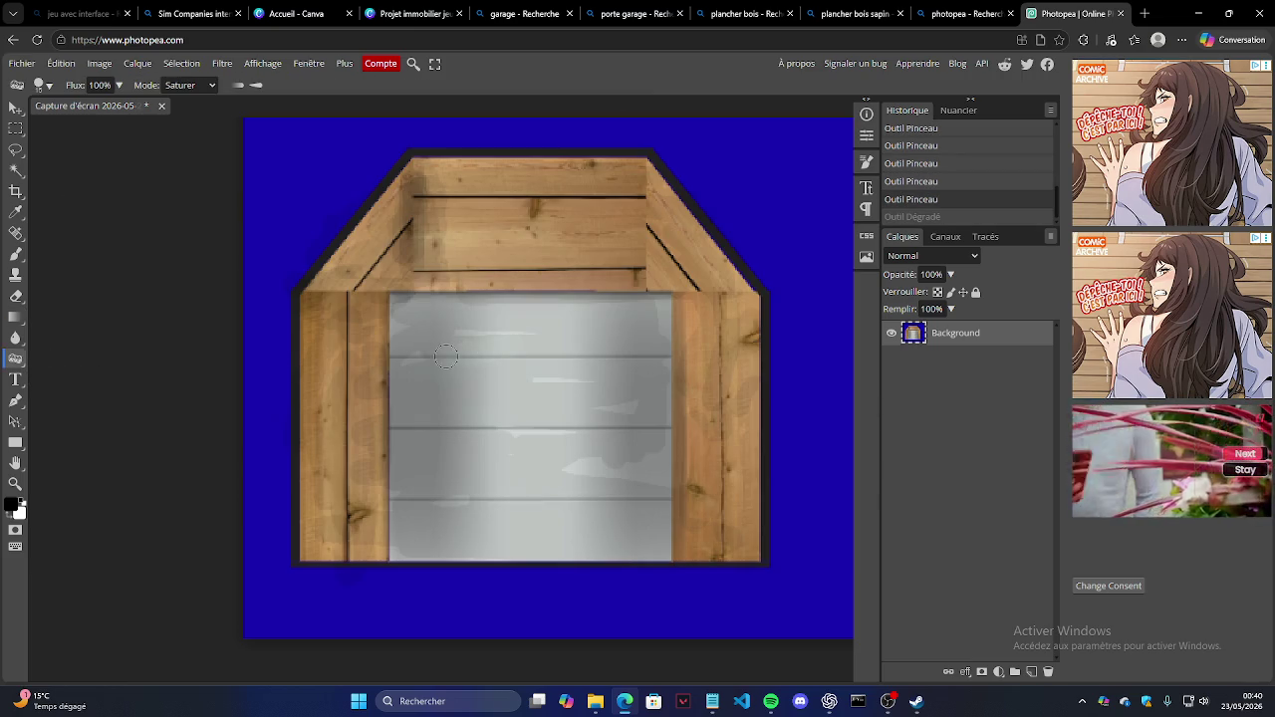
{"action": "left_click", "coordinate": [480, 361]}
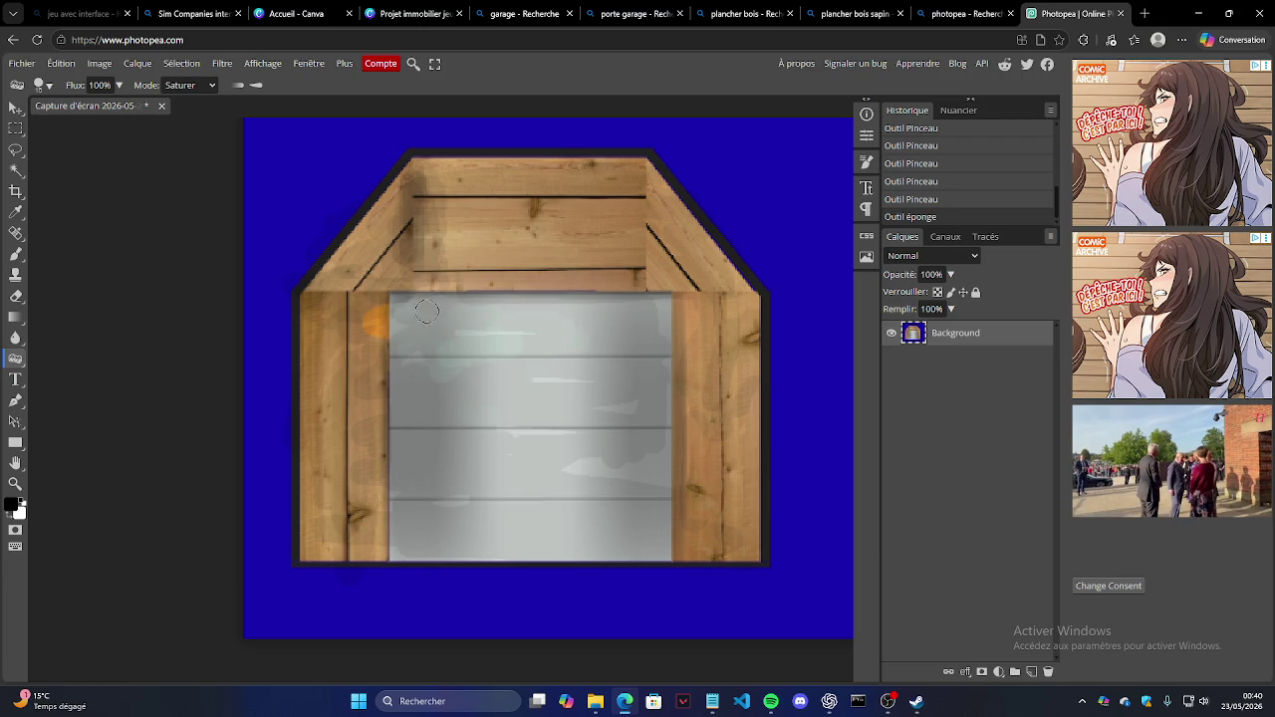
{"action": "left_click_drag", "start_coordinate": [377, 321], "coordinate": [296, 317]}
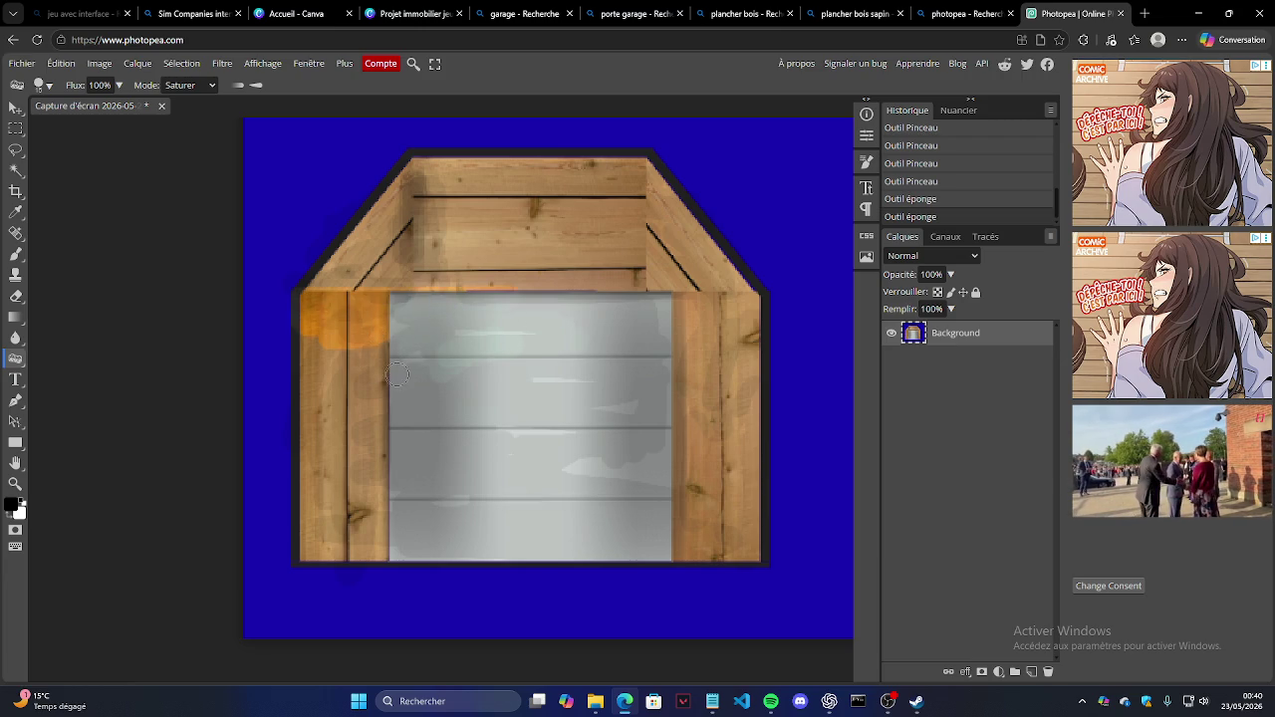
{"action": "key", "text": "ctrl+z"}
{"action": "key", "text": "ctrl+z"}
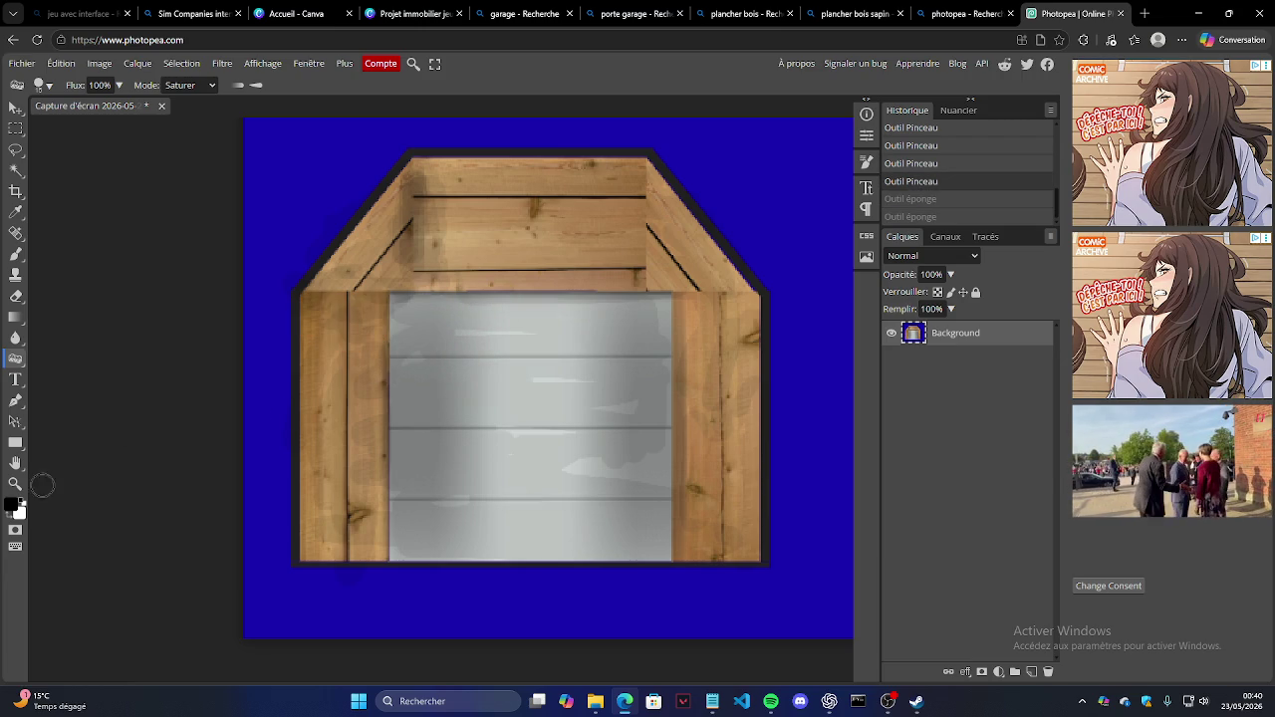
{"action": "left_click", "coordinate": [15, 484]}
{"action": "left_click_drag", "start_coordinate": [609, 349], "coordinate": [496, 397]}
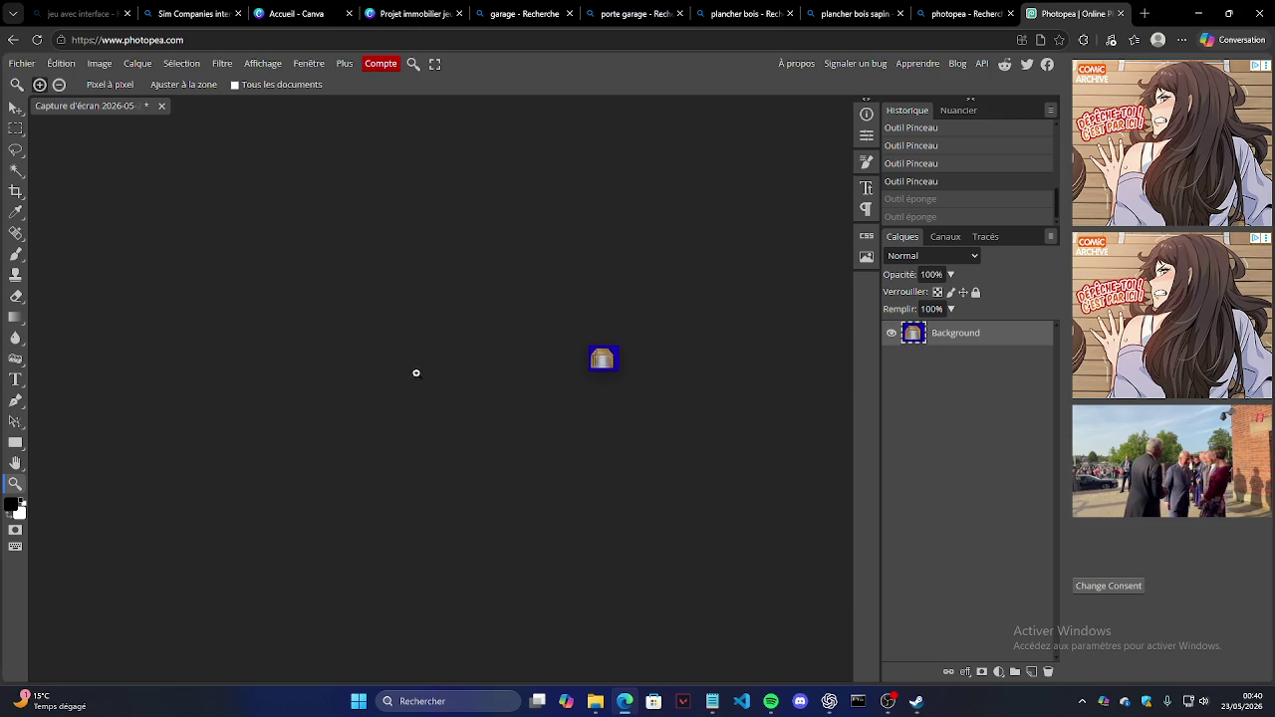
Step: Zoom in on the top-left wooden frame corner and select the soft 7% brush
{"action": "left_click_drag", "start_coordinate": [655, 355], "coordinate": [600, 378]}
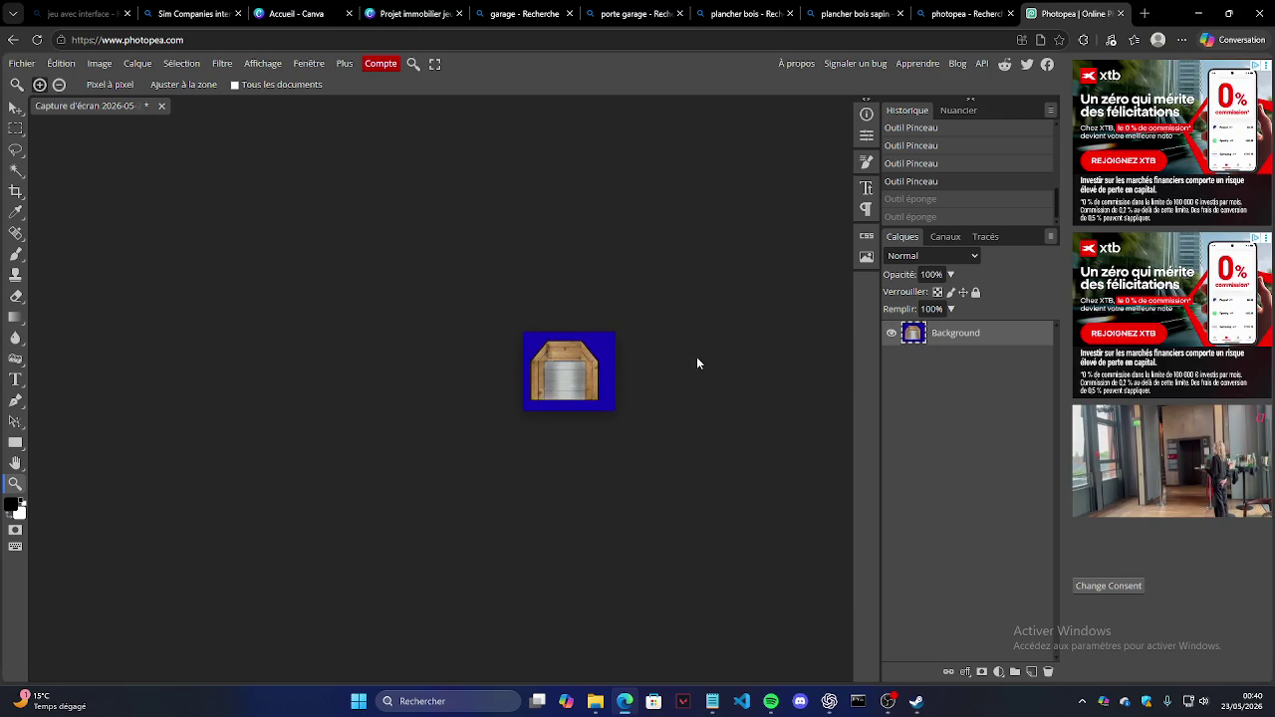
{"action": "mouse_move", "coordinate": [542, 346]}
{"action": "left_mouse_down"}
{"action": "mouse_move", "coordinate": [566, 369]}
{"action": "mouse_move", "coordinate": [586, 365]}
{"action": "left_mouse_up"}
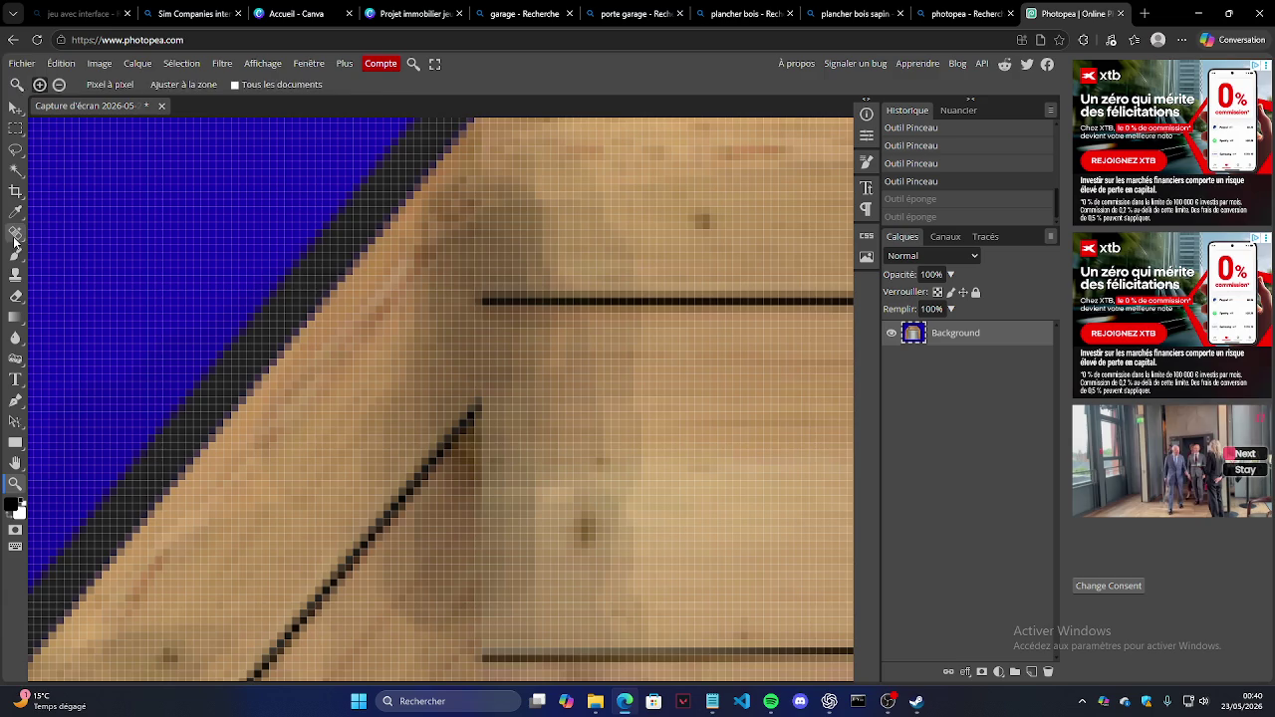
{"action": "left_click", "coordinate": [17, 254]}
{"action": "left_click", "coordinate": [46, 87]}
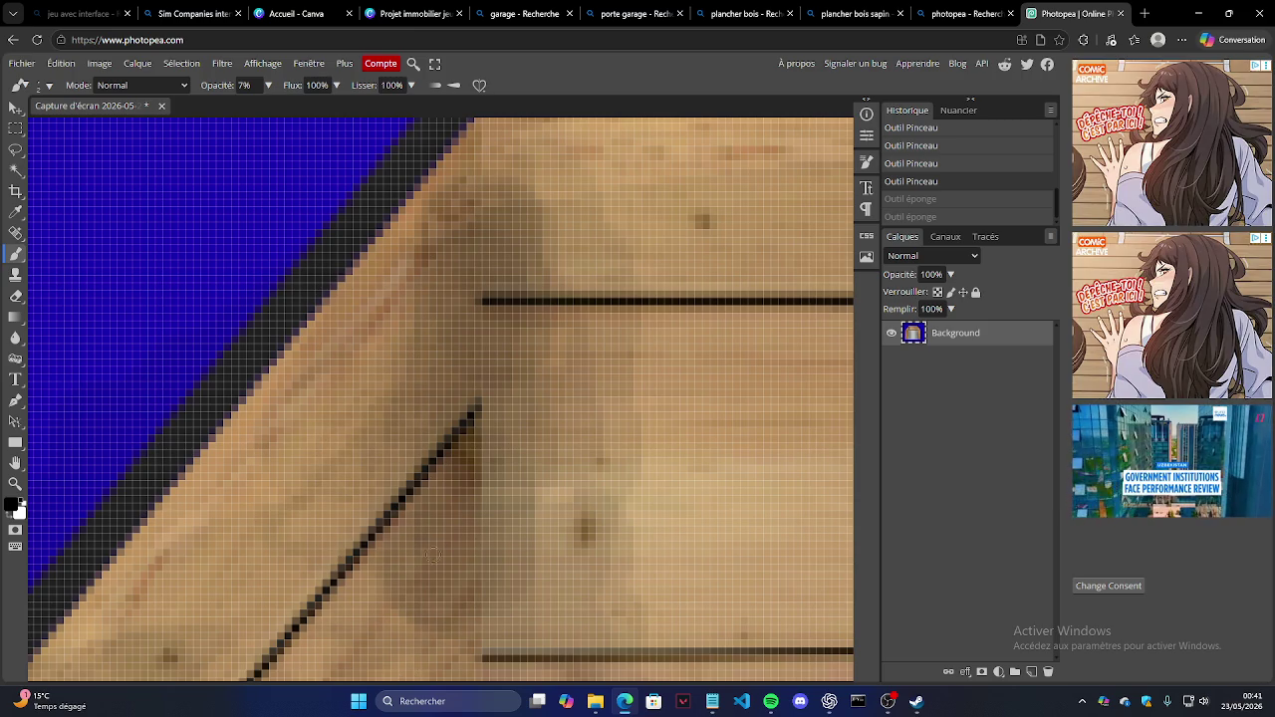
Step: Paint faint dark strokes over the top-left roof planks and beside the diagonal edge
{"action": "left_click_drag", "start_coordinate": [425, 554], "coordinate": [445, 340]}
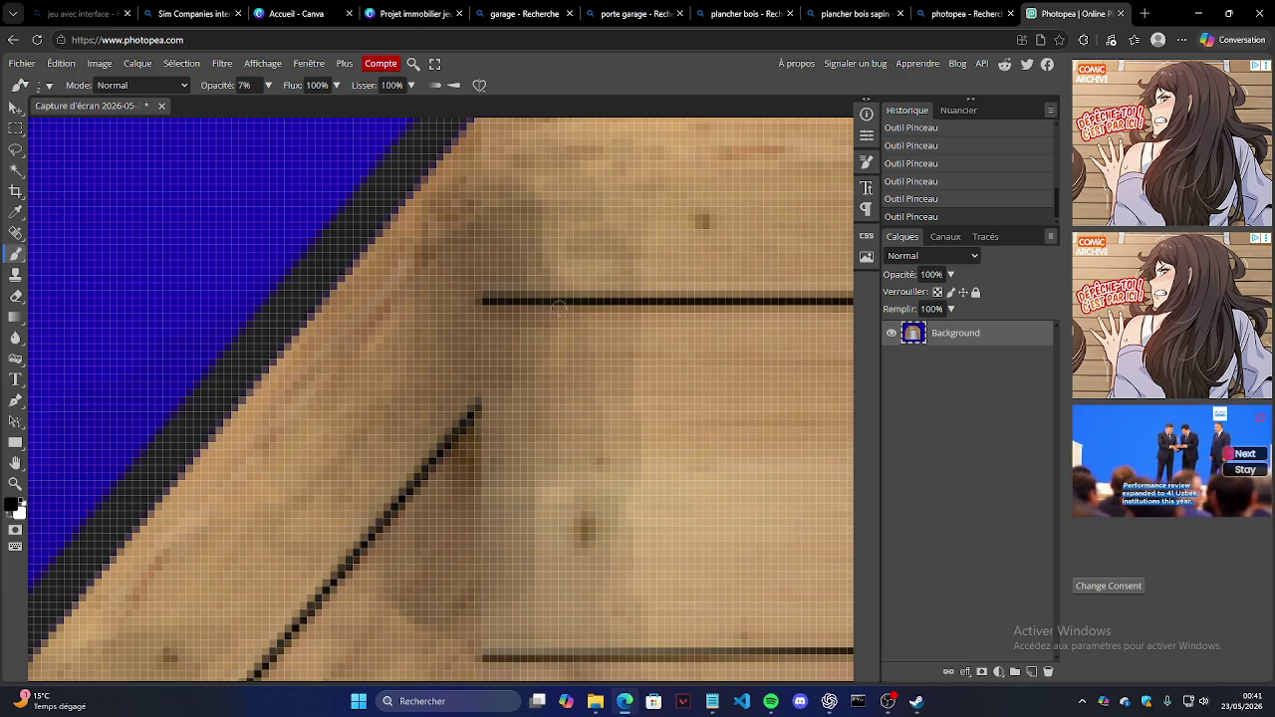
{"action": "left_click_drag", "start_coordinate": [688, 515], "coordinate": [563, 598]}
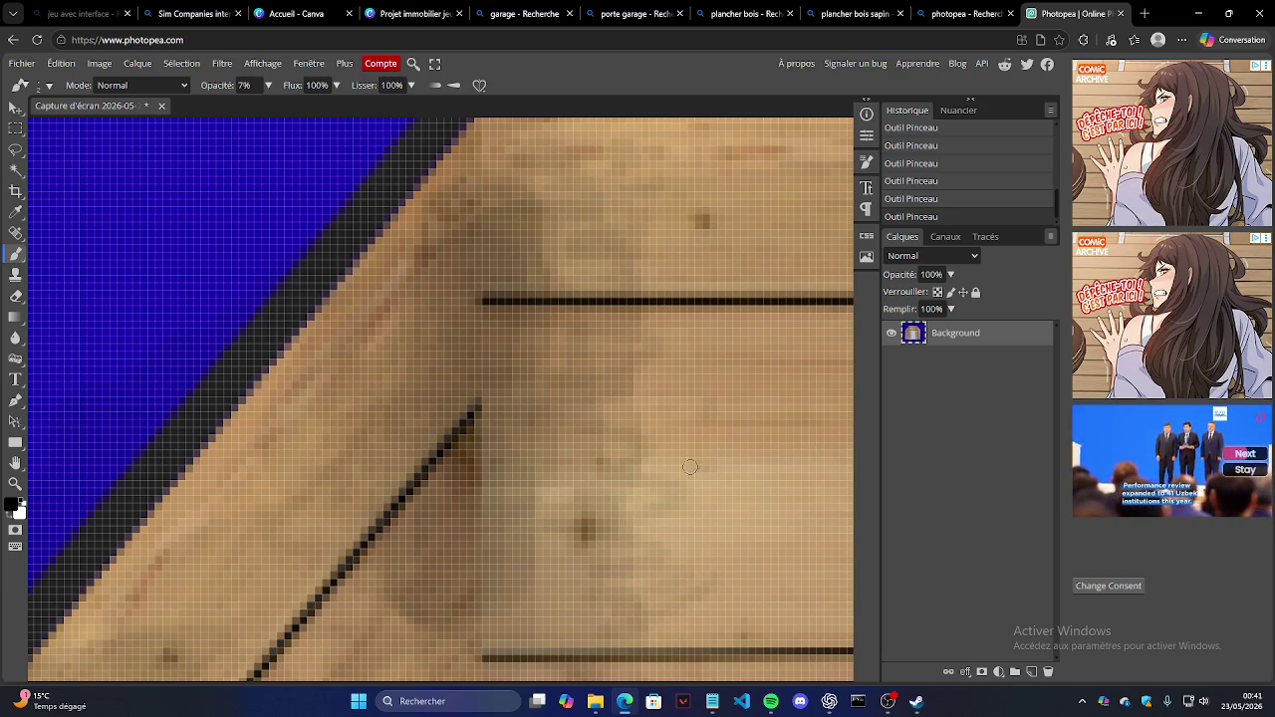
{"action": "left_click_drag", "start_coordinate": [706, 416], "coordinate": [657, 455]}
{"action": "left_click_drag", "start_coordinate": [633, 558], "coordinate": [671, 360]}
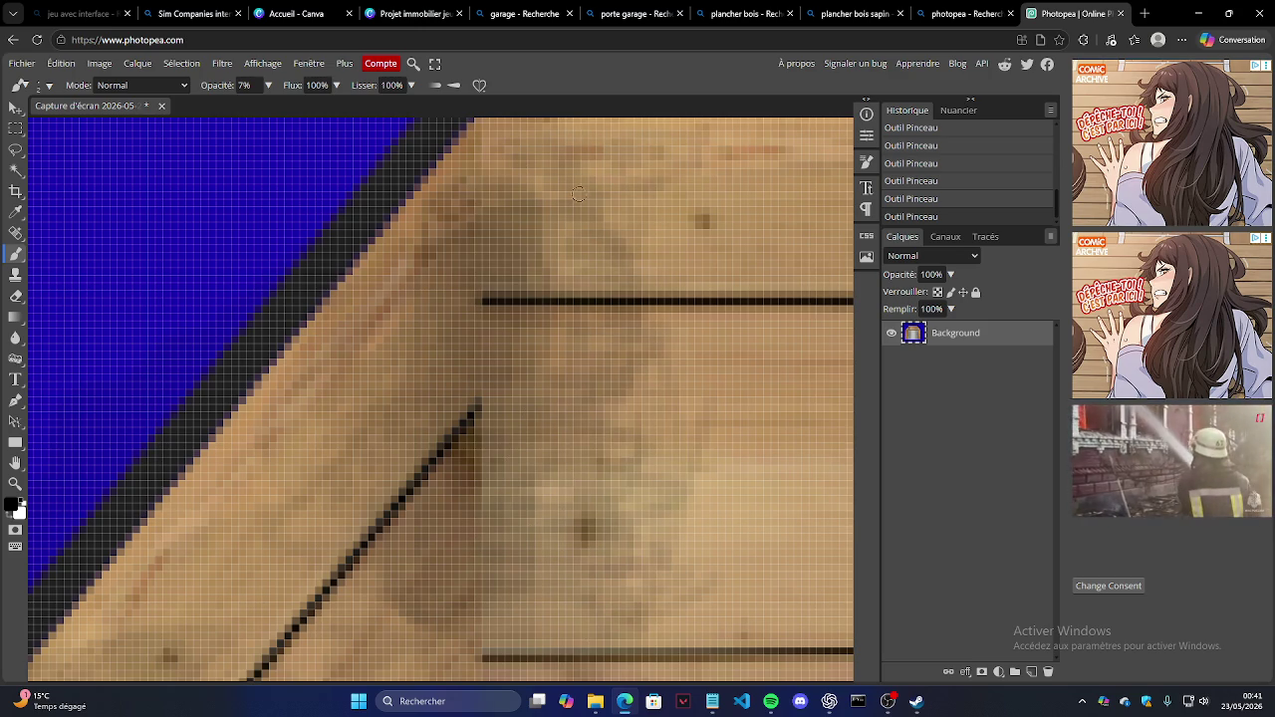
{"action": "left_click_drag", "start_coordinate": [626, 187], "coordinate": [586, 223]}
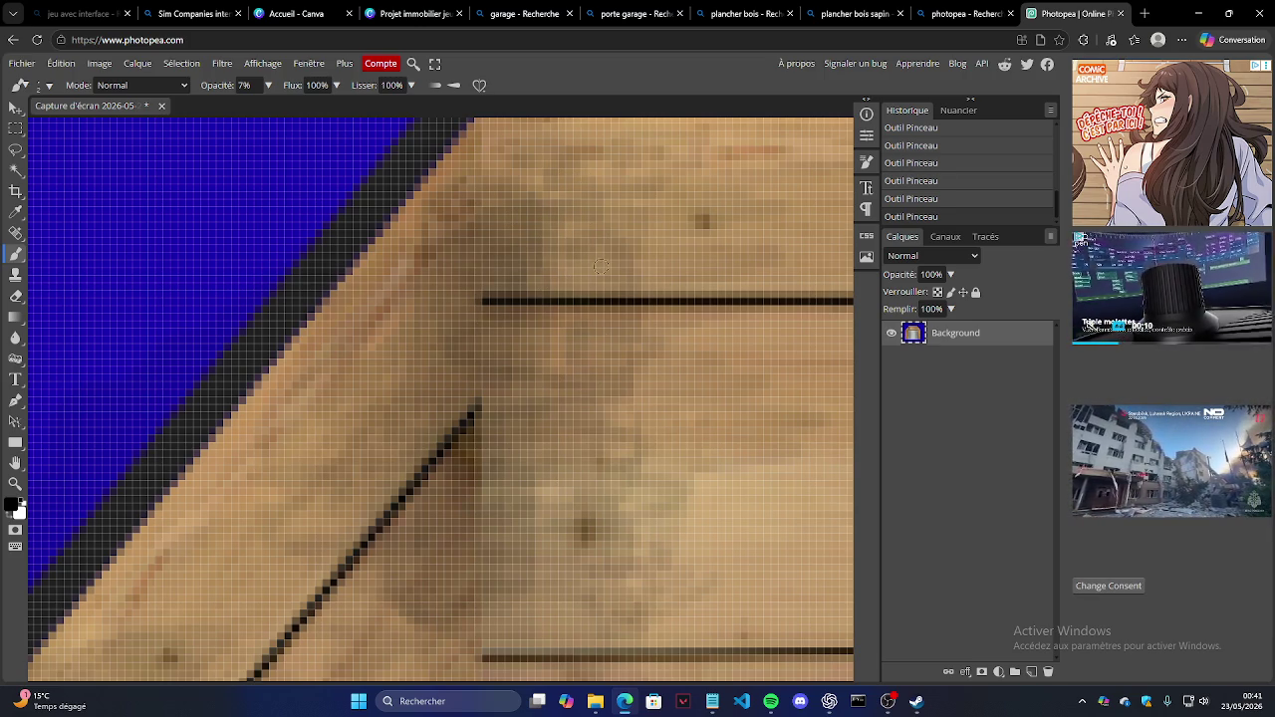
{"action": "scroll", "coordinate": [521, 348], "scroll_direction": "right", "scroll_amount": 2}
{"action": "scroll", "coordinate": [449, 416], "scroll_direction": "right", "scroll_amount": 2}
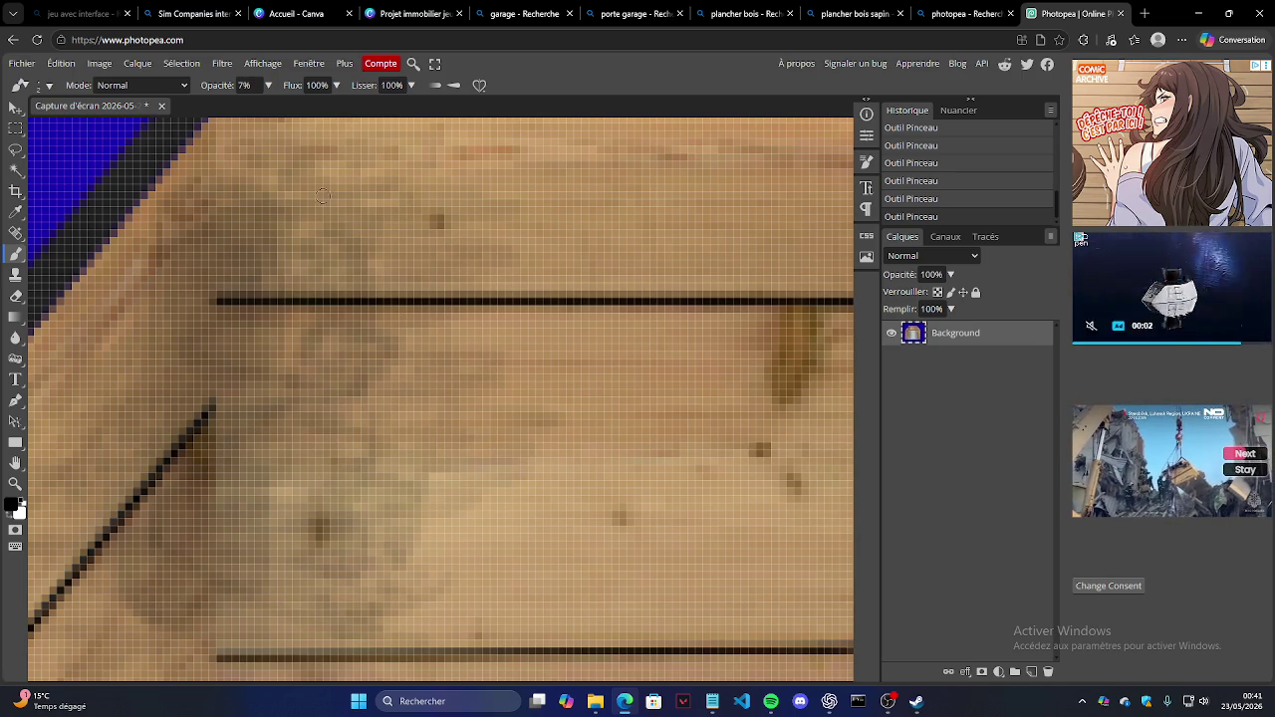
Step: Erase the blue background around the garage with the Magic Wand and Delete, then open the File menu
{"action": "left_click", "coordinate": [15, 484]}
{"action": "scroll", "coordinate": [417, 384], "scroll_direction": "down", "scroll_amount": 5}
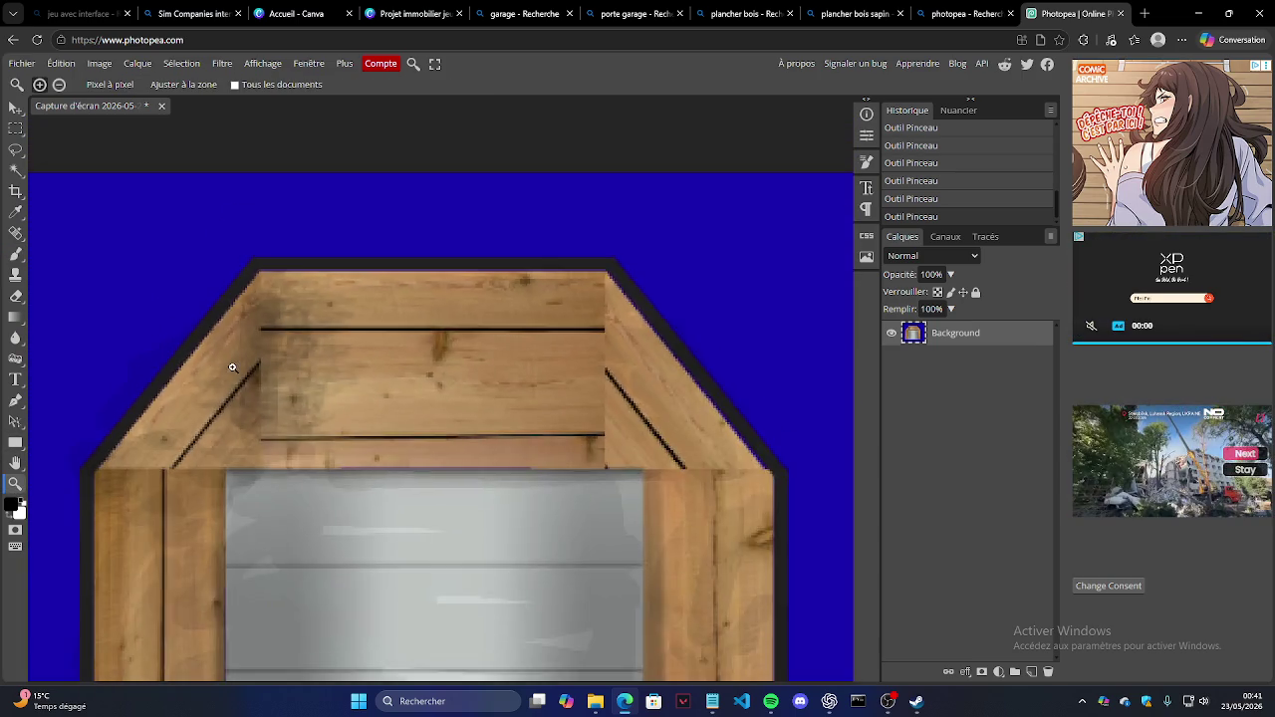
{"action": "scroll", "coordinate": [417, 384], "scroll_direction": "down", "scroll_amount": 3}
{"action": "scroll", "coordinate": [404, 418], "scroll_direction": "down", "scroll_amount": 2}
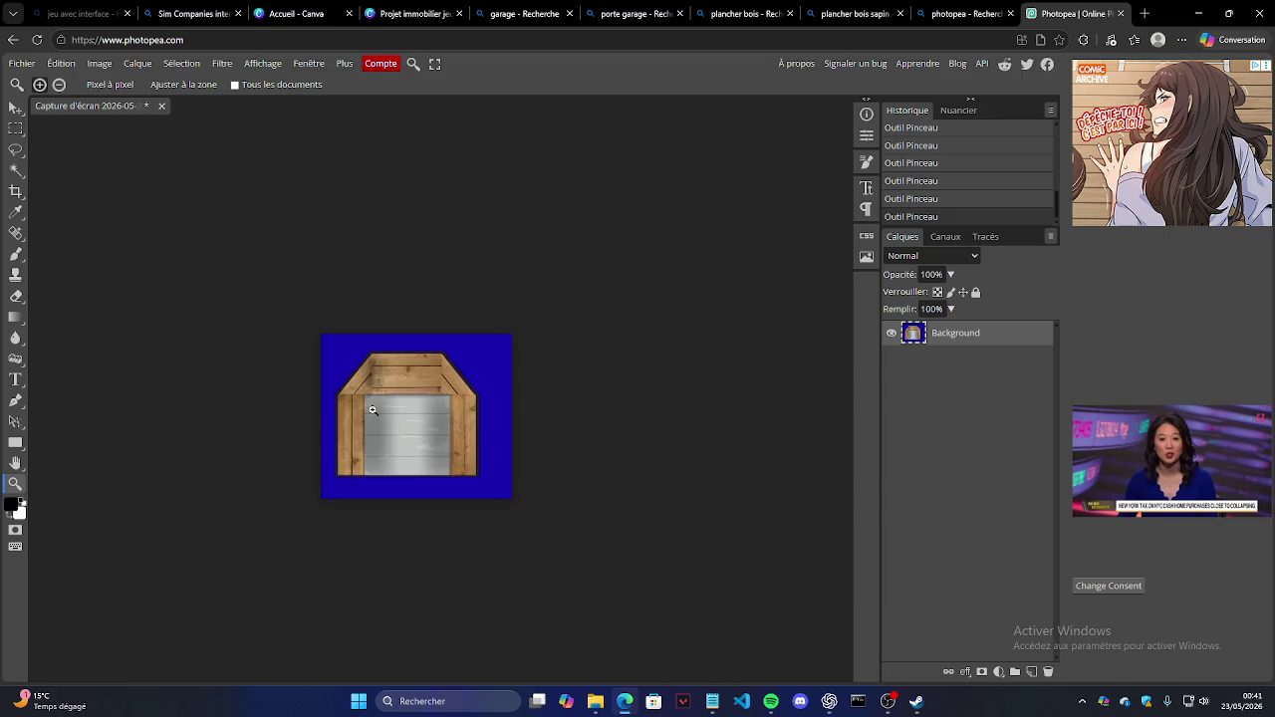
{"action": "scroll", "coordinate": [382, 449], "scroll_direction": "down", "scroll_amount": 1}
{"action": "scroll", "coordinate": [495, 382], "scroll_direction": "down", "scroll_amount": 3}
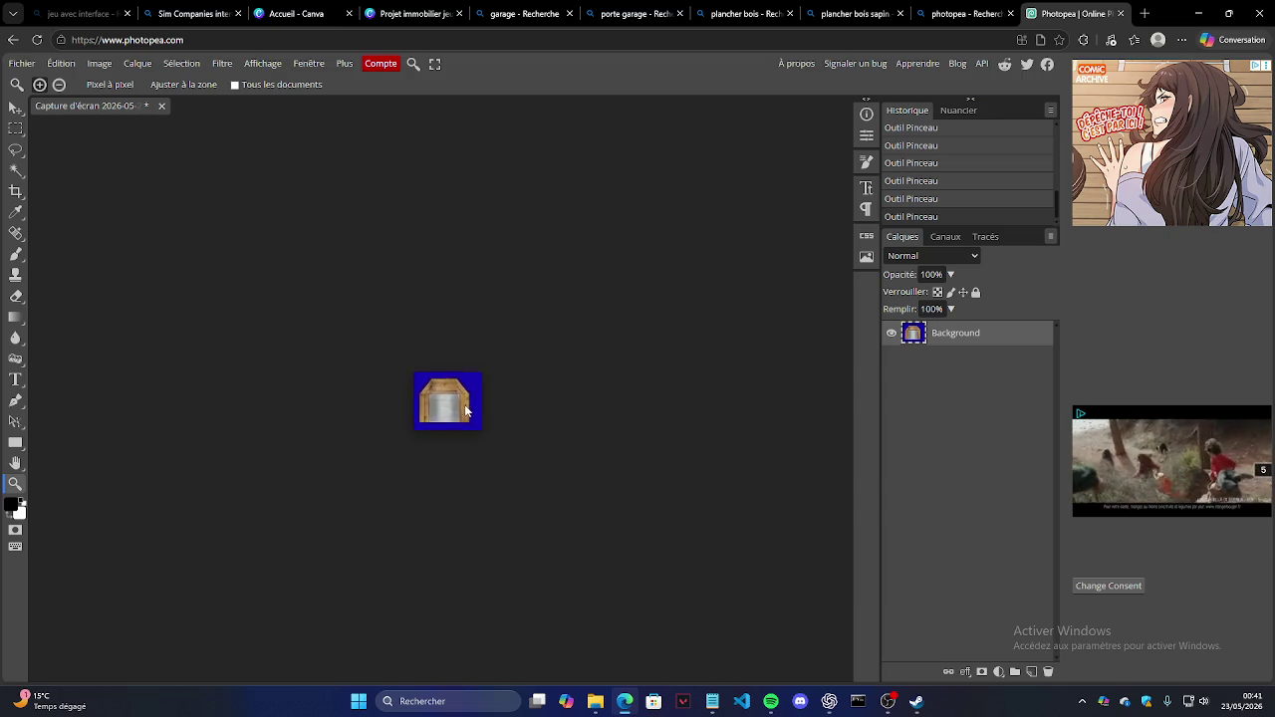
{"action": "scroll", "coordinate": [408, 404], "scroll_direction": "up", "scroll_amount": 1}
{"action": "scroll", "coordinate": [446, 395], "scroll_direction": "up", "scroll_amount": 1}
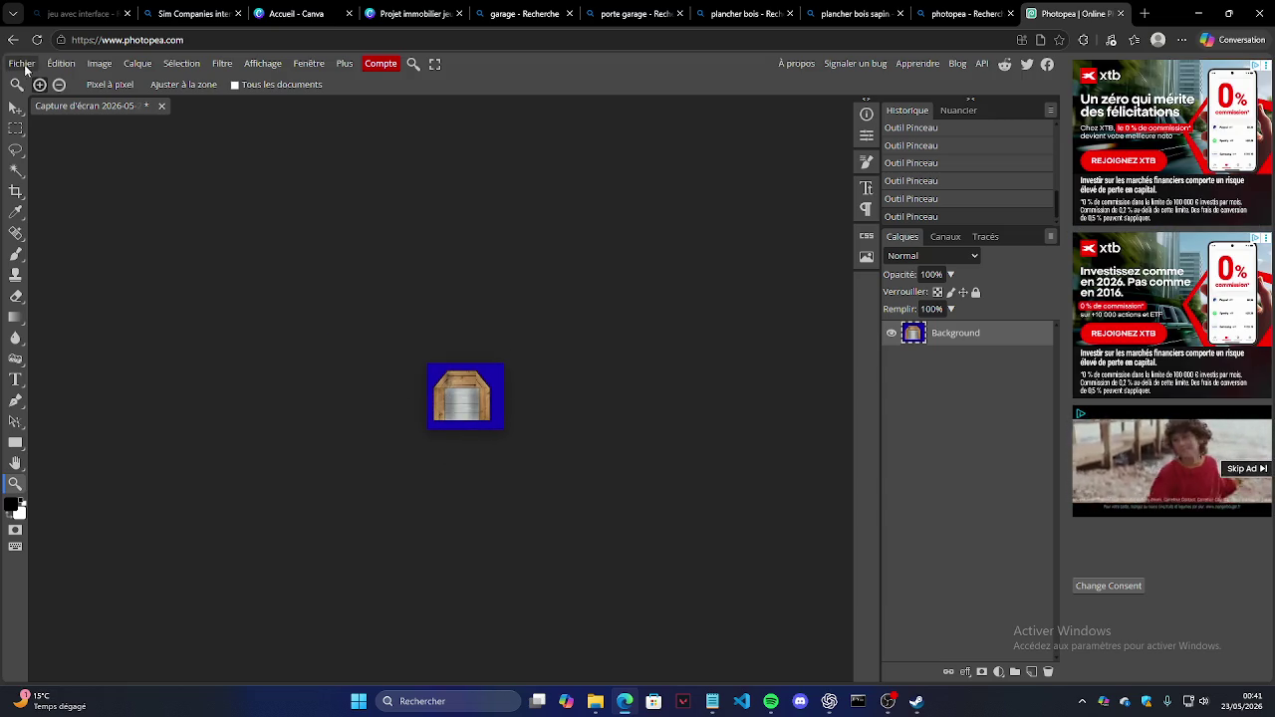
{"action": "key", "text": "w"}
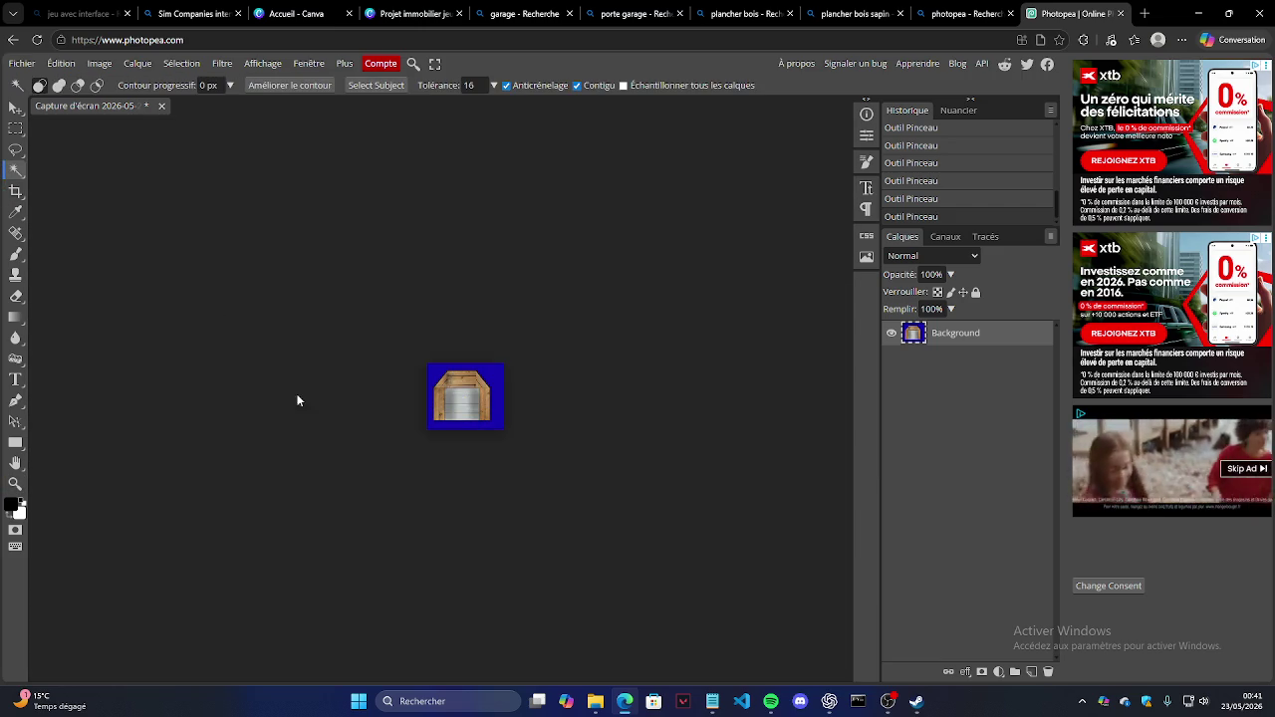
{"action": "left_click", "coordinate": [437, 374]}
{"action": "key", "text": "Delete"}
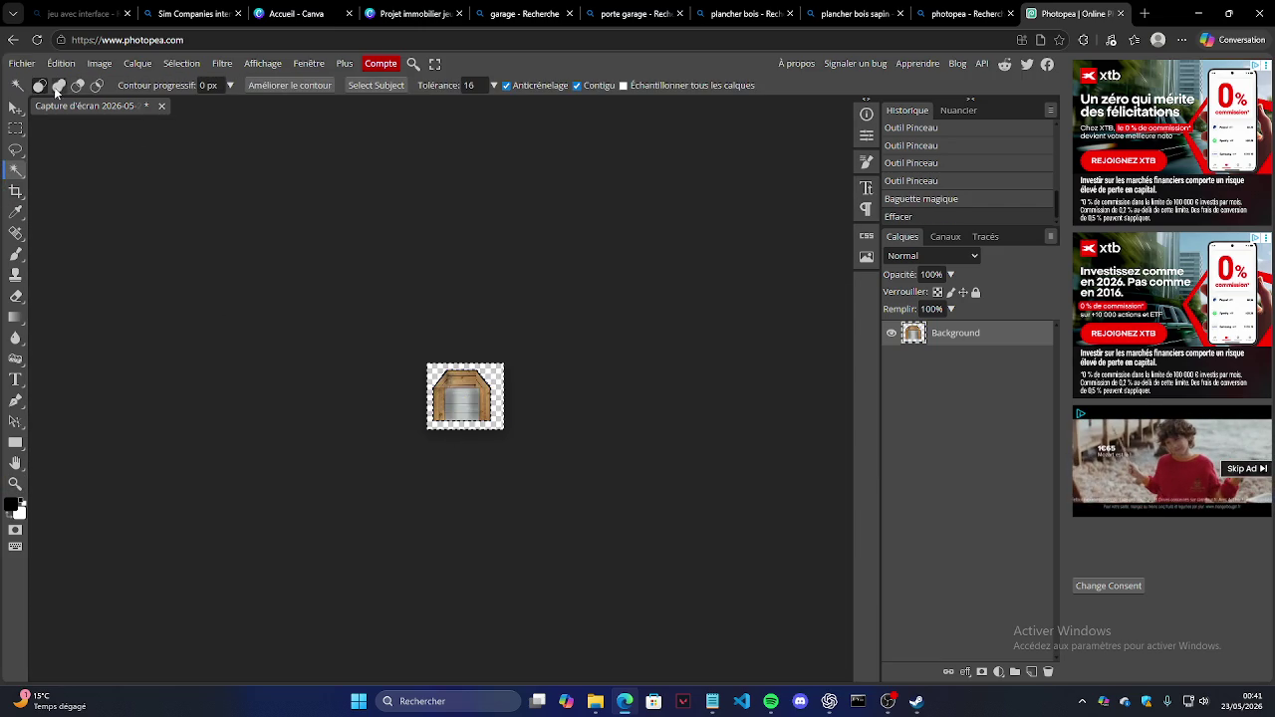
{"action": "left_click", "coordinate": [22, 66]}
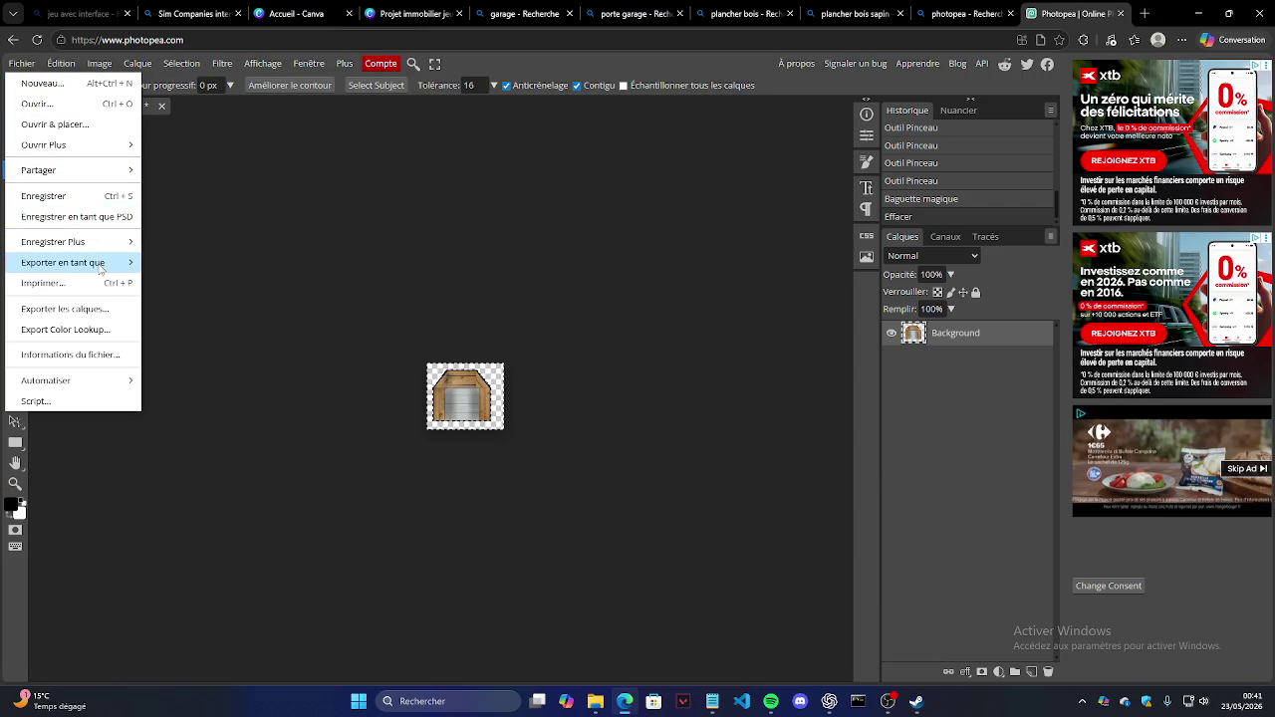
{"action": "mouse_move", "coordinate": [63, 263]}
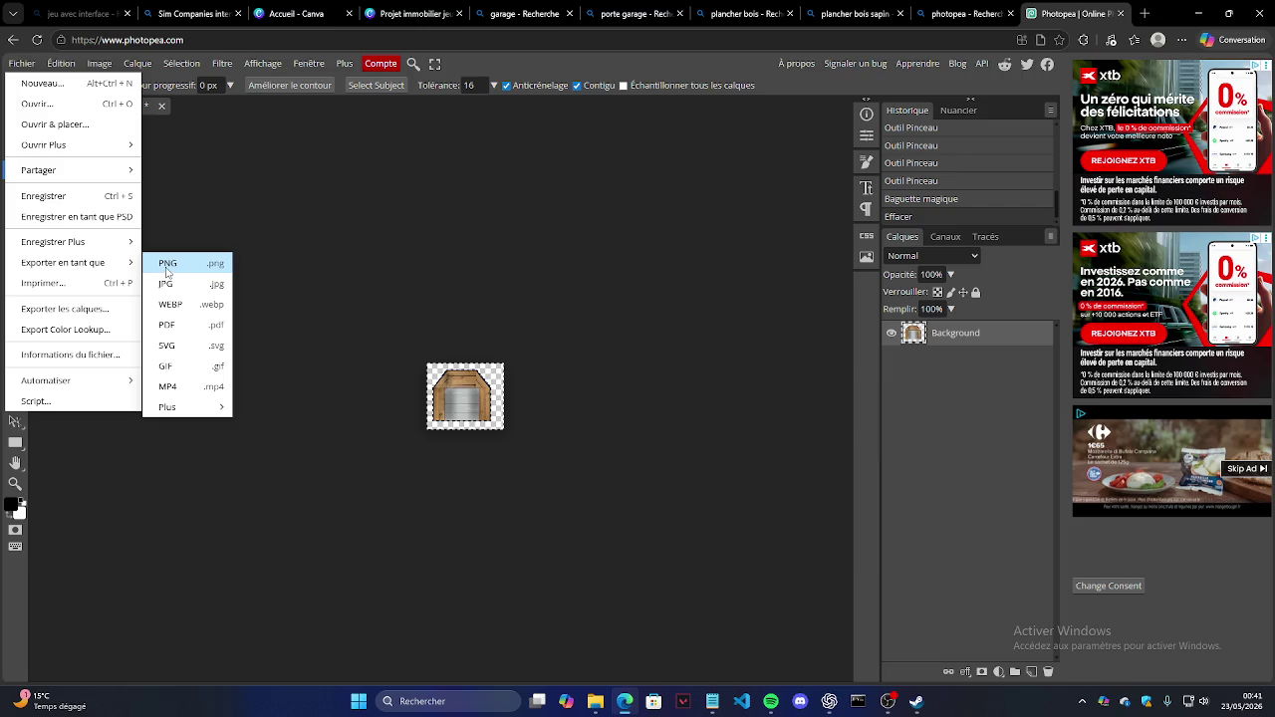
Step: Start a PNG export named Garage and correct the export height
{"action": "left_click", "coordinate": [169, 266]}
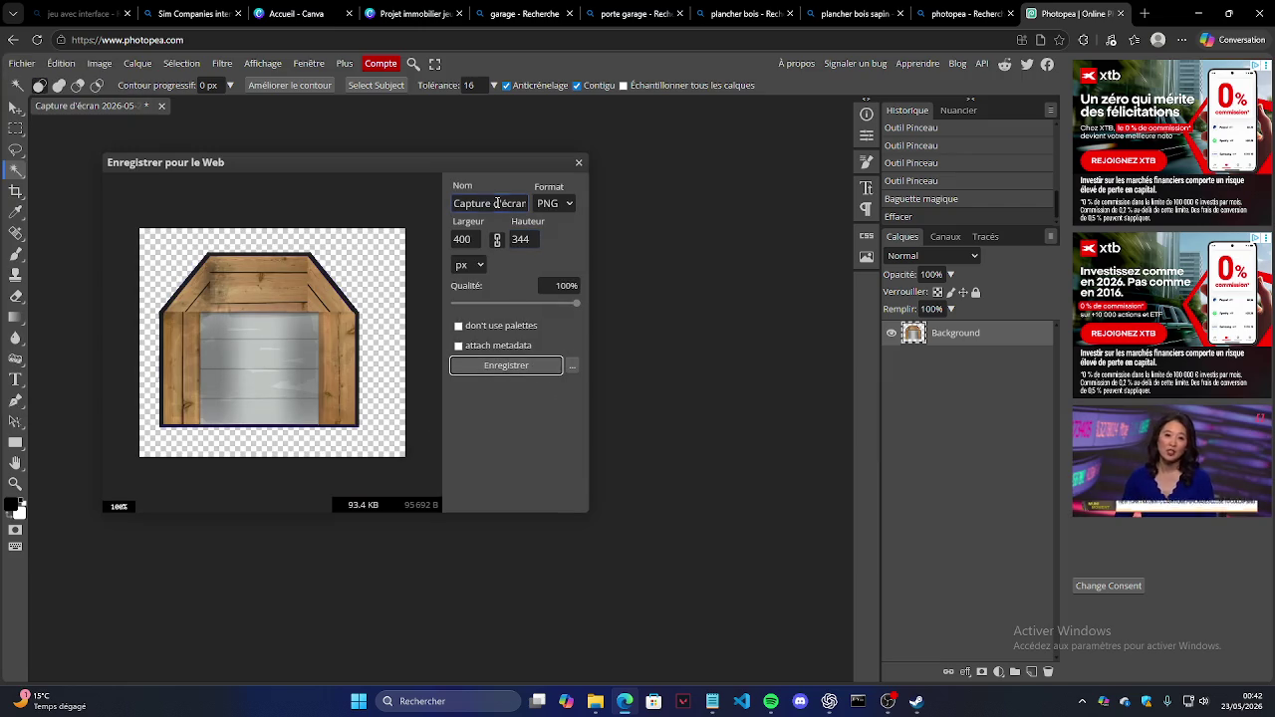
{"action": "left_click_drag", "start_coordinate": [448, 200], "coordinate": [545, 205]}
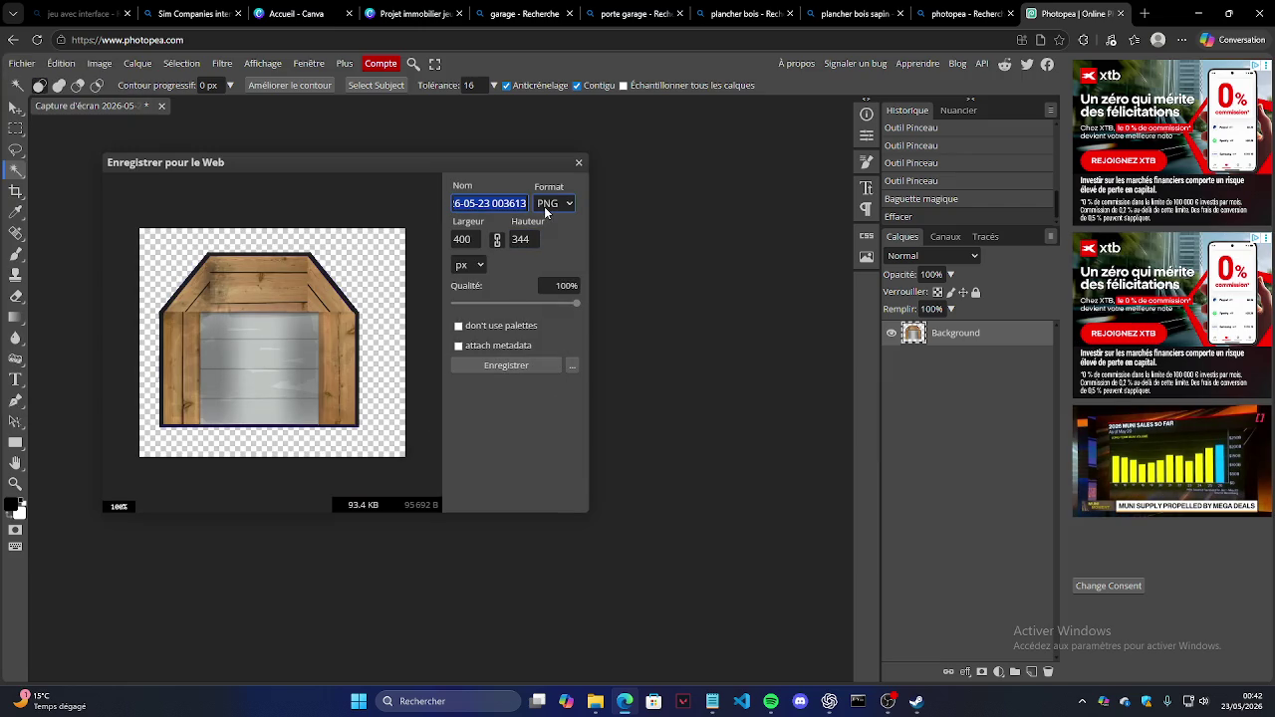
{"action": "type", "text": "Garage"}
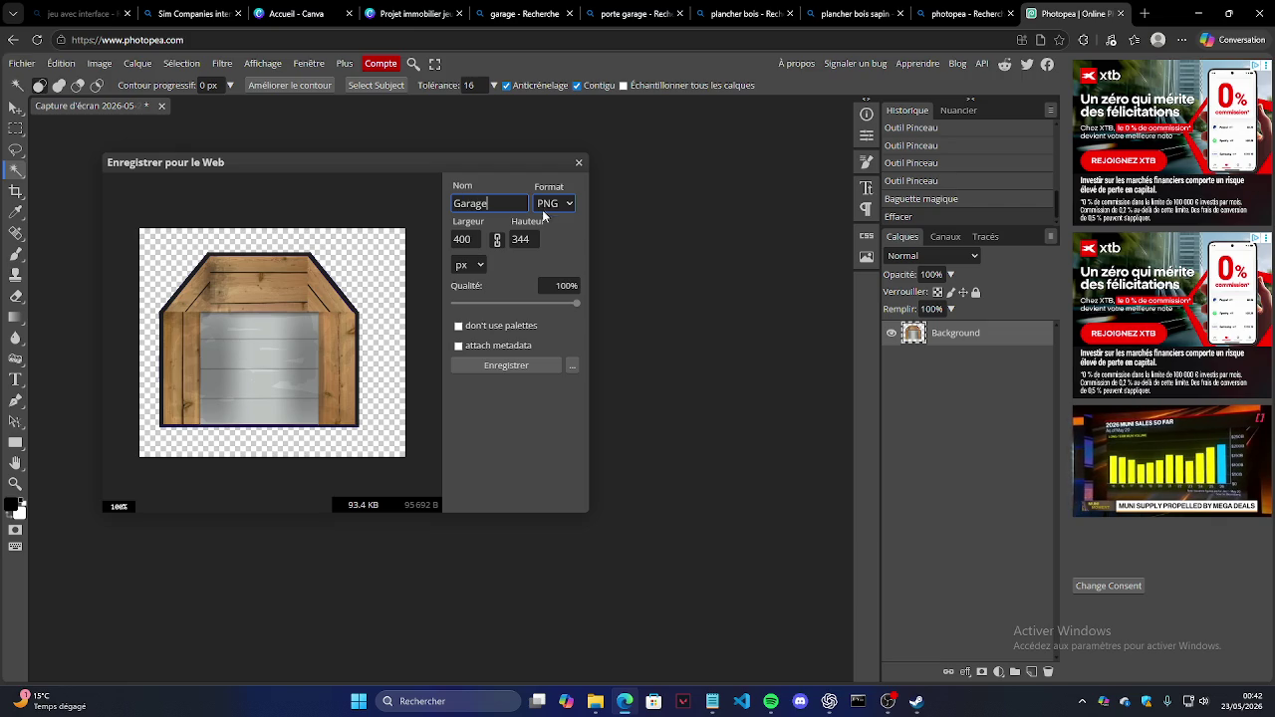
{"action": "left_click", "coordinate": [566, 205]}
{"action": "left_click", "coordinate": [533, 243]}
{"action": "type", "text": "4000"}
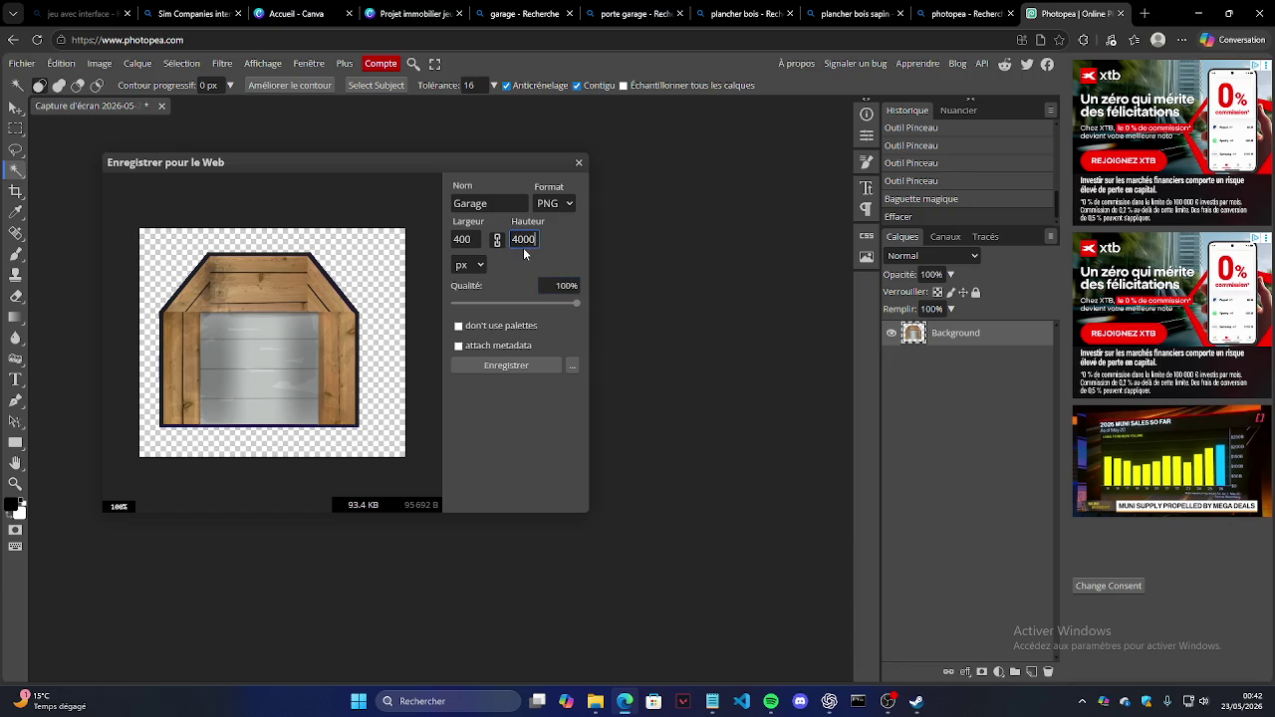
{"action": "key", "text": "BackSpace"}
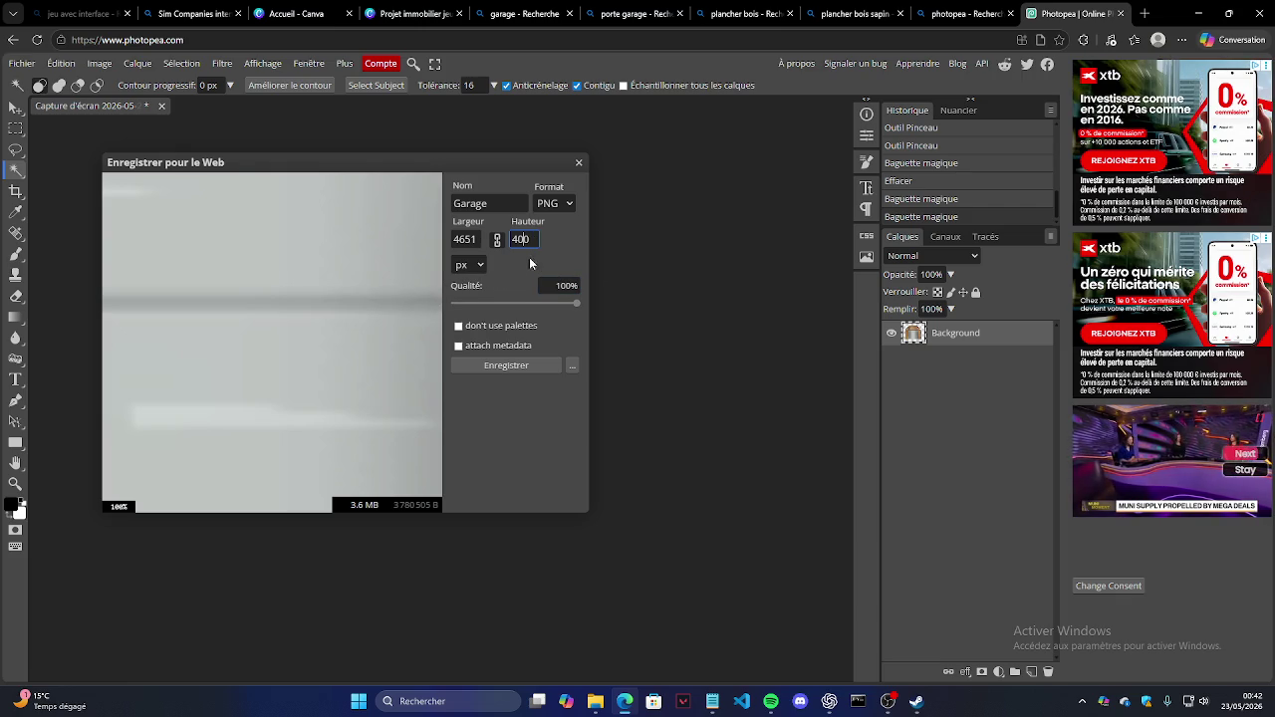
{"action": "left_click", "coordinate": [504, 243]}
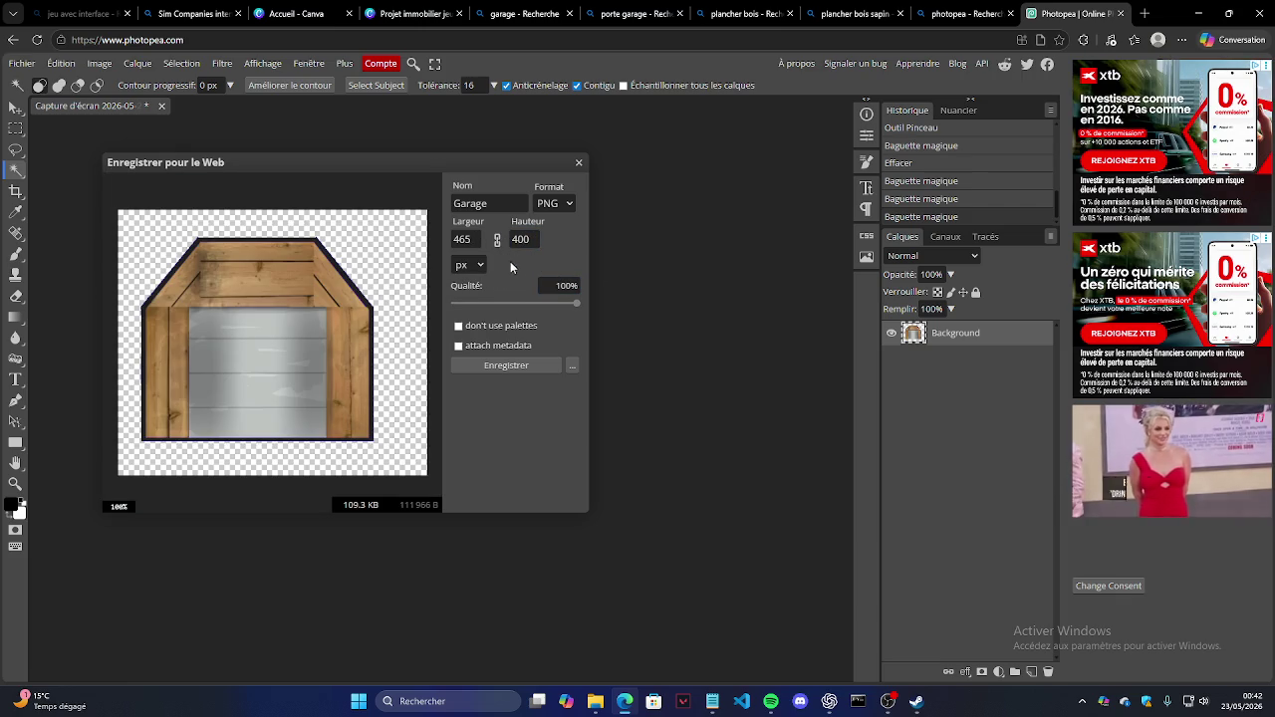
Step: Lower the export quality, keep the size at 465×400 px, and save Garage.png
{"action": "left_click_drag", "start_coordinate": [406, 297], "coordinate": [320, 287]}
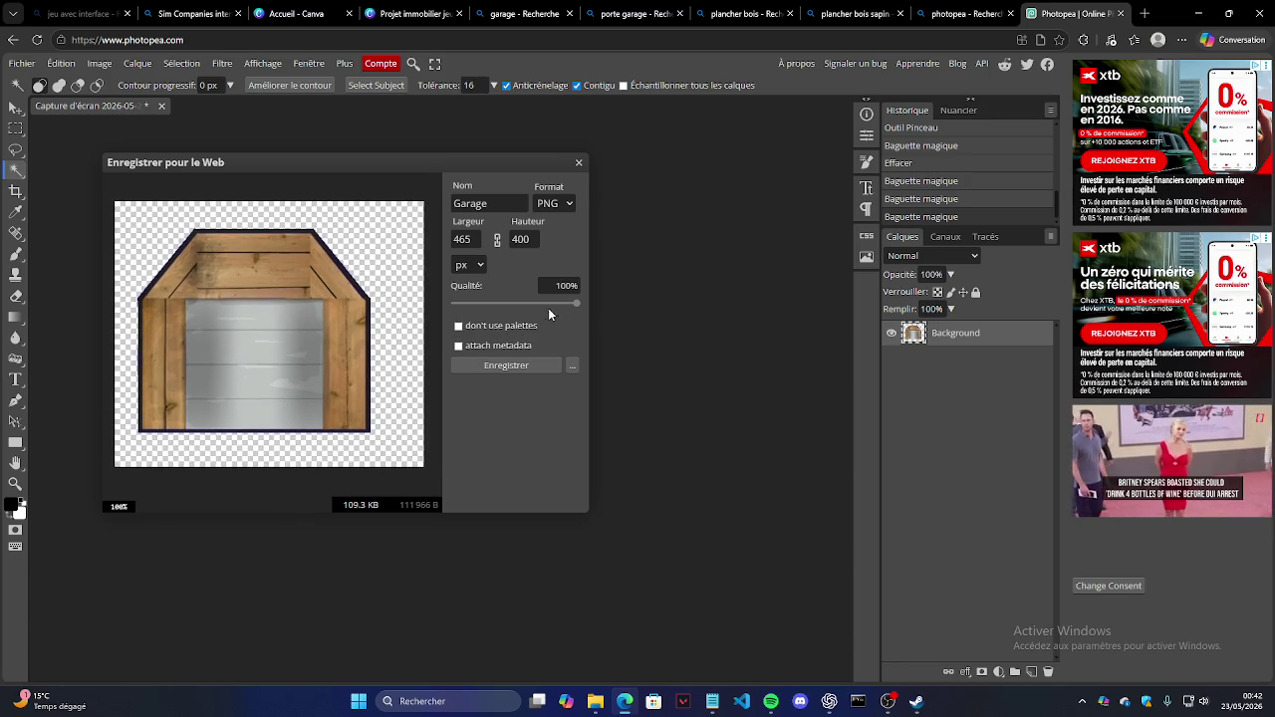
{"action": "left_click_drag", "start_coordinate": [569, 305], "coordinate": [506, 308]}
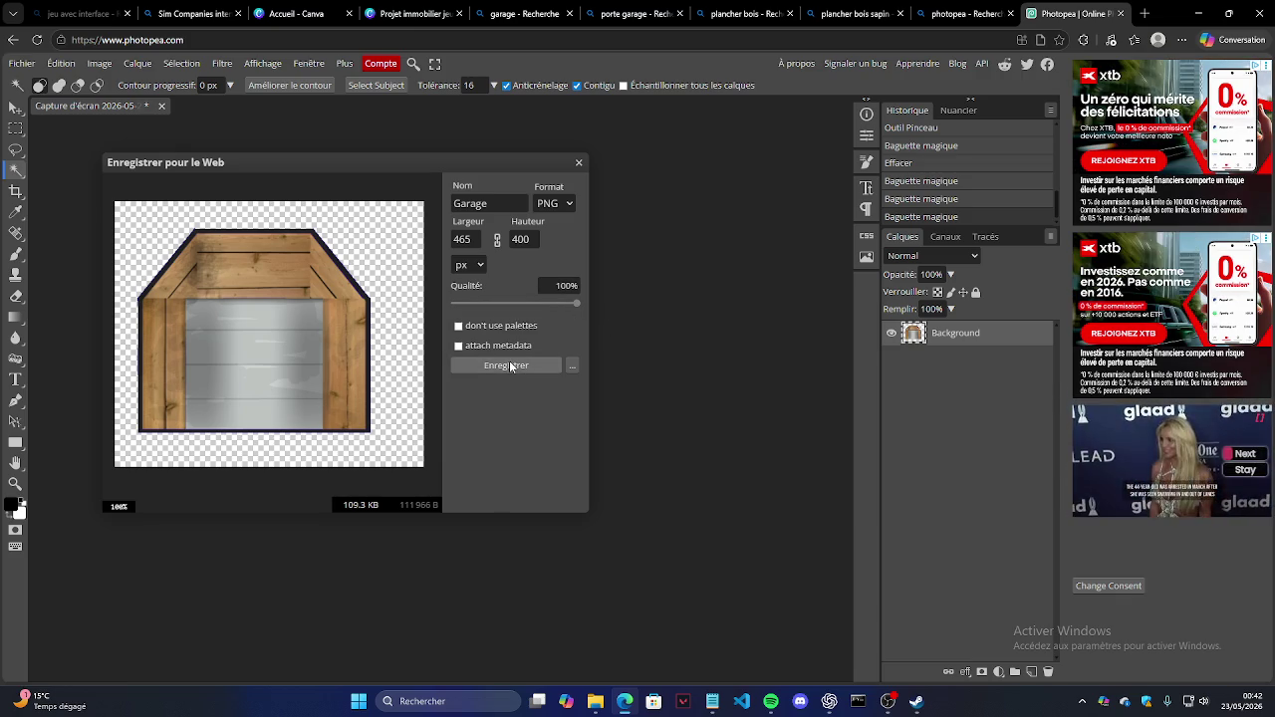
{"action": "left_click", "coordinate": [477, 265]}
{"action": "left_click", "coordinate": [478, 267]}
{"action": "left_click", "coordinate": [477, 247]}
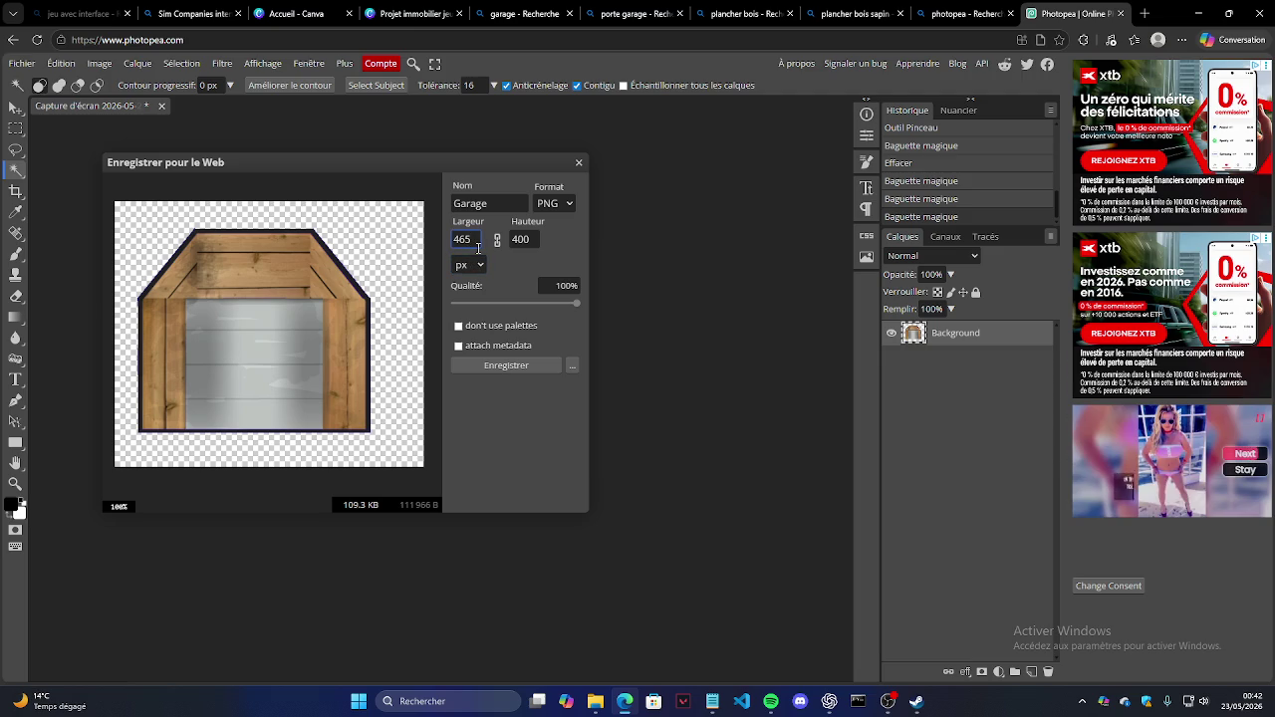
{"action": "type", "text": "400"}
{"action": "key", "text": "Return"}
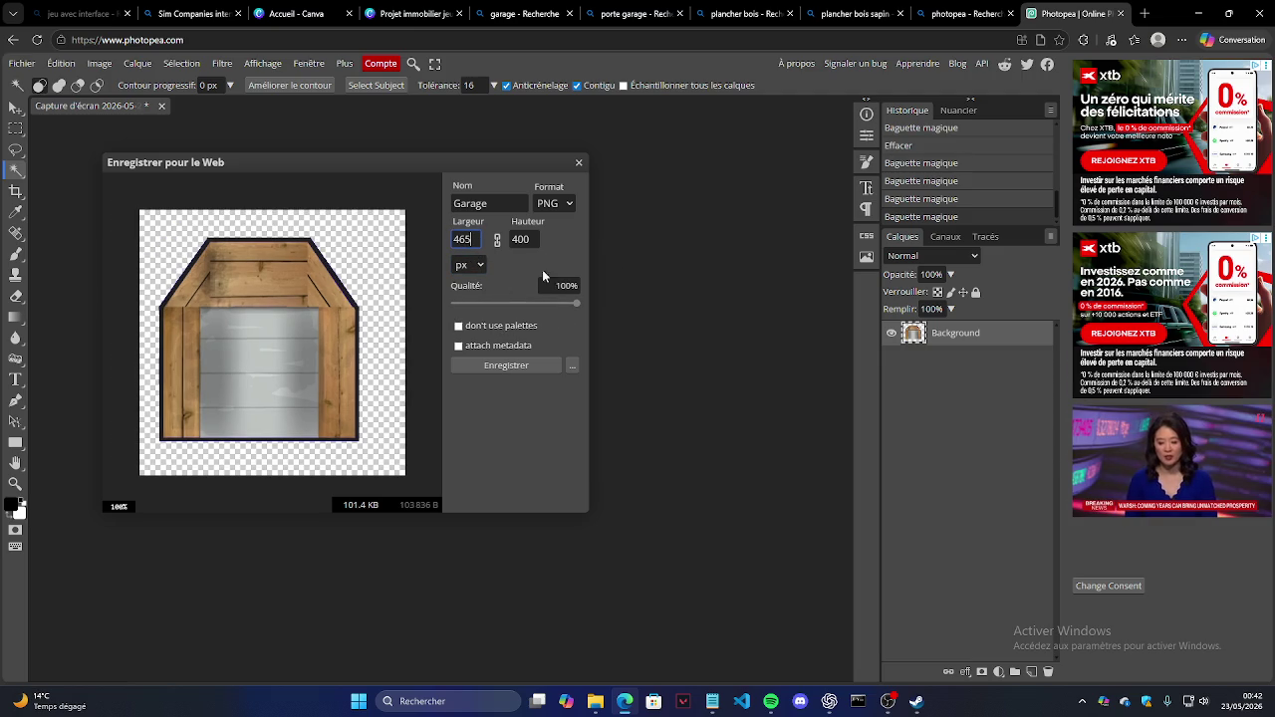
{"action": "key", "text": "Return"}
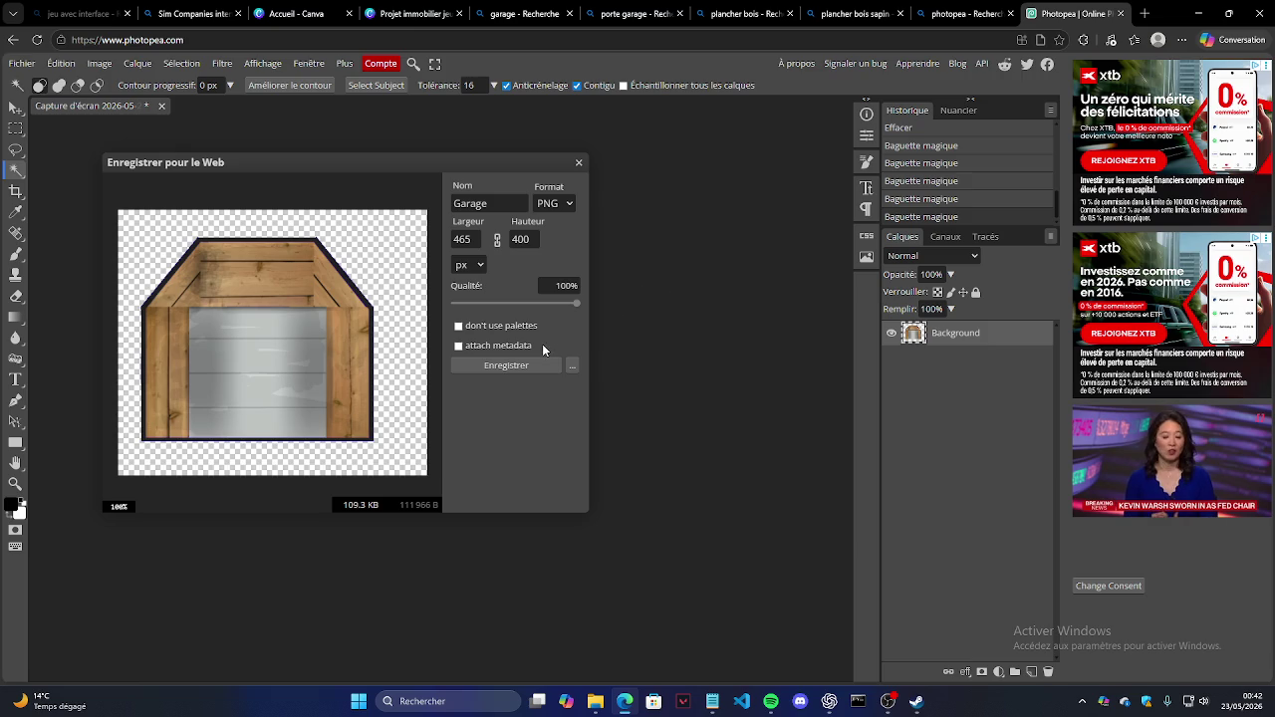
{"action": "left_click", "coordinate": [534, 363]}
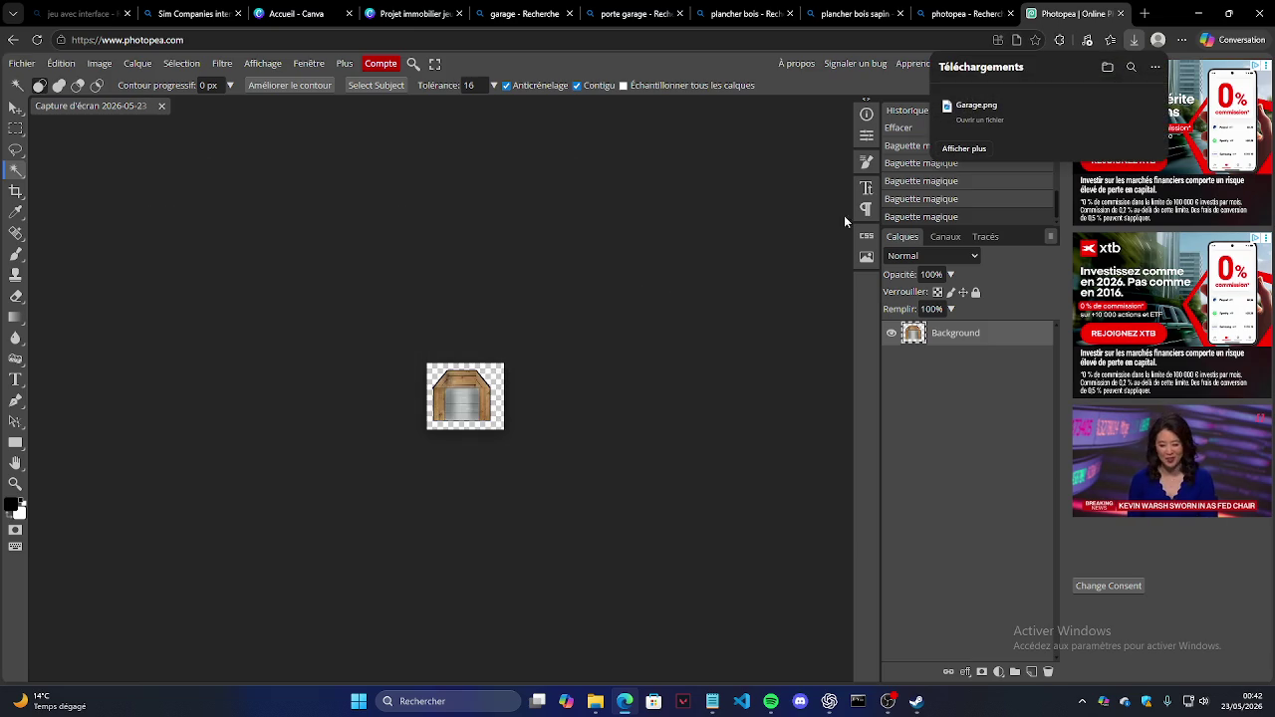
Step: Move Garage.png from Téléchargements into Projet Jeu Immobilier, verify it, and close Explorer
{"action": "left_click", "coordinate": [595, 702]}
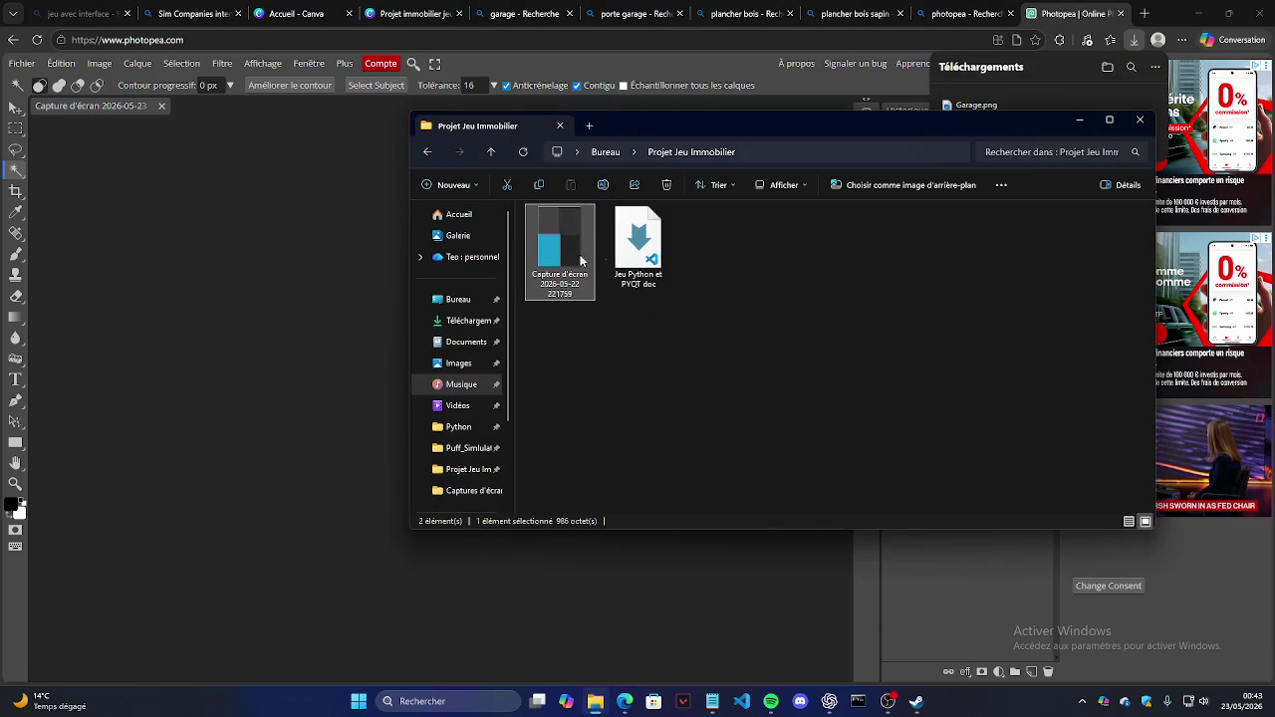
{"action": "left_click", "coordinate": [469, 319]}
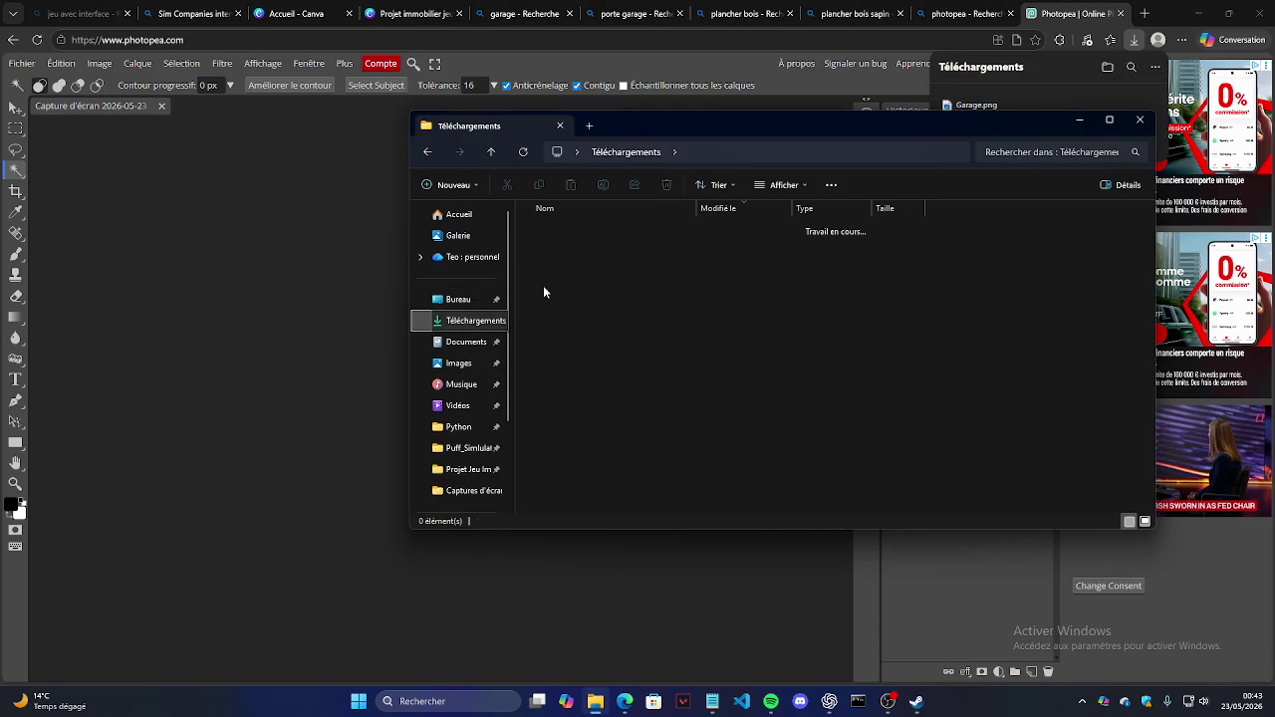
{"action": "left_click_drag", "start_coordinate": [565, 248], "coordinate": [466, 472]}
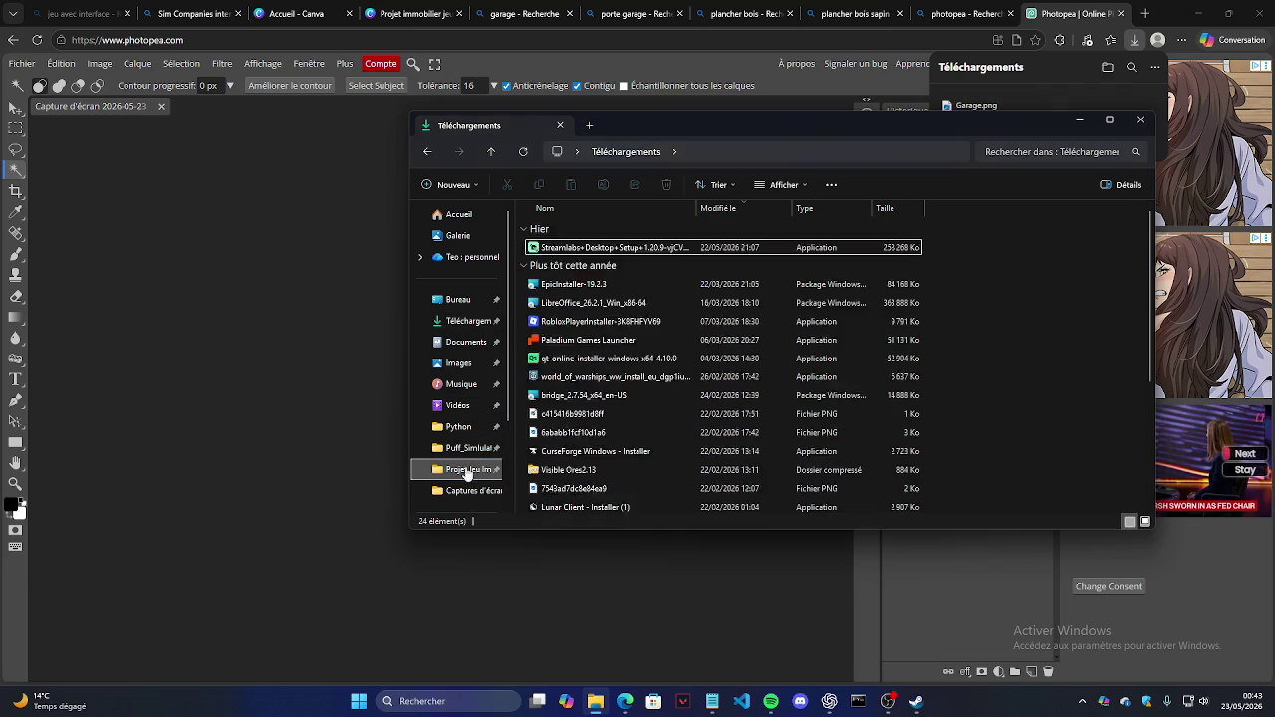
{"action": "left_click", "coordinate": [466, 472]}
{"action": "left_click", "coordinate": [702, 249]}
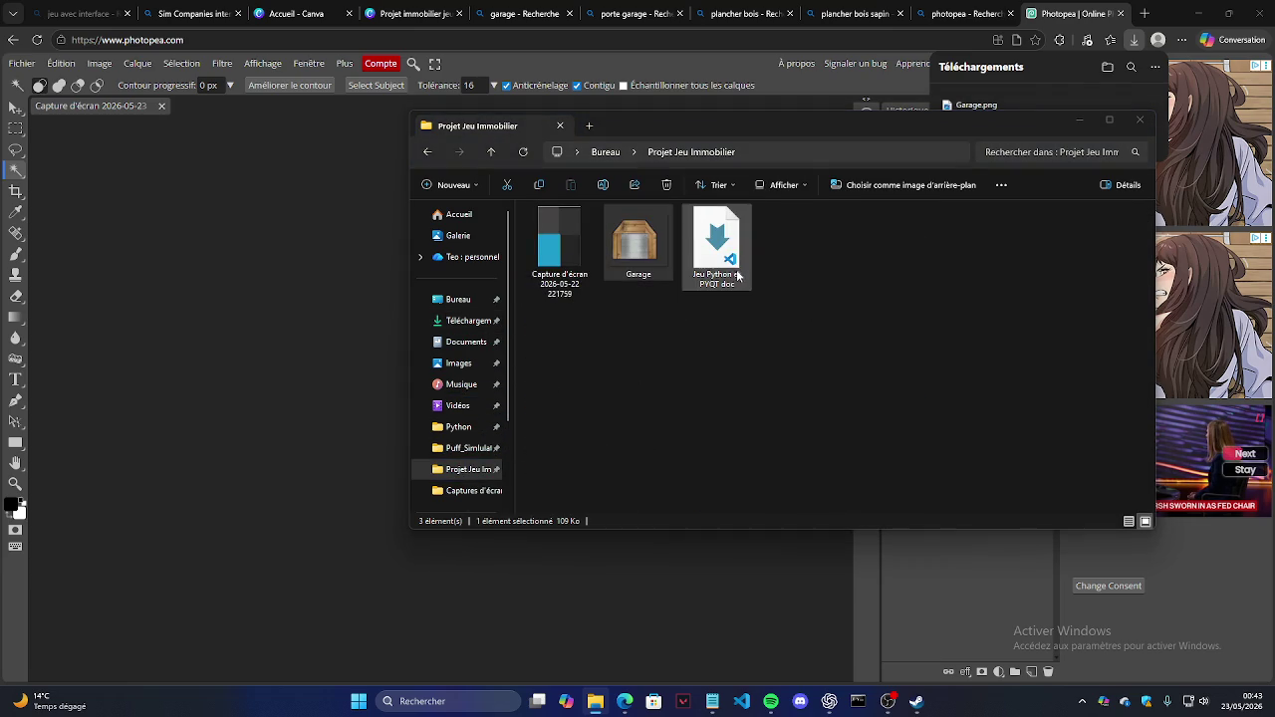
{"action": "left_click", "coordinate": [1140, 127]}
{"action": "left_click", "coordinate": [498, 426]}
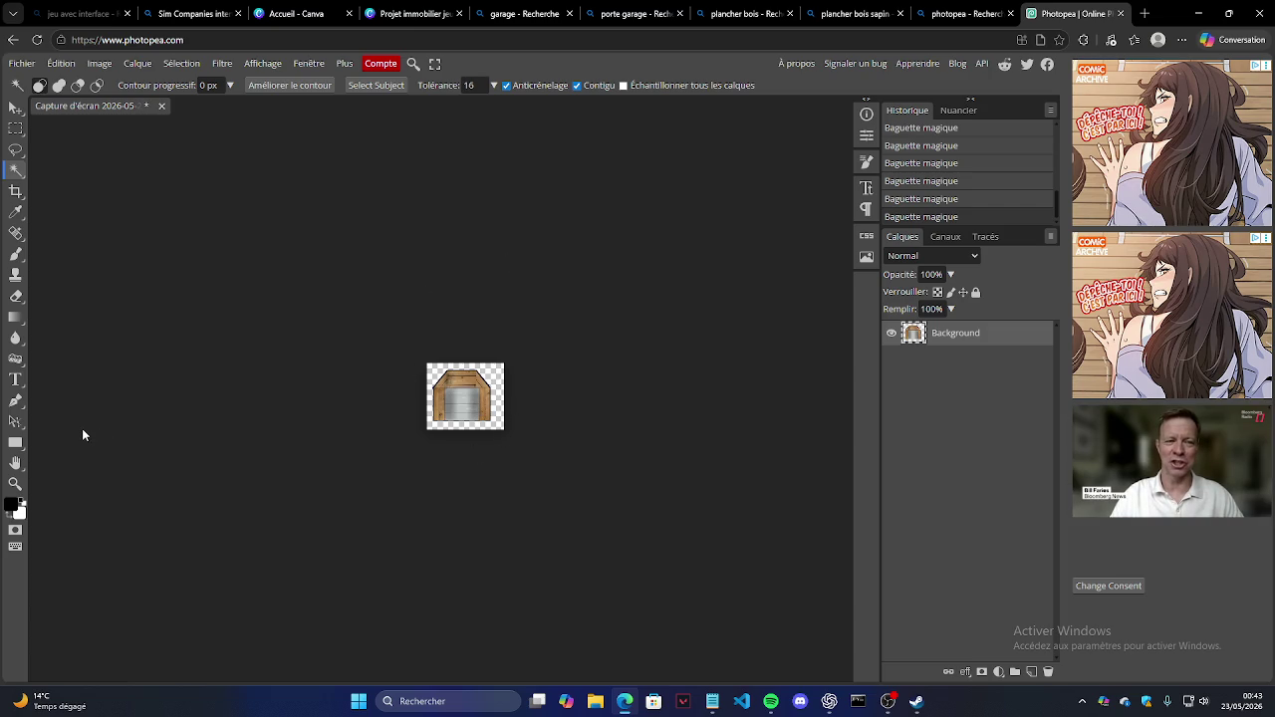
Step: Close Photopea (confirming Quitter) plus the plancher bois, plancher bois sapin and porte garage tabs
{"action": "left_click", "coordinate": [1119, 13]}
{"action": "left_click", "coordinate": [701, 136]}
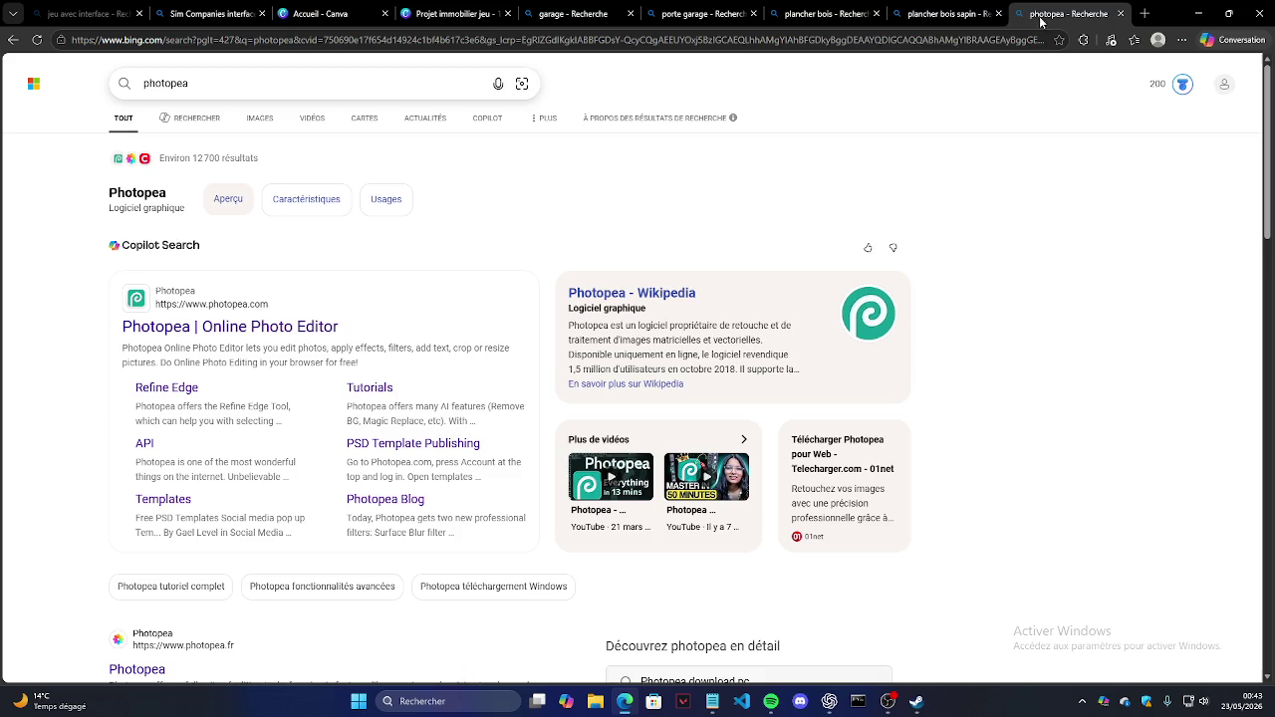
{"action": "left_click", "coordinate": [721, 10]}
{"action": "left_click", "coordinate": [787, 13]}
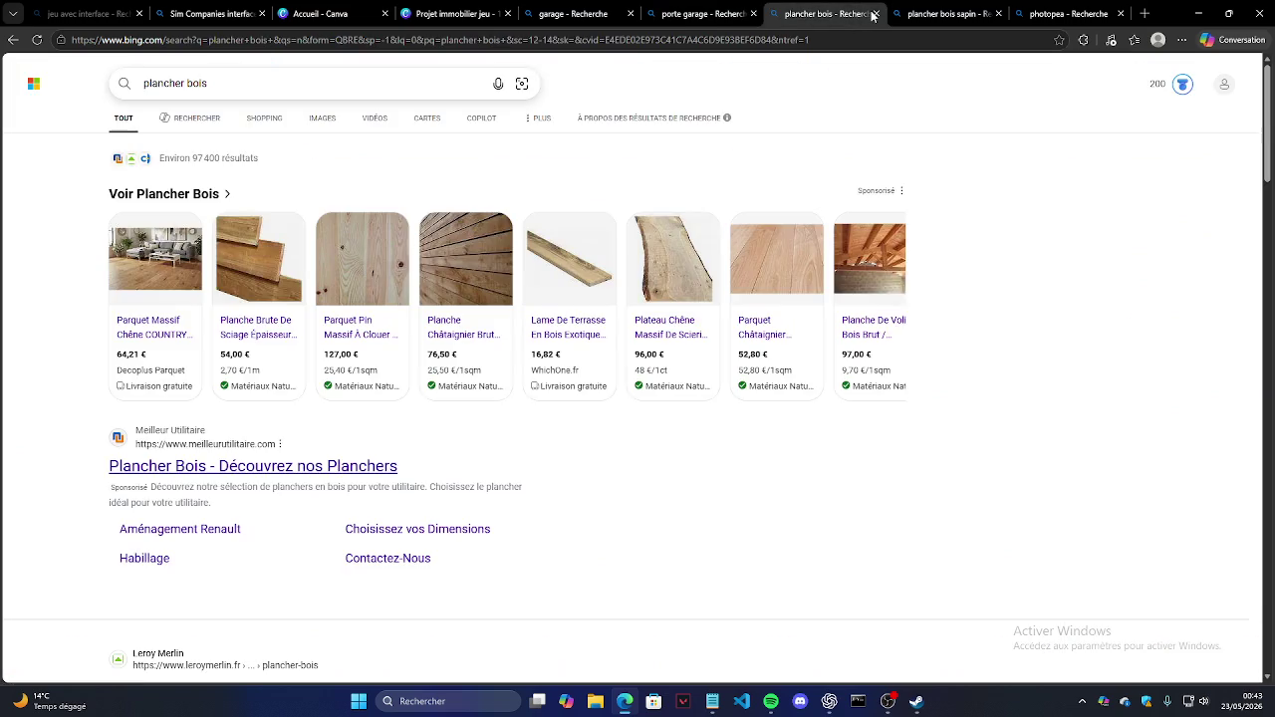
{"action": "key", "text": "ctrl+w"}
{"action": "key", "text": "ctrl+w"}
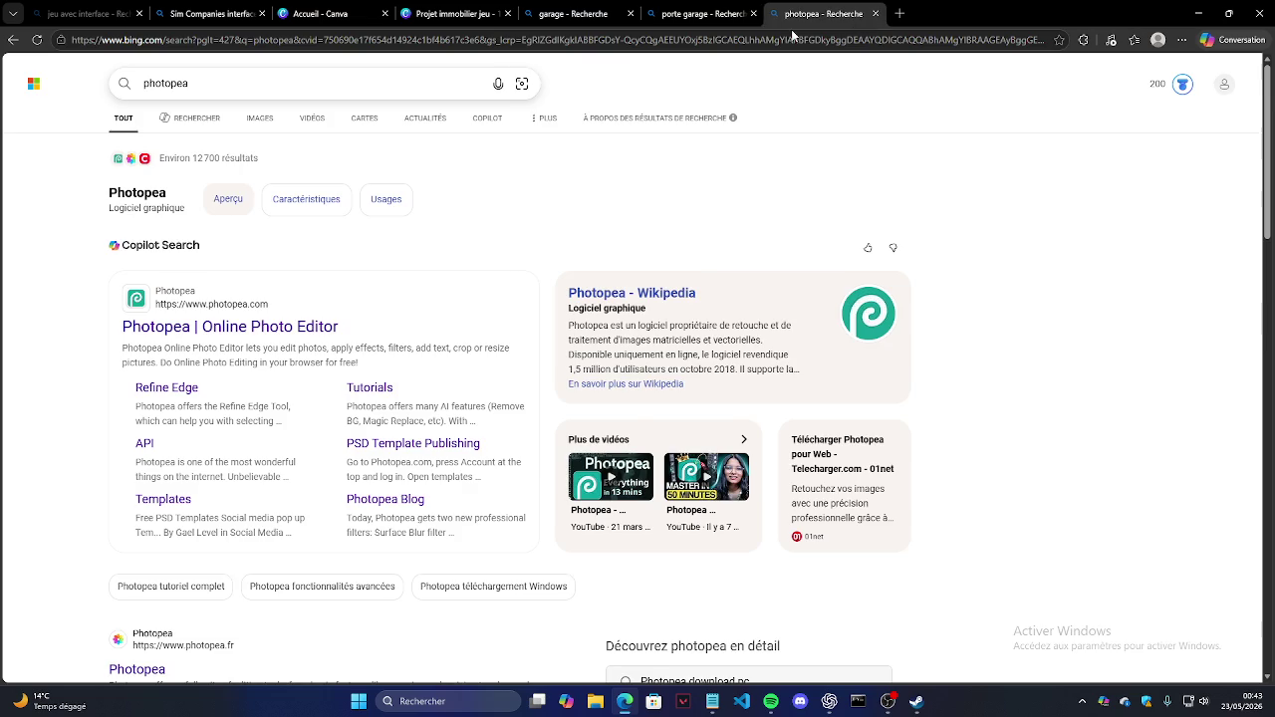
{"action": "left_click", "coordinate": [730, 13]}
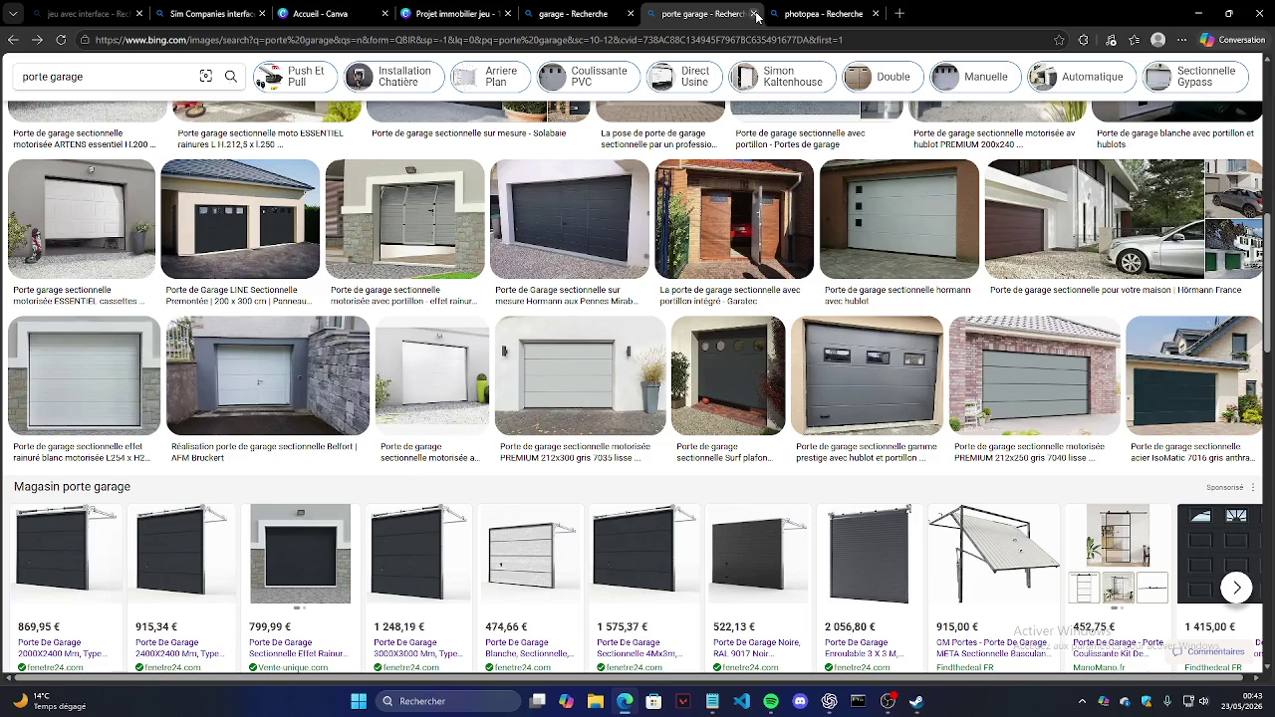
{"action": "left_click", "coordinate": [756, 14]}
{"action": "left_click", "coordinate": [572, 13]}
{"action": "left_click", "coordinate": [324, 13]}
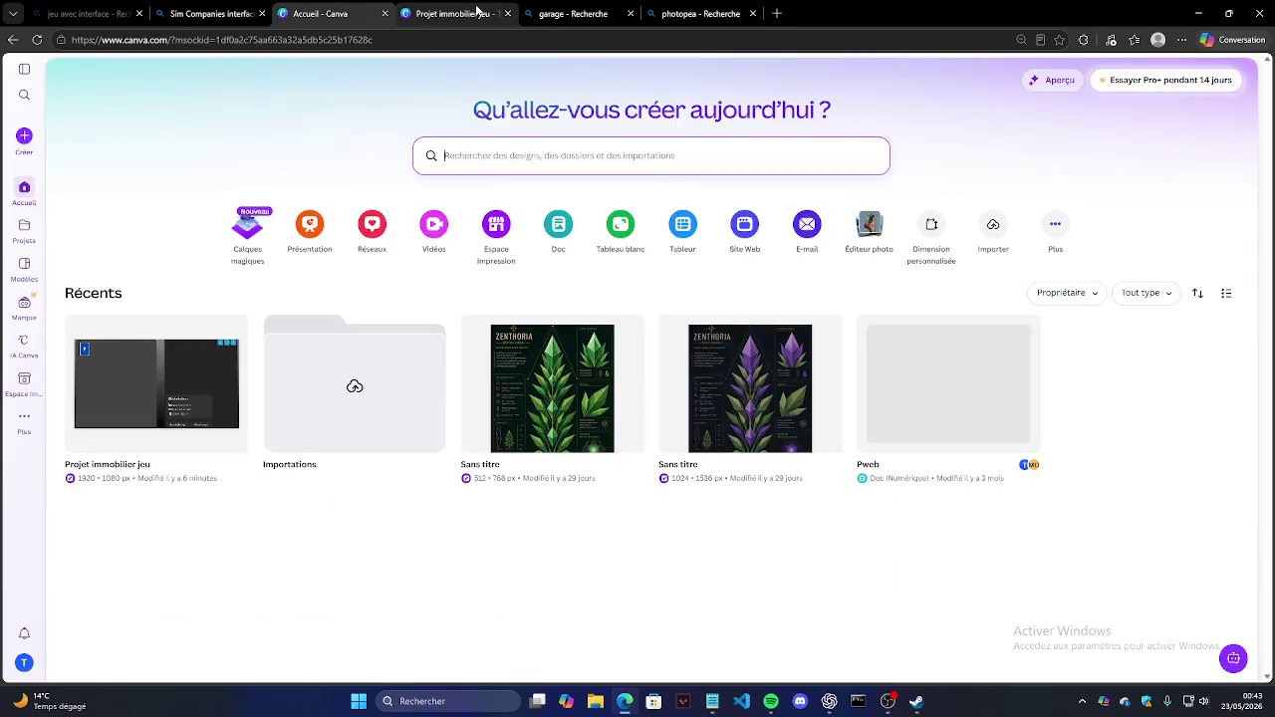
{"action": "left_click", "coordinate": [480, 12]}
Step: Delete the garage roof, the right wood plank and the grey door panel
{"action": "left_click_drag", "start_coordinate": [521, 300], "coordinate": [810, 508]}
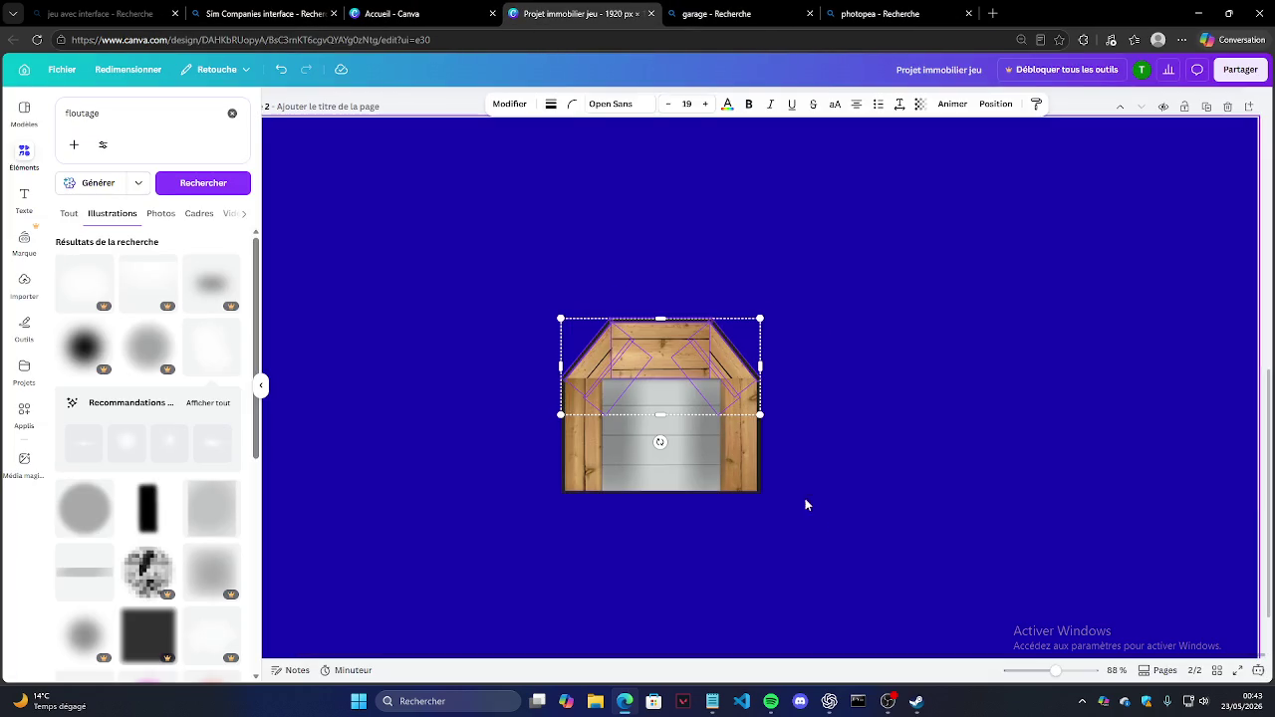
{"action": "key", "text": "Delete"}
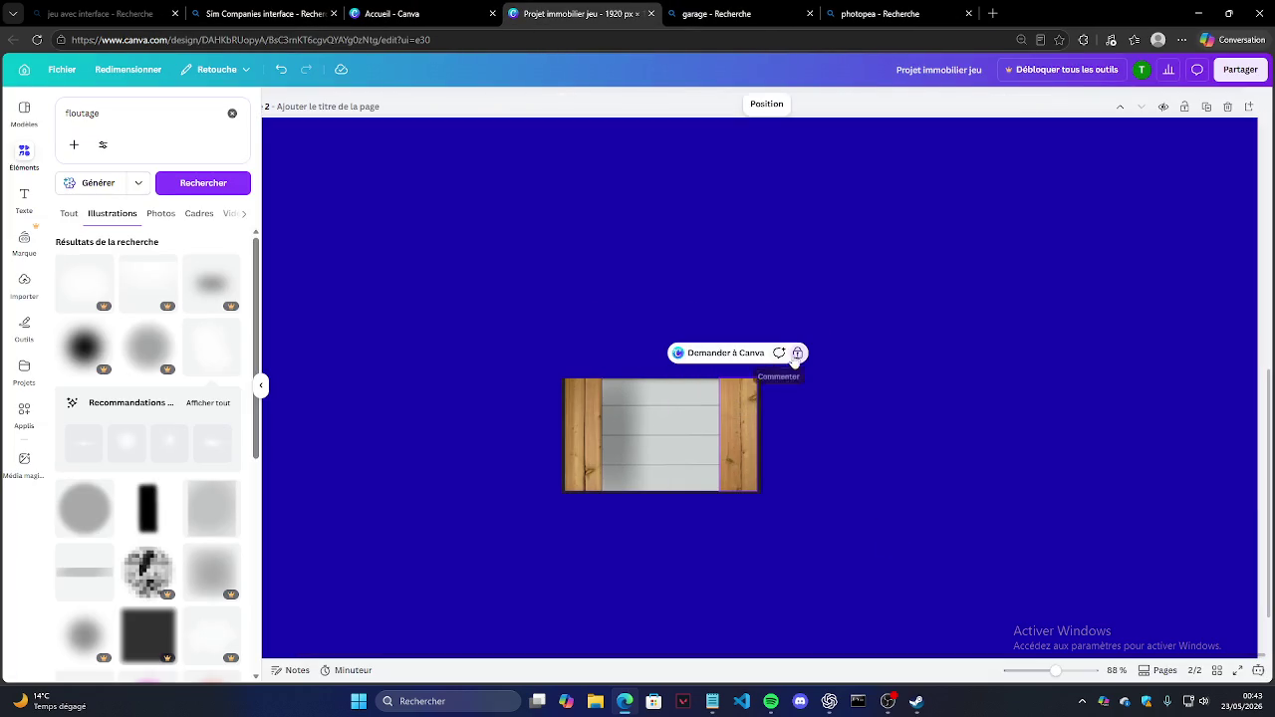
{"action": "left_click", "coordinate": [742, 398]}
{"action": "key", "text": "Delete"}
{"action": "left_click", "coordinate": [742, 418]}
{"action": "key", "text": "Delete"}
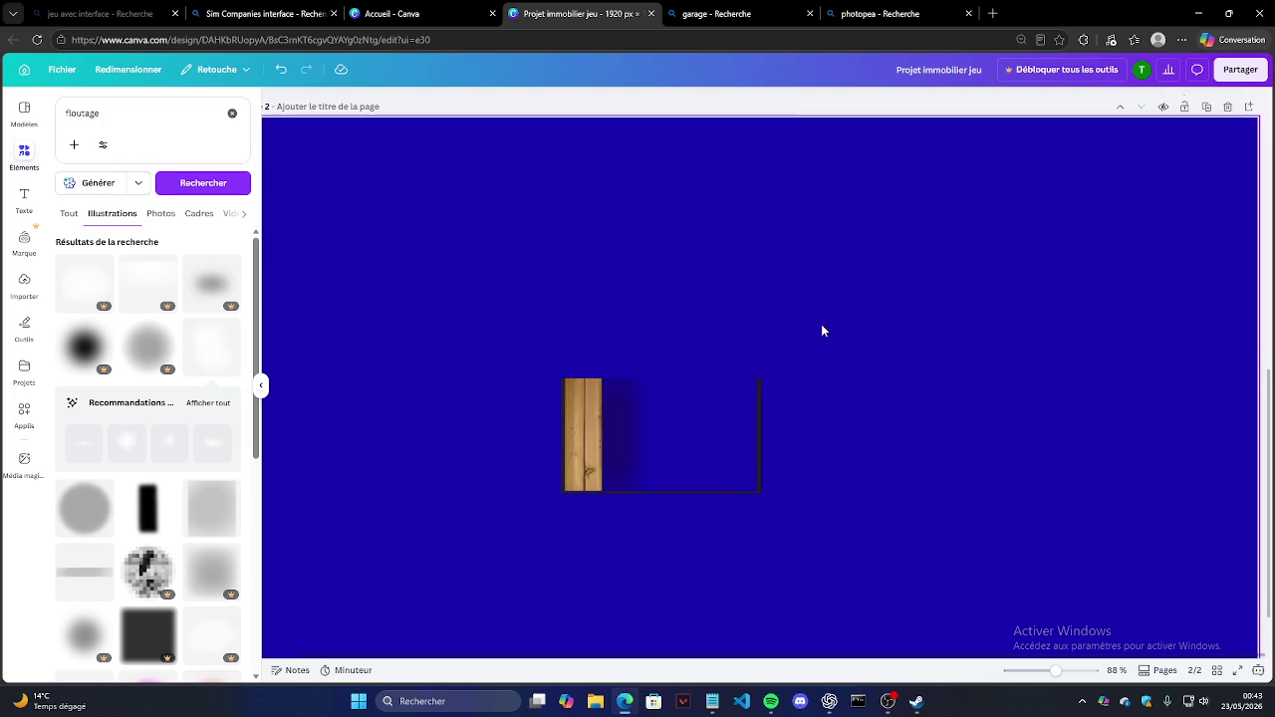
Step: Delete the old garage page, duplicate page 1, add a new page, then delete the duplicate
{"action": "scroll", "coordinate": [807, 317], "scroll_direction": "down", "scroll_amount": 3}
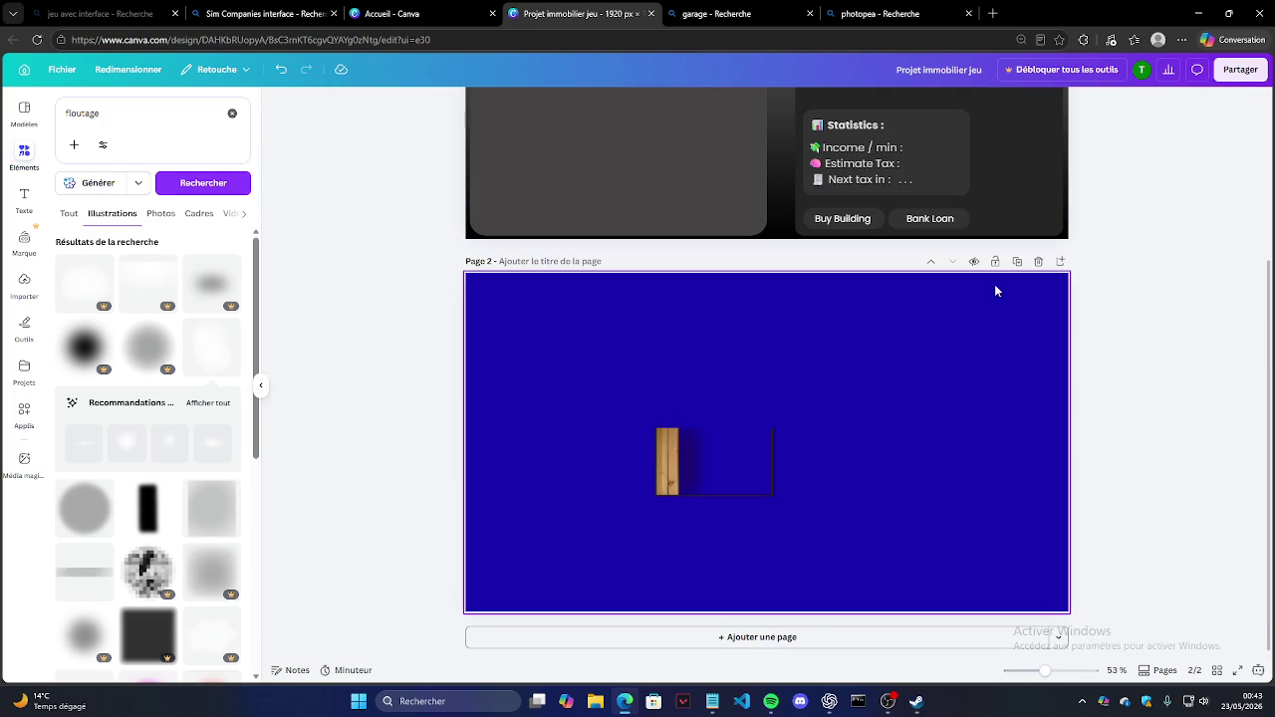
{"action": "left_click", "coordinate": [1038, 261]}
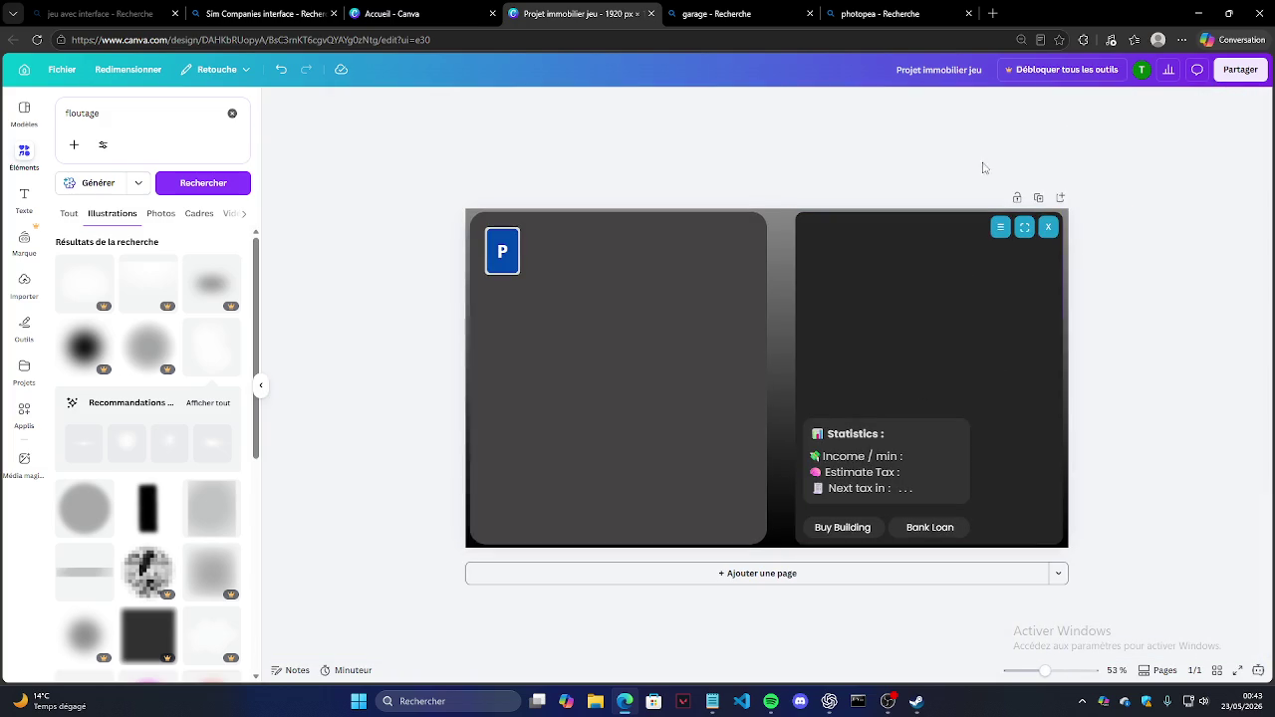
{"action": "left_click", "coordinate": [1038, 197]}
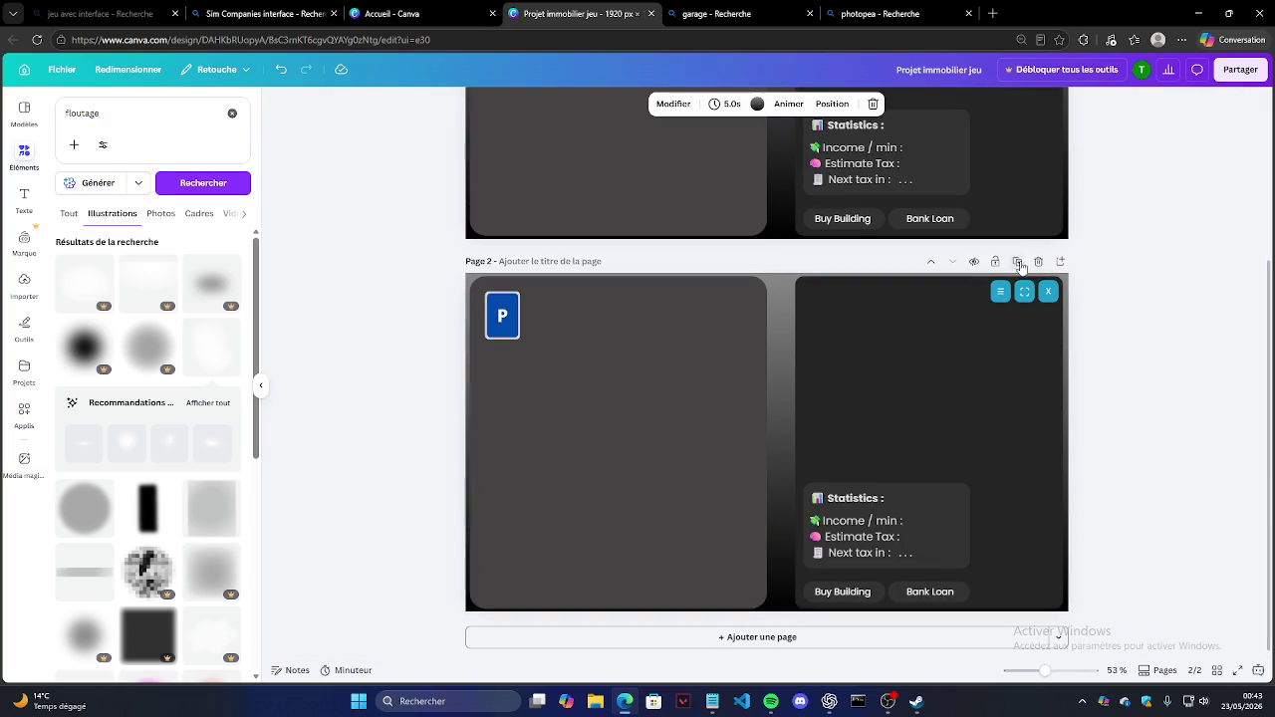
{"action": "left_click", "coordinate": [1058, 261]}
{"action": "scroll", "coordinate": [1041, 249], "scroll_direction": "up", "scroll_amount": 2}
{"action": "scroll", "coordinate": [1037, 235], "scroll_direction": "up", "scroll_amount": 2}
{"action": "left_click", "coordinate": [1038, 155]}
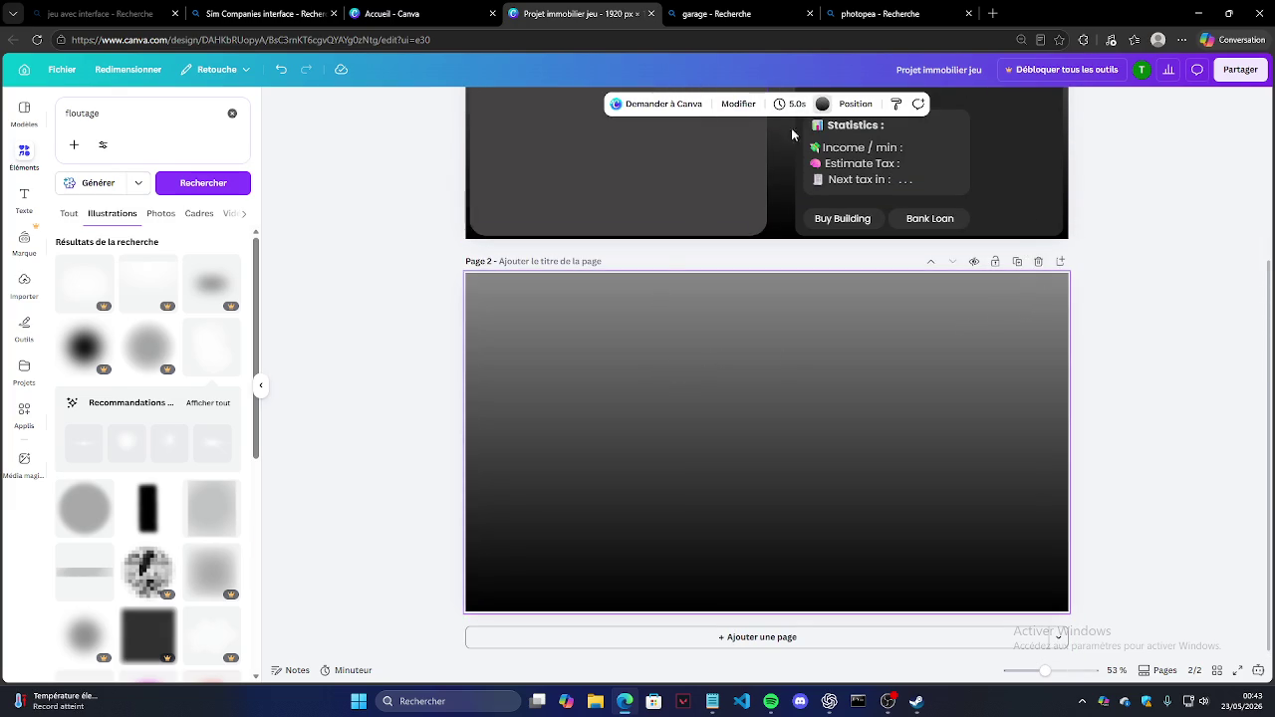
Step: Set page 2's background colour to black
{"action": "left_click", "coordinate": [821, 105]}
{"action": "left_click", "coordinate": [239, 344]}
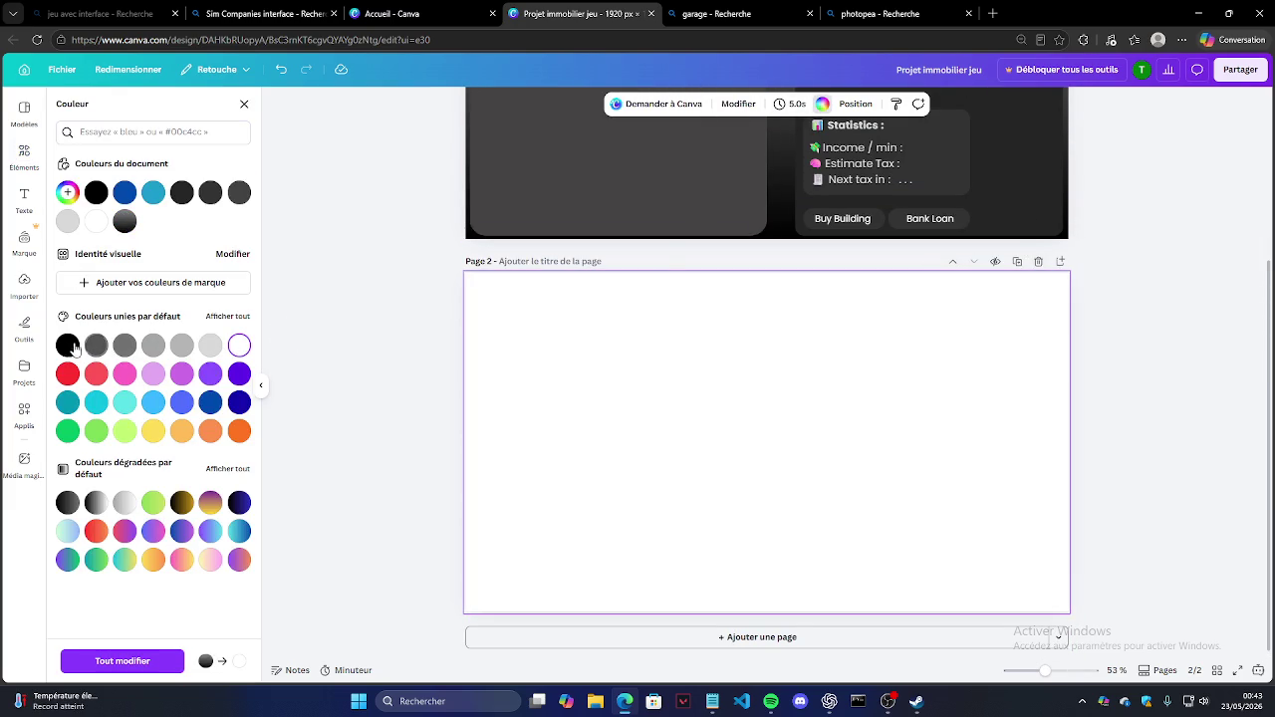
{"action": "left_click", "coordinate": [68, 345]}
{"action": "left_click", "coordinate": [619, 373]}
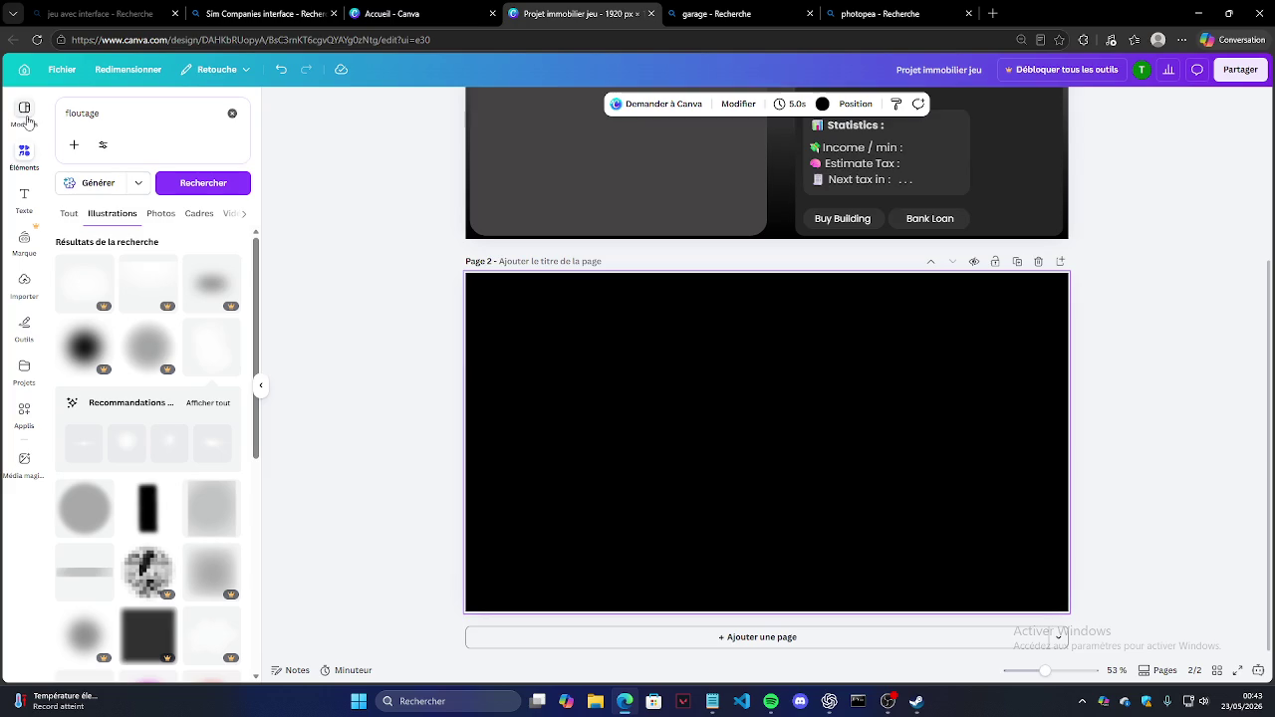
{"action": "scroll", "coordinate": [379, 256], "scroll_direction": "up", "scroll_amount": 2}
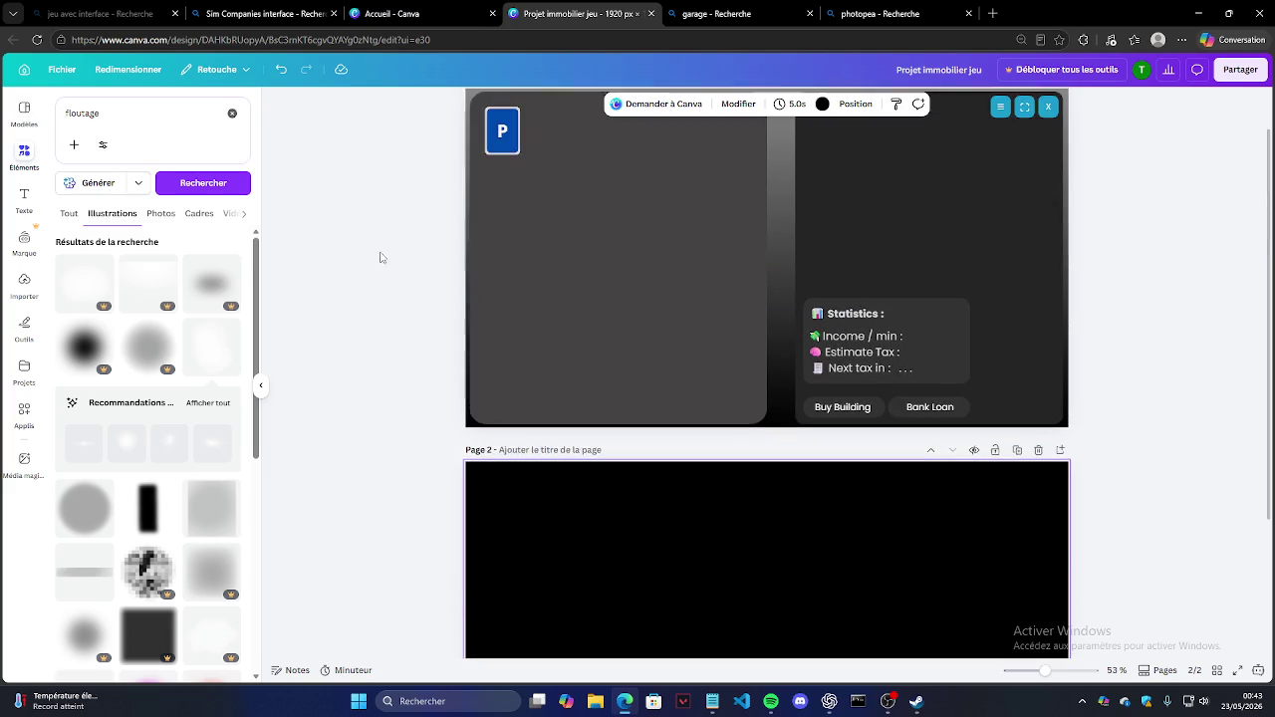
Step: Duplicate page 1's P badge twice and move the copies onto page 2
{"action": "left_click", "coordinate": [502, 141]}
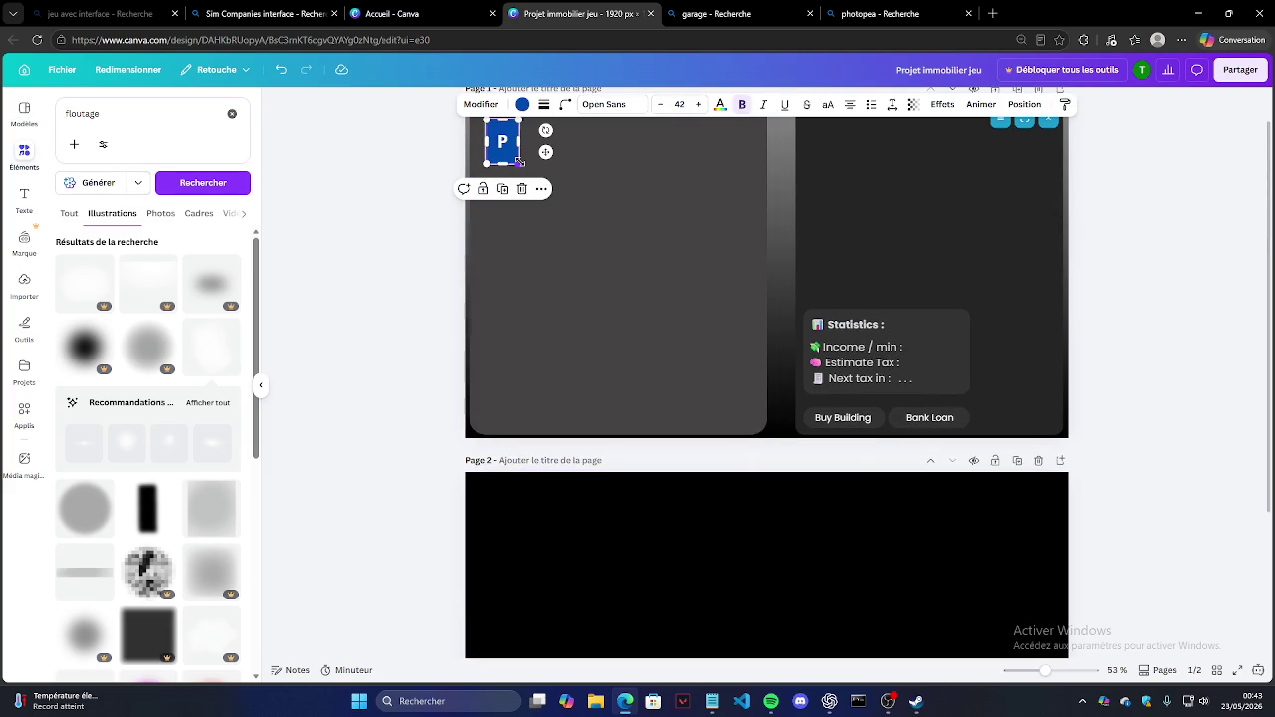
{"action": "left_click", "coordinate": [511, 189]}
{"action": "left_click_drag", "start_coordinate": [518, 160], "coordinate": [663, 557]}
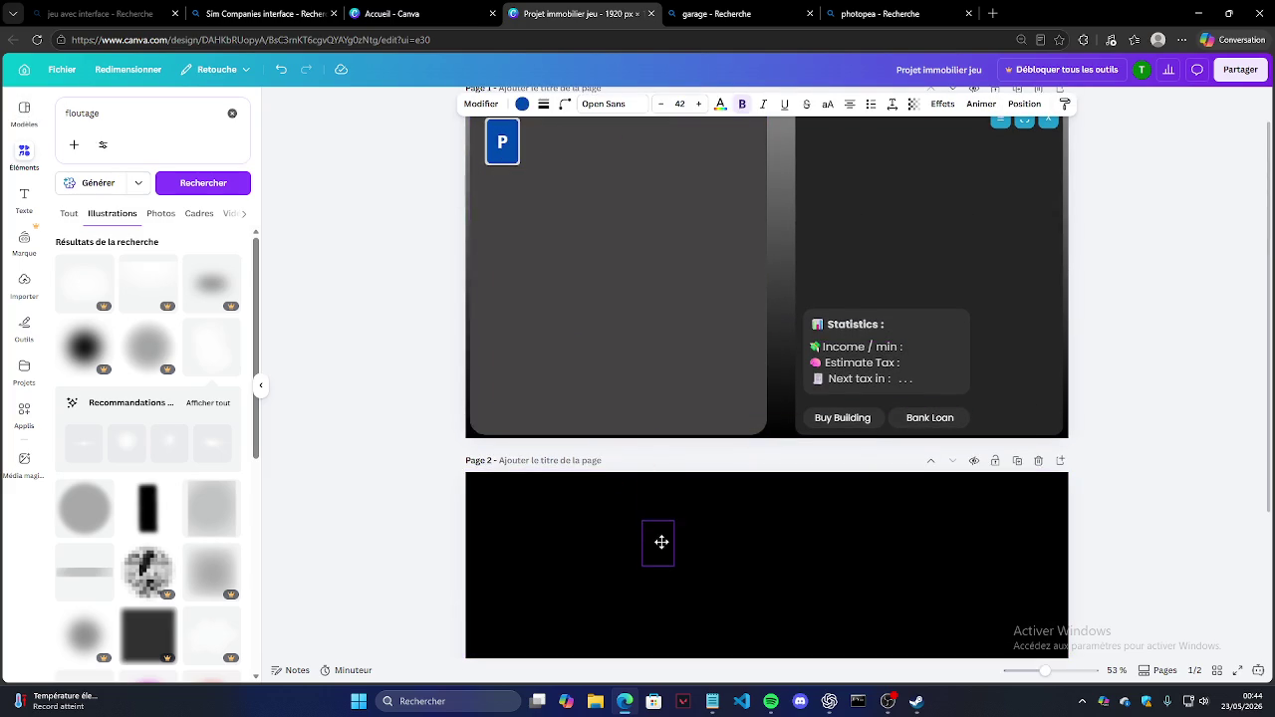
{"action": "left_click", "coordinate": [513, 164]}
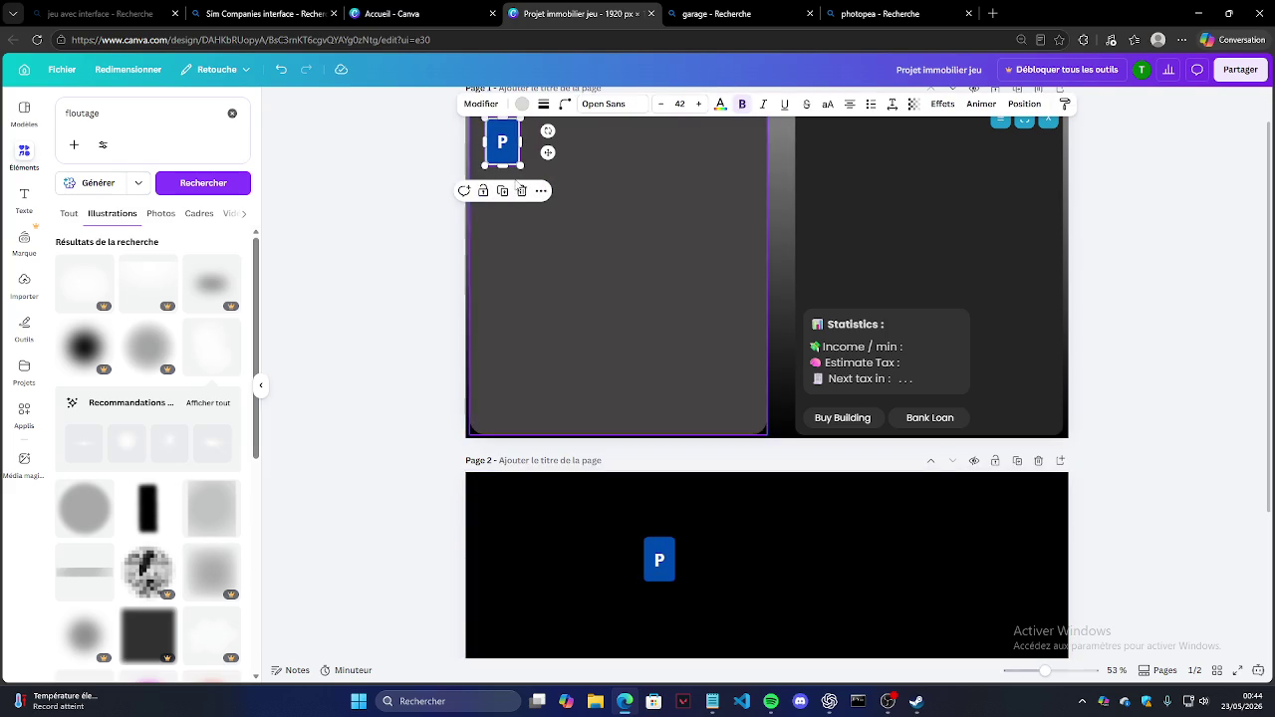
{"action": "left_click", "coordinate": [510, 192]}
{"action": "left_click_drag", "start_coordinate": [504, 146], "coordinate": [669, 523]}
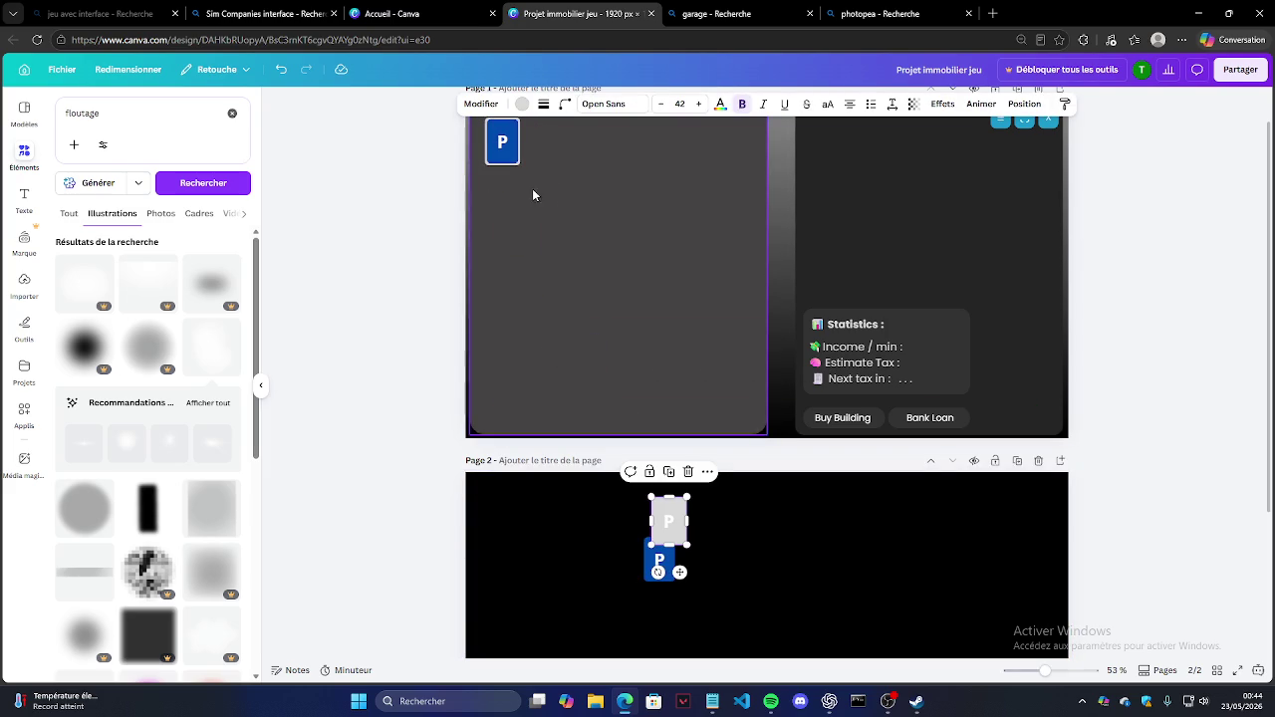
Step: Deselect page 1's P card and move the grey P card beside the blue one
{"action": "left_click", "coordinate": [505, 162]}
{"action": "left_click_drag", "start_coordinate": [570, 196], "coordinate": [470, 114]}
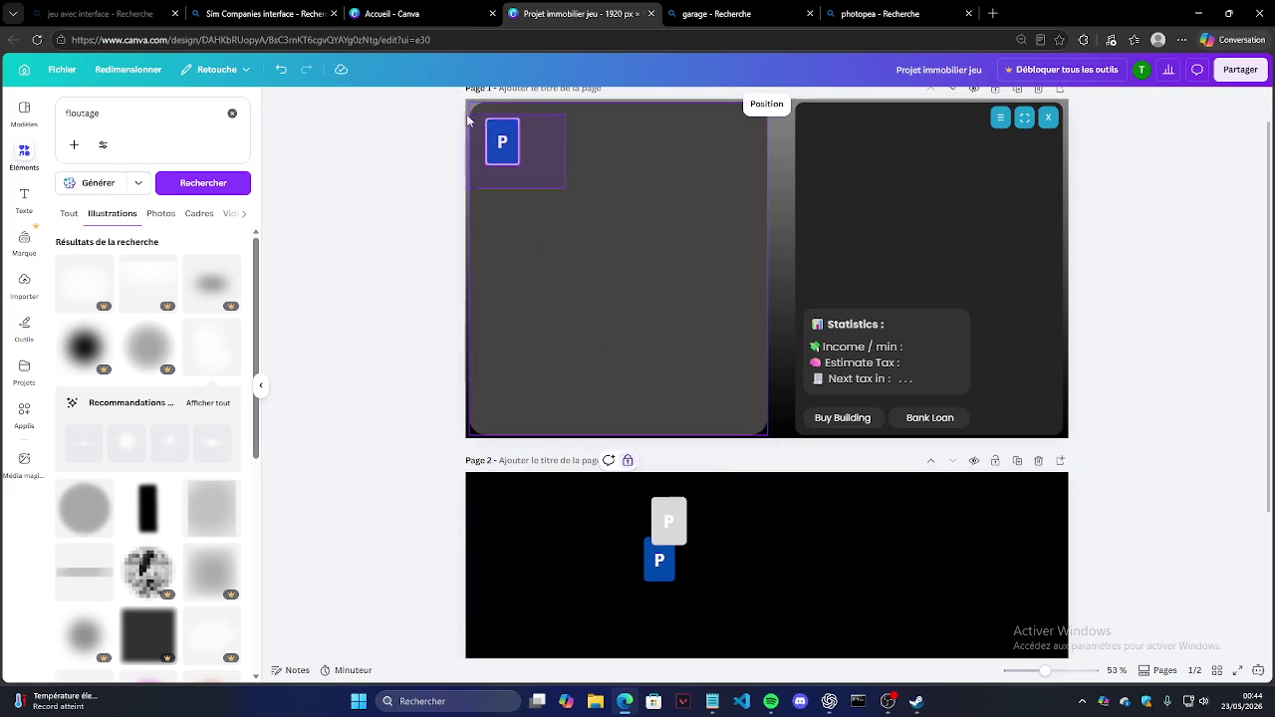
{"action": "left_click", "coordinate": [417, 193]}
{"action": "scroll", "coordinate": [536, 258], "scroll_direction": "down", "scroll_amount": 2}
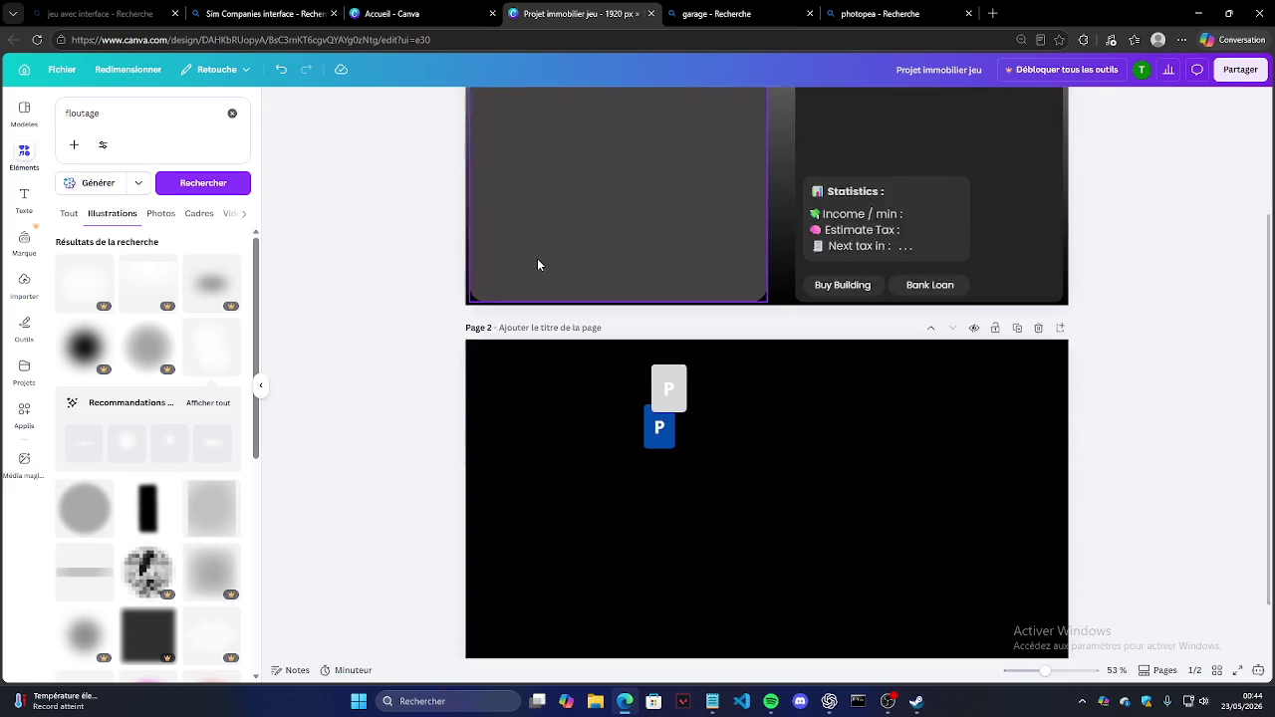
{"action": "scroll", "coordinate": [740, 366], "scroll_direction": "down", "scroll_amount": 2}
{"action": "scroll", "coordinate": [740, 366], "scroll_direction": "up", "scroll_amount": 5}
{"action": "left_click_drag", "start_coordinate": [617, 279], "coordinate": [727, 376]}
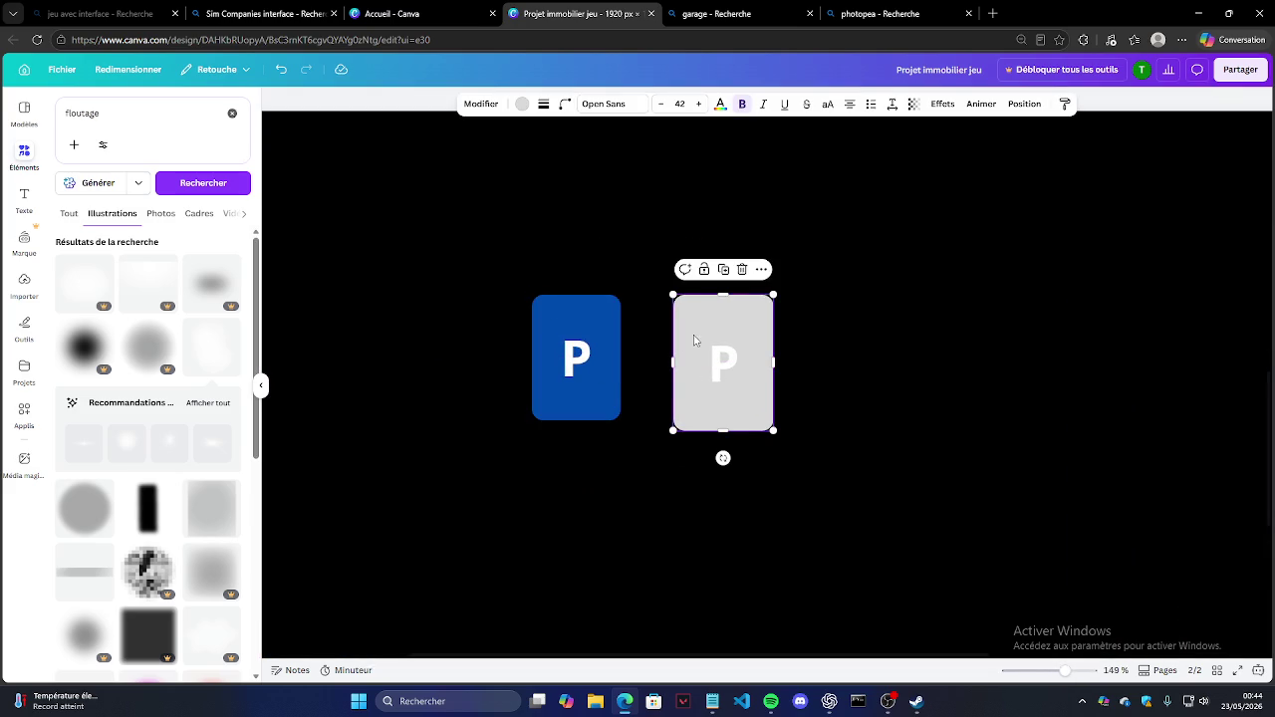
Step: Delete the grey P card and place a duplicate of the blue P card beside it
{"action": "key", "text": "Delete"}
{"action": "left_click", "coordinate": [559, 340]}
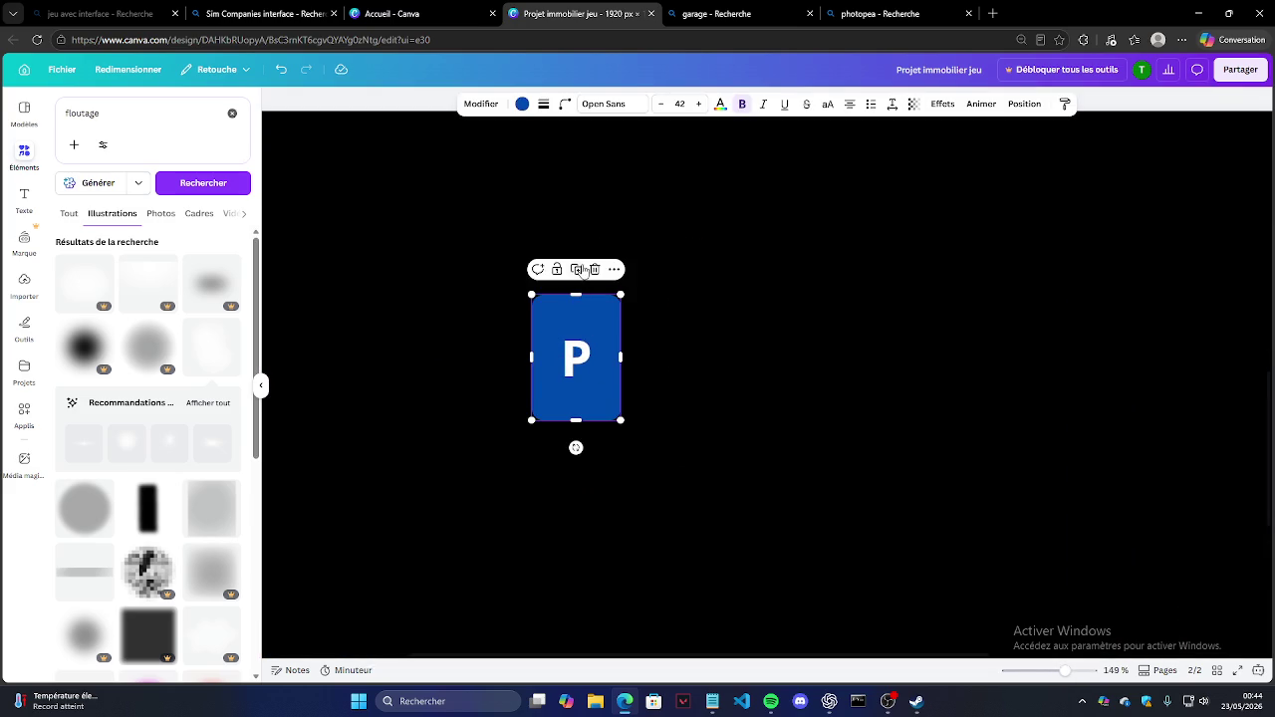
{"action": "left_click", "coordinate": [581, 270]}
{"action": "mouse_move", "coordinate": [600, 356]}
{"action": "left_mouse_down"}
{"action": "mouse_move", "coordinate": [684, 355]}
{"action": "mouse_move", "coordinate": [724, 337]}
{"action": "mouse_move", "coordinate": [699, 323]}
{"action": "left_mouse_up"}
{"action": "key", "text": "Delete"}
{"action": "left_click", "coordinate": [585, 337]}
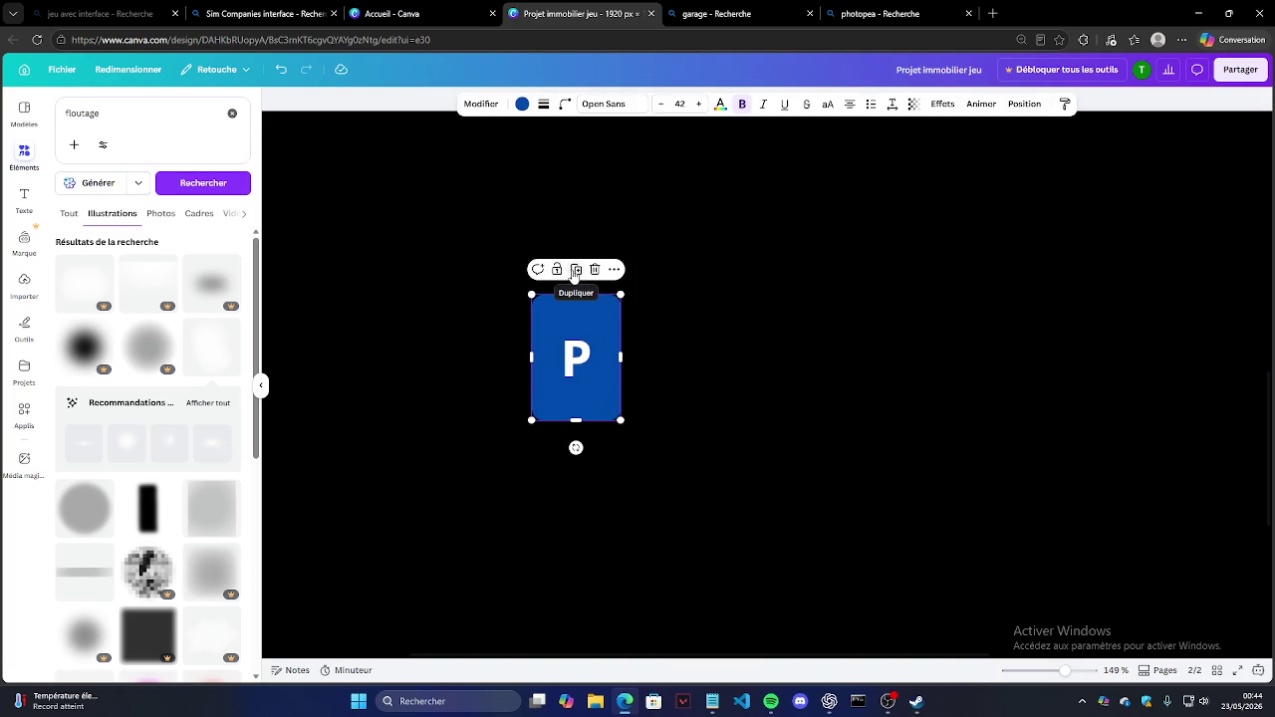
{"action": "left_click", "coordinate": [576, 273]}
{"action": "left_click_drag", "start_coordinate": [587, 348], "coordinate": [752, 350]}
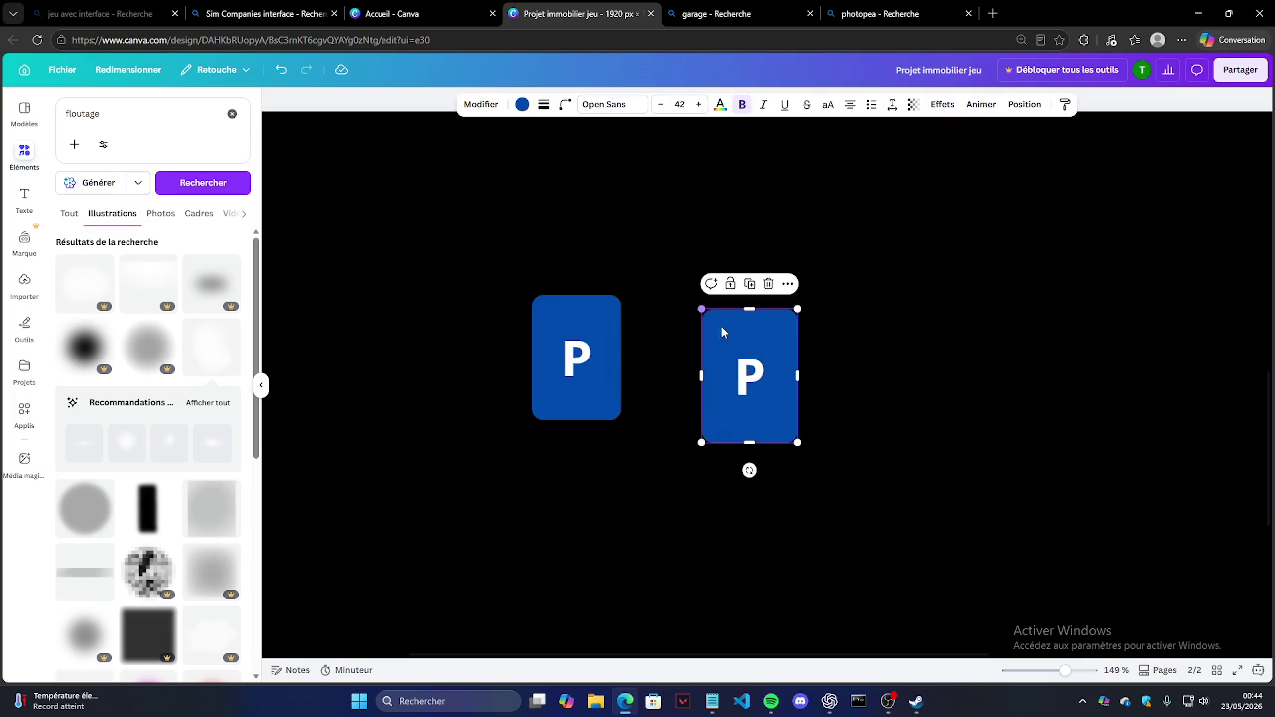
{"action": "mouse_move", "coordinate": [601, 327]}
{"action": "left_mouse_down"}
{"action": "mouse_move", "coordinate": [726, 359]}
{"action": "mouse_move", "coordinate": [761, 342]}
{"action": "left_mouse_up"}
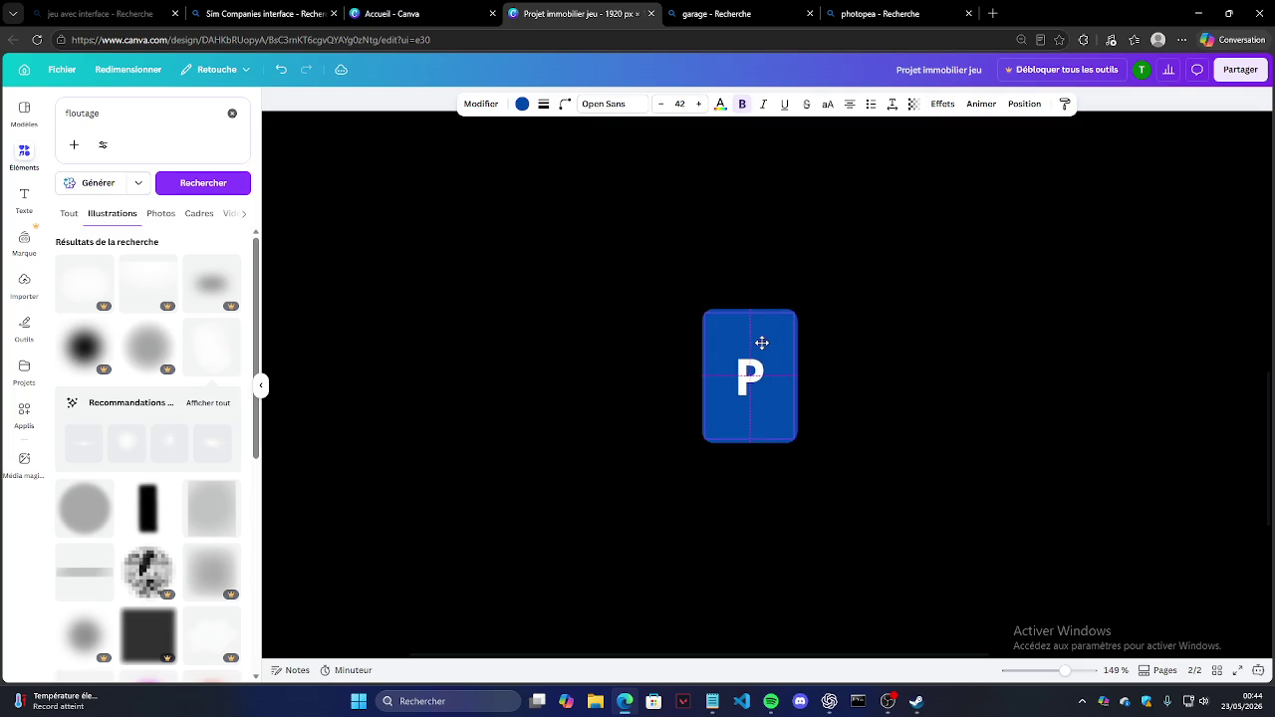
{"action": "key", "text": "ctrl+z"}
Step: Color the duplicate white and layer it behind the blue card as a white border
{"action": "left_click", "coordinate": [755, 344]}
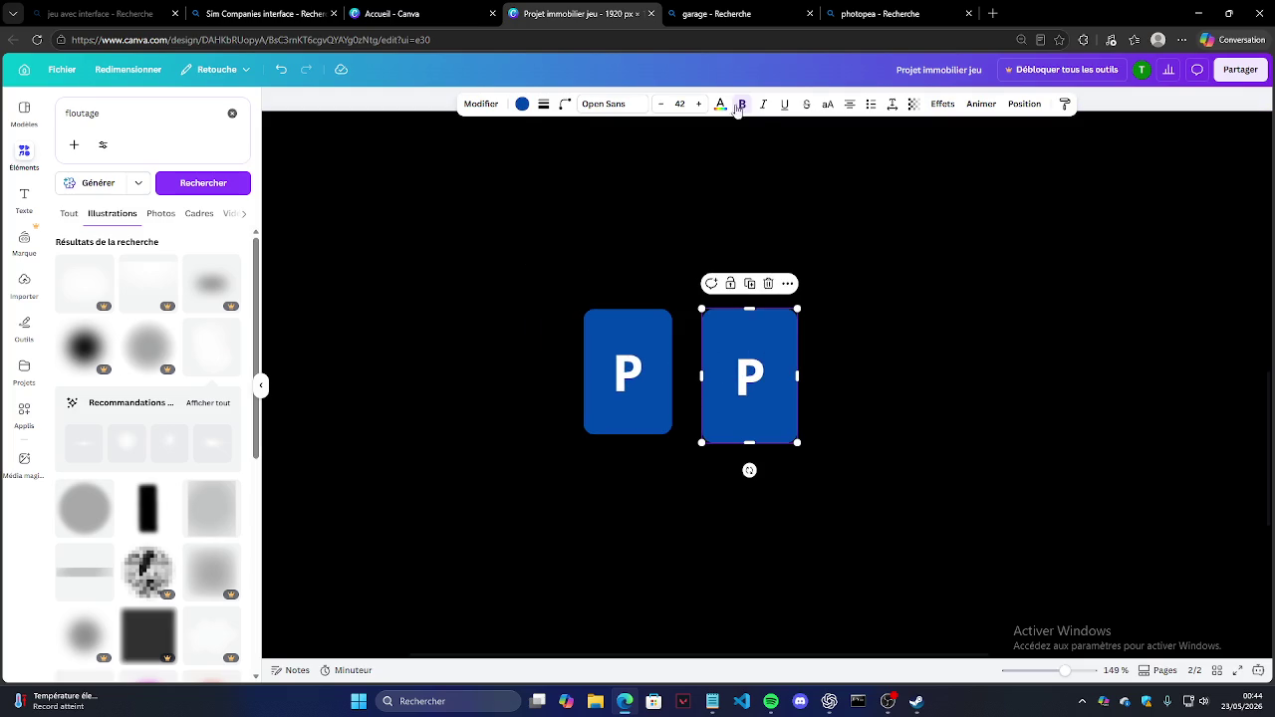
{"action": "left_click", "coordinate": [522, 105]}
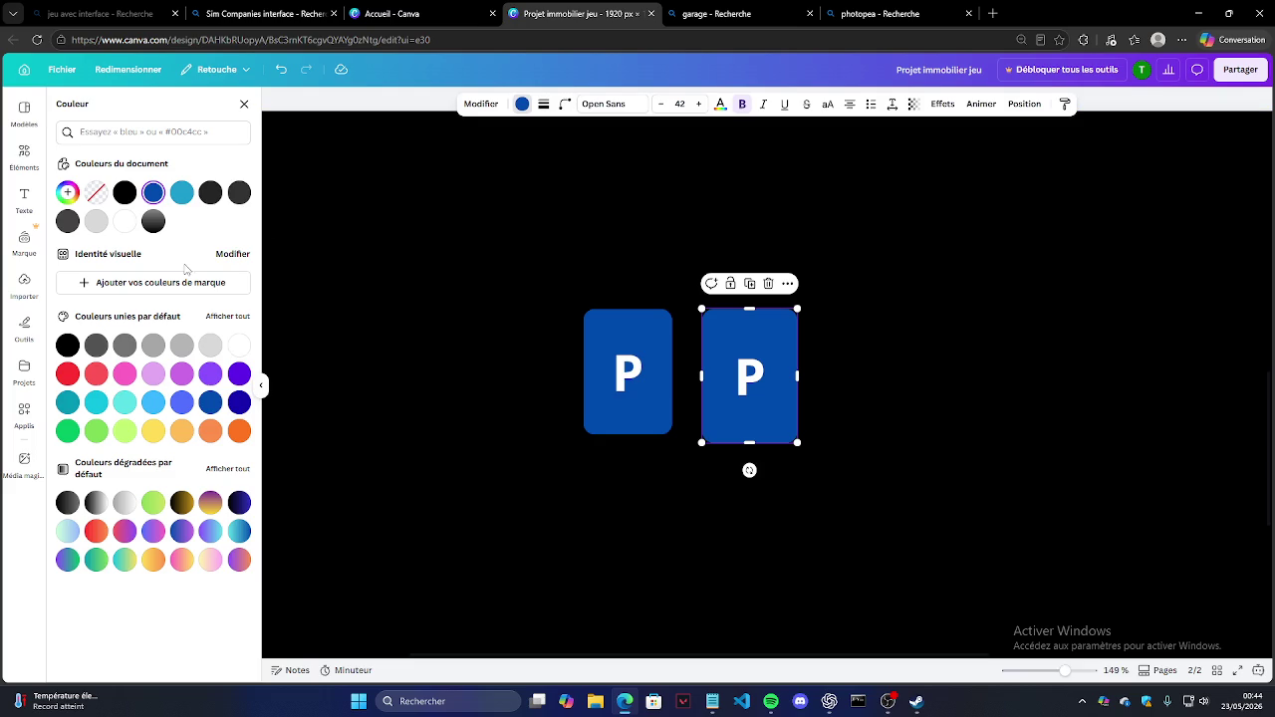
{"action": "left_click", "coordinate": [239, 345]}
{"action": "left_click_drag", "start_coordinate": [587, 365], "coordinate": [735, 353]}
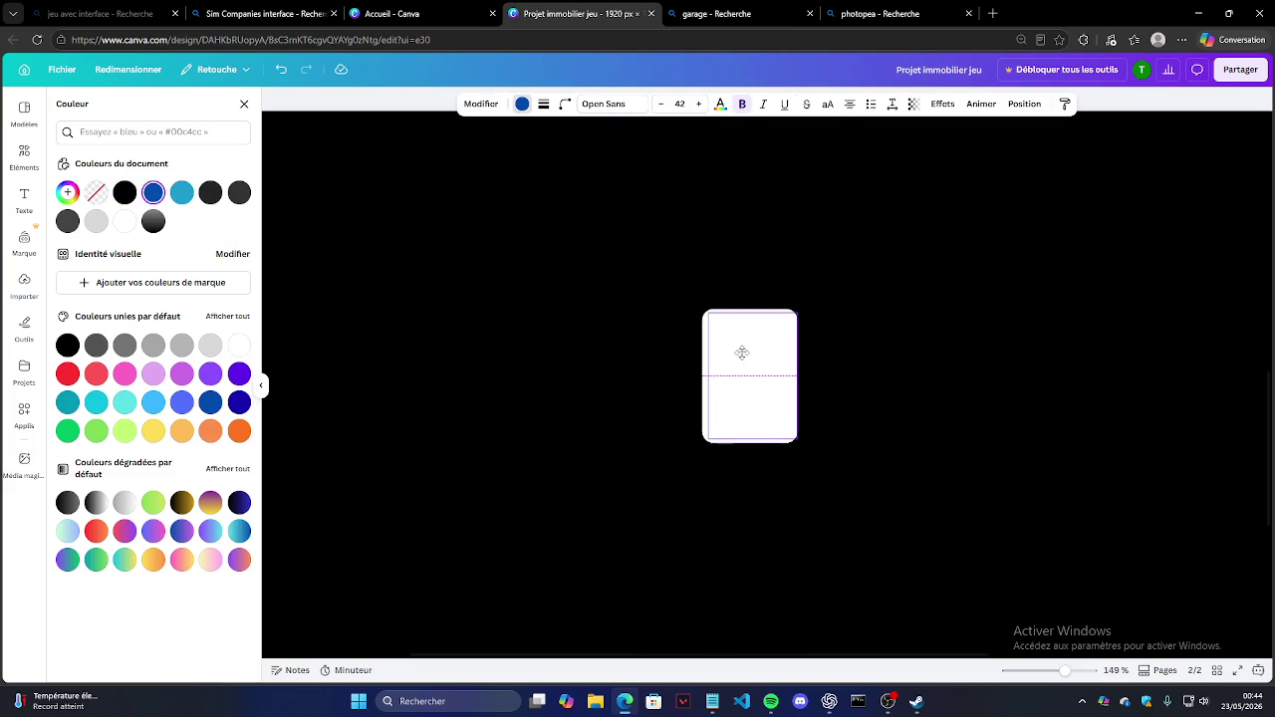
{"action": "left_click", "coordinate": [1024, 104]}
{"action": "left_click", "coordinate": [204, 194]}
{"action": "left_click", "coordinate": [527, 231]}
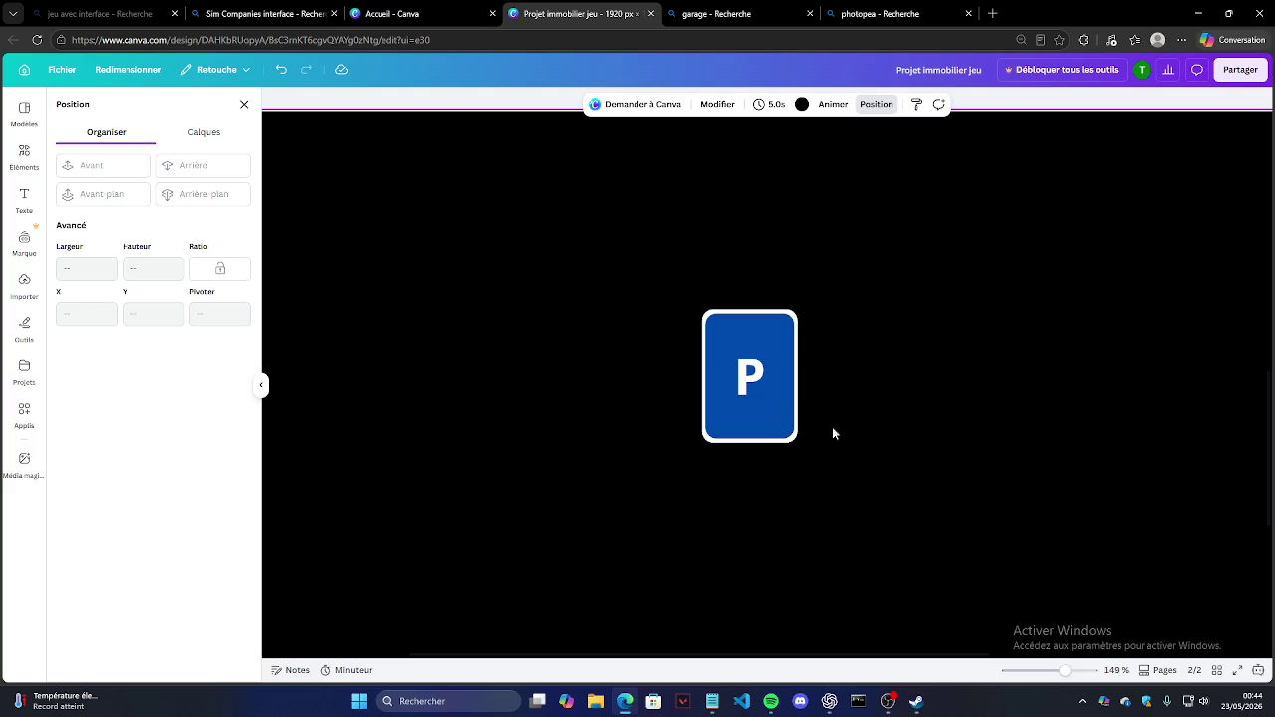
Step: Snip the bordered P sign with Win+Shift+S and switch to the photopea search results
{"action": "key", "text": "super+shift+s"}
{"action": "left_click_drag", "start_coordinate": [683, 289], "coordinate": [839, 475]}
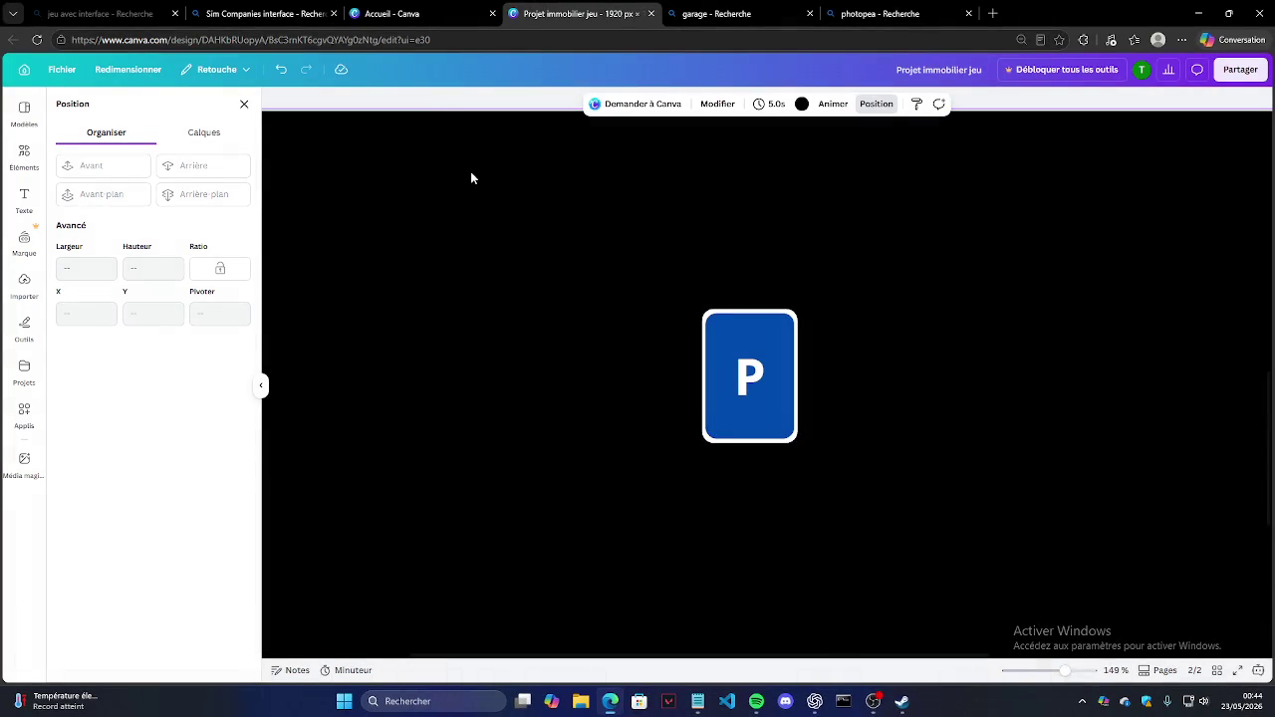
{"action": "left_click", "coordinate": [879, 13]}
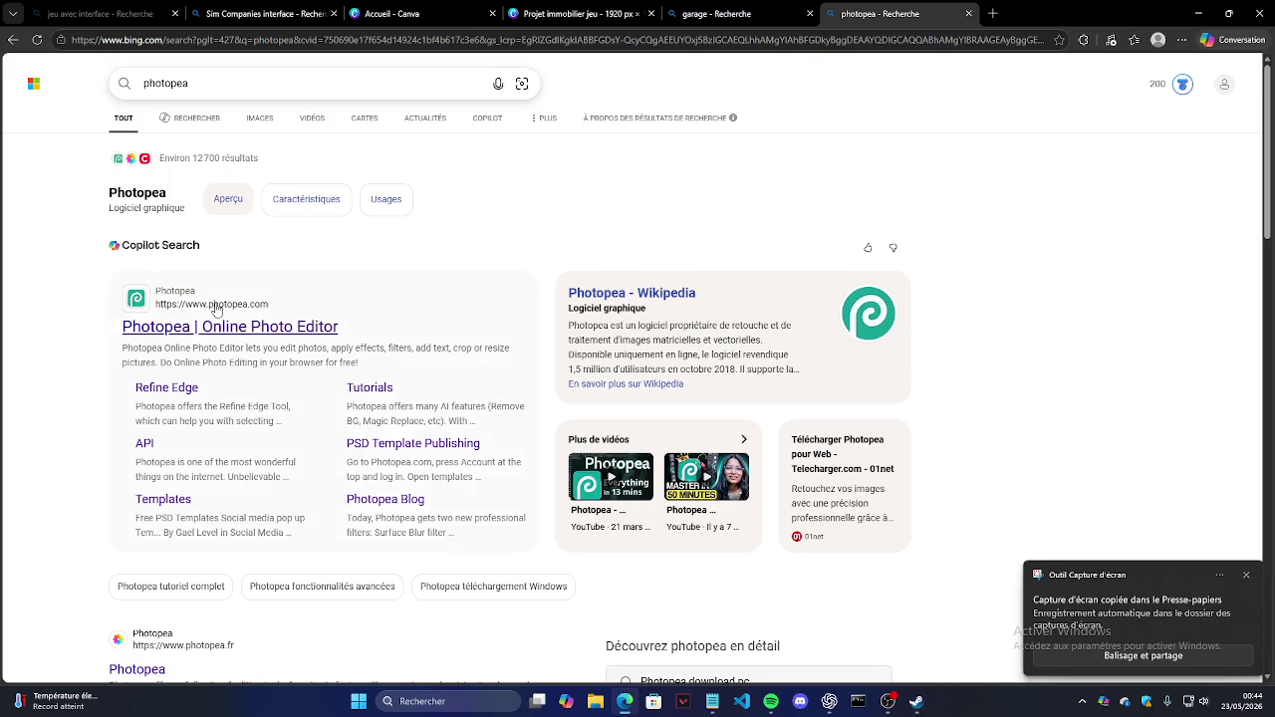
Step: Open the P sign screenshot from the computer in Photopea
{"action": "left_click", "coordinate": [222, 324]}
{"action": "left_click", "coordinate": [642, 209]}
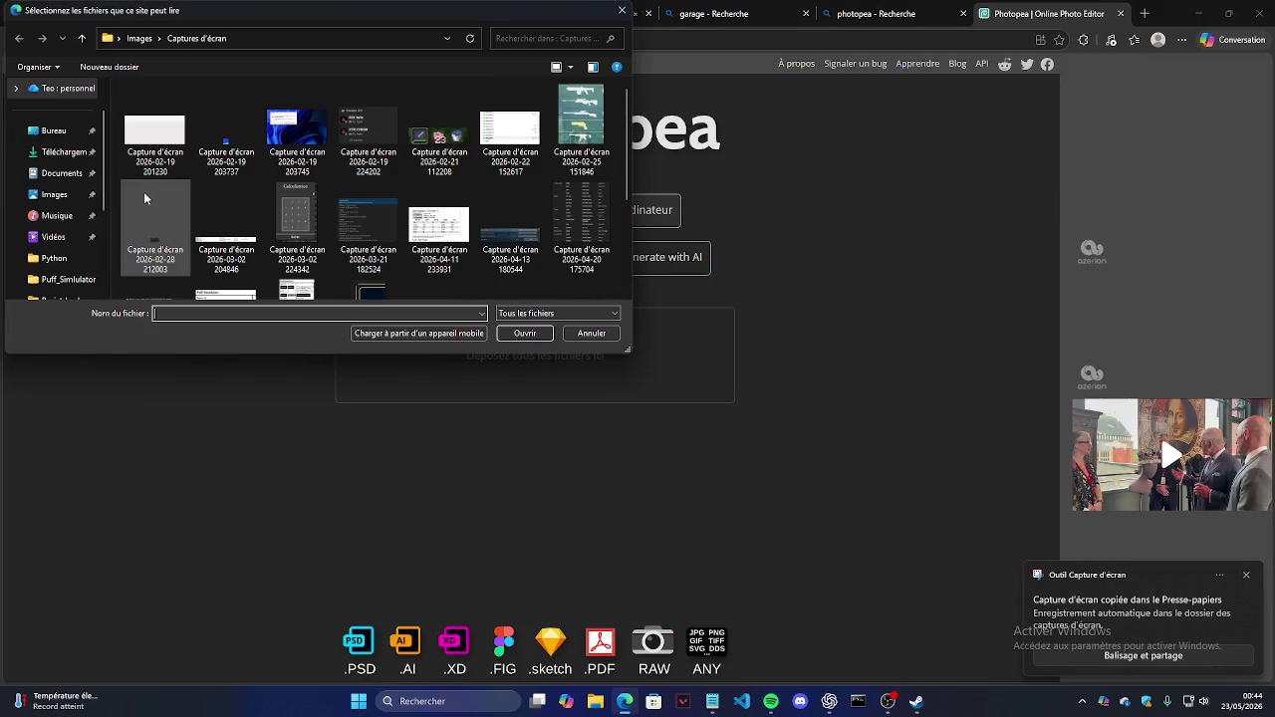
{"action": "scroll", "coordinate": [398, 199], "scroll_direction": "down", "scroll_amount": 3}
{"action": "left_click", "coordinate": [438, 239]}
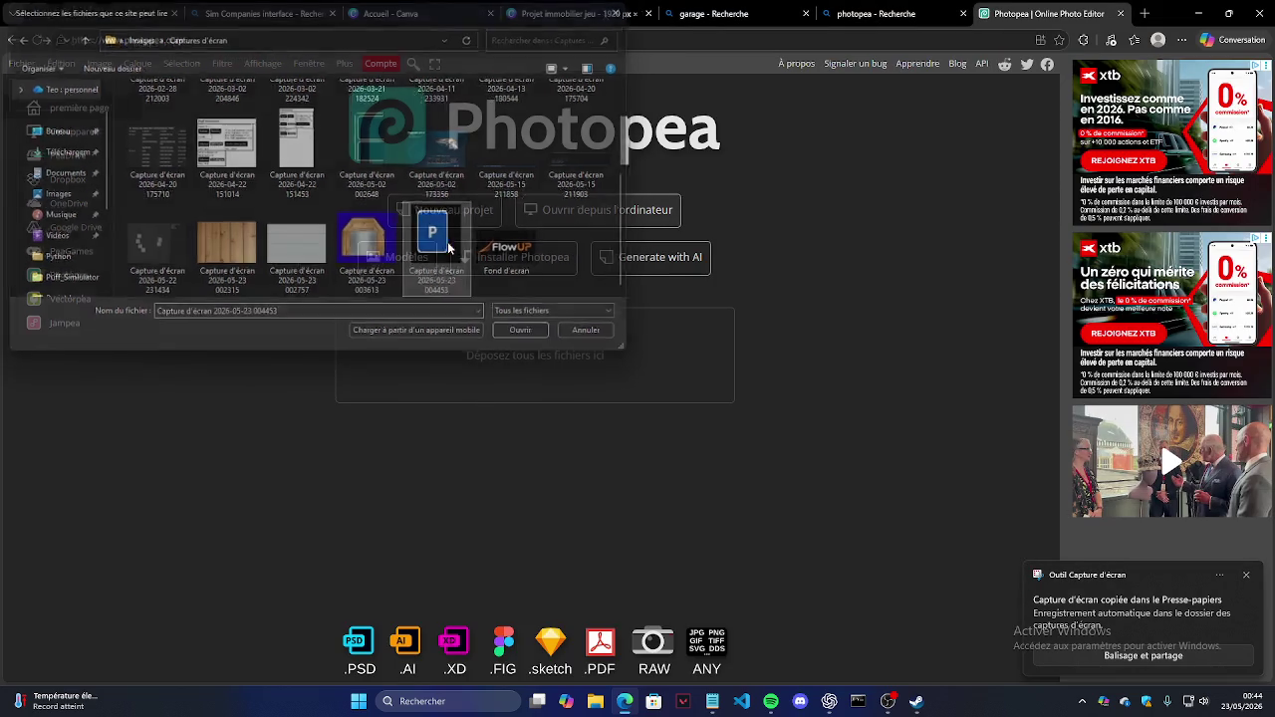
{"action": "double_click", "coordinate": [449, 248]}
Step: Magic Wand the black background around the sign, then zoom in on it
{"action": "left_click", "coordinate": [15, 170]}
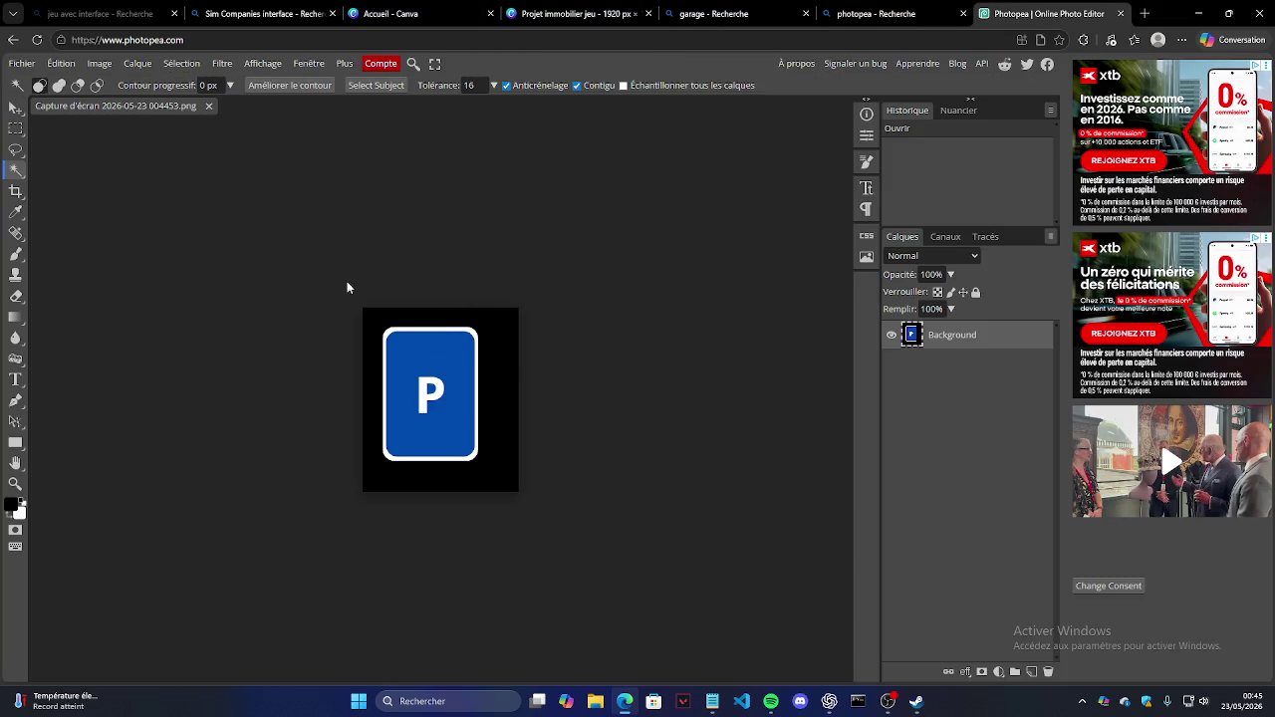
{"action": "left_click", "coordinate": [515, 358]}
{"action": "left_click", "coordinate": [544, 287]}
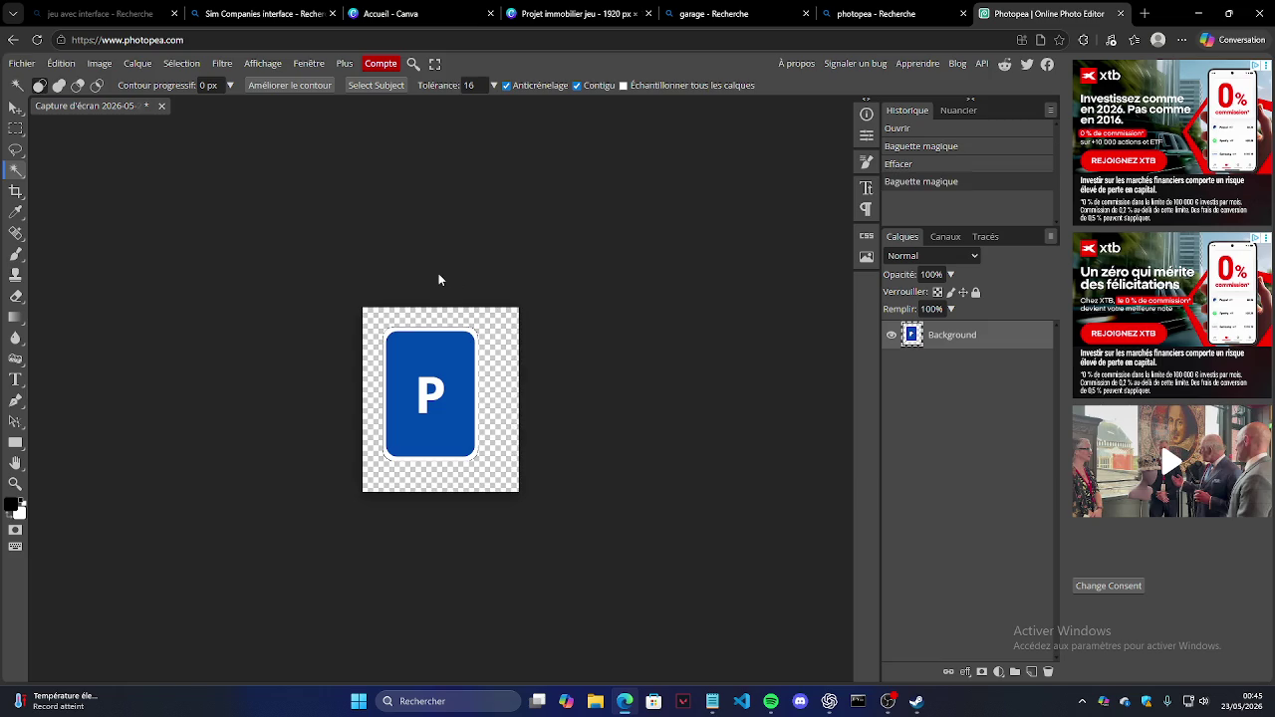
{"action": "left_click", "coordinate": [17, 108]}
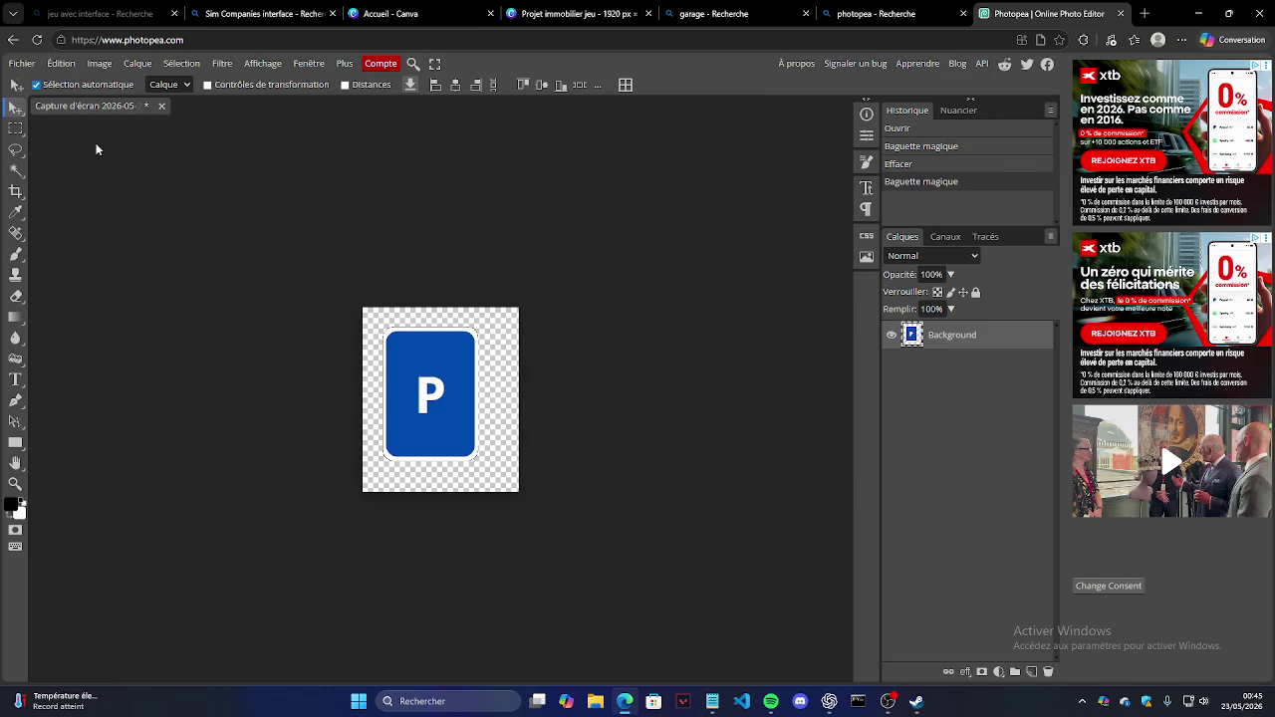
{"action": "left_click", "coordinate": [15, 482]}
{"action": "left_click", "coordinate": [445, 356]}
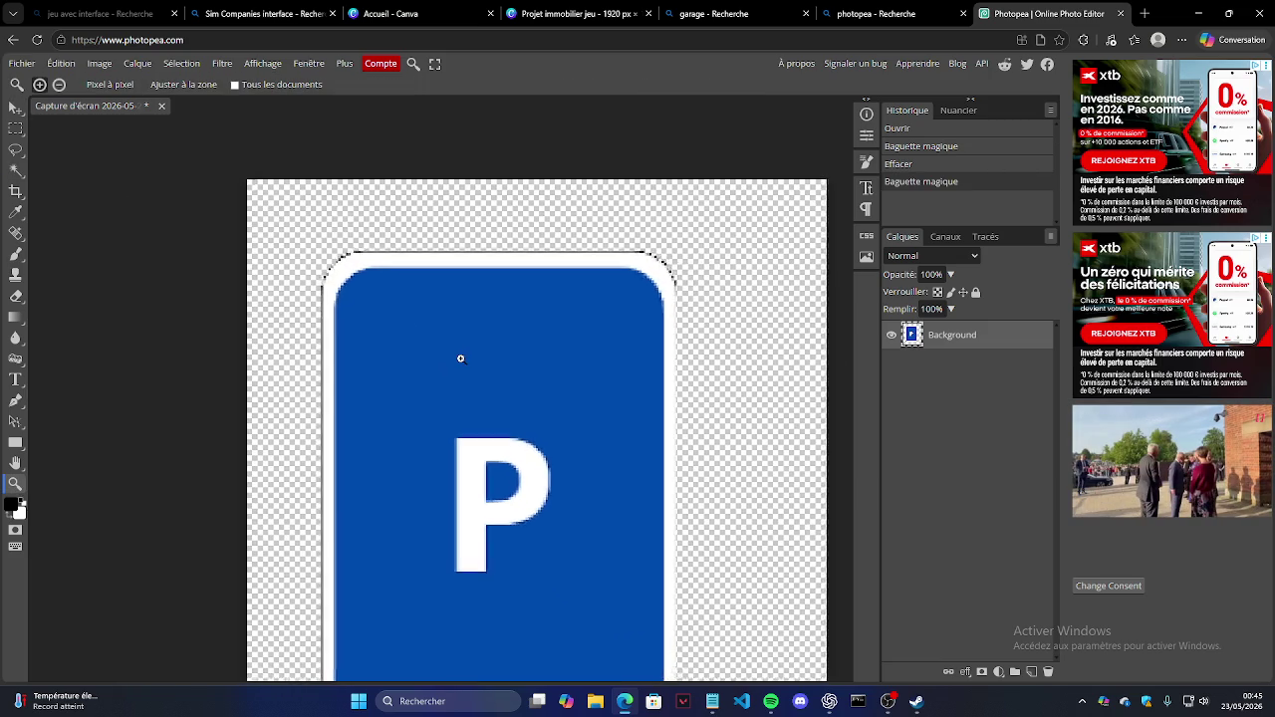
Step: Zoom in closely on the sign's top-left corner
{"action": "left_click", "coordinate": [334, 201]}
{"action": "left_click", "coordinate": [419, 206]}
{"action": "left_click", "coordinate": [387, 221]}
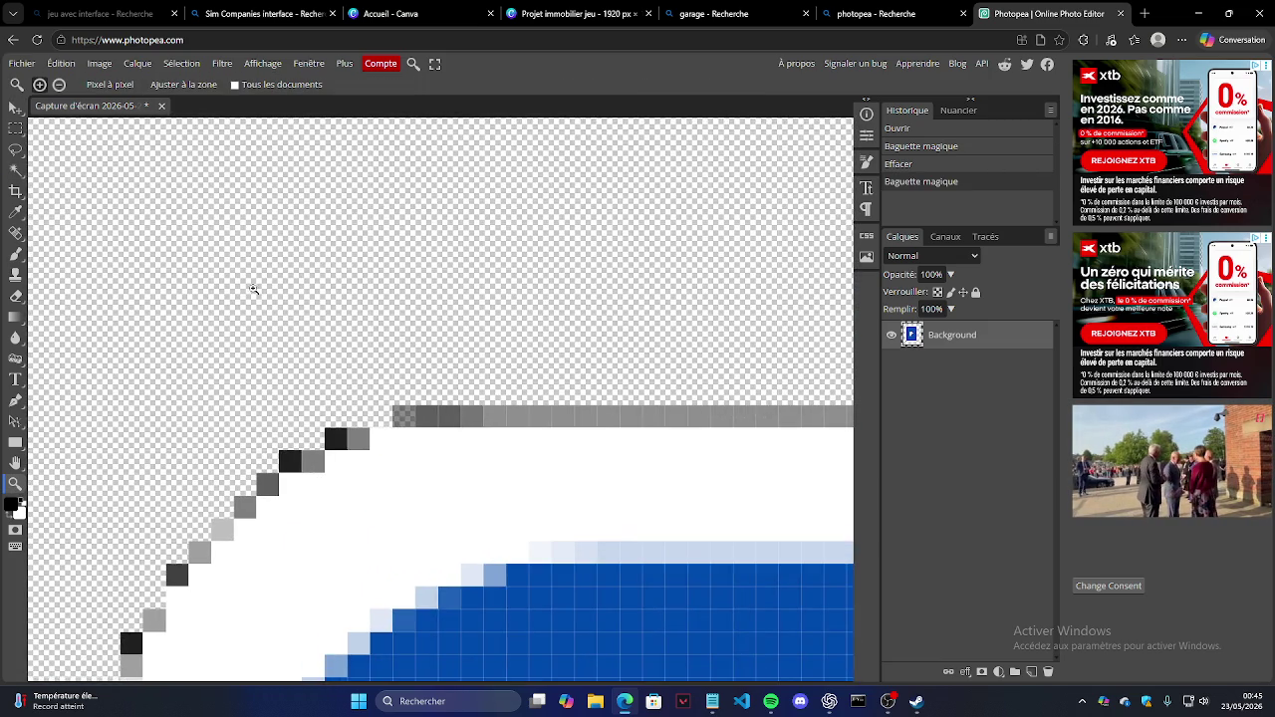
{"action": "left_click", "coordinate": [267, 386]}
{"action": "scroll", "coordinate": [267, 386], "scroll_direction": "down", "scroll_amount": 3}
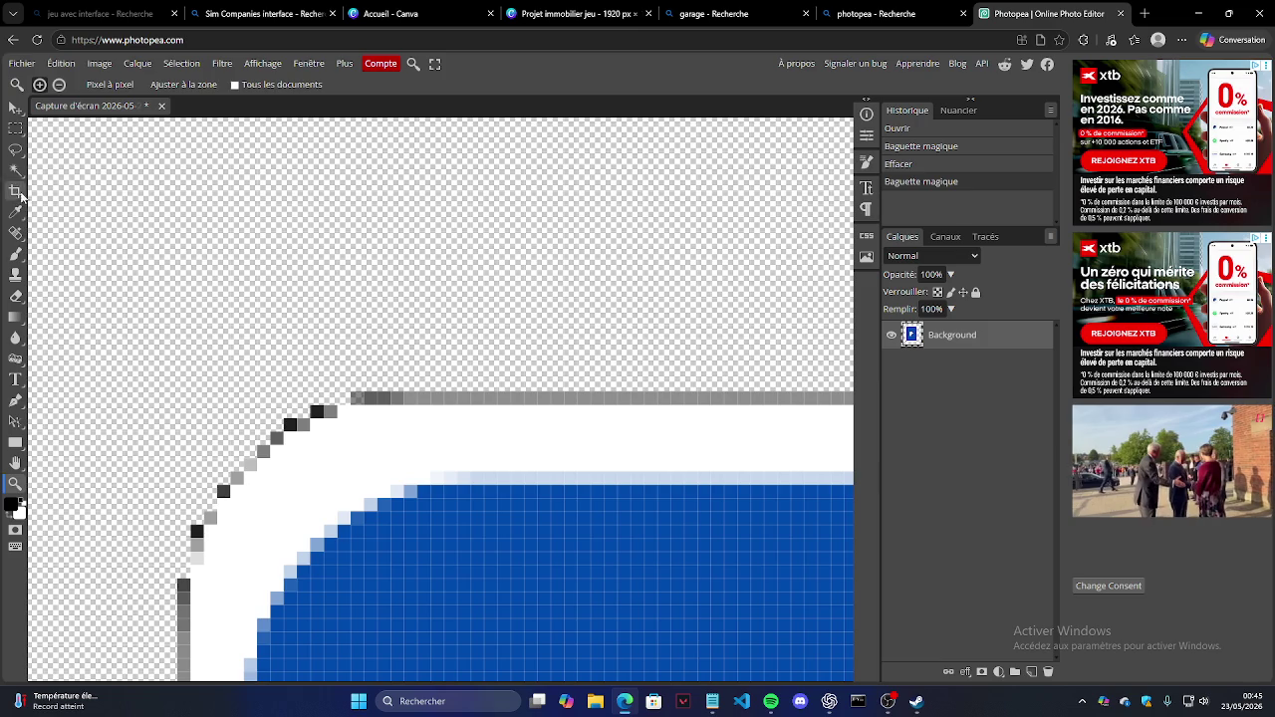
Step: Erase the grey fringe pixels along the top edge and left corner with the Magic Wand
{"action": "left_click", "coordinate": [15, 169]}
{"action": "double_click", "coordinate": [289, 424]}
{"action": "key", "text": "Delete"}
{"action": "left_click", "coordinate": [316, 411]}
{"action": "key", "text": "Delete"}
{"action": "key", "text": "Delete"}
{"action": "left_click", "coordinate": [376, 400]}
{"action": "key", "text": "Delete"}
{"action": "left_click", "coordinate": [413, 399]}
{"action": "key", "text": "Delete"}
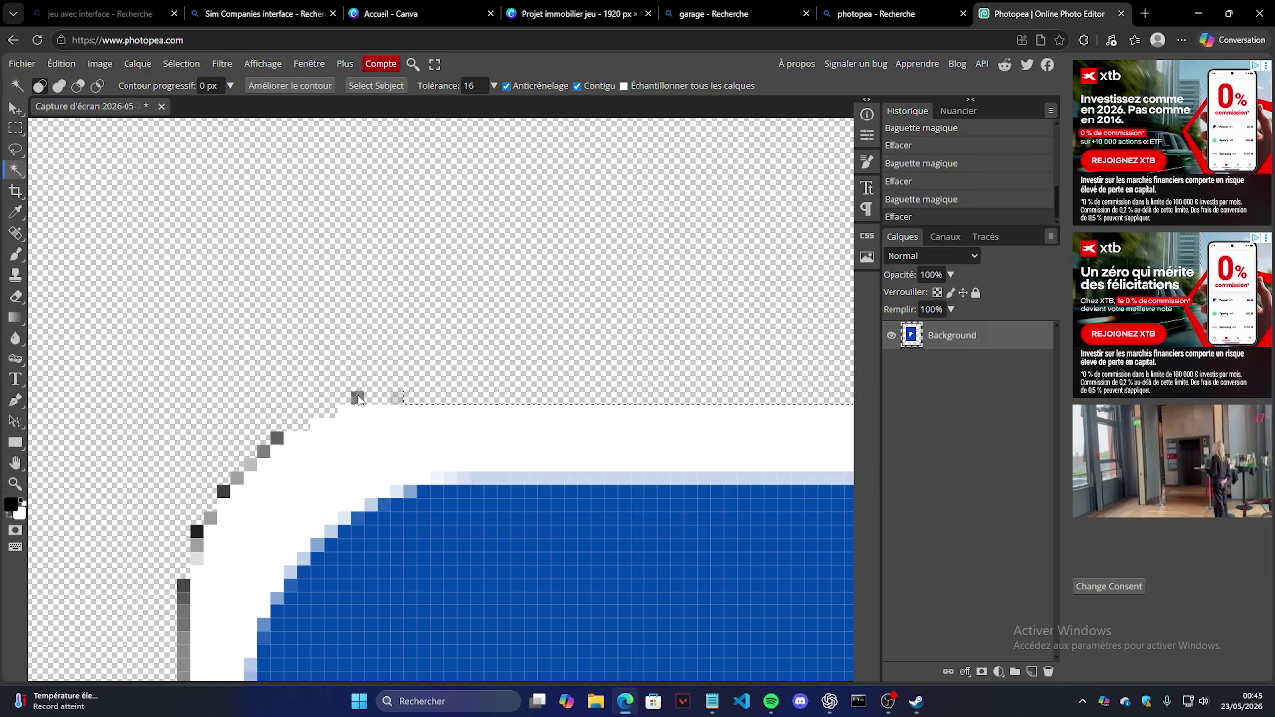
{"action": "left_click", "coordinate": [397, 399]}
{"action": "key", "text": "Delete"}
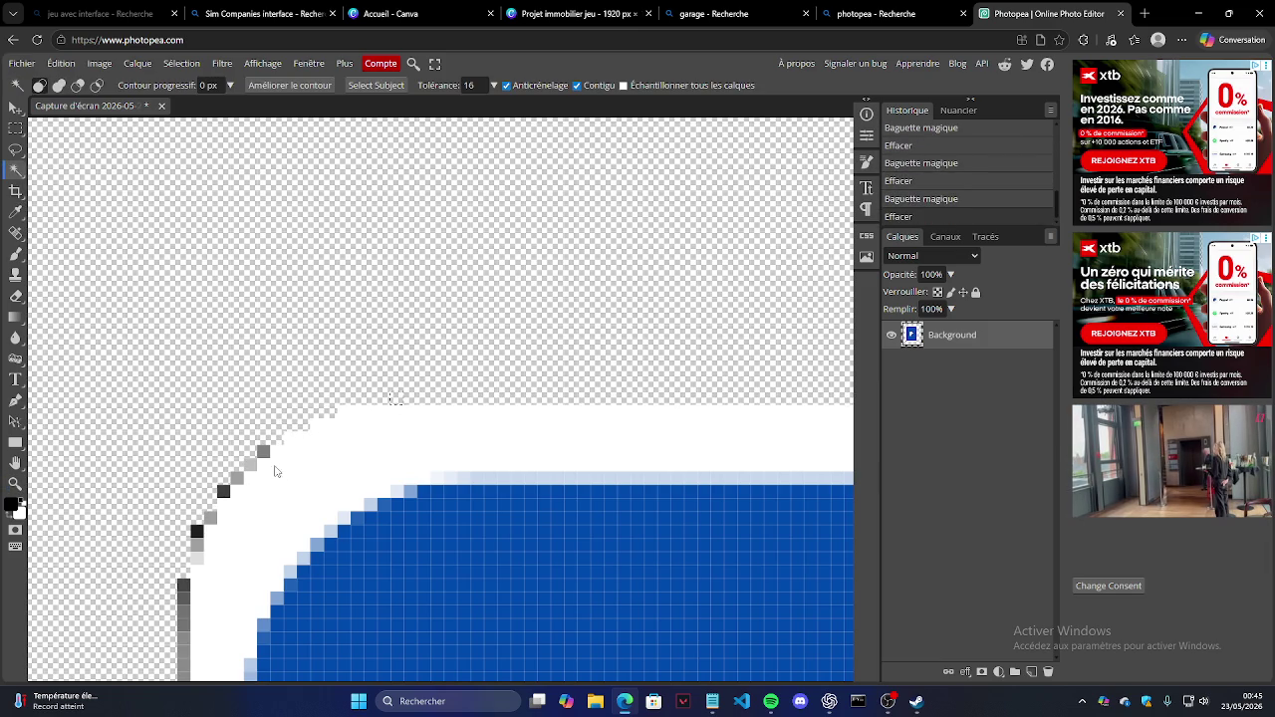
{"action": "left_click", "coordinate": [262, 452]}
{"action": "key", "text": "Delete"}
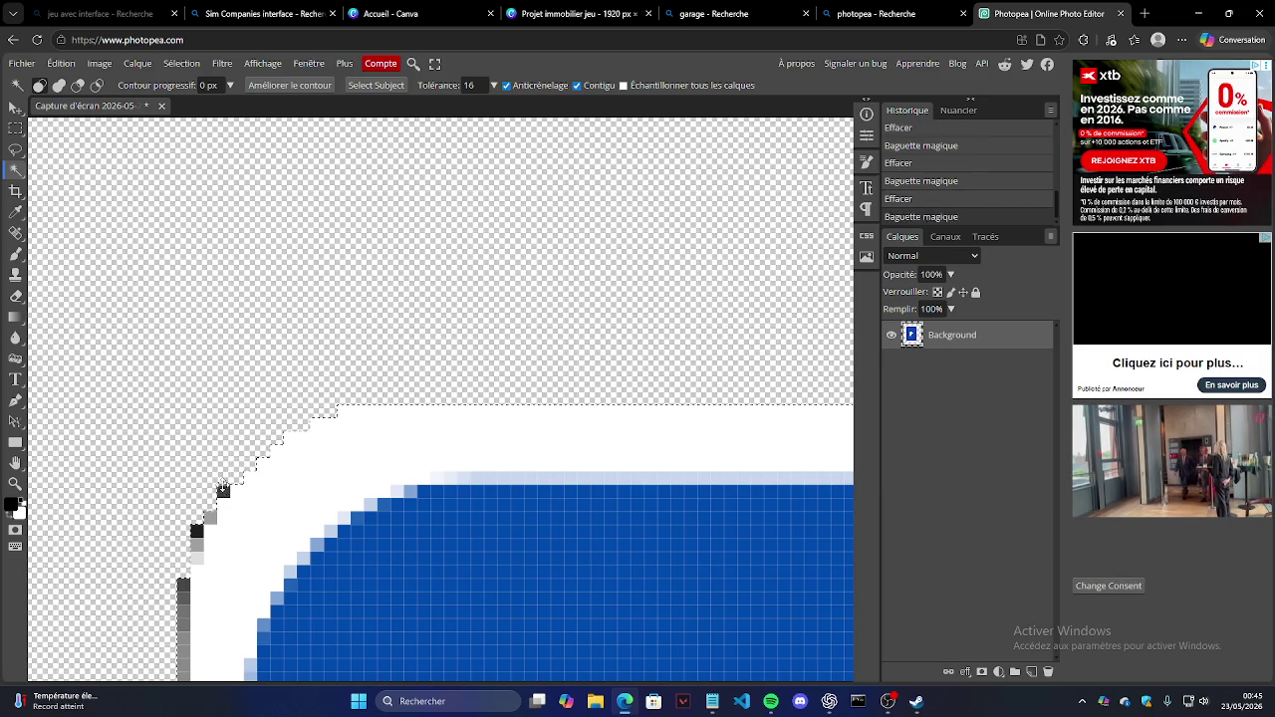
{"action": "left_click", "coordinate": [223, 490]}
{"action": "key", "text": "Delete"}
{"action": "left_click", "coordinate": [198, 544]}
{"action": "key", "text": "Delete"}
{"action": "scroll", "coordinate": [283, 419], "scroll_direction": "down", "scroll_amount": 3}
{"action": "key", "text": "ctrl+d"}
{"action": "left_click", "coordinate": [183, 257]}
{"action": "key", "text": "Delete"}
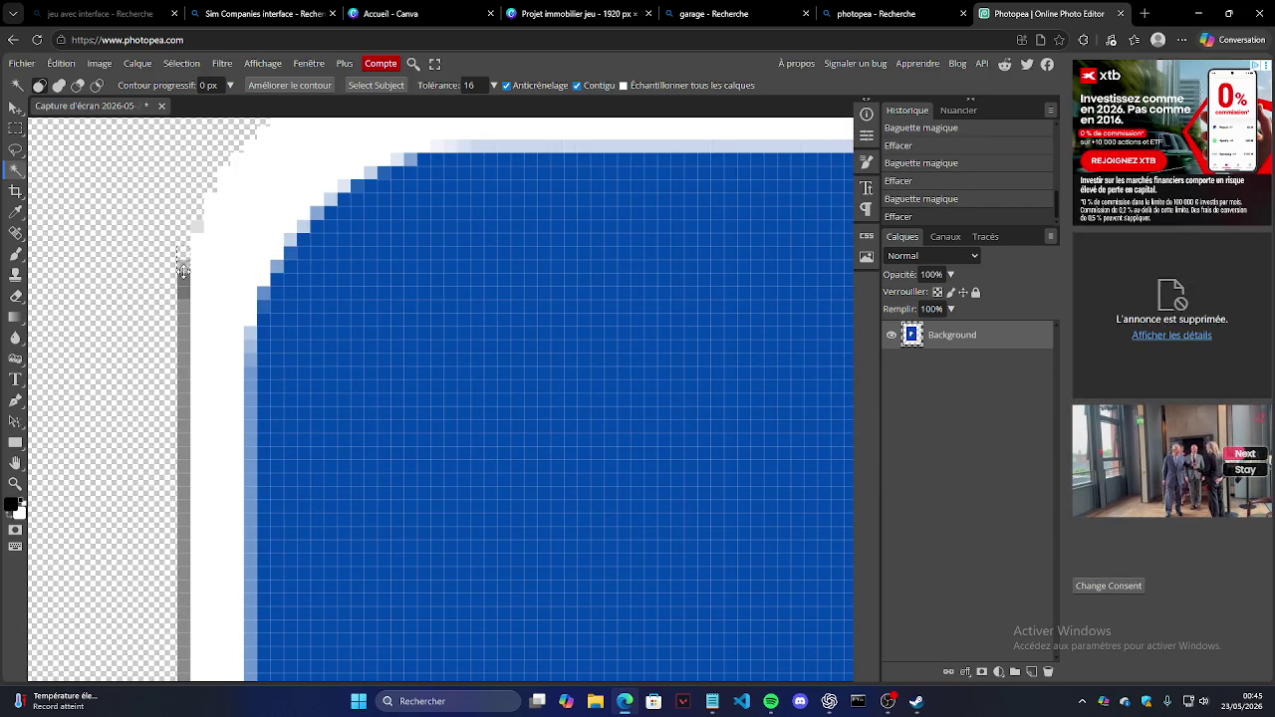
{"action": "left_click", "coordinate": [183, 345]}
{"action": "key", "text": "Delete"}
Step: Erase the dark fringe pixels around the lower-left corner and along the diagonal edge
{"action": "scroll", "coordinate": [183, 345], "scroll_direction": "down", "scroll_amount": 3}
{"action": "scroll", "coordinate": [205, 319], "scroll_direction": "down", "scroll_amount": 2}
{"action": "scroll", "coordinate": [213, 364], "scroll_direction": "down", "scroll_amount": 2}
{"action": "scroll", "coordinate": [216, 373], "scroll_direction": "down", "scroll_amount": 3}
{"action": "scroll", "coordinate": [223, 392], "scroll_direction": "down", "scroll_amount": 4}
{"action": "scroll", "coordinate": [256, 276], "scroll_direction": "up", "scroll_amount": 2}
{"action": "left_click", "coordinate": [185, 299]}
{"action": "key", "text": "Delete"}
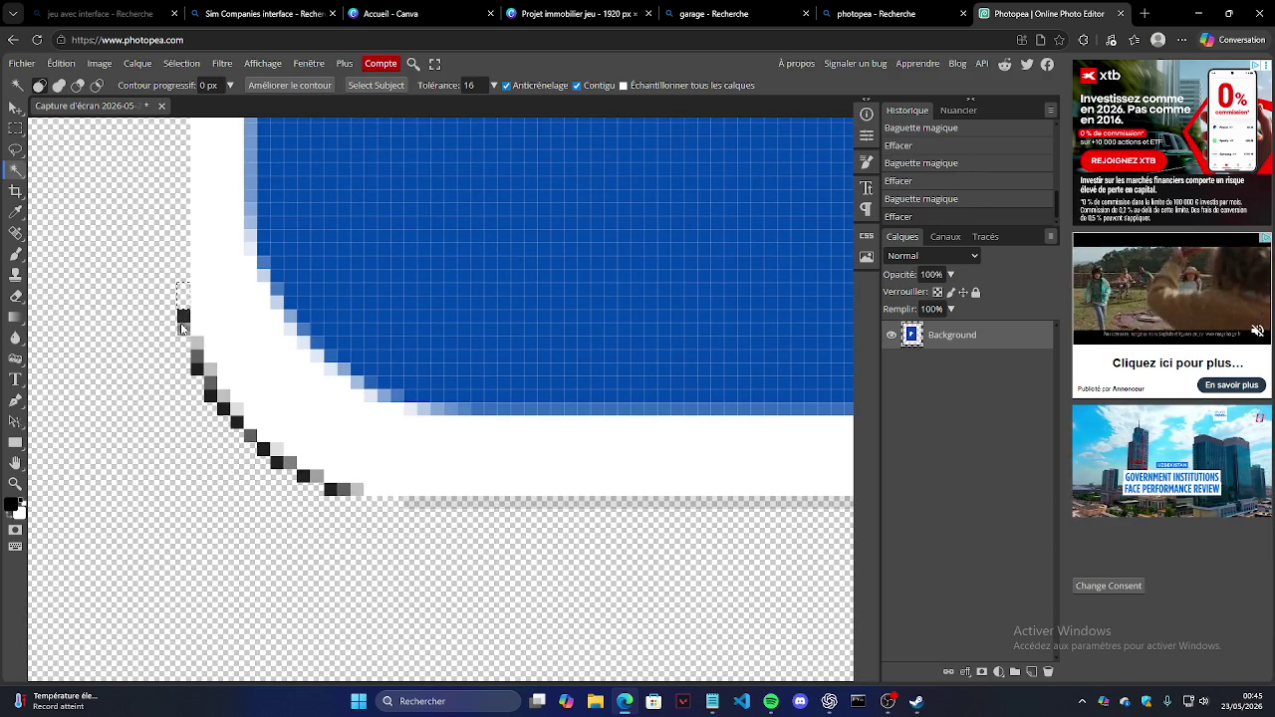
{"action": "left_click", "coordinate": [196, 344]}
{"action": "key", "text": "Delete"}
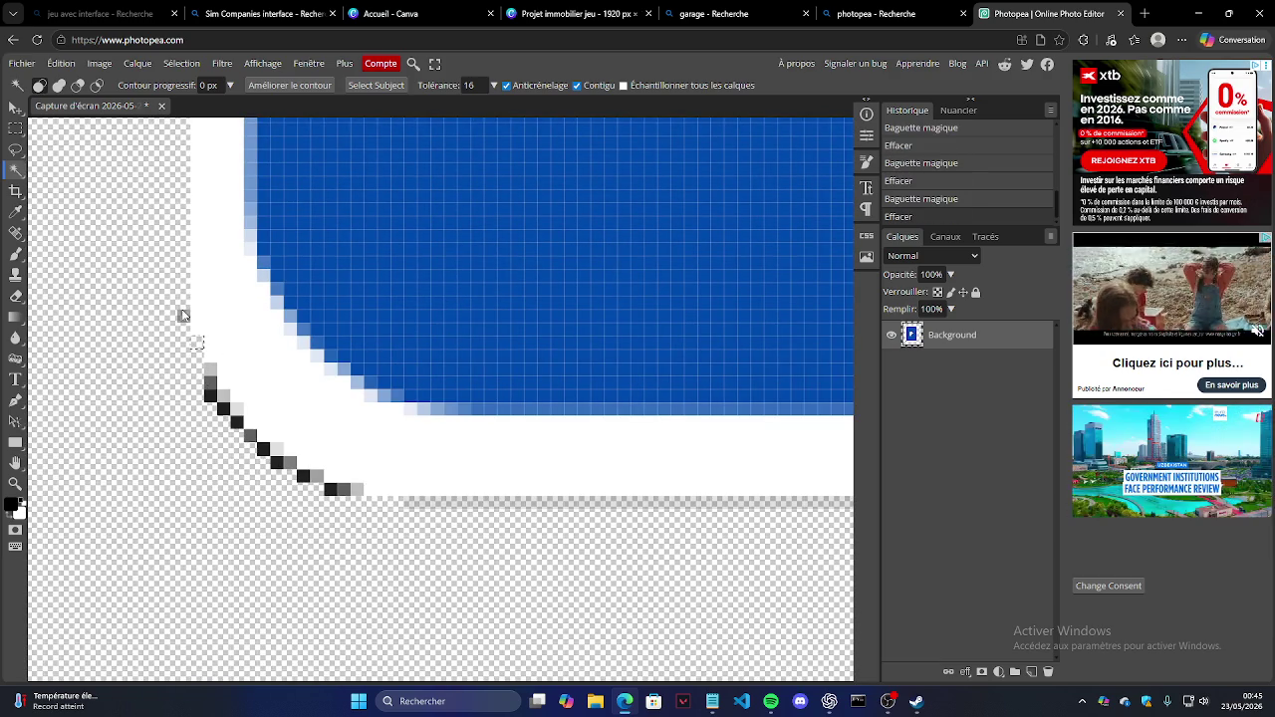
{"action": "left_click", "coordinate": [195, 349]}
{"action": "key", "text": "Delete"}
{"action": "left_click", "coordinate": [210, 396]}
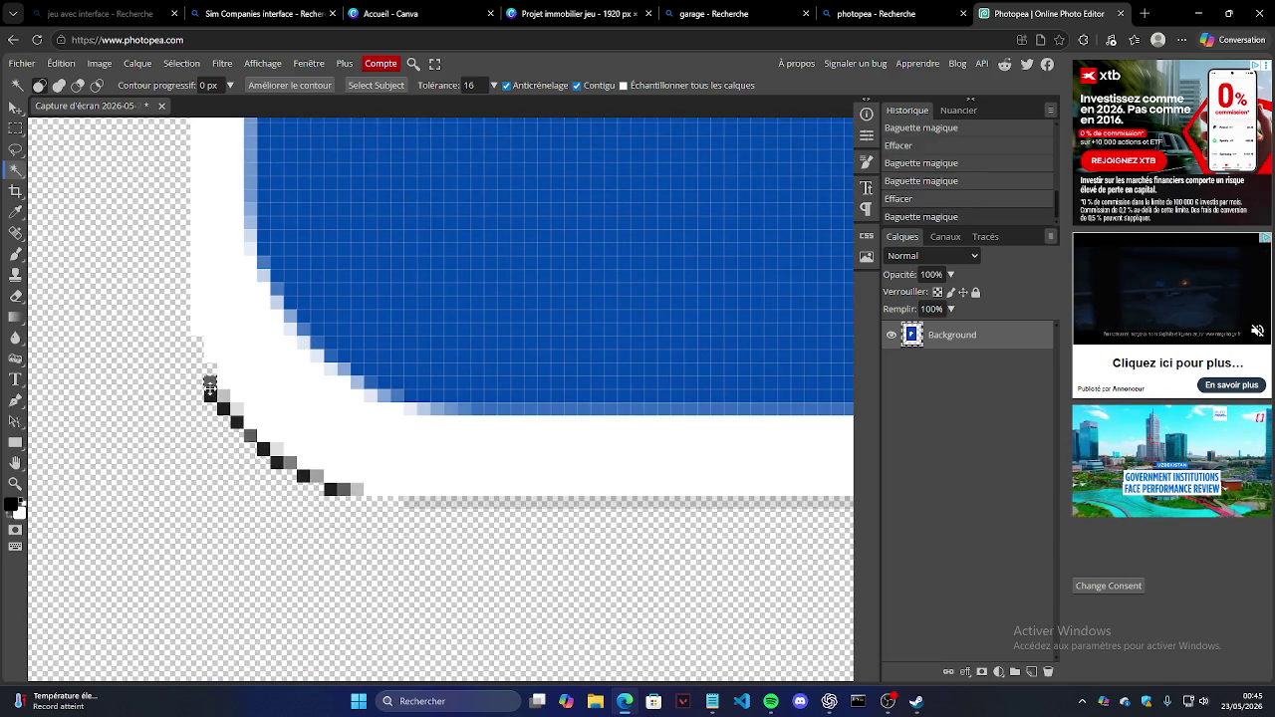
{"action": "key", "text": "Delete"}
{"action": "key", "text": "Delete"}
{"action": "left_click", "coordinate": [223, 408]}
{"action": "left_click", "coordinate": [236, 422]}
{"action": "key", "text": "Delete"}
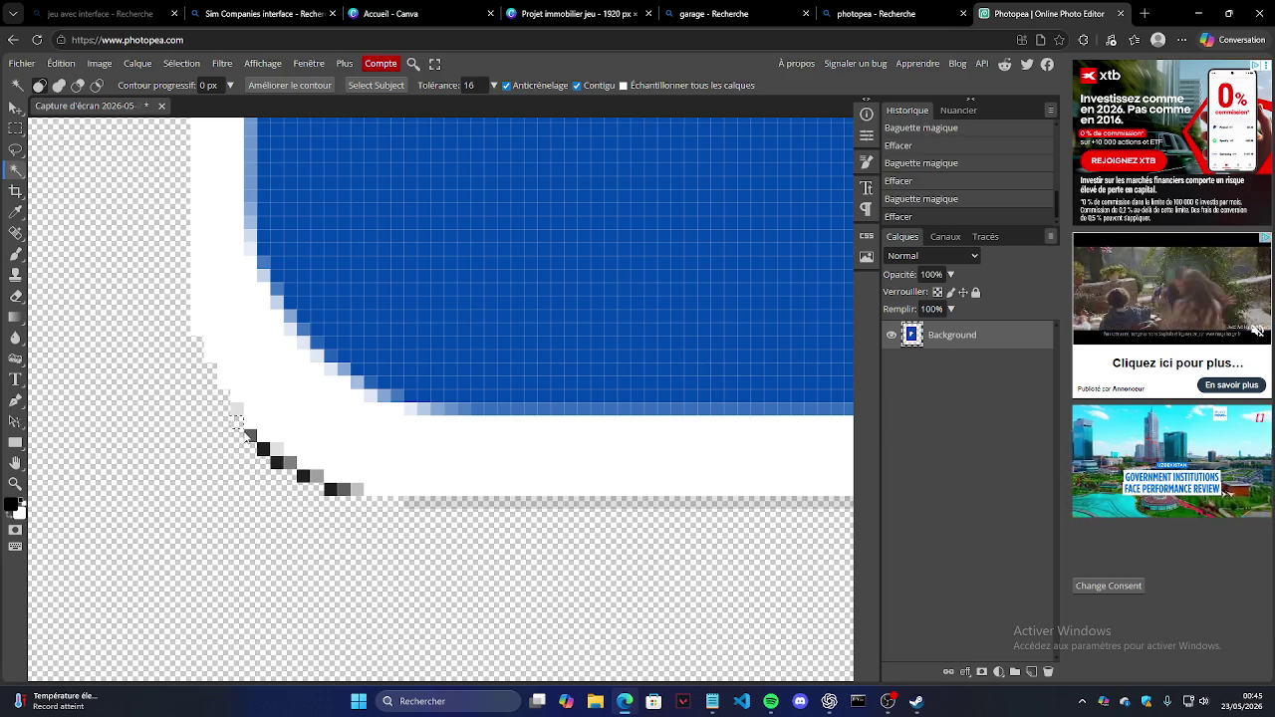
{"action": "left_click", "coordinate": [263, 450]}
{"action": "key", "text": "Delete"}
{"action": "key", "text": "Delete"}
{"action": "left_click", "coordinate": [303, 475]}
{"action": "key", "text": "Delete"}
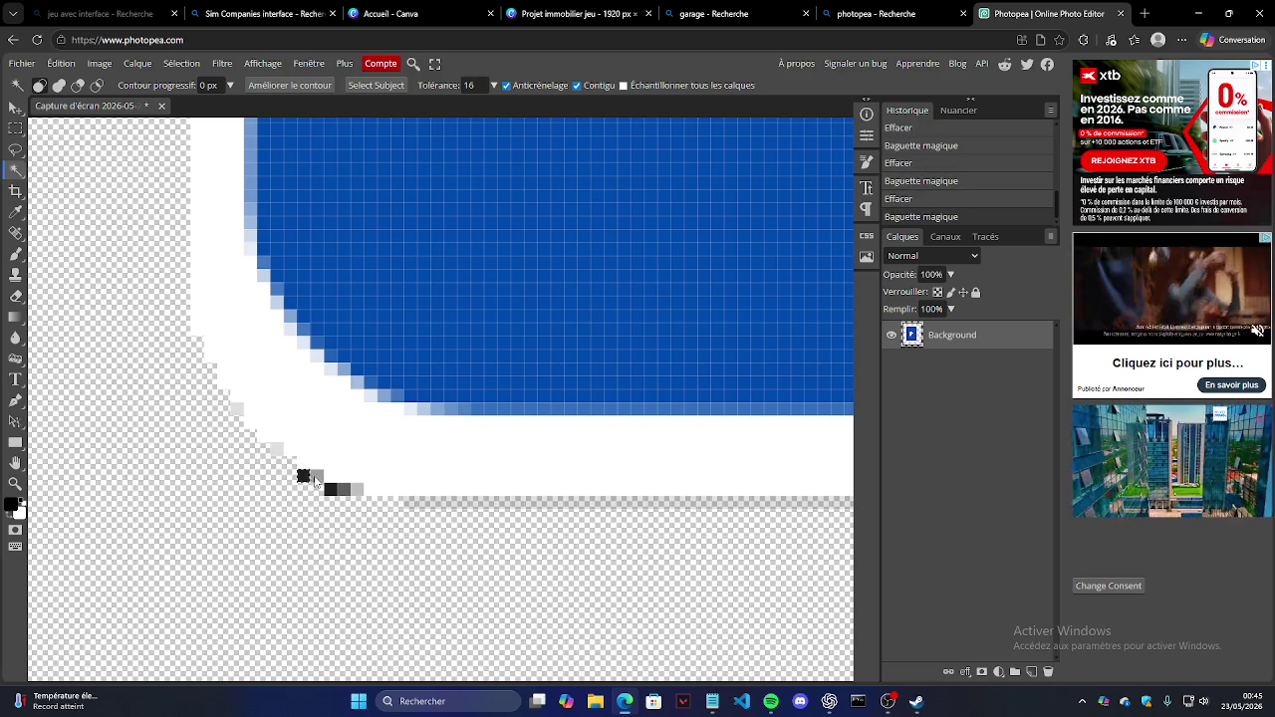
{"action": "left_click", "coordinate": [332, 489]}
{"action": "key", "text": "Delete"}
Step: Erase the grey fringe along the bottom edge and around the next rounded corner
{"action": "key", "text": "Delete"}
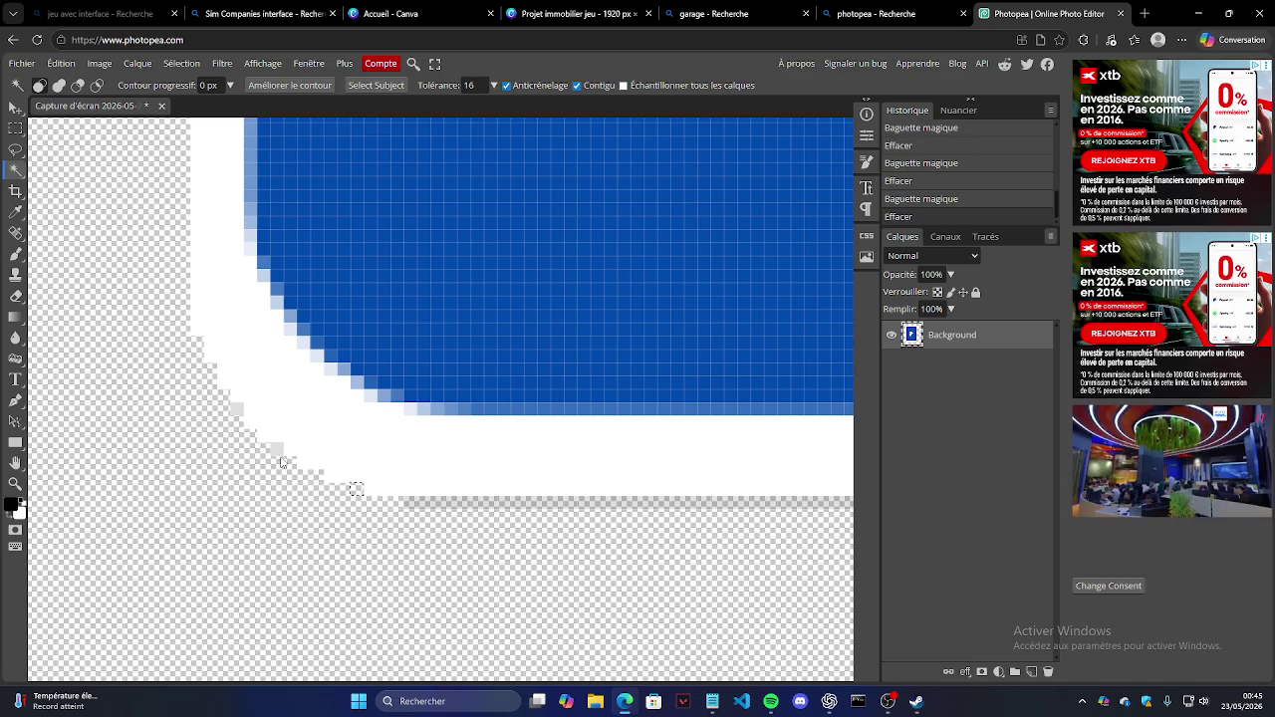
{"action": "scroll", "coordinate": [261, 423], "scroll_direction": "right", "scroll_amount": 5}
{"action": "left_click", "coordinate": [416, 506]}
{"action": "key", "text": "Delete"}
{"action": "scroll", "coordinate": [407, 498], "scroll_direction": "down", "scroll_amount": 2}
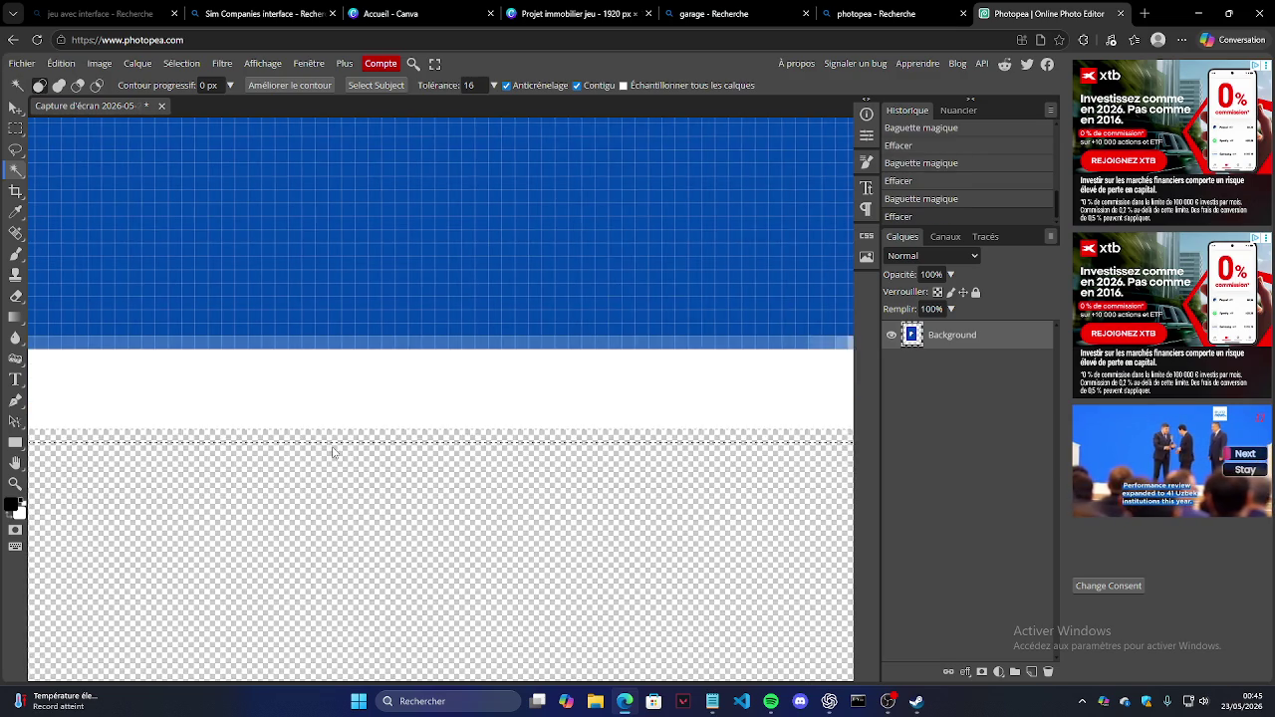
{"action": "scroll", "coordinate": [332, 448], "scroll_direction": "right", "scroll_amount": 3}
{"action": "scroll", "coordinate": [398, 399], "scroll_direction": "right", "scroll_amount": 2}
{"action": "left_click", "coordinate": [501, 227]}
{"action": "key", "text": "Delete"}
{"action": "left_click", "coordinate": [496, 261]}
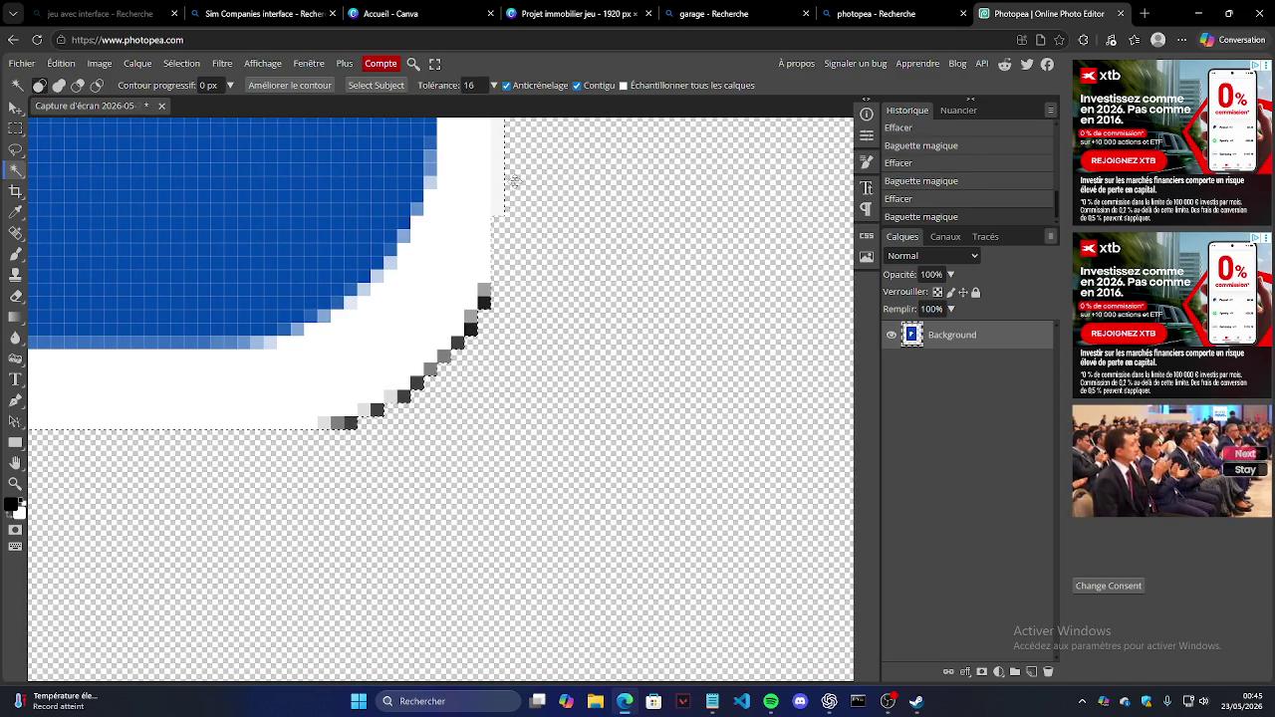
{"action": "left_click", "coordinate": [484, 298]}
{"action": "key", "text": "Delete"}
{"action": "key", "text": "Delete"}
{"action": "left_click", "coordinate": [457, 343]}
{"action": "key", "text": "Delete"}
{"action": "key", "text": "Delete"}
{"action": "left_click", "coordinate": [431, 369]}
{"action": "key", "text": "Delete"}
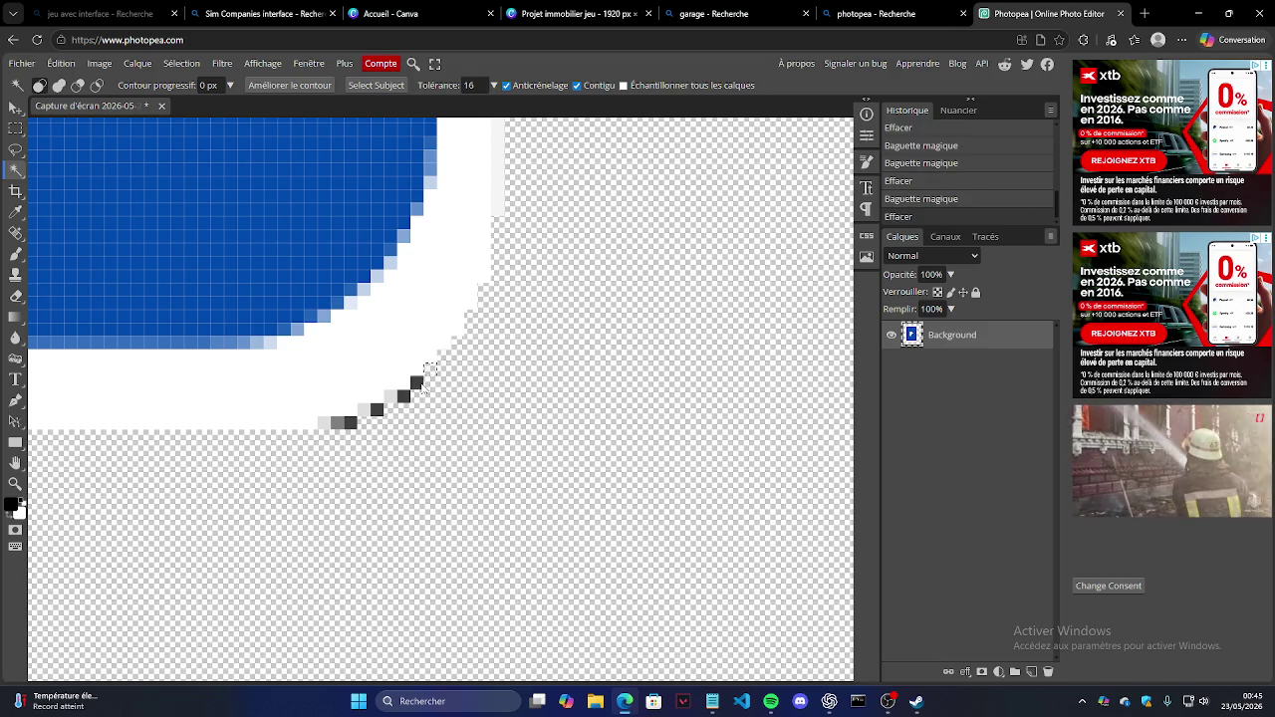
{"action": "left_click", "coordinate": [376, 409]}
{"action": "key", "text": "Delete"}
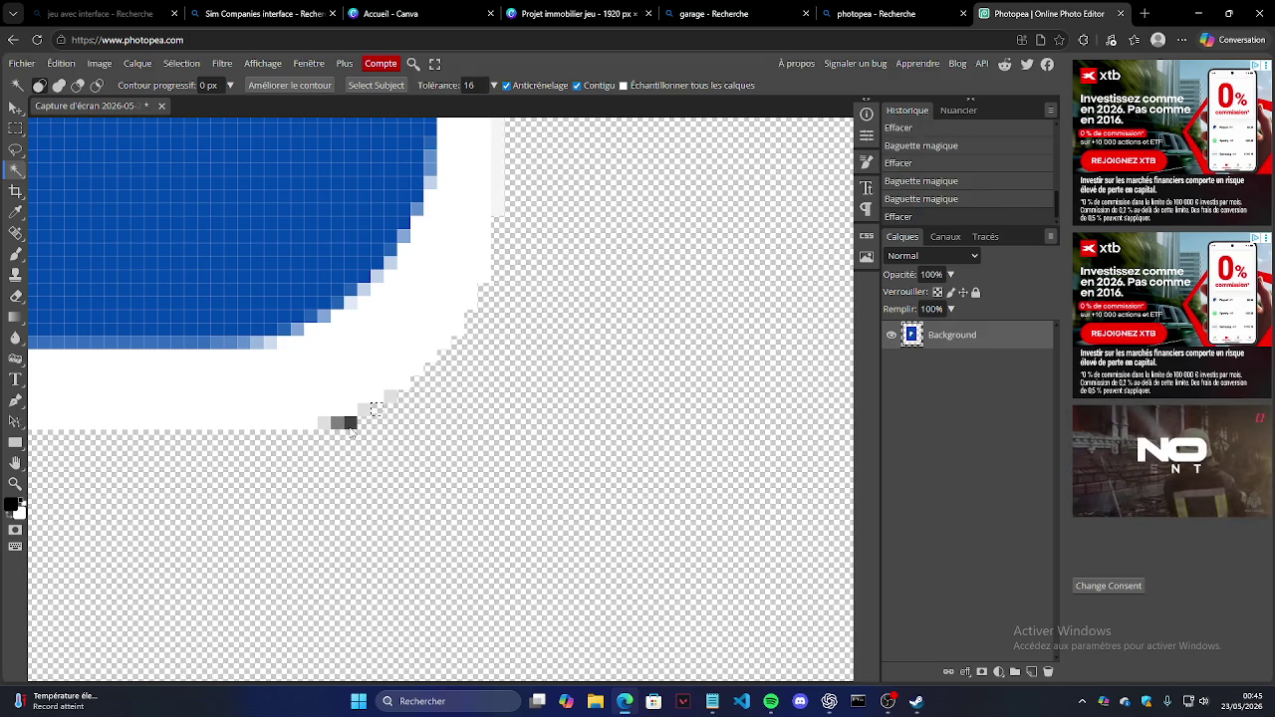
{"action": "key", "text": "Delete"}
{"action": "left_click", "coordinate": [336, 423]}
{"action": "key", "text": "Delete"}
Step: Erase the remaining dark pixels on the upper curve and the right edge
{"action": "scroll", "coordinate": [456, 359], "scroll_direction": "up", "scroll_amount": 5}
{"action": "scroll", "coordinate": [455, 345], "scroll_direction": "up", "scroll_amount": 2}
{"action": "scroll", "coordinate": [455, 336], "scroll_direction": "up", "scroll_amount": 2}
{"action": "scroll", "coordinate": [454, 335], "scroll_direction": "up", "scroll_amount": 5}
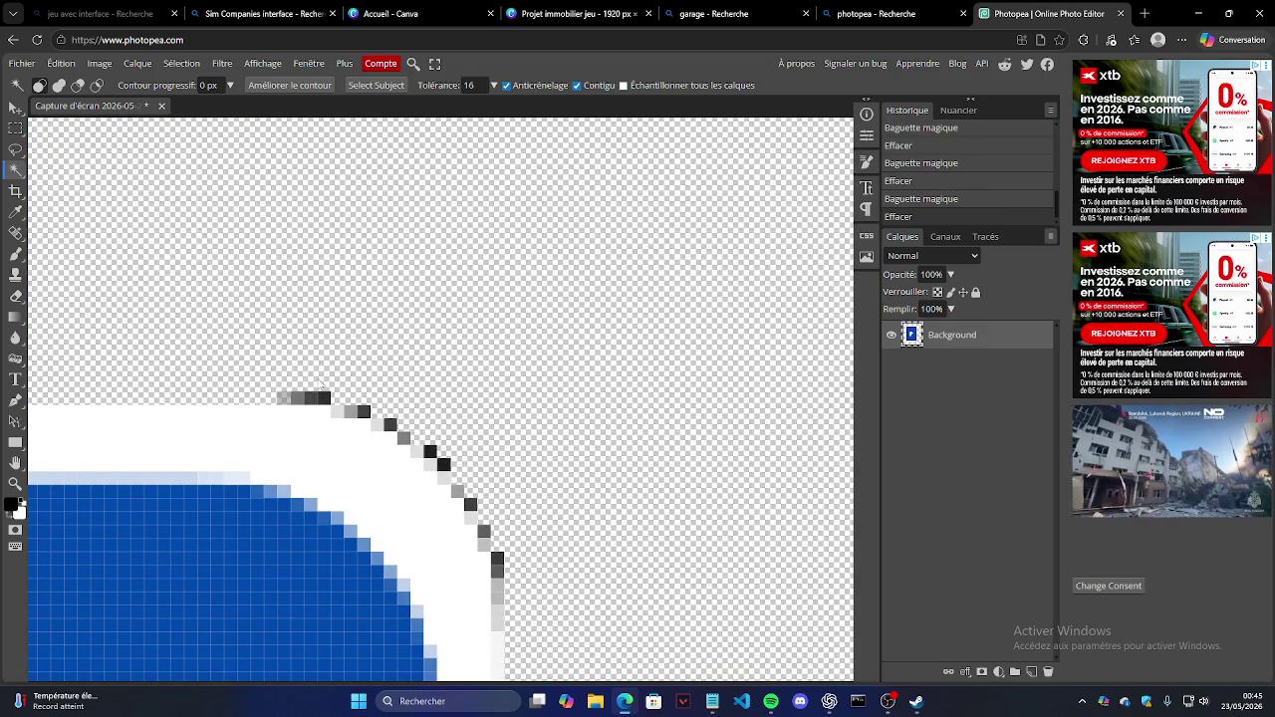
{"action": "left_click", "coordinate": [285, 397]}
{"action": "key", "text": "Delete"}
{"action": "left_click", "coordinate": [310, 398]}
{"action": "key", "text": "Delete"}
{"action": "key", "text": "Delete"}
{"action": "left_click", "coordinate": [390, 426]}
{"action": "key", "text": "Delete"}
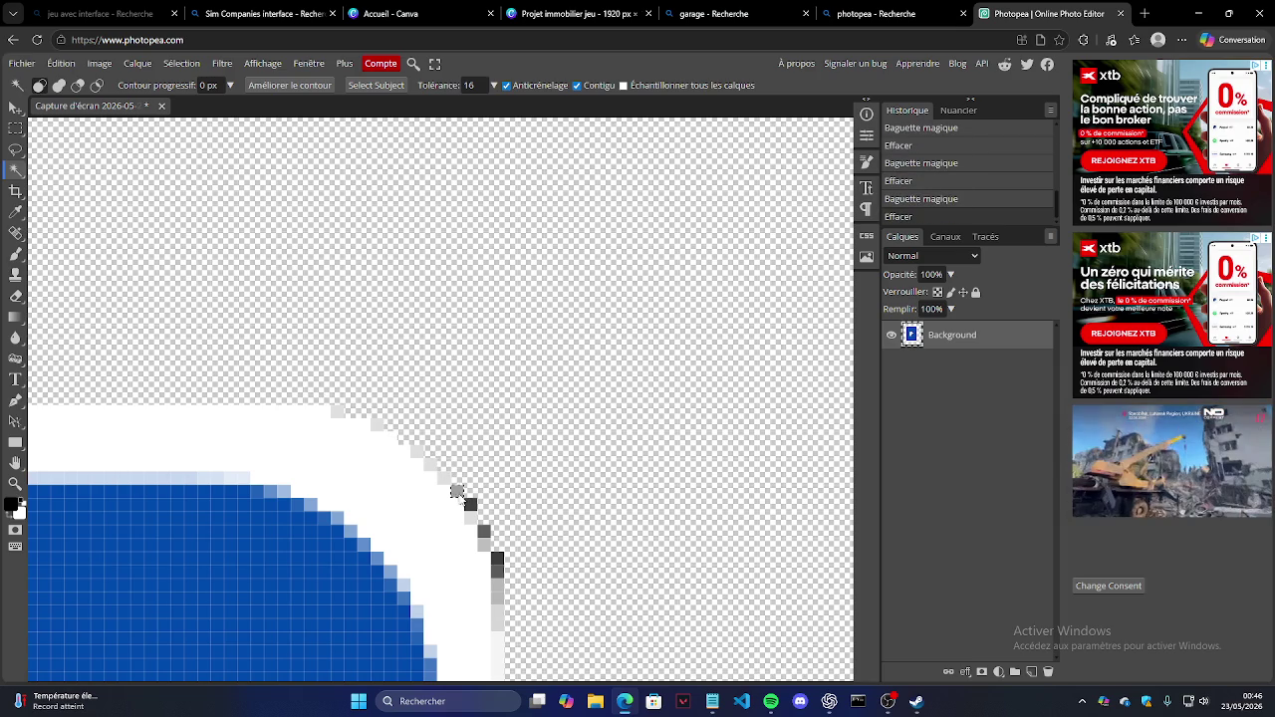
{"action": "left_click", "coordinate": [497, 561]}
{"action": "key", "text": "Delete"}
{"action": "left_click", "coordinate": [497, 587]}
{"action": "key", "text": "Delete"}
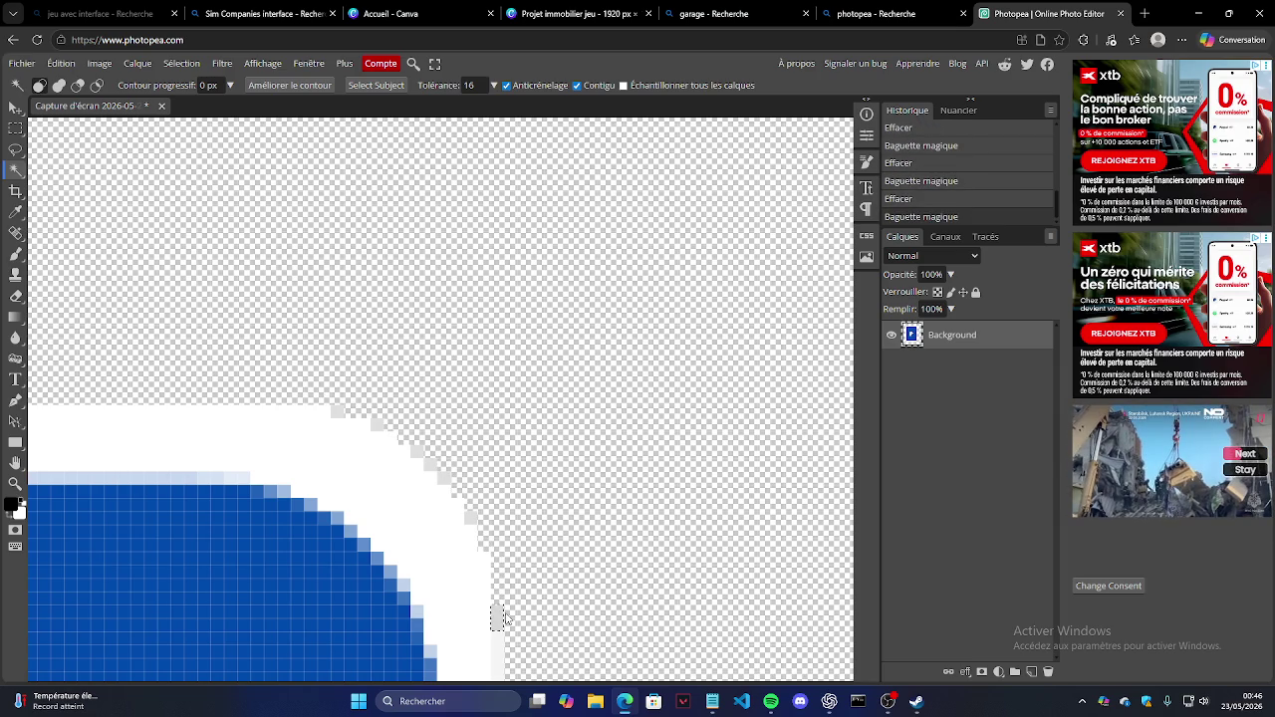
{"action": "scroll", "coordinate": [541, 406], "scroll_direction": "down", "scroll_amount": 2}
{"action": "scroll", "coordinate": [543, 394], "scroll_direction": "down", "scroll_amount": 2}
{"action": "left_click_drag", "start_coordinate": [543, 393], "coordinate": [359, 387]}
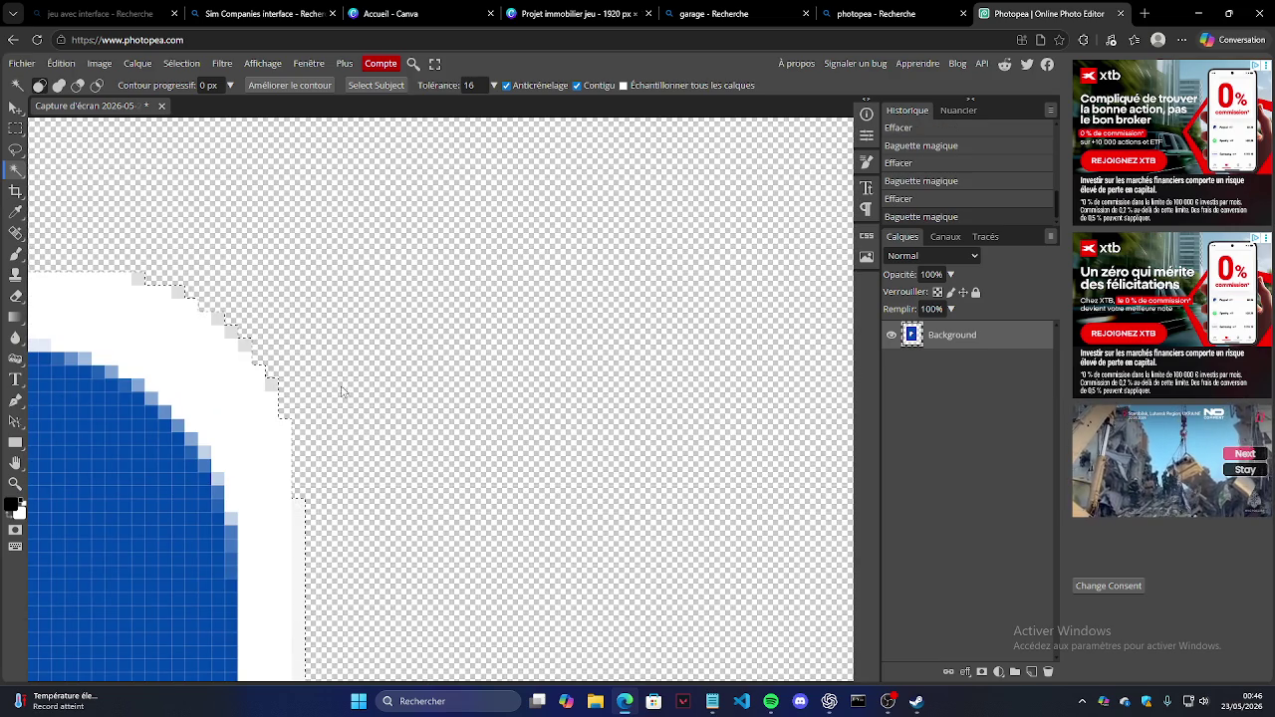
{"action": "left_click", "coordinate": [15, 483]}
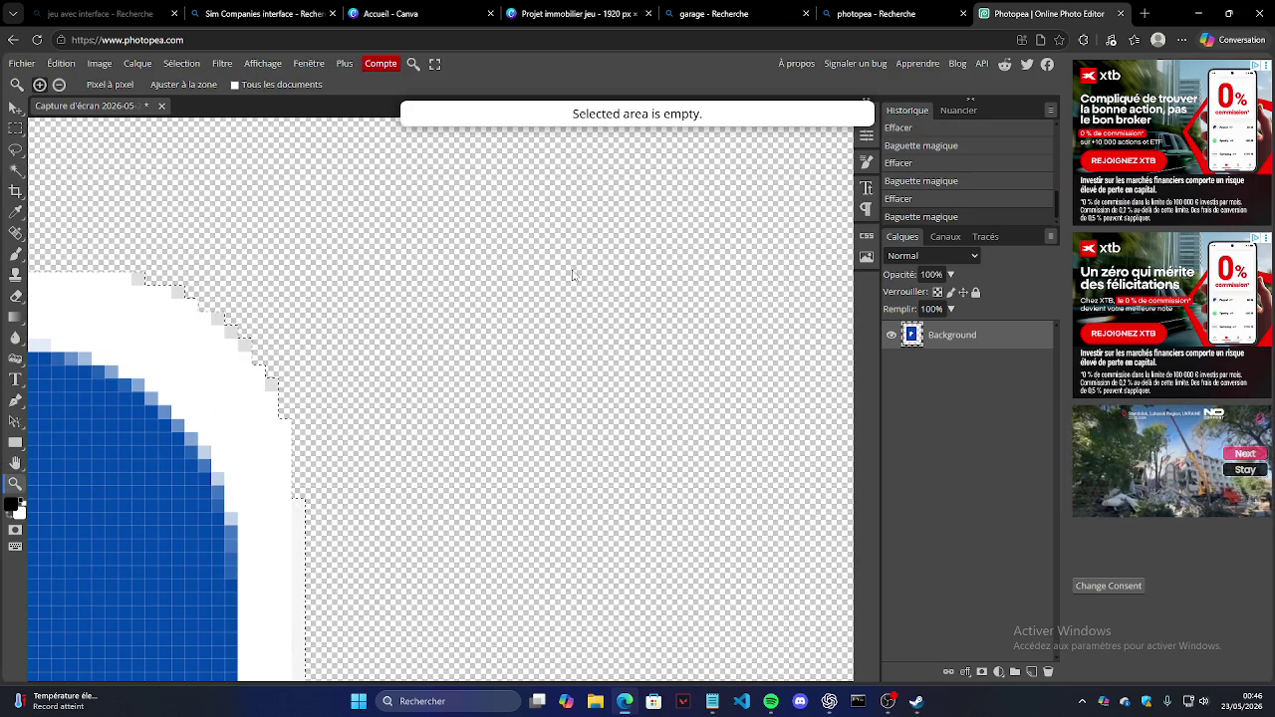
{"action": "scroll", "coordinate": [712, 245], "scroll_direction": "down", "scroll_amount": 5}
Step: Zoom out, nudge the sign slightly, drop the selection and check the layer's visibility
{"action": "scroll", "coordinate": [604, 288], "scroll_direction": "down", "scroll_amount": 1}
{"action": "scroll", "coordinate": [557, 299], "scroll_direction": "up", "scroll_amount": 1}
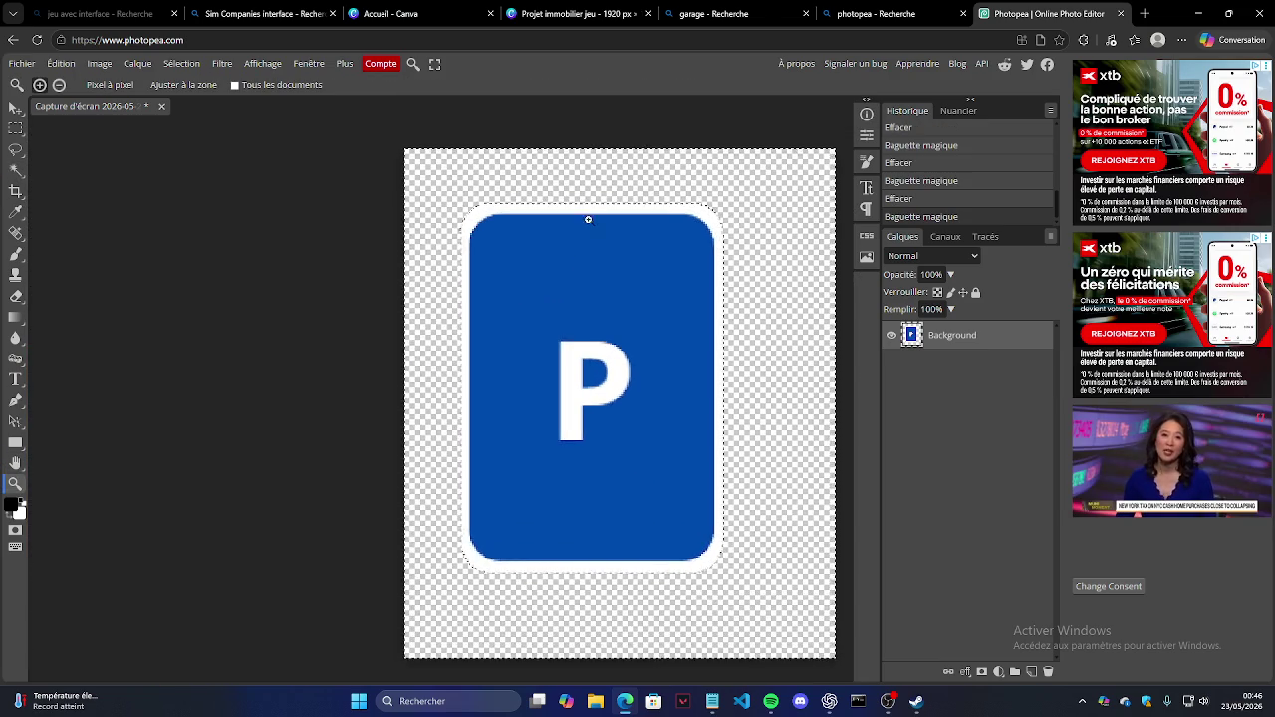
{"action": "scroll", "coordinate": [563, 189], "scroll_direction": "up", "scroll_amount": 1}
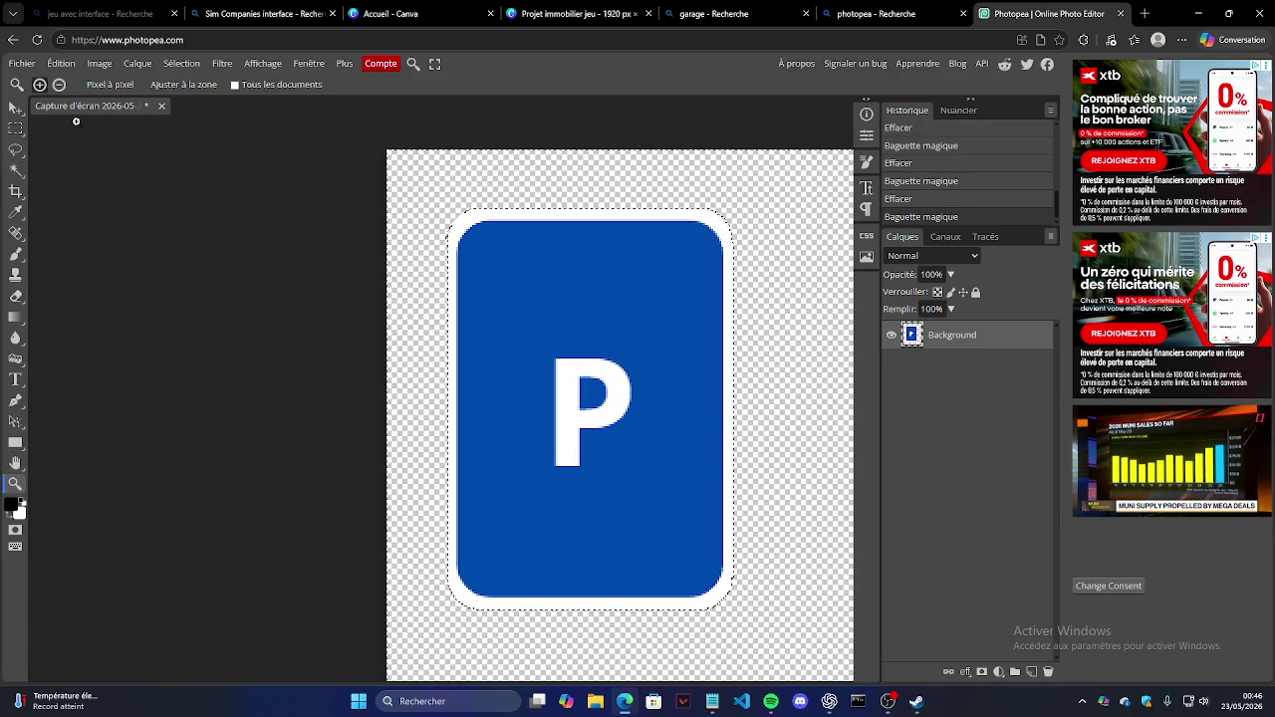
{"action": "left_click", "coordinate": [15, 107]}
{"action": "left_click_drag", "start_coordinate": [453, 192], "coordinate": [463, 202]}
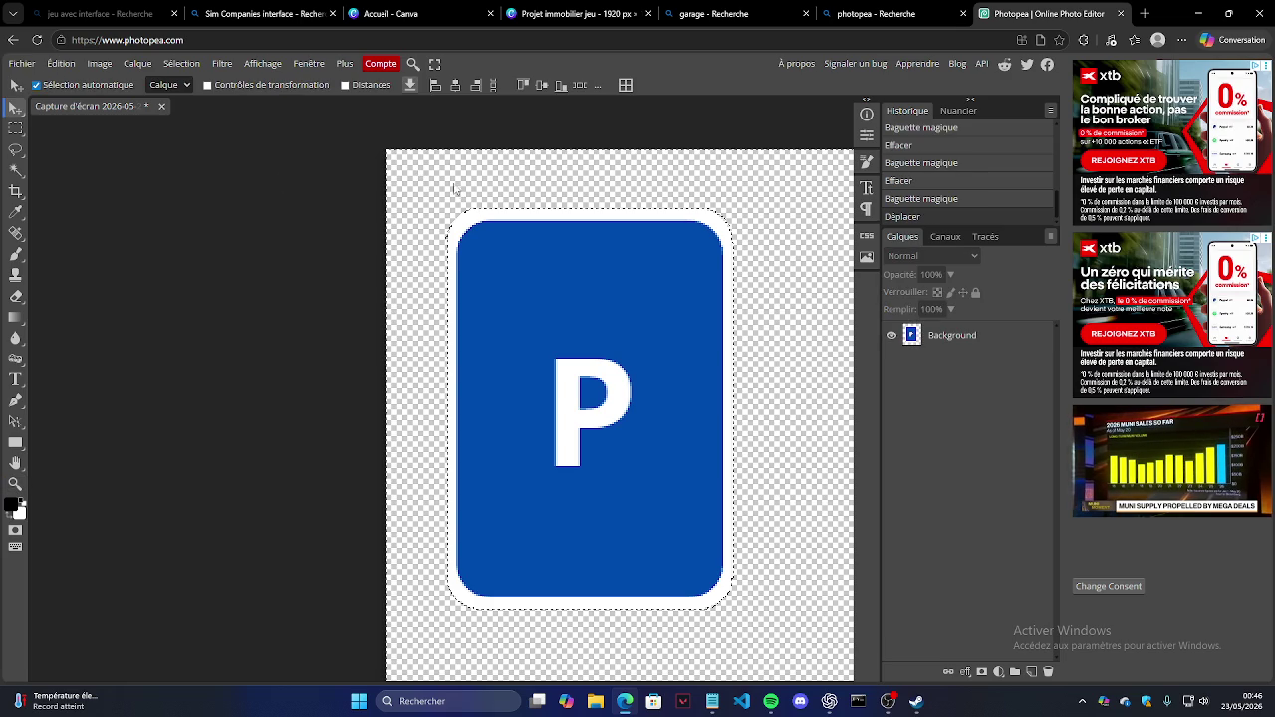
{"action": "left_click", "coordinate": [15, 128]}
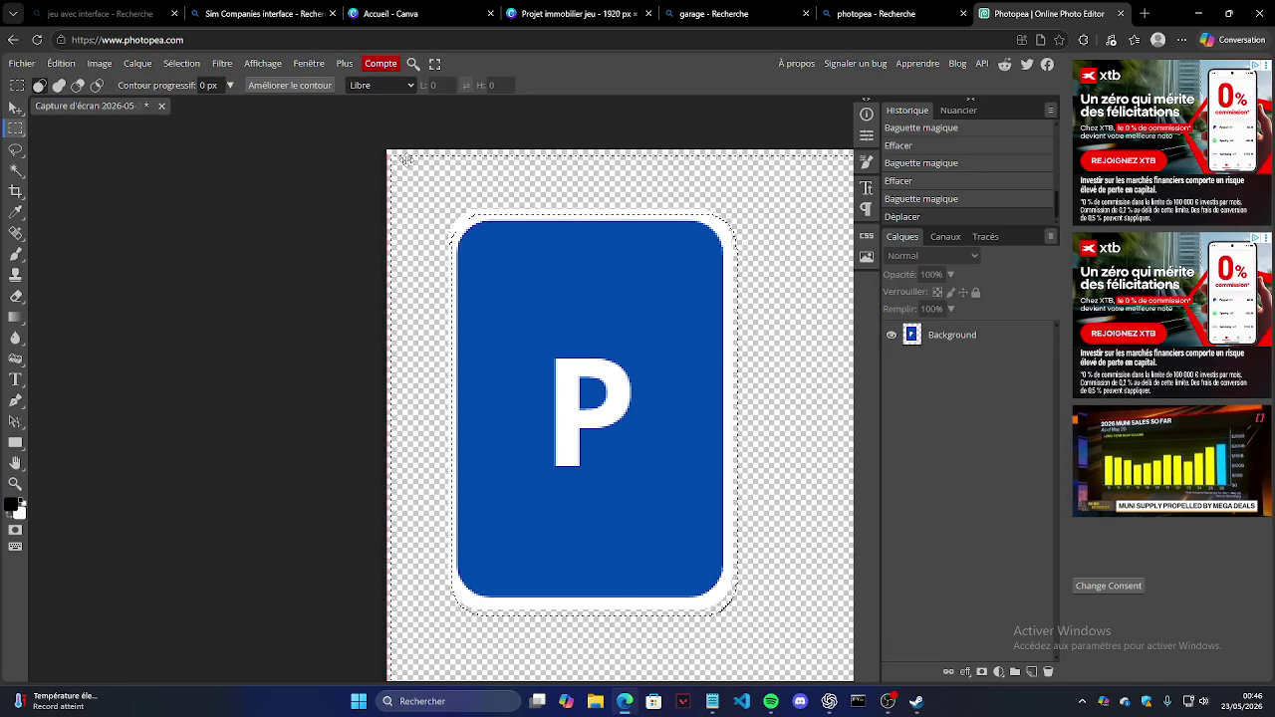
{"action": "left_click_drag", "start_coordinate": [414, 166], "coordinate": [3, 219]}
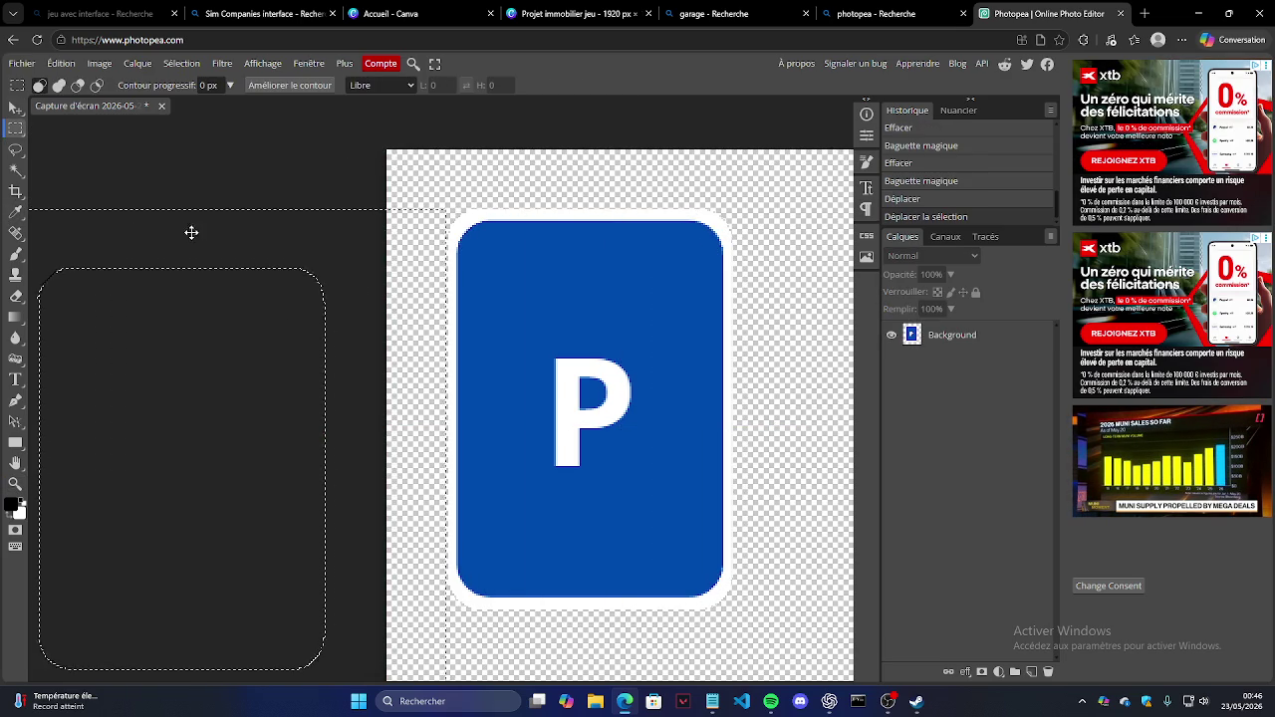
{"action": "left_click", "coordinate": [259, 183]}
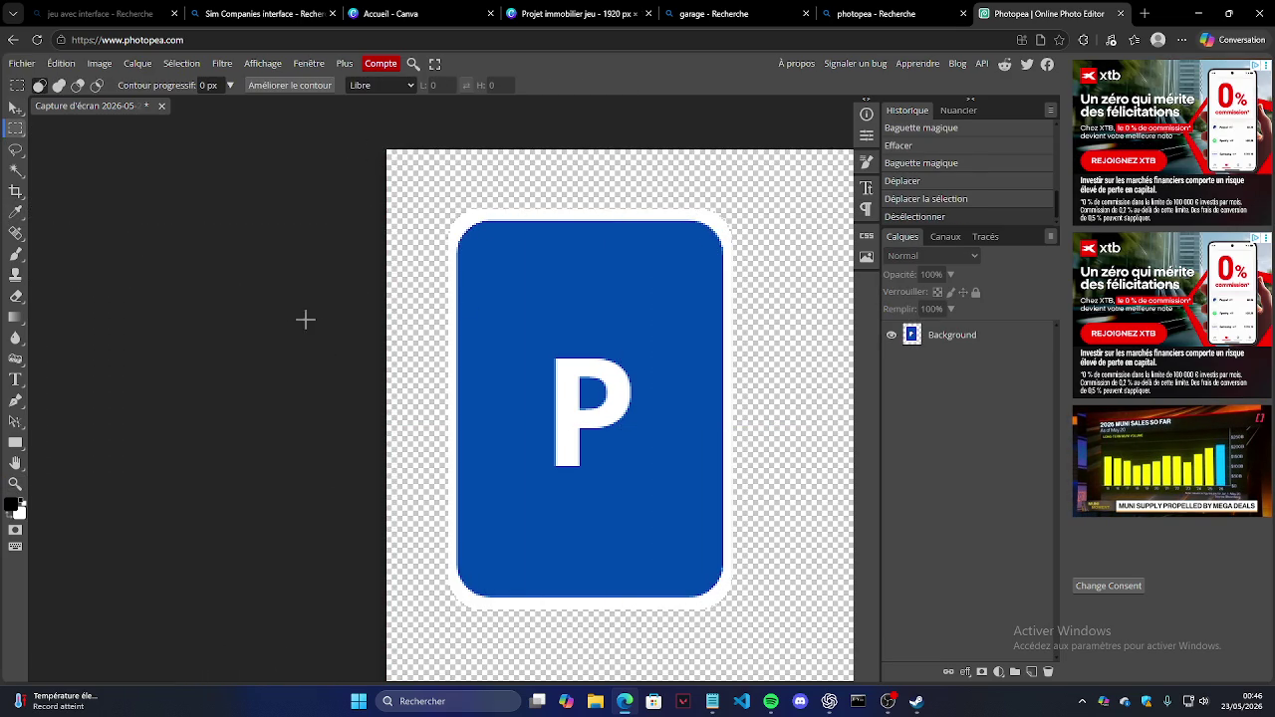
{"action": "left_click", "coordinate": [892, 337]}
{"action": "left_click", "coordinate": [891, 335]}
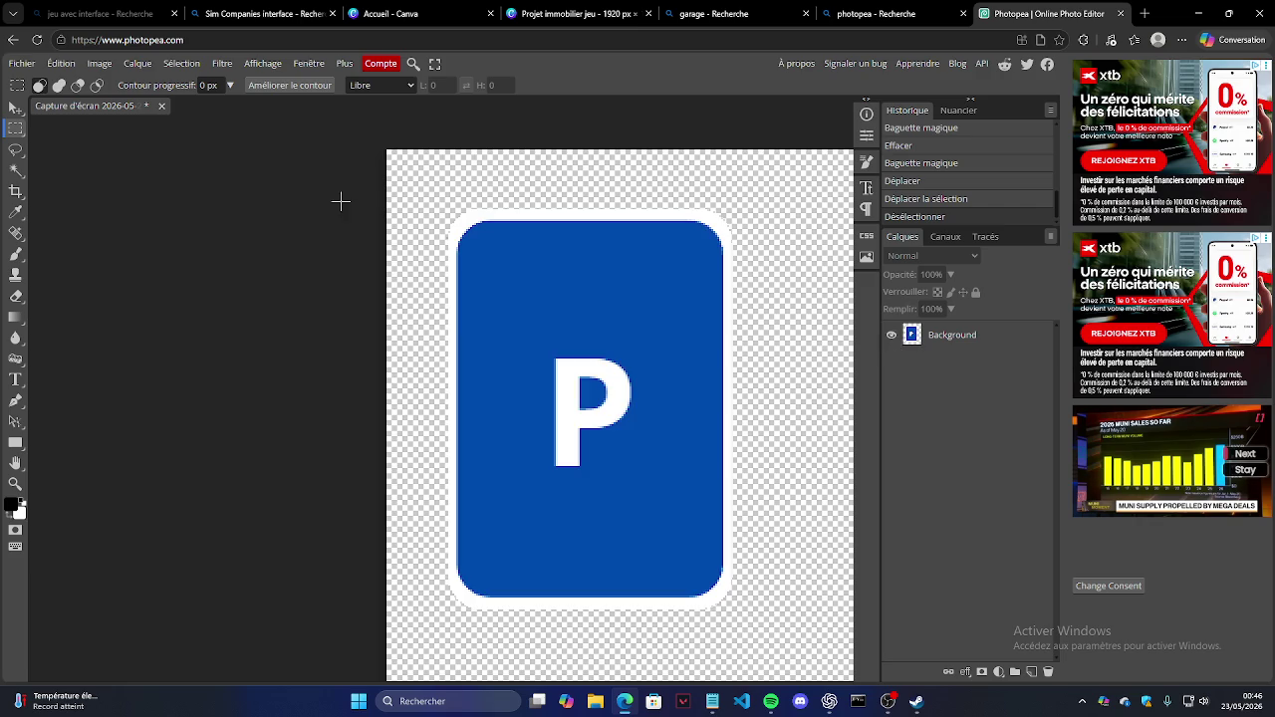
Step: Export the image as a PNG named 'Place Parking'
{"action": "left_click", "coordinate": [22, 63]}
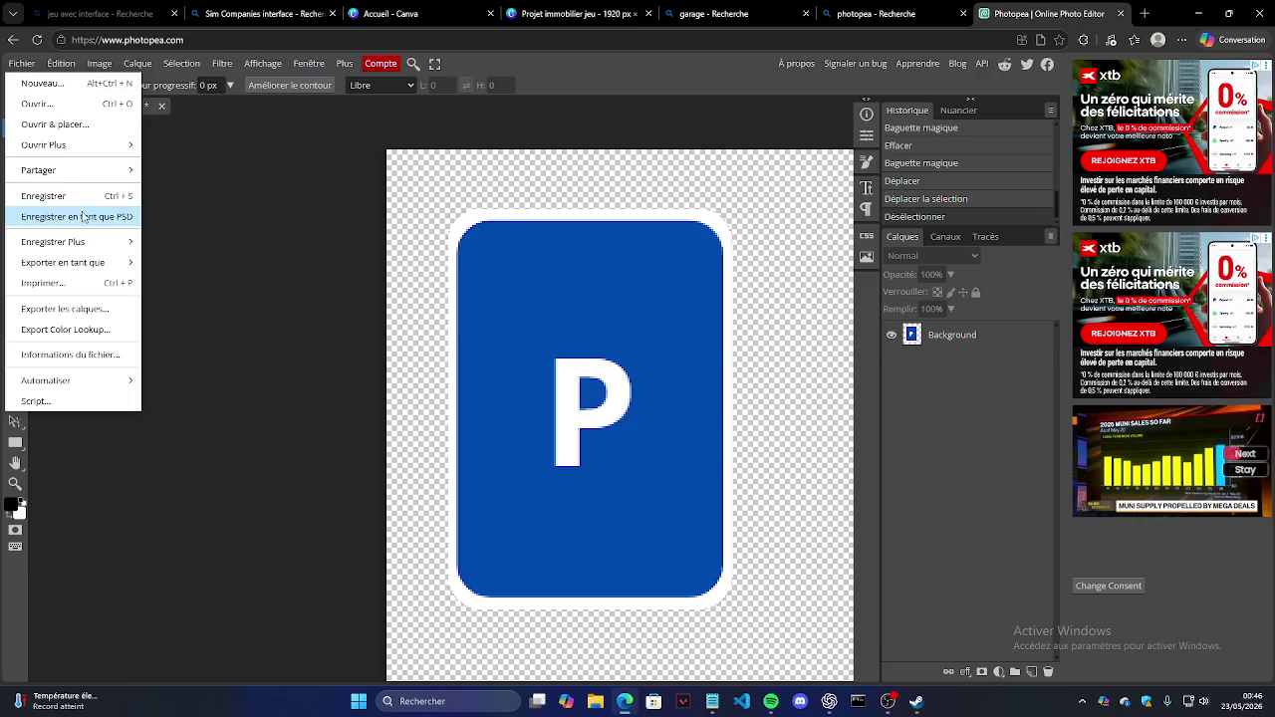
{"action": "mouse_move", "coordinate": [62, 262]}
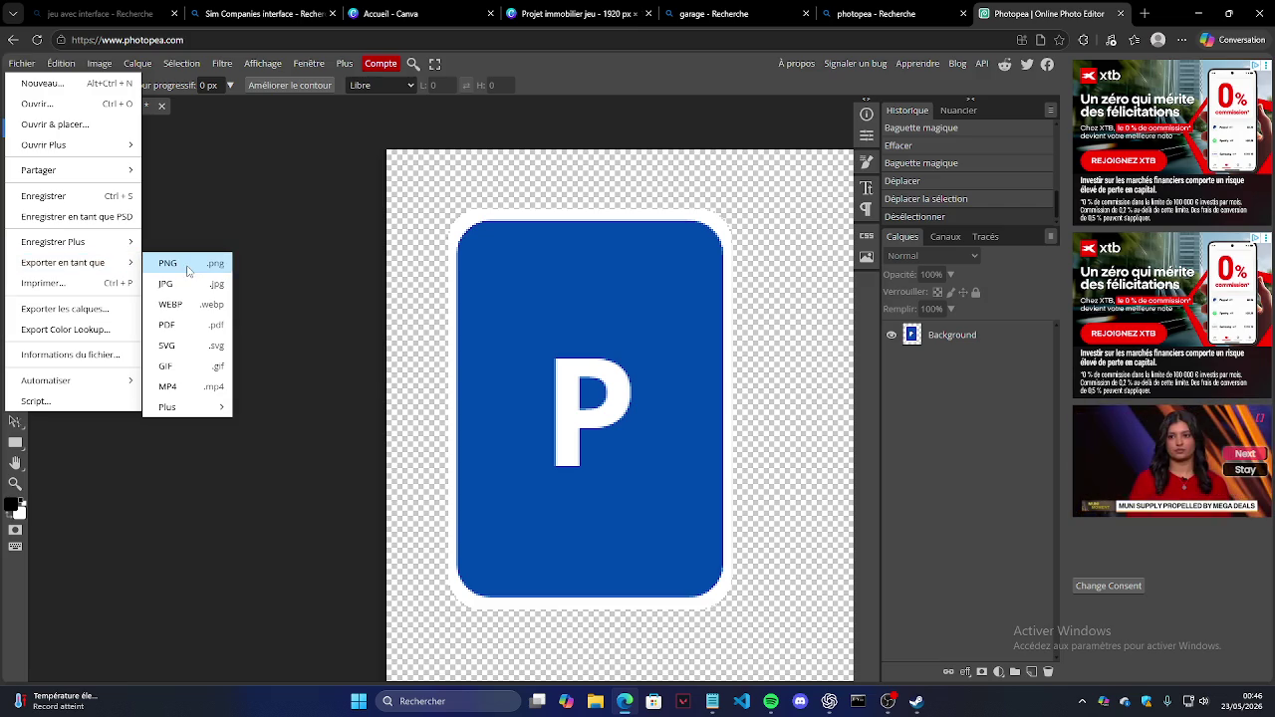
{"action": "left_click", "coordinate": [189, 265]}
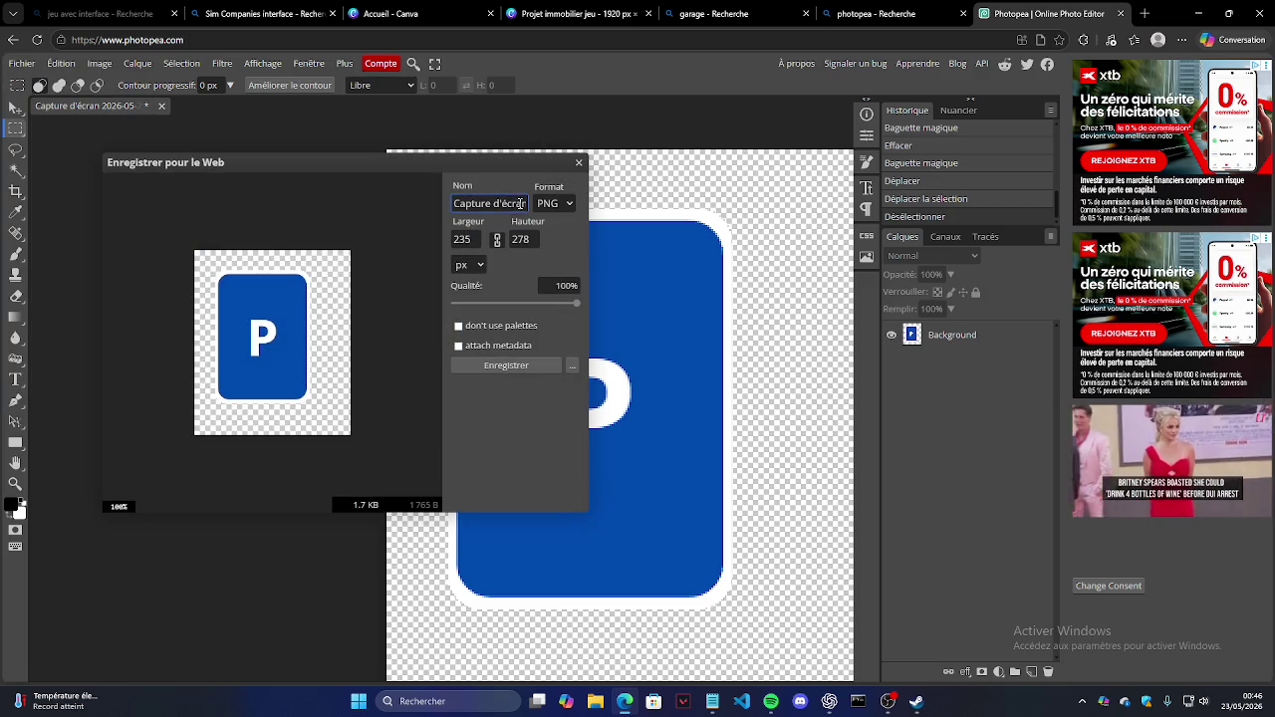
{"action": "left_click_drag", "start_coordinate": [507, 206], "coordinate": [581, 212]}
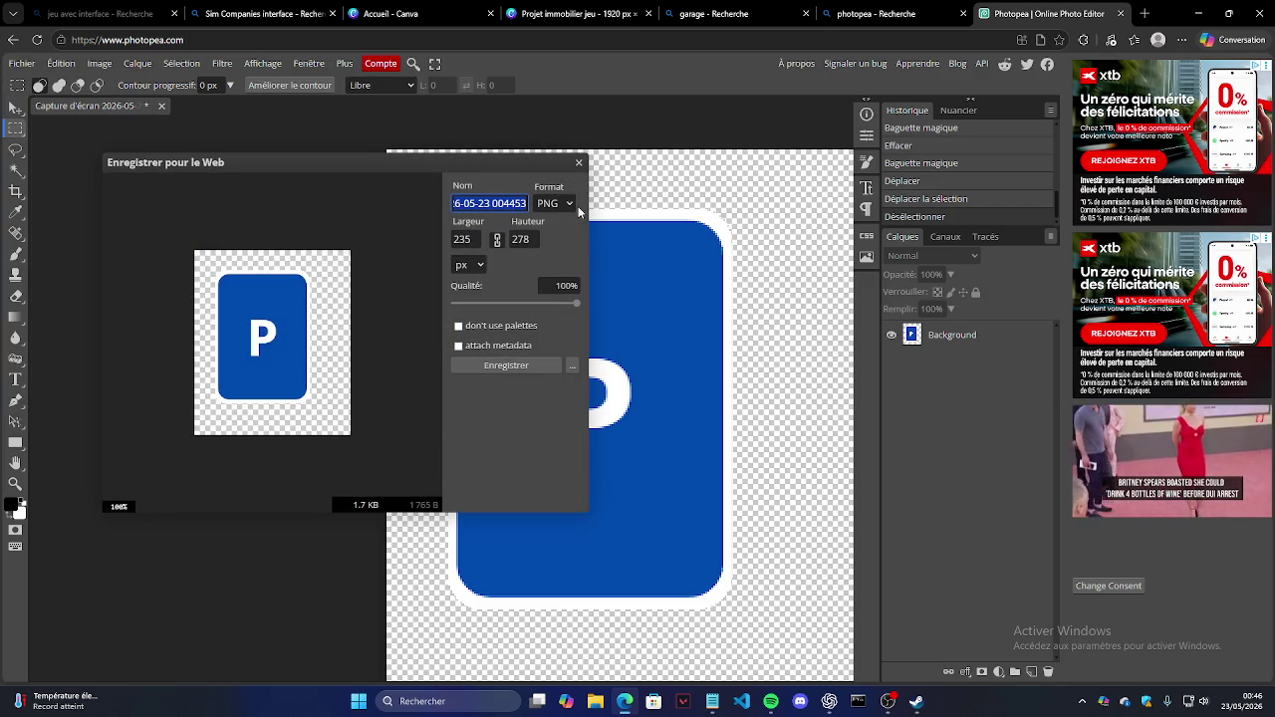
{"action": "type", "text": "Place Parking"}
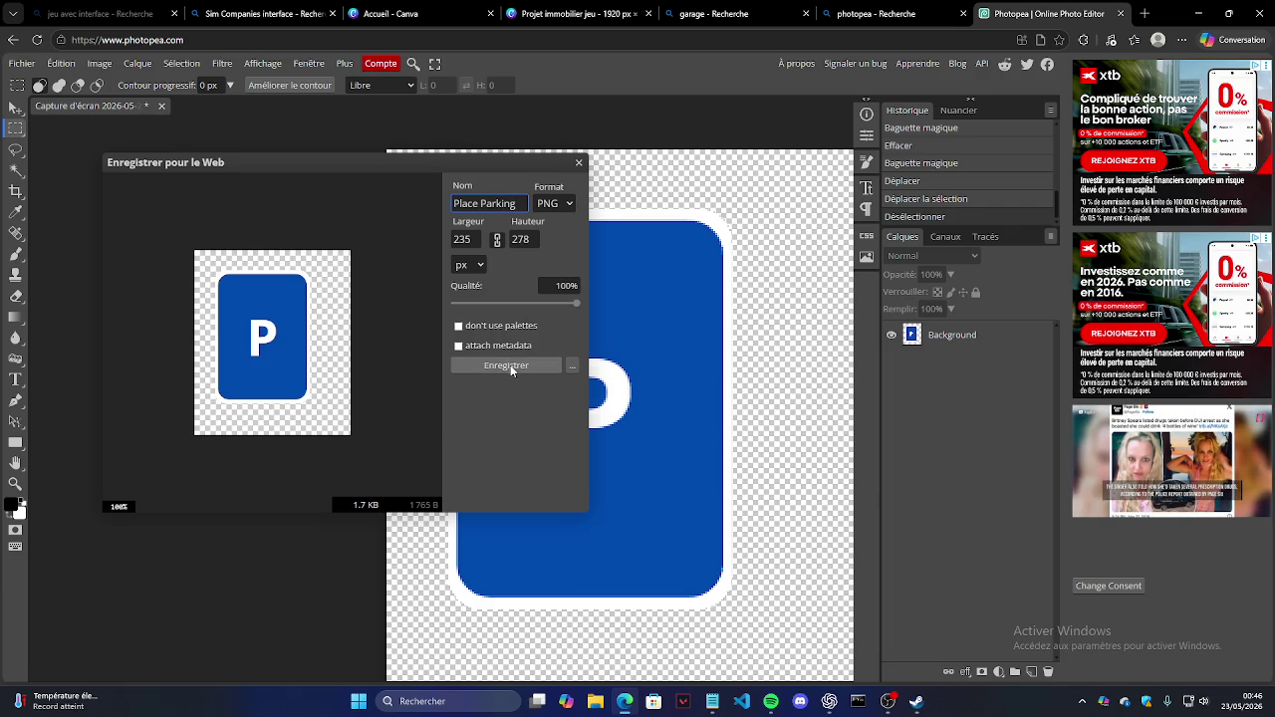
{"action": "left_click", "coordinate": [511, 368]}
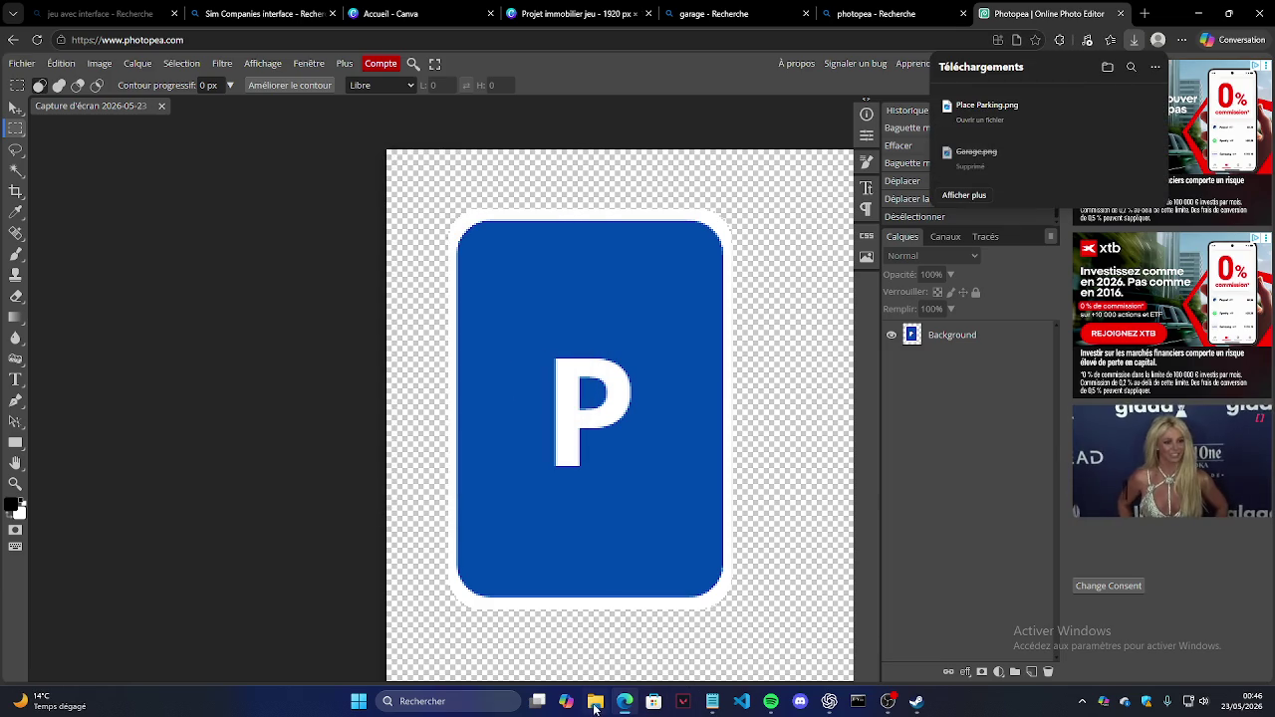
Step: Move Place Parking.png from Téléchargements into the Projet Jeu Immobilier folder beside Garage
{"action": "left_click", "coordinate": [596, 703]}
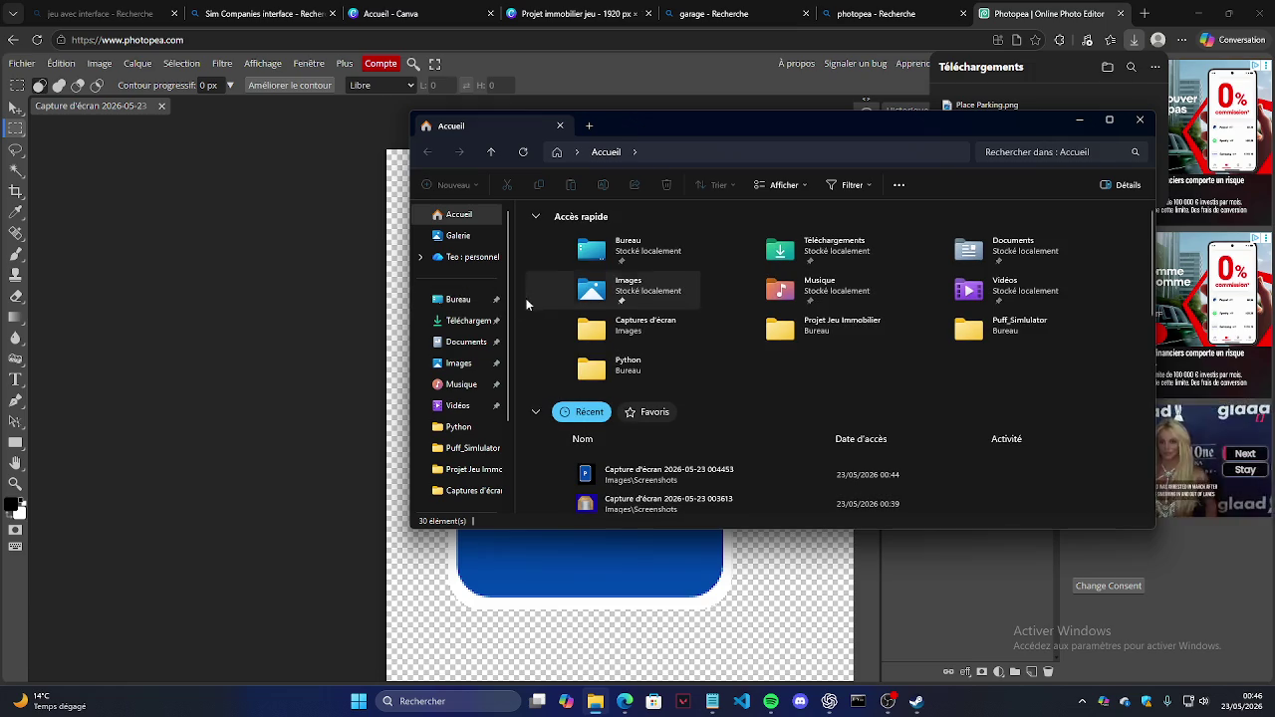
{"action": "left_click", "coordinate": [462, 321]}
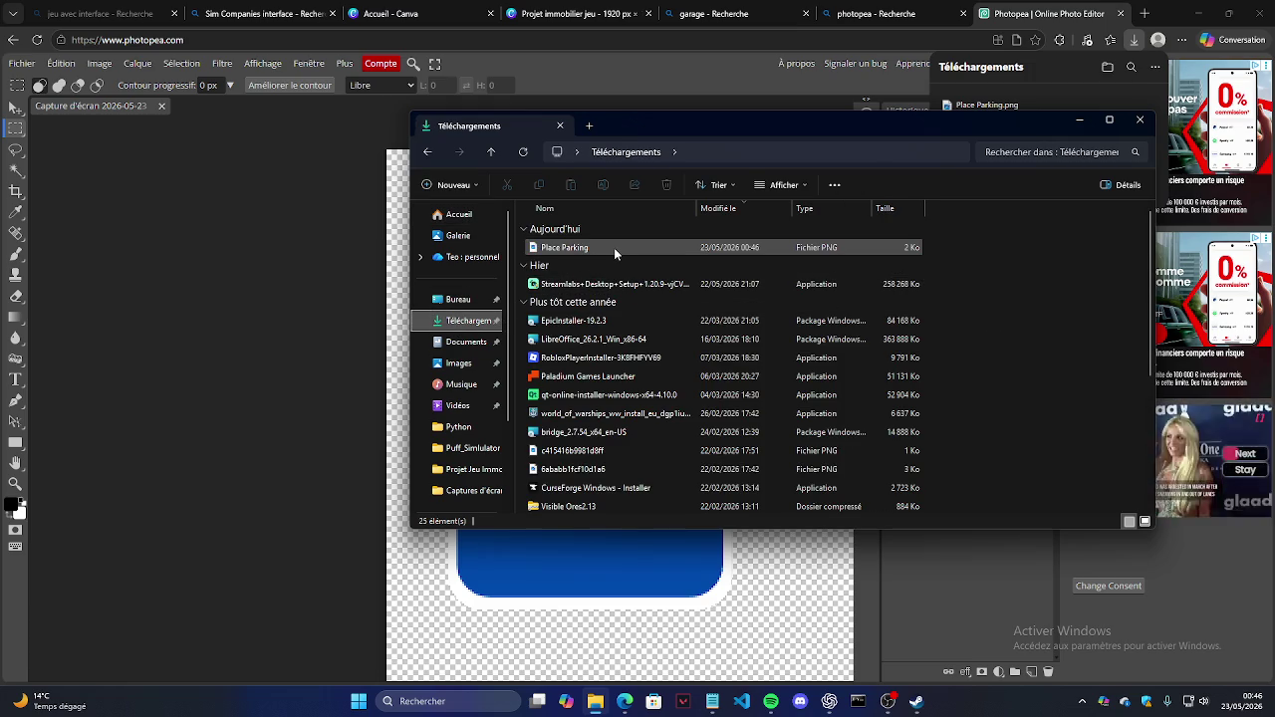
{"action": "left_click", "coordinate": [604, 249]}
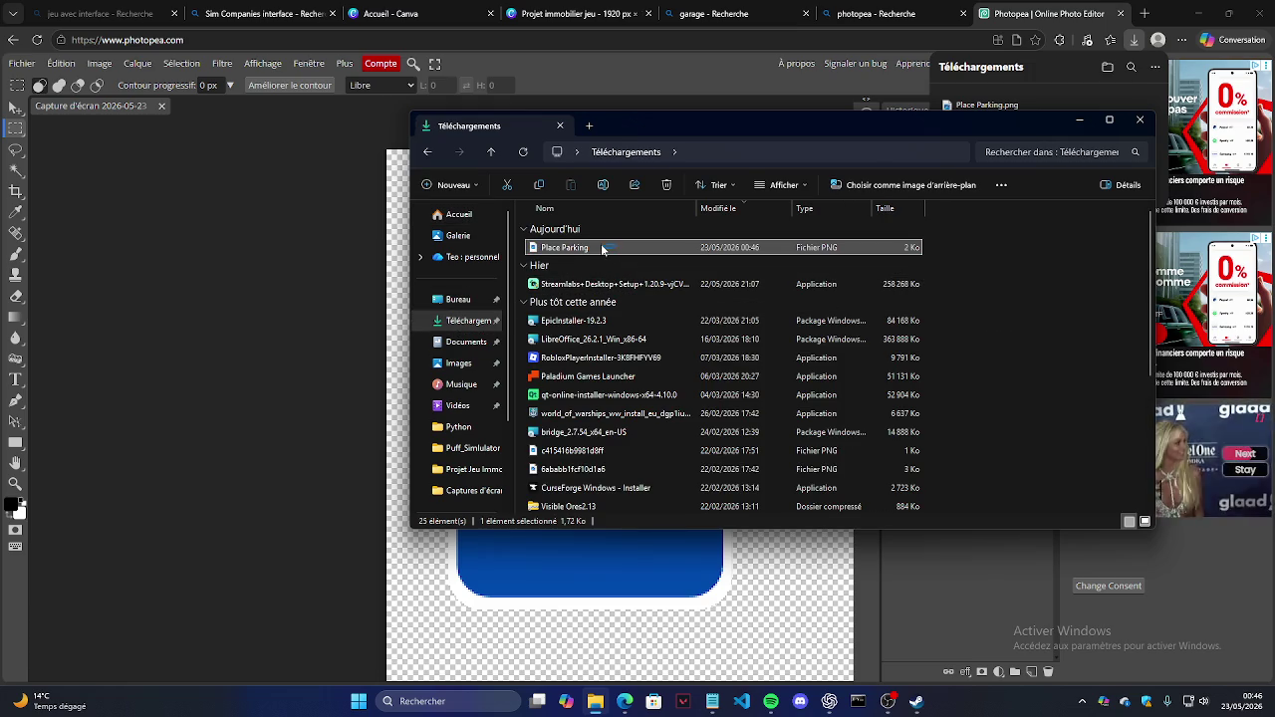
{"action": "left_click_drag", "start_coordinate": [604, 249], "coordinate": [479, 450]}
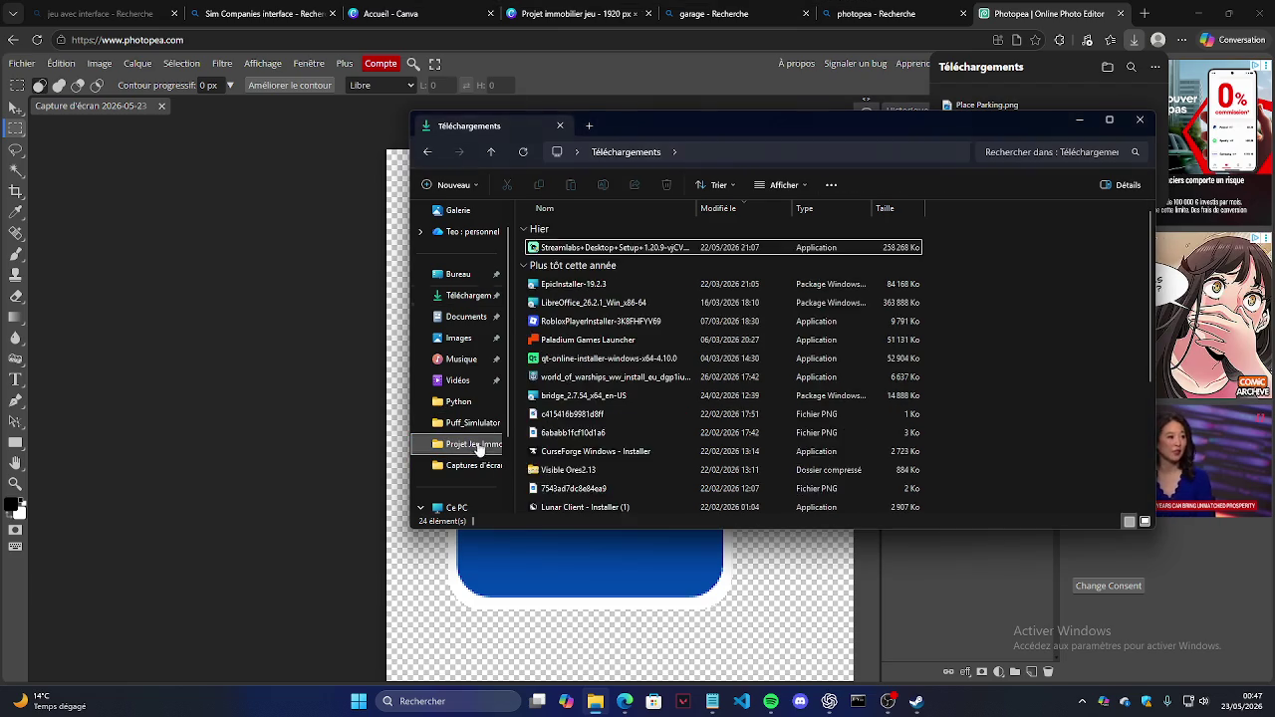
{"action": "left_click", "coordinate": [479, 448]}
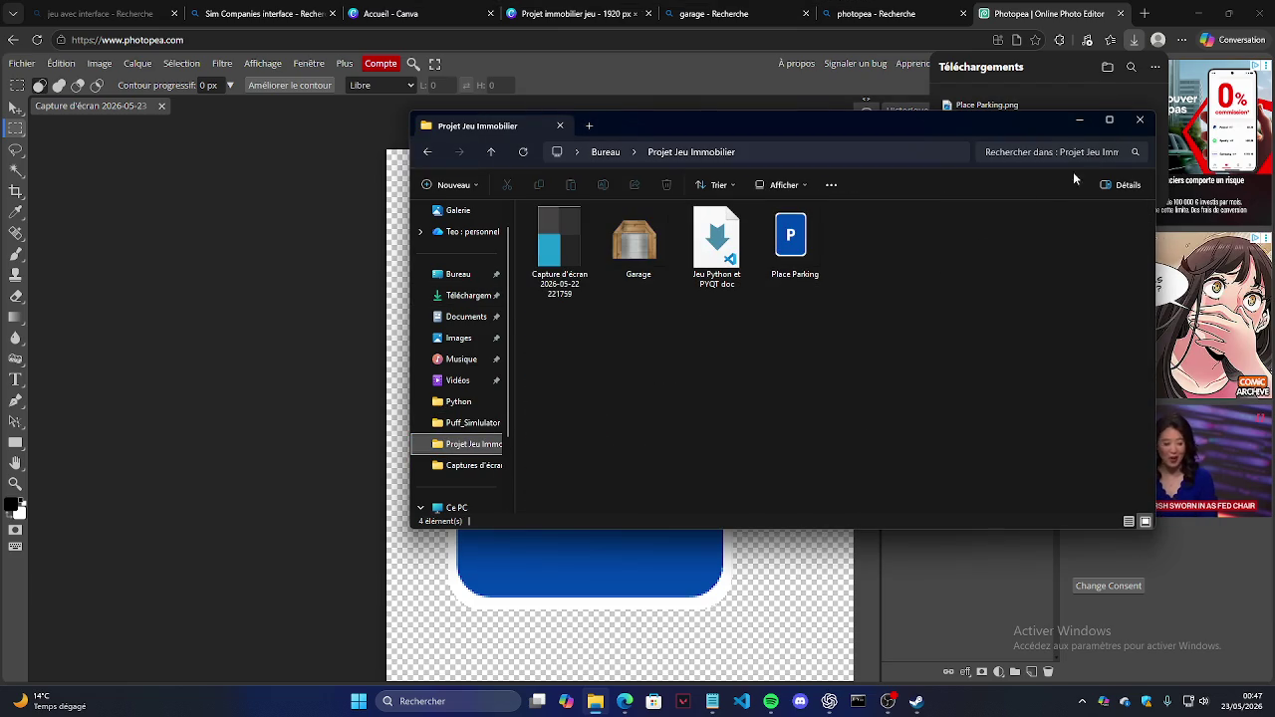
{"action": "left_click", "coordinate": [1139, 120]}
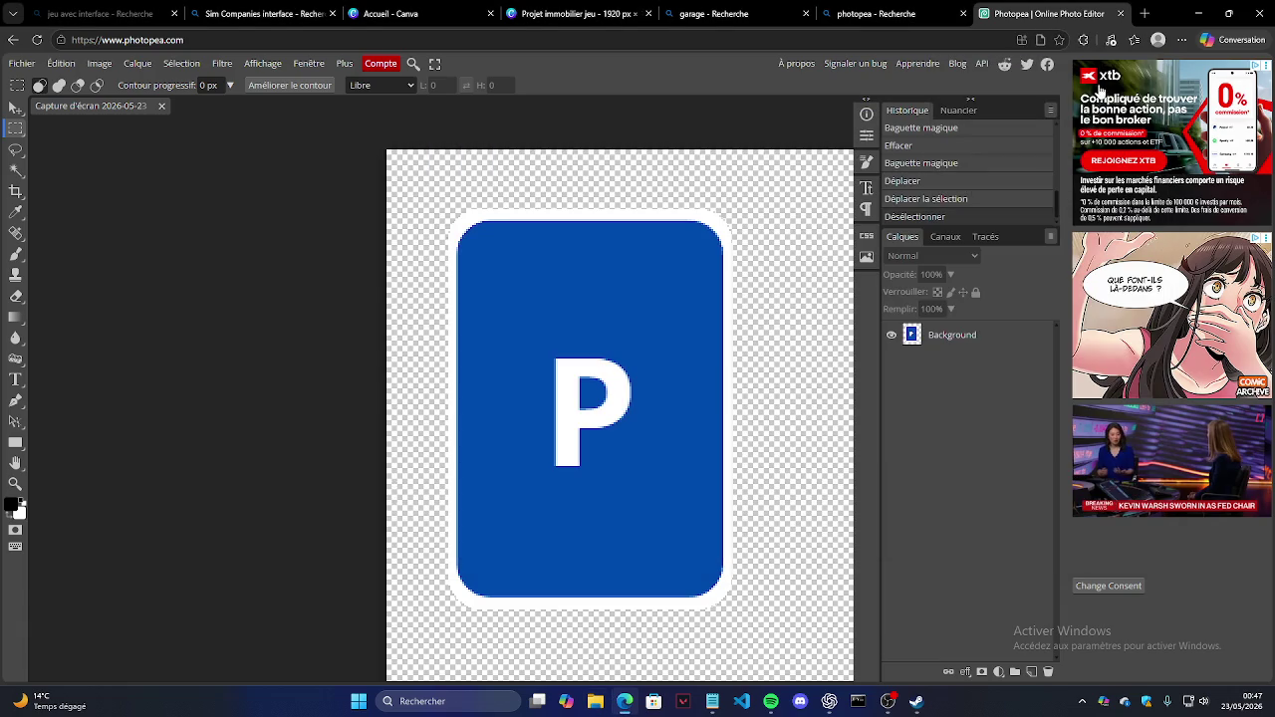
Step: Delete both parts of the blue P parking sign from the Canva page
{"action": "left_click", "coordinate": [585, 13]}
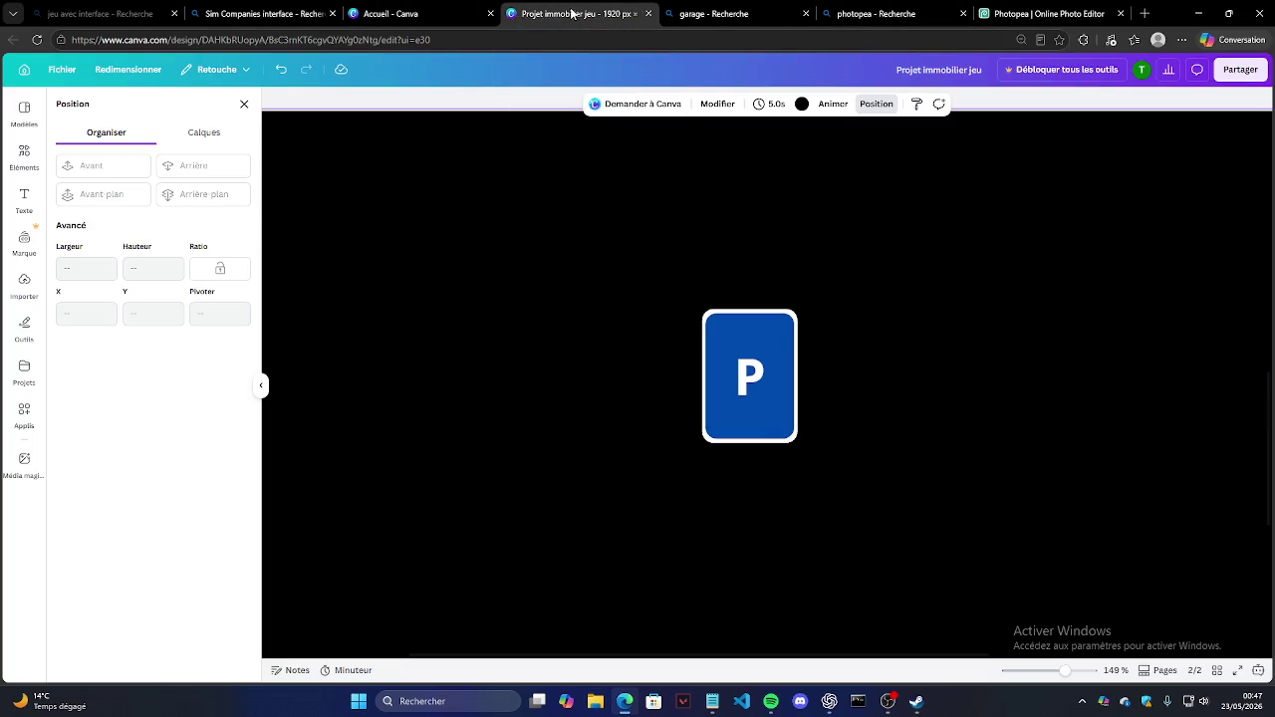
{"action": "left_click_drag", "start_coordinate": [702, 304], "coordinate": [936, 547]}
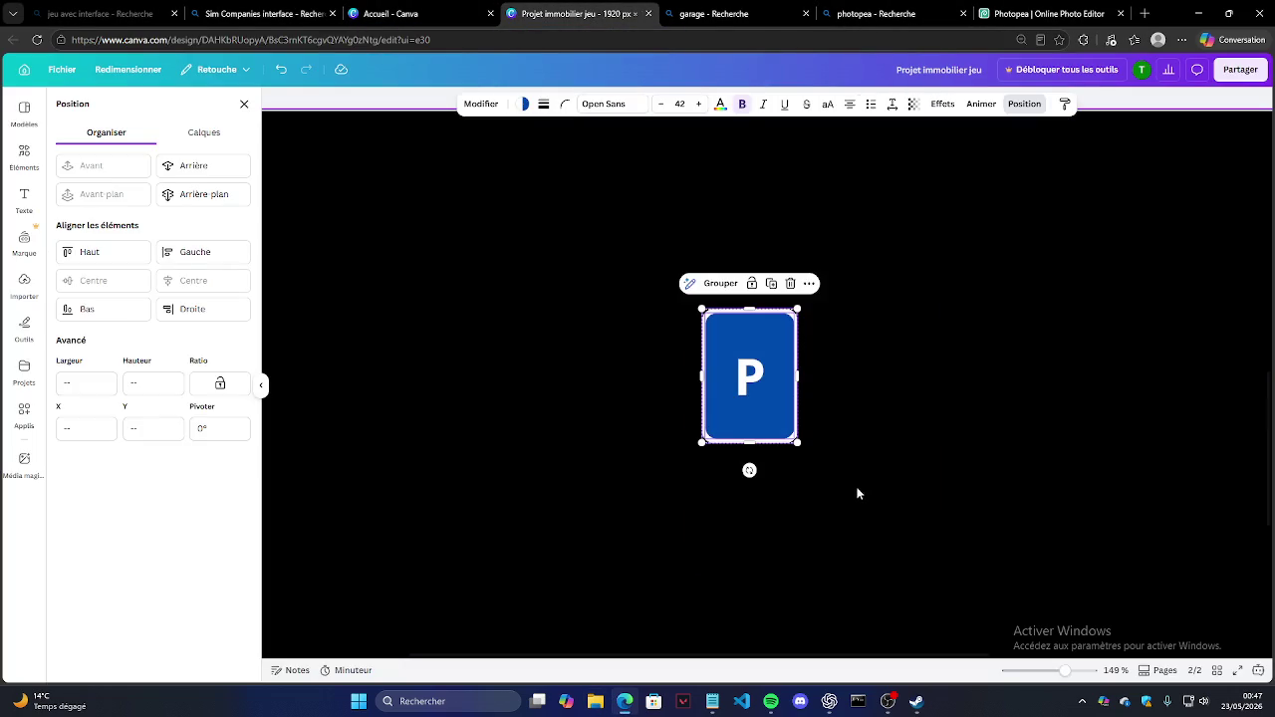
{"action": "key", "text": "Delete"}
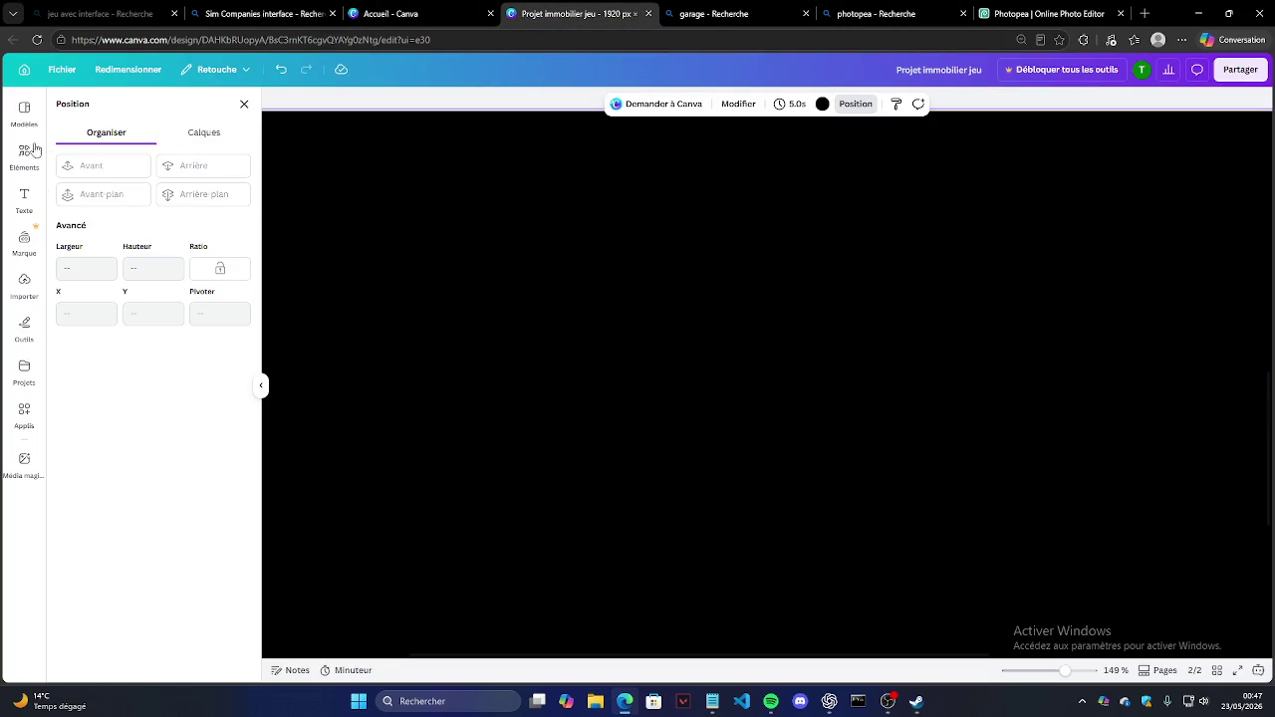
Step: Set the second page's background colour to light blue
{"action": "left_click", "coordinate": [822, 105]}
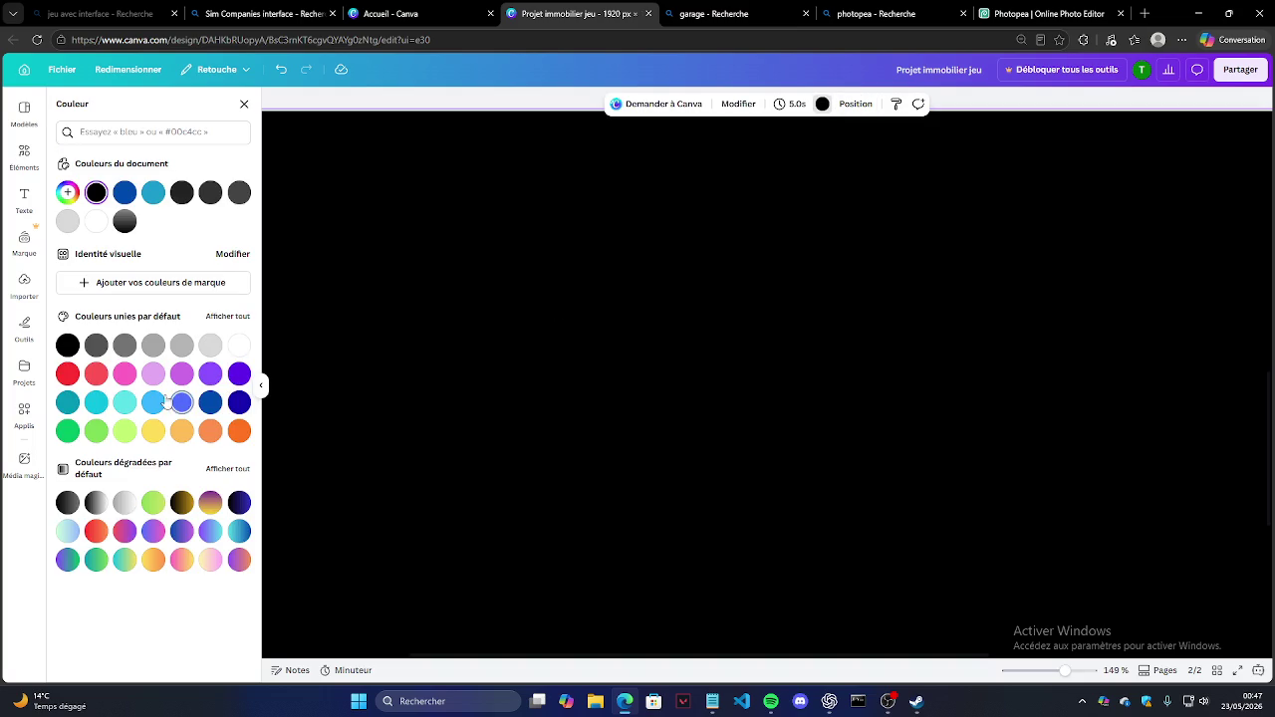
{"action": "left_click", "coordinate": [153, 376]}
{"action": "left_click", "coordinate": [152, 402]}
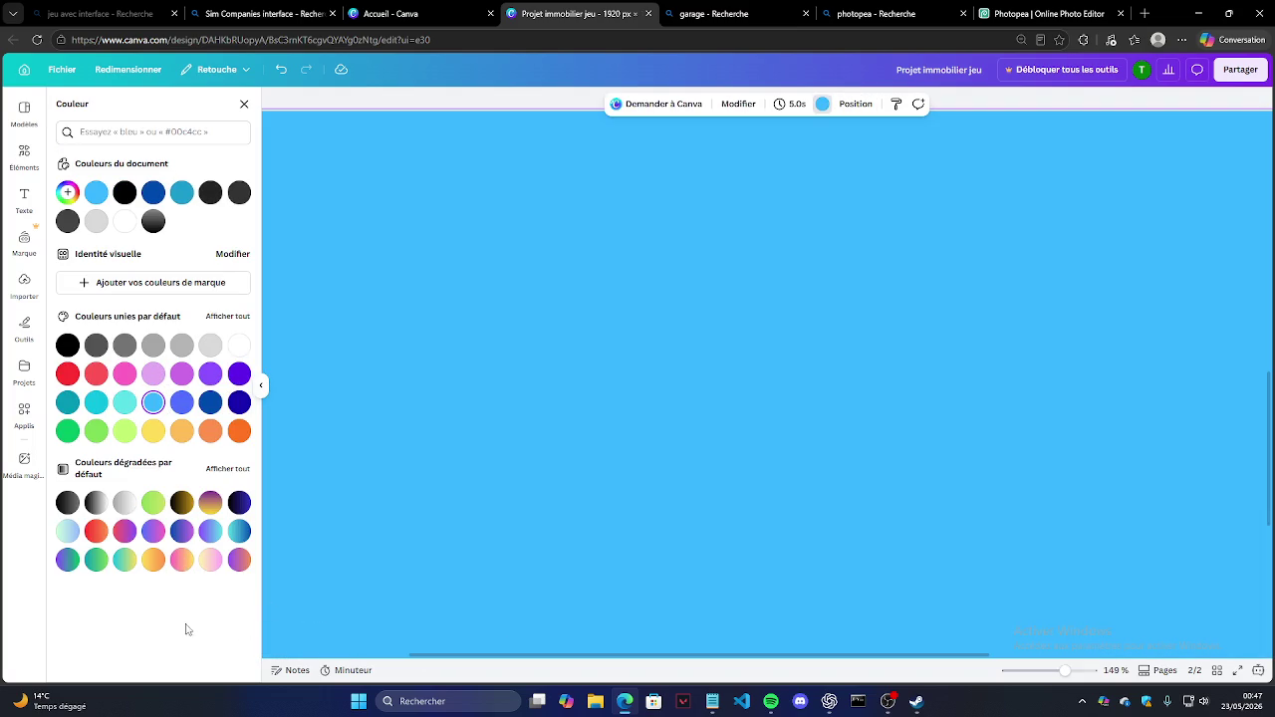
{"action": "key", "text": "Escape"}
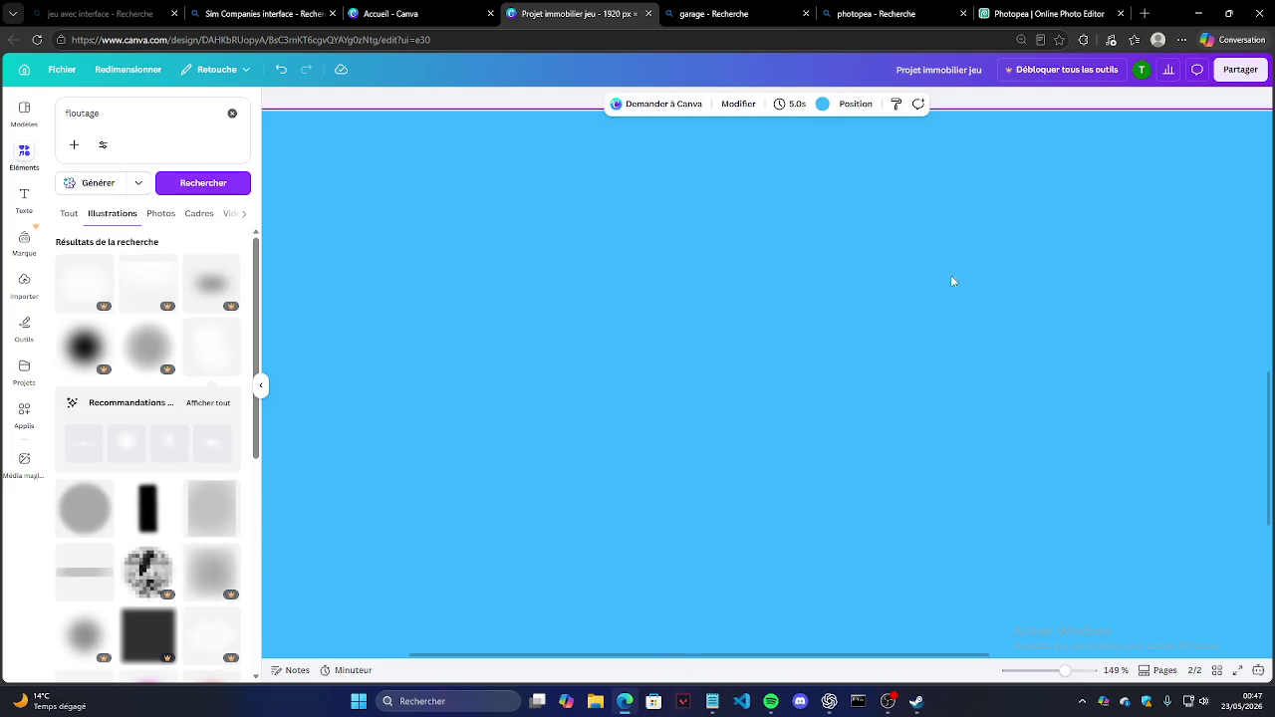
{"action": "left_click", "coordinate": [1143, 13]}
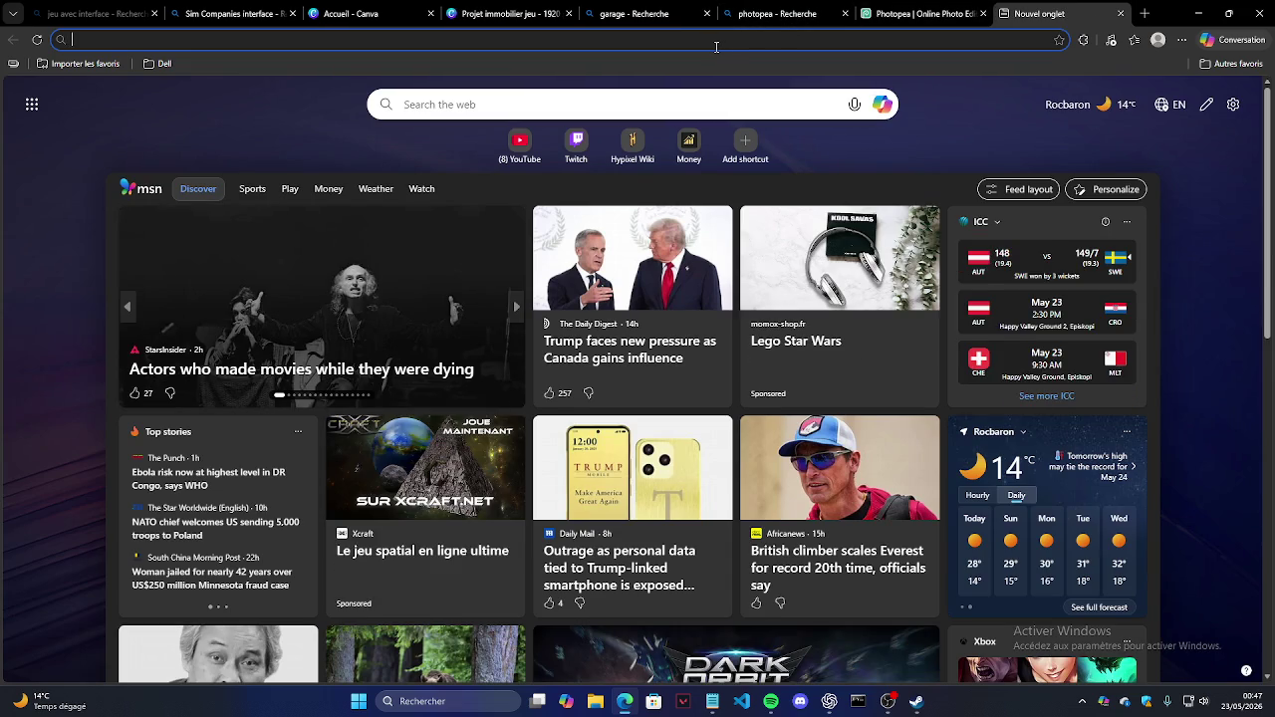
Step: Search Bing Images for 'batiment', then 'batiment de profil', and browse the results
{"action": "type", "text": "batiment"}
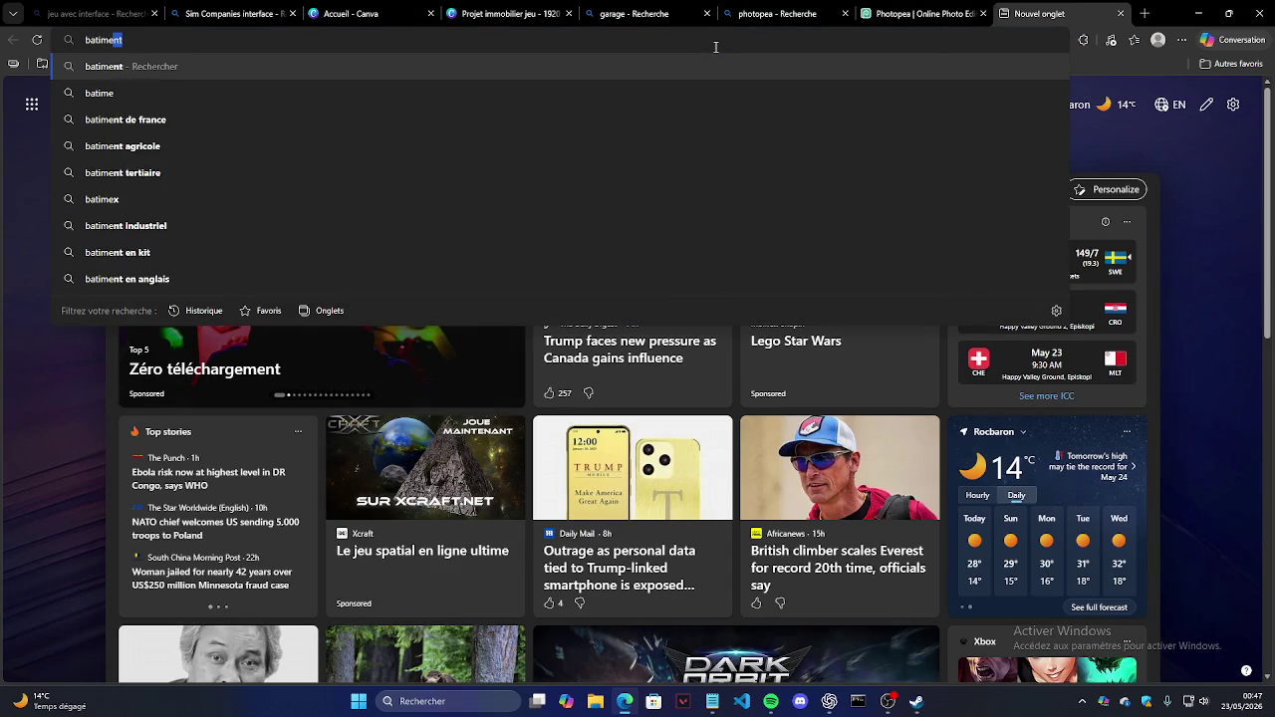
{"action": "key", "text": "Return"}
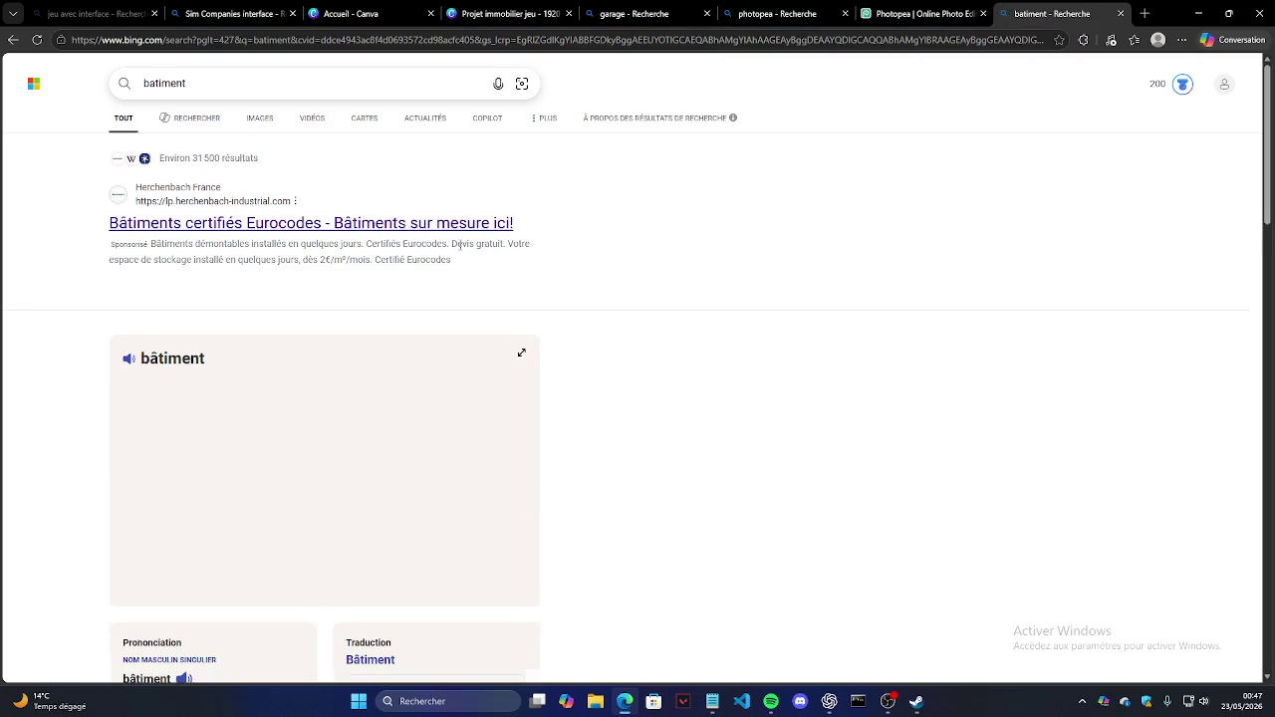
{"action": "left_click", "coordinate": [267, 120]}
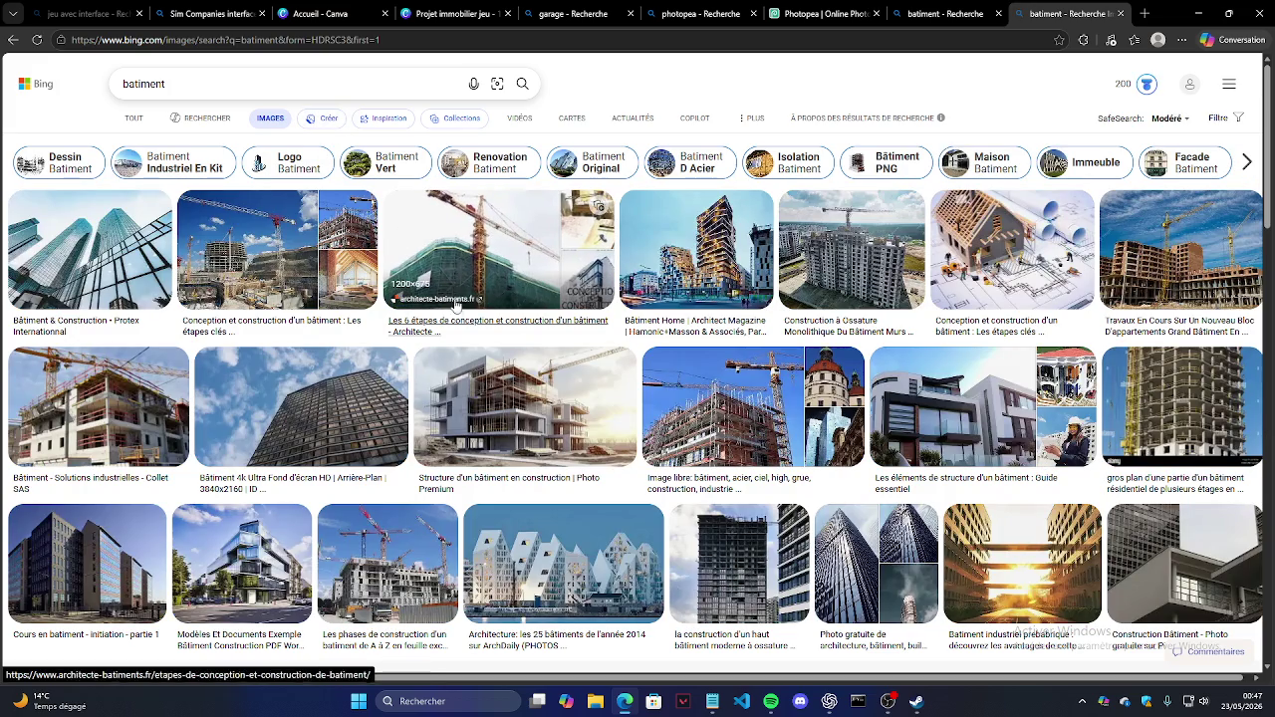
{"action": "left_click", "coordinate": [359, 74]}
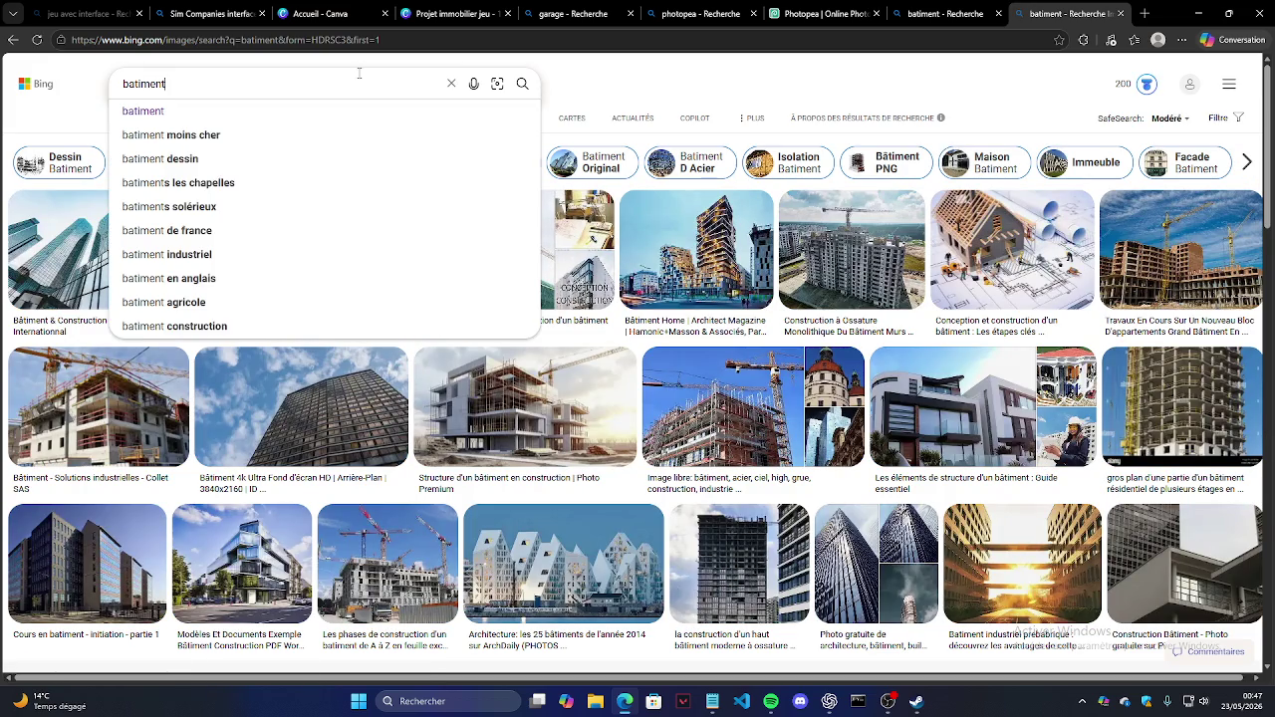
{"action": "type", "text": "de"}
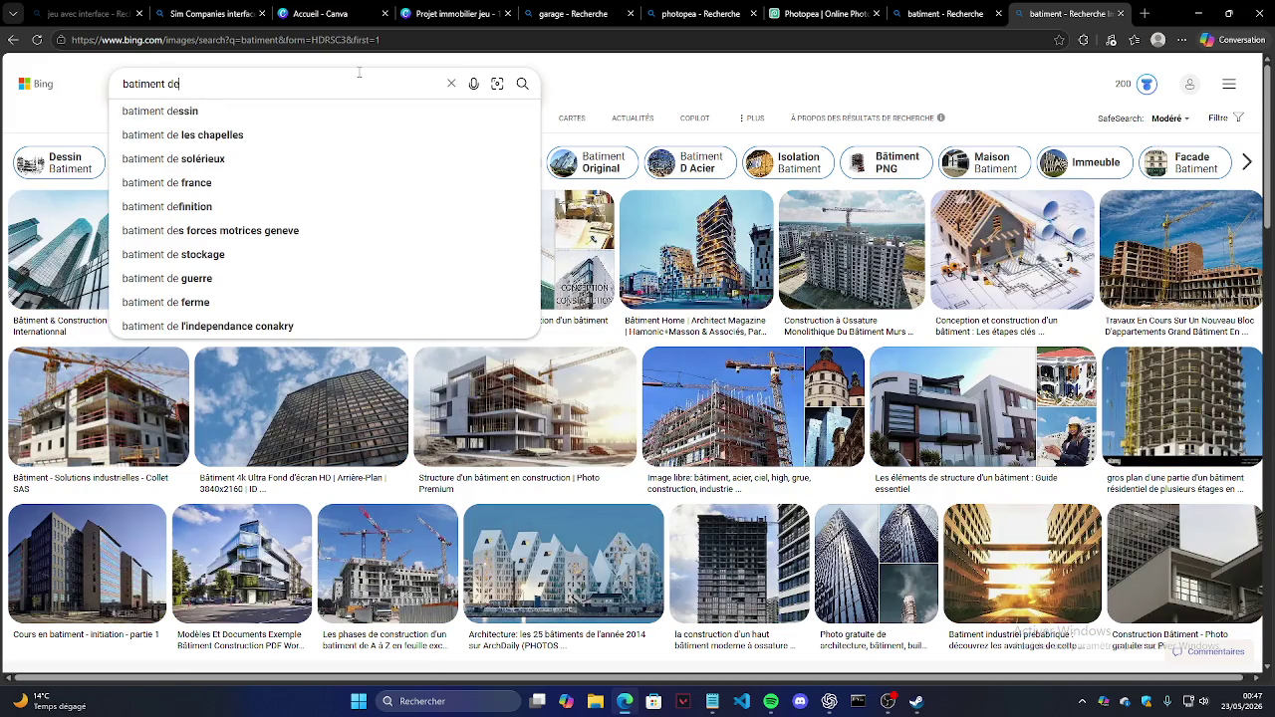
{"action": "type", "text": " prof"}
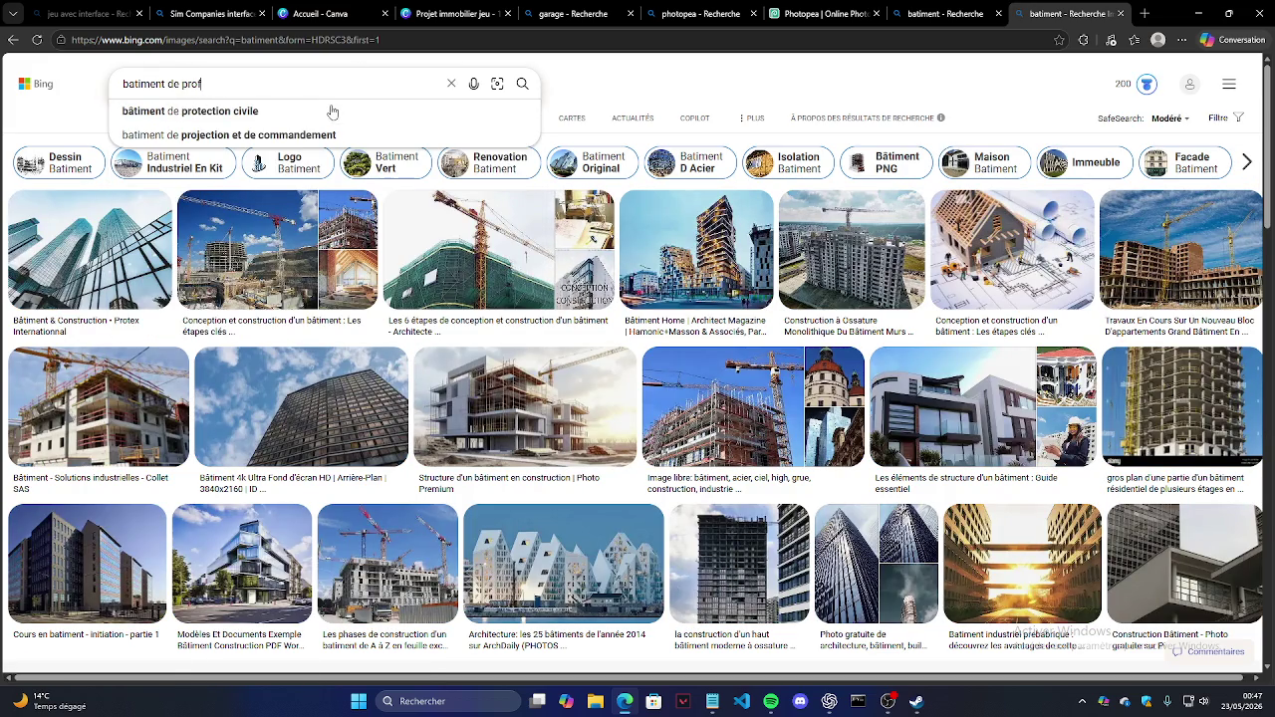
{"action": "type", "text": "il"}
{"action": "key", "text": "Return"}
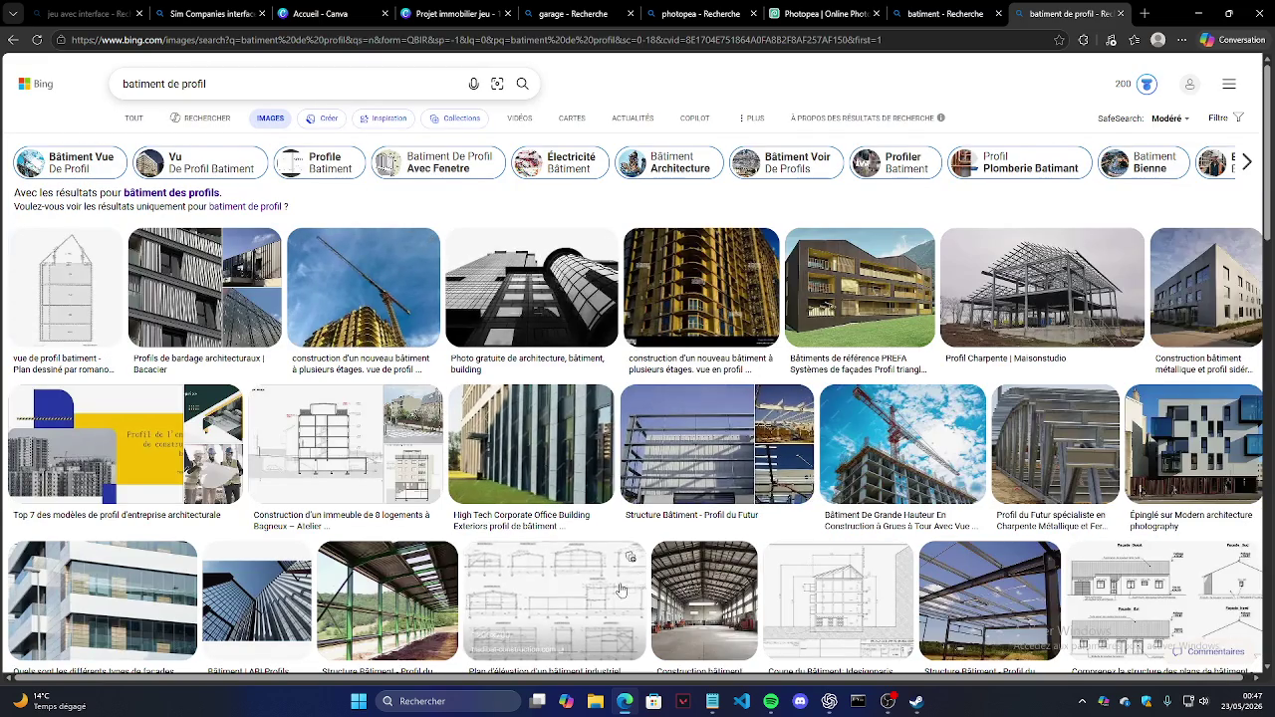
{"action": "scroll", "coordinate": [408, 418], "scroll_direction": "down", "scroll_amount": 2}
{"action": "scroll", "coordinate": [430, 503], "scroll_direction": "down", "scroll_amount": 3}
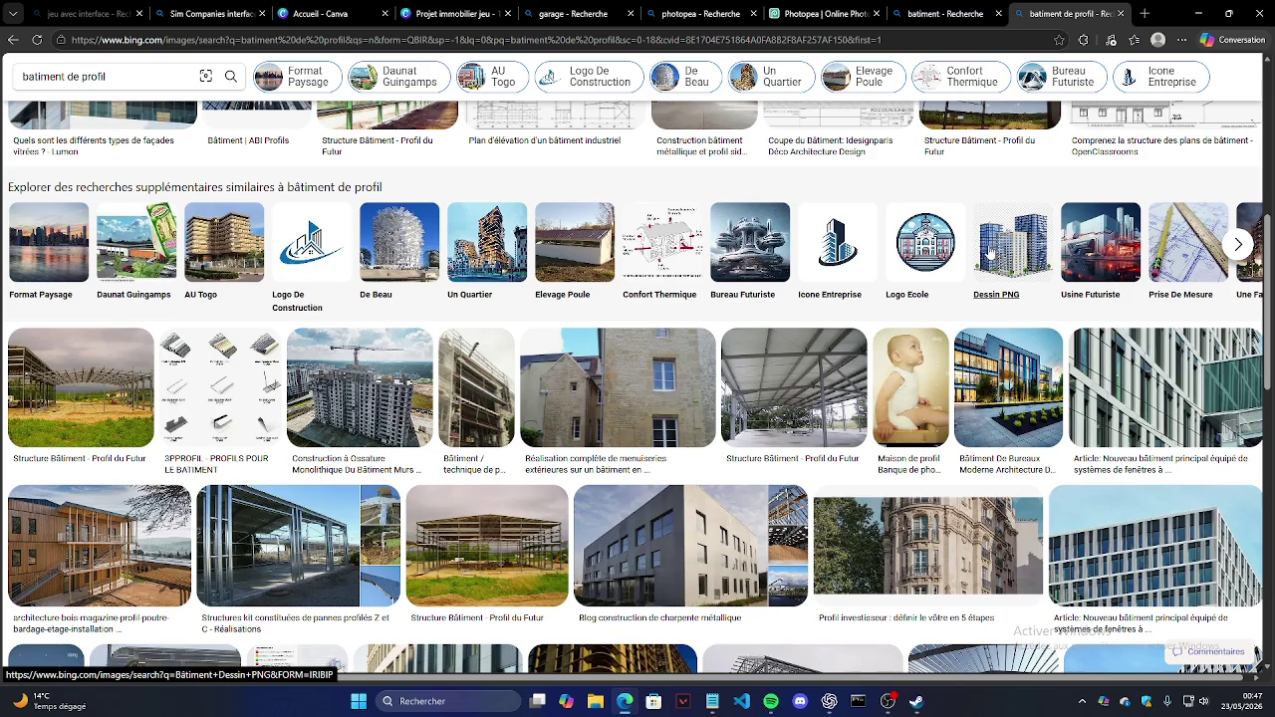
{"action": "left_click", "coordinate": [1235, 246]}
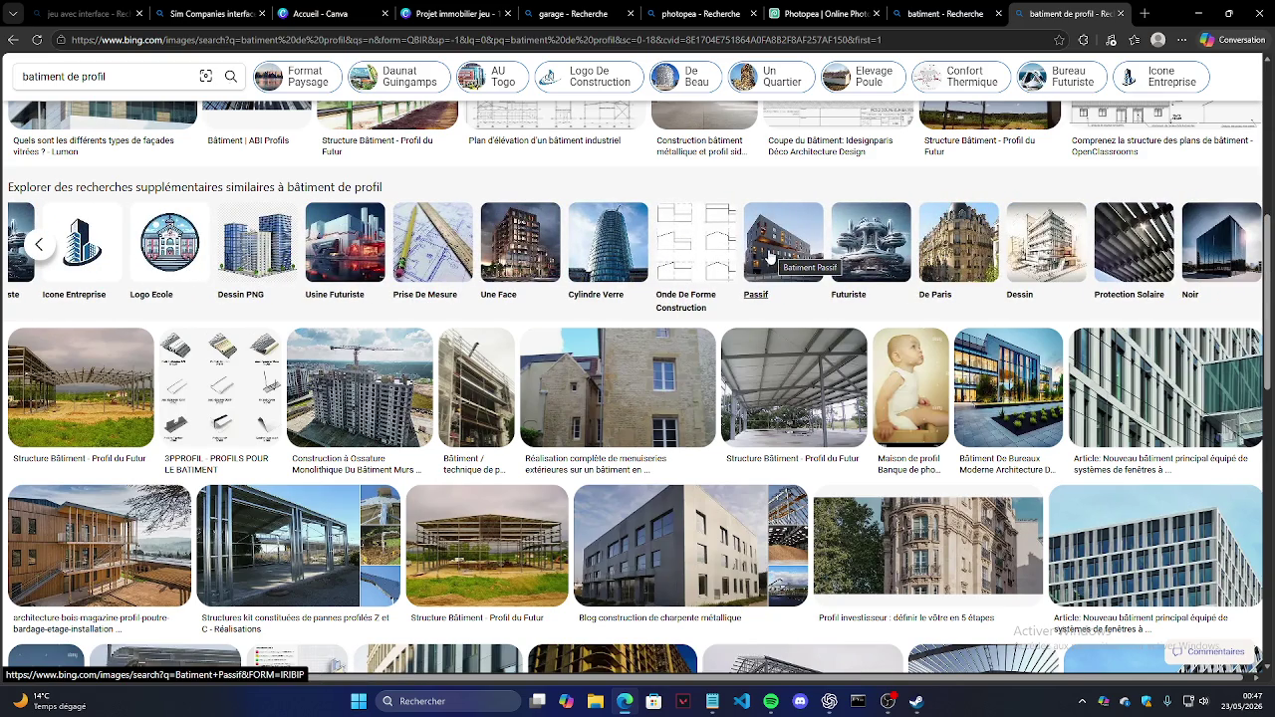
{"action": "scroll", "coordinate": [607, 249], "scroll_direction": "up", "scroll_amount": 3}
{"action": "mouse_move", "coordinate": [344, 178]}
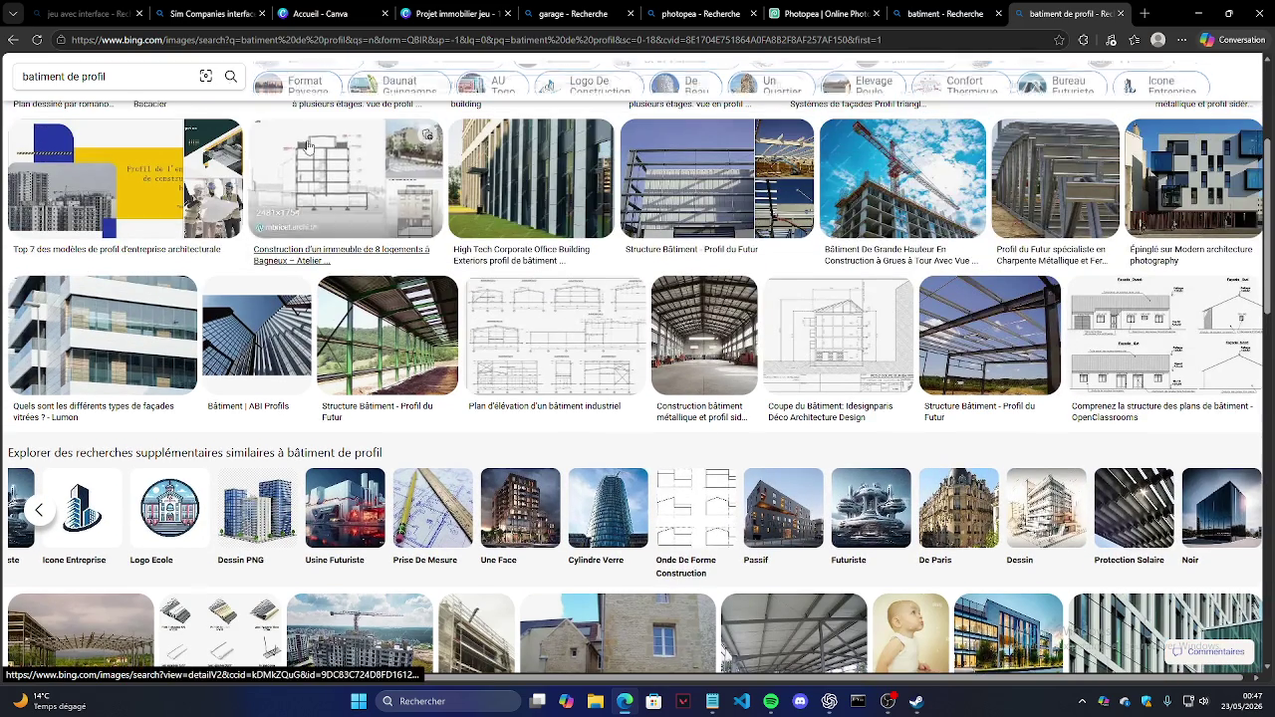
Step: Change the image search to 'batiment face' and enlarge the white tower facade photo
{"action": "left_click", "coordinate": [158, 73]}
{"action": "key", "text": "ctrl+shift+Left"}
{"action": "key", "text": "ctrl+shift+Left"}
{"action": "type", "text": "face"}
{"action": "key", "text": "Return"}
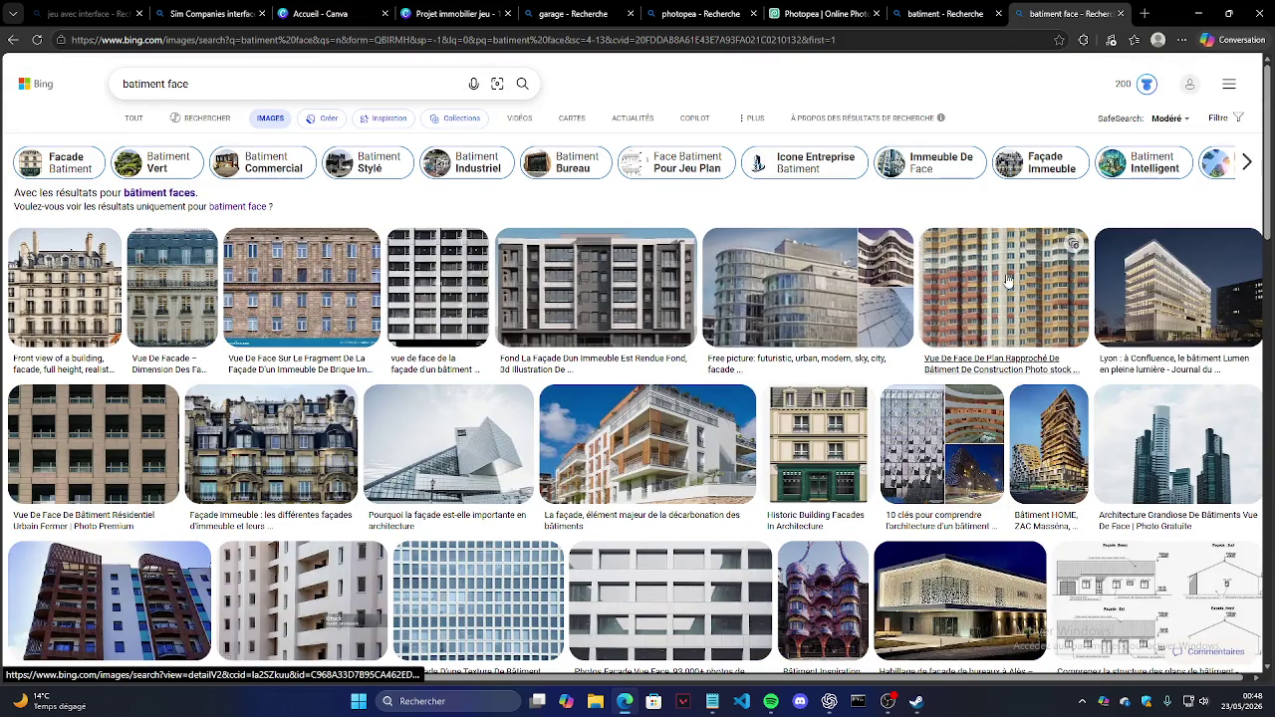
{"action": "scroll", "coordinate": [1002, 286], "scroll_direction": "down", "scroll_amount": 3}
{"action": "scroll", "coordinate": [797, 299], "scroll_direction": "down", "scroll_amount": 3}
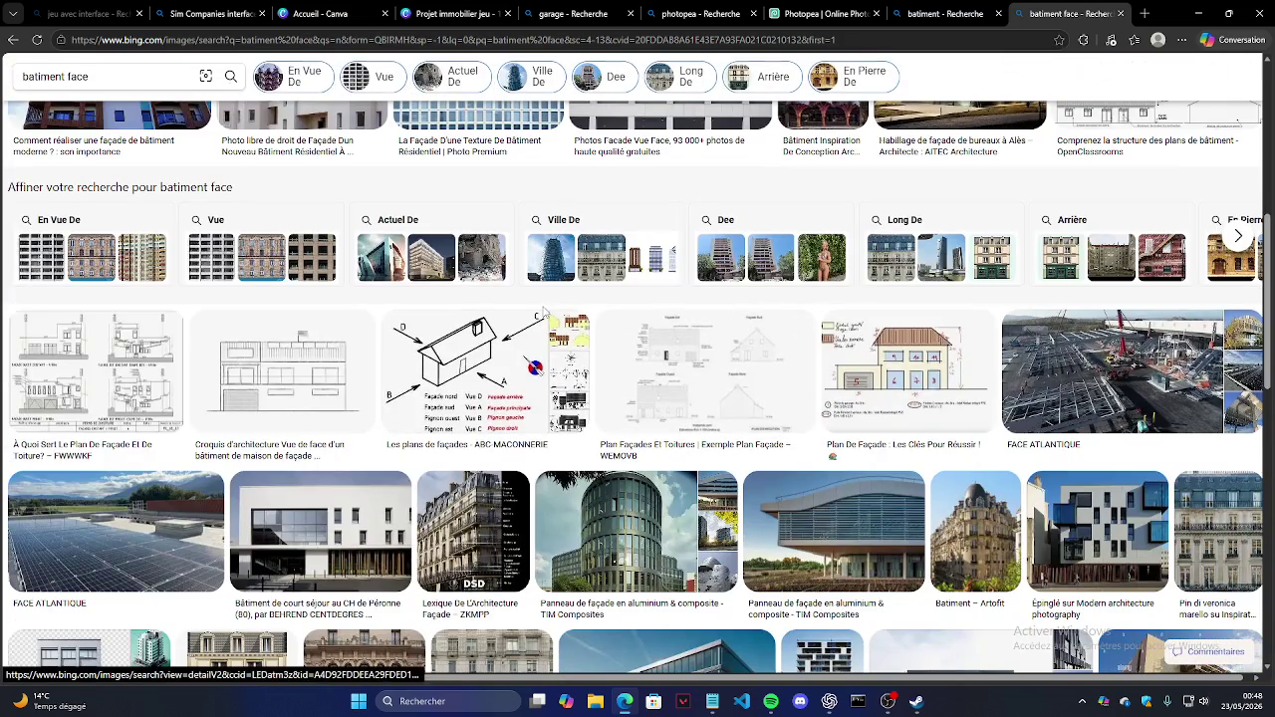
{"action": "scroll", "coordinate": [538, 319], "scroll_direction": "down", "scroll_amount": 2}
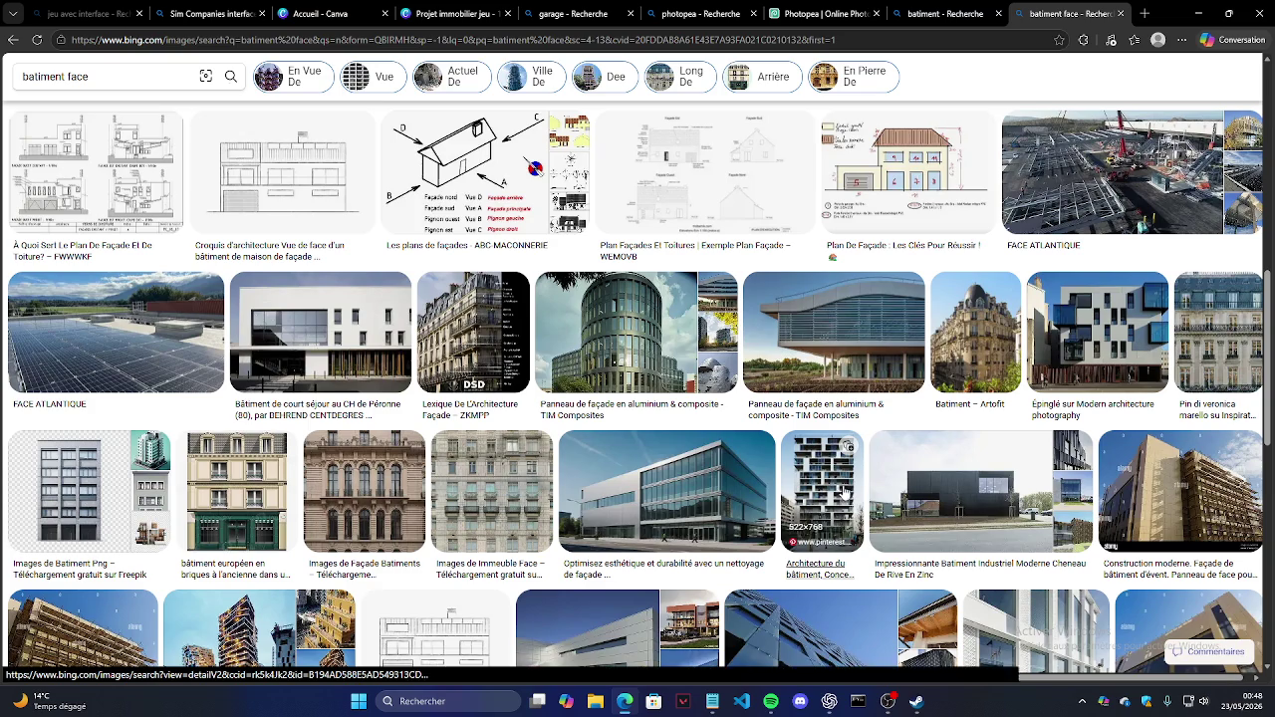
{"action": "scroll", "coordinate": [843, 495], "scroll_direction": "down", "scroll_amount": 3}
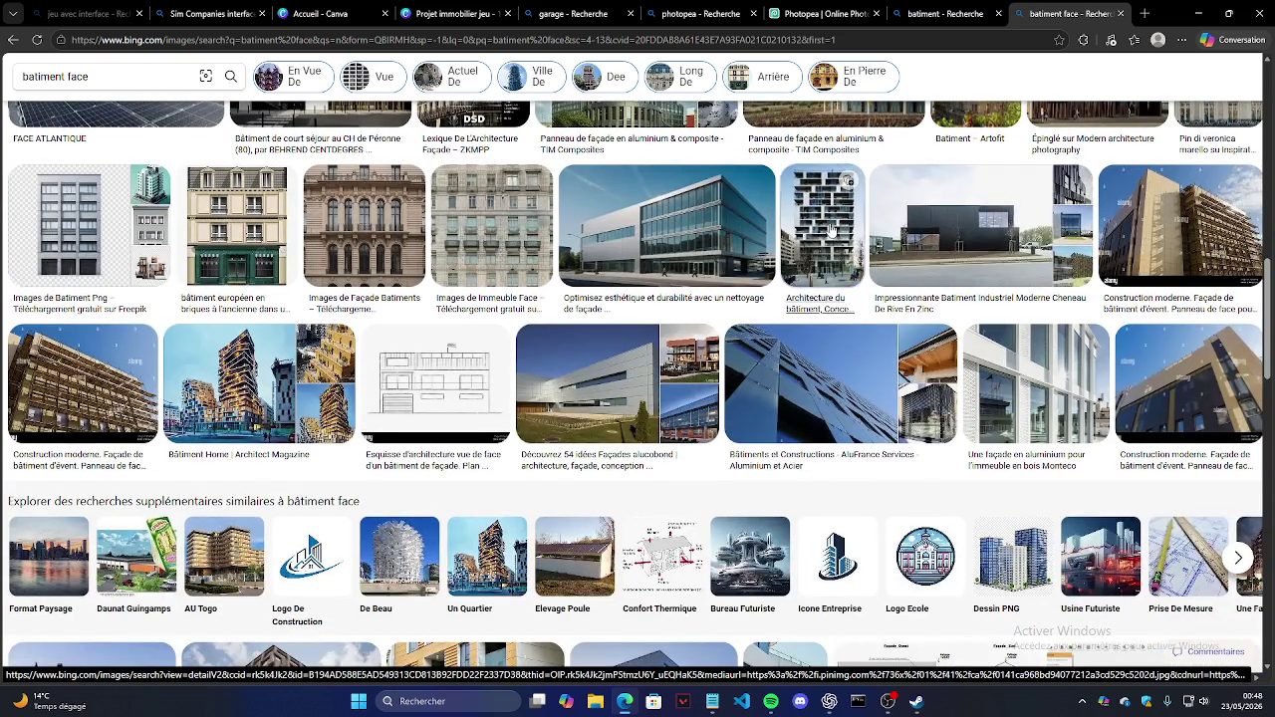
{"action": "left_click", "coordinate": [821, 264]}
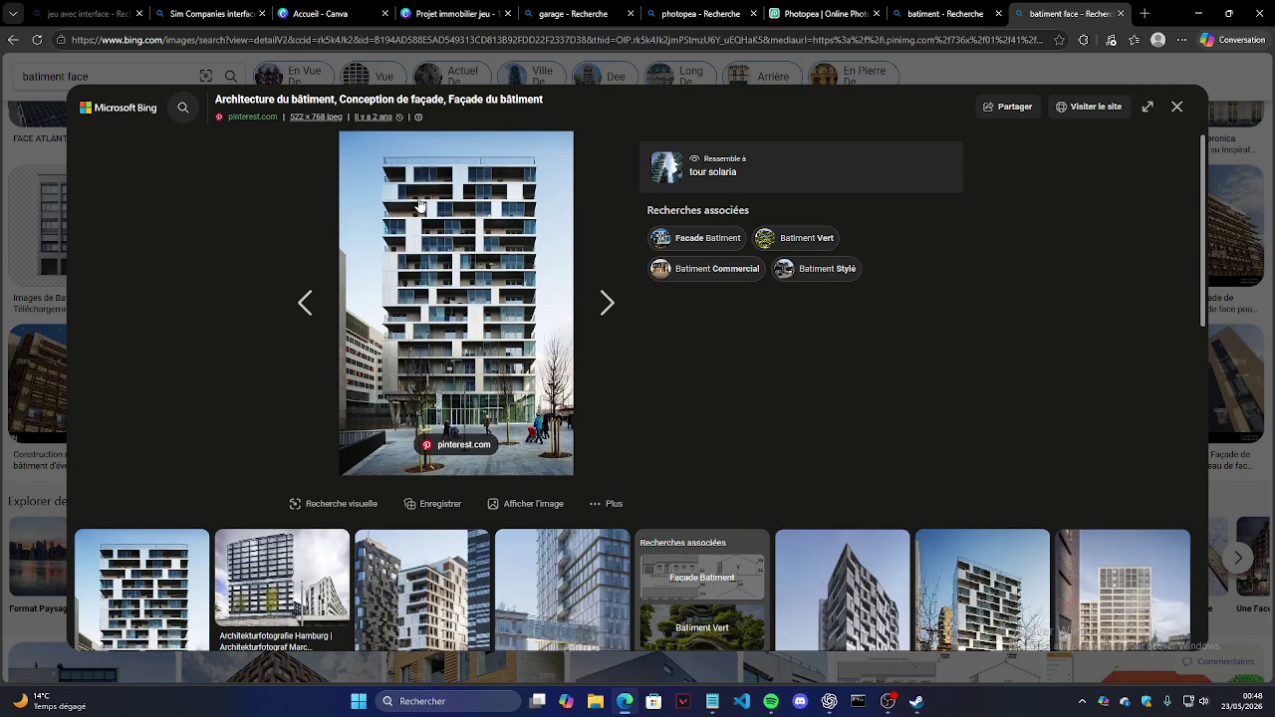
Step: Snip the tower photo as a screenshot with Win+Shift+S and return to Canva
{"action": "key", "text": "super+shift+s"}
{"action": "left_click_drag", "start_coordinate": [374, 154], "coordinate": [564, 444]}
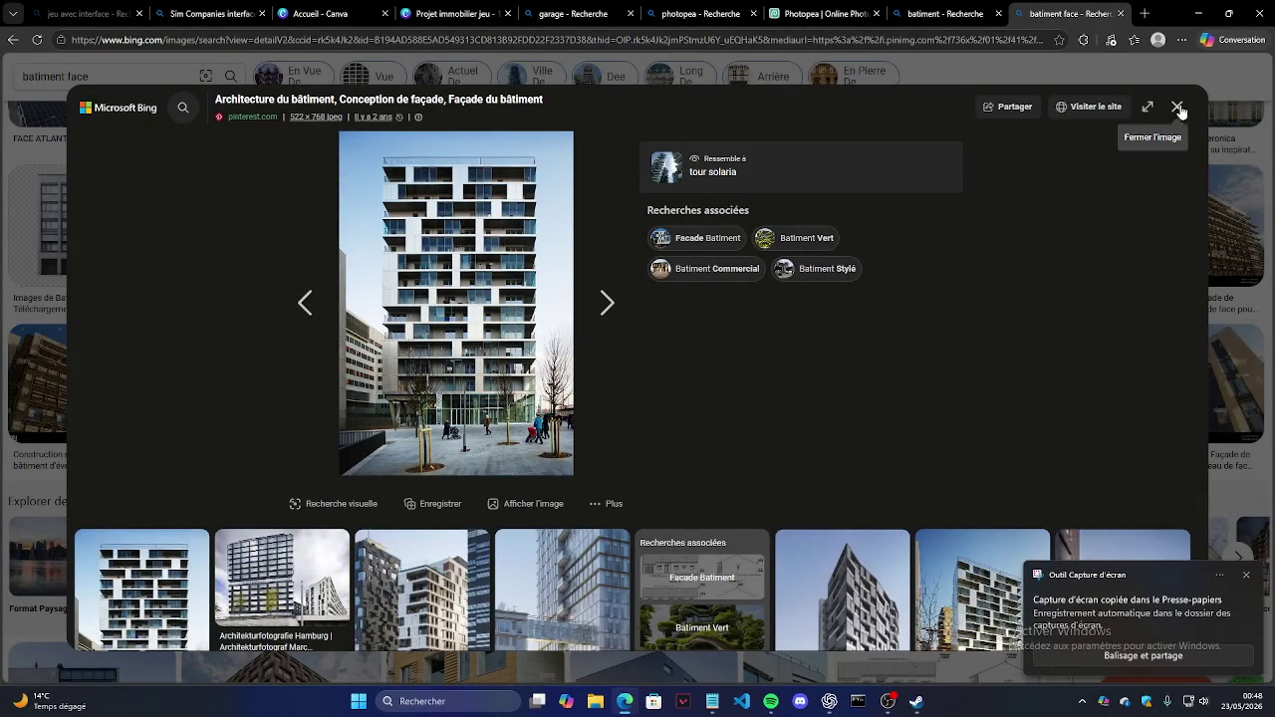
{"action": "left_click", "coordinate": [1176, 106]}
{"action": "left_click", "coordinate": [319, 13]}
Step: Upload the building screenshot and place it centred on the light blue page
{"action": "left_click", "coordinate": [450, 13]}
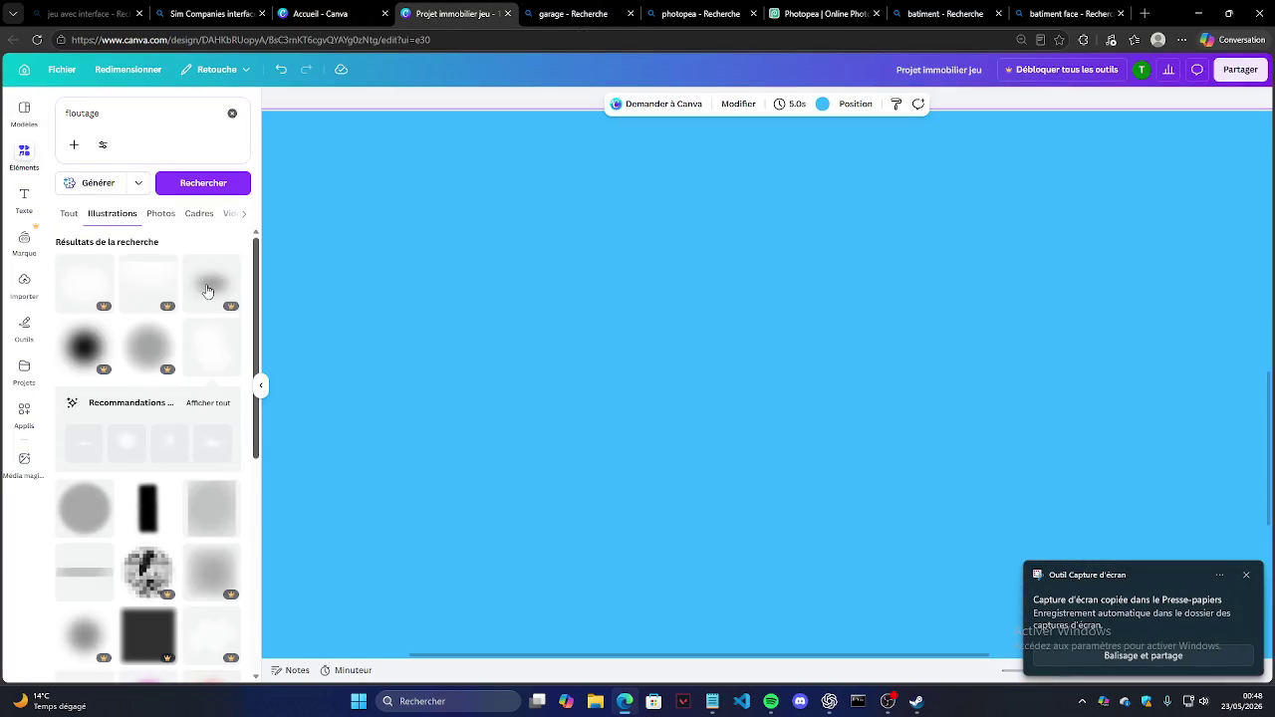
{"action": "left_click", "coordinate": [23, 283]}
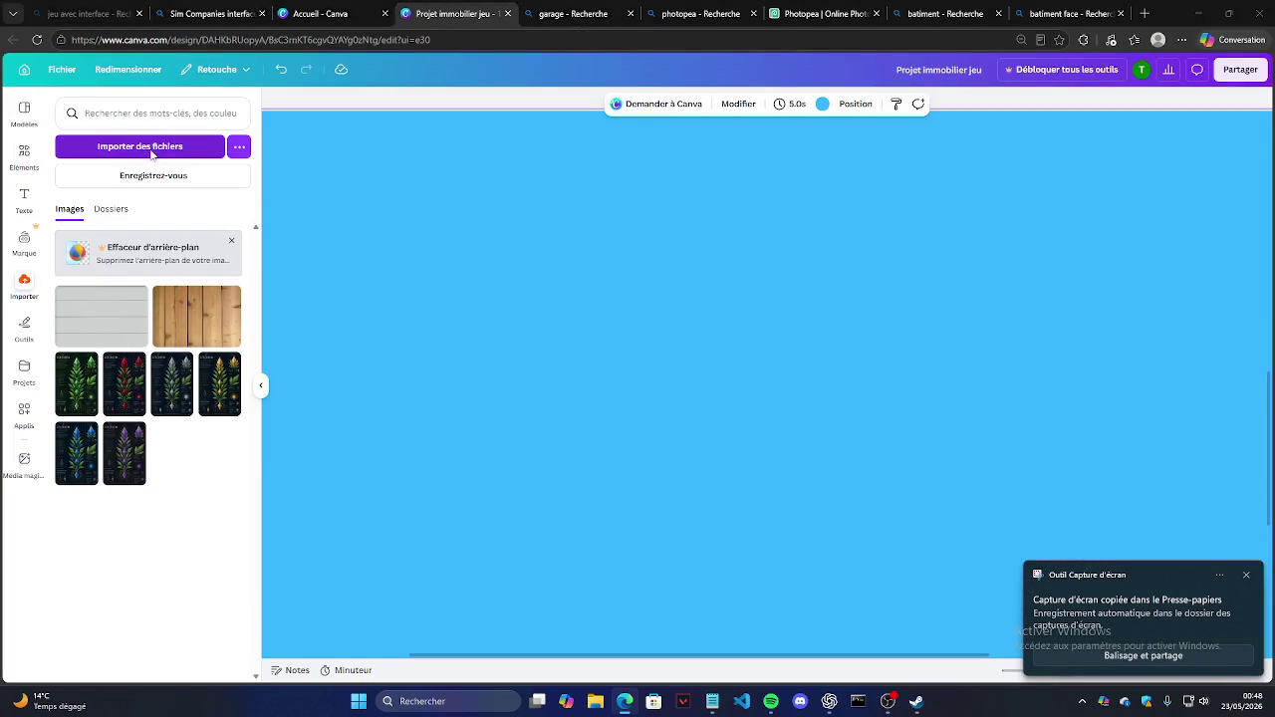
{"action": "left_click", "coordinate": [150, 146]}
{"action": "scroll", "coordinate": [398, 269], "scroll_direction": "down", "scroll_amount": 2}
{"action": "double_click", "coordinate": [510, 239]}
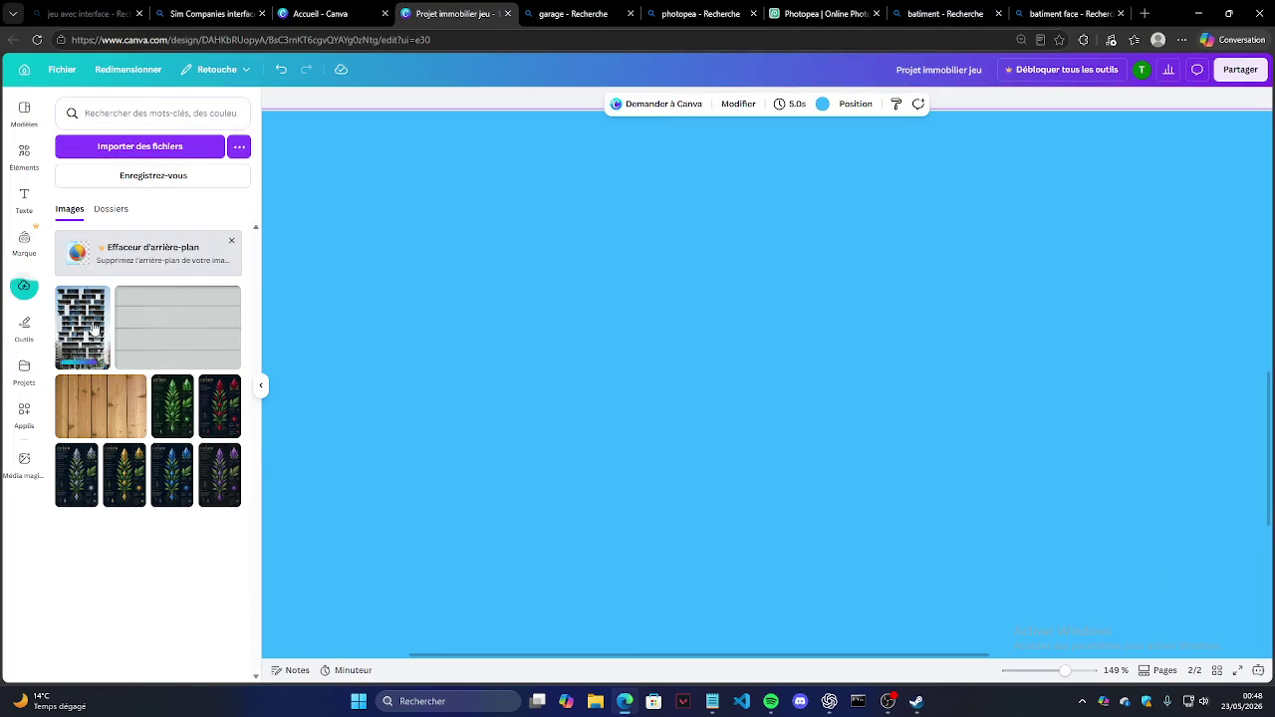
{"action": "mouse_move", "coordinate": [100, 344]}
{"action": "left_mouse_down"}
{"action": "mouse_move", "coordinate": [540, 258]}
{"action": "mouse_move", "coordinate": [583, 269]}
{"action": "mouse_move", "coordinate": [597, 239]}
{"action": "left_mouse_up"}
{"action": "left_click_drag", "start_coordinate": [727, 419], "coordinate": [714, 345]}
{"action": "left_click", "coordinate": [982, 382]}
Step: Clear the 'floutage' element search and browse the available shapes
{"action": "scroll", "coordinate": [649, 390], "scroll_direction": "down", "scroll_amount": 3}
{"action": "scroll", "coordinate": [680, 323], "scroll_direction": "up", "scroll_amount": 1}
{"action": "scroll", "coordinate": [680, 324], "scroll_direction": "up", "scroll_amount": 2}
{"action": "scroll", "coordinate": [680, 323], "scroll_direction": "up", "scroll_amount": 1}
{"action": "scroll", "coordinate": [680, 323], "scroll_direction": "up", "scroll_amount": 1}
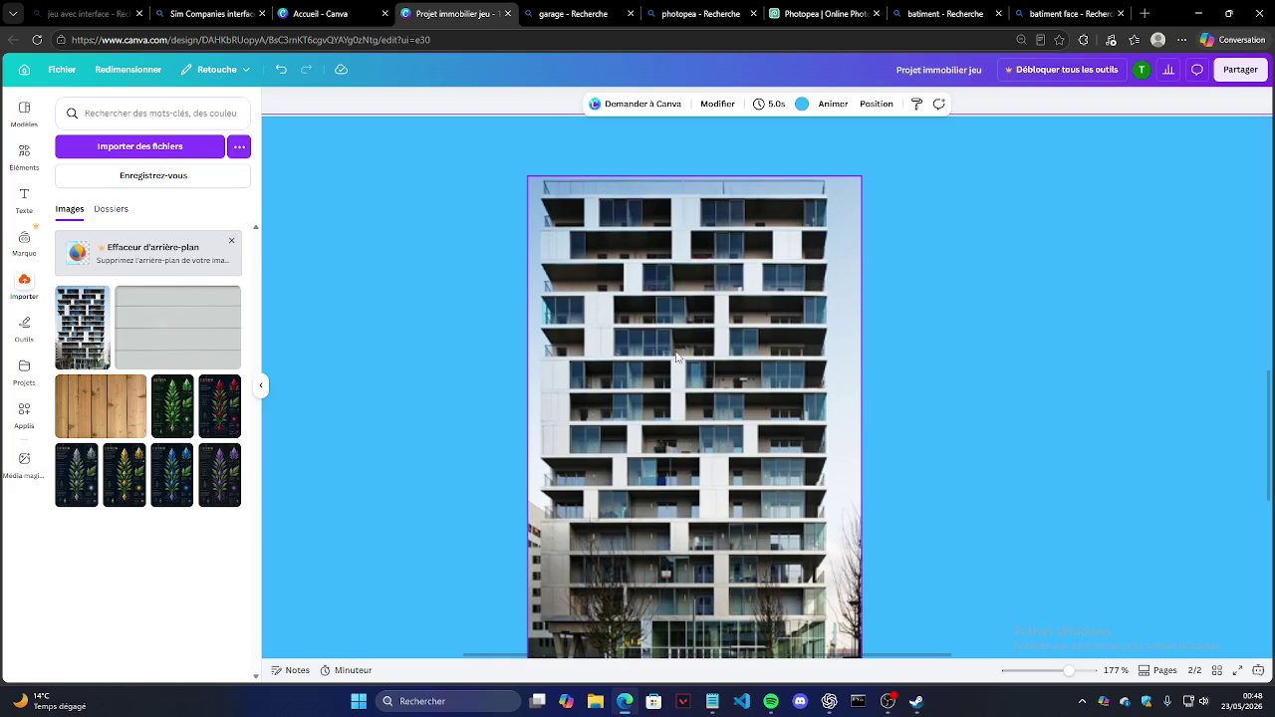
{"action": "left_click", "coordinate": [24, 152]}
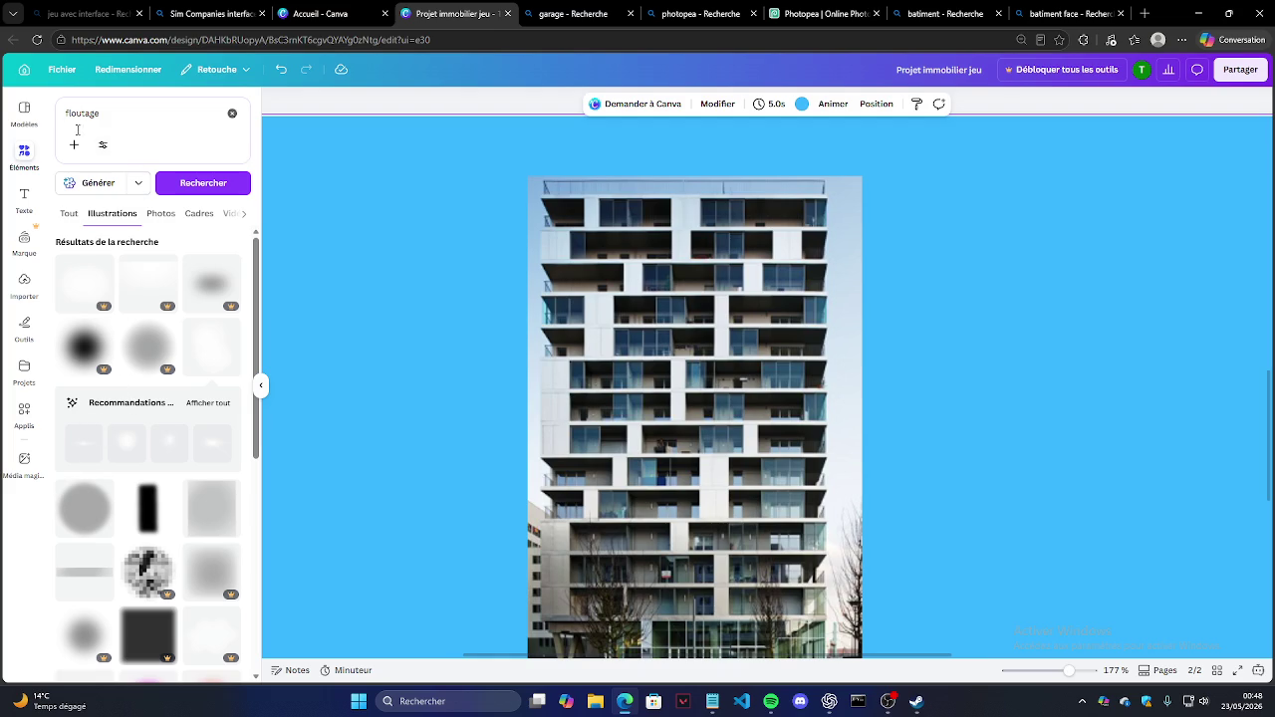
{"action": "left_click", "coordinate": [232, 113]}
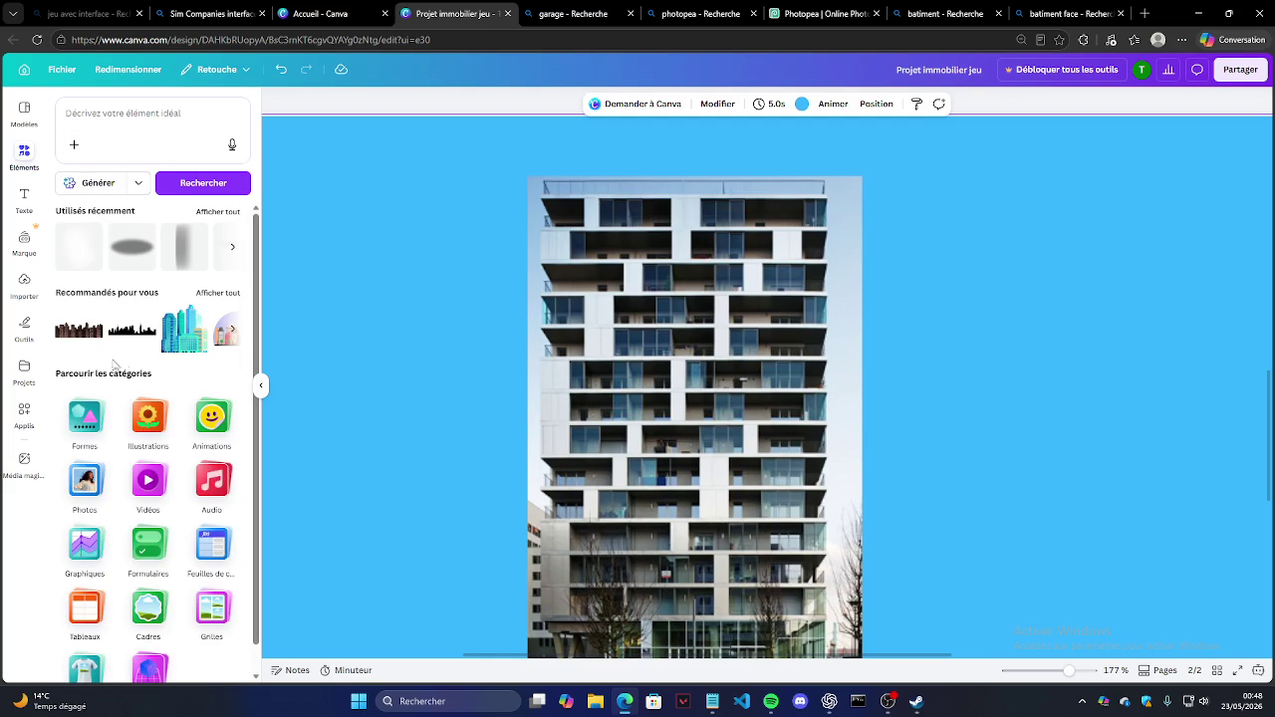
{"action": "left_click", "coordinate": [87, 418]}
Step: Add a blue square shape over the photo and flatten it into a thin slab bar
{"action": "left_click_drag", "start_coordinate": [110, 265], "coordinate": [717, 565]}
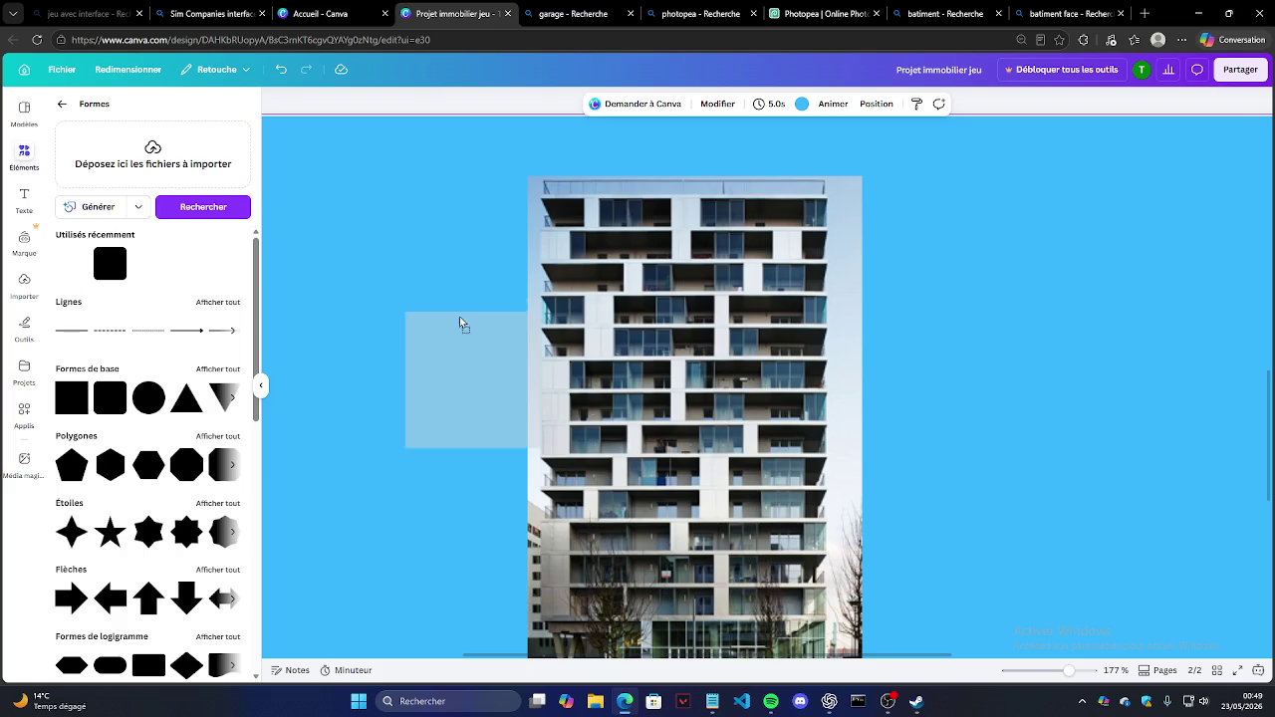
{"action": "left_click_drag", "start_coordinate": [677, 605], "coordinate": [708, 263]}
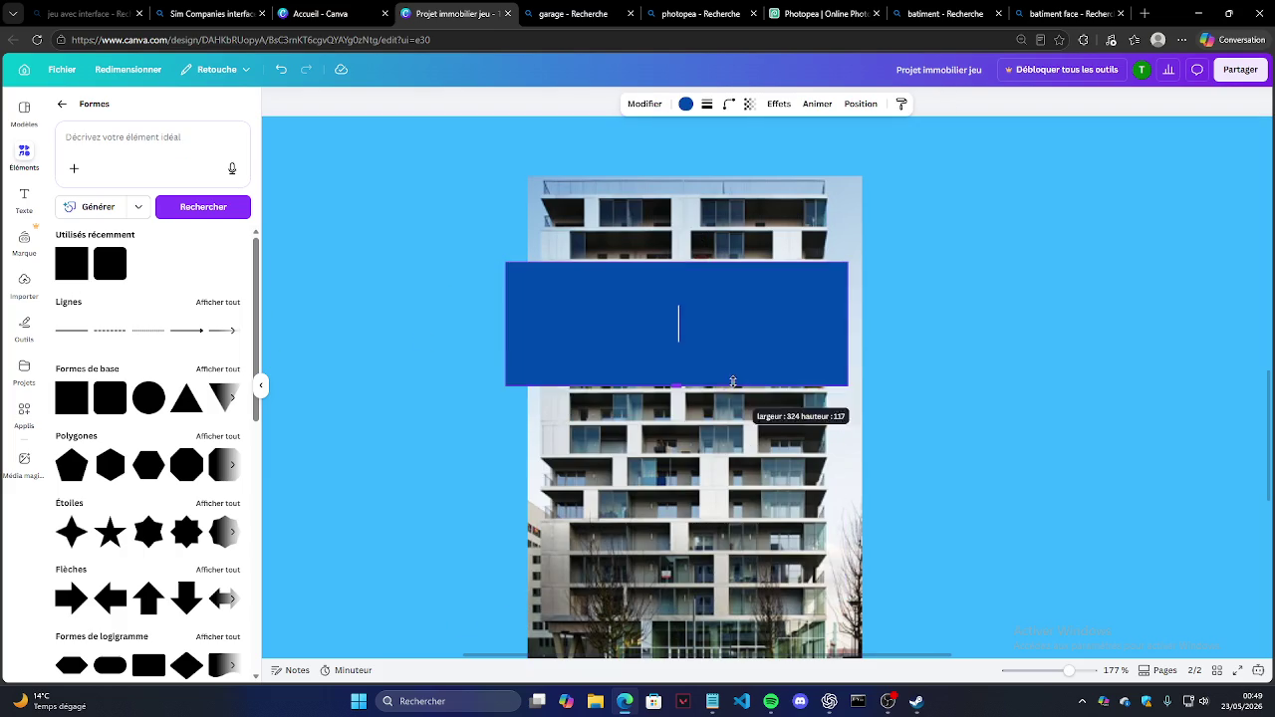
{"action": "scroll", "coordinate": [604, 285], "scroll_direction": "up", "scroll_amount": 5}
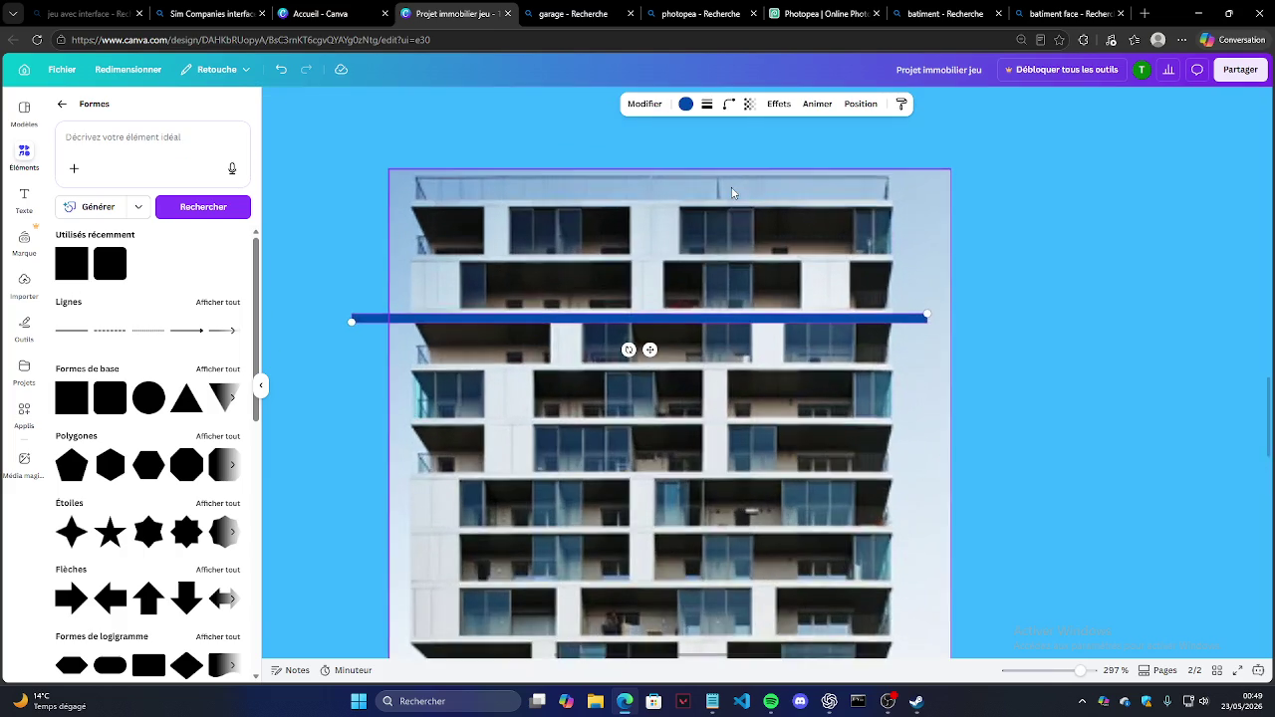
{"action": "scroll", "coordinate": [603, 285], "scroll_direction": "up", "scroll_amount": 5}
{"action": "scroll", "coordinate": [541, 304], "scroll_direction": "down", "scroll_amount": 5}
{"action": "scroll", "coordinate": [598, 309], "scroll_direction": "down", "scroll_amount": 5}
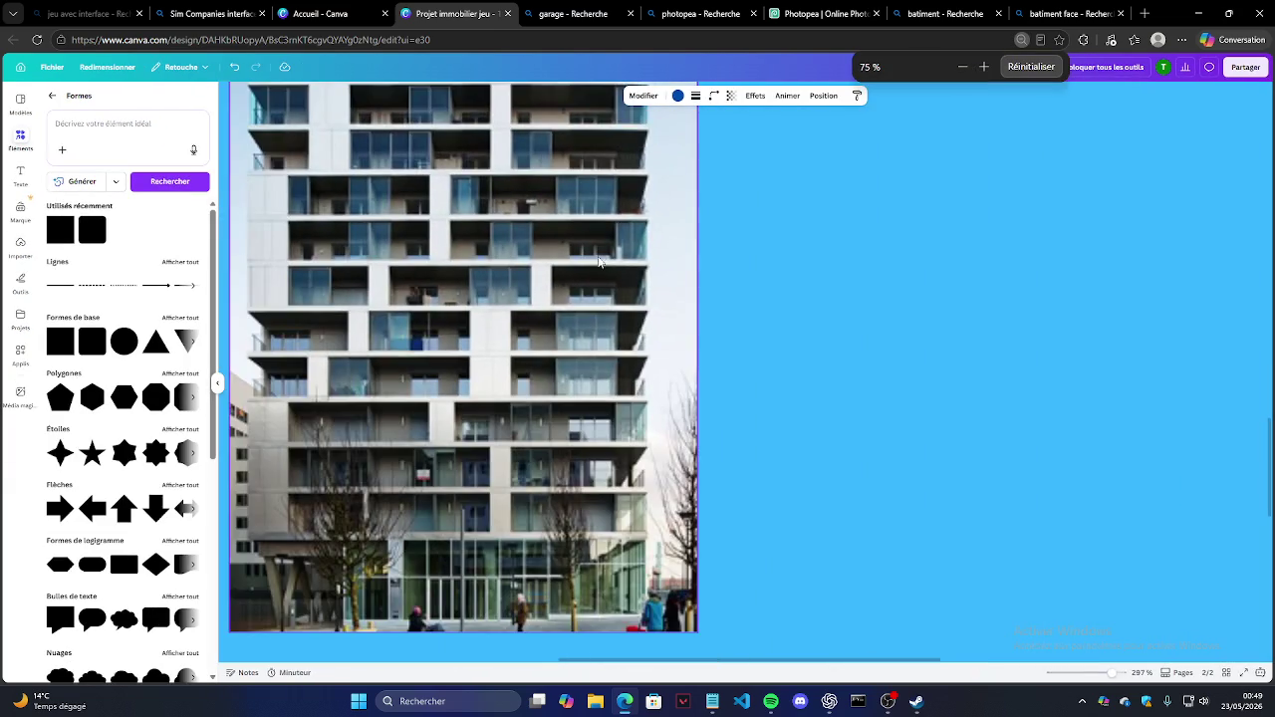
{"action": "scroll", "coordinate": [784, 330], "scroll_direction": "down", "scroll_amount": 2}
Step: Enlarge the building photo and align the bar along its top floor slab
{"action": "left_click", "coordinate": [730, 346]}
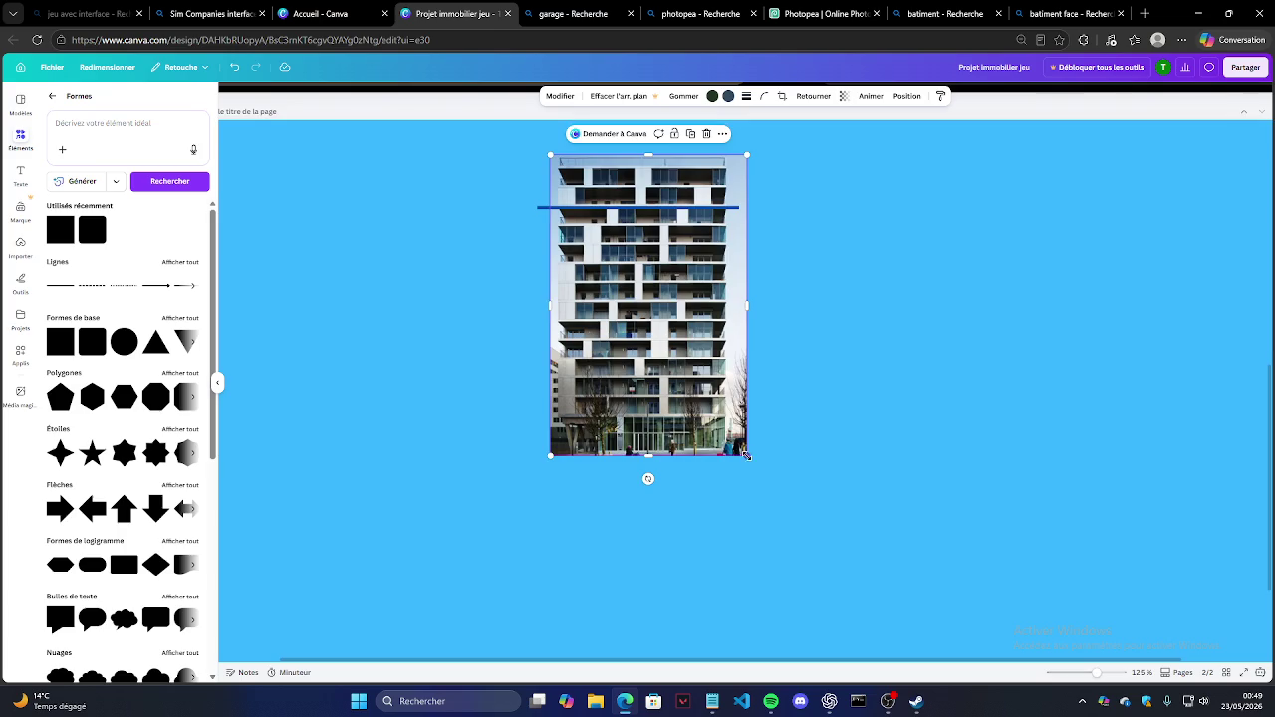
{"action": "left_click_drag", "start_coordinate": [746, 455], "coordinate": [786, 515]}
{"action": "scroll", "coordinate": [637, 158], "scroll_direction": "up", "scroll_amount": 3}
{"action": "scroll", "coordinate": [598, 199], "scroll_direction": "up", "scroll_amount": 3}
{"action": "mouse_move", "coordinate": [557, 393]}
{"action": "left_mouse_down"}
{"action": "mouse_move", "coordinate": [649, 293]}
{"action": "mouse_move", "coordinate": [591, 390]}
{"action": "mouse_move", "coordinate": [640, 361]}
{"action": "mouse_move", "coordinate": [569, 391]}
{"action": "left_mouse_up"}
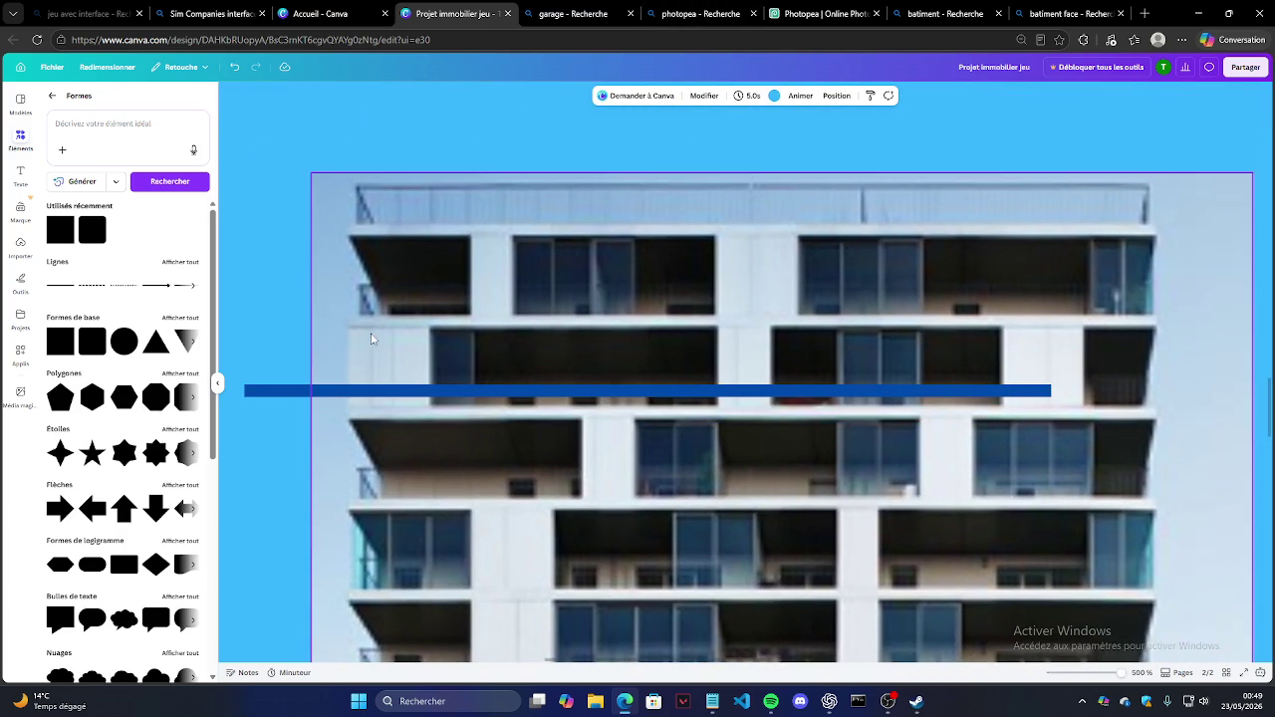
{"action": "left_click_drag", "start_coordinate": [390, 387], "coordinate": [489, 228]}
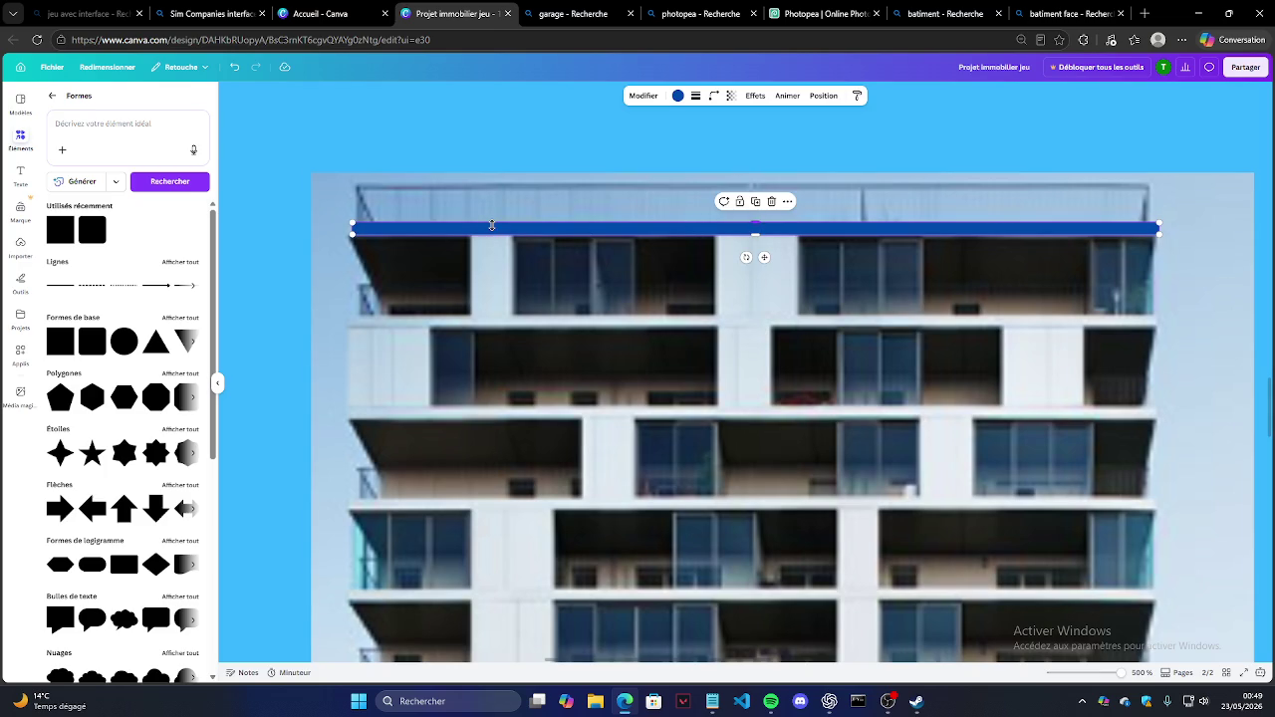
{"action": "left_click", "coordinate": [677, 95]}
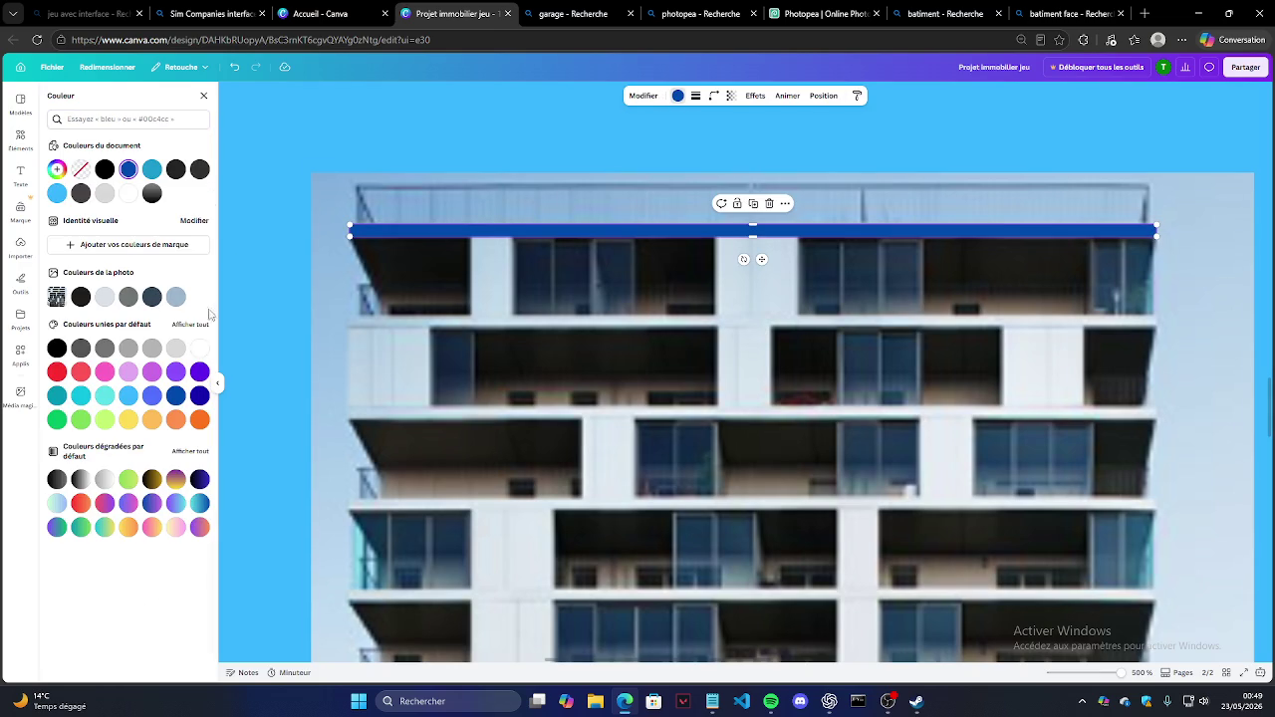
Step: Colour the bar dark grey and duplicate it onto two lower floor slabs
{"action": "left_click", "coordinate": [175, 348]}
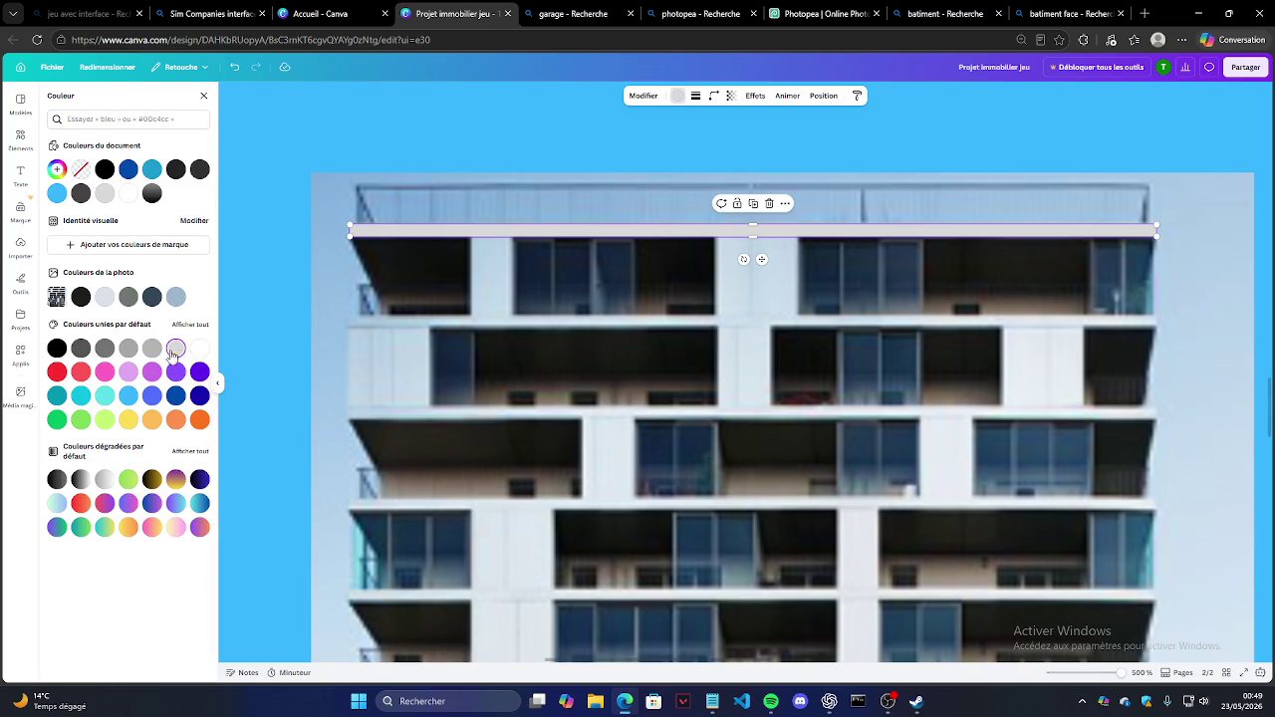
{"action": "left_click", "coordinate": [152, 348]}
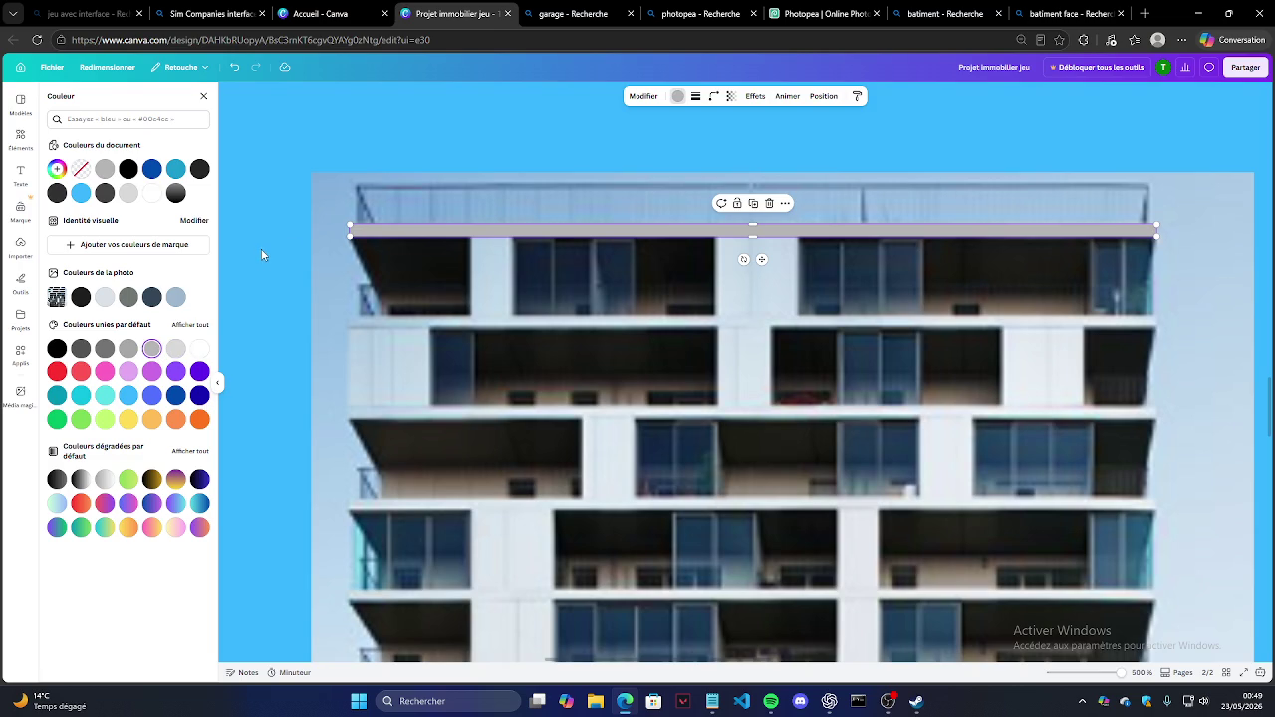
{"action": "left_click", "coordinate": [753, 203]}
{"action": "mouse_move", "coordinate": [753, 277]}
{"action": "left_mouse_down"}
{"action": "mouse_move", "coordinate": [700, 362]}
{"action": "mouse_move", "coordinate": [708, 412]}
{"action": "left_mouse_up"}
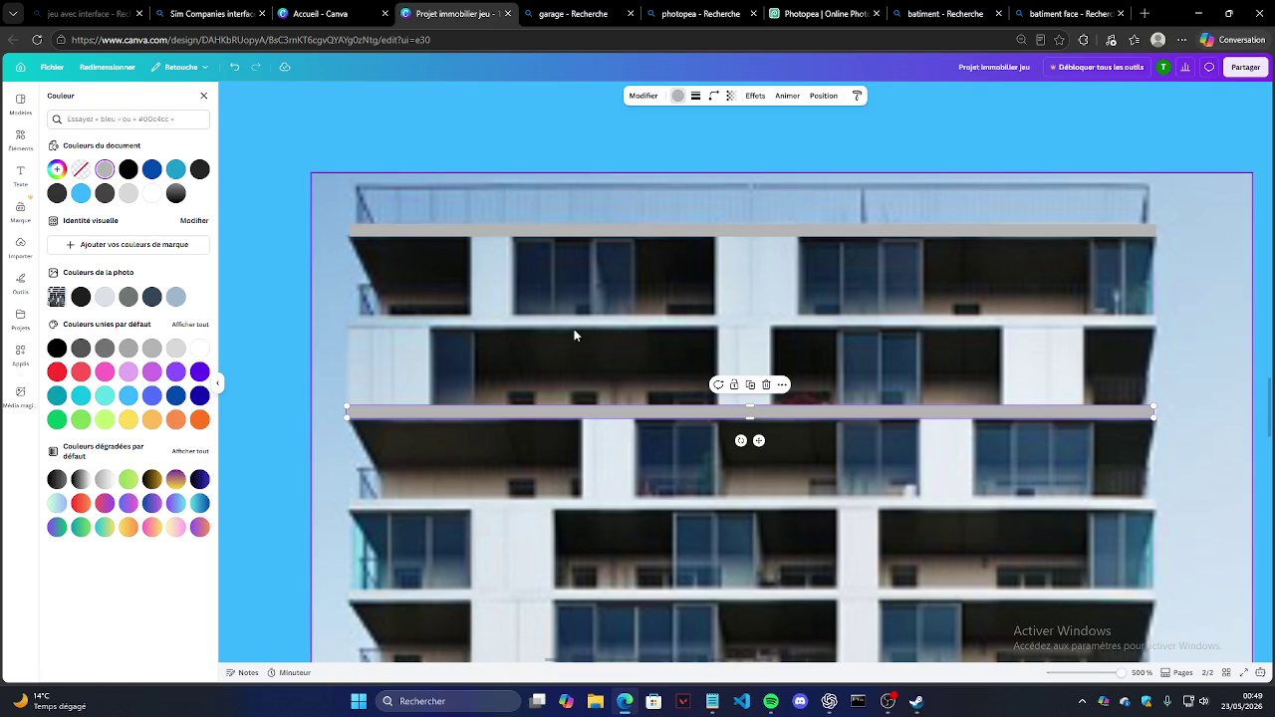
{"action": "left_click", "coordinate": [753, 392]}
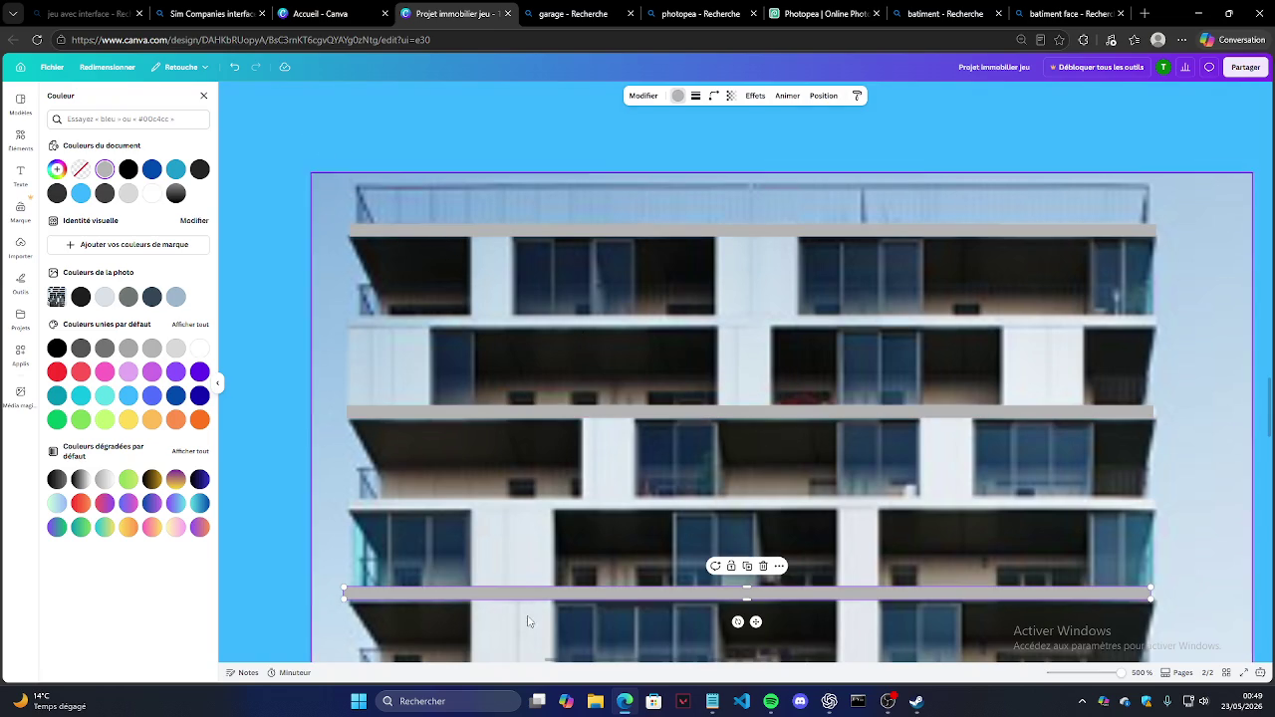
{"action": "left_click_drag", "start_coordinate": [540, 596], "coordinate": [545, 323]}
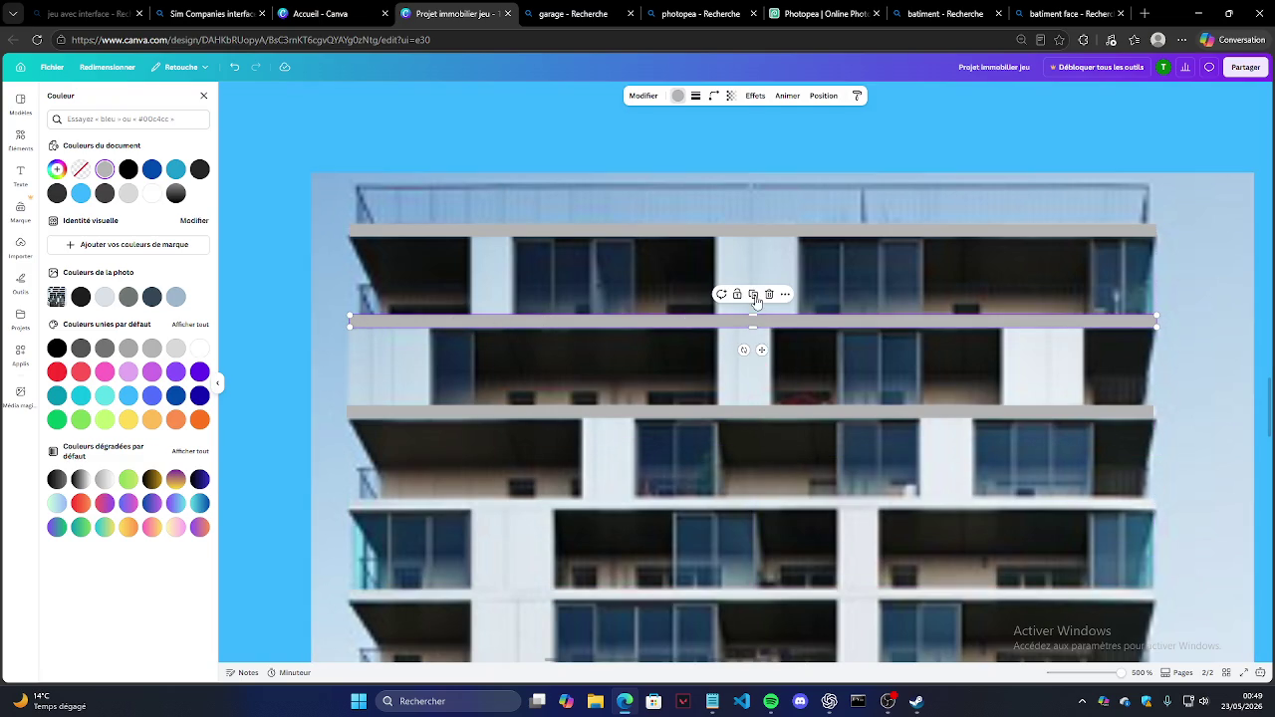
Step: Reshape one grey bar into a box covering the second floor's left wall
{"action": "left_click", "coordinate": [710, 233]}
{"action": "left_click_drag", "start_coordinate": [709, 233], "coordinate": [827, 245]}
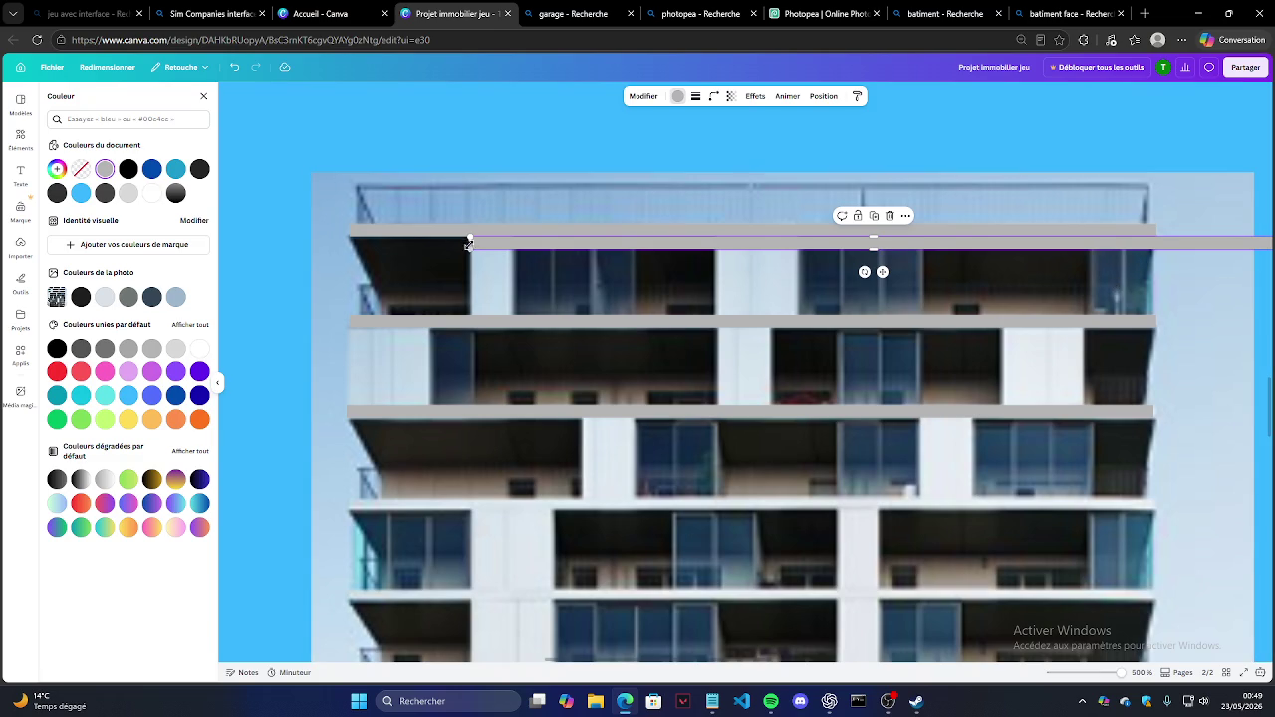
{"action": "mouse_move", "coordinate": [468, 244]}
{"action": "left_mouse_down"}
{"action": "mouse_move", "coordinate": [873, 244]}
{"action": "mouse_move", "coordinate": [531, 249]}
{"action": "left_mouse_up"}
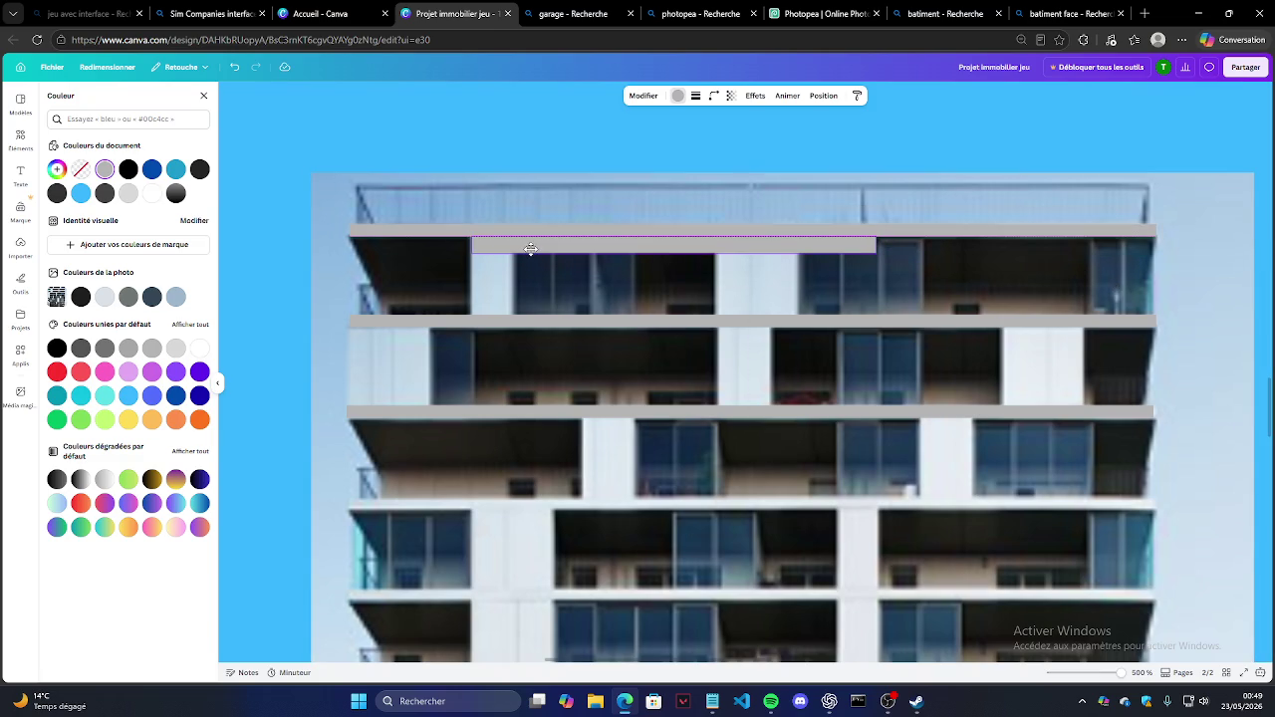
{"action": "mouse_move", "coordinate": [875, 253]}
{"action": "left_mouse_down"}
{"action": "mouse_move", "coordinate": [511, 315]}
{"action": "mouse_move", "coordinate": [612, 197]}
{"action": "mouse_move", "coordinate": [388, 369]}
{"action": "left_mouse_up"}
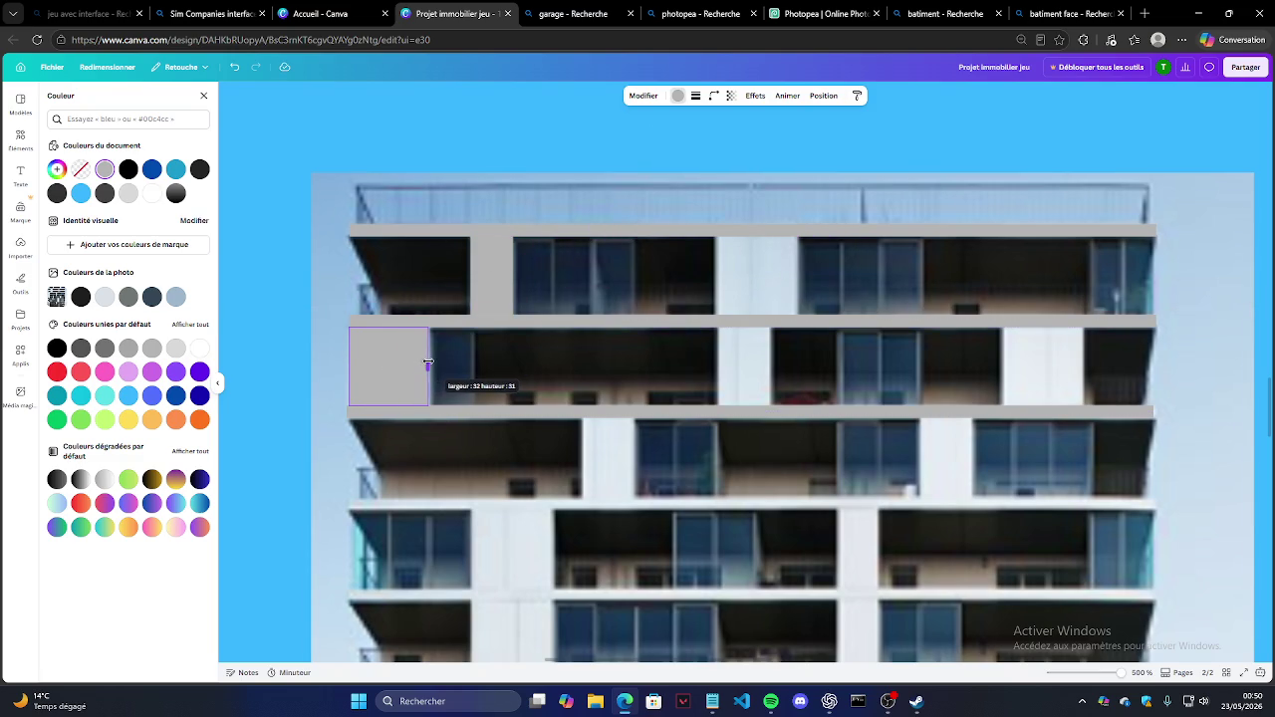
{"action": "left_click_drag", "start_coordinate": [394, 365], "coordinate": [431, 366]}
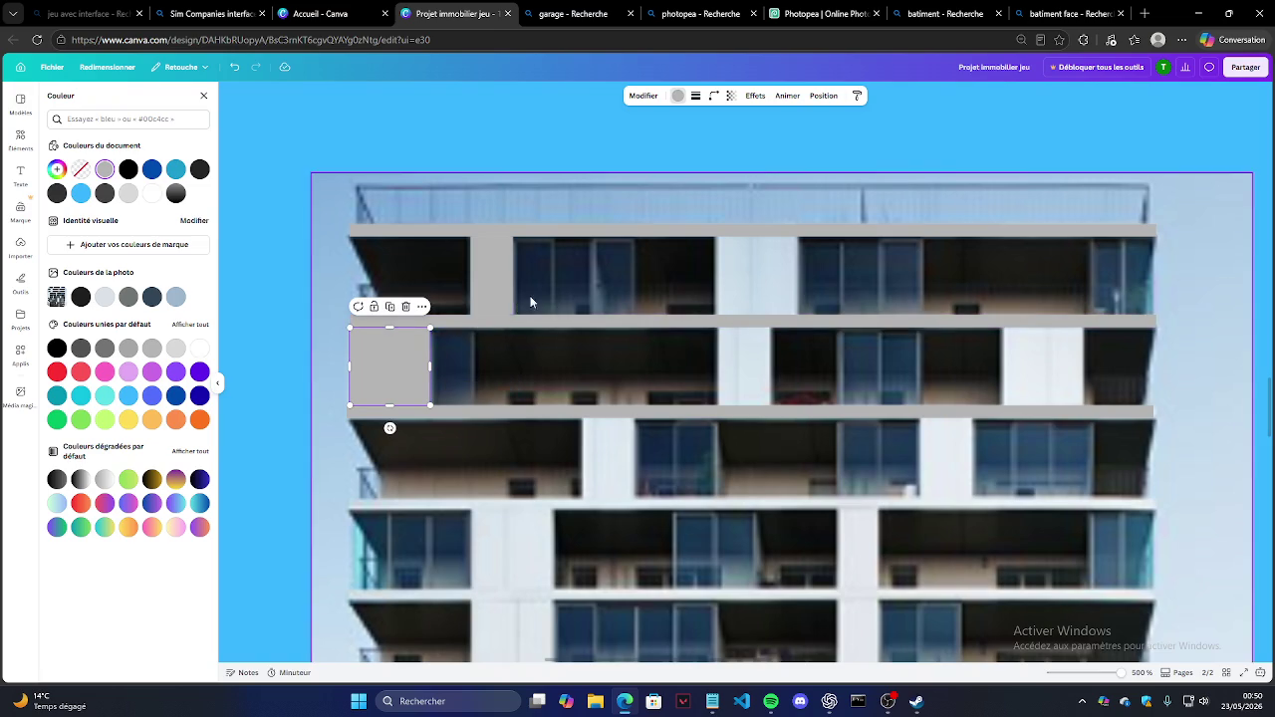
Step: Duplicate the grey box over the top floor's middle wall and a second-floor middle wall
{"action": "key", "text": "Escape"}
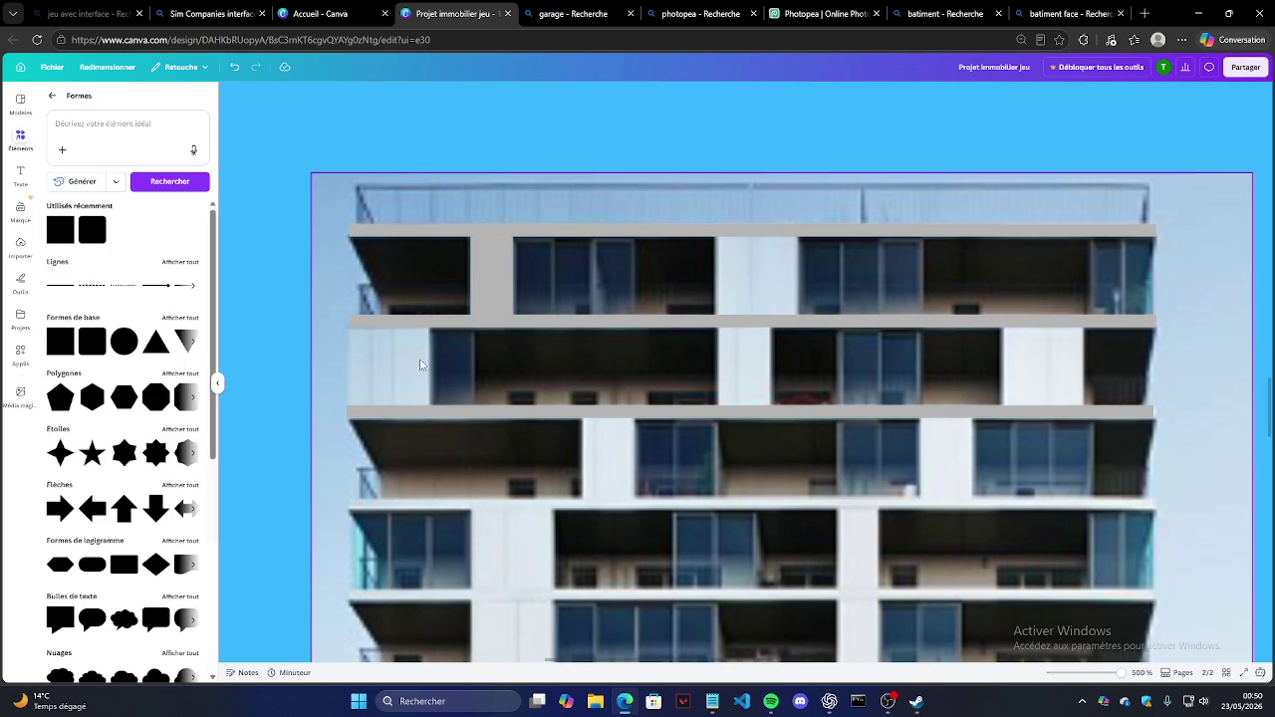
{"action": "left_click", "coordinate": [417, 364]}
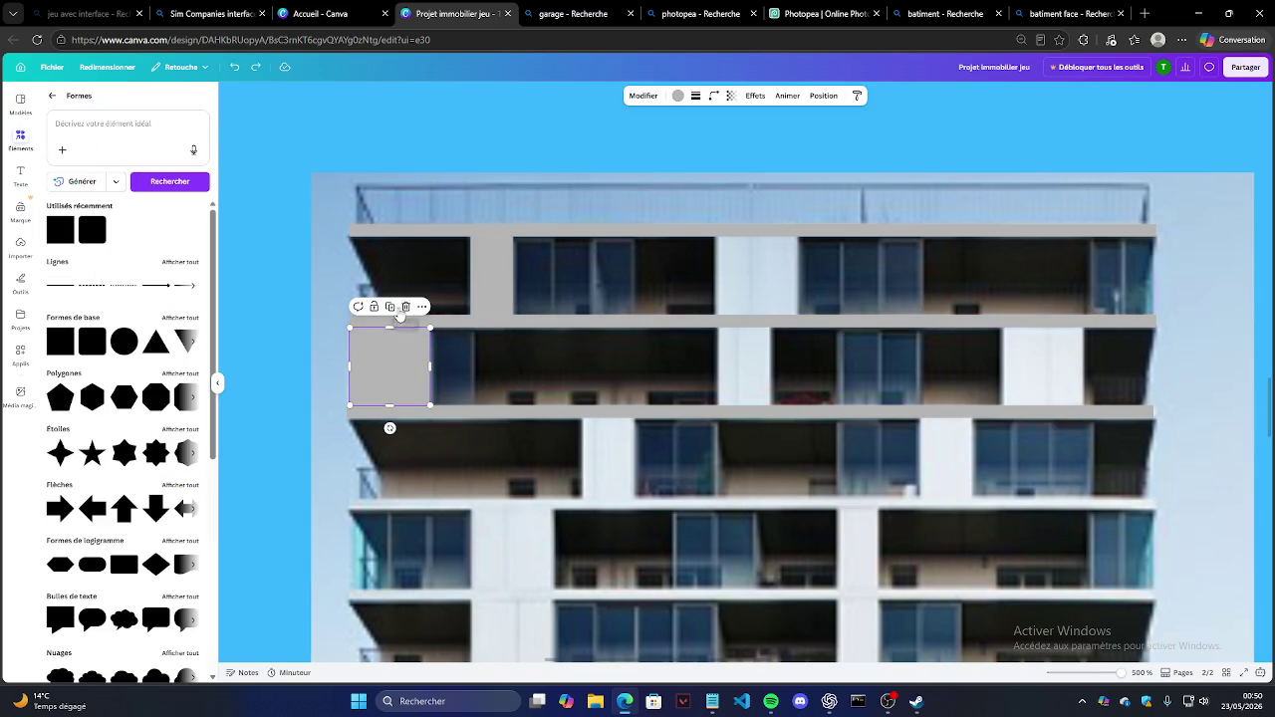
{"action": "left_click", "coordinate": [389, 305]}
{"action": "mouse_move", "coordinate": [423, 388]}
{"action": "left_mouse_down"}
{"action": "mouse_move", "coordinate": [745, 254]}
{"action": "mouse_move", "coordinate": [797, 272]}
{"action": "left_mouse_up"}
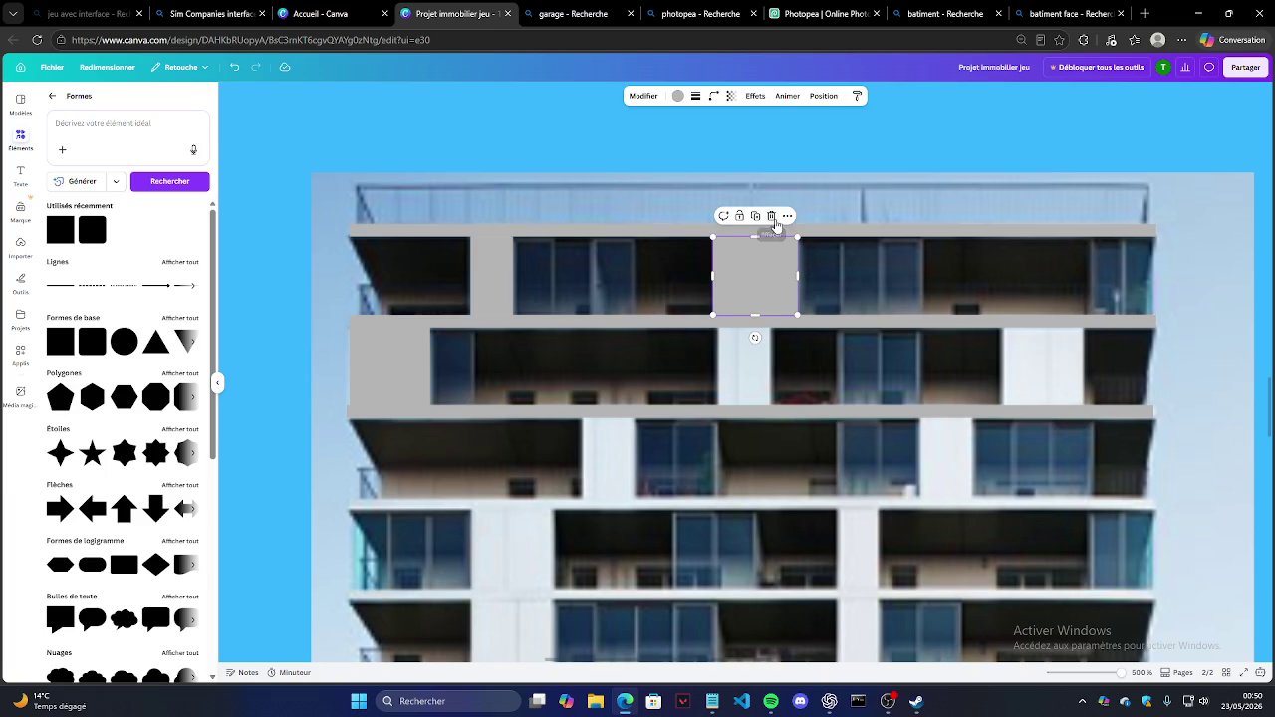
{"action": "left_click", "coordinate": [772, 217]}
{"action": "left_click", "coordinate": [764, 266]}
{"action": "key", "text": "ctrl+z"}
{"action": "key", "text": "ctrl+z"}
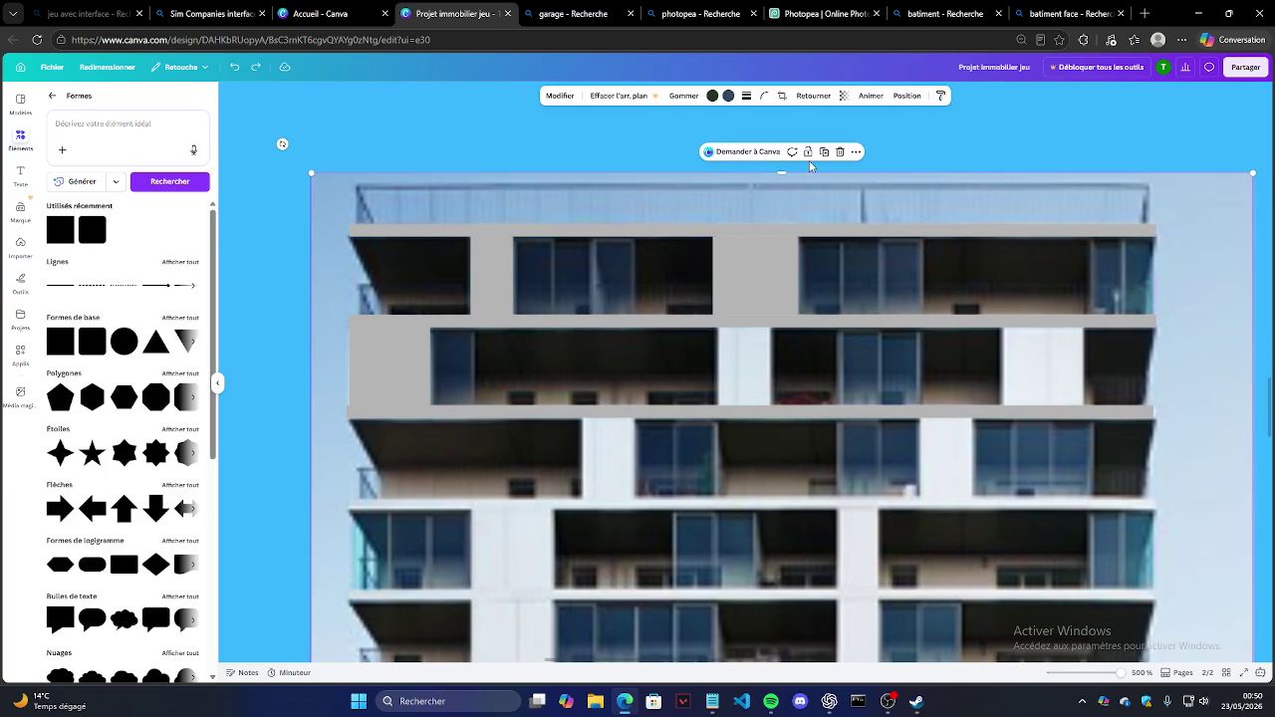
{"action": "mouse_move", "coordinate": [732, 262]}
{"action": "left_mouse_down"}
{"action": "mouse_move", "coordinate": [1025, 353]}
{"action": "mouse_move", "coordinate": [771, 365]}
{"action": "left_mouse_up"}
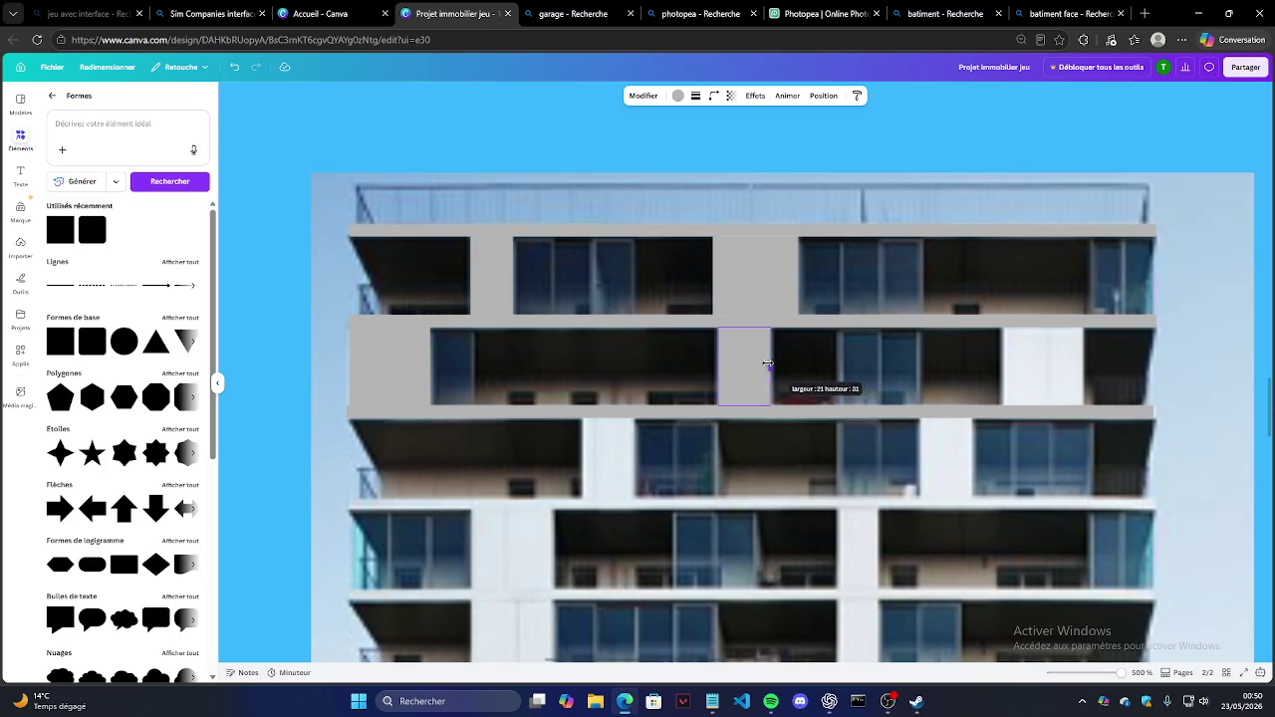
{"action": "left_click", "coordinate": [887, 701]}
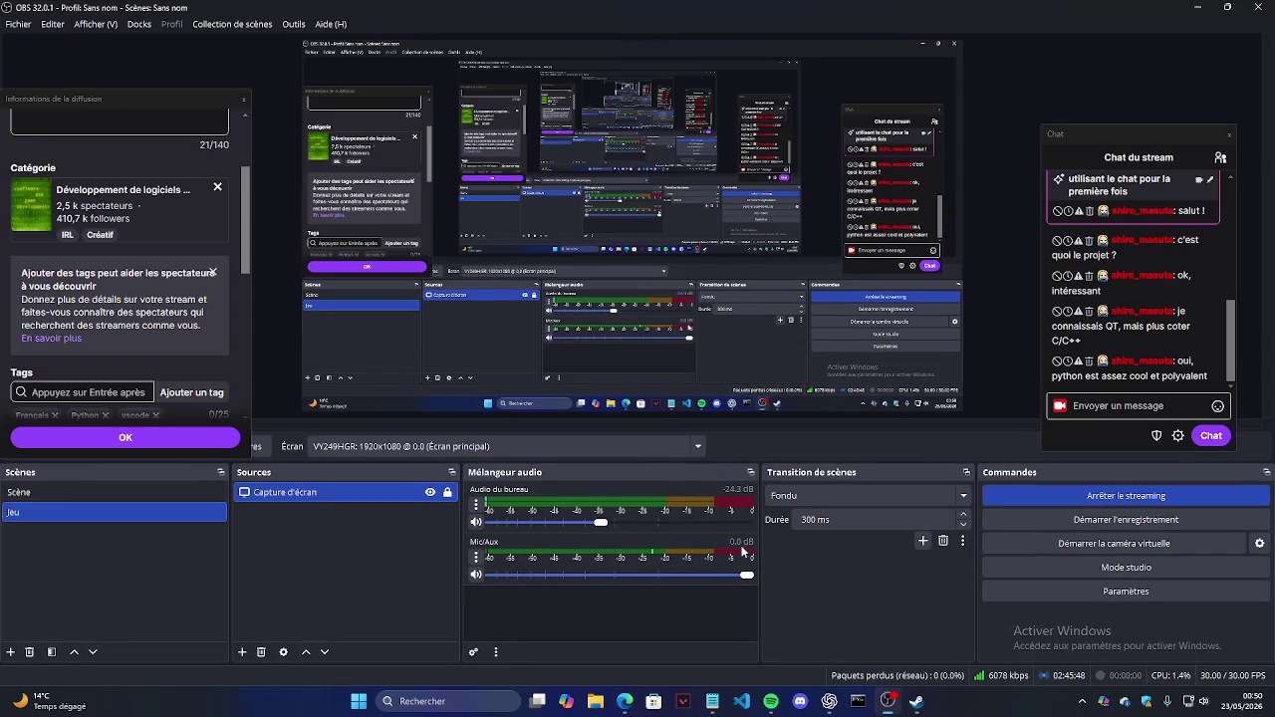
{"action": "left_click", "coordinate": [476, 575]}
{"action": "left_click", "coordinate": [476, 574]}
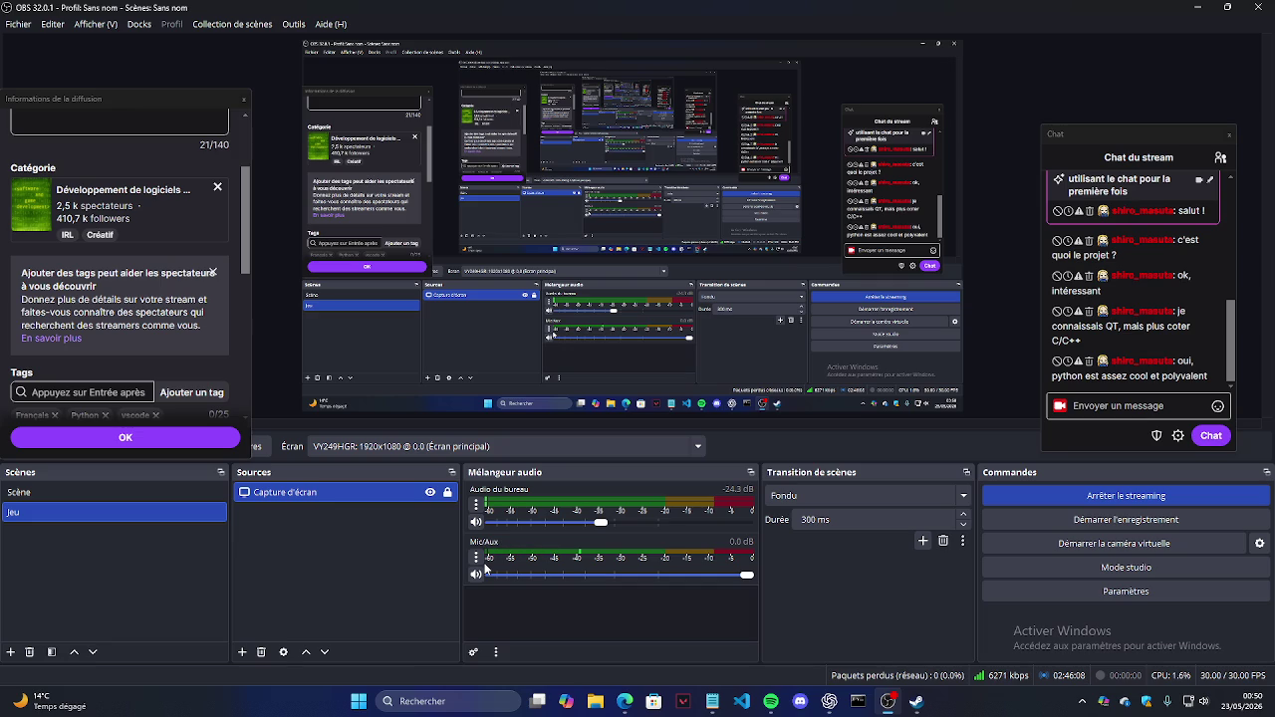
{"action": "left_click_drag", "start_coordinate": [599, 522], "coordinate": [728, 524]}
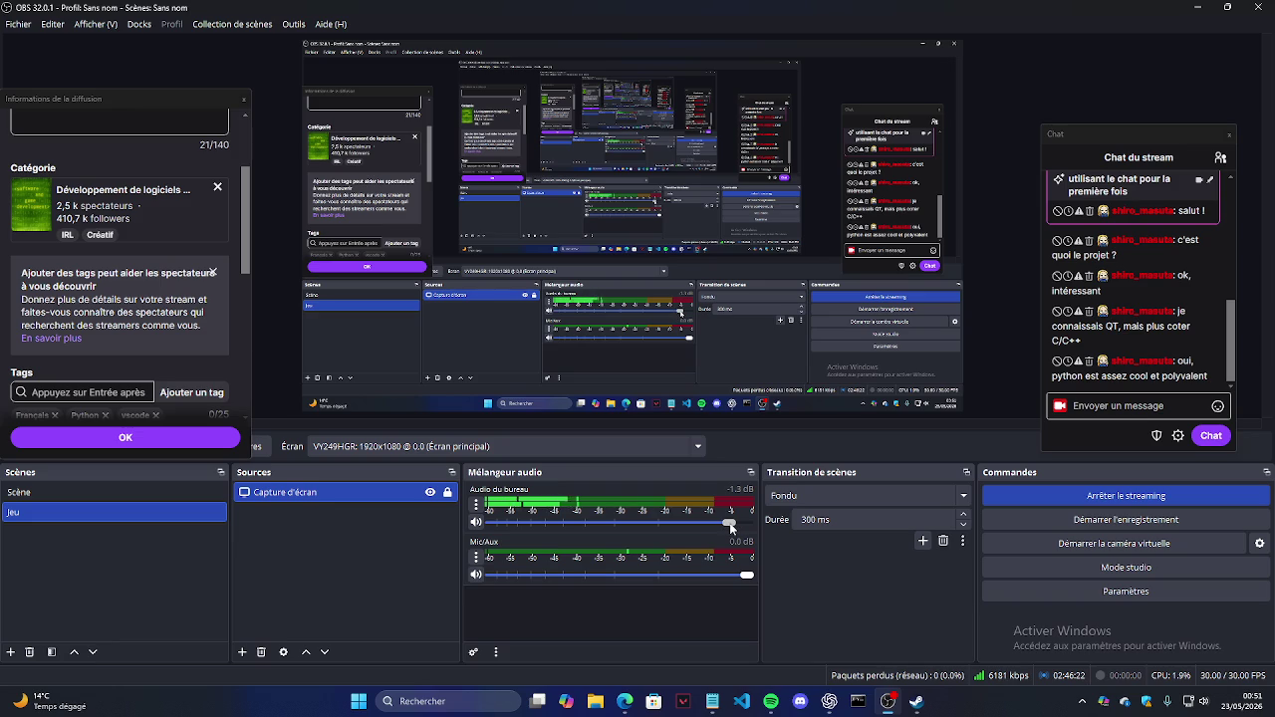
{"action": "left_click_drag", "start_coordinate": [730, 523], "coordinate": [757, 522]}
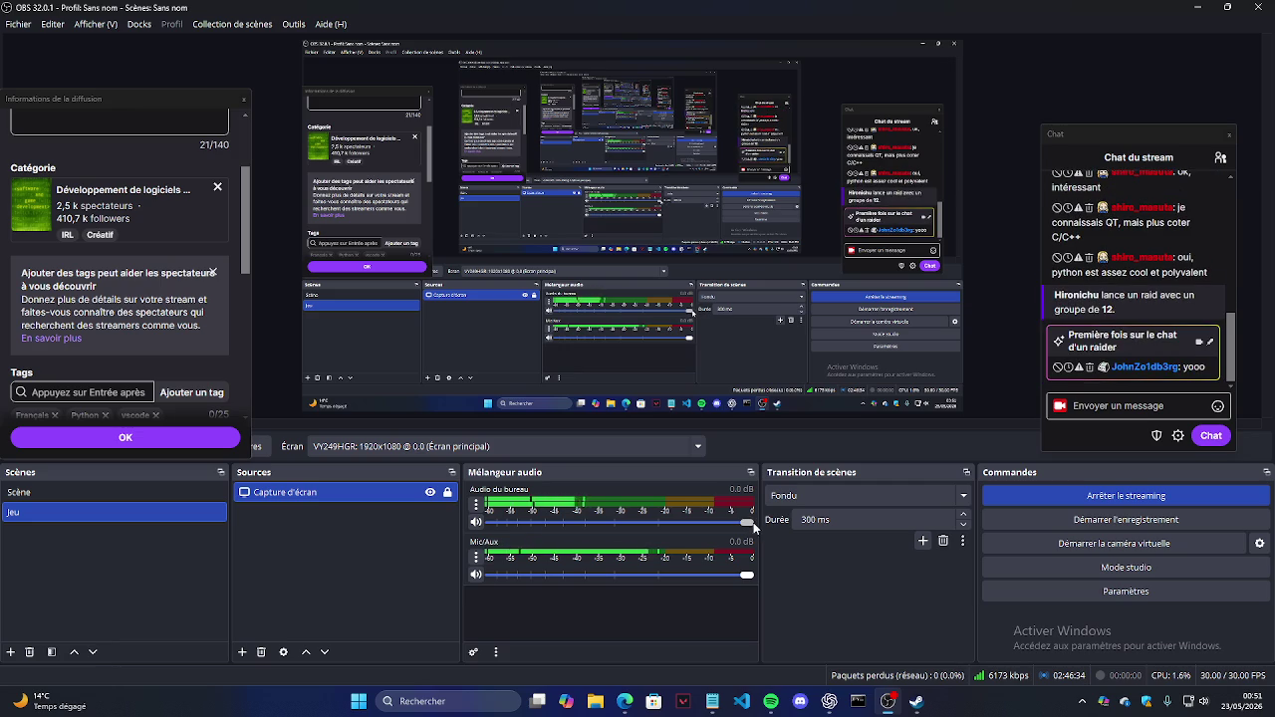
{"action": "scroll", "coordinate": [753, 522], "scroll_direction": "down", "scroll_amount": 7}
{"action": "scroll", "coordinate": [753, 522], "scroll_direction": "down", "scroll_amount": 3}
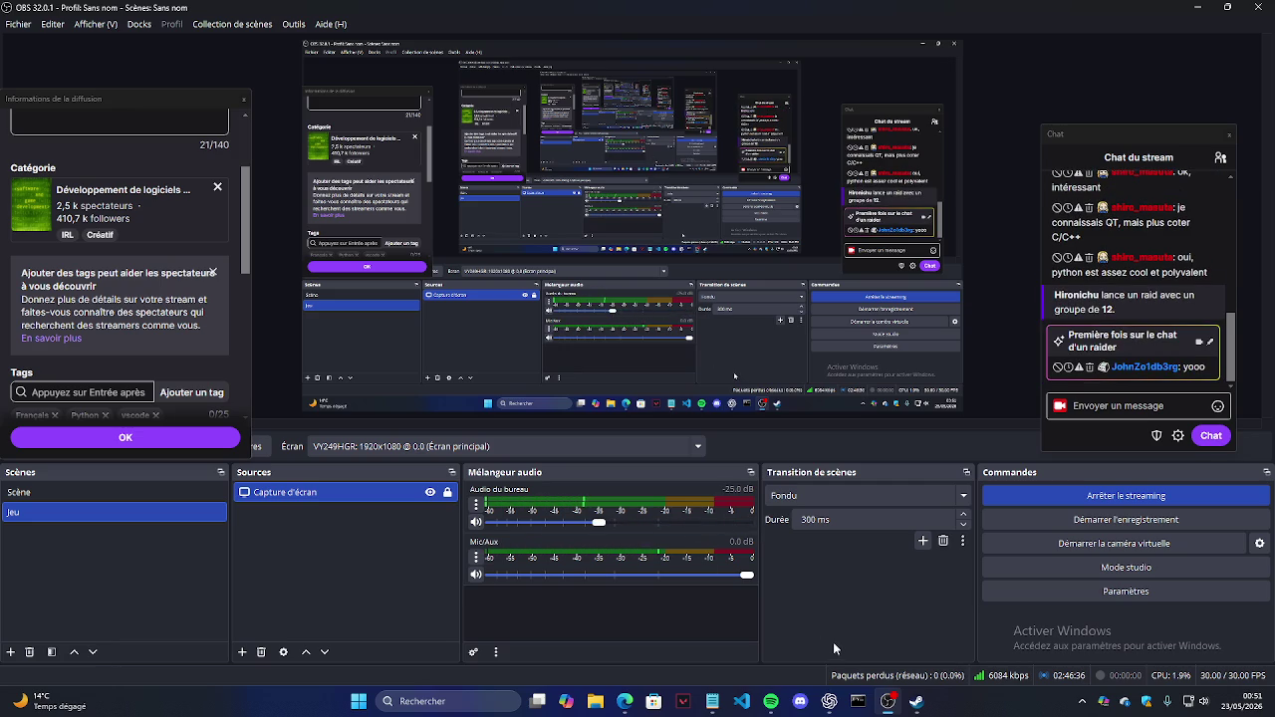
{"action": "mouse_move", "coordinate": [770, 701]}
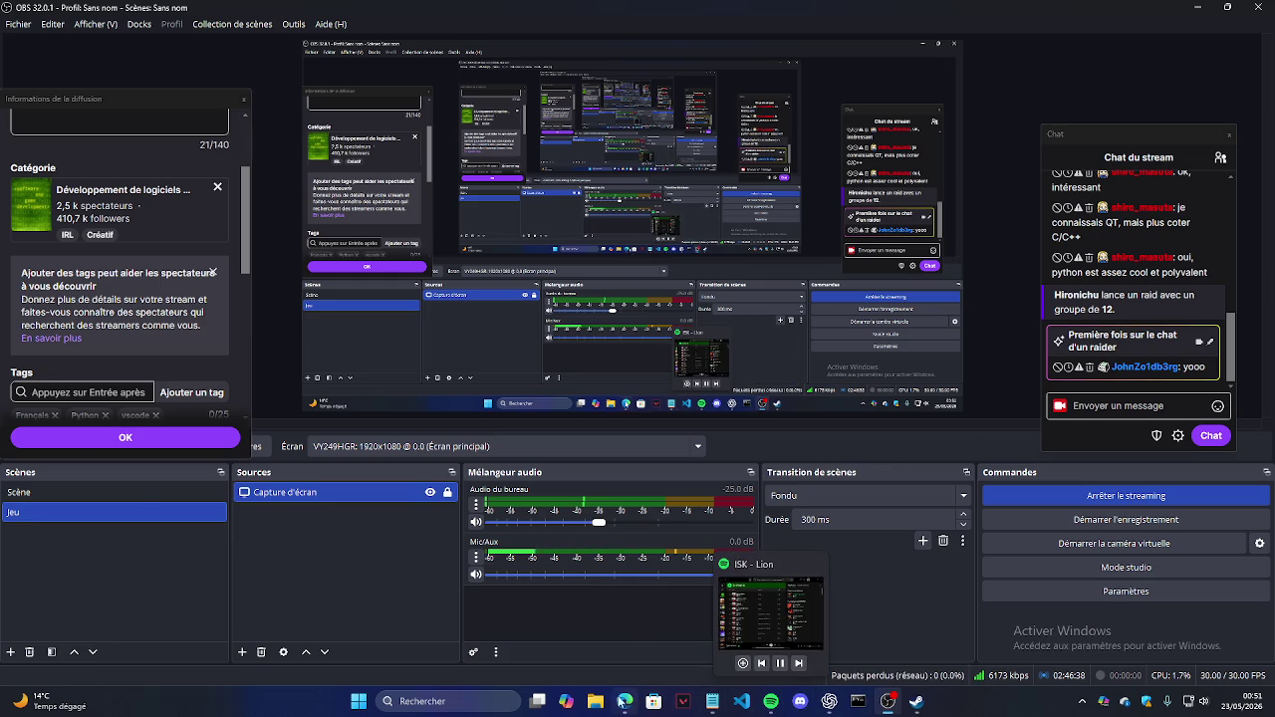
{"action": "left_click", "coordinate": [625, 701]}
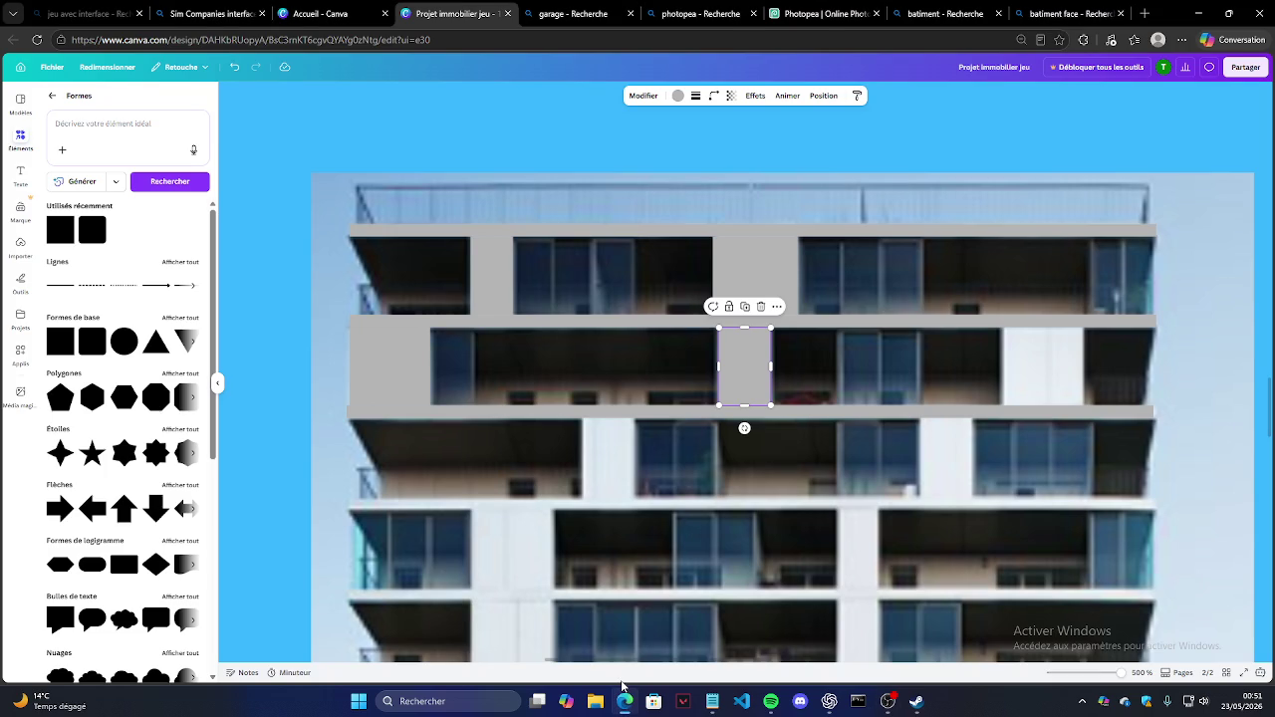
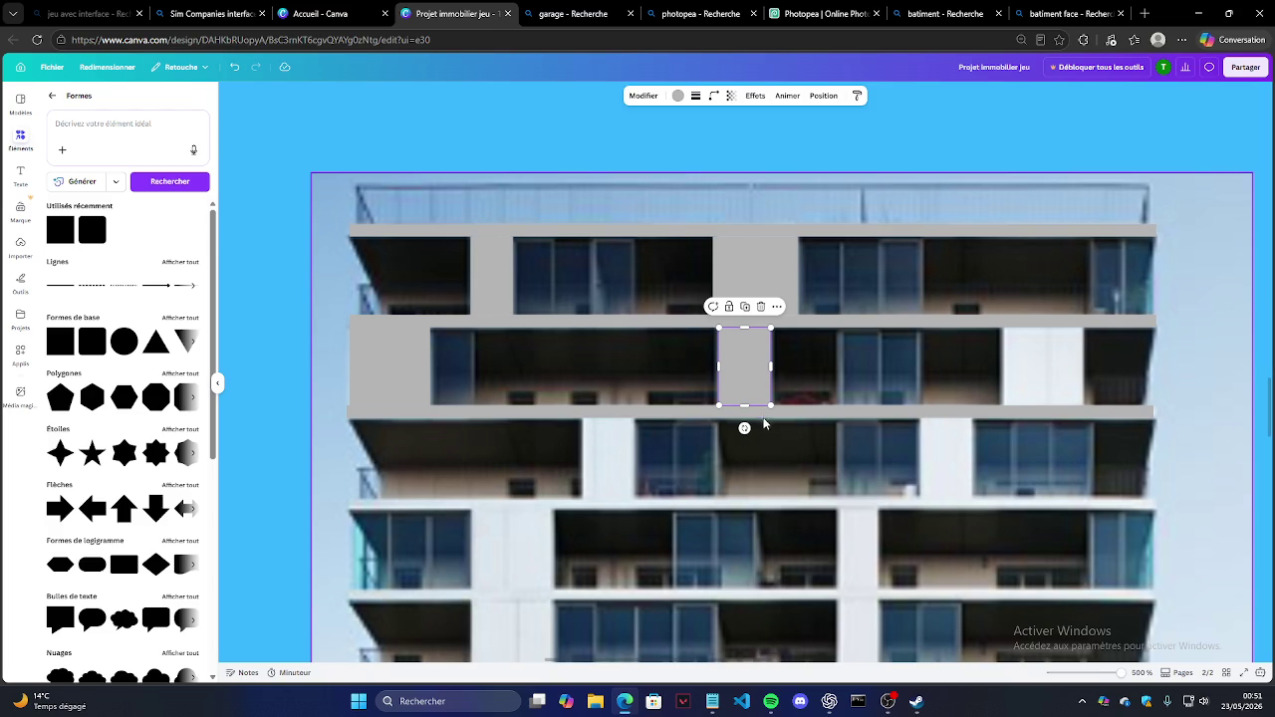
Step: Move the grey block over the white wall patch and extend the thin grey strip slightly left
{"action": "mouse_move", "coordinate": [757, 369]}
{"action": "left_mouse_down"}
{"action": "mouse_move", "coordinate": [789, 313]}
{"action": "mouse_move", "coordinate": [1038, 364]}
{"action": "left_mouse_up"}
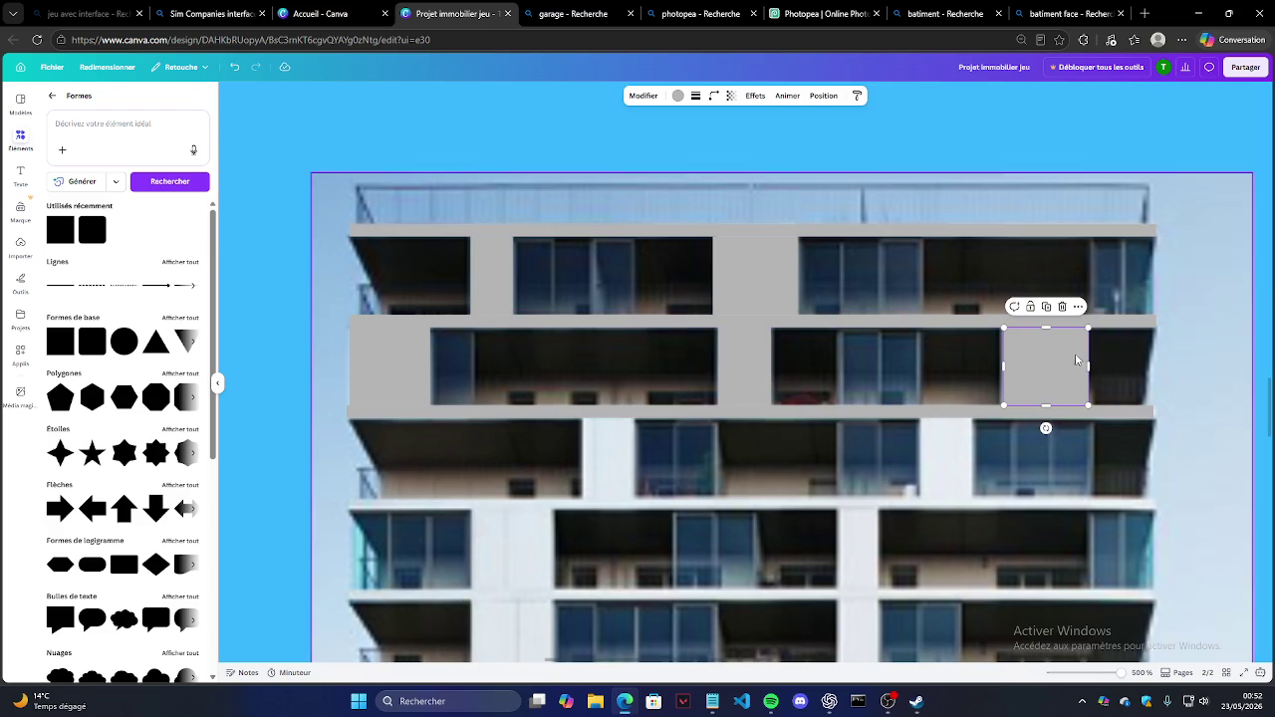
{"action": "left_click", "coordinate": [958, 409]}
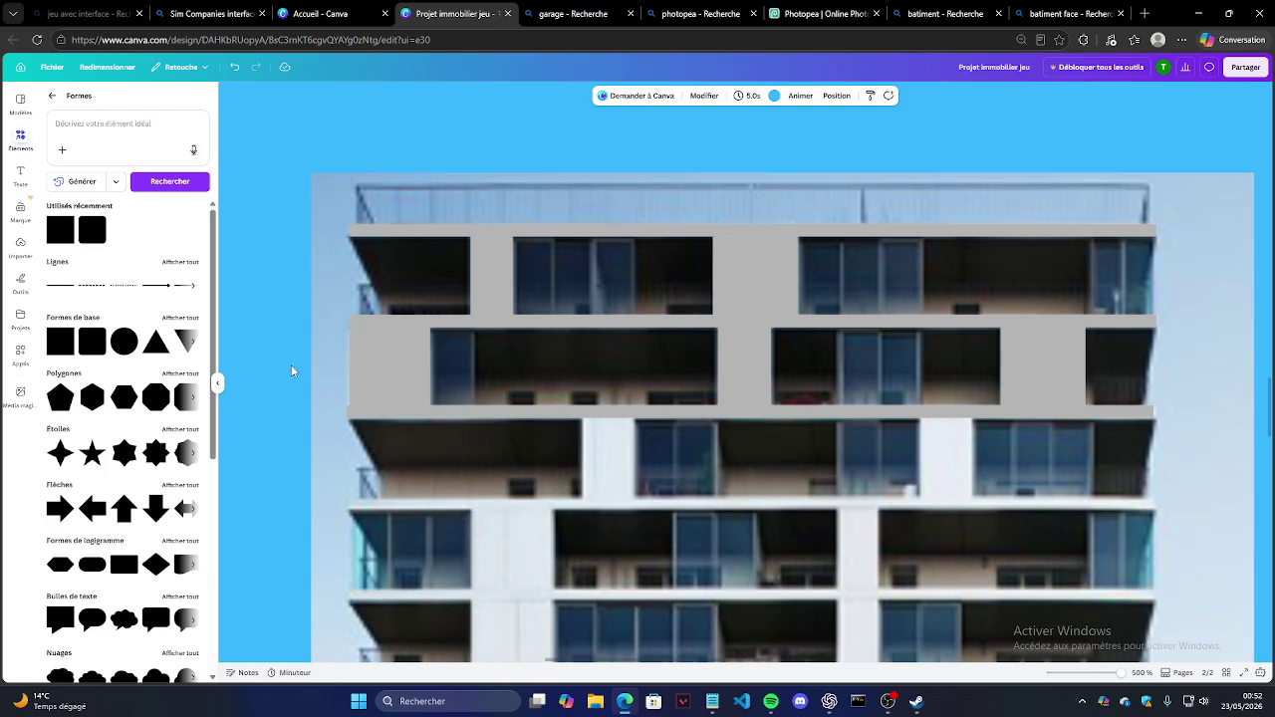
{"action": "left_click", "coordinate": [357, 388]}
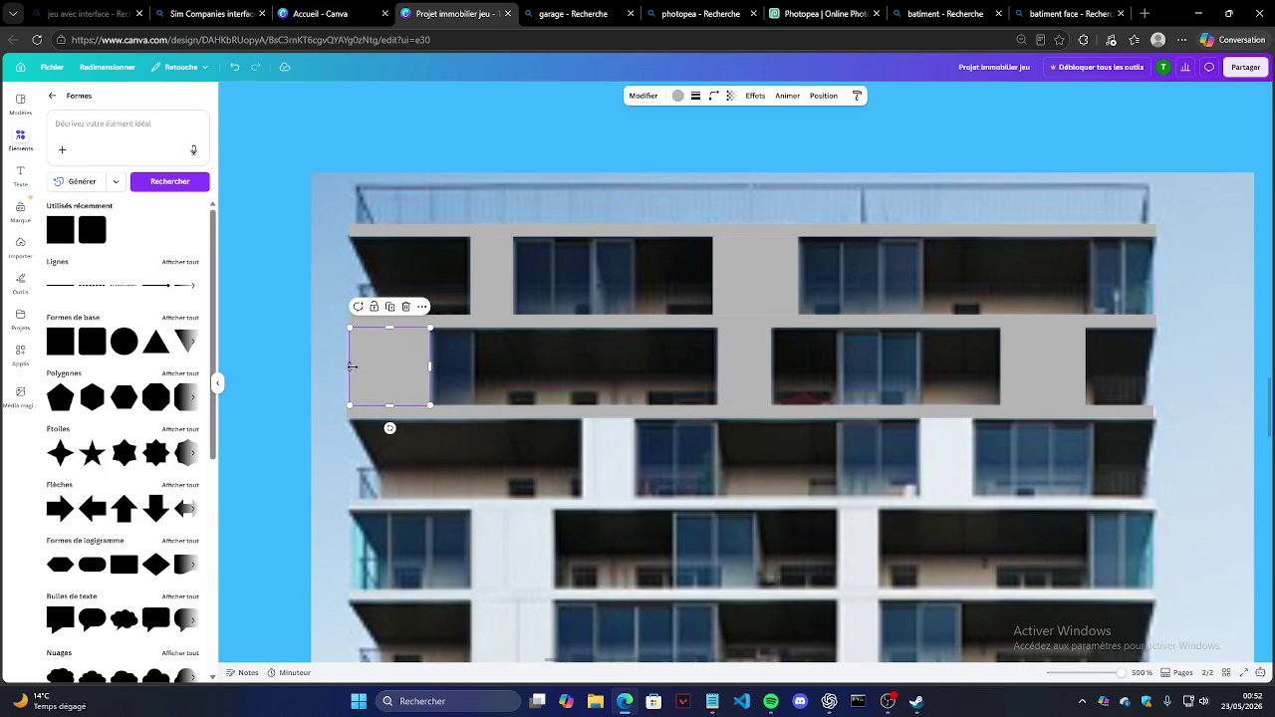
{"action": "left_click", "coordinate": [330, 324]}
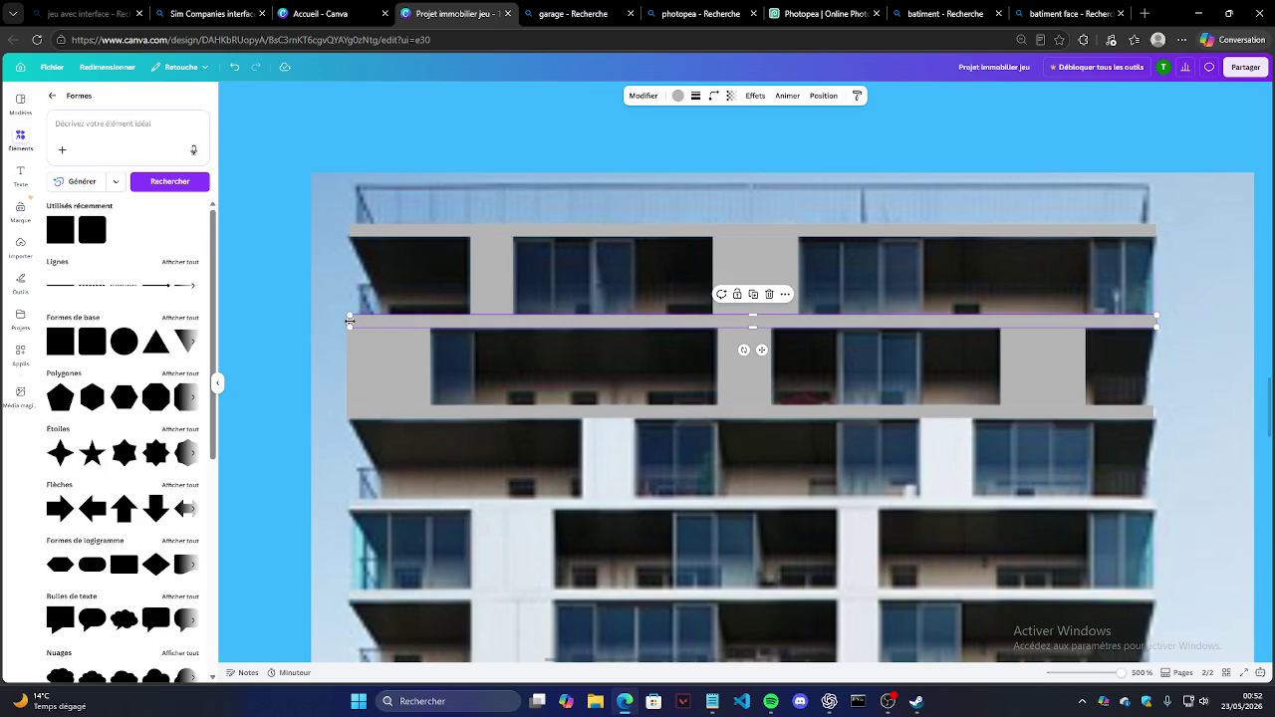
{"action": "left_click_drag", "start_coordinate": [349, 321], "coordinate": [348, 229]}
{"action": "left_click", "coordinate": [312, 296]}
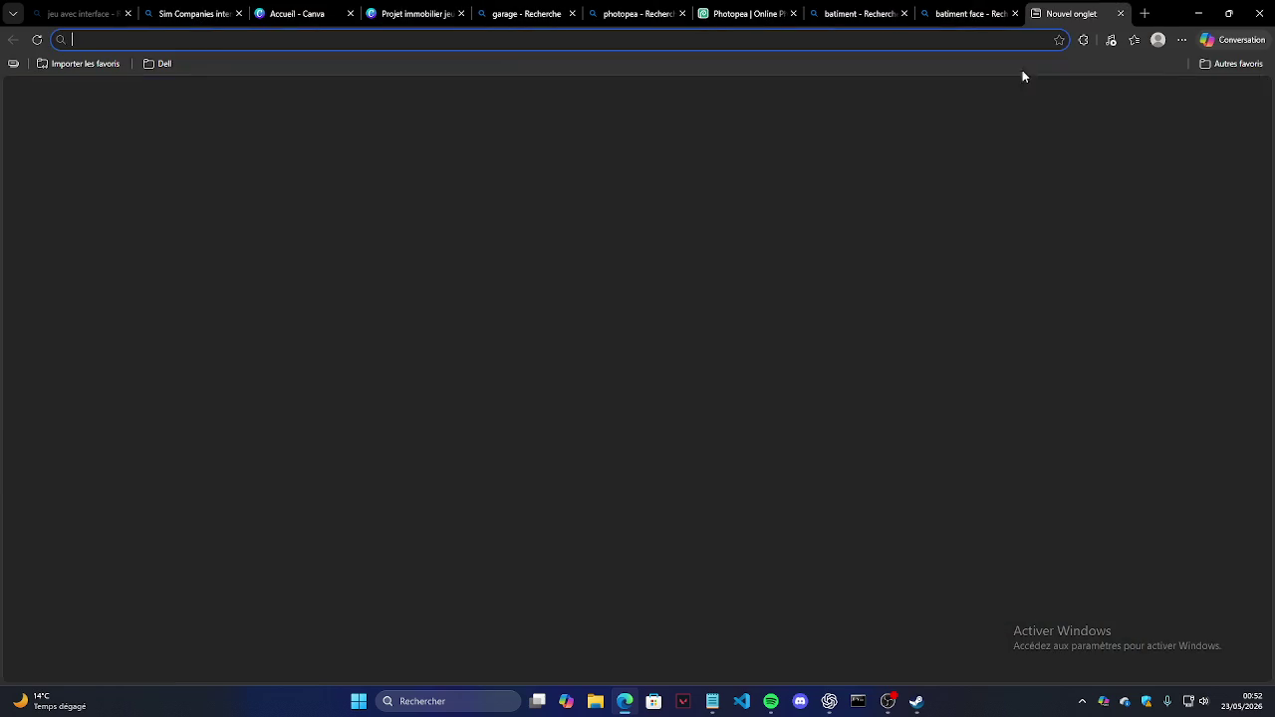
Step: In a new tab, search Twitch for the developer streamer's channel
{"action": "left_click", "coordinate": [1145, 13]}
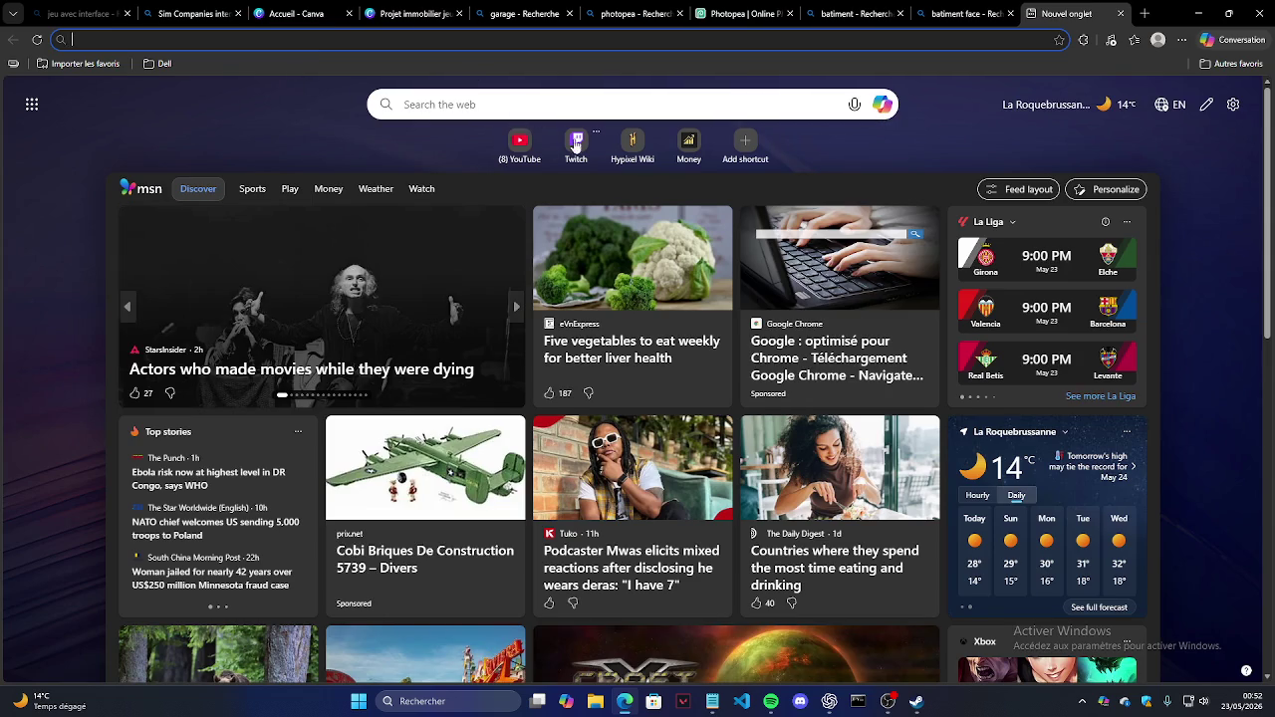
{"action": "left_click", "coordinate": [576, 140]}
{"action": "left_click", "coordinate": [563, 71]}
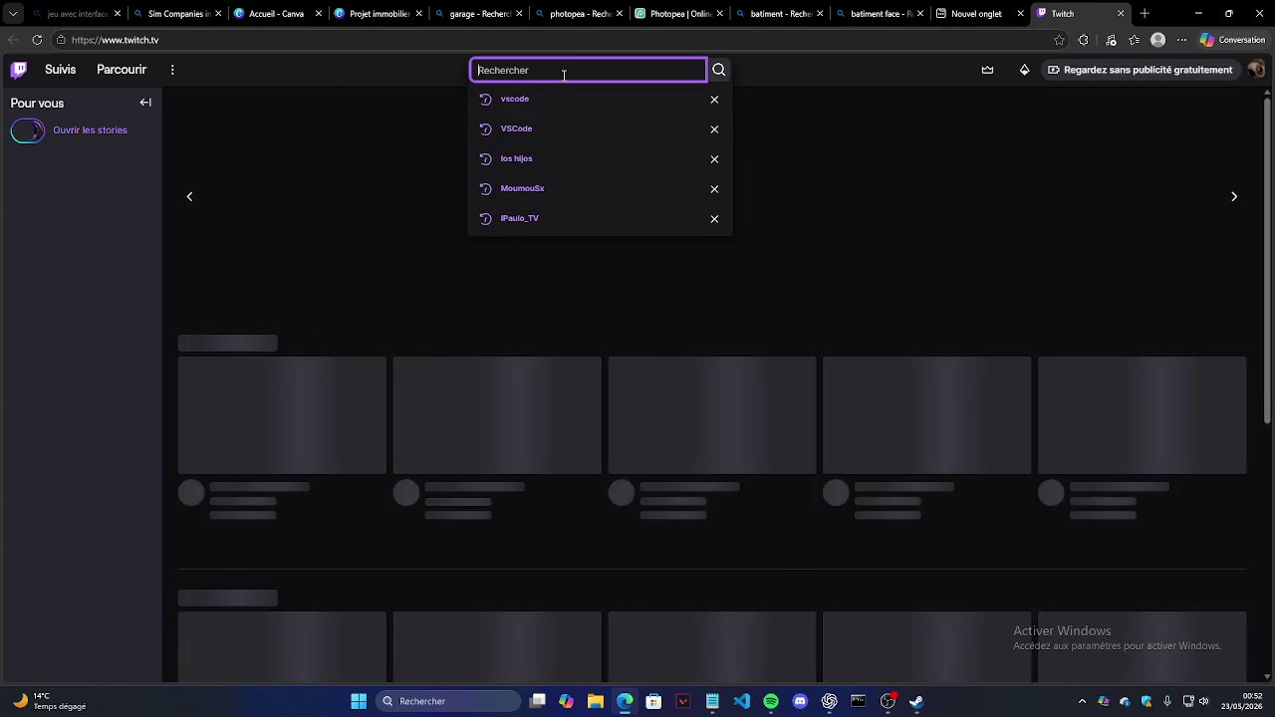
{"action": "type", "text": "hiron"}
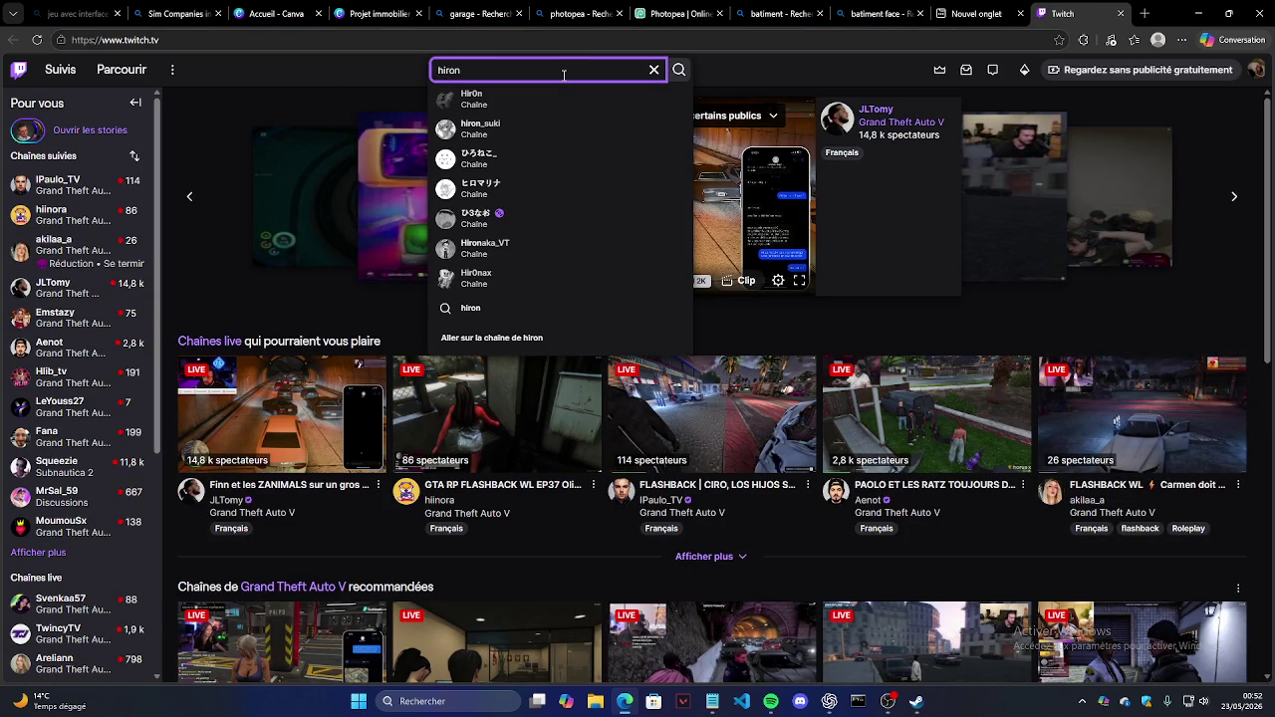
{"action": "type", "text": "nich"}
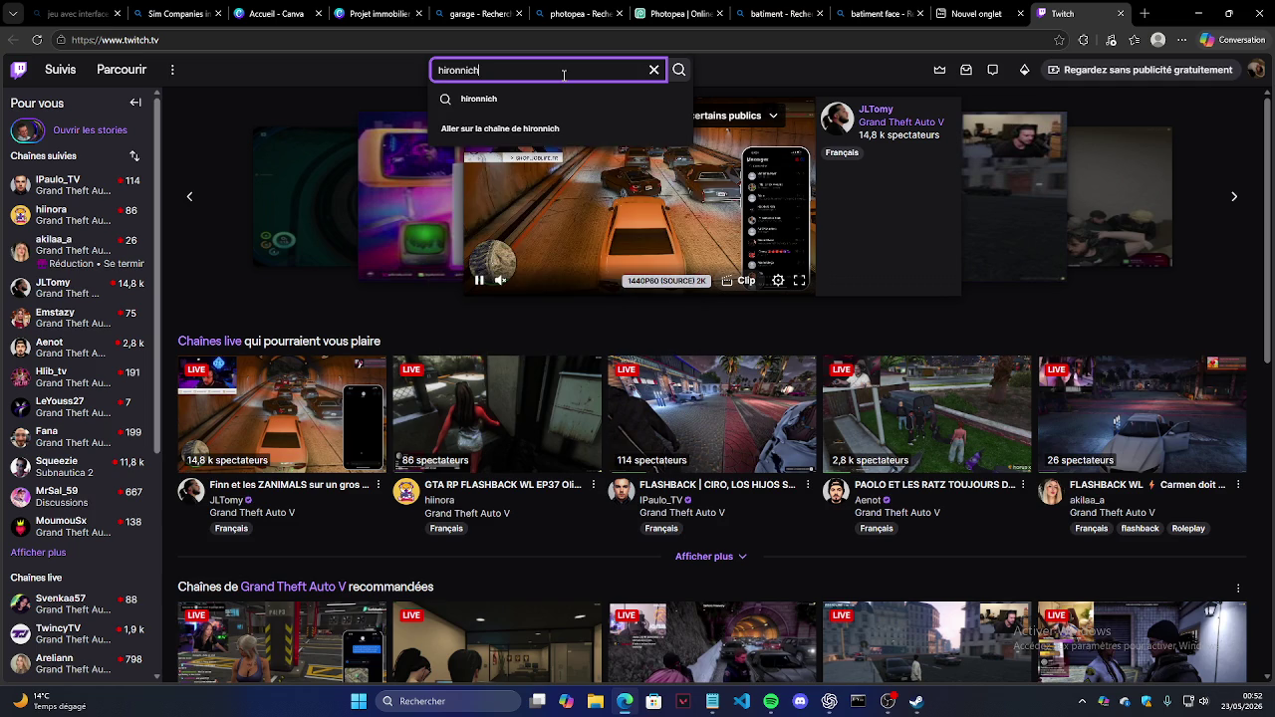
{"action": "key", "text": "BackSpace"}
{"action": "key", "text": "BackSpace"}
{"action": "key", "text": "BackSpace"}
{"action": "type", "text": "ichu"}
{"action": "key", "text": "Return"}
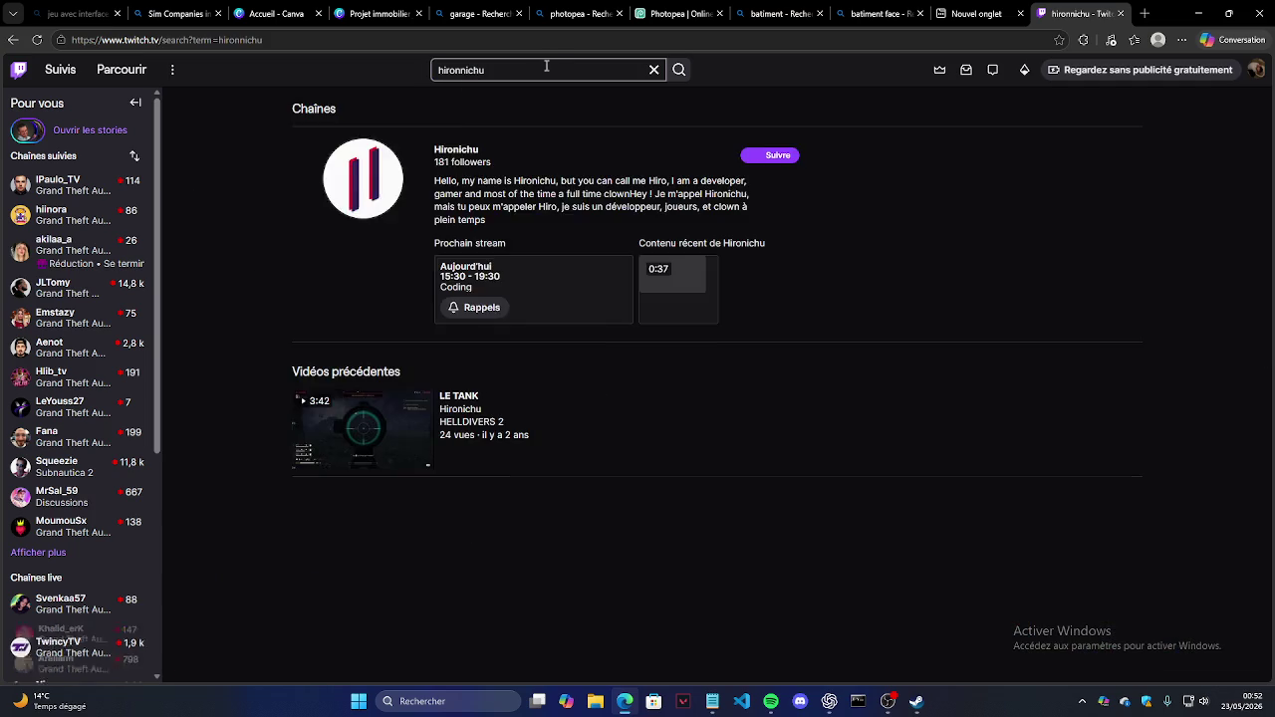
Step: Follow the streamer's channel, watch its featured clip, then return to the channel page
{"action": "left_click", "coordinate": [378, 285]}
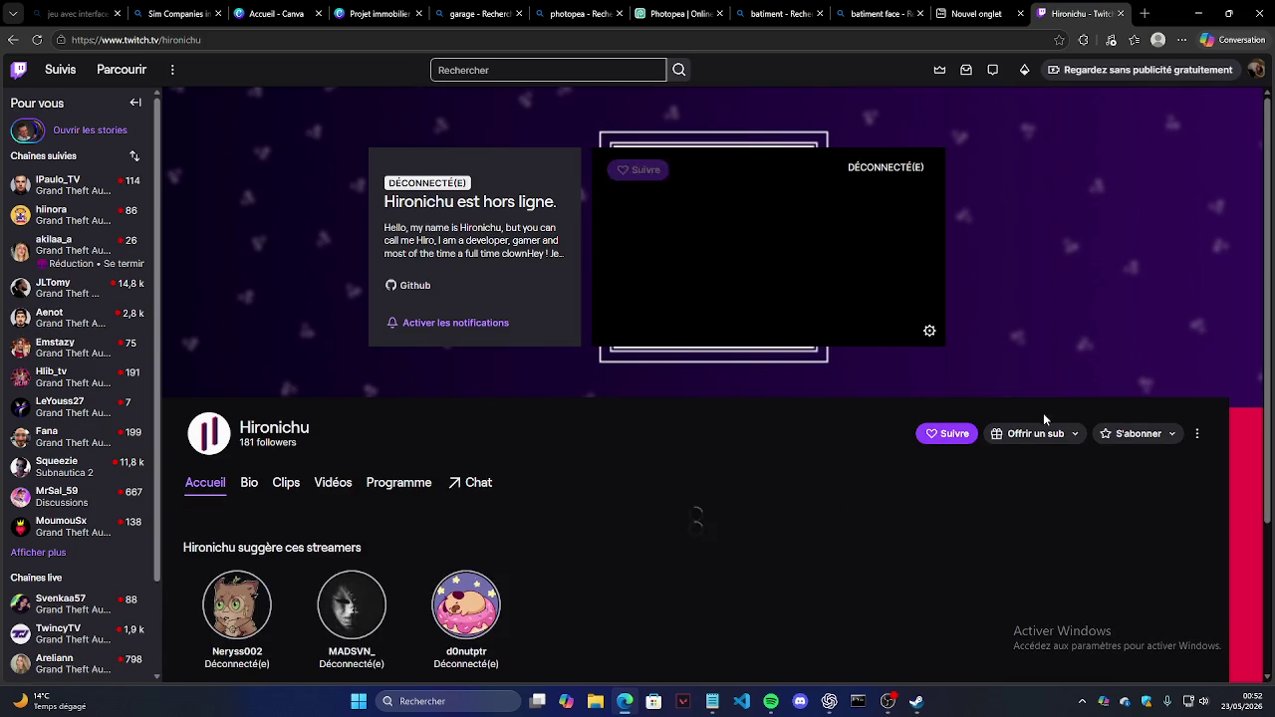
{"action": "left_click", "coordinate": [946, 435]}
{"action": "scroll", "coordinate": [945, 444], "scroll_direction": "down", "scroll_amount": 2}
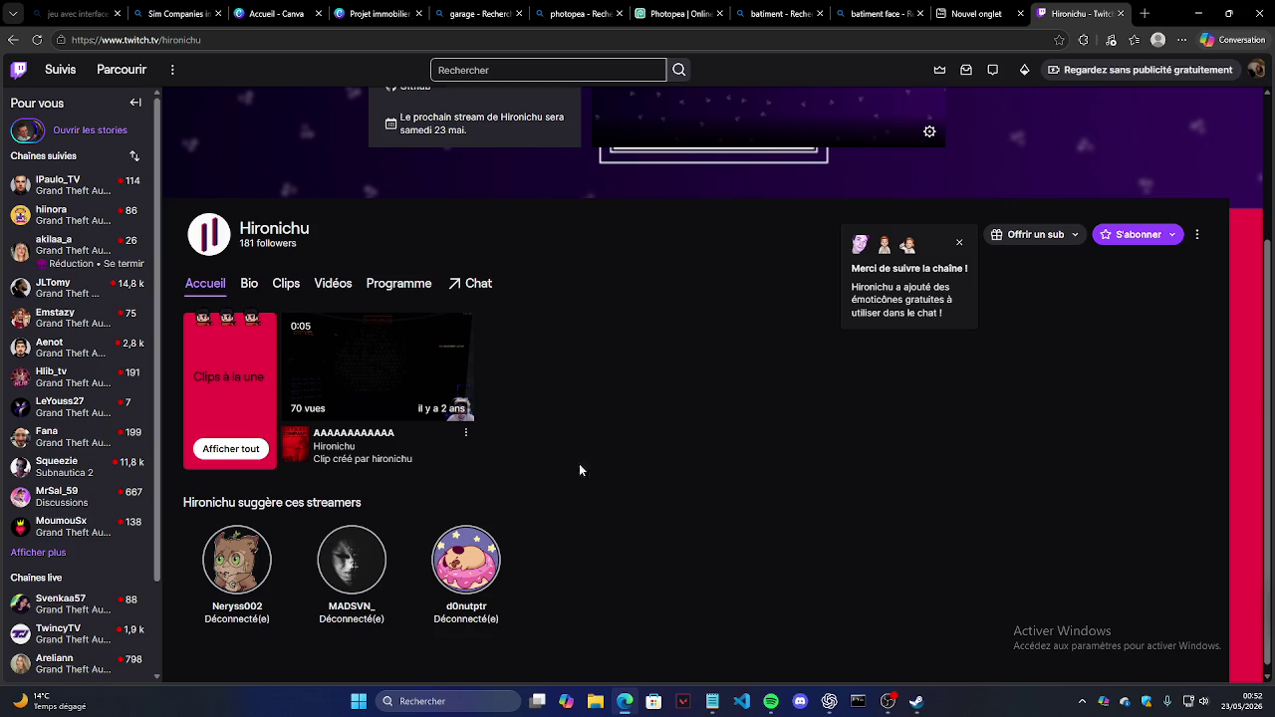
{"action": "left_click", "coordinate": [427, 379]}
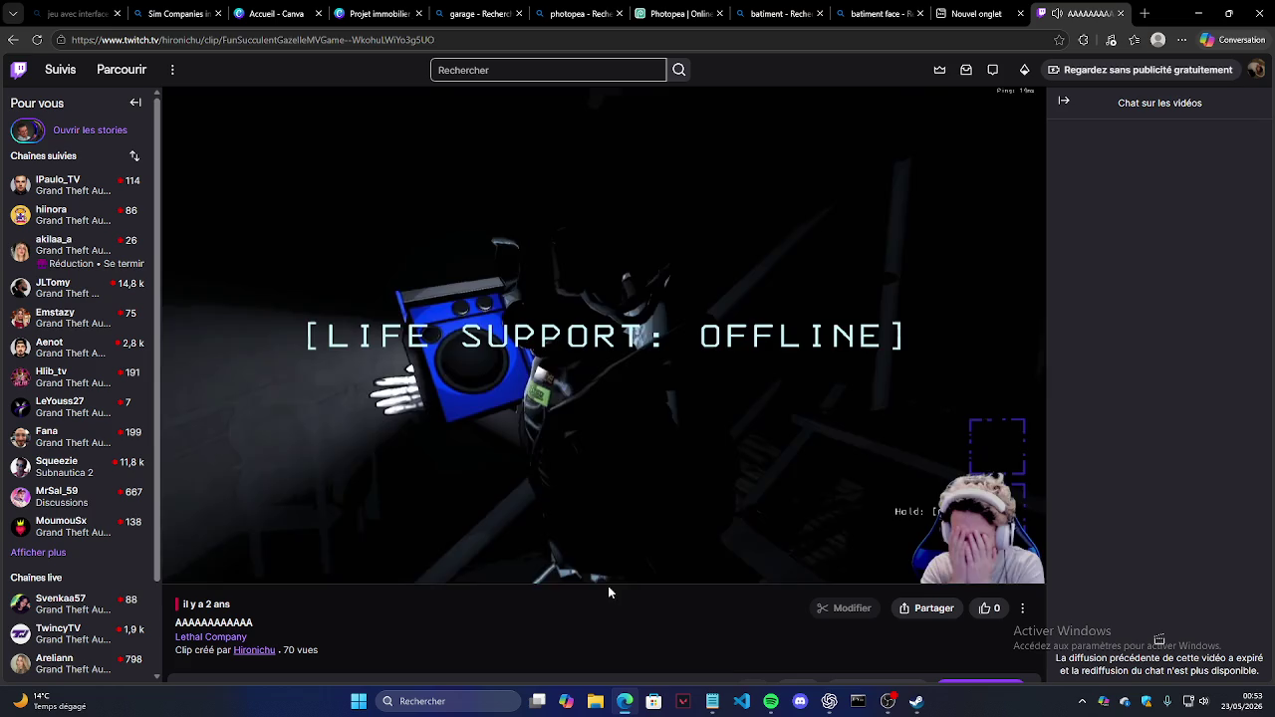
{"action": "left_click", "coordinate": [13, 38]}
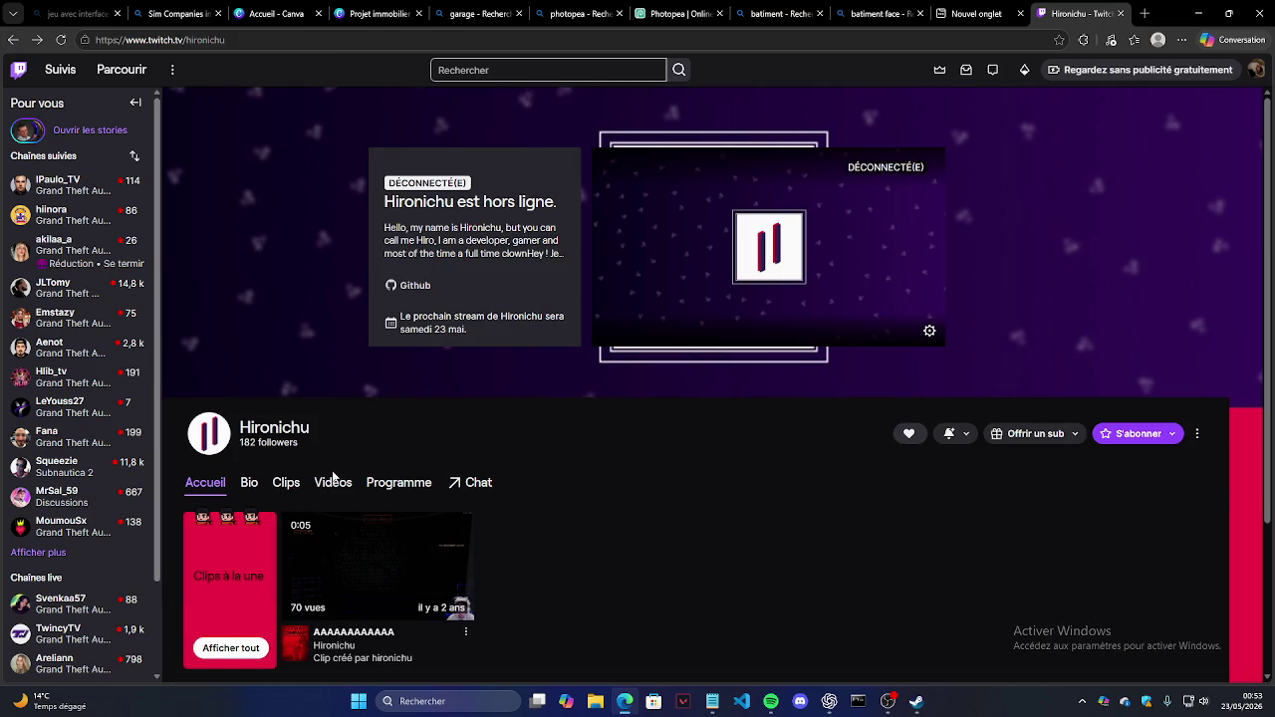
Step: Read through the channel description and the streamer's bio
{"action": "mouse_move", "coordinate": [484, 227]}
{"action": "left_mouse_down"}
{"action": "mouse_move", "coordinate": [544, 228]}
{"action": "mouse_move", "coordinate": [468, 241]}
{"action": "mouse_move", "coordinate": [534, 241]}
{"action": "mouse_move", "coordinate": [469, 254]}
{"action": "mouse_move", "coordinate": [543, 253]}
{"action": "left_mouse_up"}
{"action": "left_click", "coordinate": [560, 257]}
{"action": "scroll", "coordinate": [505, 281], "scroll_direction": "down", "scroll_amount": 2}
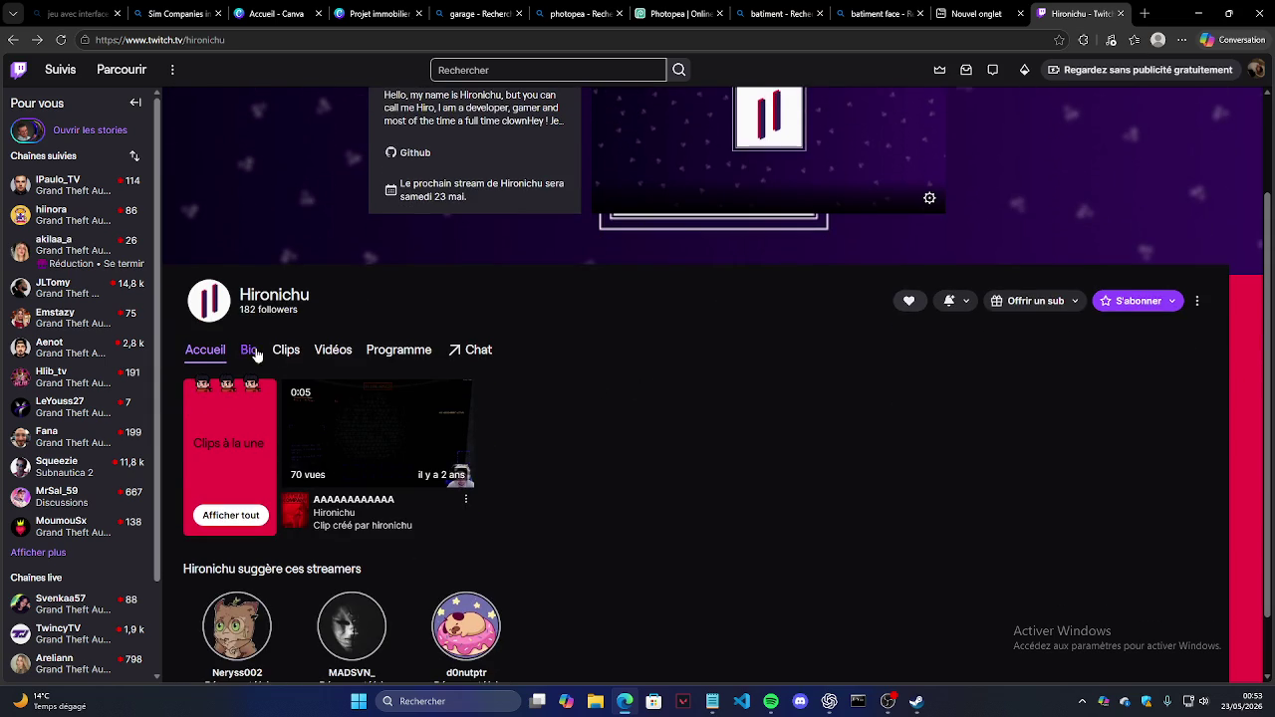
{"action": "left_click", "coordinate": [251, 352]}
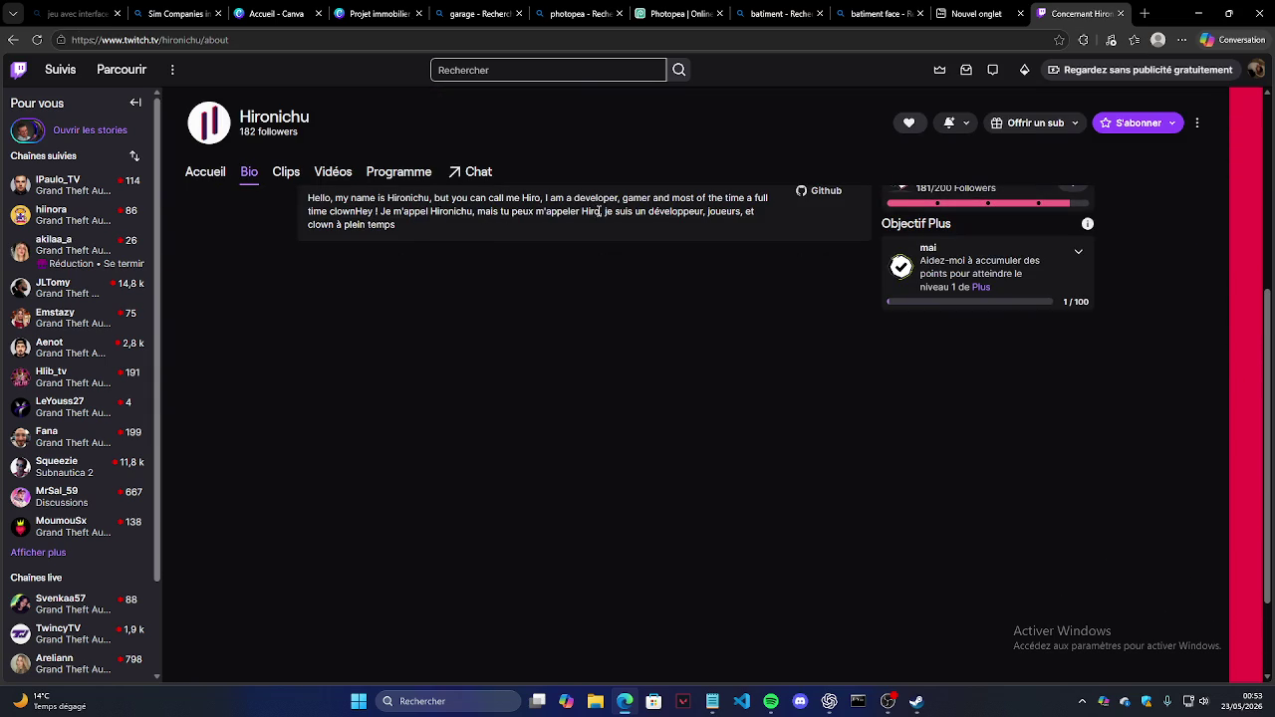
{"action": "left_click_drag", "start_coordinate": [596, 212], "coordinate": [578, 227]}
{"action": "left_click", "coordinate": [376, 317]}
{"action": "scroll", "coordinate": [330, 322], "scroll_direction": "up", "scroll_amount": 2}
Step: Watch the 'WHERE IS KILLA BEAN ?' clip from the channel's clips, then return to the list
{"action": "left_click", "coordinate": [287, 252]}
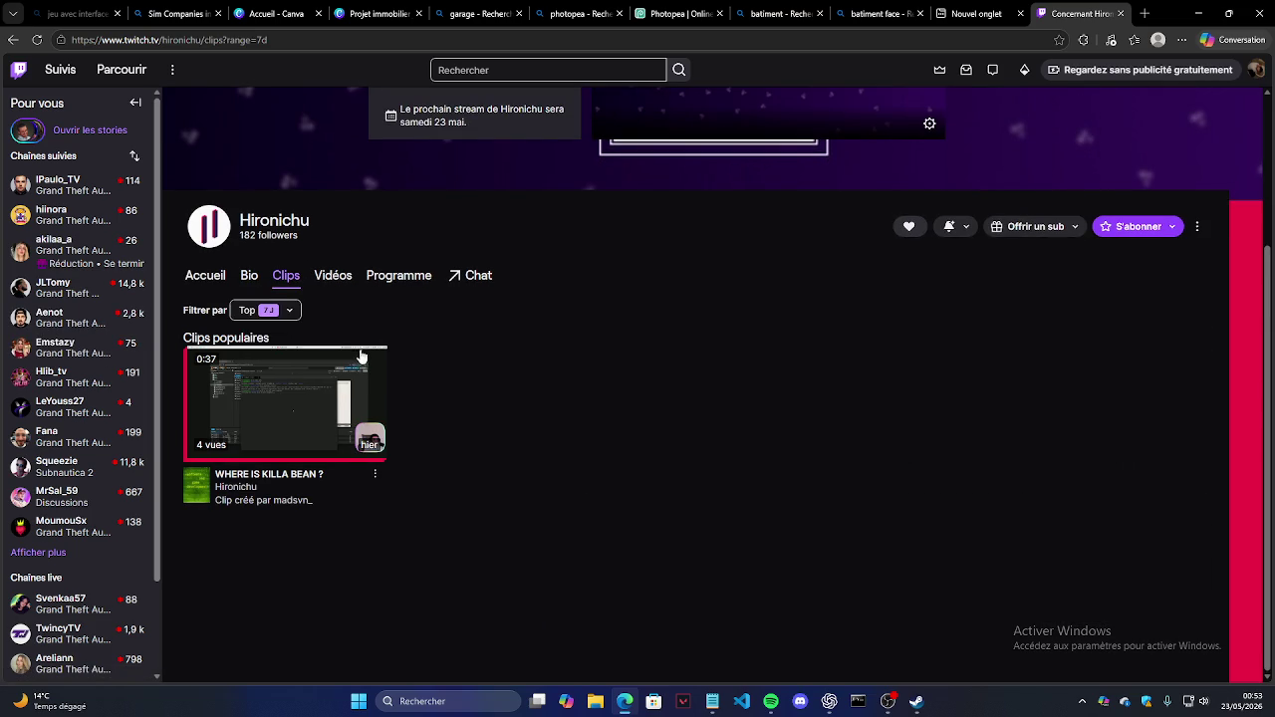
{"action": "left_click", "coordinate": [381, 441]}
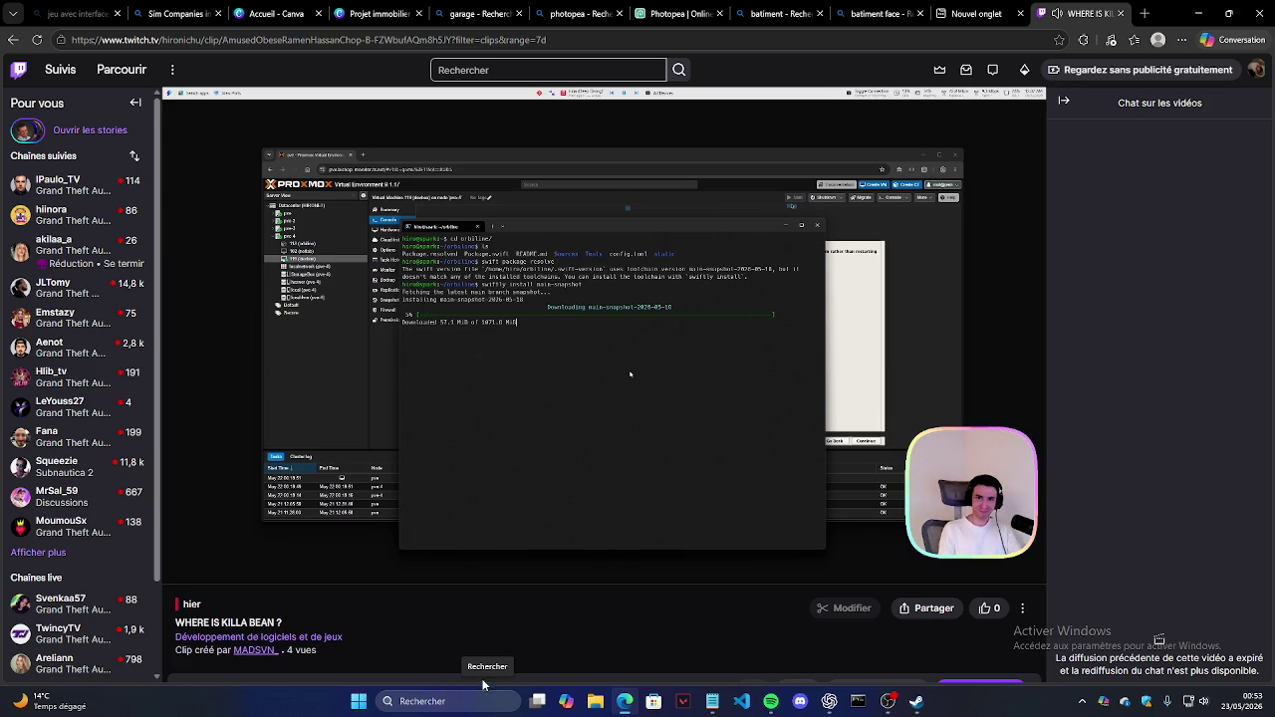
{"action": "left_click", "coordinate": [13, 40]}
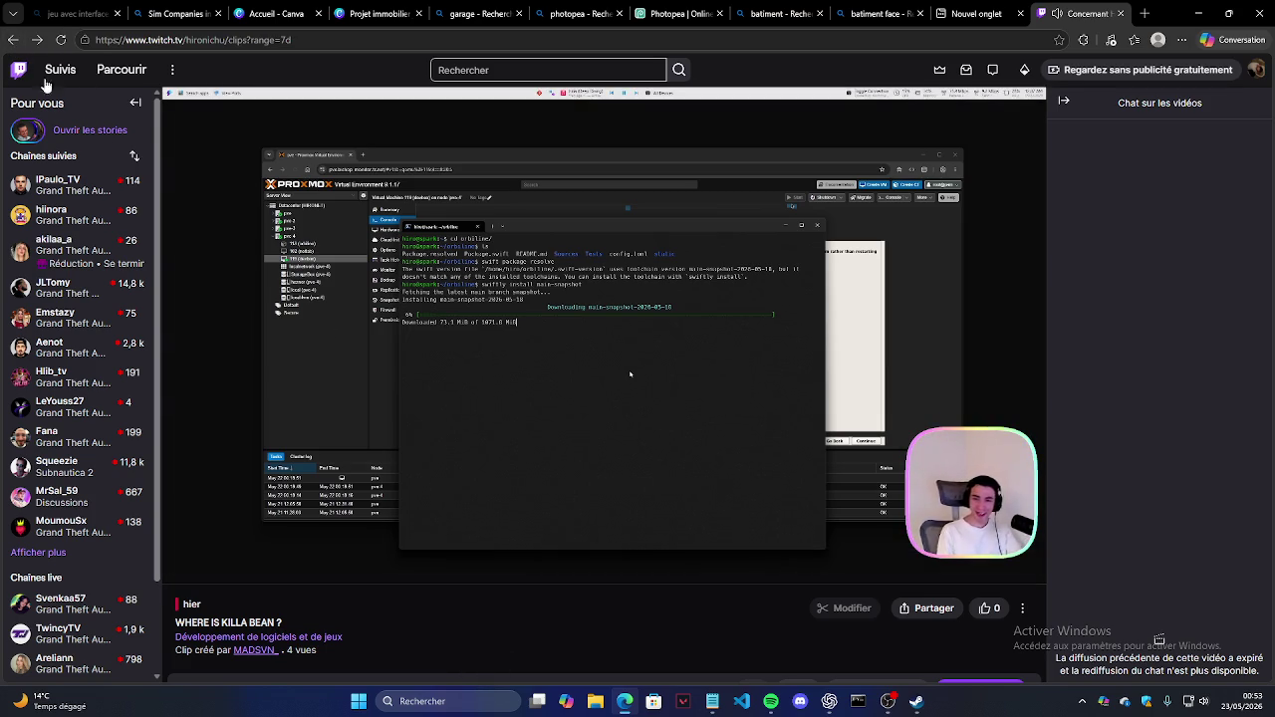
{"action": "scroll", "coordinate": [414, 408], "scroll_direction": "down", "scroll_amount": 2}
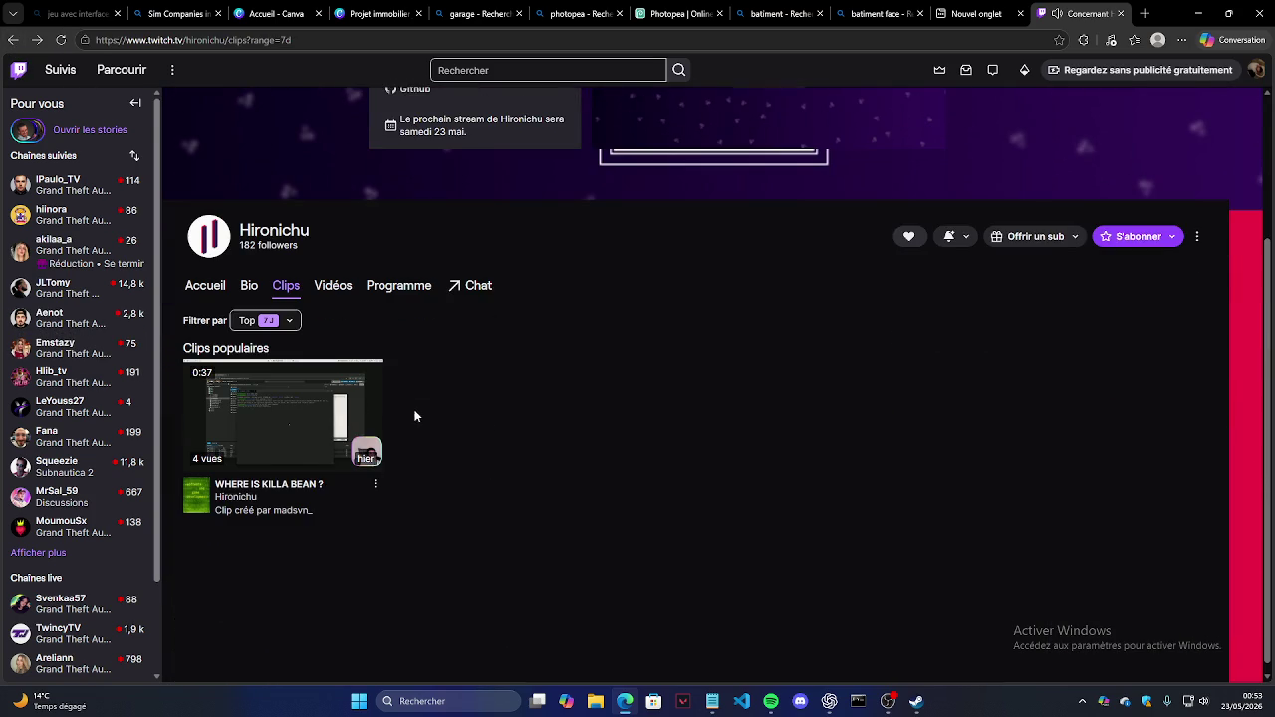
Step: Browse the channel's videos and home section, then return to Canva and close the garage search tab
{"action": "left_click", "coordinate": [333, 284]}
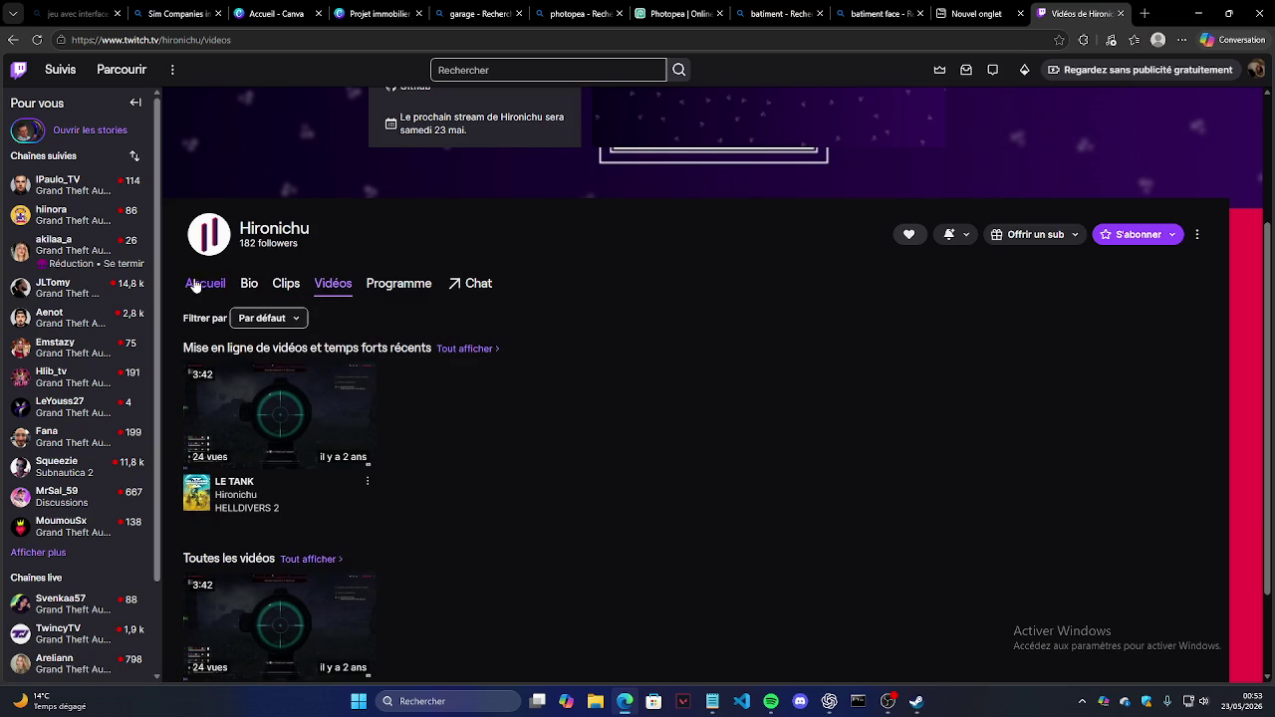
{"action": "left_click", "coordinate": [204, 284]}
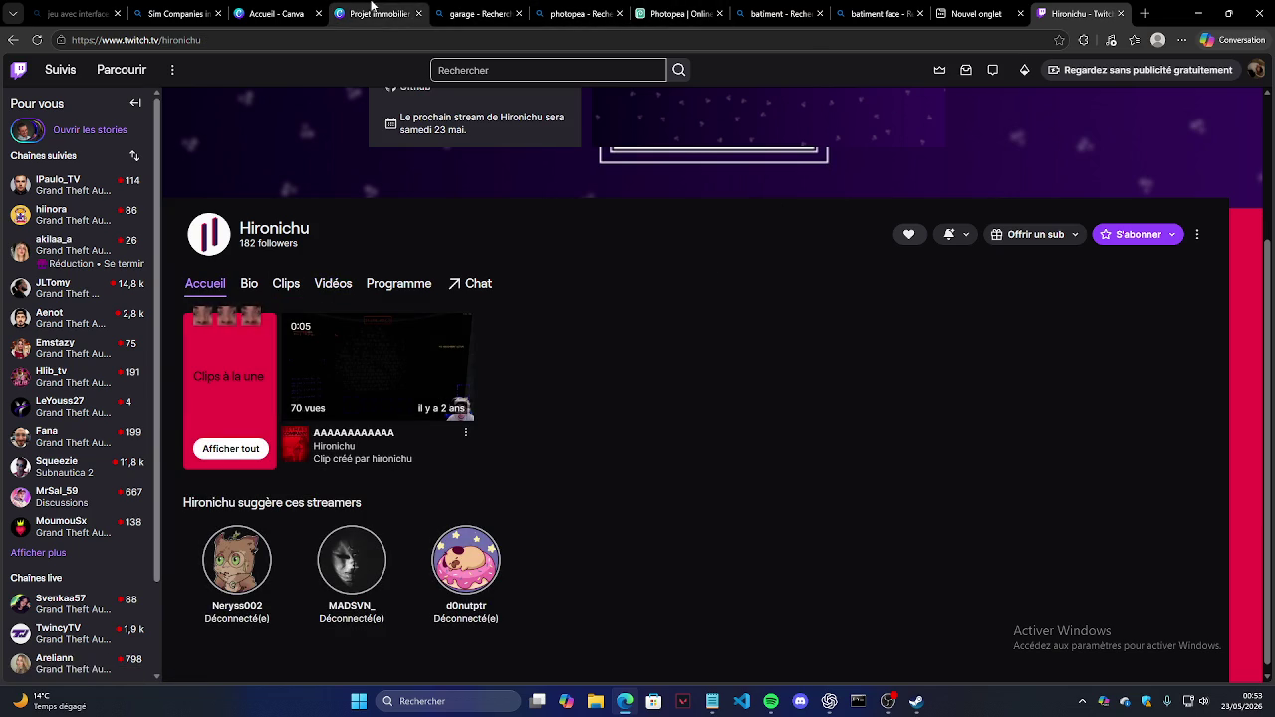
{"action": "left_click", "coordinate": [379, 13]}
{"action": "left_click", "coordinate": [519, 13]}
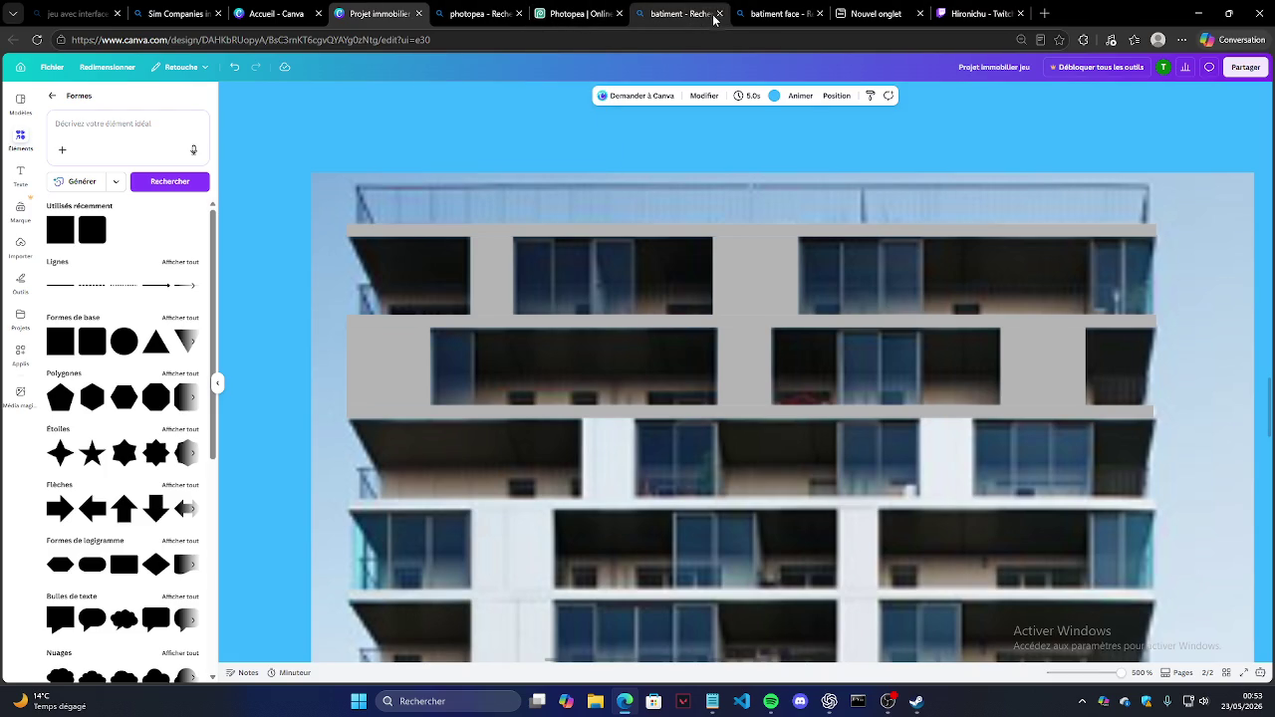
Step: Close the leftover batiment and empty tabs, then add a small black square to the design
{"action": "left_click", "coordinate": [719, 13]}
{"action": "left_click", "coordinate": [818, 13]}
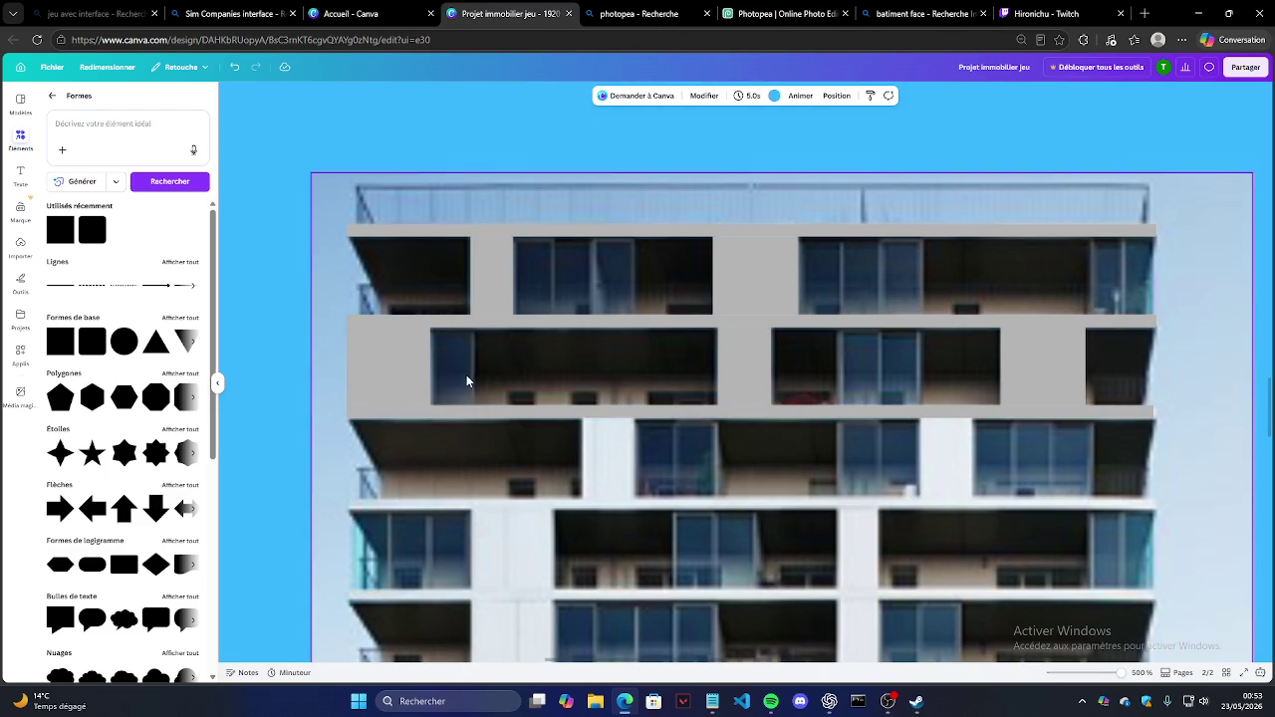
{"action": "left_click_drag", "start_coordinate": [60, 342], "coordinate": [490, 342]}
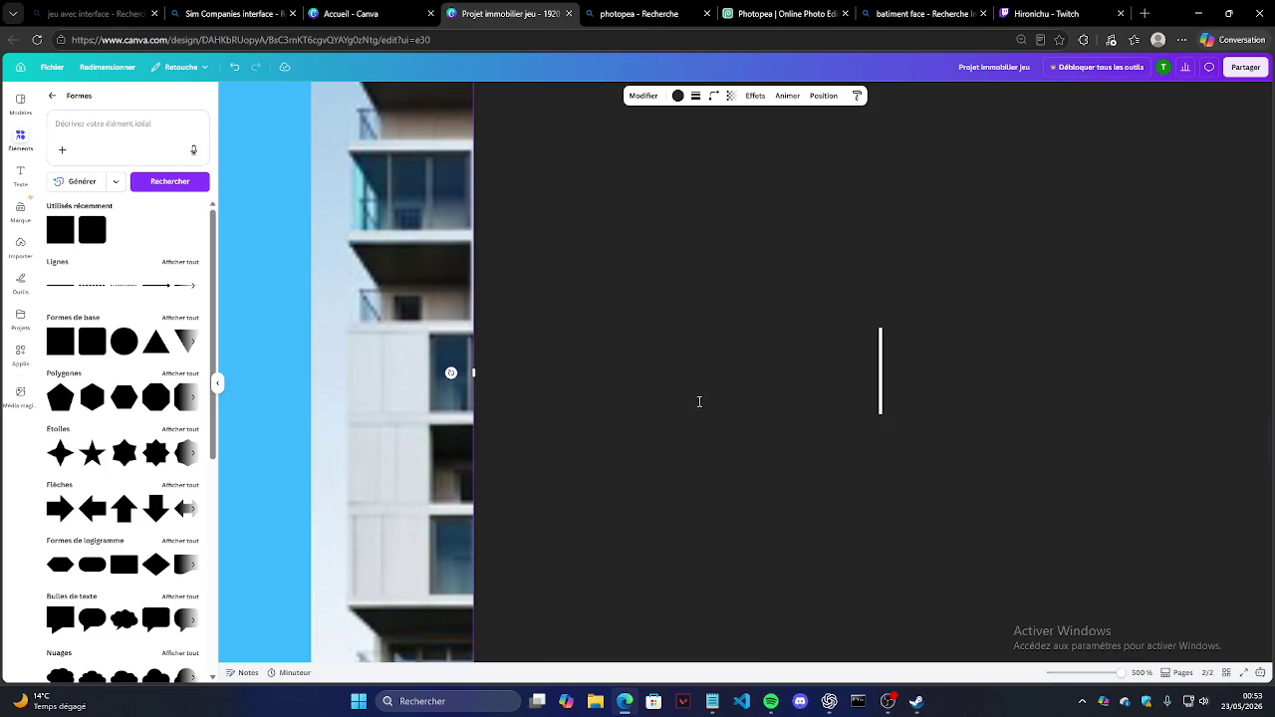
{"action": "scroll", "coordinate": [528, 343], "scroll_direction": "up", "scroll_amount": 1}
{"action": "scroll", "coordinate": [547, 339], "scroll_direction": "up", "scroll_amount": 1}
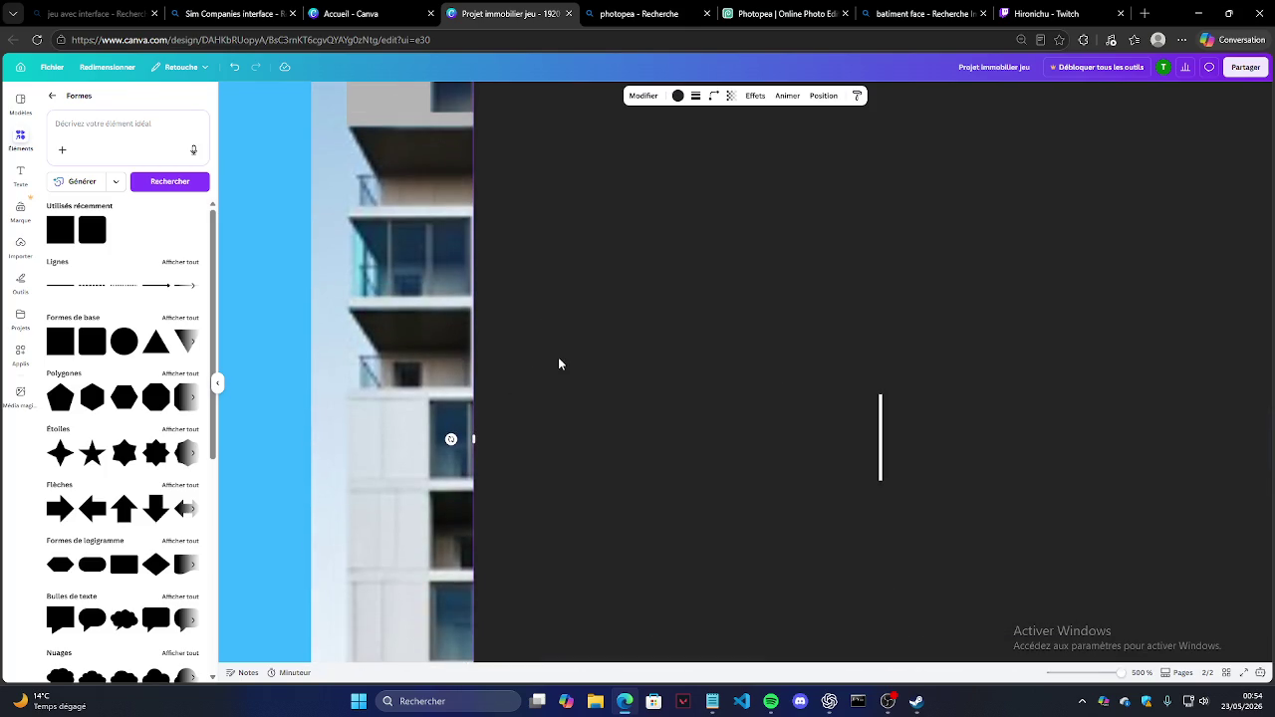
{"action": "scroll", "coordinate": [559, 362], "scroll_direction": "down", "scroll_amount": 5}
{"action": "mouse_move", "coordinate": [859, 544]}
{"action": "left_mouse_down"}
{"action": "mouse_move", "coordinate": [545, 220]}
{"action": "mouse_move", "coordinate": [621, 255]}
{"action": "left_mouse_up"}
{"action": "scroll", "coordinate": [538, 253], "scroll_direction": "up", "scroll_amount": 5}
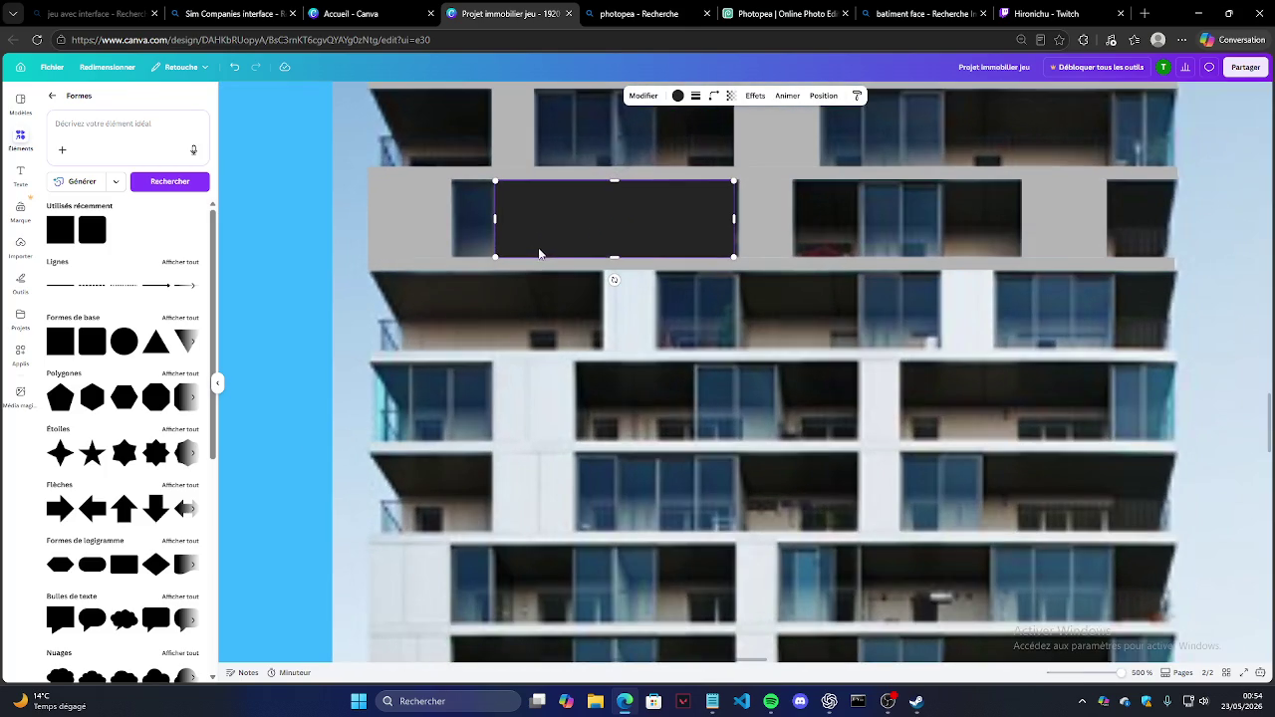
{"action": "scroll", "coordinate": [611, 244], "scroll_direction": "up", "scroll_amount": 1}
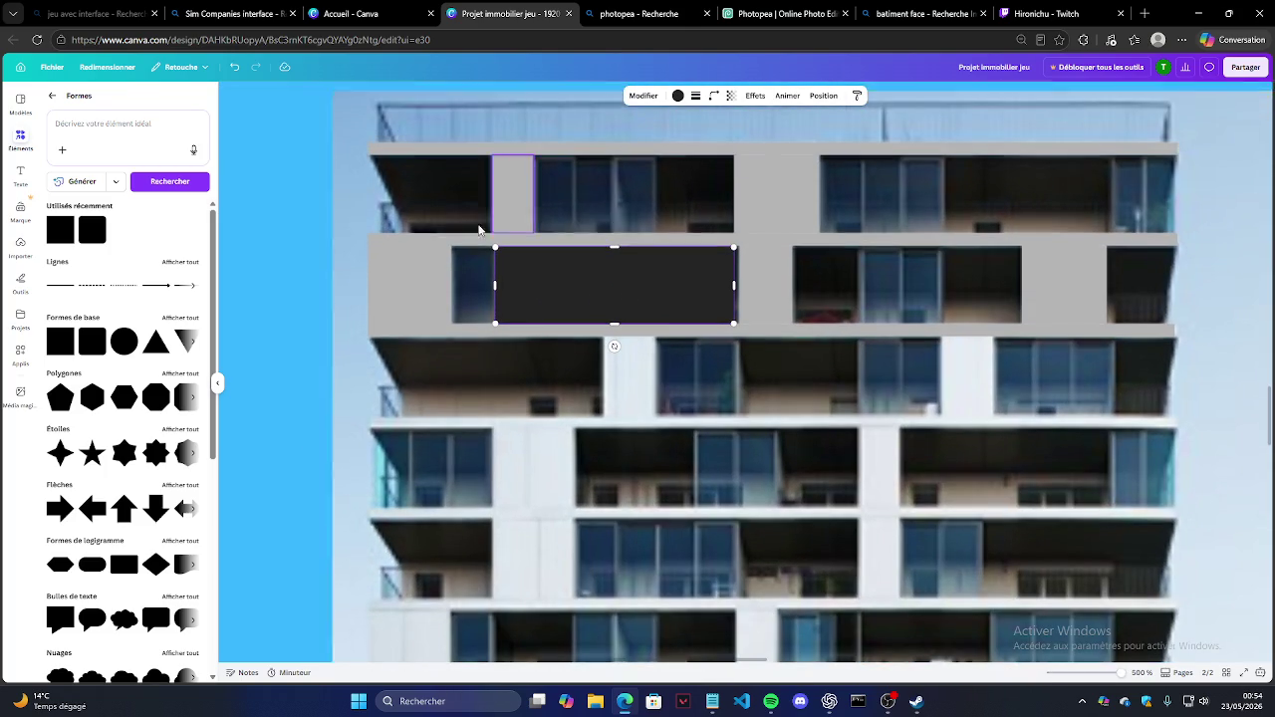
Step: Recolour the rectangle custom brown #674A24 and widen it to fit the window
{"action": "left_click", "coordinate": [676, 96]}
{"action": "left_click", "coordinate": [57, 169]}
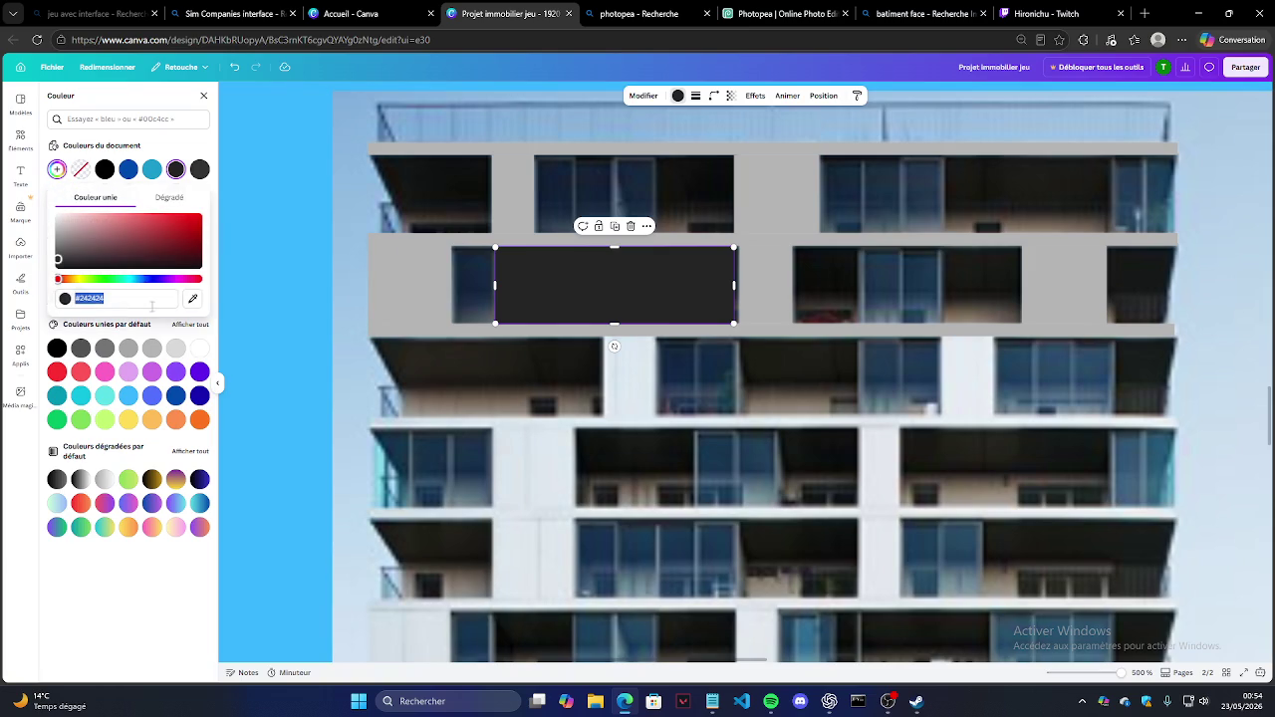
{"action": "left_click_drag", "start_coordinate": [95, 280], "coordinate": [68, 281]}
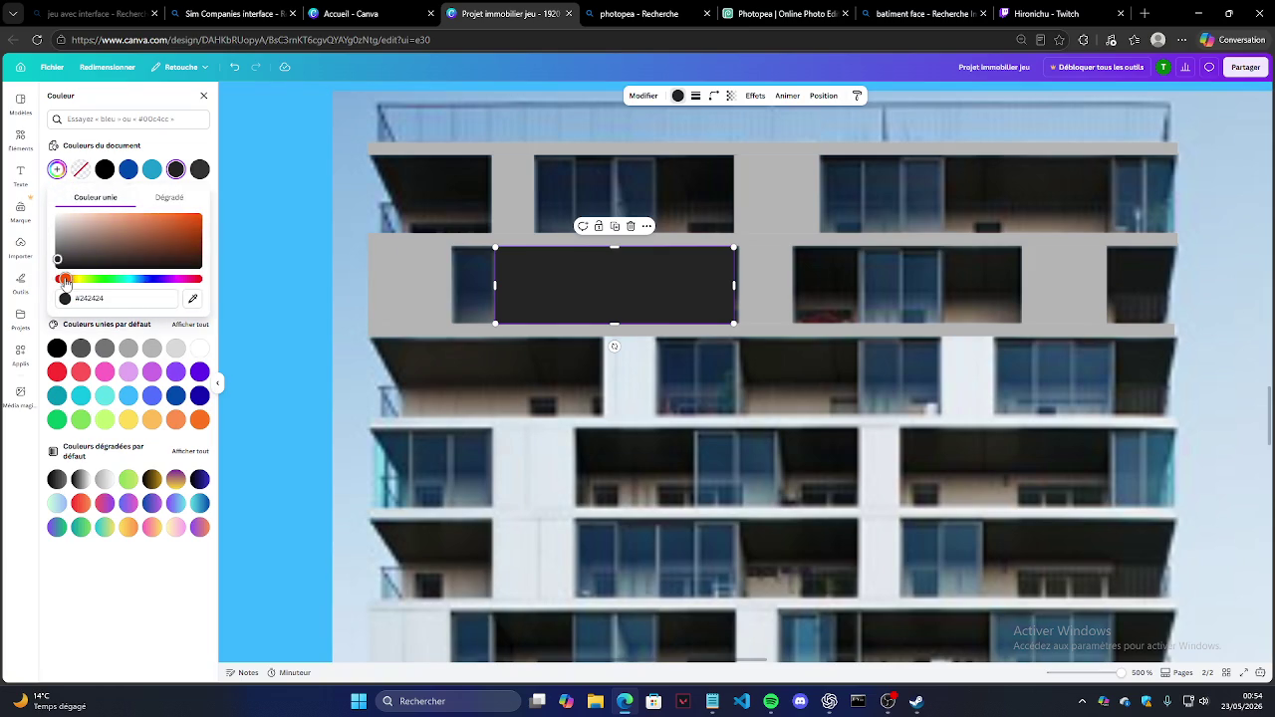
{"action": "left_click_drag", "start_coordinate": [123, 233], "coordinate": [159, 247]}
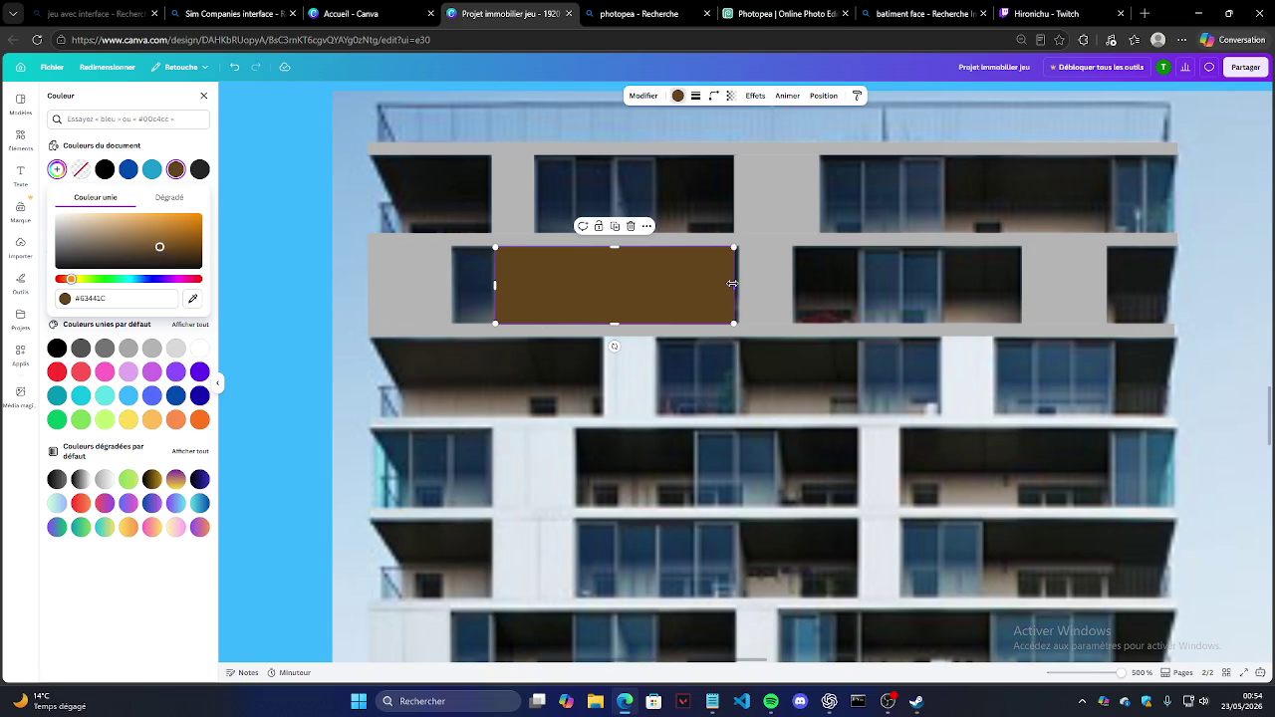
{"action": "left_click_drag", "start_coordinate": [731, 284], "coordinate": [739, 286]}
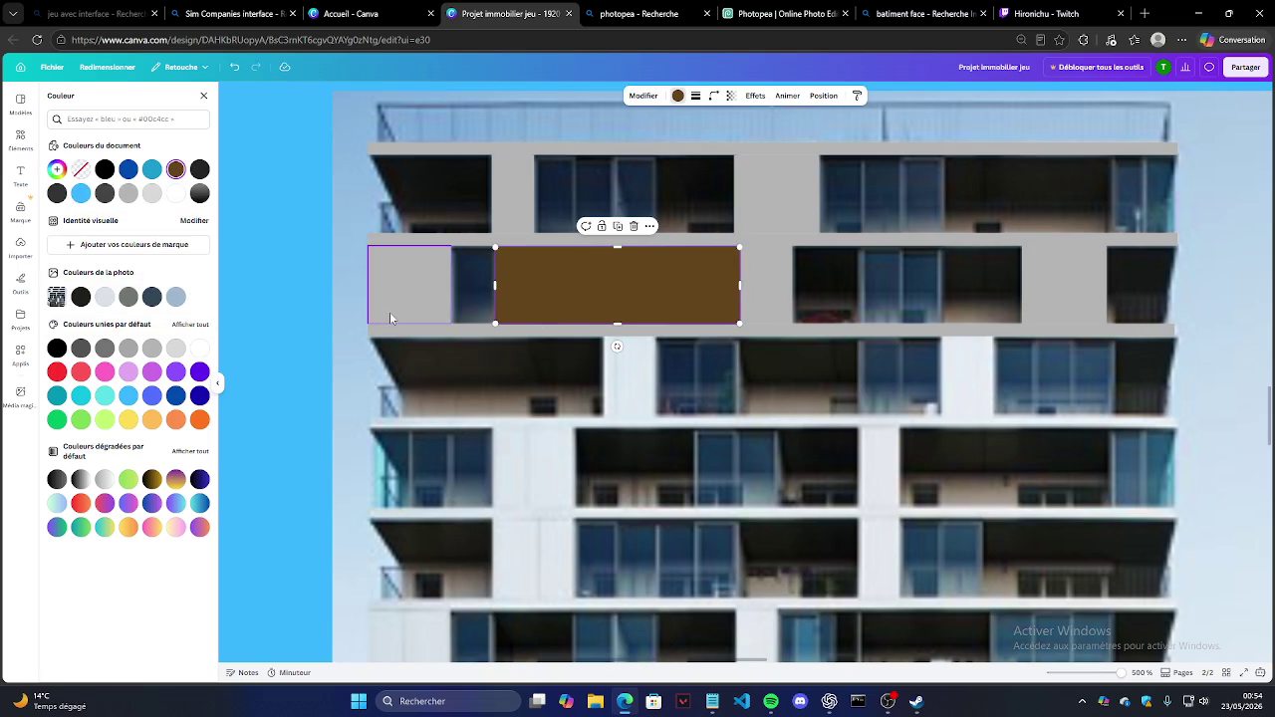
Step: Fit a duplicate brown rectangle over the next second-floor window, then bring up the game notes
{"action": "left_click", "coordinate": [618, 226]}
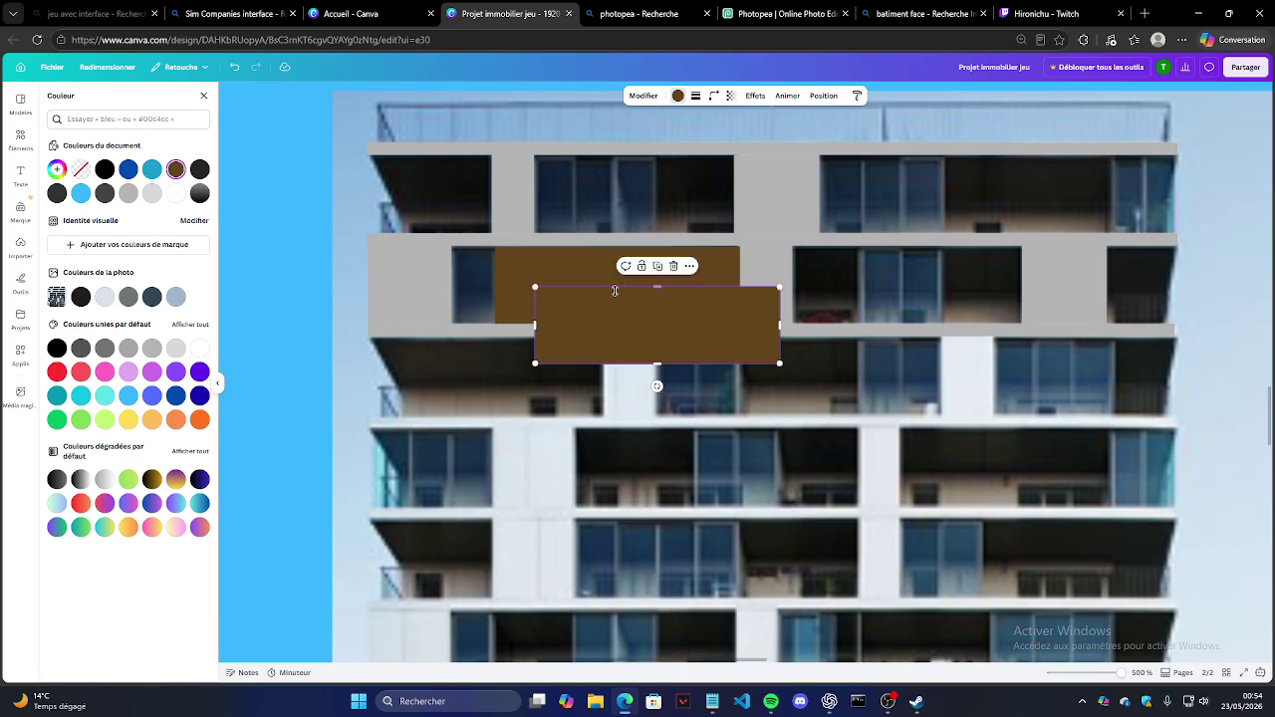
{"action": "left_click_drag", "start_coordinate": [617, 286], "coordinate": [951, 157]}
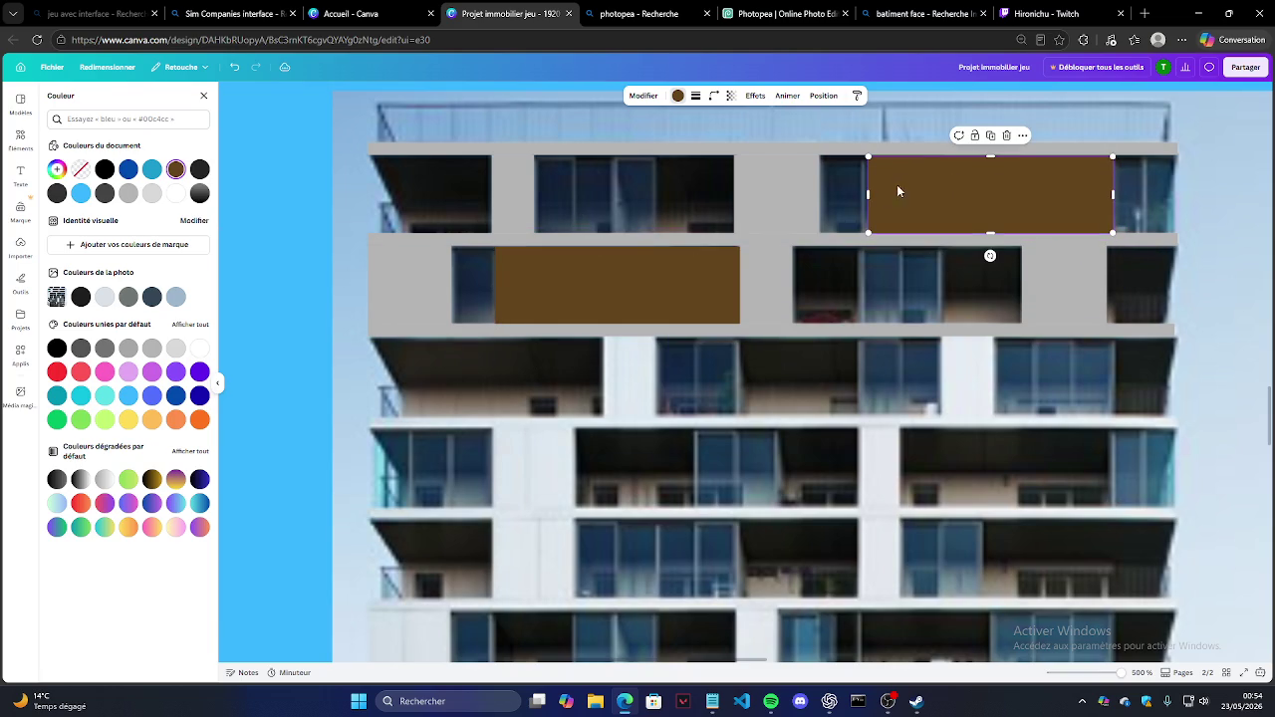
{"action": "left_click_drag", "start_coordinate": [866, 191], "coordinate": [944, 193]}
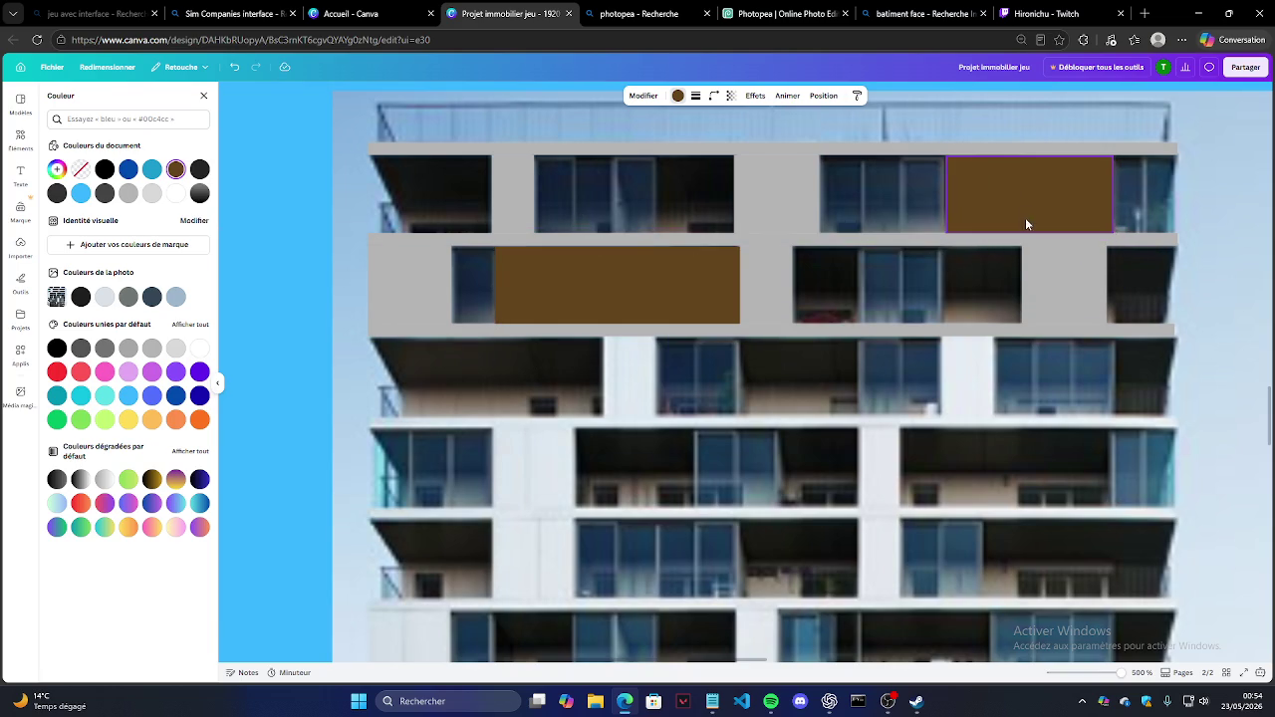
{"action": "mouse_move", "coordinate": [1023, 191]}
{"action": "left_mouse_down"}
{"action": "mouse_move", "coordinate": [874, 297]}
{"action": "mouse_move", "coordinate": [873, 284]}
{"action": "left_mouse_up"}
{"action": "left_click_drag", "start_coordinate": [958, 286], "coordinate": [945, 288]}
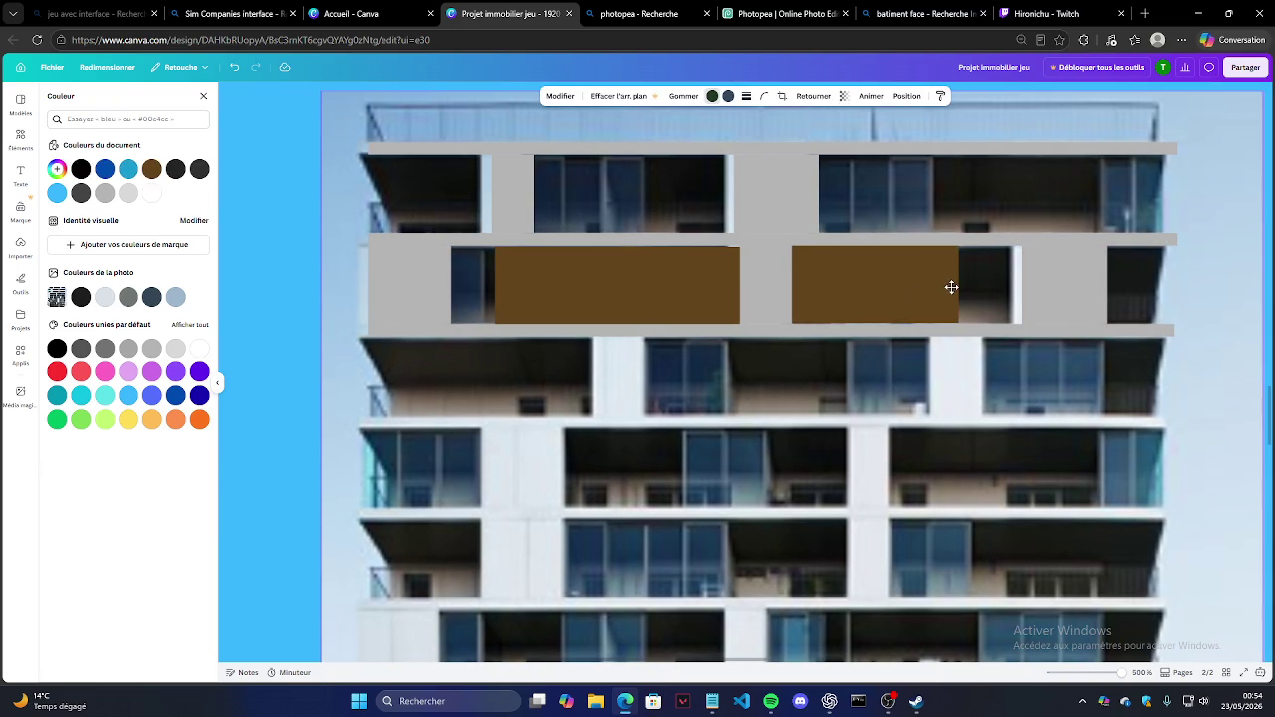
{"action": "key", "text": "ctrl+z"}
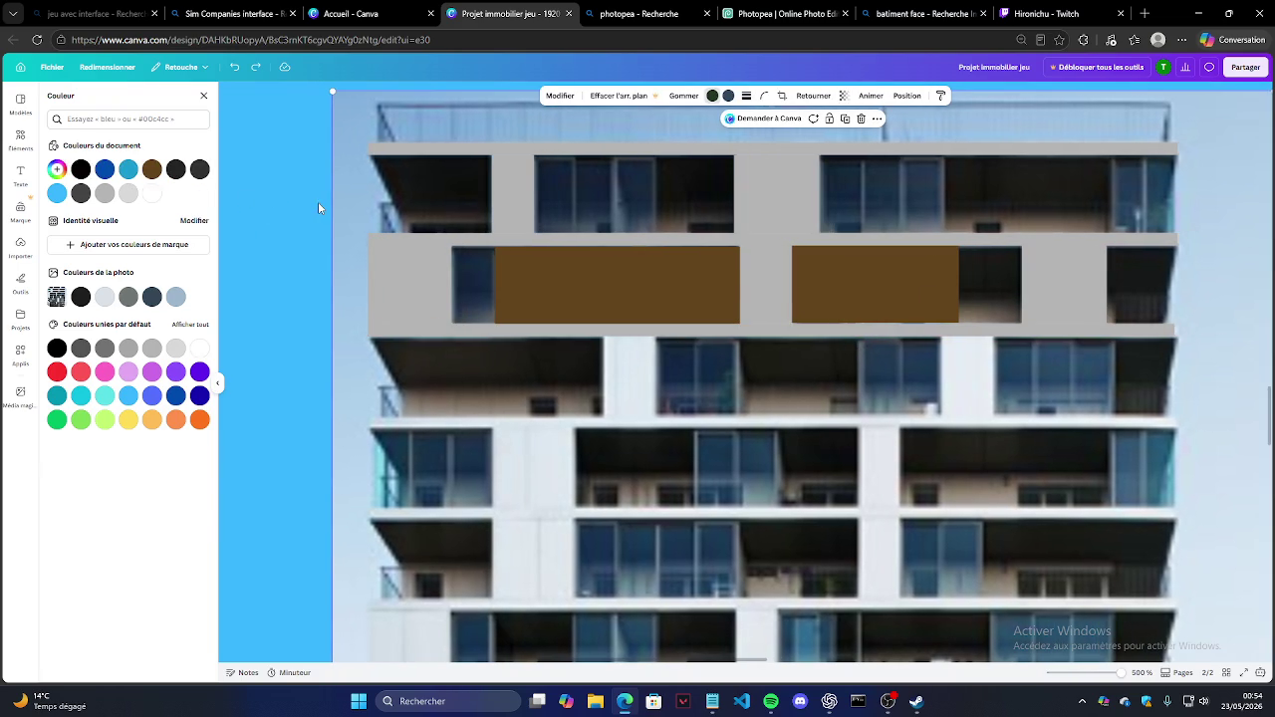
{"action": "left_click", "coordinate": [318, 201]}
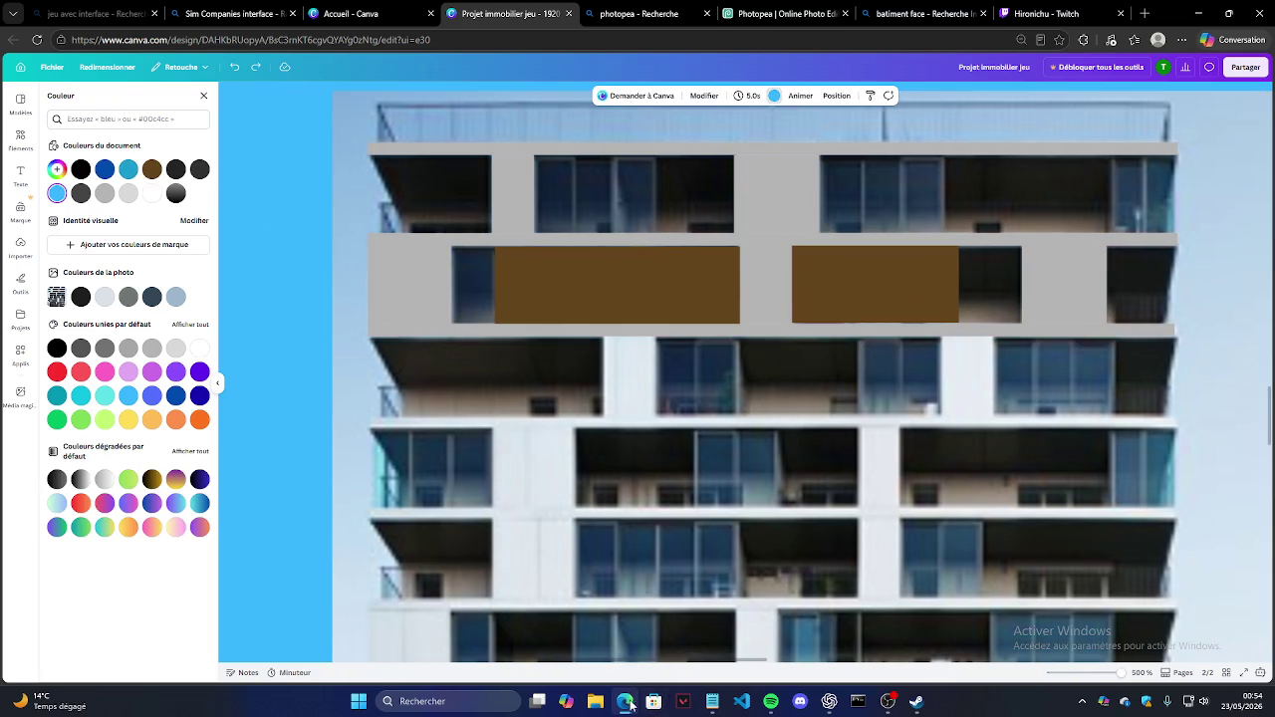
{"action": "left_click", "coordinate": [712, 701]}
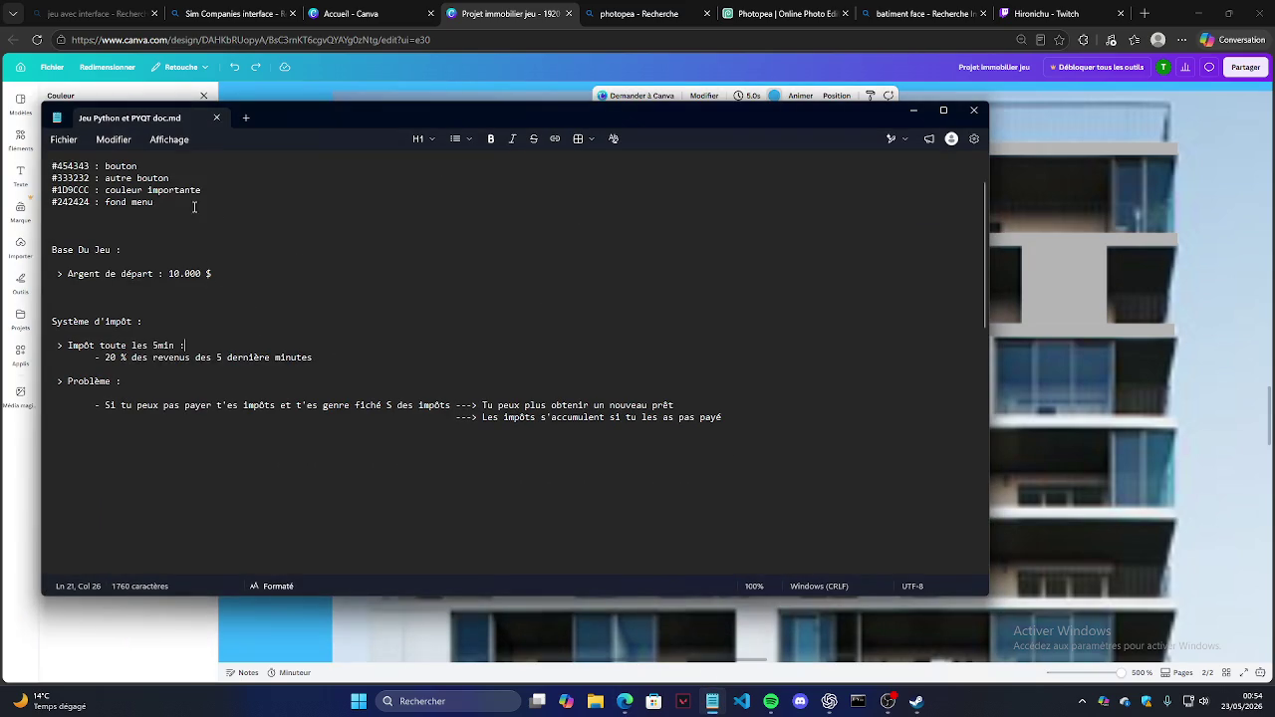
Step: Reread the top of the 'Jeu Python et PYQT doc.md' notes, then minimize Notepad
{"action": "scroll", "coordinate": [198, 211], "scroll_direction": "up", "scroll_amount": 2}
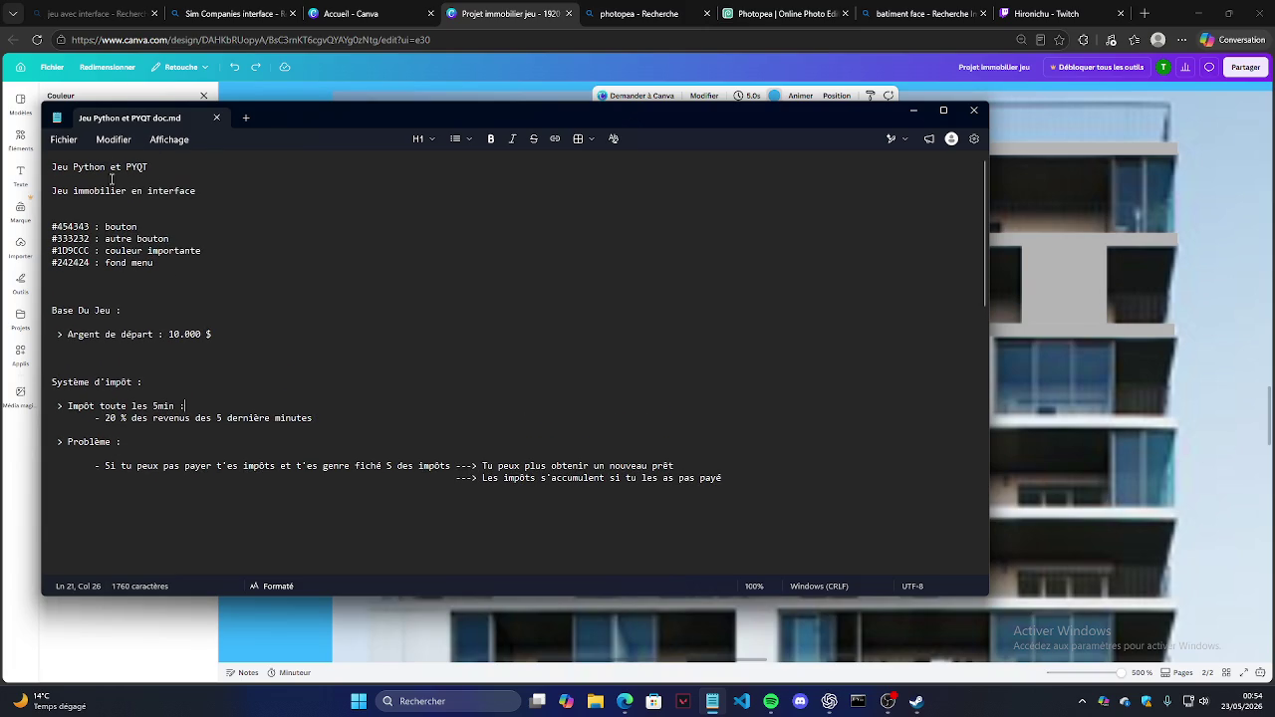
{"action": "left_click_drag", "start_coordinate": [67, 196], "coordinate": [120, 193]}
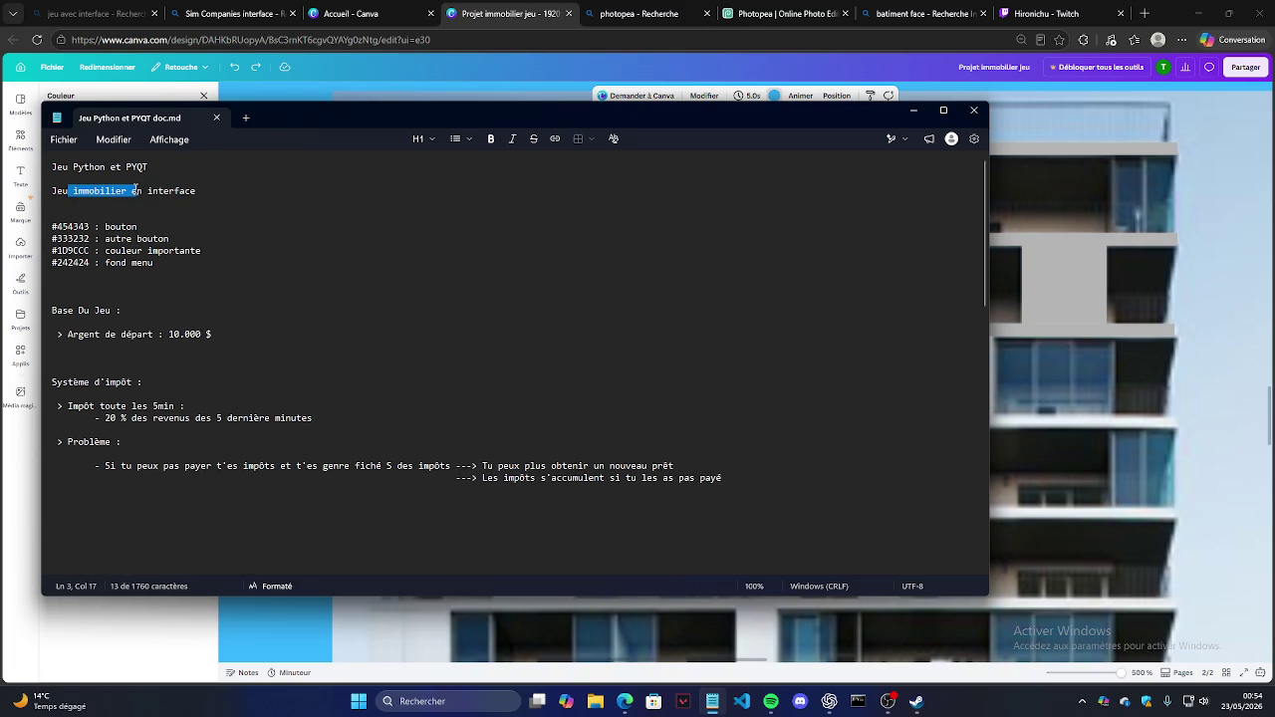
{"action": "left_click", "coordinate": [266, 213]}
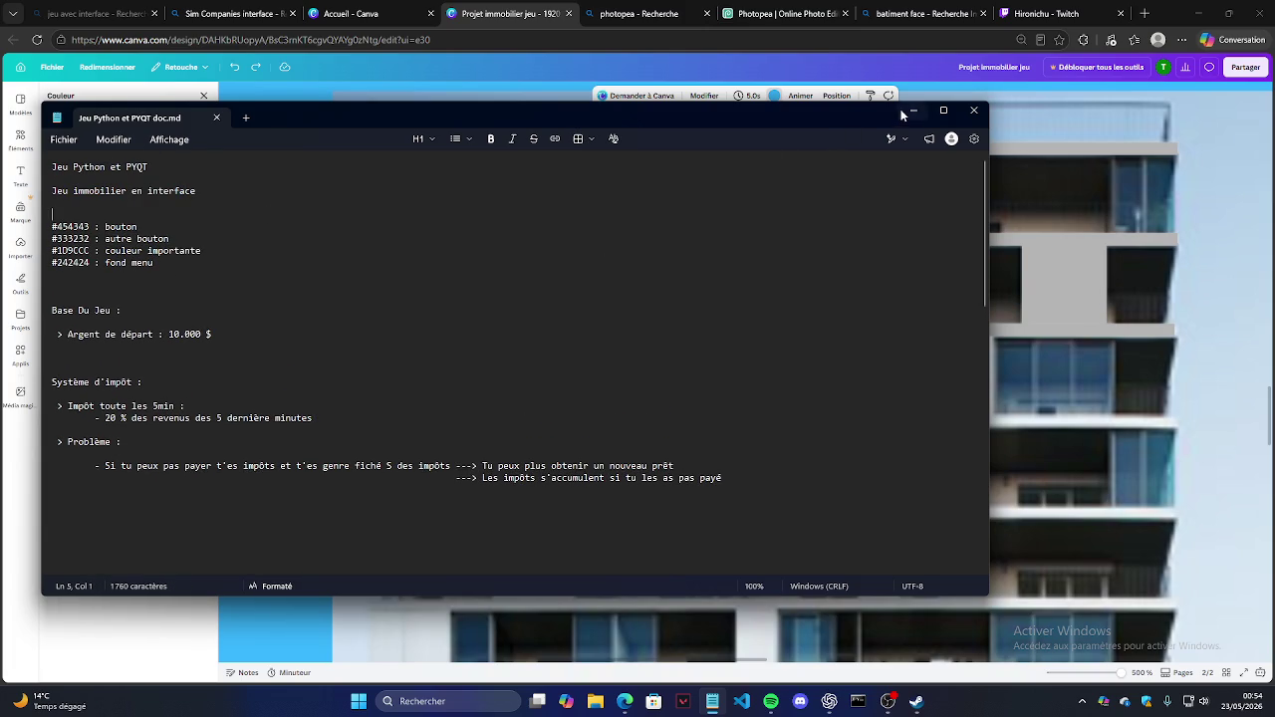
{"action": "left_click", "coordinate": [912, 110]}
{"action": "scroll", "coordinate": [485, 257], "scroll_direction": "down", "scroll_amount": 3}
{"action": "scroll", "coordinate": [487, 259], "scroll_direction": "down", "scroll_amount": 5}
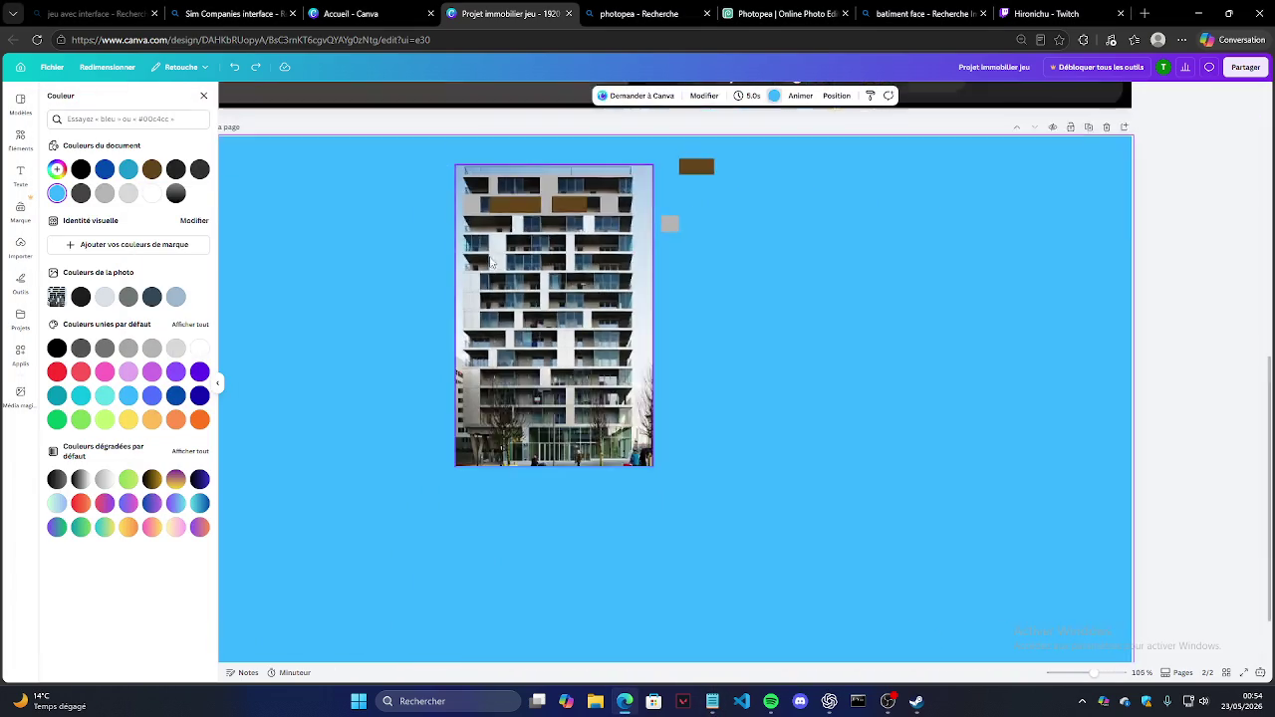
{"action": "scroll", "coordinate": [498, 262], "scroll_direction": "down", "scroll_amount": 3}
{"action": "scroll", "coordinate": [427, 211], "scroll_direction": "up", "scroll_amount": 2}
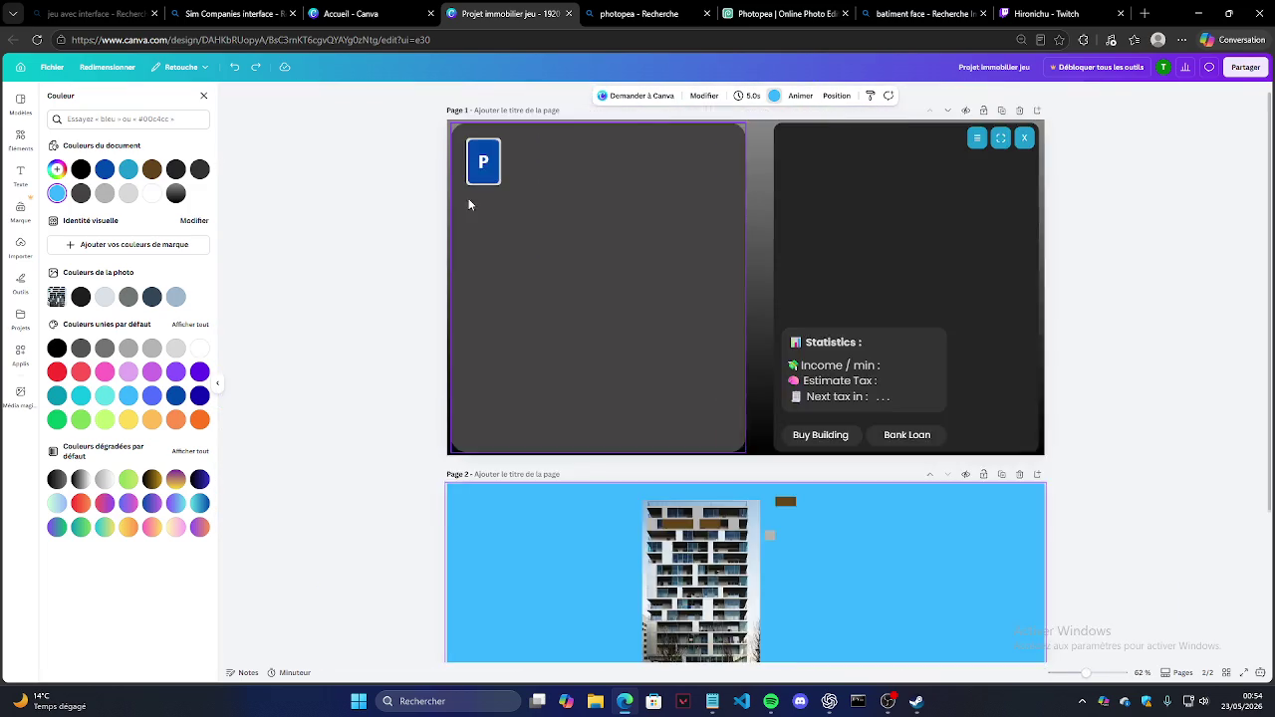
{"action": "scroll", "coordinate": [769, 310], "scroll_direction": "down", "scroll_amount": 2}
{"action": "scroll", "coordinate": [707, 280], "scroll_direction": "down", "scroll_amount": 2}
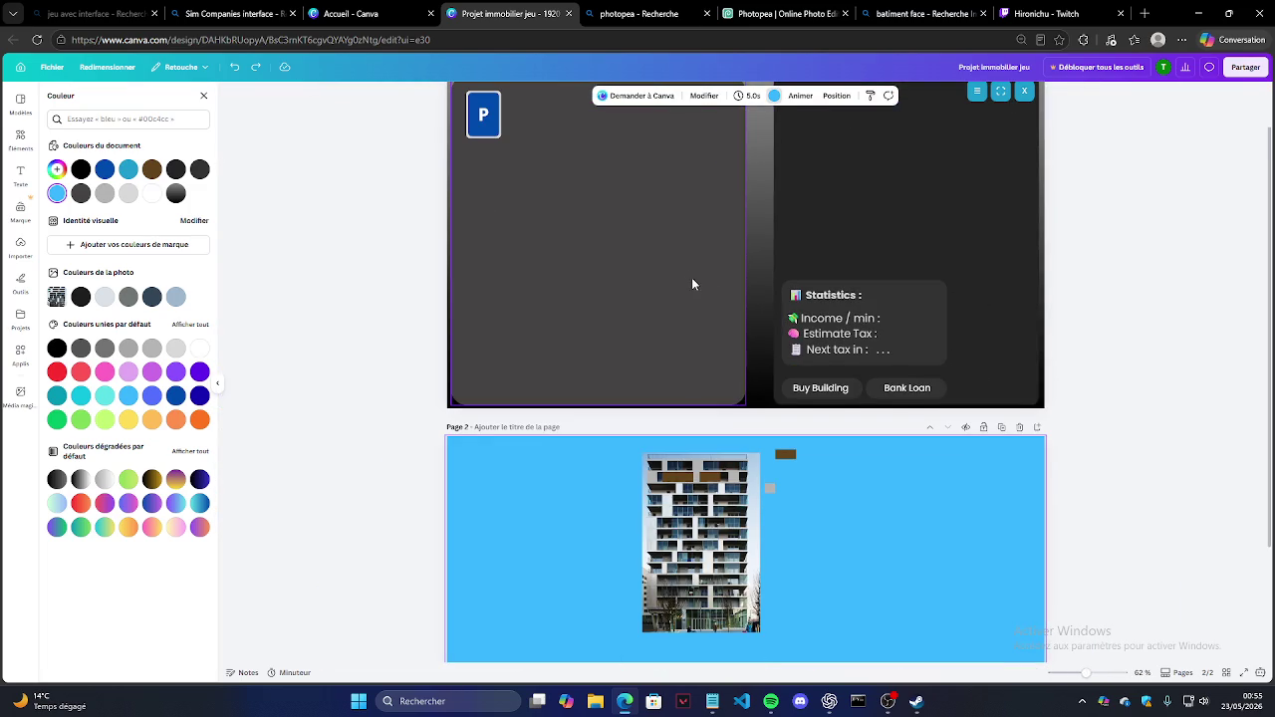
{"action": "scroll", "coordinate": [694, 284], "scroll_direction": "up", "scroll_amount": 1}
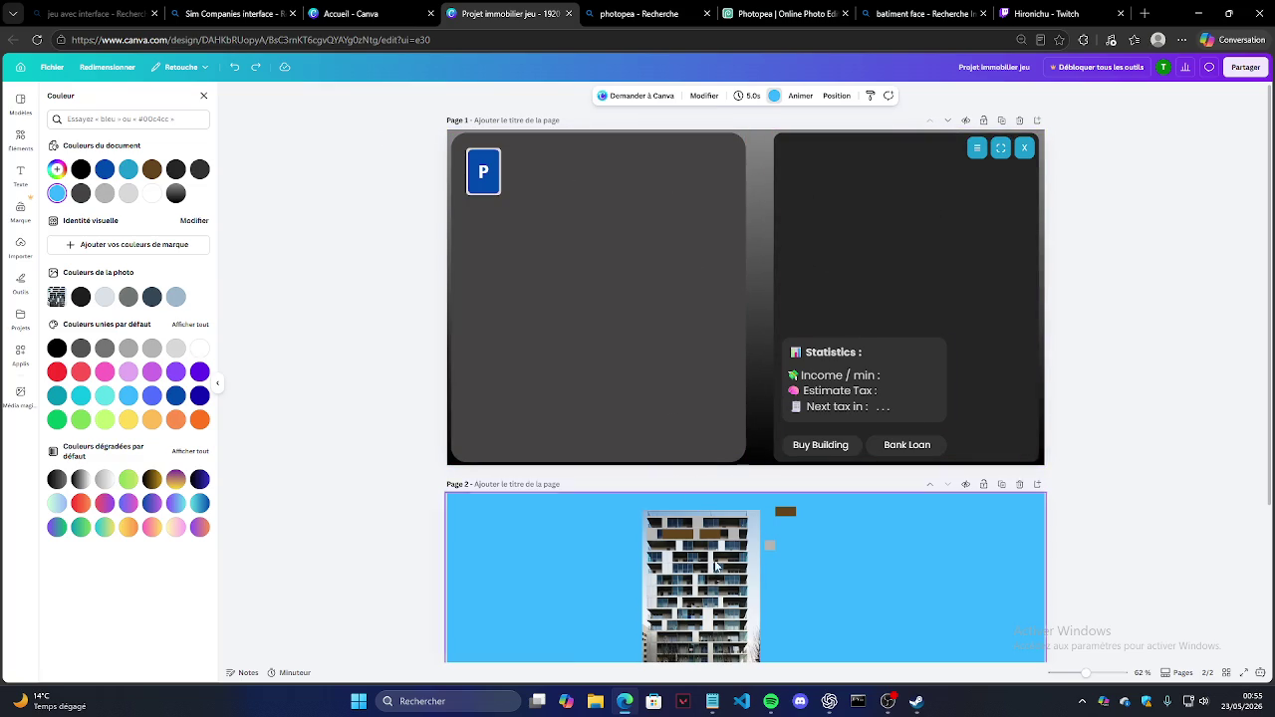
{"action": "left_click", "coordinate": [713, 702]}
{"action": "scroll", "coordinate": [597, 320], "scroll_direction": "down", "scroll_amount": 5}
{"action": "scroll", "coordinate": [498, 299], "scroll_direction": "down", "scroll_amount": 6}
{"action": "scroll", "coordinate": [246, 232], "scroll_direction": "down", "scroll_amount": 5}
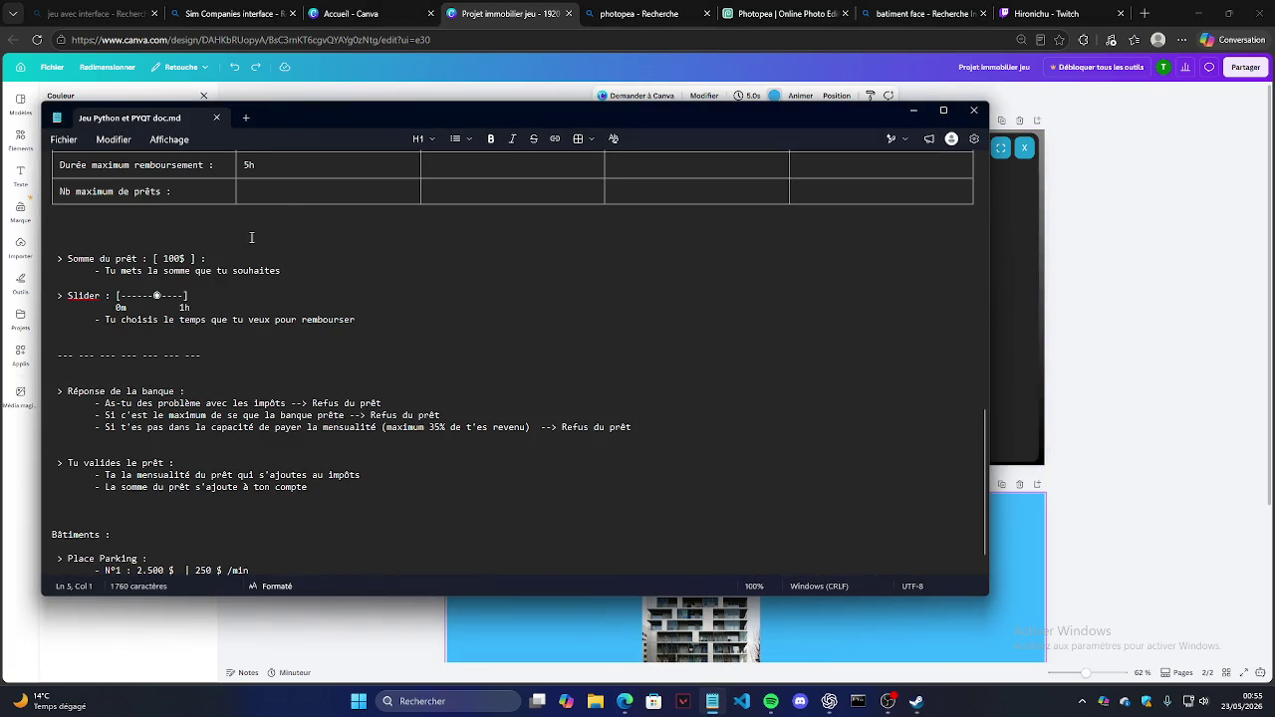
{"action": "scroll", "coordinate": [260, 232], "scroll_direction": "up", "scroll_amount": 4}
{"action": "left_click_drag", "start_coordinate": [116, 196], "coordinate": [408, 476]}
{"action": "left_click", "coordinate": [386, 510]}
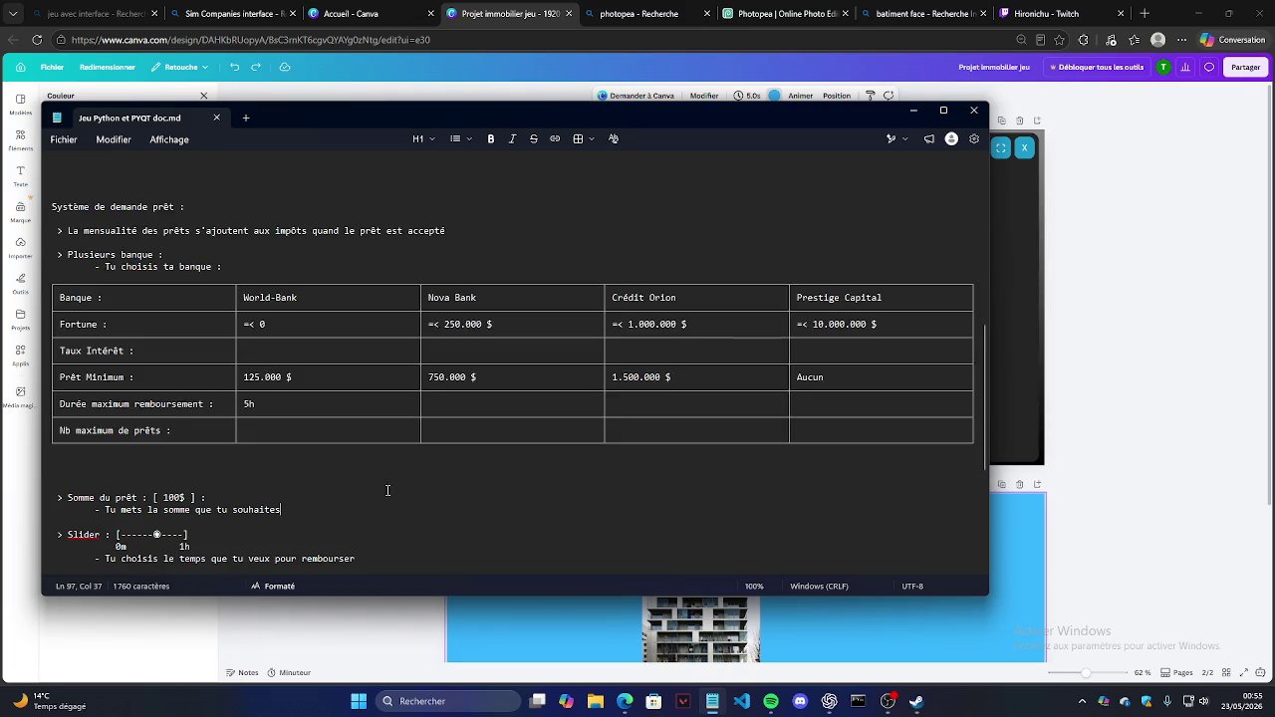
{"action": "scroll", "coordinate": [364, 457], "scroll_direction": "down", "scroll_amount": 4}
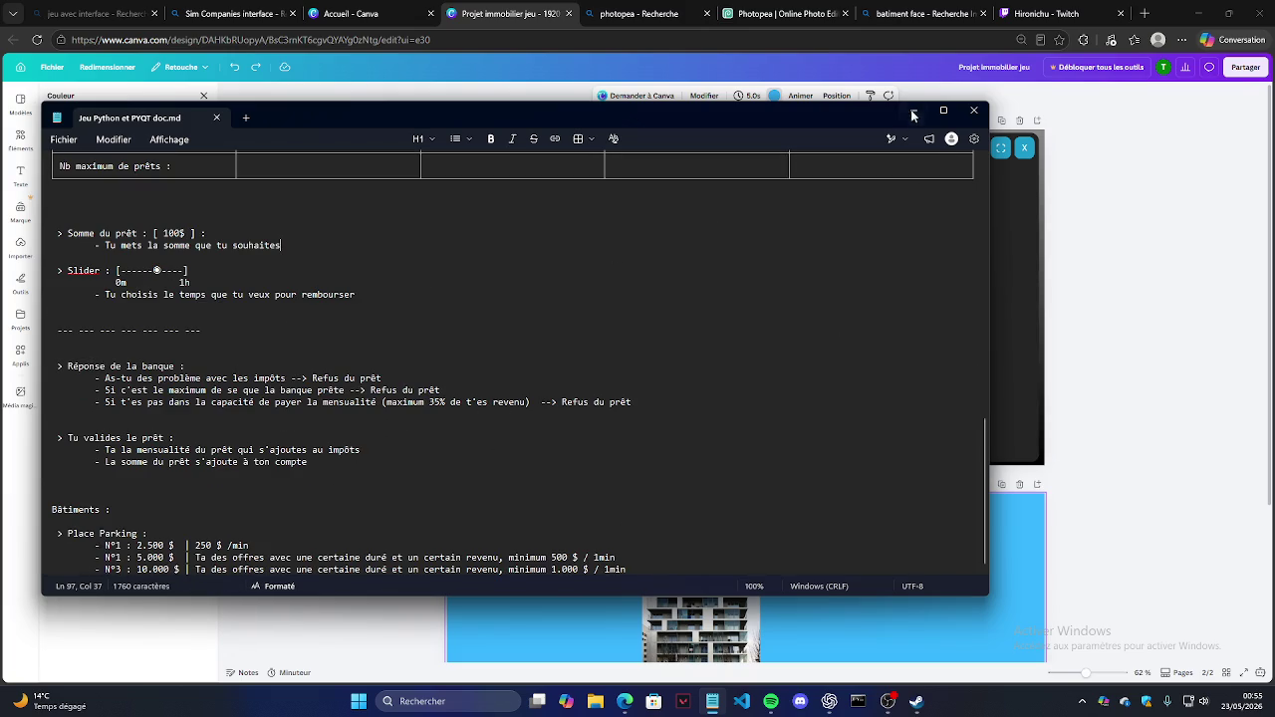
{"action": "left_click", "coordinate": [912, 113]}
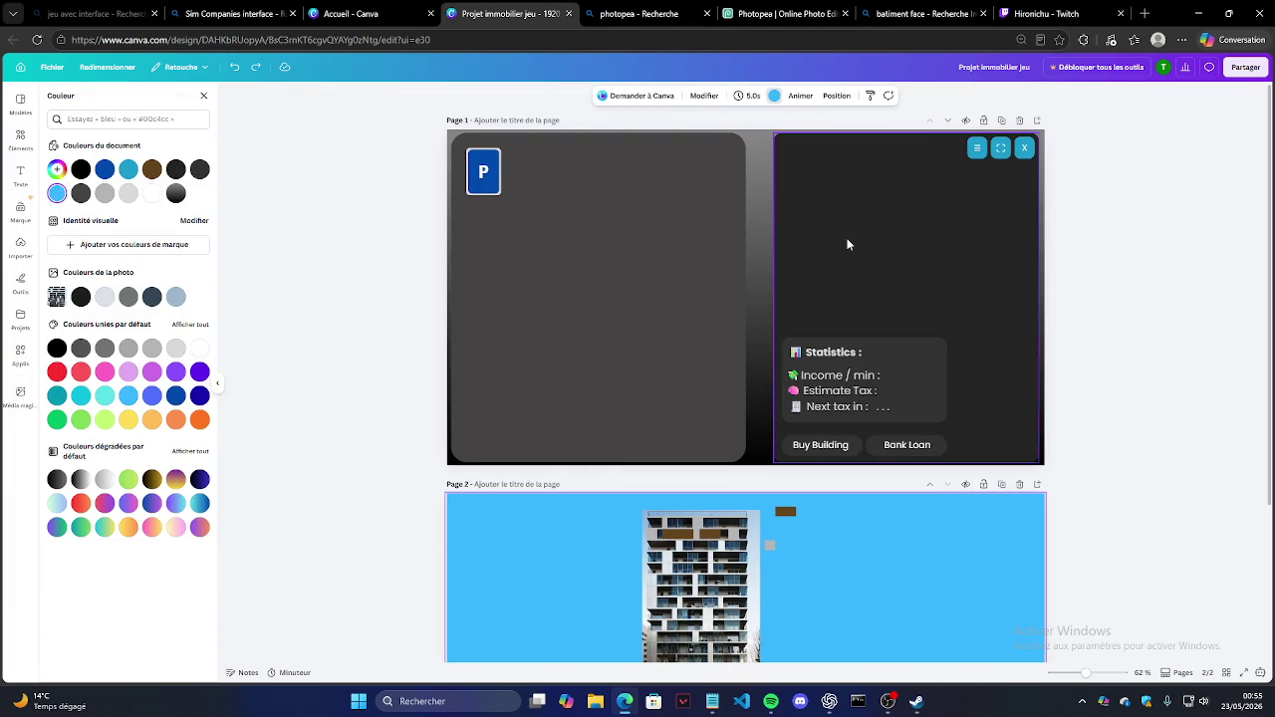
Step: Place a spare brown rectangle on the top-right window and set a duplicate aside
{"action": "scroll", "coordinate": [827, 271], "scroll_direction": "down", "scroll_amount": 2}
{"action": "scroll", "coordinate": [812, 329], "scroll_direction": "down", "scroll_amount": 2}
{"action": "scroll", "coordinate": [800, 384], "scroll_direction": "up", "scroll_amount": 3, "text": "ctrl"}
{"action": "scroll", "coordinate": [757, 339], "scroll_direction": "up", "scroll_amount": 3, "text": "ctrl"}
{"action": "scroll", "coordinate": [738, 323], "scroll_direction": "up", "scroll_amount": 3, "text": "ctrl"}
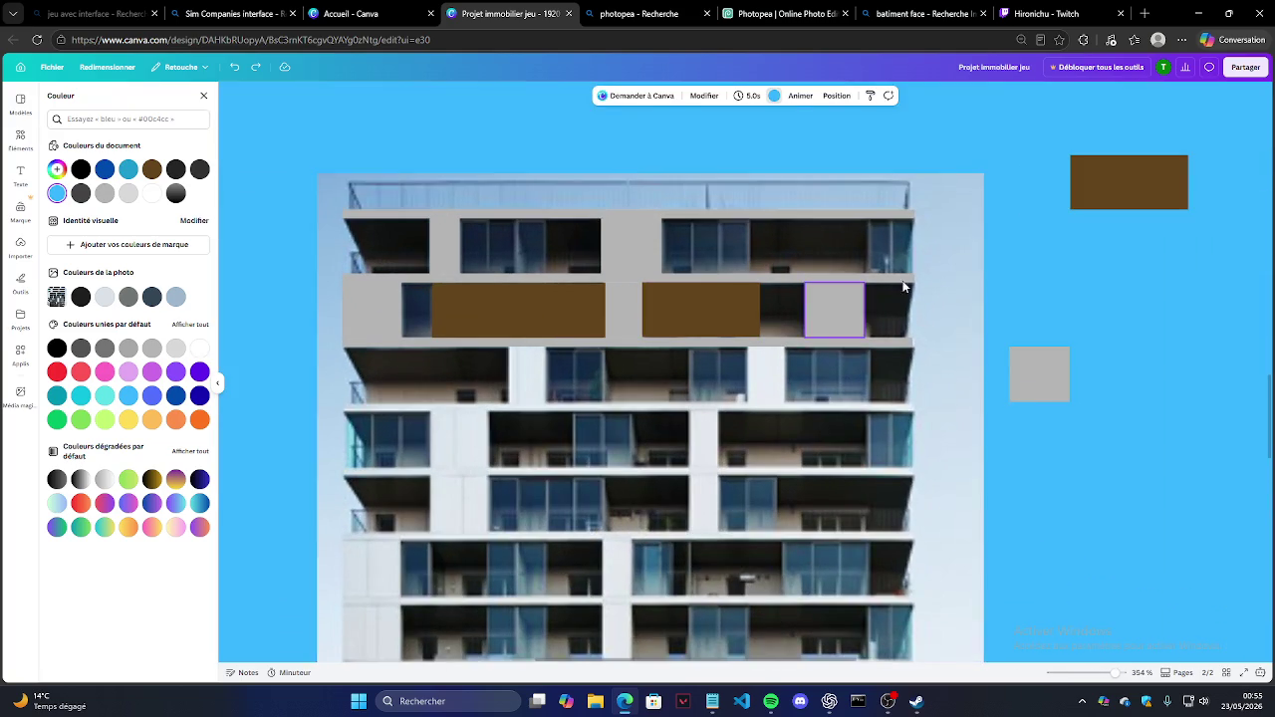
{"action": "left_click_drag", "start_coordinate": [1142, 187], "coordinate": [823, 250]}
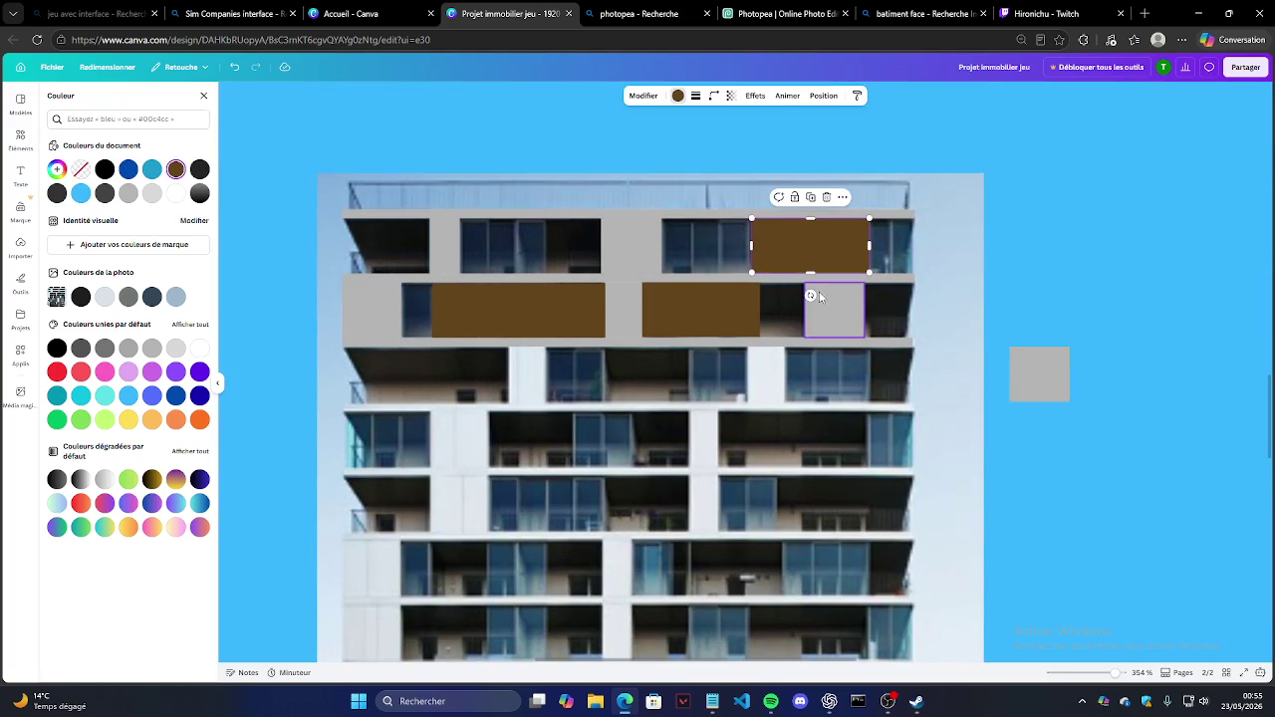
{"action": "key", "text": "ctrl+d"}
{"action": "left_click_drag", "start_coordinate": [787, 276], "coordinate": [992, 478]}
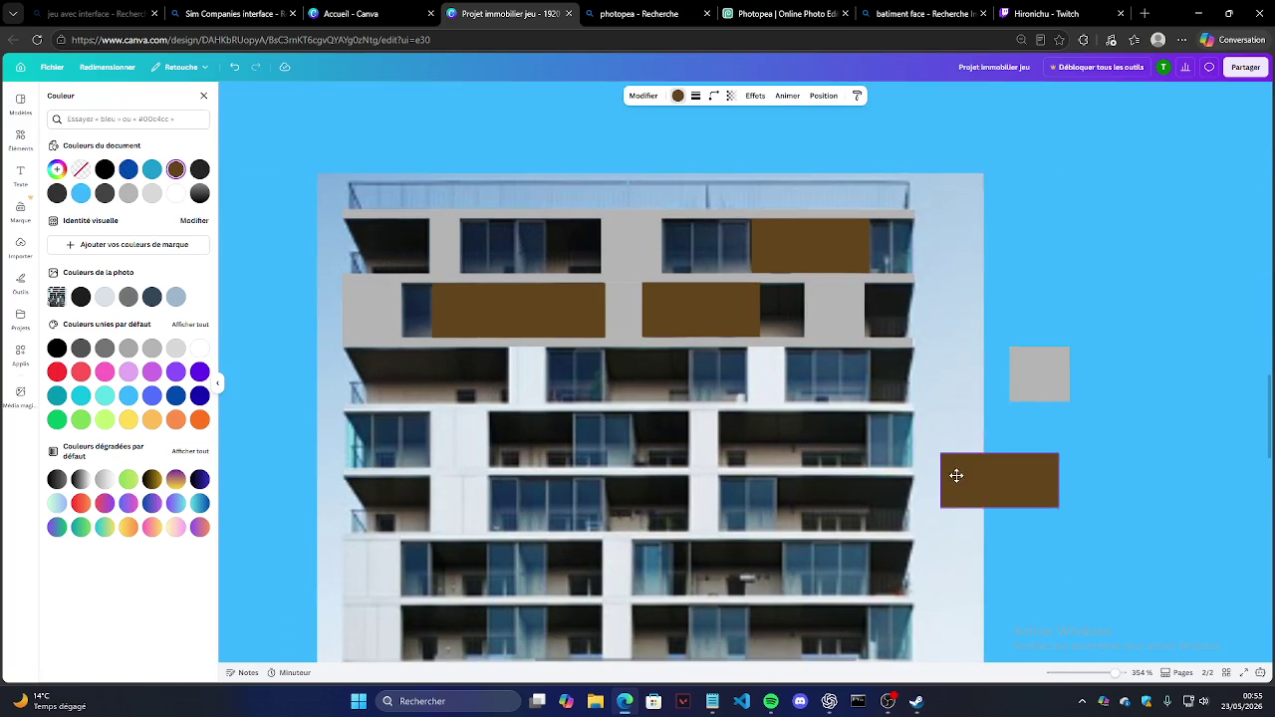
Step: Shift and narrow another brown rectangle to fit its window
{"action": "left_click", "coordinate": [703, 315]}
{"action": "mouse_move", "coordinate": [703, 315]}
{"action": "left_mouse_down"}
{"action": "mouse_move", "coordinate": [812, 315]}
{"action": "mouse_move", "coordinate": [666, 306]}
{"action": "left_mouse_up"}
{"action": "left_click", "coordinate": [779, 262]}
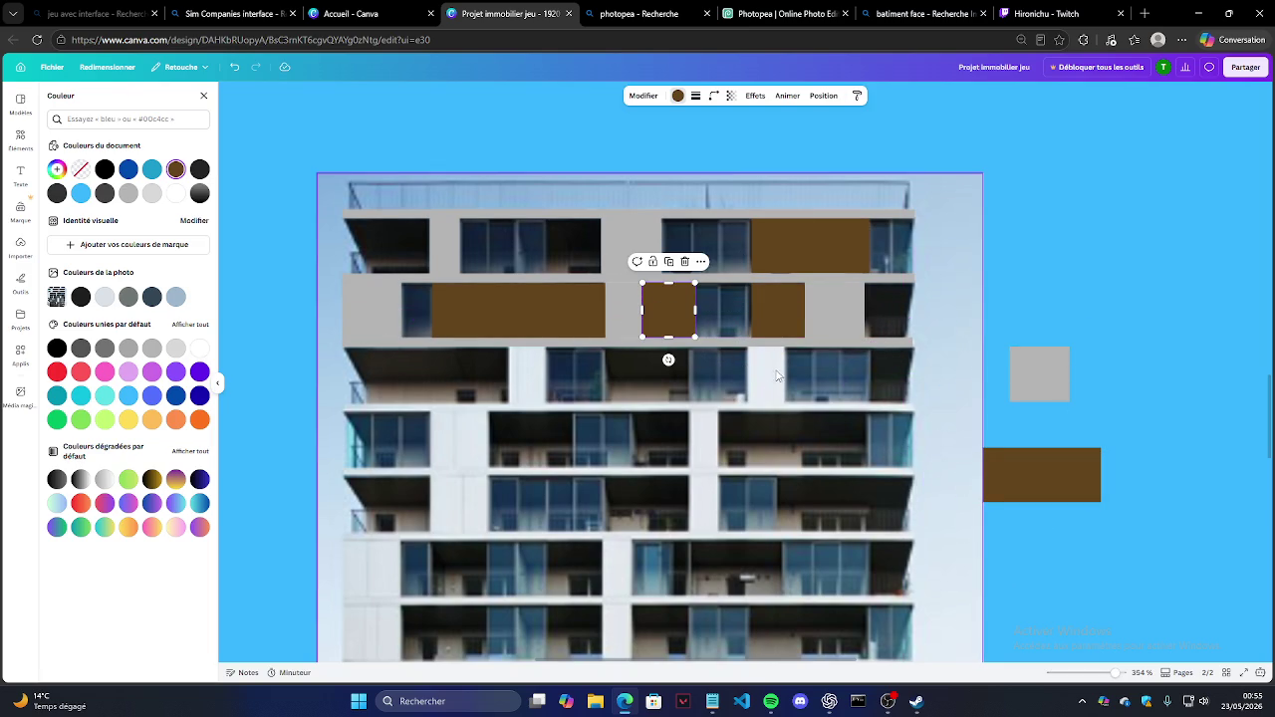
{"action": "left_click_drag", "start_coordinate": [695, 309], "coordinate": [685, 308]}
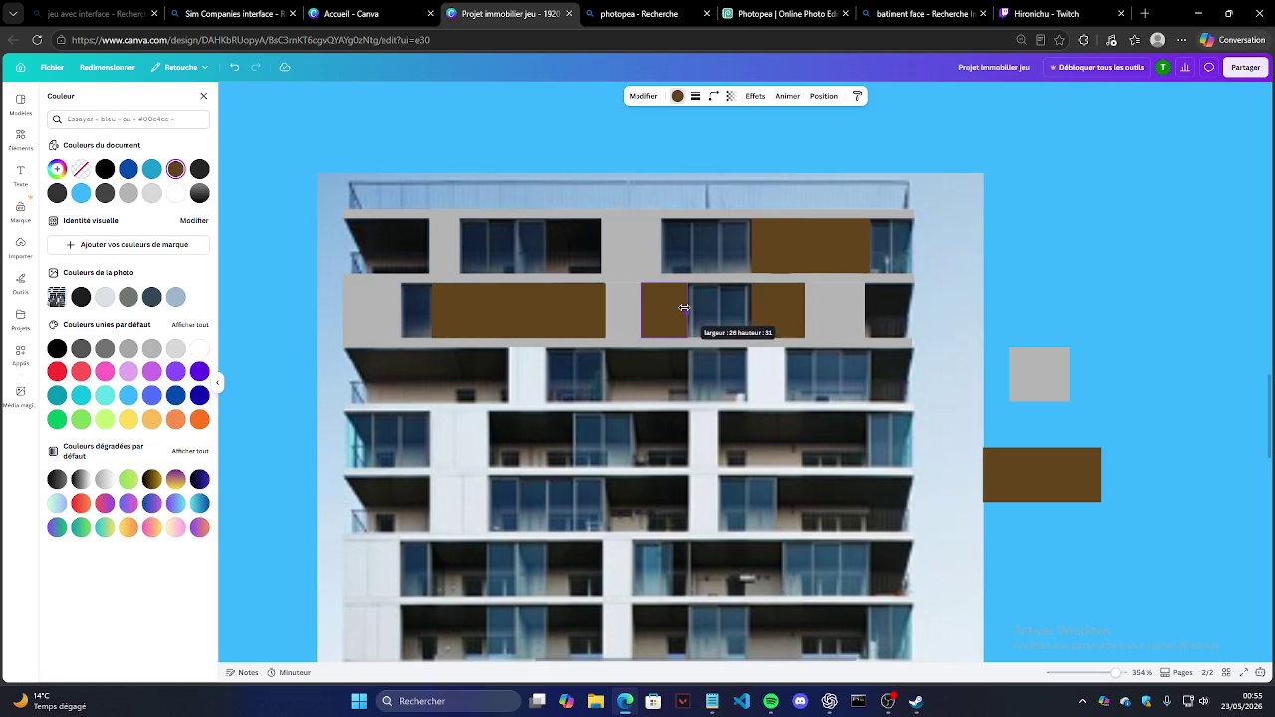
{"action": "left_click", "coordinate": [1047, 433]}
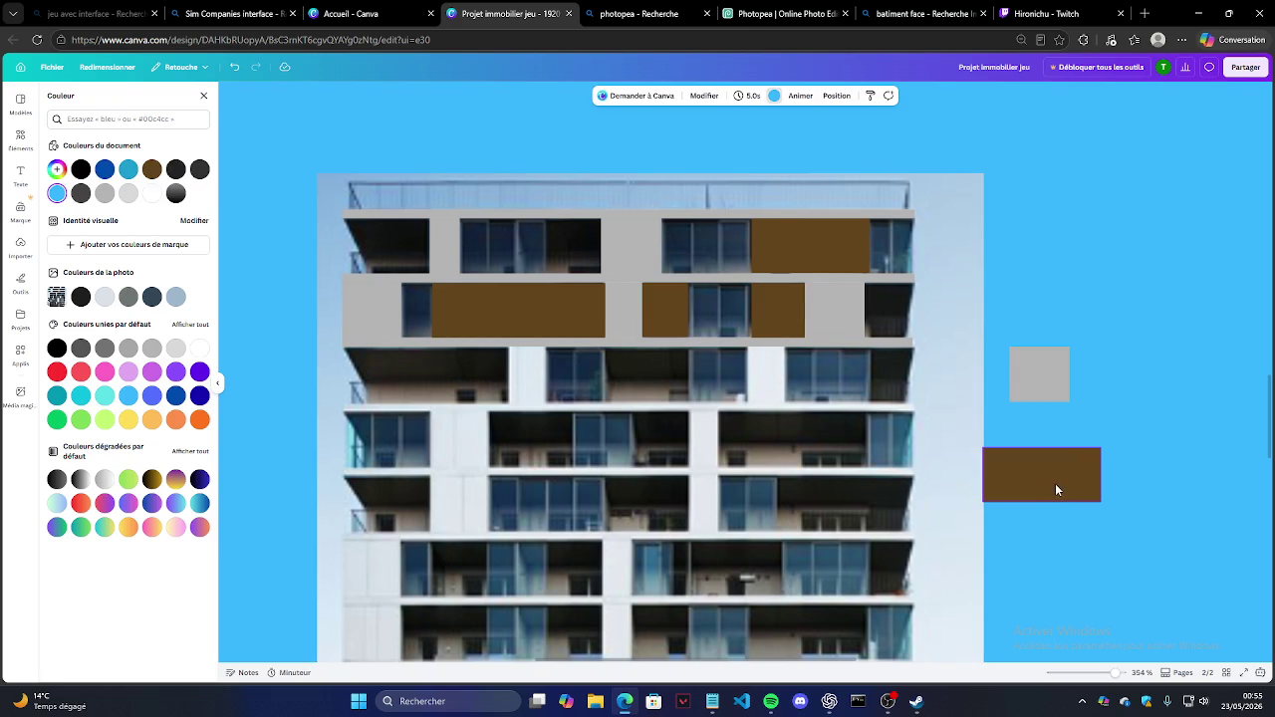
Step: Fit brown rectangles over the top-left window and the next top-floor window
{"action": "mouse_move", "coordinate": [1050, 482]}
{"action": "left_mouse_down"}
{"action": "mouse_move", "coordinate": [658, 341]}
{"action": "mouse_move", "coordinate": [320, 249]}
{"action": "mouse_move", "coordinate": [344, 249]}
{"action": "left_mouse_up"}
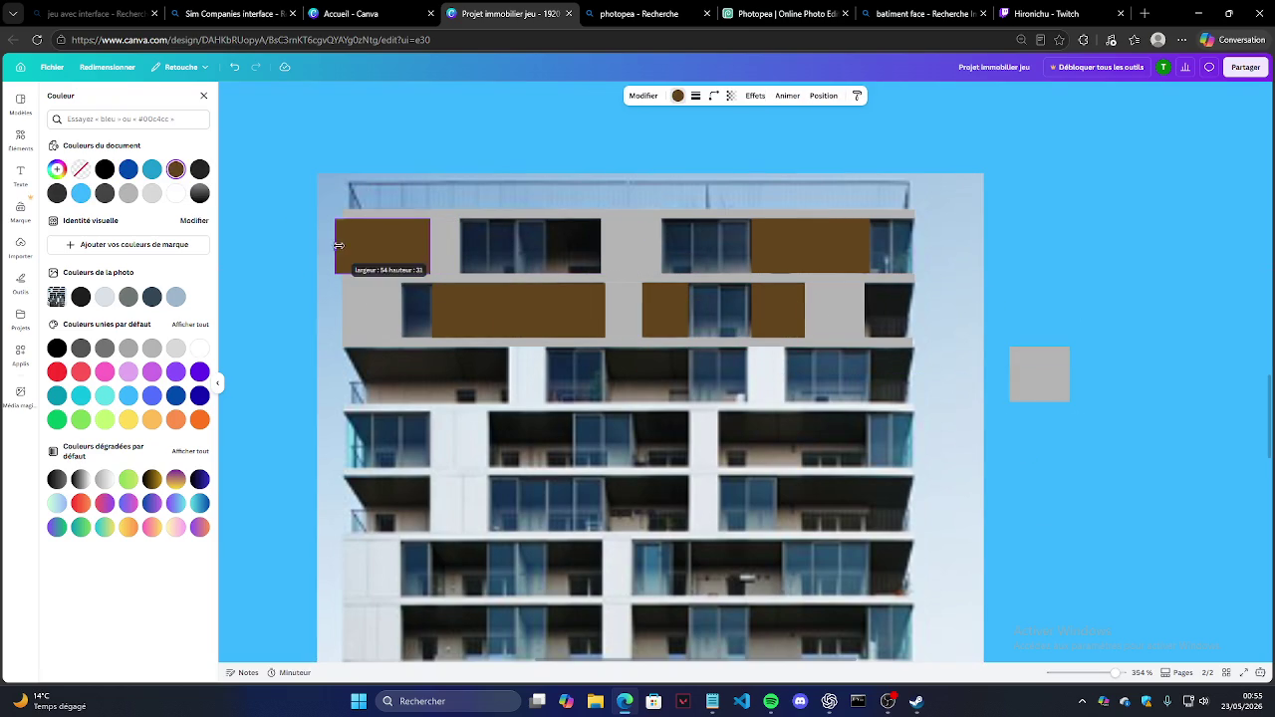
{"action": "left_click", "coordinate": [287, 230]}
{"action": "left_click", "coordinate": [419, 257]}
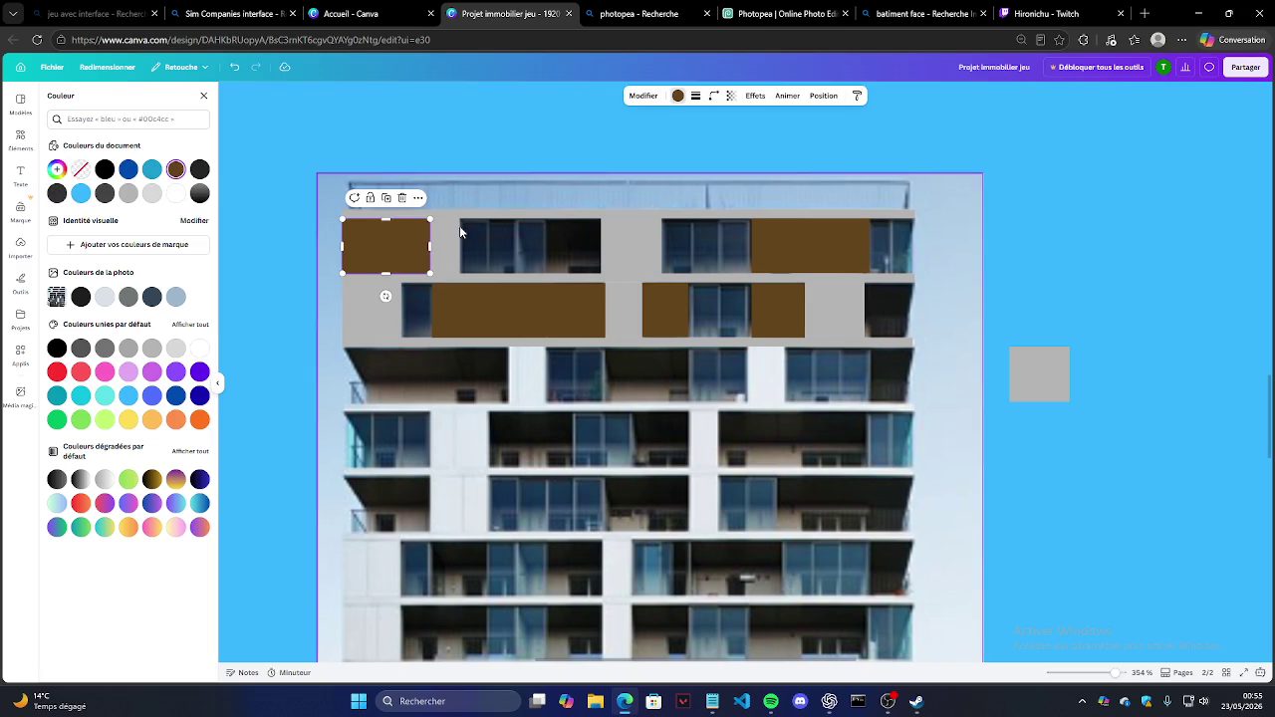
{"action": "key", "text": "ctrl+d"}
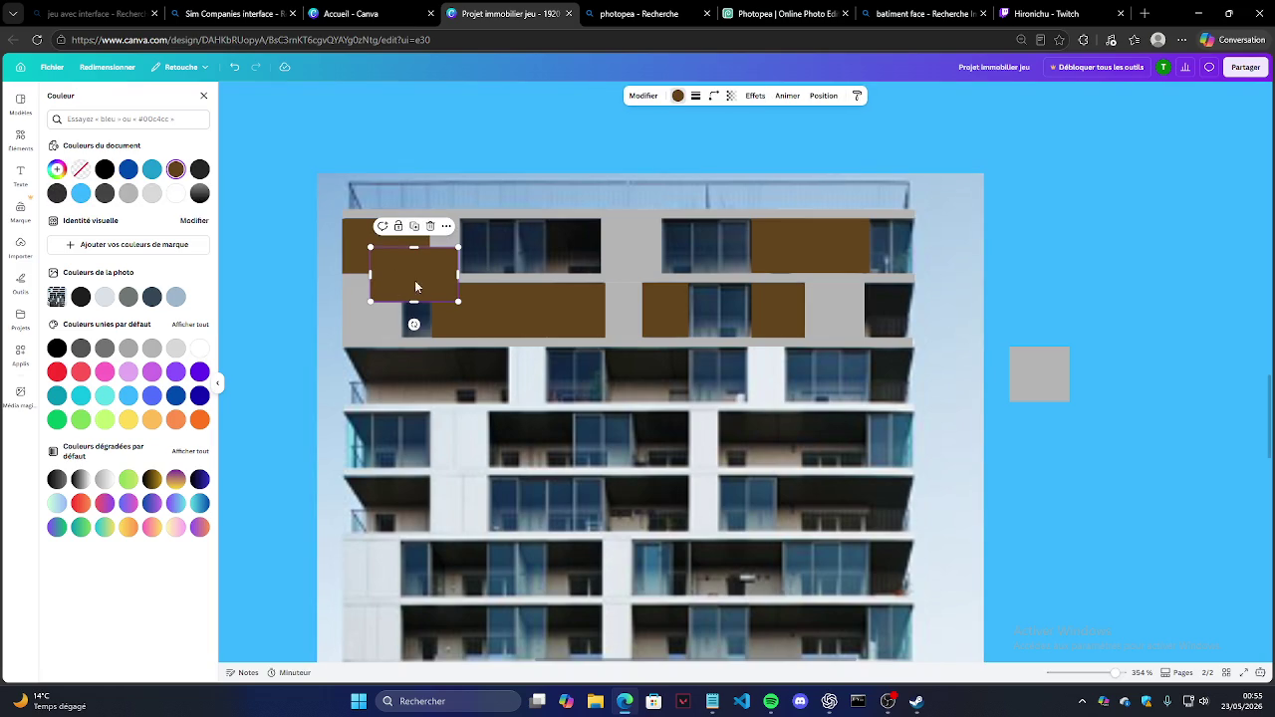
{"action": "mouse_move", "coordinate": [422, 282]}
{"action": "left_mouse_down"}
{"action": "mouse_move", "coordinate": [566, 254]}
{"action": "mouse_move", "coordinate": [546, 247]}
{"action": "left_mouse_up"}
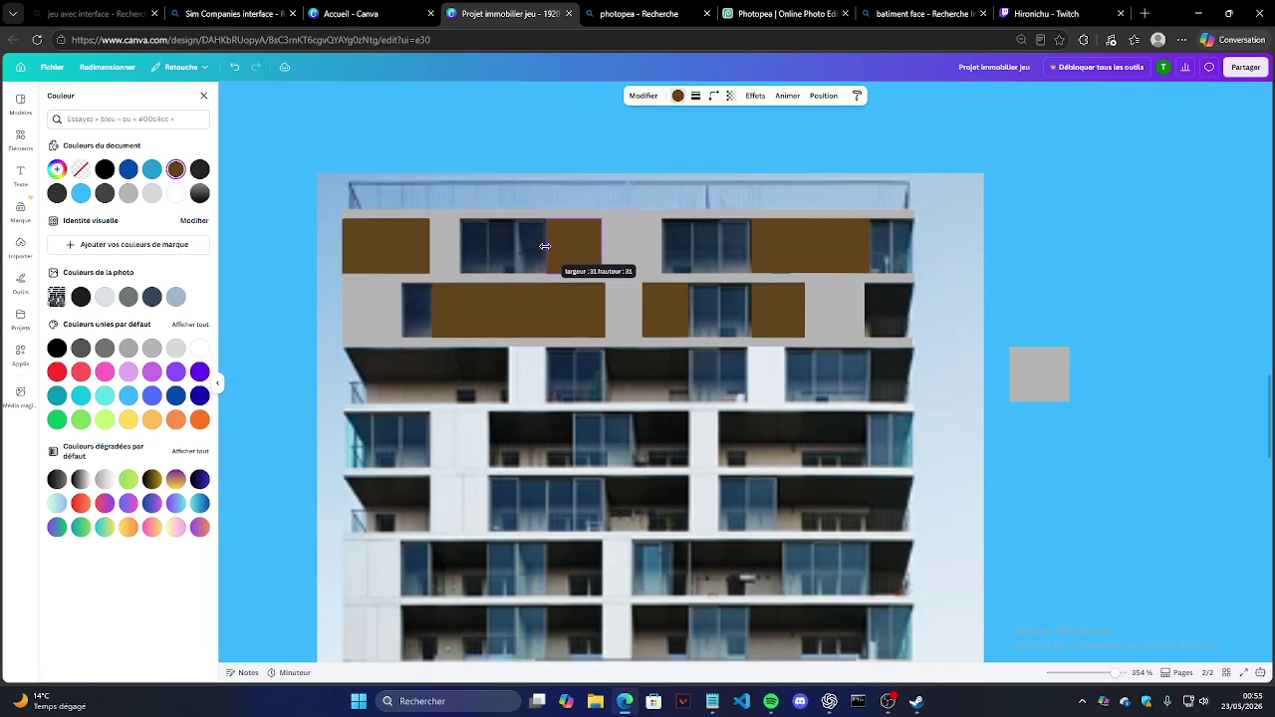
{"action": "left_click", "coordinate": [285, 181]}
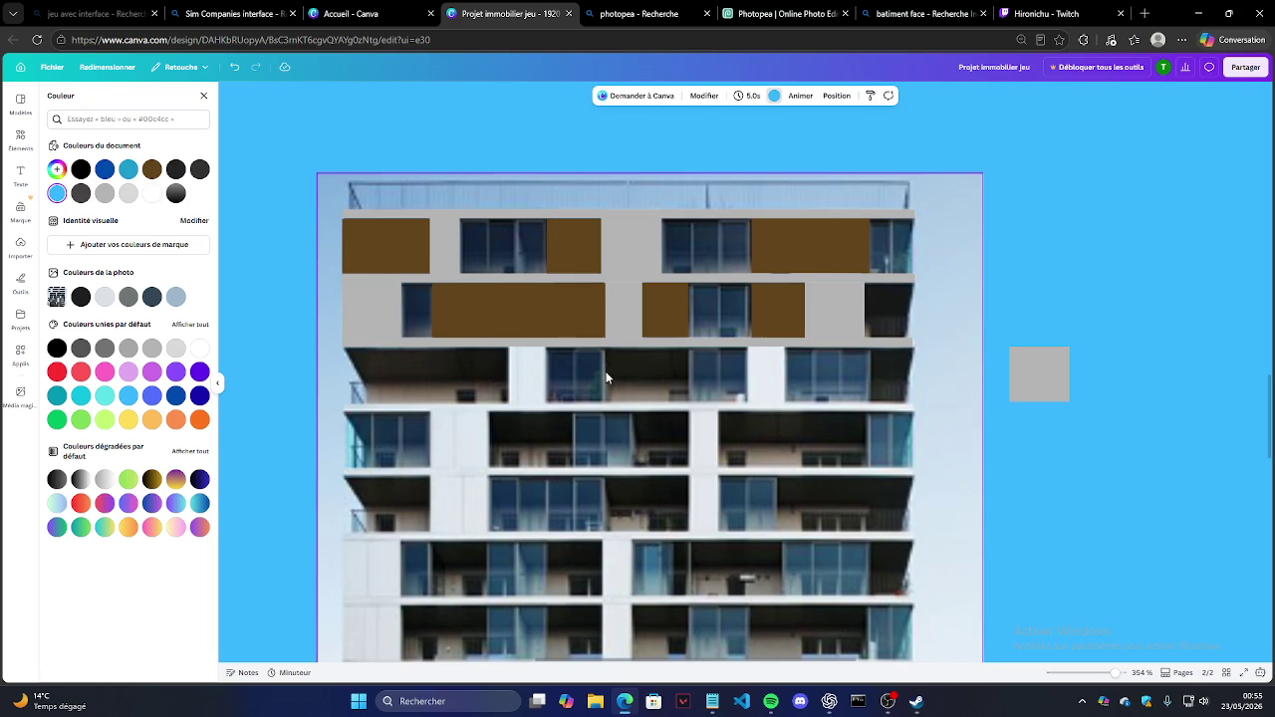
{"action": "left_click", "coordinate": [555, 246]}
{"action": "left_click", "coordinate": [291, 209]}
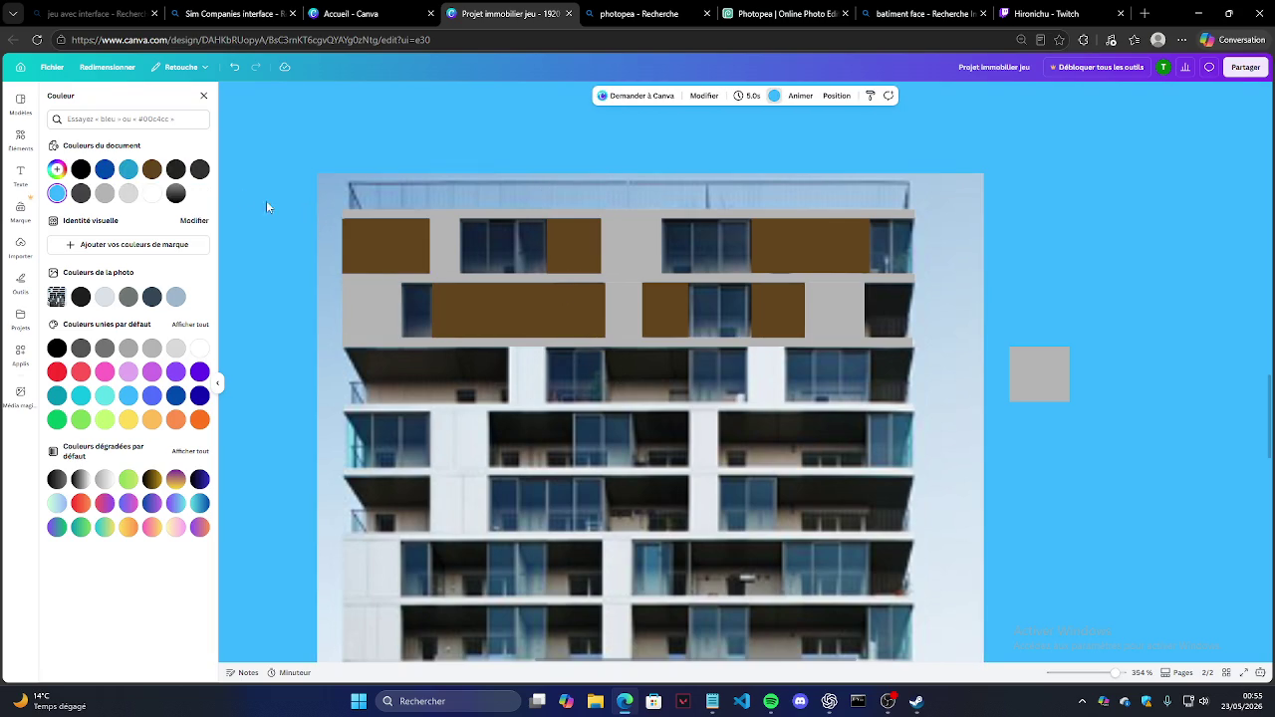
{"action": "left_click", "coordinate": [128, 171]}
{"action": "left_click", "coordinate": [573, 252]}
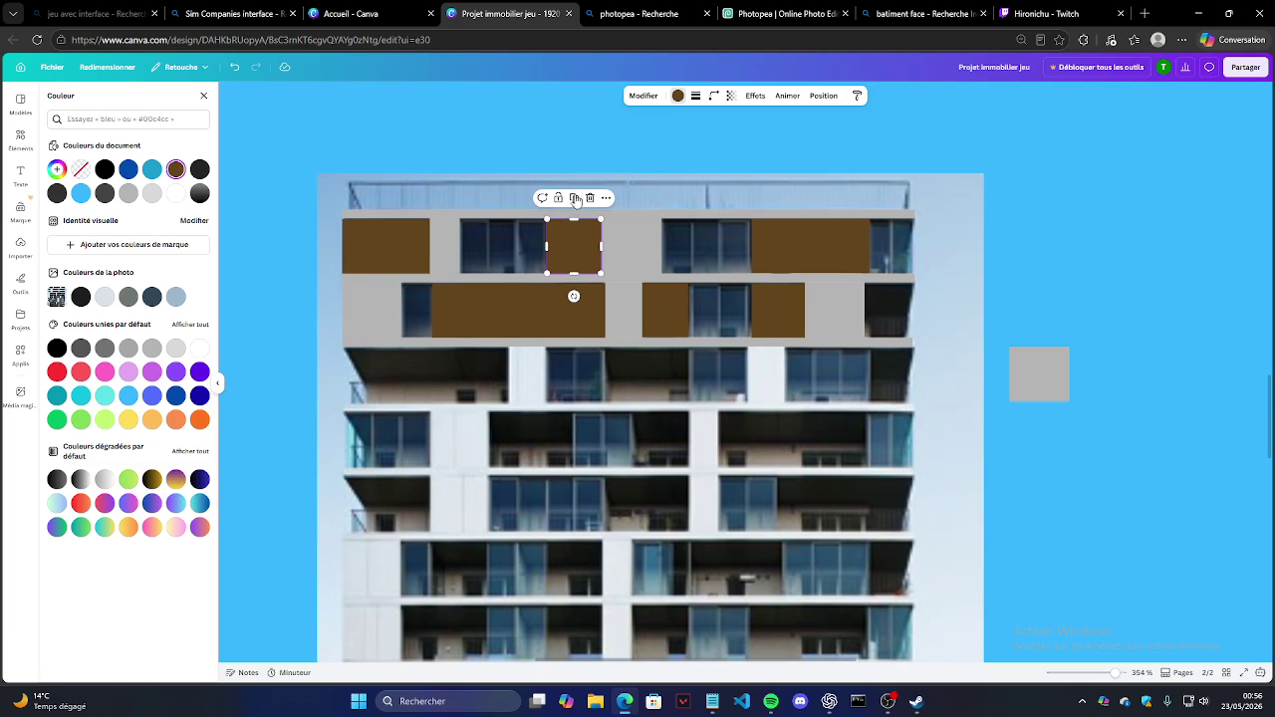
Step: Place a teal blue copy of the rectangle onto the top-floor window row
{"action": "left_click_drag", "start_coordinate": [593, 222], "coordinate": [626, 132]}
{"action": "left_click", "coordinate": [645, 96]}
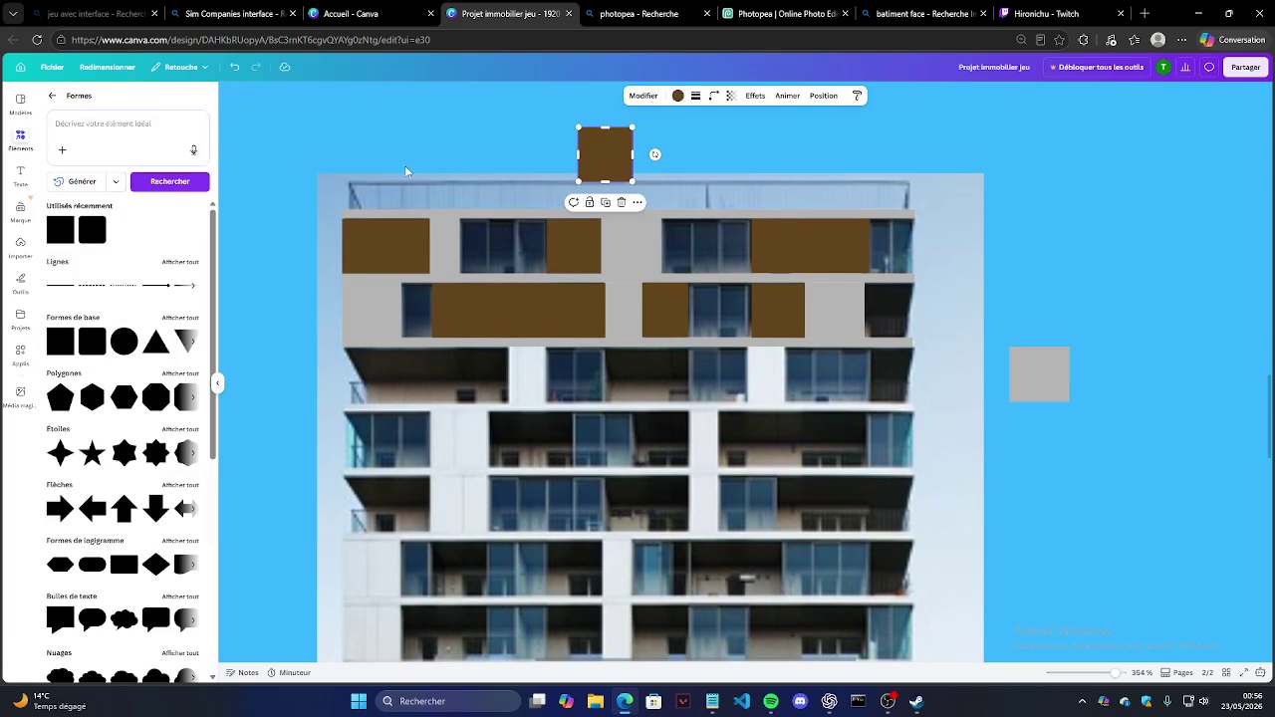
{"action": "left_click", "coordinate": [679, 96]}
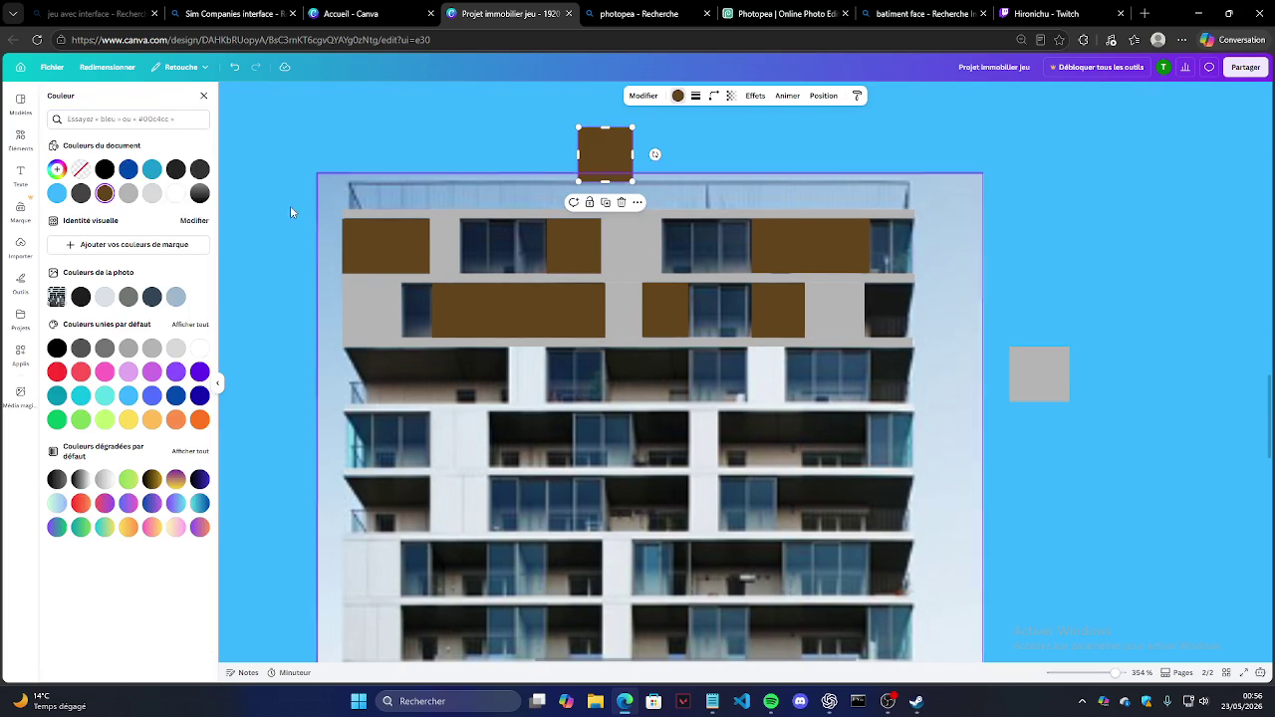
{"action": "left_click", "coordinate": [152, 170]}
{"action": "mouse_move", "coordinate": [592, 155]}
{"action": "left_mouse_down"}
{"action": "mouse_move", "coordinate": [473, 247]}
{"action": "mouse_move", "coordinate": [546, 245]}
{"action": "left_mouse_up"}
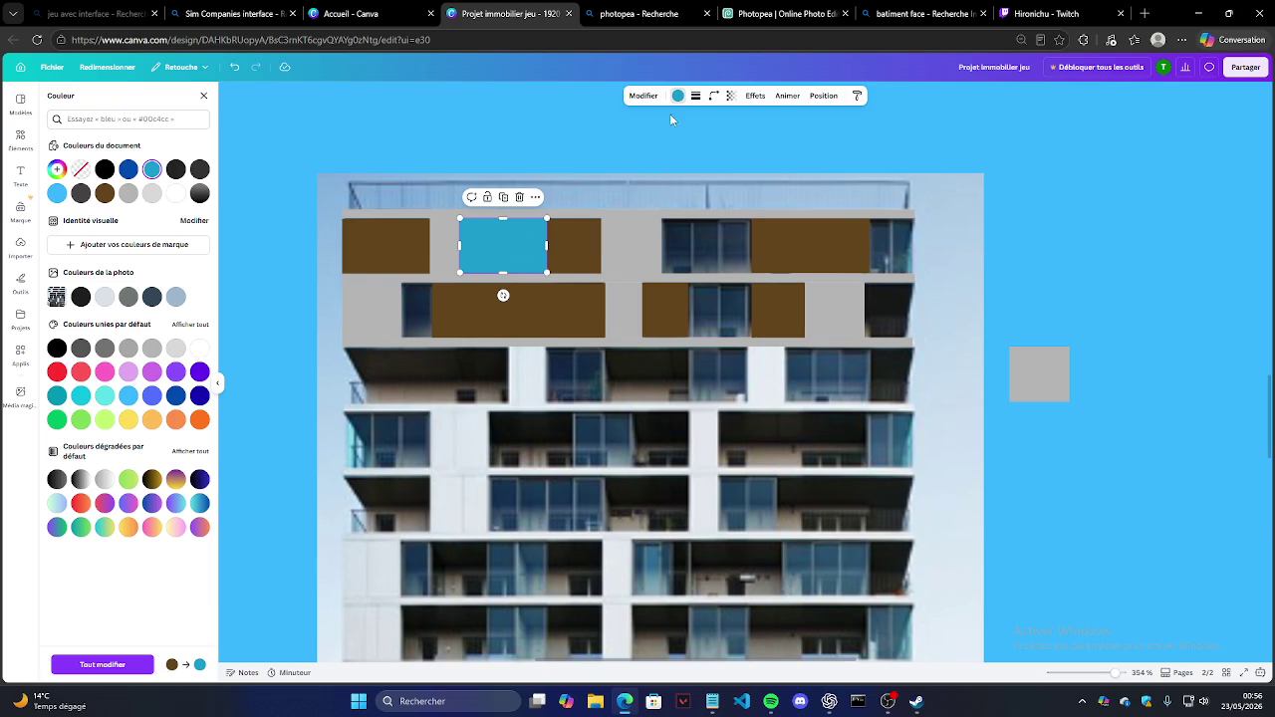
Step: Set the blue rectangle's transparency to 63 and reselect the brown rectangle beside it
{"action": "left_click", "coordinate": [755, 96]}
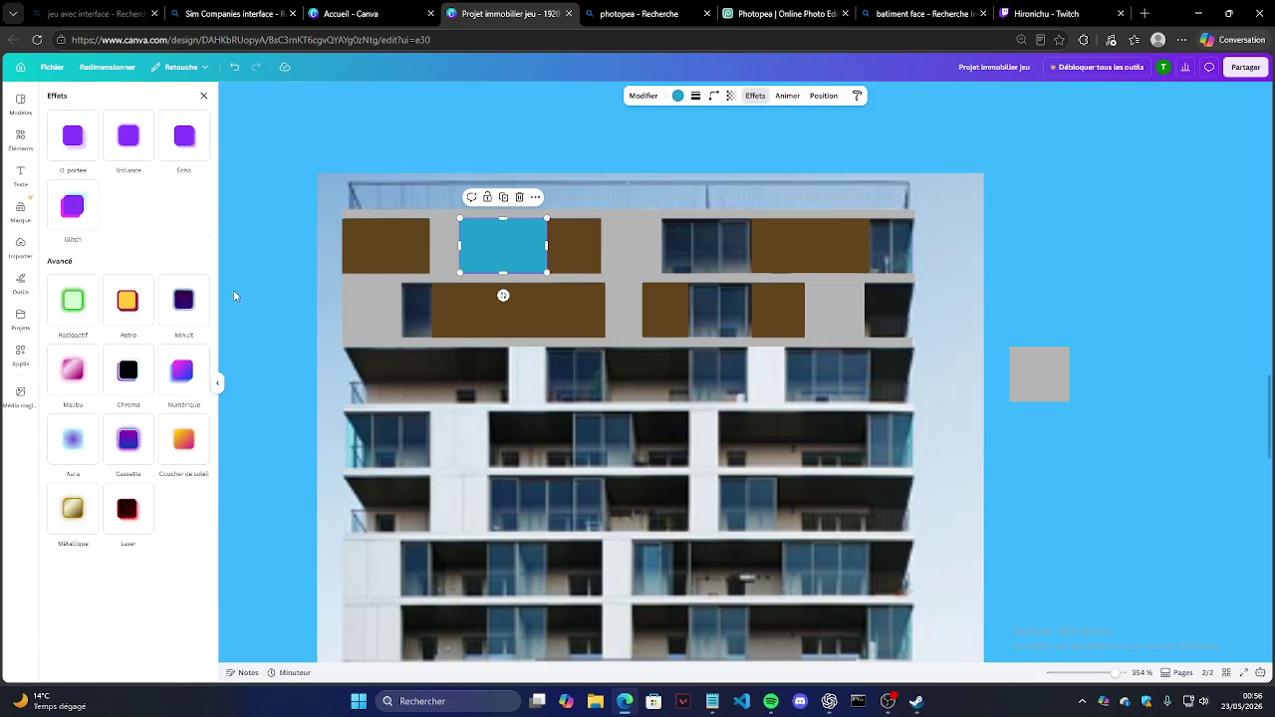
{"action": "left_click", "coordinate": [731, 95]}
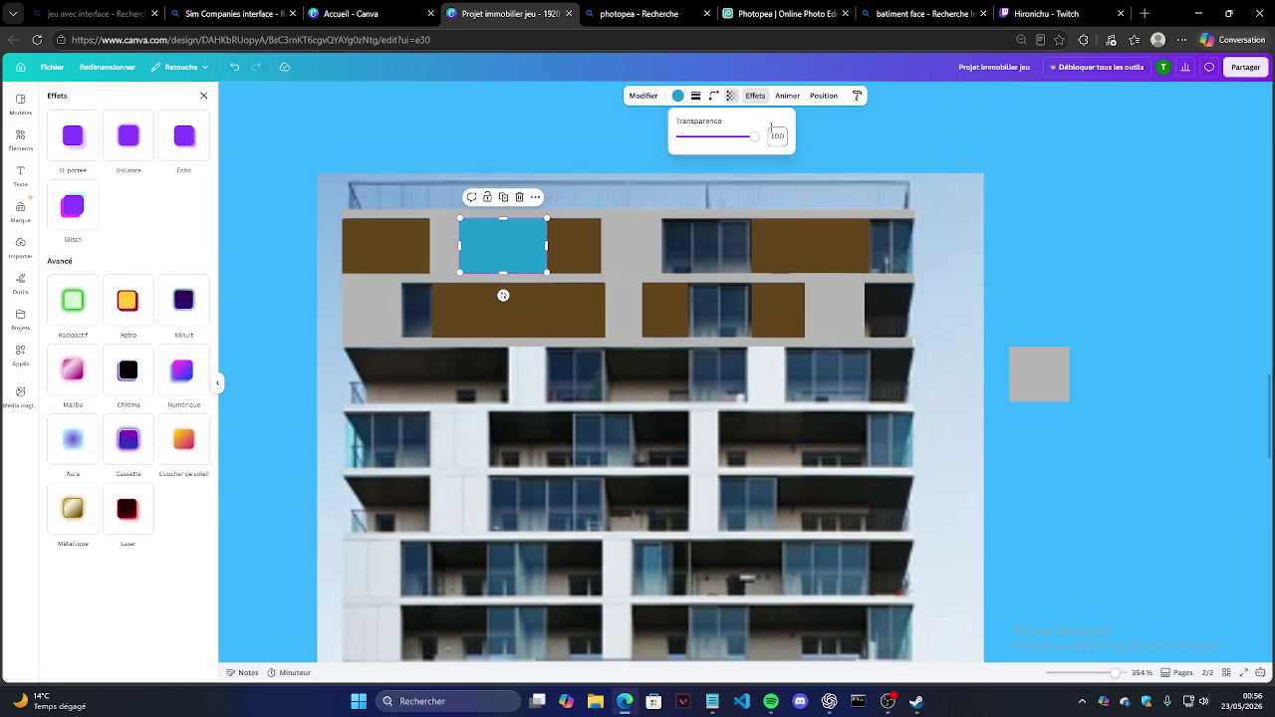
{"action": "left_click_drag", "start_coordinate": [756, 136], "coordinate": [728, 139]}
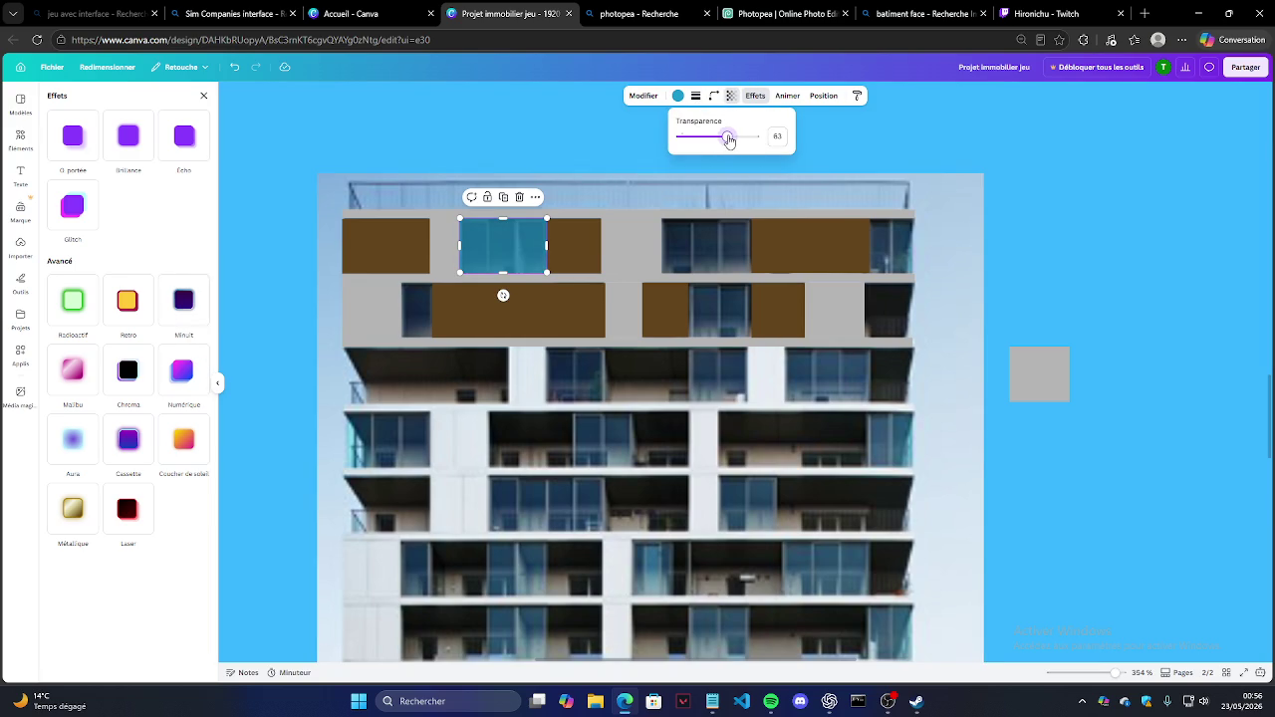
{"action": "left_click", "coordinate": [555, 250]}
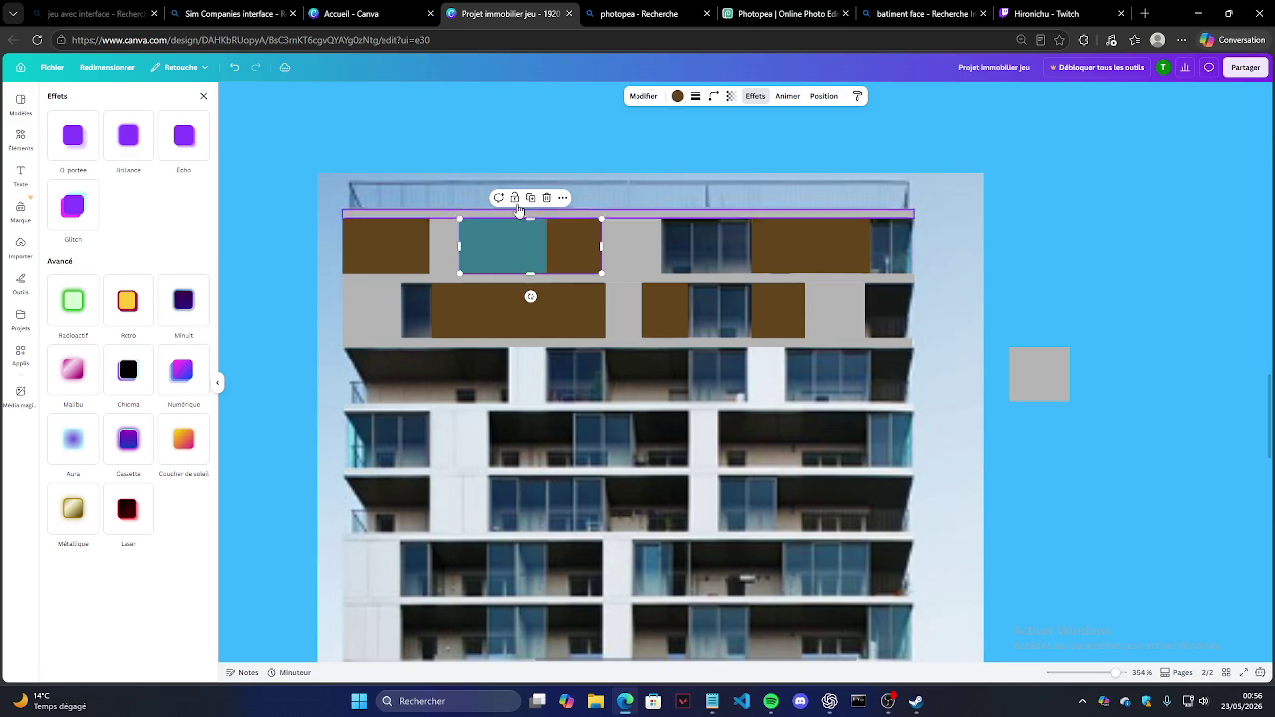
{"action": "key", "text": "Escape"}
{"action": "left_click", "coordinate": [559, 249]}
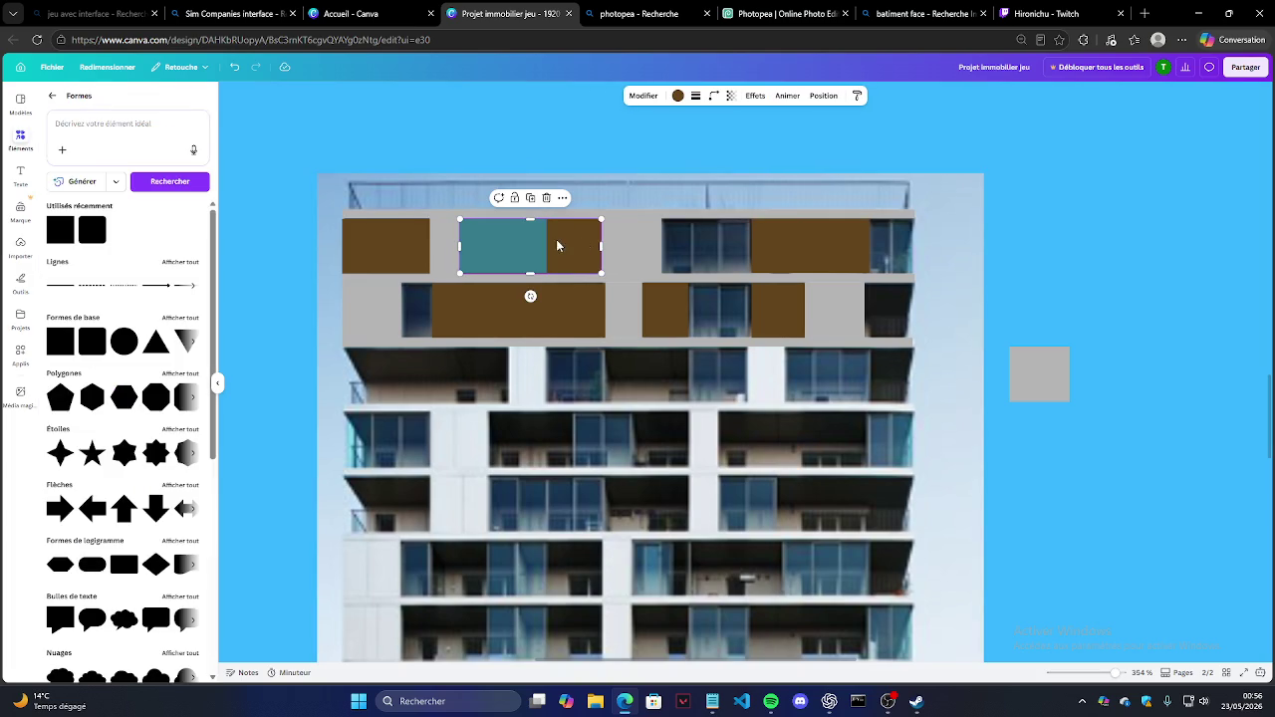
{"action": "left_click_drag", "start_coordinate": [583, 247], "coordinate": [578, 242]}
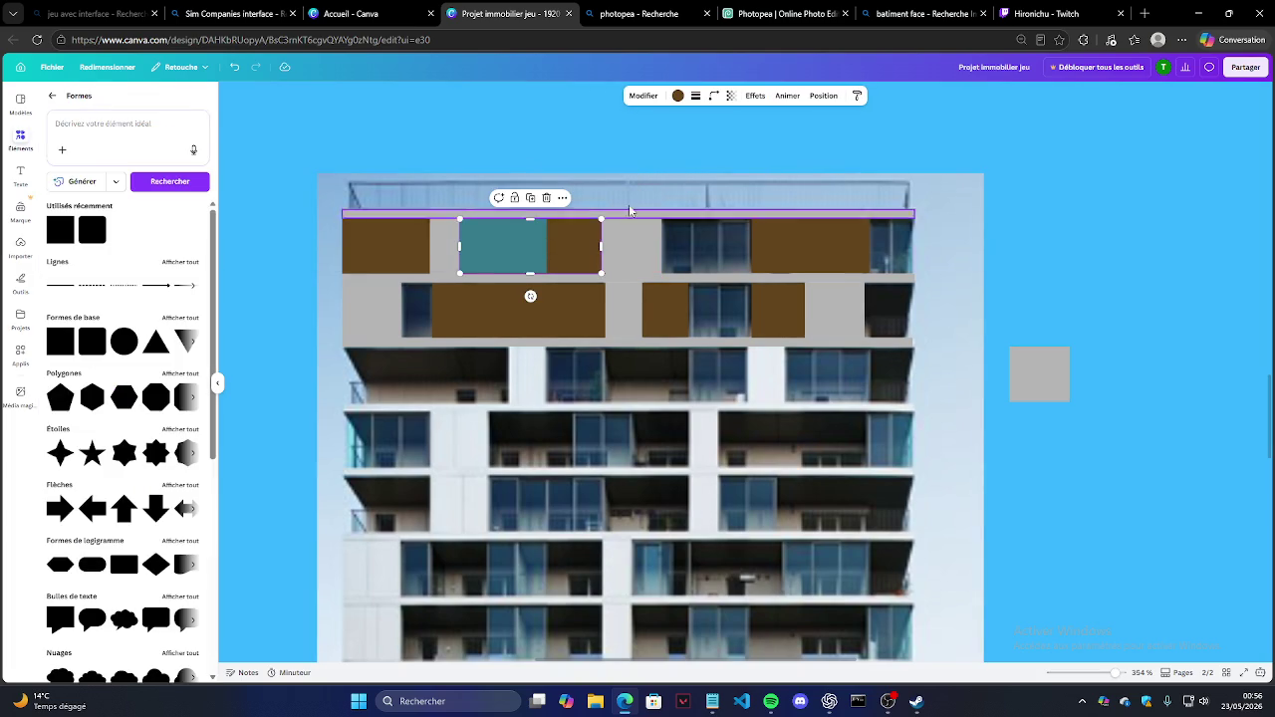
Step: Apply a black-to-gold gradient to every brown window rectangle using Tout modifier
{"action": "left_click", "coordinate": [677, 95]}
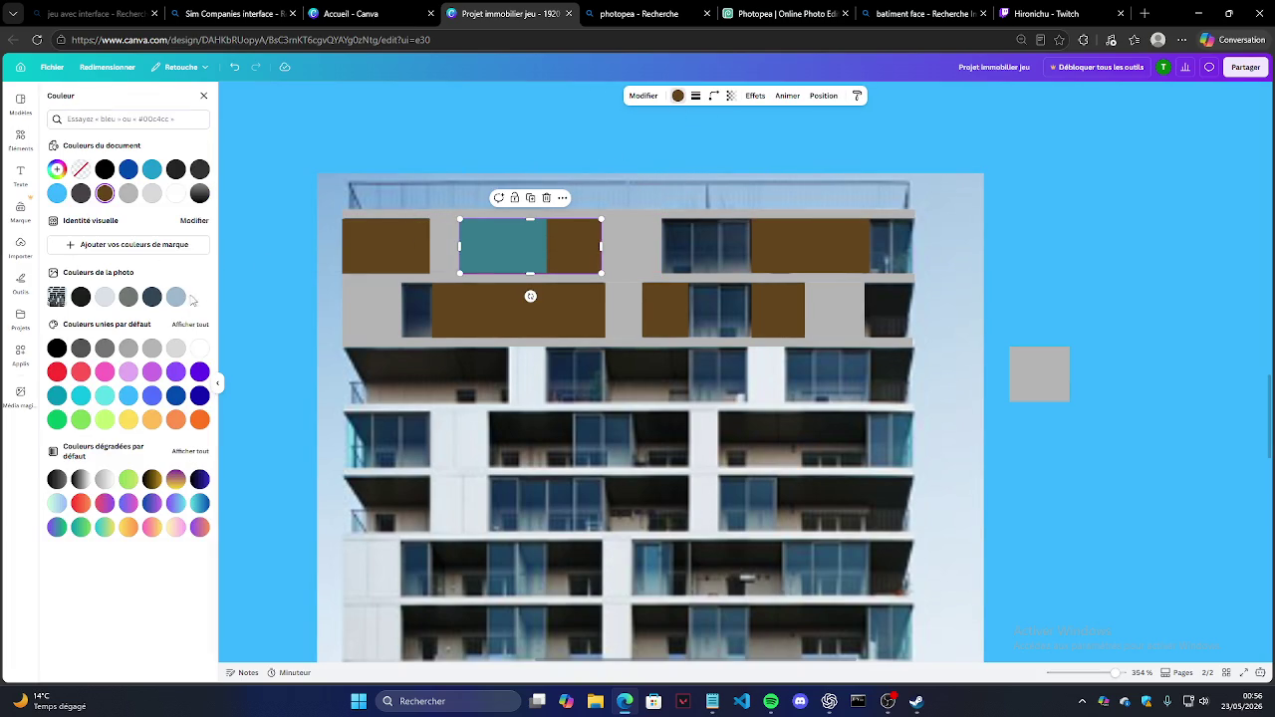
{"action": "left_click", "coordinate": [152, 480]}
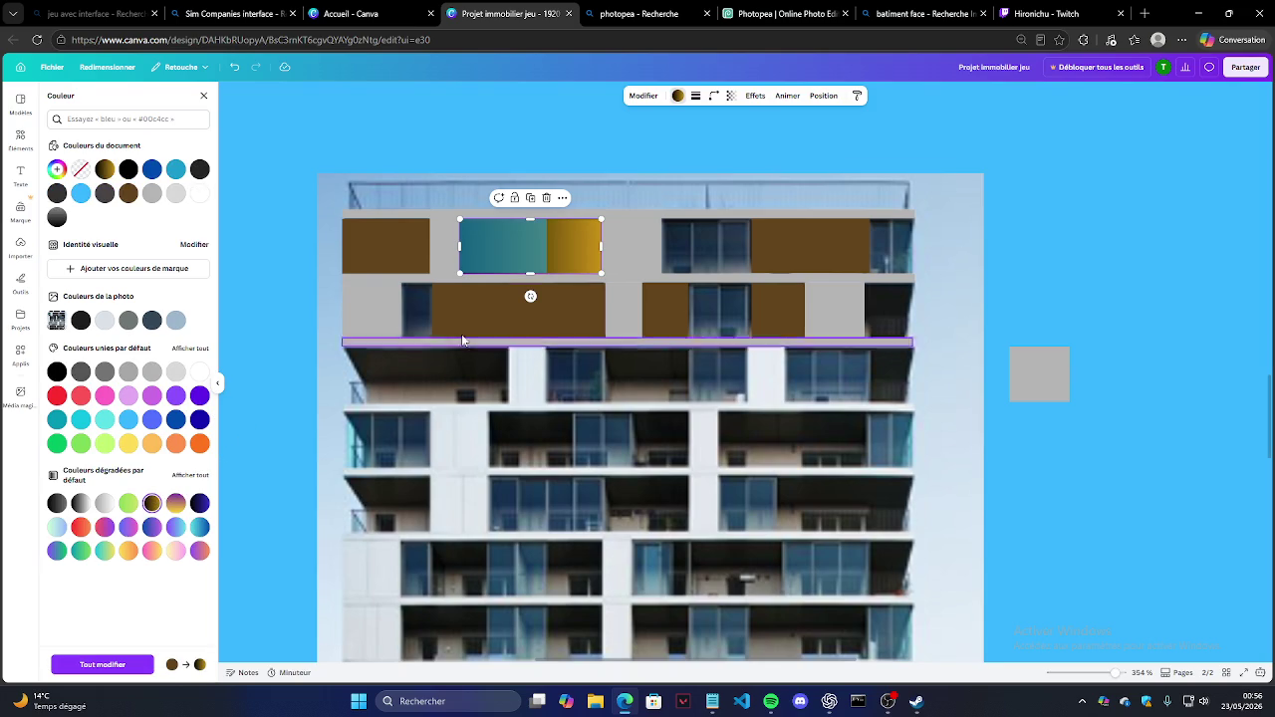
{"action": "left_click", "coordinate": [140, 664]}
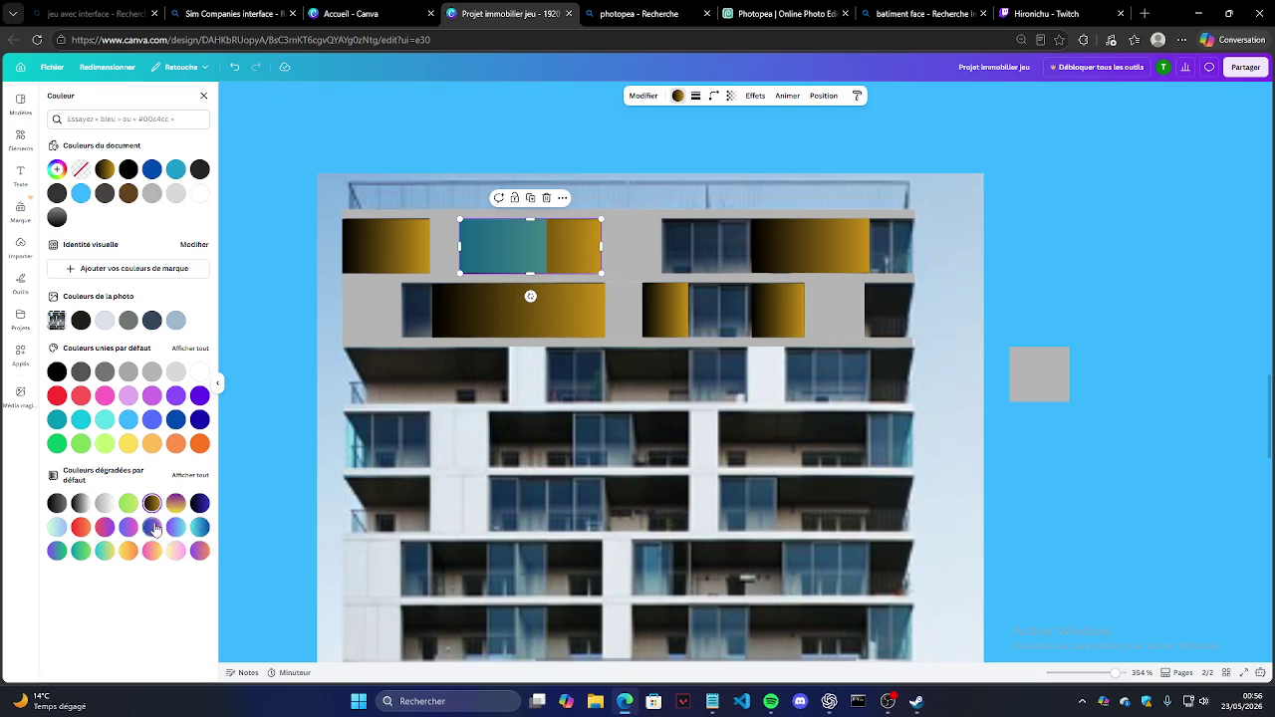
{"action": "left_click", "coordinate": [189, 475]}
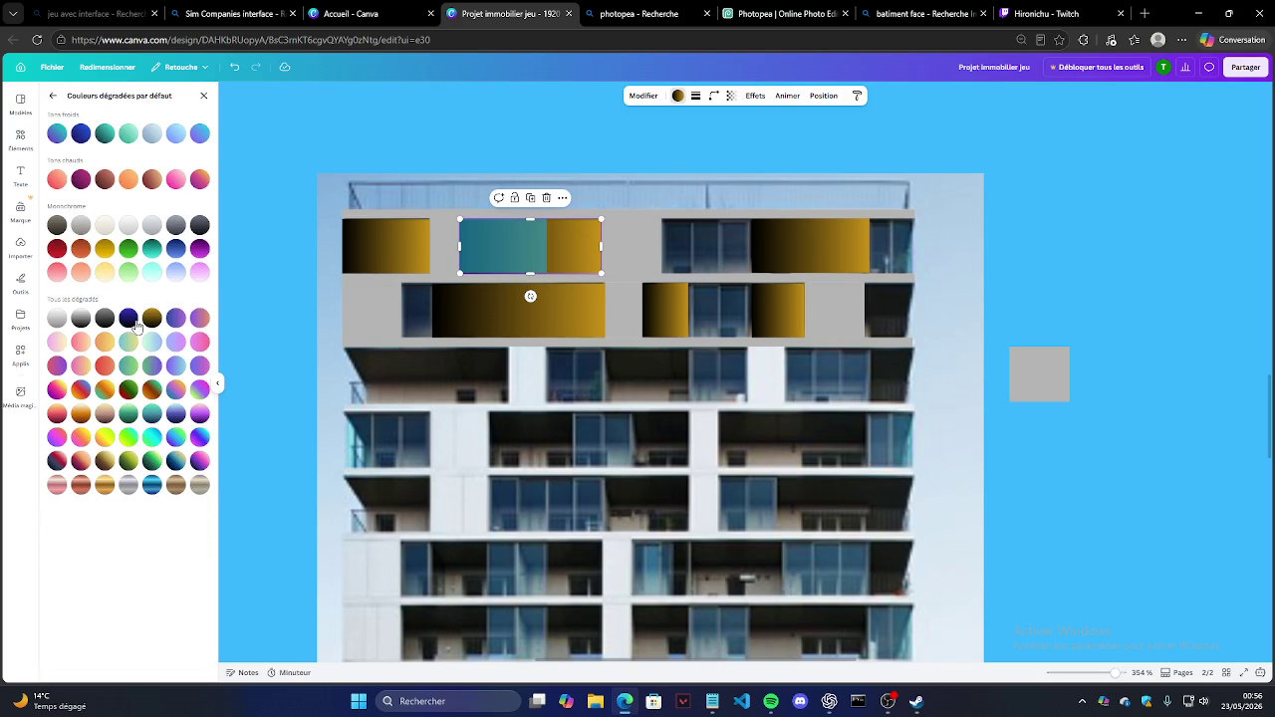
{"action": "left_click", "coordinate": [152, 317]}
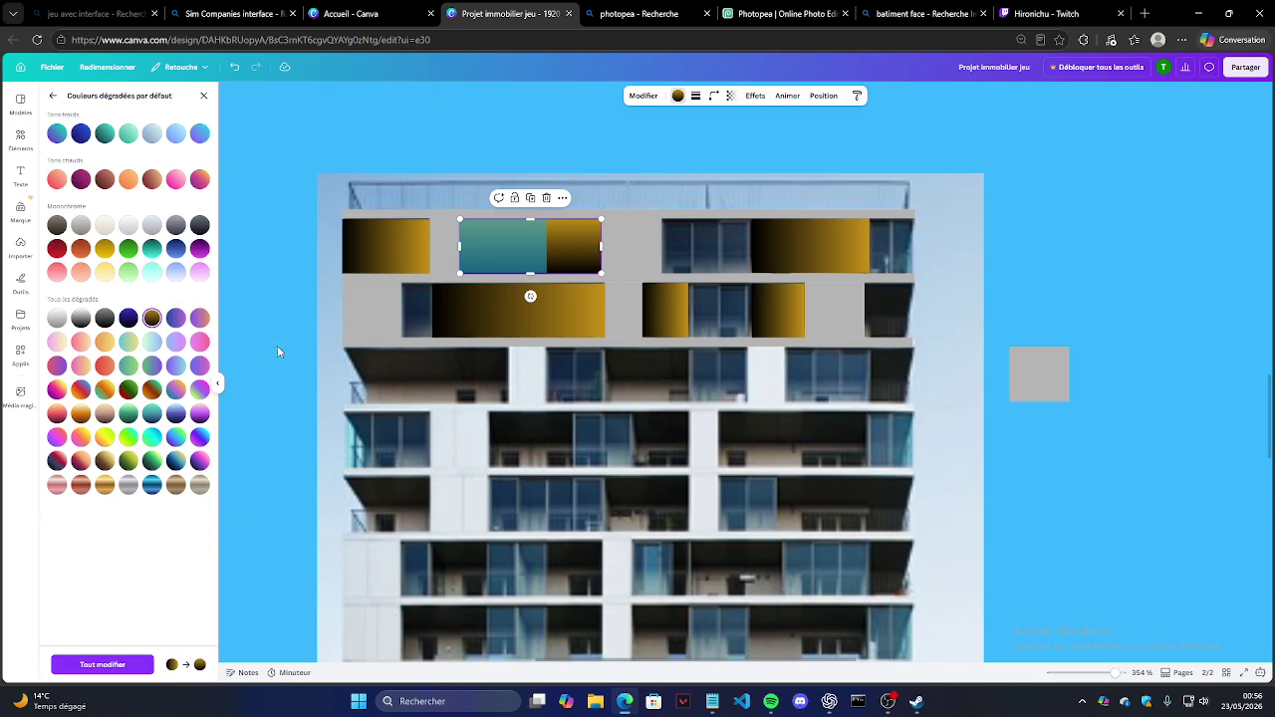
{"action": "mouse_move", "coordinate": [530, 296]}
{"action": "left_mouse_down"}
{"action": "mouse_move", "coordinate": [482, 276]}
{"action": "mouse_move", "coordinate": [529, 163]}
{"action": "left_mouse_up"}
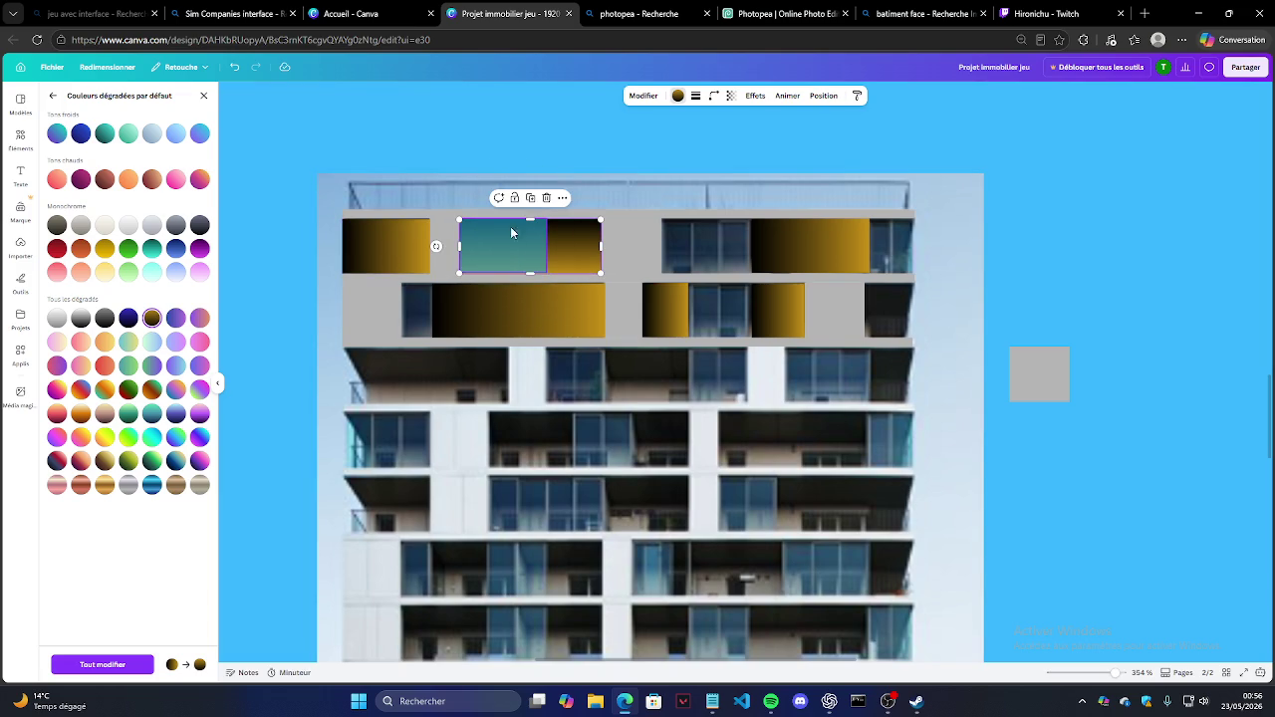
{"action": "left_click", "coordinate": [680, 101]}
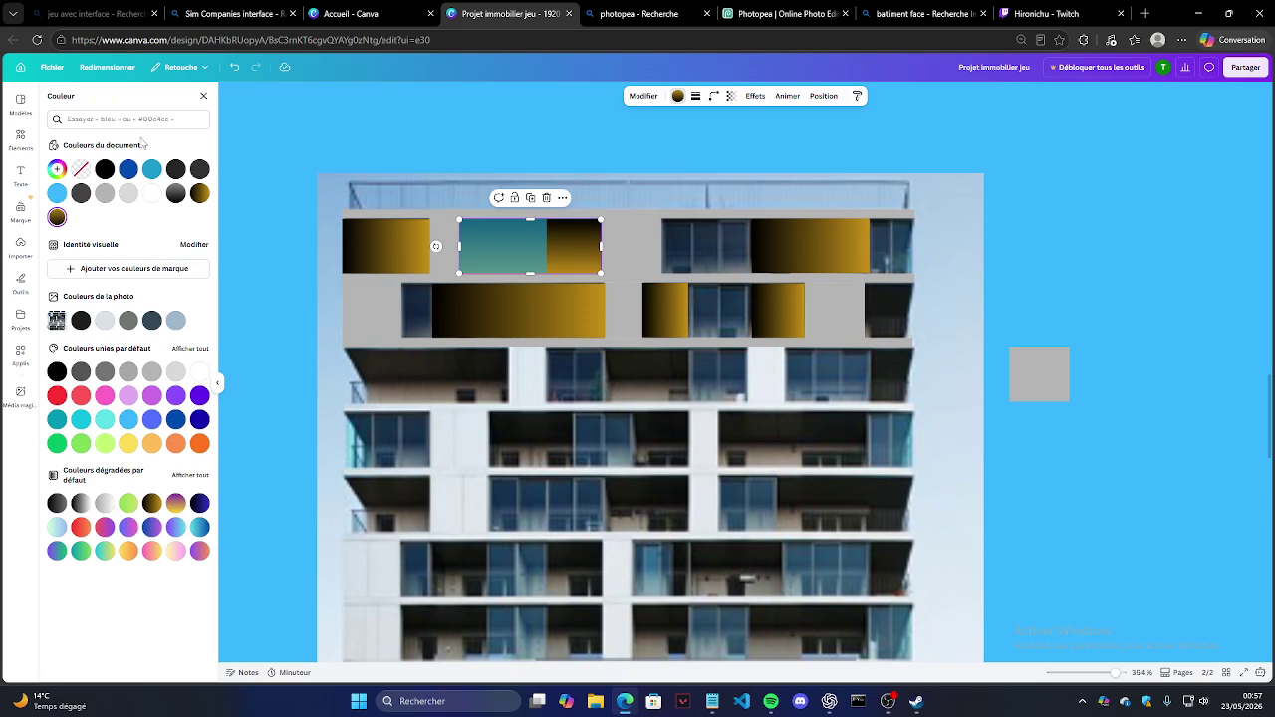
Step: Open the brand palette editor, then close it and undo the last teal panel change
{"action": "left_click", "coordinate": [124, 267]}
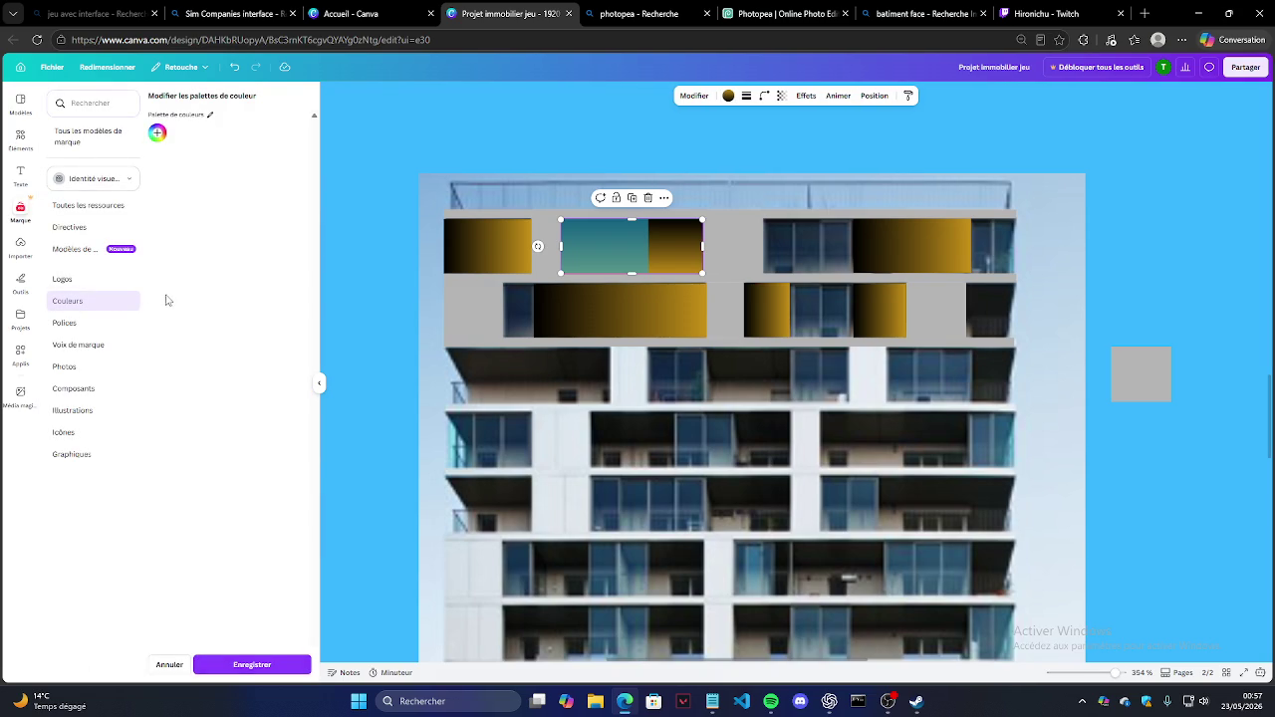
{"action": "left_click", "coordinate": [157, 133]}
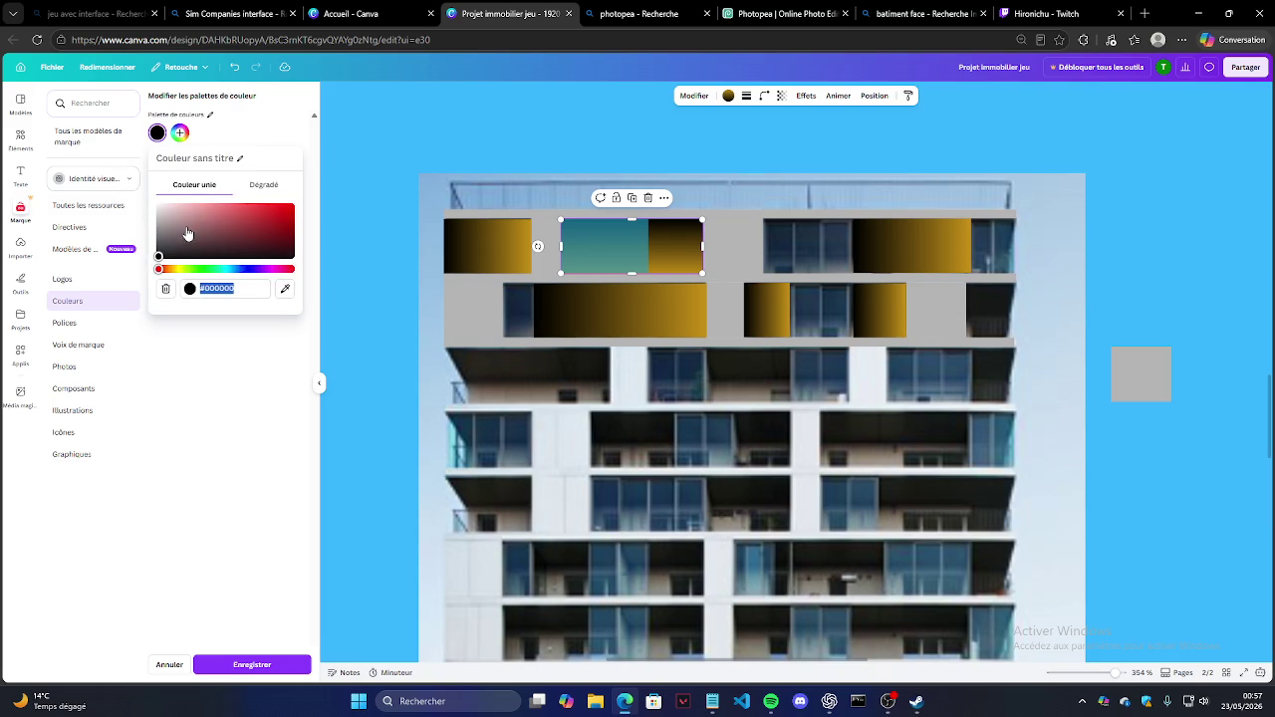
{"action": "left_click", "coordinate": [388, 126]}
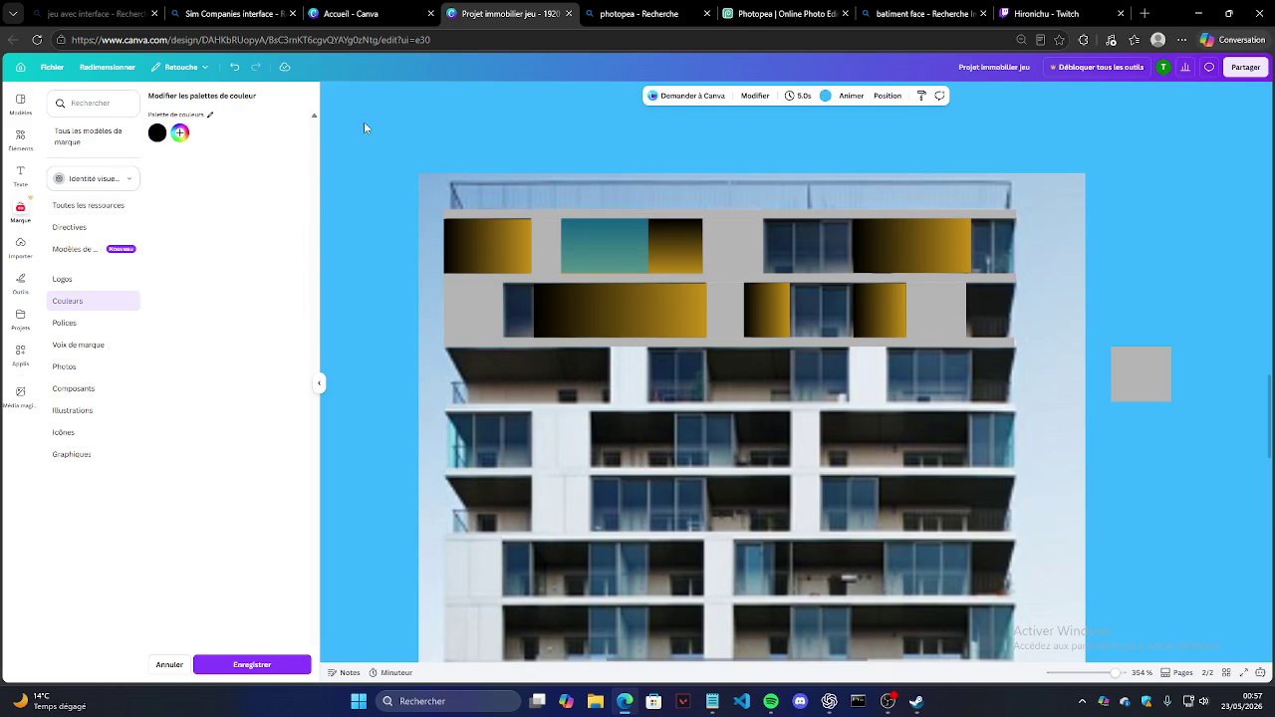
{"action": "left_click", "coordinate": [234, 67]}
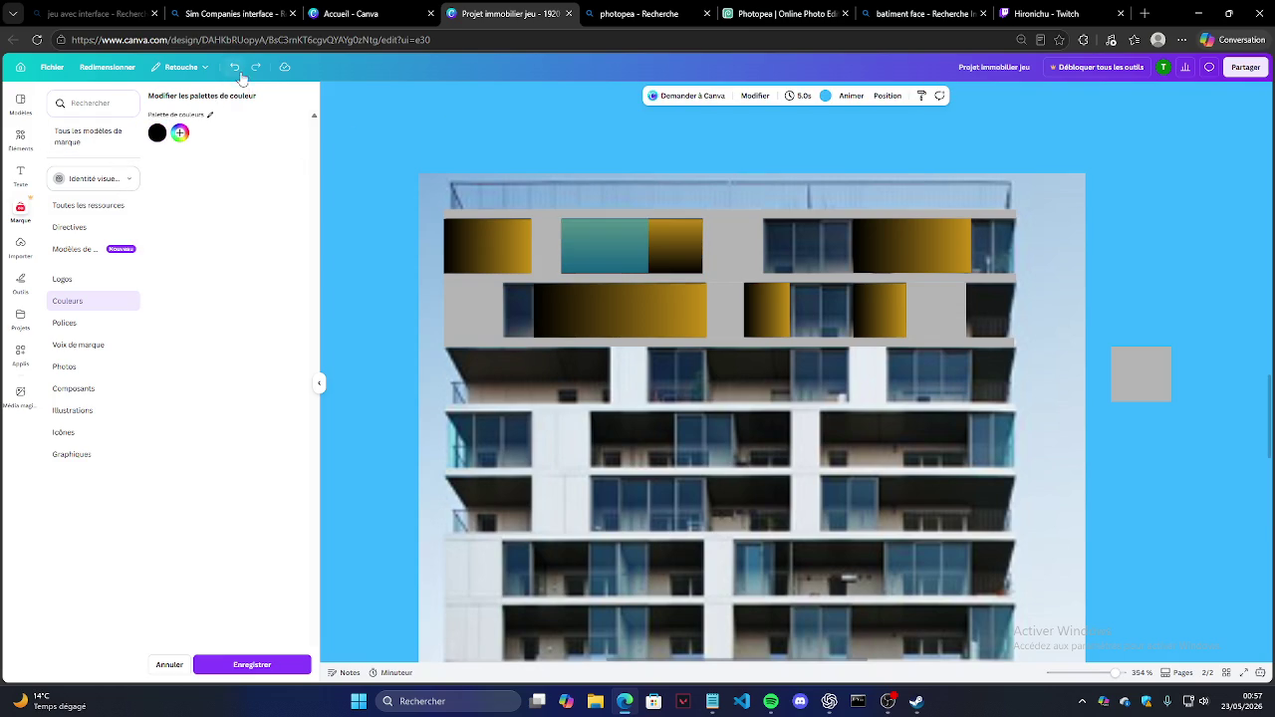
Step: Select the gold gradient rectangle behind the teal one and open its colour options
{"action": "left_click", "coordinate": [629, 239]}
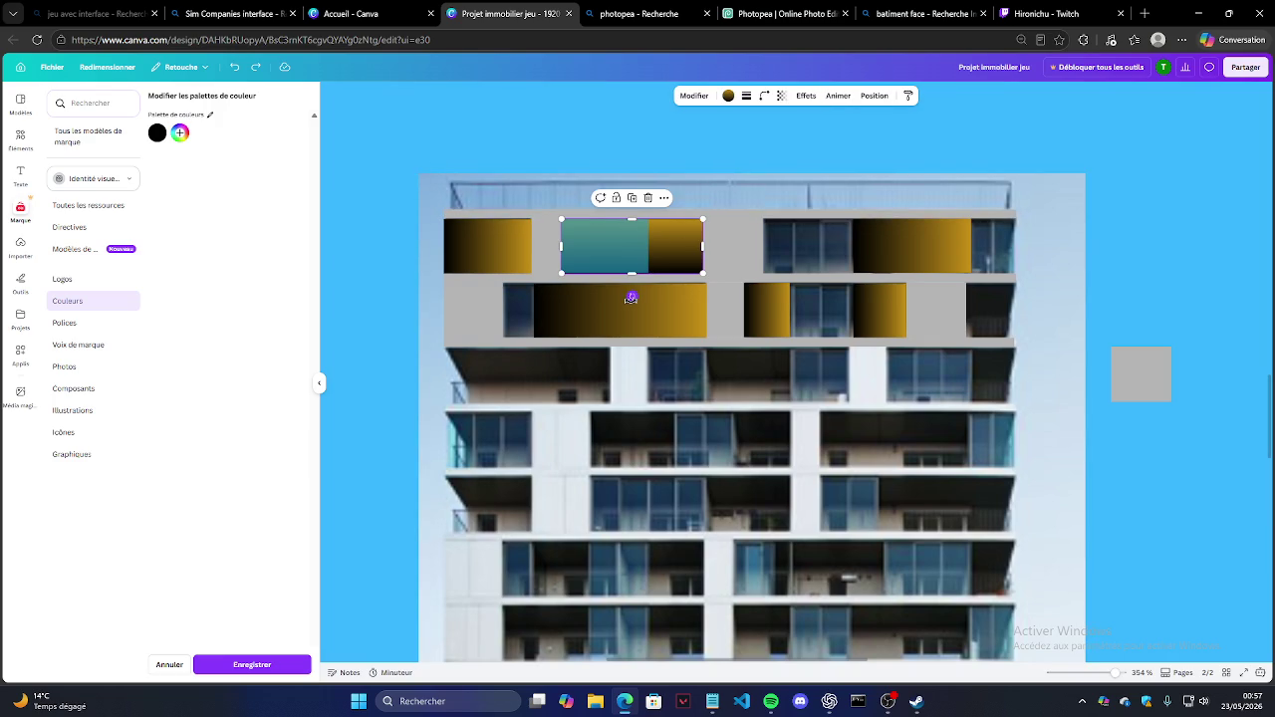
{"action": "left_click_drag", "start_coordinate": [630, 297], "coordinate": [633, 146]}
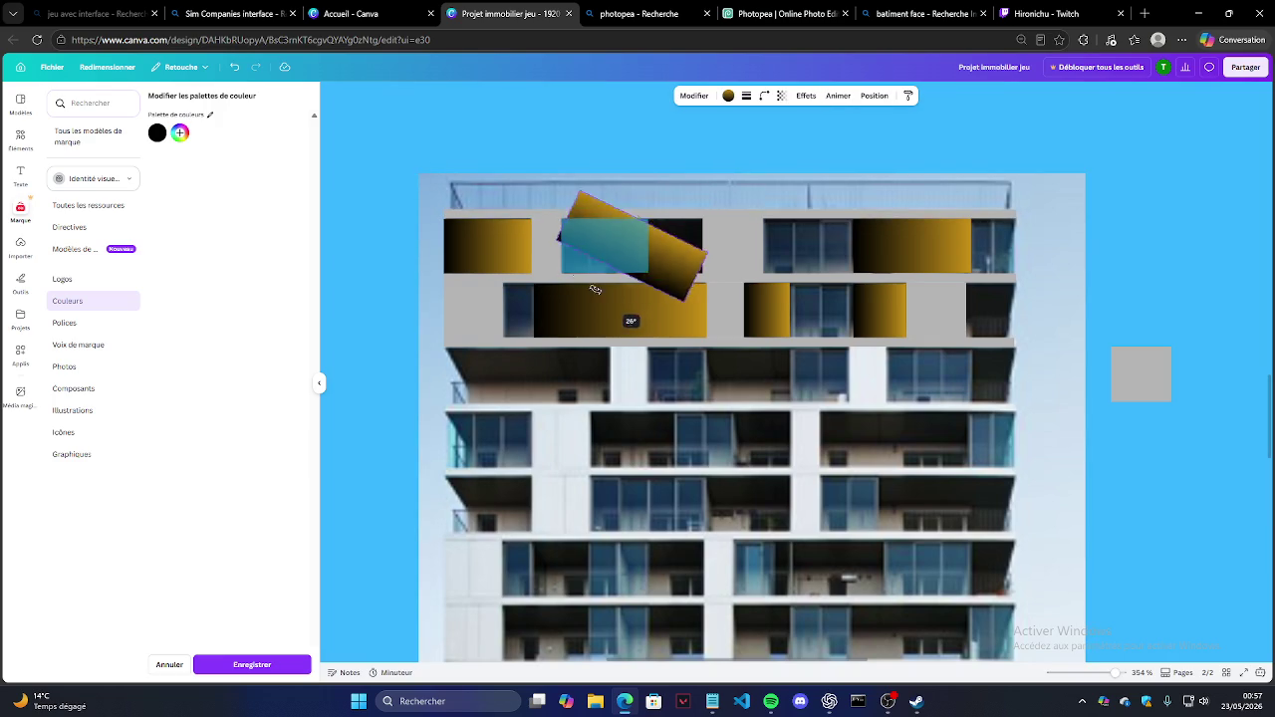
{"action": "left_click", "coordinate": [640, 173]}
{"action": "left_click", "coordinate": [623, 252]}
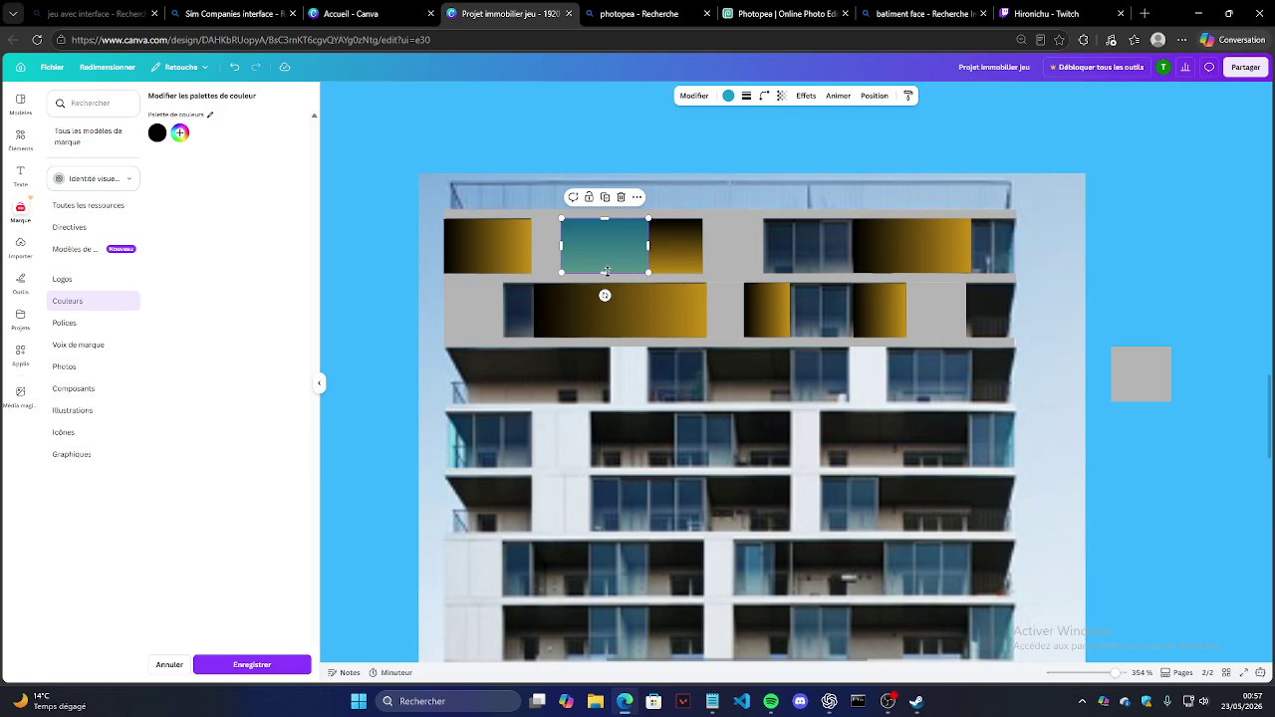
{"action": "left_click", "coordinate": [660, 249]}
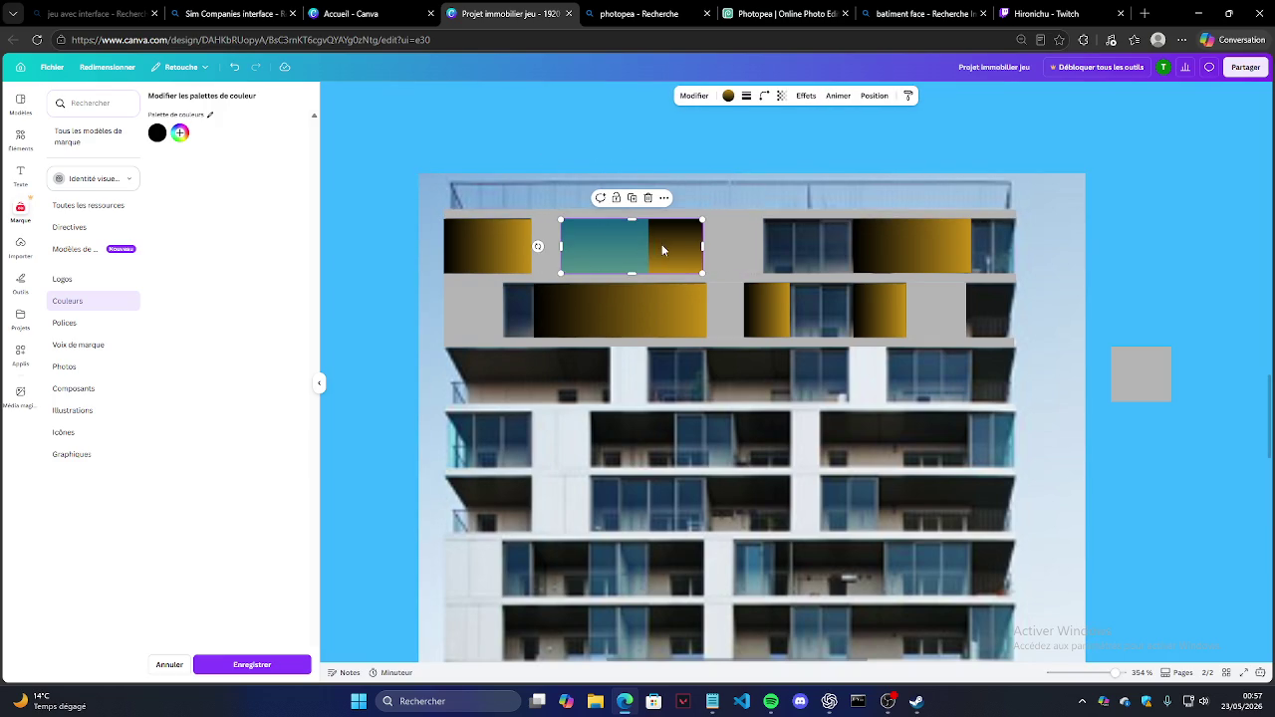
{"action": "left_click", "coordinate": [729, 97]}
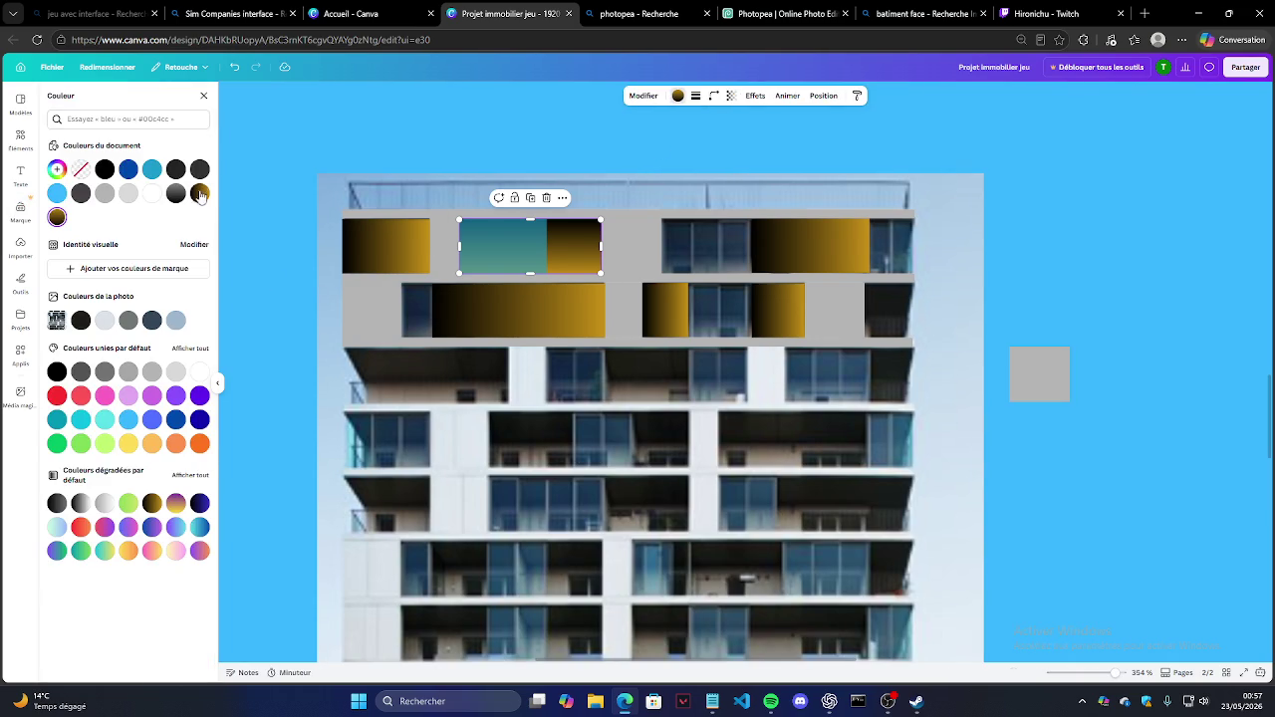
Step: Change the gradient stops from gold and black to dark brown and black
{"action": "left_click", "coordinate": [58, 172]}
{"action": "left_click", "coordinate": [88, 242]}
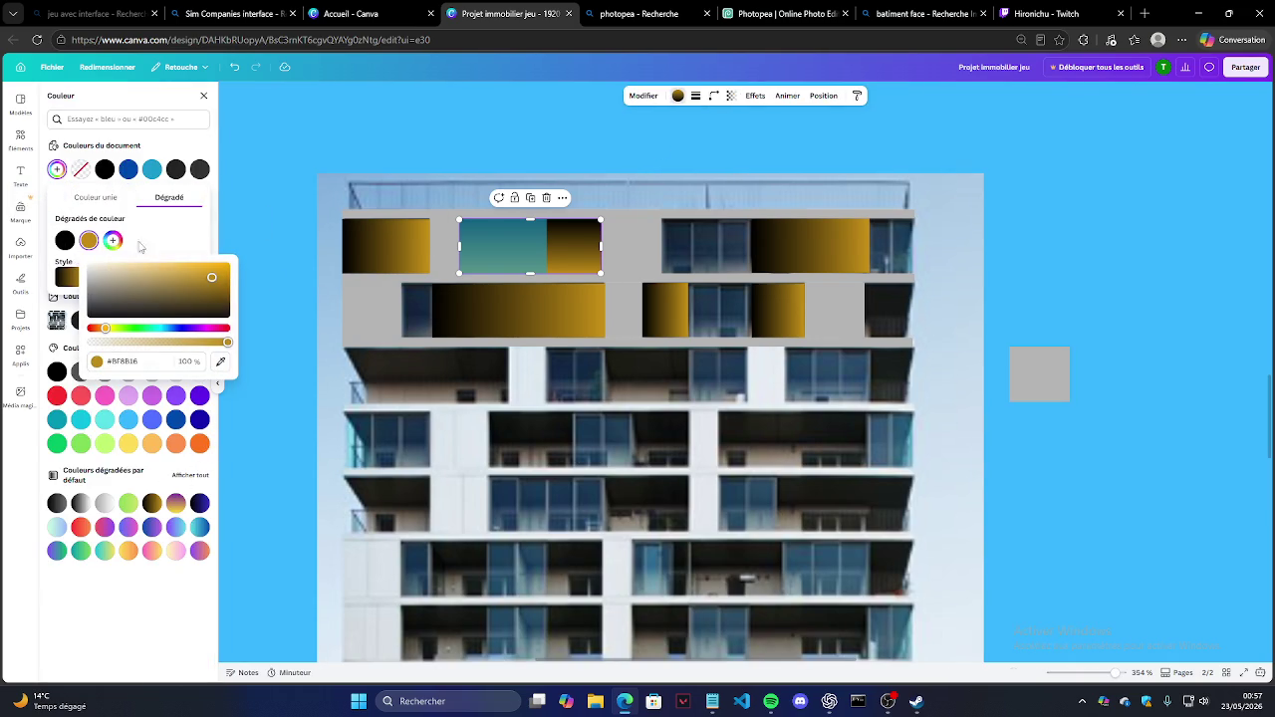
{"action": "left_click_drag", "start_coordinate": [156, 281], "coordinate": [173, 289]}
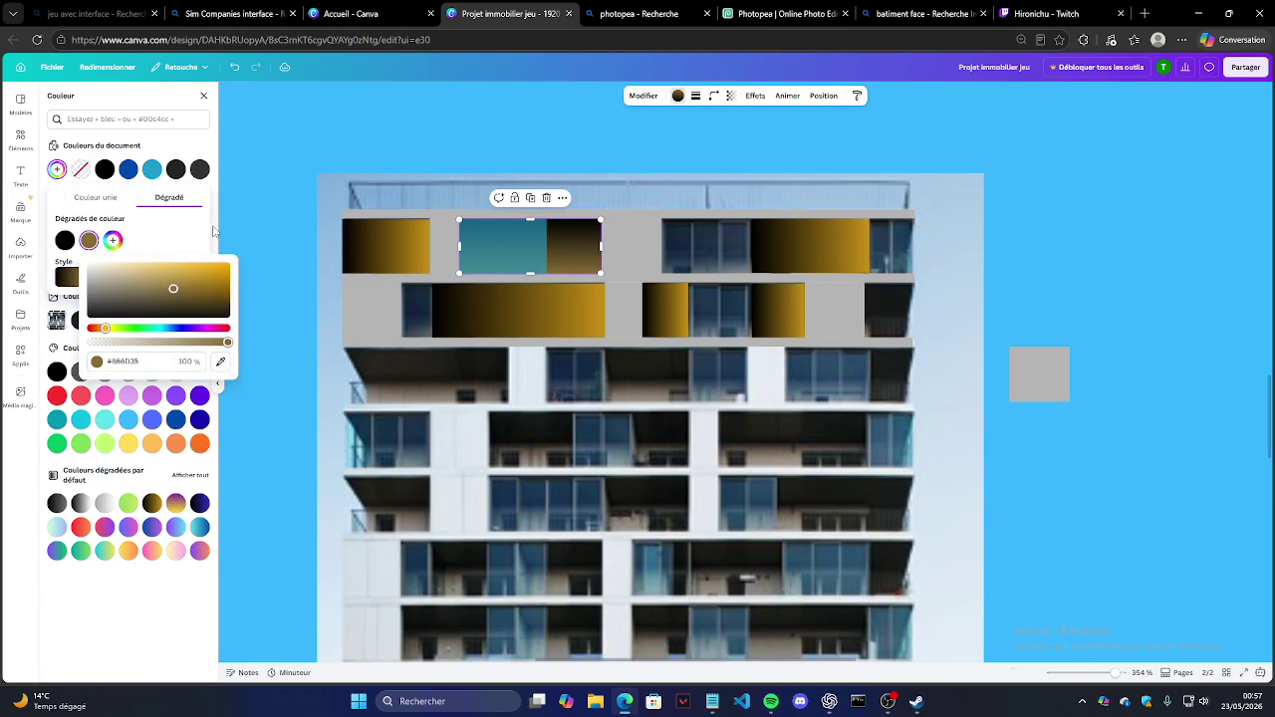
{"action": "left_click", "coordinate": [157, 235]}
{"action": "left_click", "coordinate": [65, 240]}
{"action": "left_click_drag", "start_coordinate": [105, 329], "coordinate": [81, 328]}
{"action": "left_click_drag", "start_coordinate": [154, 285], "coordinate": [166, 292]}
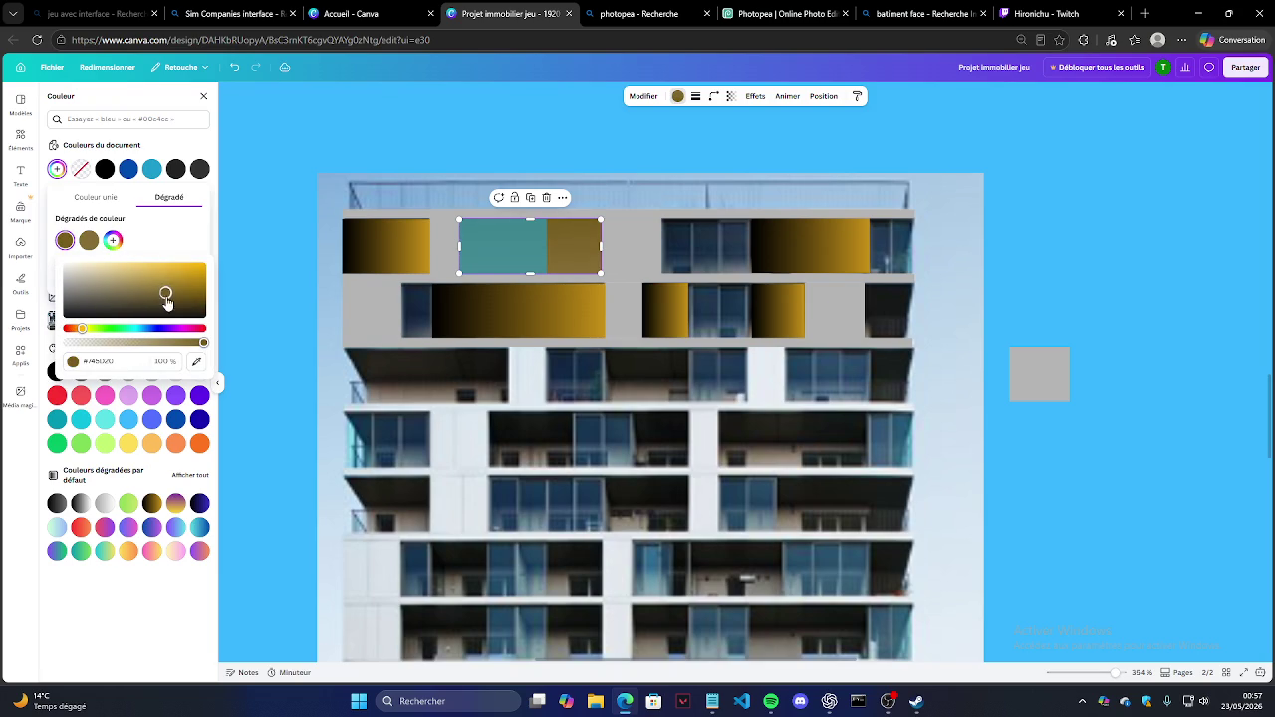
{"action": "left_click_drag", "start_coordinate": [83, 331], "coordinate": [80, 329]}
{"action": "left_click", "coordinate": [163, 290]}
{"action": "left_click_drag", "start_coordinate": [85, 340], "coordinate": [76, 331]}
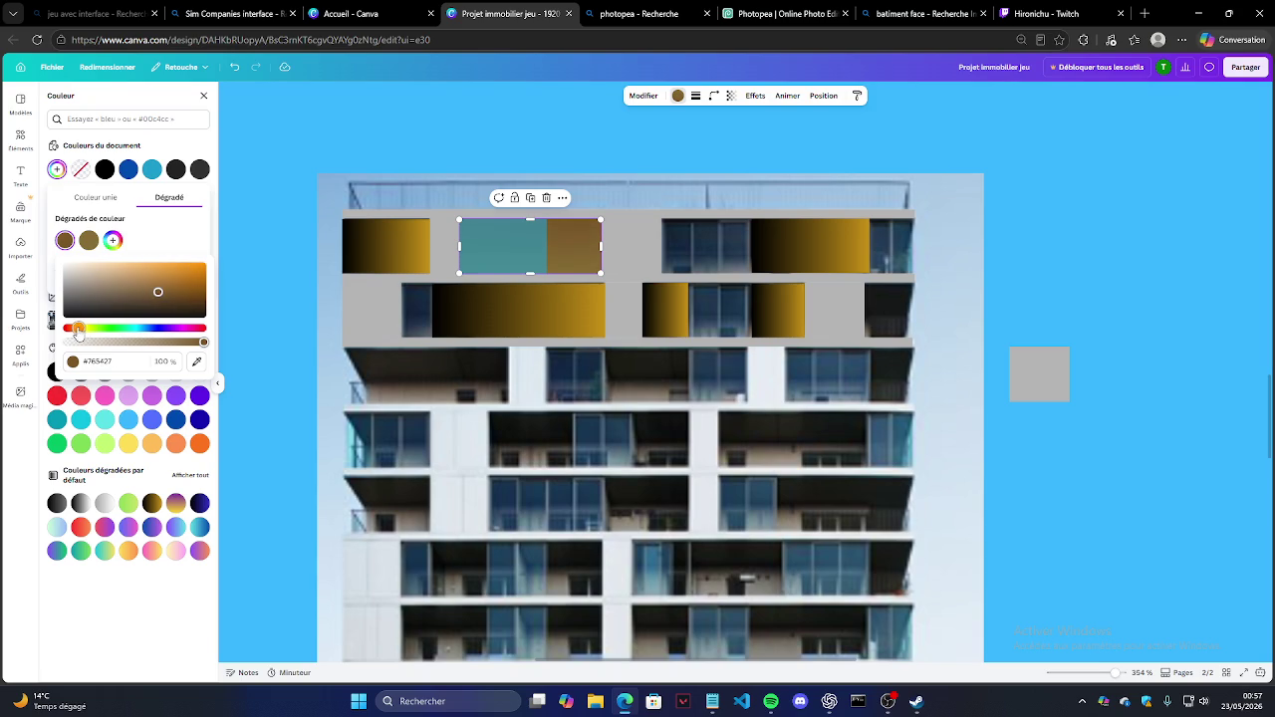
{"action": "left_click", "coordinate": [155, 289]}
{"action": "left_click_drag", "start_coordinate": [156, 289], "coordinate": [87, 329]}
{"action": "left_click", "coordinate": [89, 240]}
{"action": "left_click", "coordinate": [542, 246]}
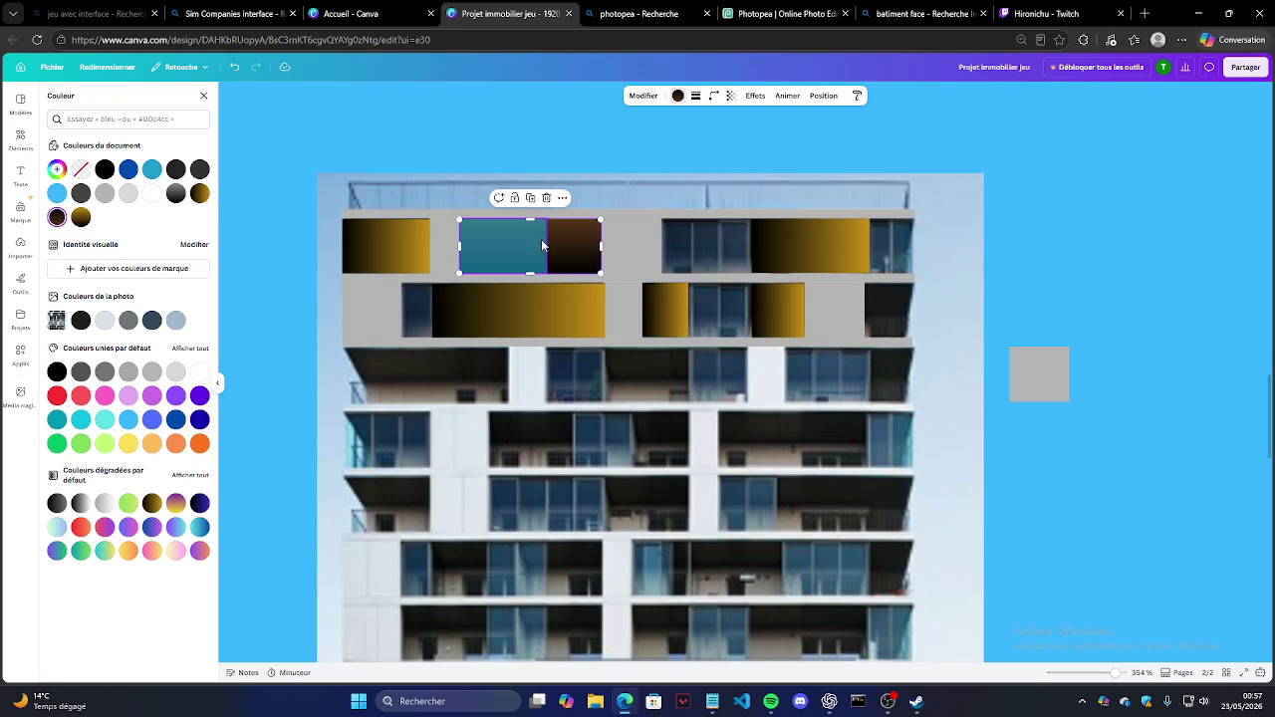
Step: Reposition the gradient rectangle slightly upward over its window
{"action": "left_click_drag", "start_coordinate": [579, 264], "coordinate": [576, 268]}
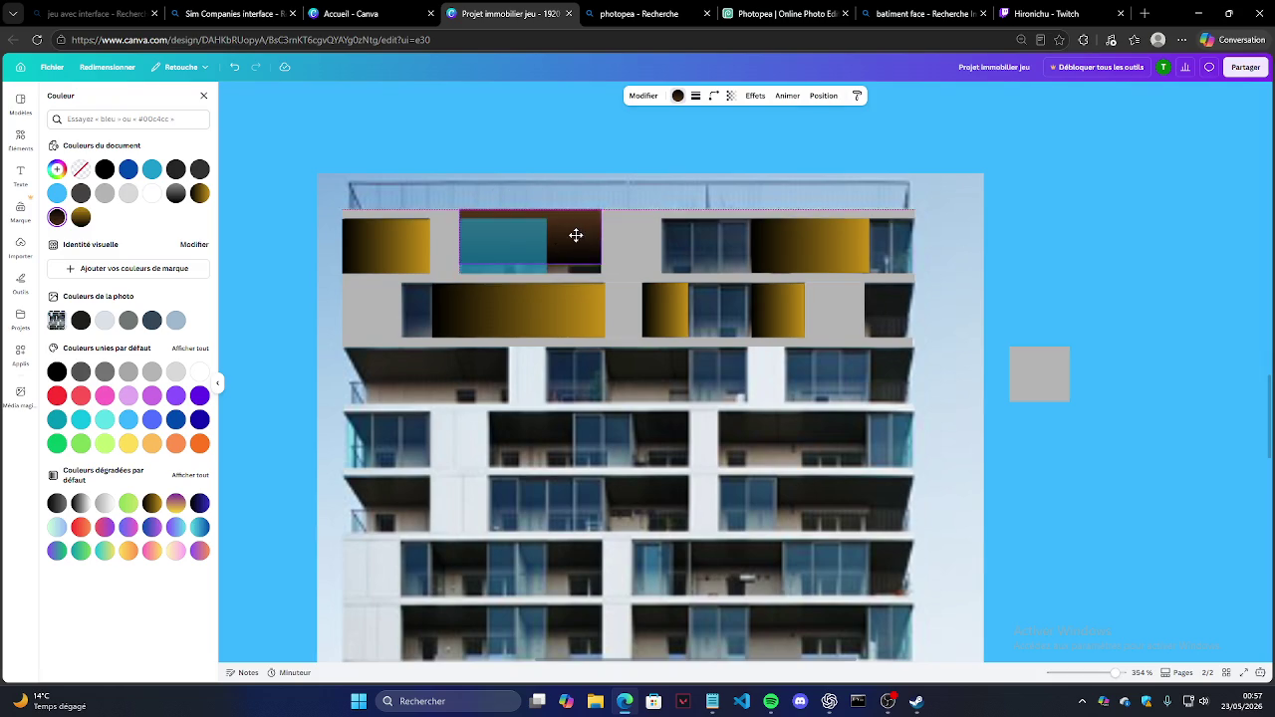
{"action": "left_click_drag", "start_coordinate": [435, 251], "coordinate": [498, 299]}
{"action": "key", "text": "ctrl+z"}
{"action": "left_click", "coordinate": [569, 248]}
{"action": "left_click_drag", "start_coordinate": [569, 248], "coordinate": [569, 239]}
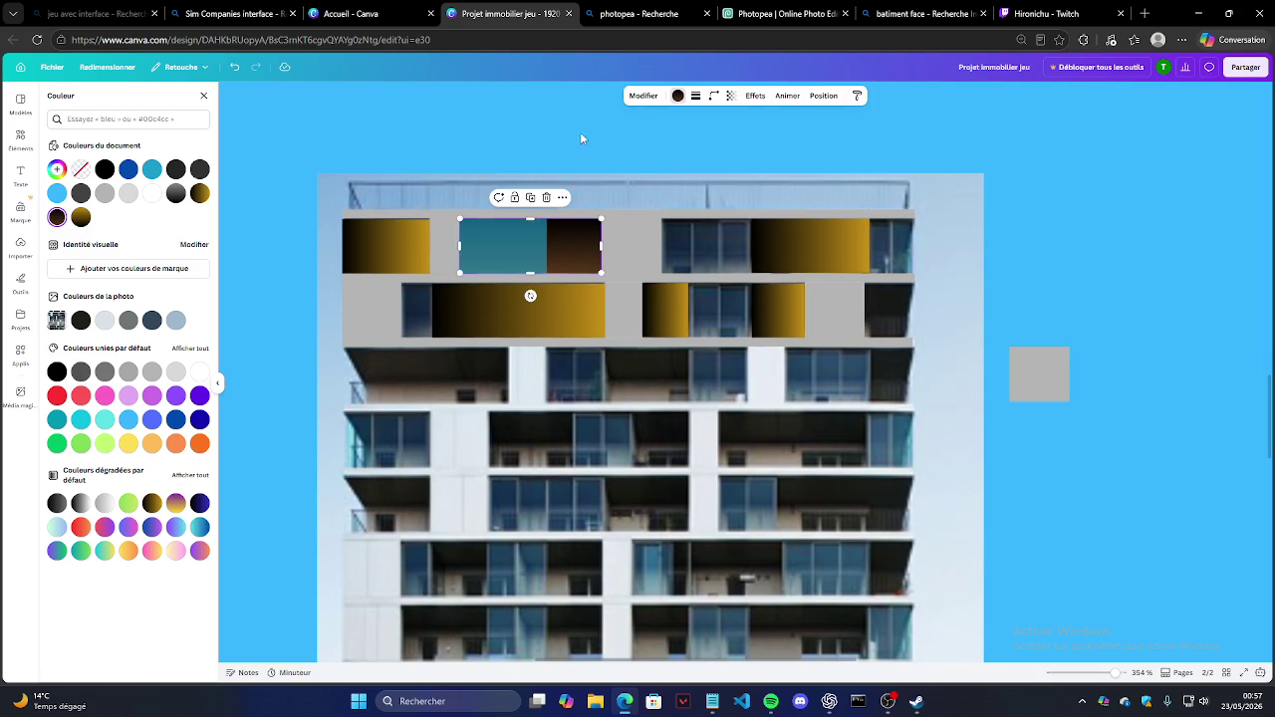
Step: Set the teal rectangle's transparency to about 42
{"action": "left_click", "coordinate": [522, 283]}
{"action": "left_click", "coordinate": [532, 251]}
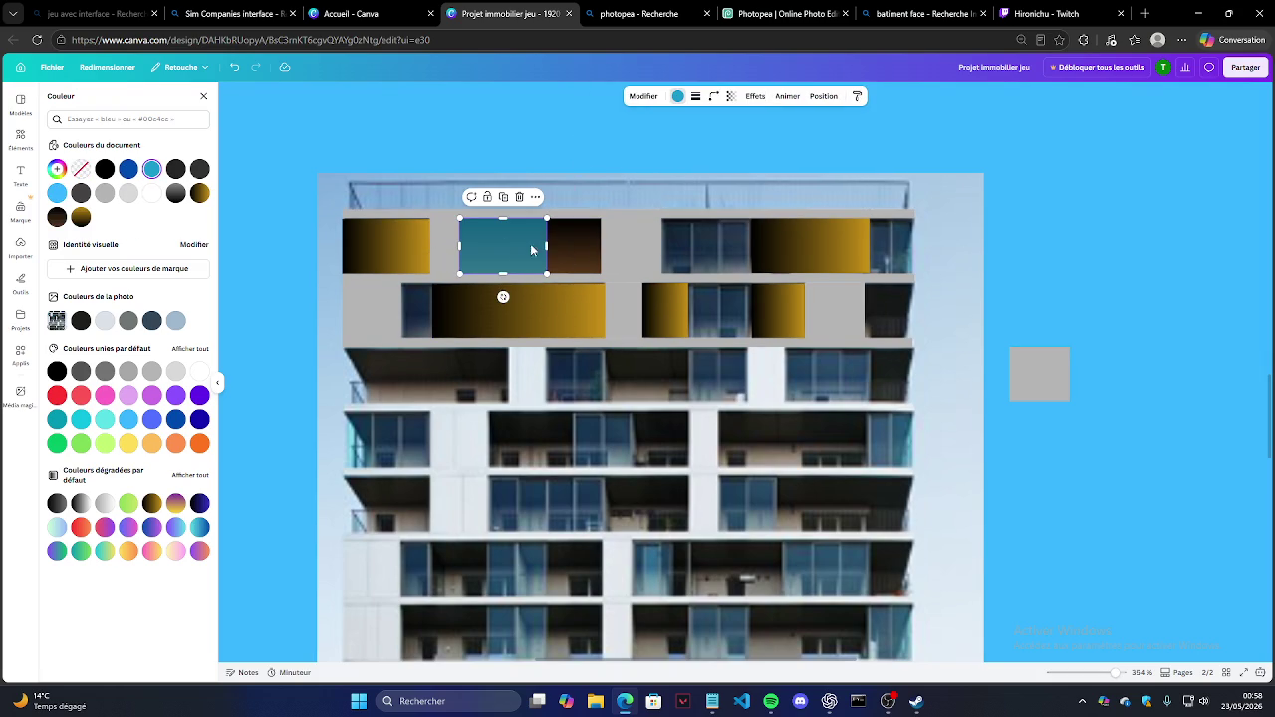
{"action": "left_click", "coordinate": [730, 96]}
{"action": "left_click", "coordinate": [714, 136]}
{"action": "left_click_drag", "start_coordinate": [716, 142], "coordinate": [712, 141]}
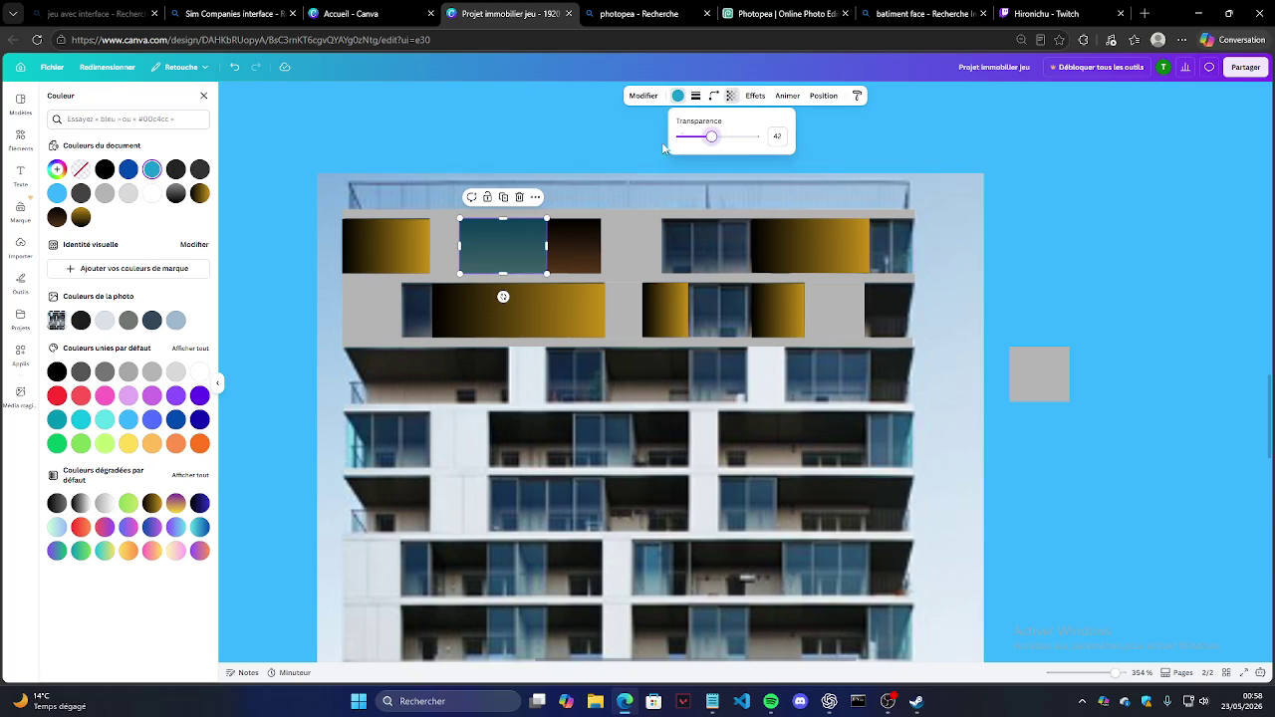
{"action": "left_click", "coordinate": [584, 125]}
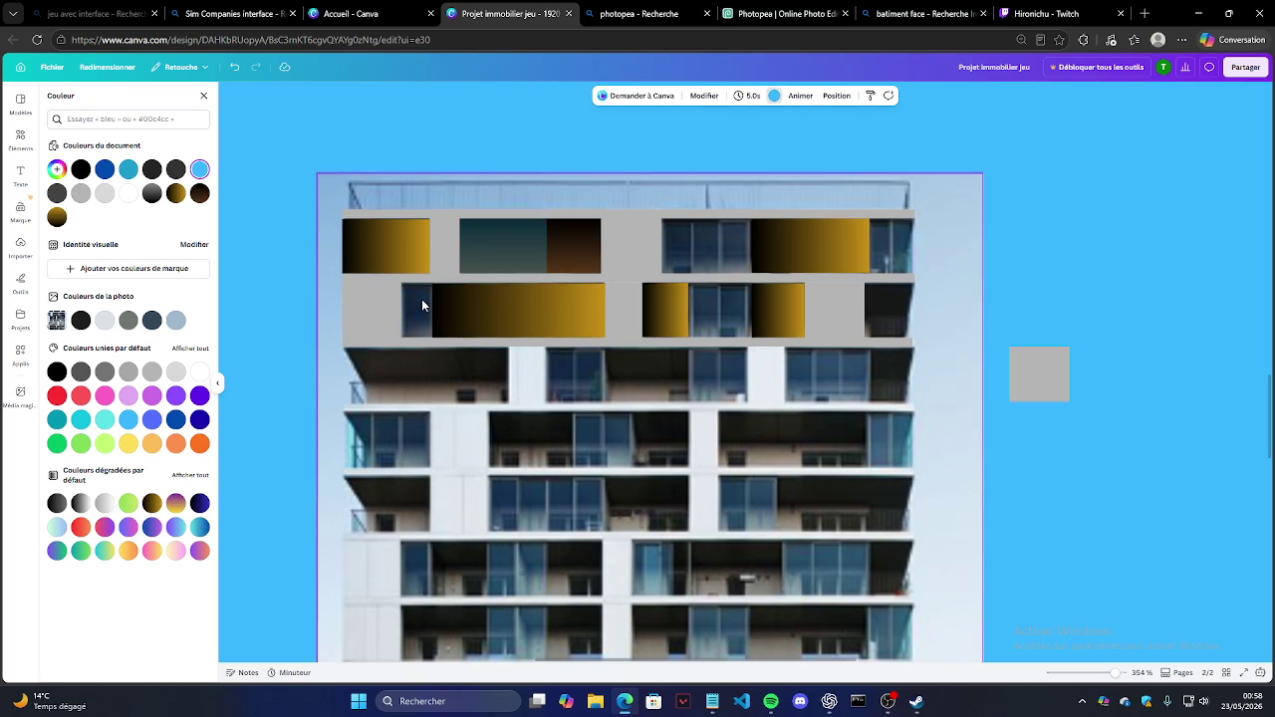
{"action": "left_click", "coordinate": [561, 264]}
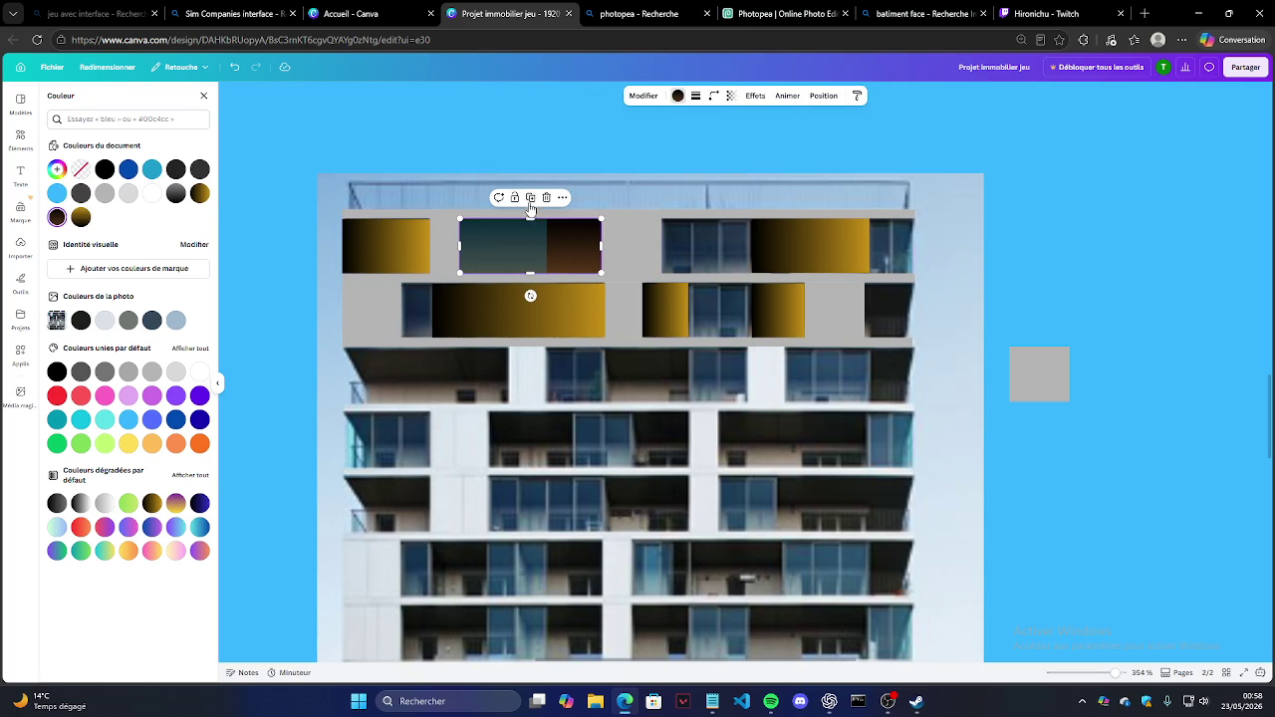
Step: Delete the three gold rectangles covering the facade windows
{"action": "left_click", "coordinate": [404, 256]}
{"action": "key", "text": "Delete"}
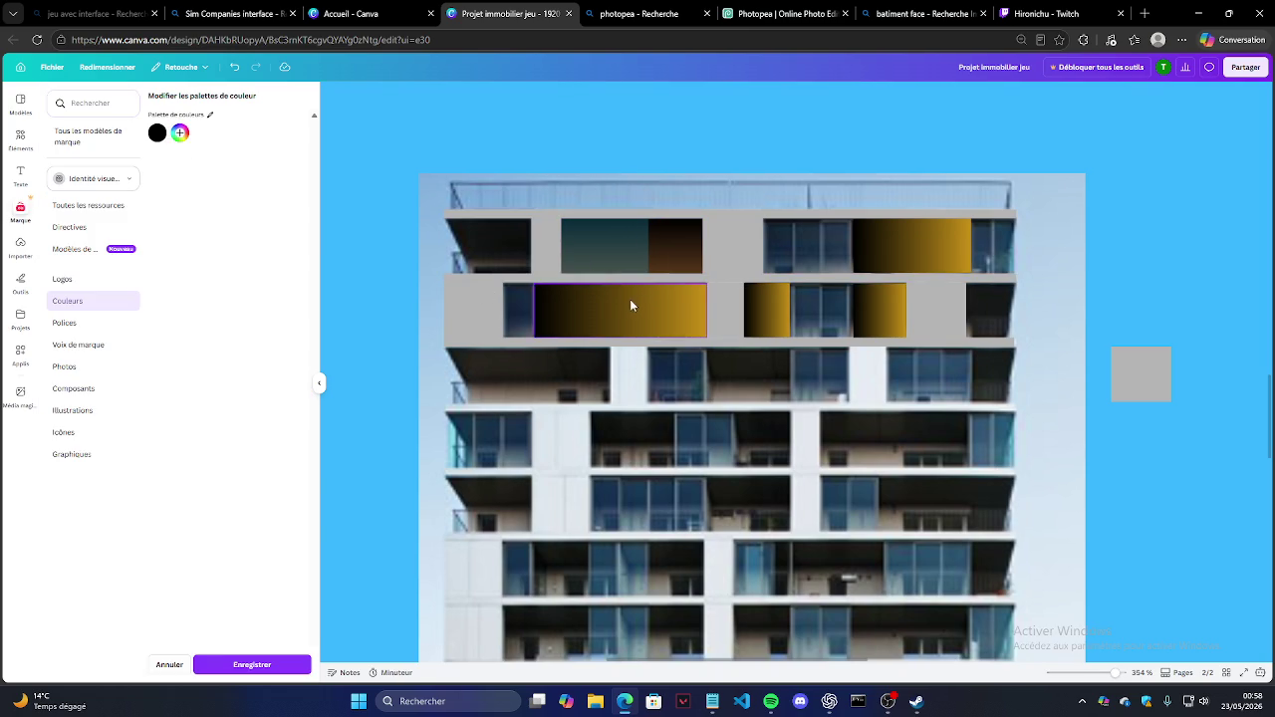
{"action": "left_click", "coordinate": [631, 305]}
{"action": "key", "text": "Delete"}
{"action": "left_click", "coordinate": [863, 313]}
{"action": "key", "text": "Delete"}
Step: Duplicate the dark brown gradient rectangle onto the top-right and top-left windows
{"action": "left_click", "coordinate": [676, 217]}
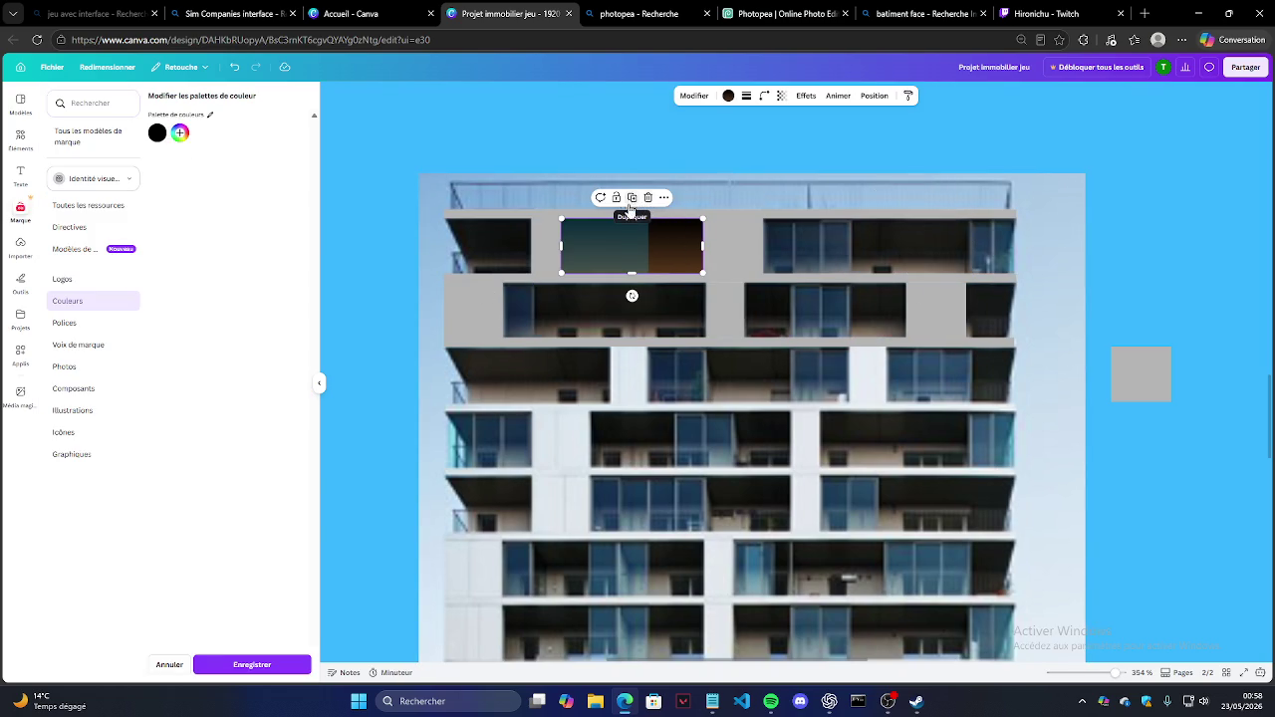
{"action": "left_click", "coordinate": [627, 200]}
{"action": "mouse_move", "coordinate": [651, 250]}
{"action": "left_mouse_down"}
{"action": "mouse_move", "coordinate": [871, 256]}
{"action": "mouse_move", "coordinate": [853, 245]}
{"action": "left_mouse_up"}
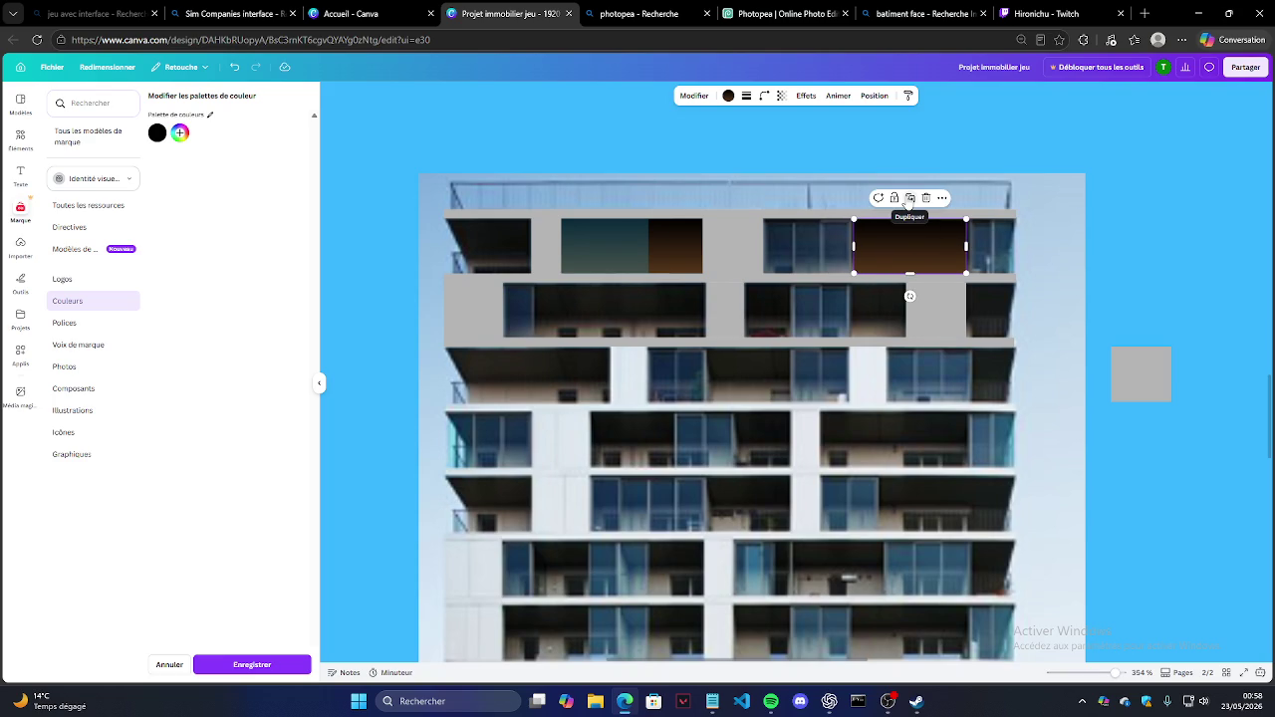
{"action": "left_click", "coordinate": [911, 200]}
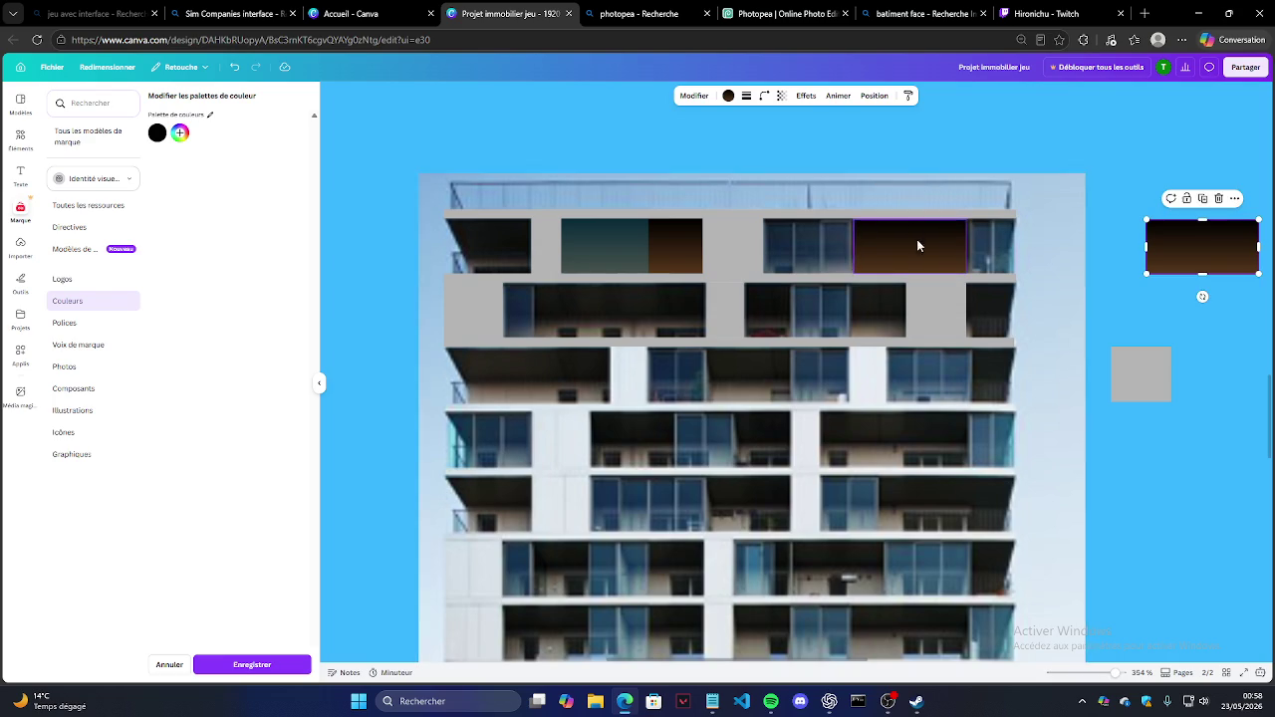
{"action": "mouse_move", "coordinate": [1203, 252]}
{"action": "left_mouse_down"}
{"action": "mouse_move", "coordinate": [458, 264]}
{"action": "mouse_move", "coordinate": [444, 247]}
{"action": "left_mouse_up"}
Step: Delete the grey square beside the building and copy the dark rectangle for a second-floor window
{"action": "left_click", "coordinate": [1137, 378]}
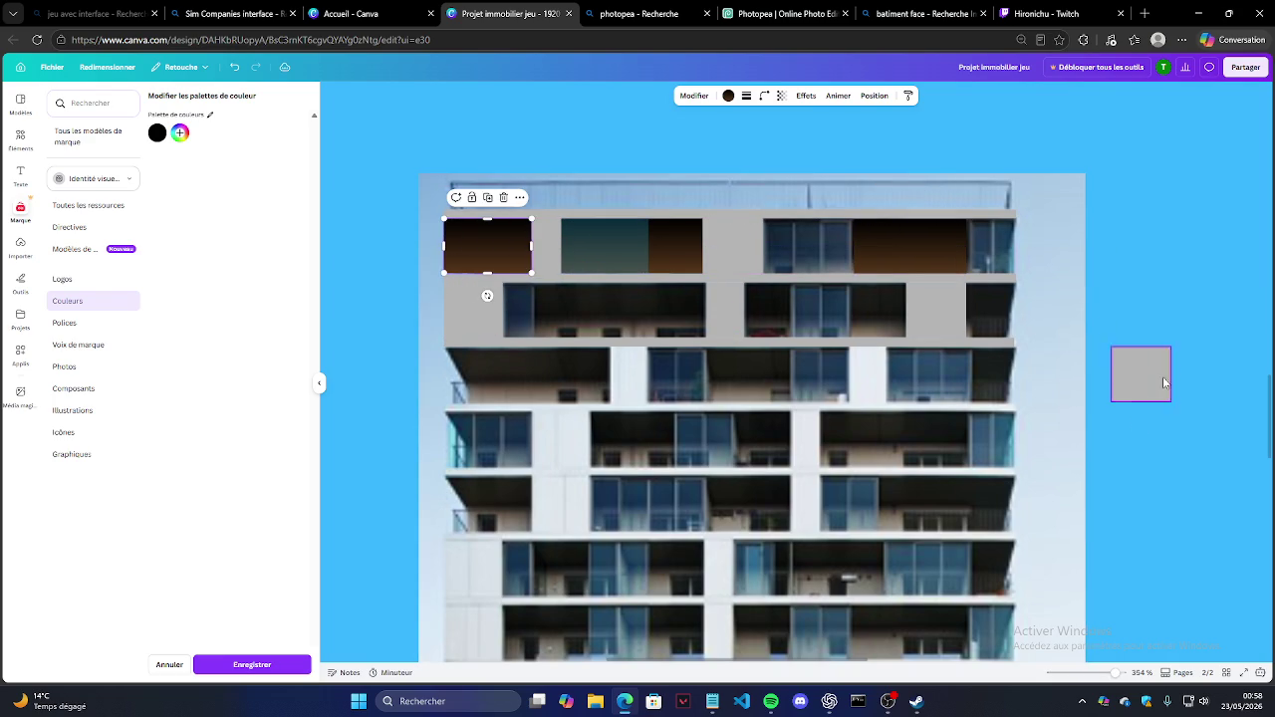
{"action": "key", "text": "Delete"}
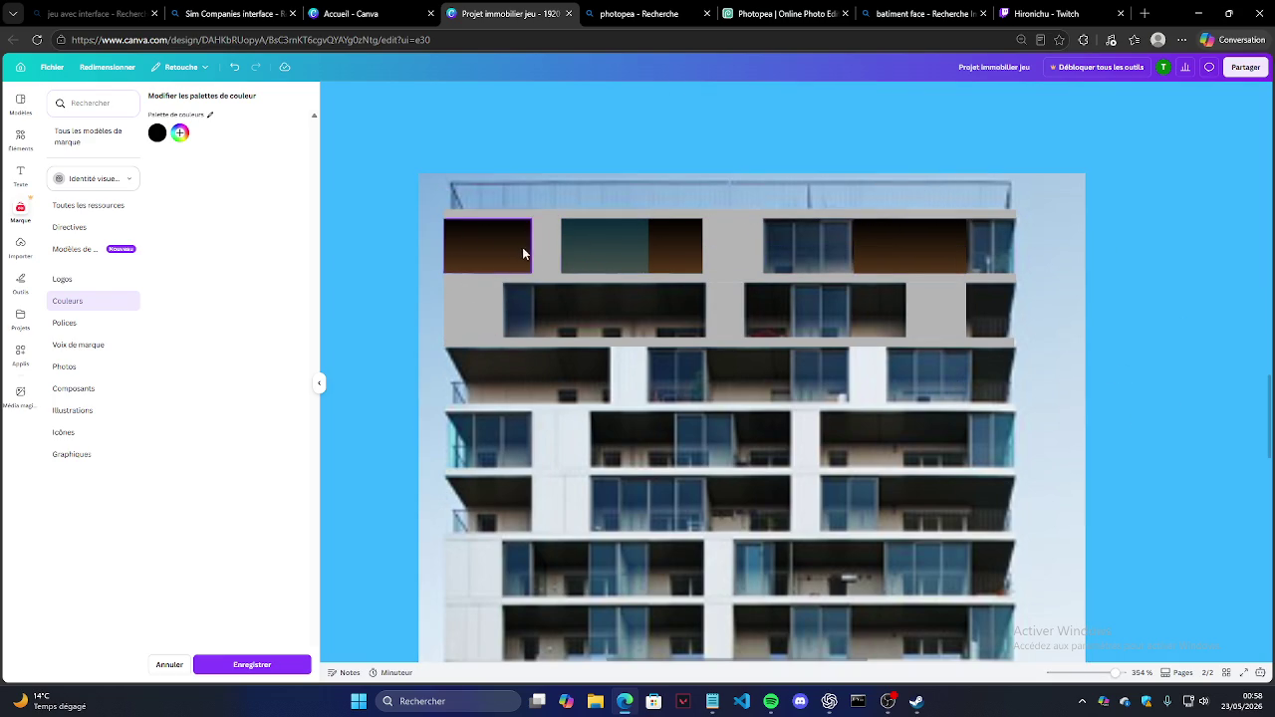
{"action": "left_click", "coordinate": [505, 246]}
{"action": "left_click", "coordinate": [487, 200]}
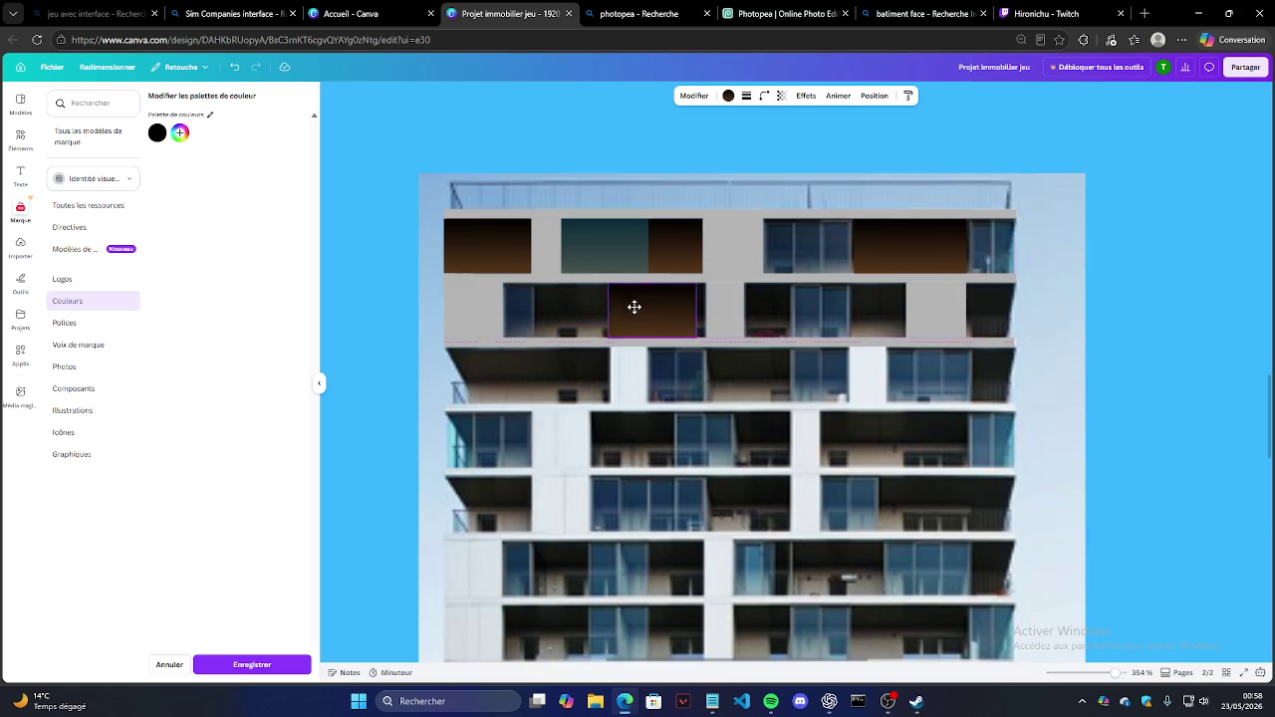